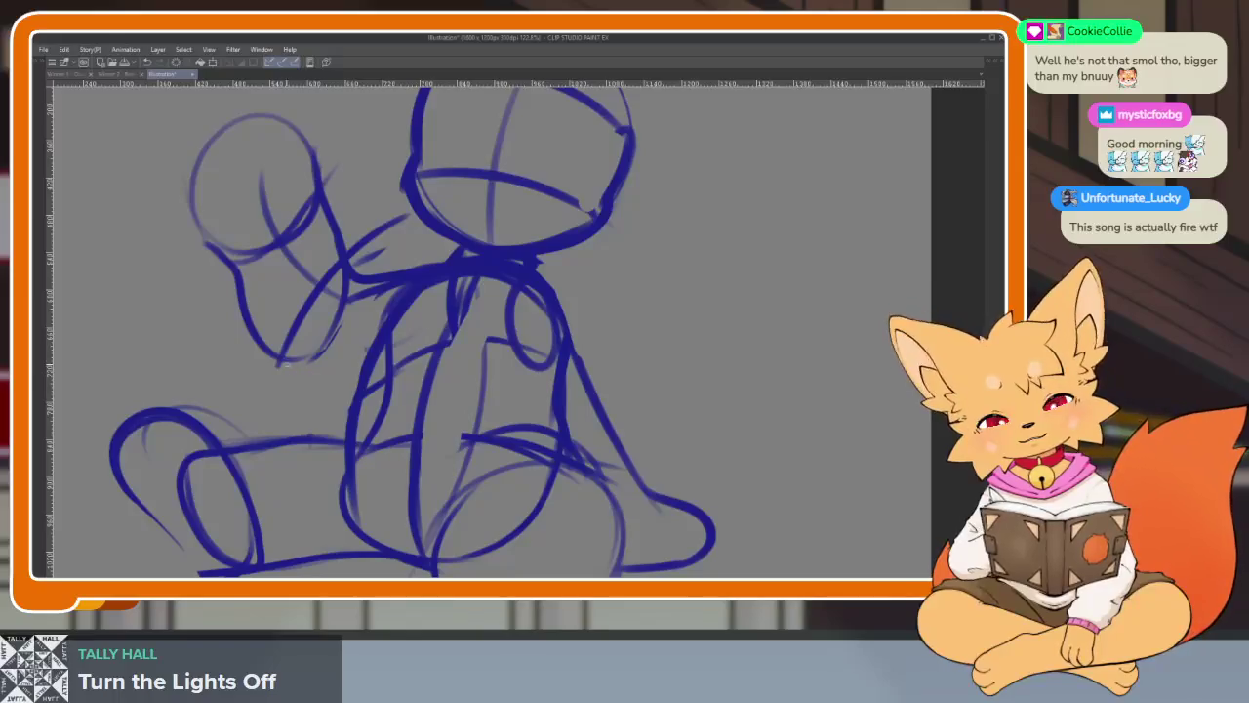
# - Fade the sketch layer to about 31% opacity, select the empty layer above, and hide the palettes
pyautogui.moveTo(605, 359); pyautogui.dragTo(576, 351)
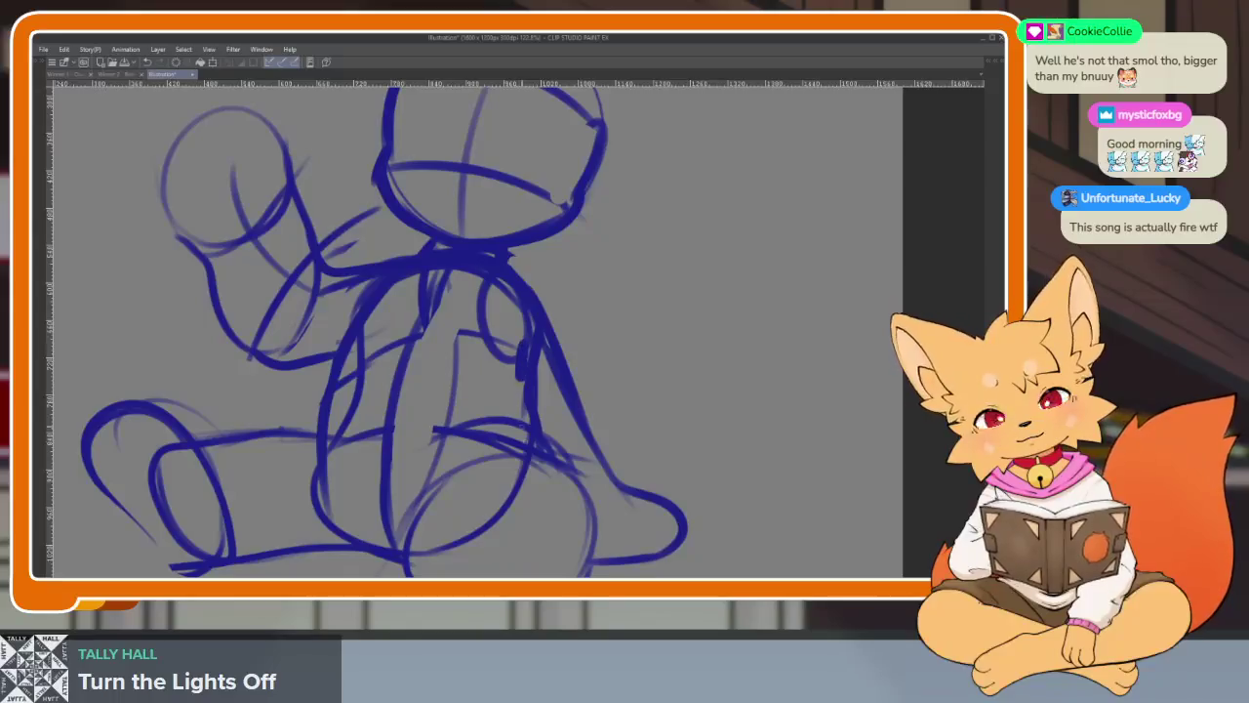
pyautogui.scroll(-5, 605, 398)
pyautogui.scroll(4, 595, 395)
pyautogui.scroll(-4, 589, 395)
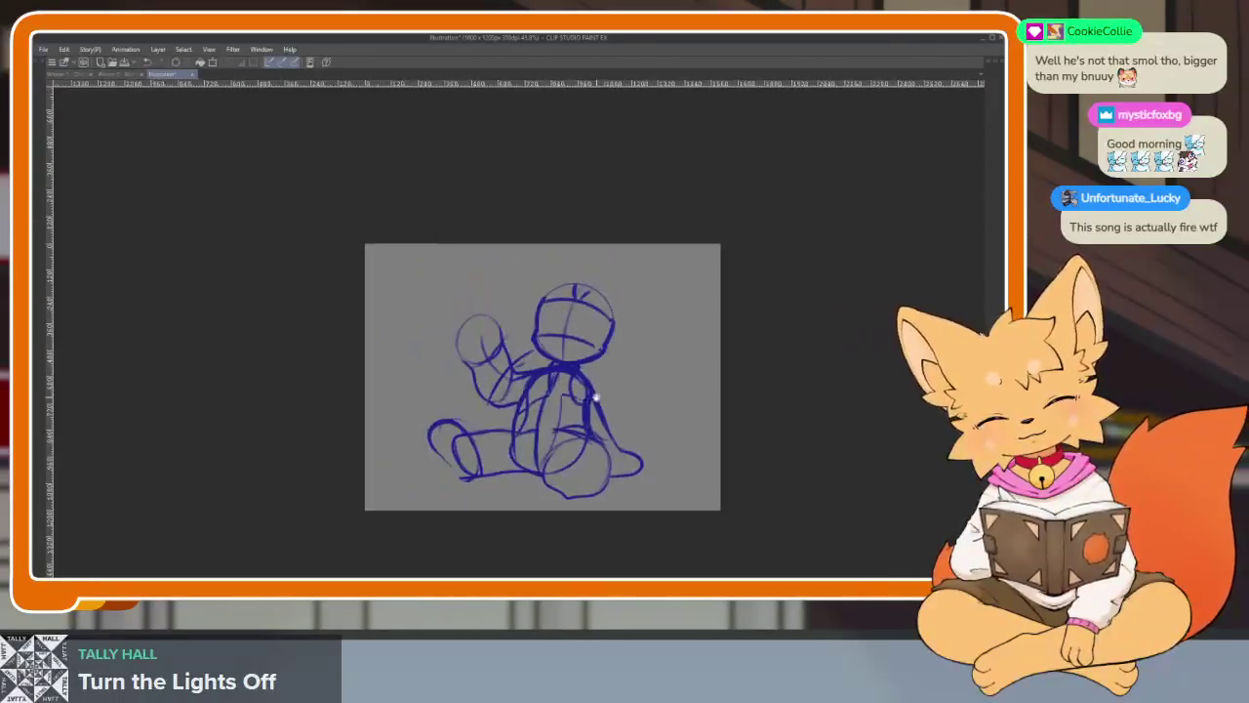
pyautogui.scroll(2, 589, 395)
pyautogui.scroll(1, 605, 413)
pyautogui.press('Tab')
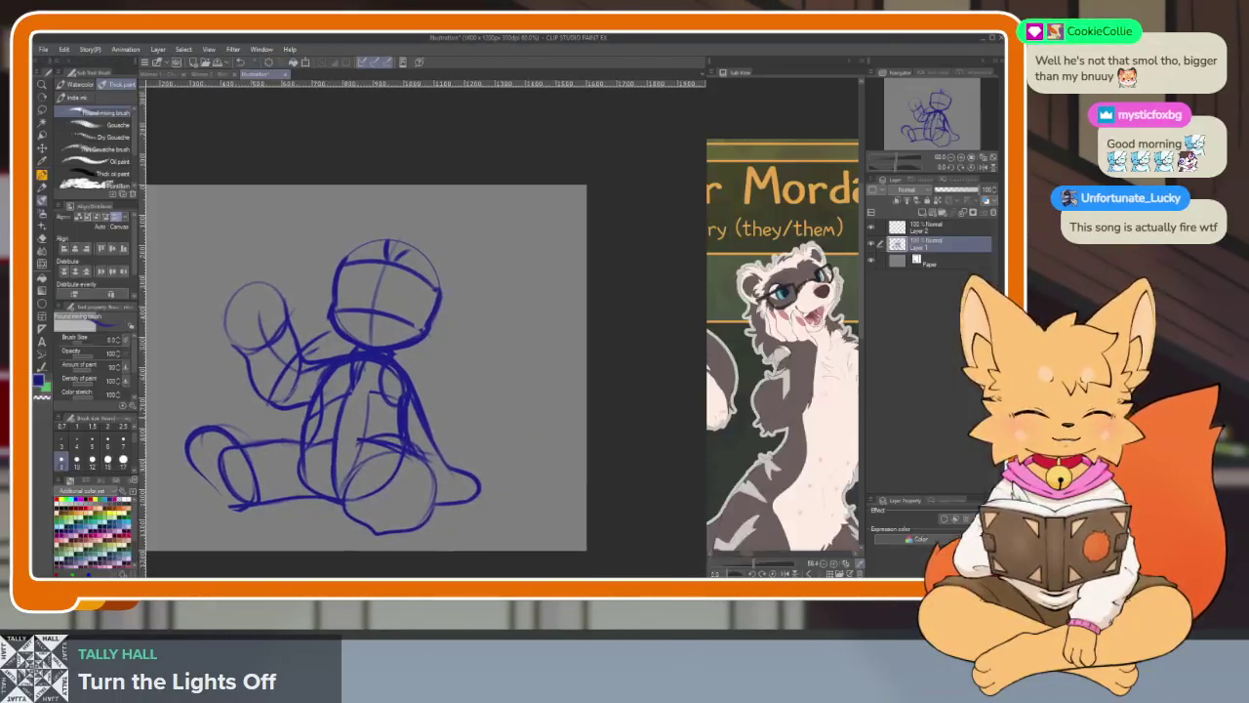
pyautogui.click(948, 192)
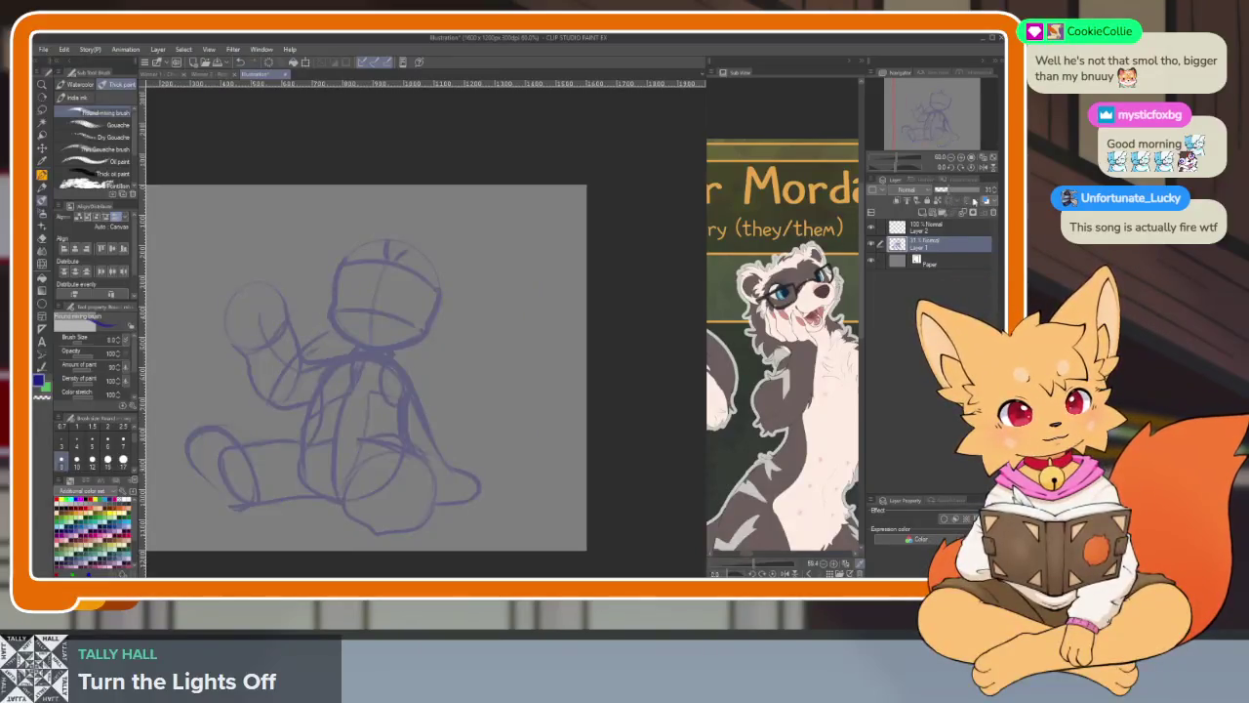
pyautogui.click(930, 227)
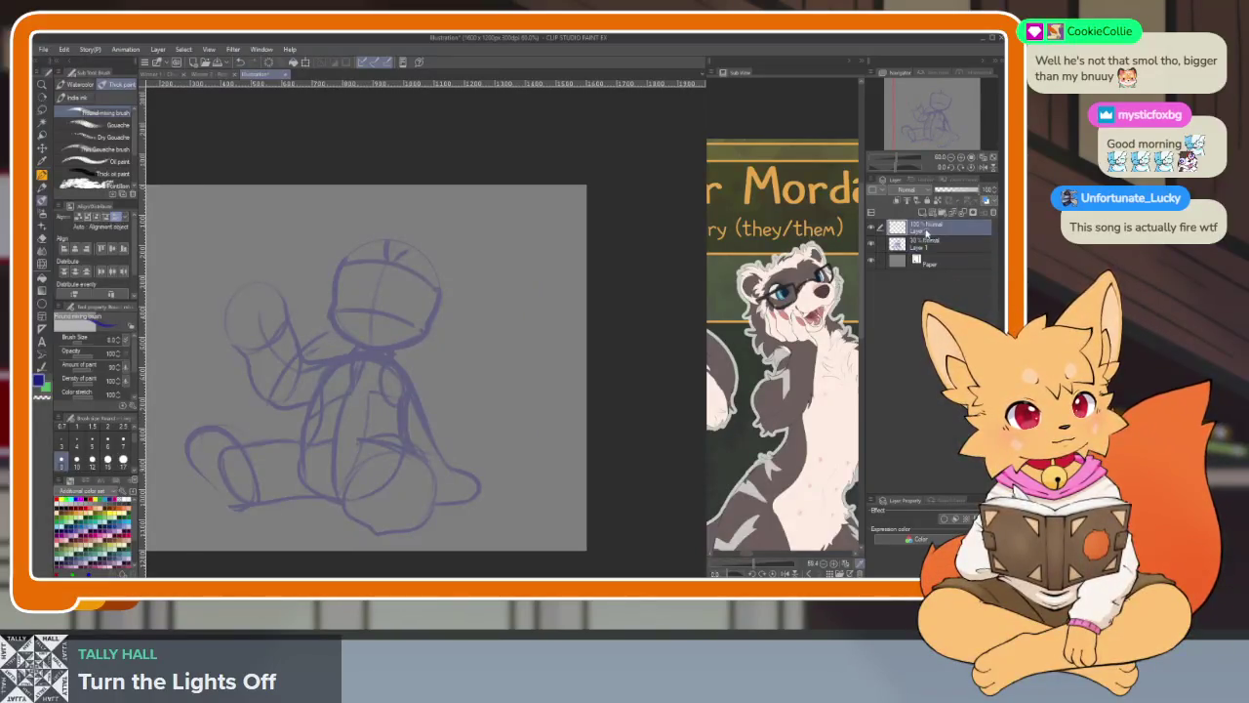
pyautogui.press('Tab')
# - Trace a clean circle over the sketched head
pyautogui.scroll(2, 475, 446)
pyautogui.scroll(2, 497, 382)
pyautogui.scroll(-2, 506, 408)
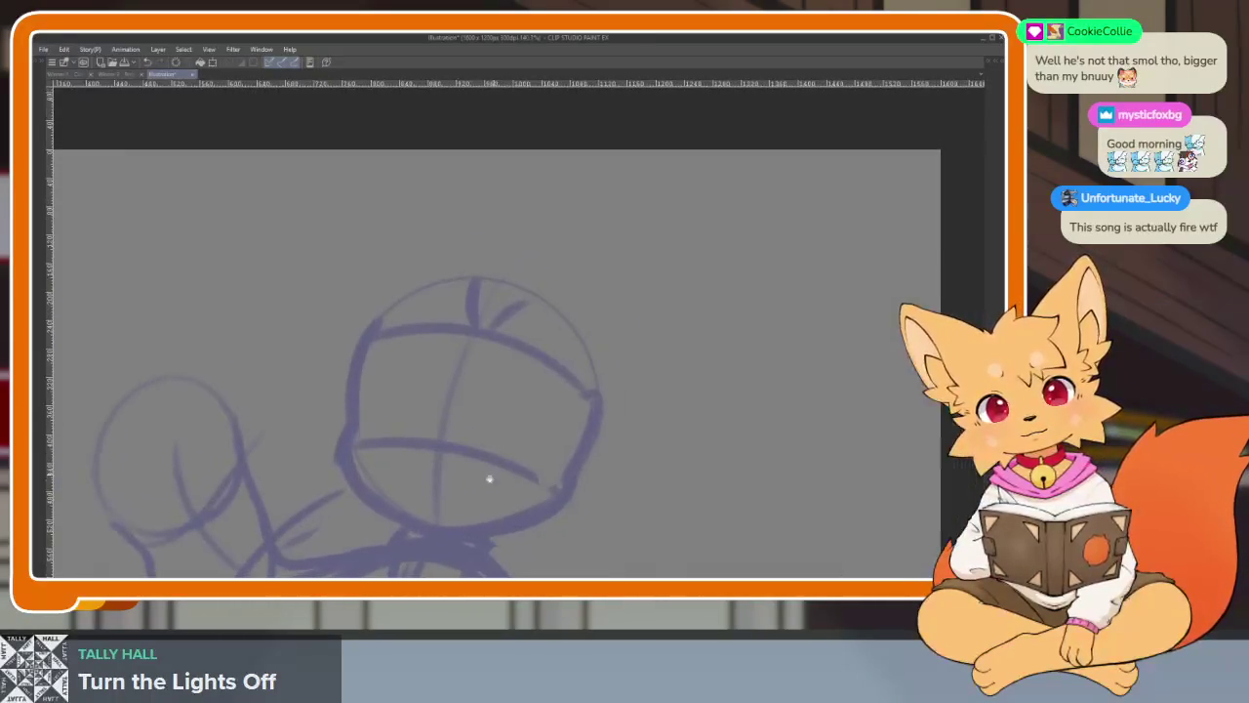
pyautogui.press('Tab')
pyautogui.press('Tab')
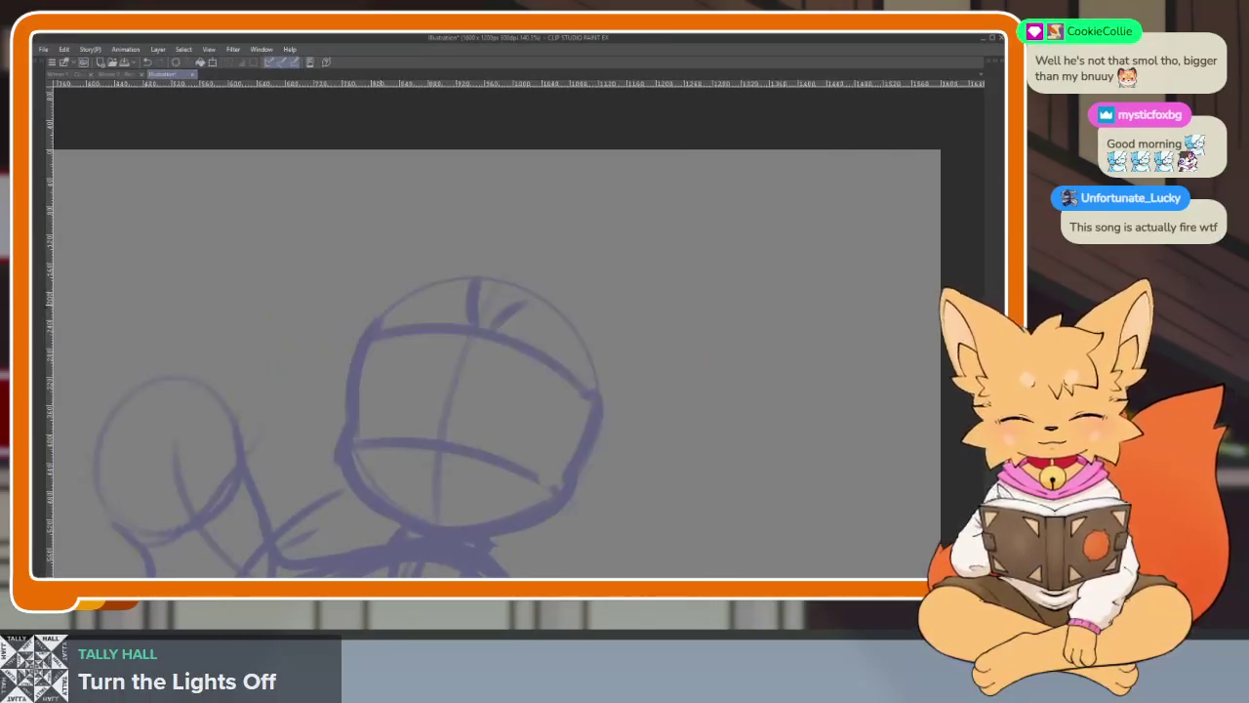
pyautogui.moveTo(343, 280); pyautogui.dragTo(592, 537)
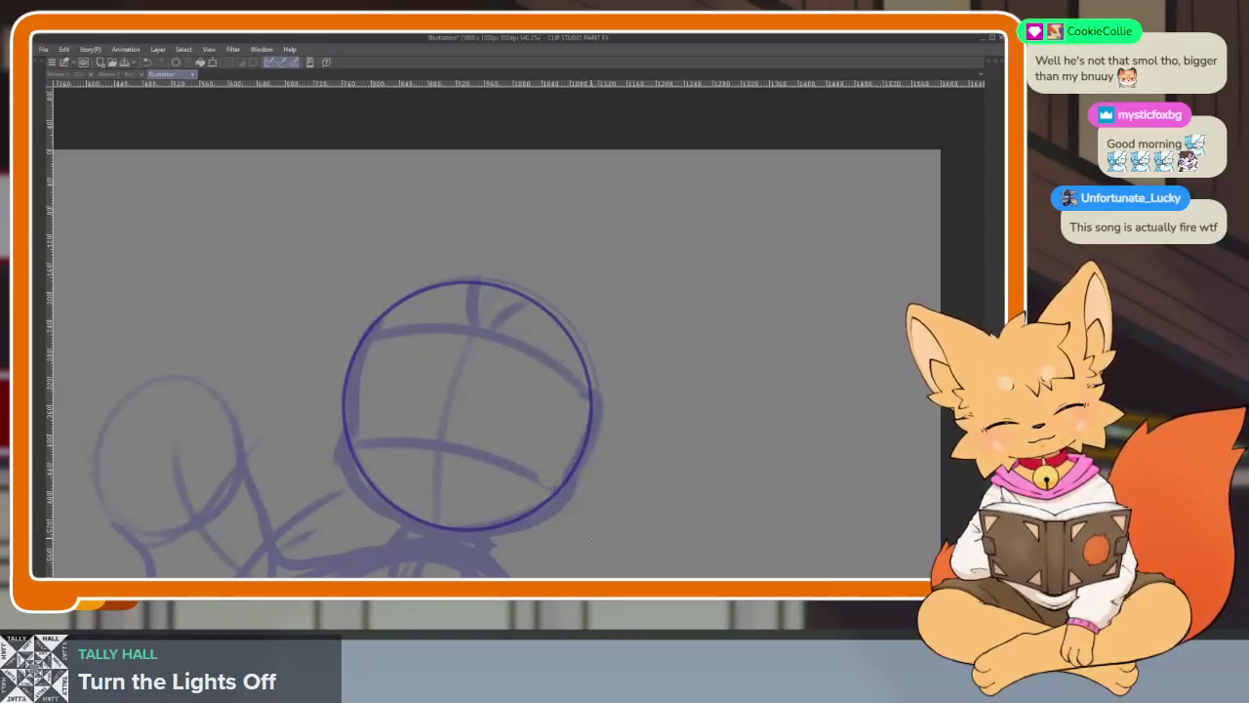
# - Ink curved vertical, lower and upper cross guidelines across the head circle
pyautogui.scroll(2, 488, 522)
pyautogui.moveTo(475, 208)
pyautogui.mouseDown()
pyautogui.moveTo(404, 446)
pyautogui.moveTo(410, 532)
pyautogui.mouseUp()
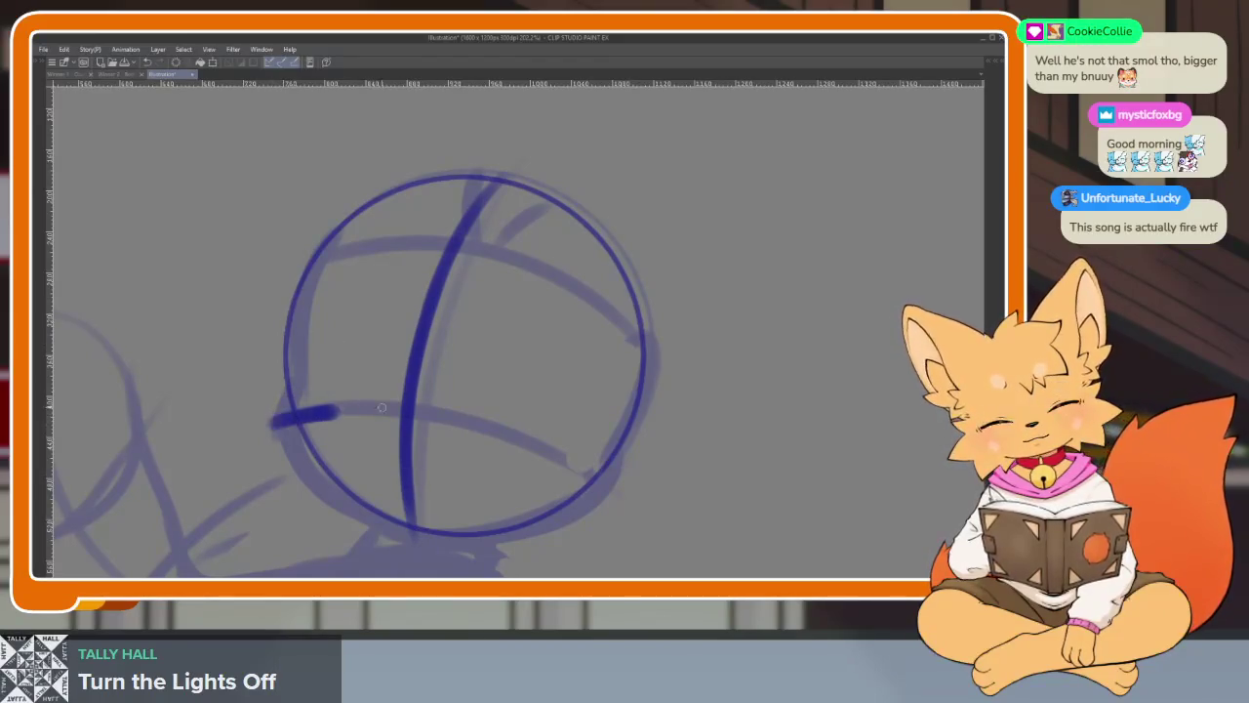
pyautogui.moveTo(372, 408); pyautogui.dragTo(603, 509)
pyautogui.moveTo(388, 249); pyautogui.dragTo(652, 367)
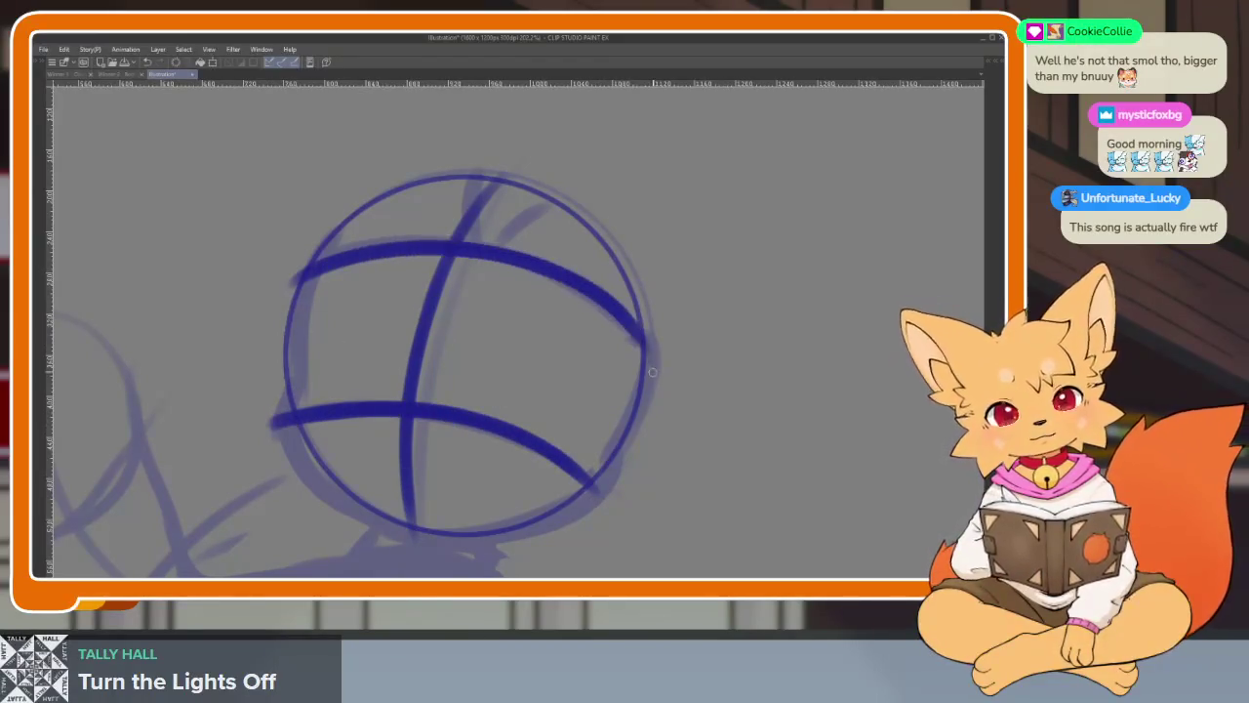
pyautogui.hotkey('ctrl', 'z')
pyautogui.moveTo(293, 280)
pyautogui.mouseDown()
pyautogui.moveTo(570, 320)
pyautogui.moveTo(637, 385)
pyautogui.mouseUp()
pyautogui.hotkey('ctrl', 'z')
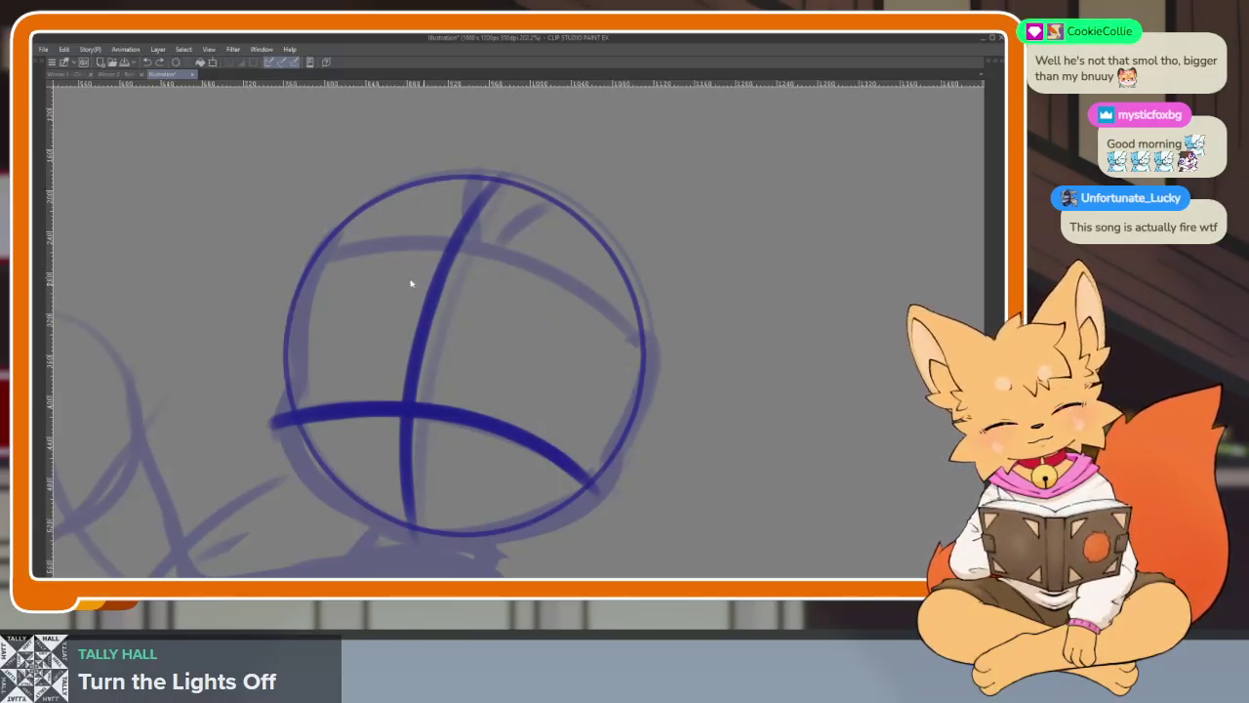
pyautogui.moveTo(303, 280)
pyautogui.mouseDown()
pyautogui.moveTo(576, 308)
pyautogui.moveTo(644, 376)
pyautogui.mouseUp()
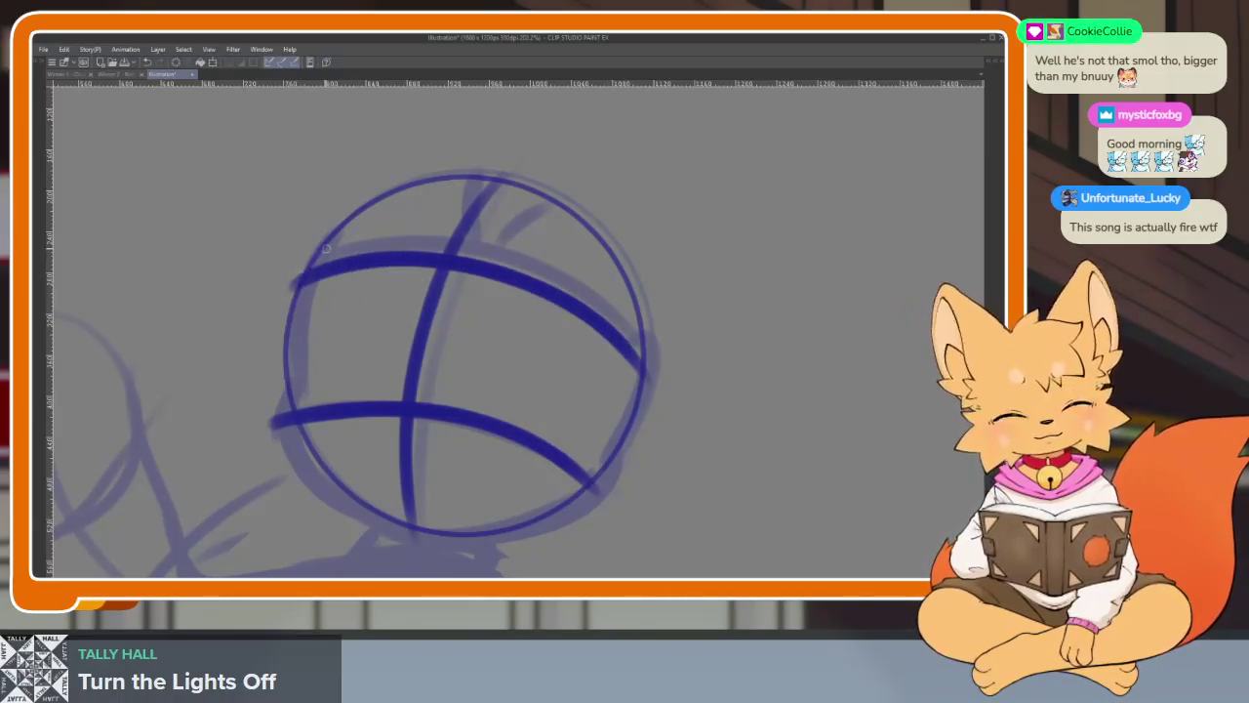
# - Try inking the head's left and bottom outline, then undo those strokes
pyautogui.moveTo(323, 252); pyautogui.dragTo(288, 366)
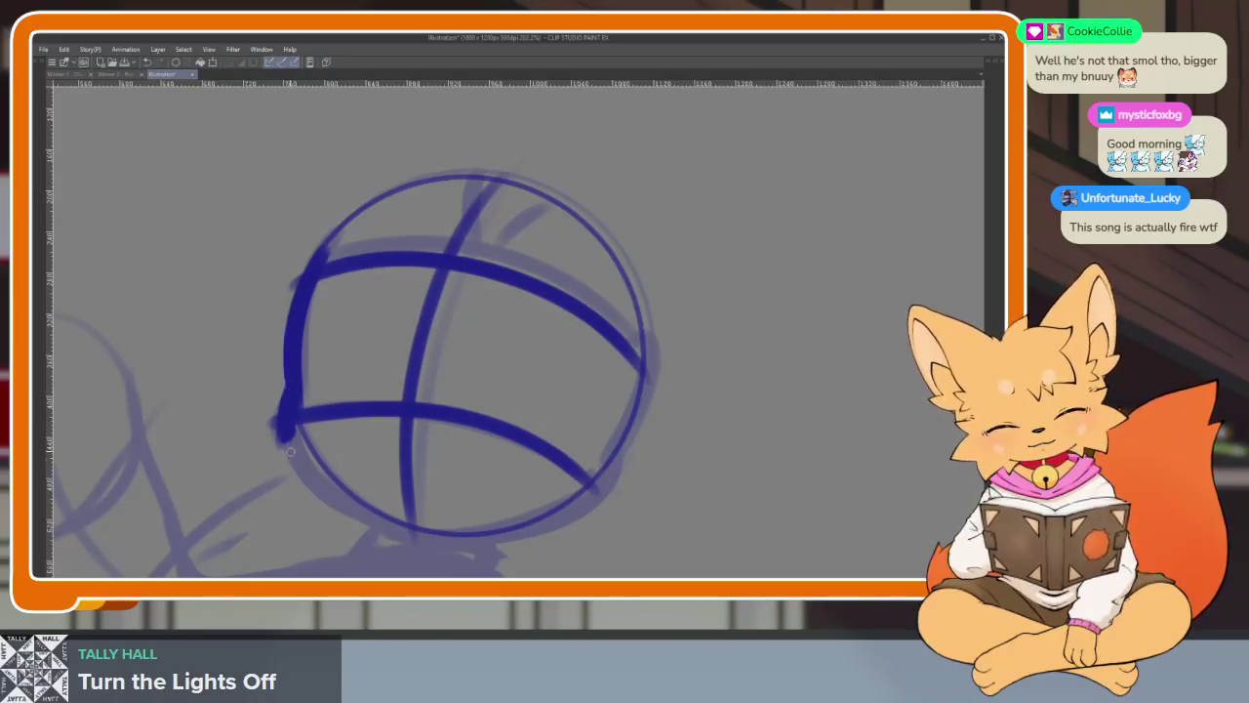
pyautogui.moveTo(289, 448); pyautogui.dragTo(439, 540)
pyautogui.scroll(-5, 651, 446)
pyautogui.scroll(5, 654, 450)
pyautogui.hotkey('ctrl', 'z')
pyautogui.hotkey('ctrl', 'z')
pyautogui.hotkey('ctrl', 'z')
pyautogui.hotkey('ctrl', 'z')
pyautogui.hotkey('ctrl', 'z')
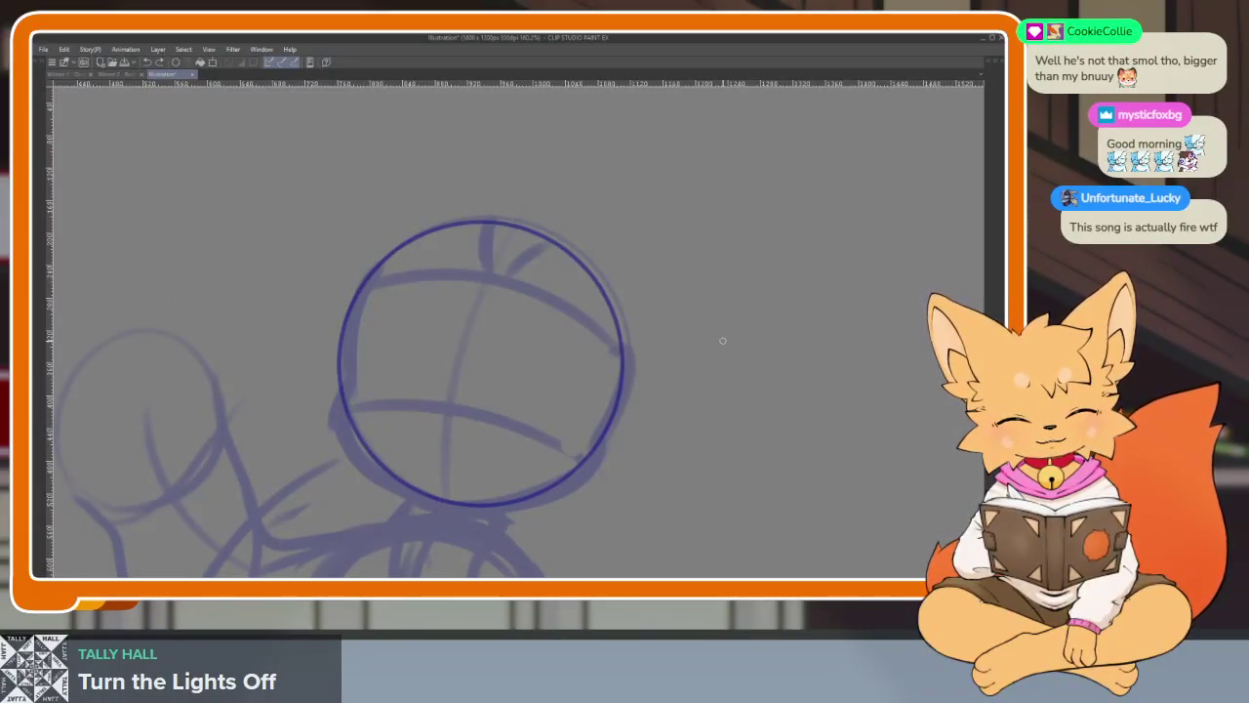
pyautogui.press('Tab')
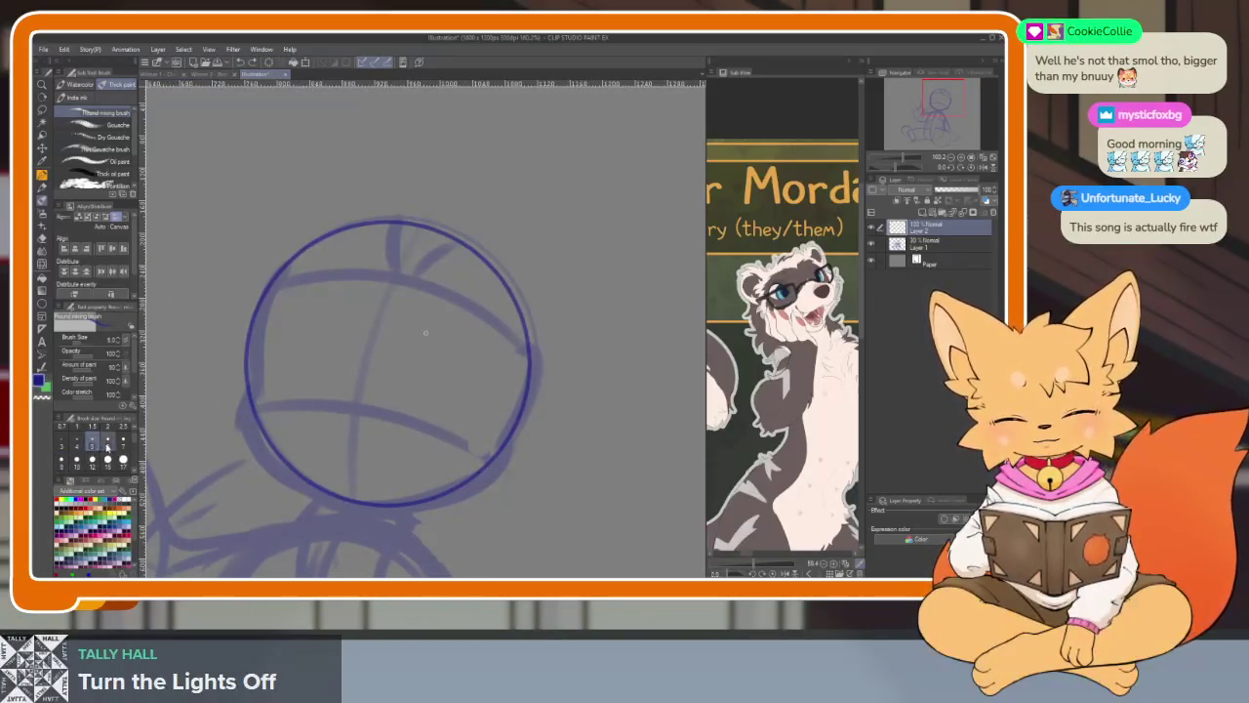
pyautogui.press('Tab')
# - Redraw the vertical, lower and upper cross guidelines through the head
pyautogui.scroll(3, 490, 395)
pyautogui.scroll(2, 491, 396)
pyautogui.scroll(-4, 478, 351)
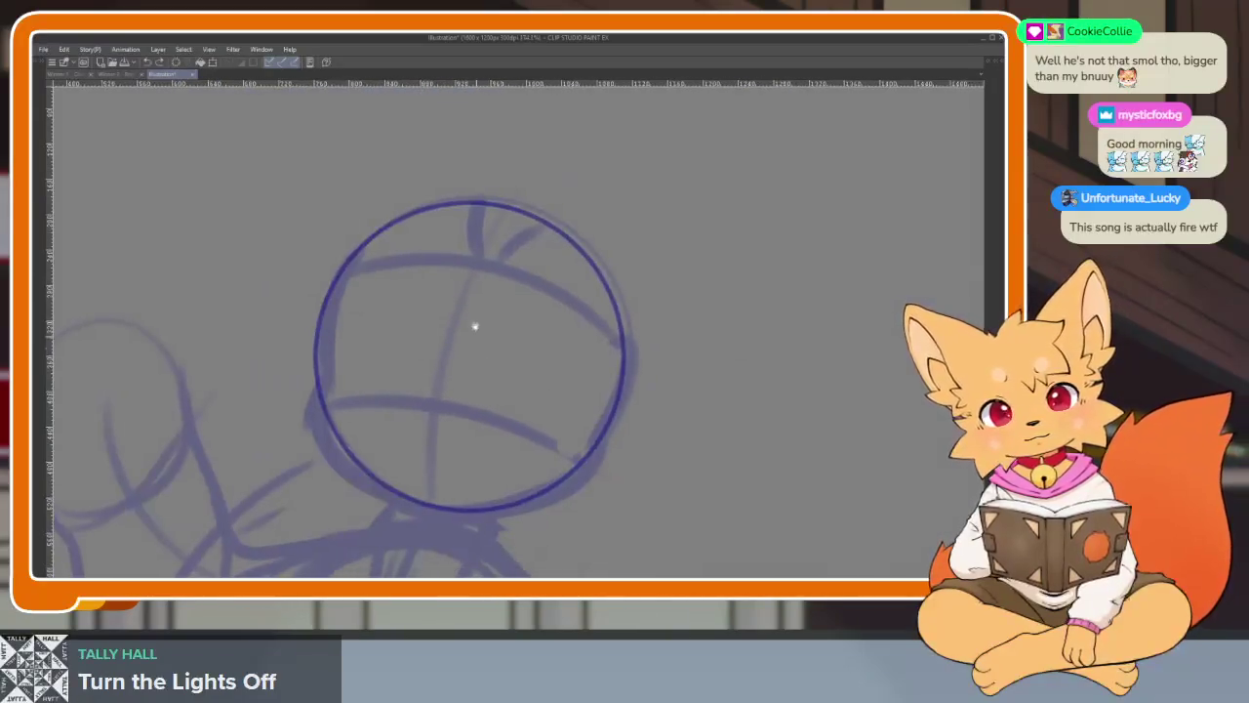
pyautogui.moveTo(456, 280); pyautogui.dragTo(421, 517)
pyautogui.scroll(1, 371, 455)
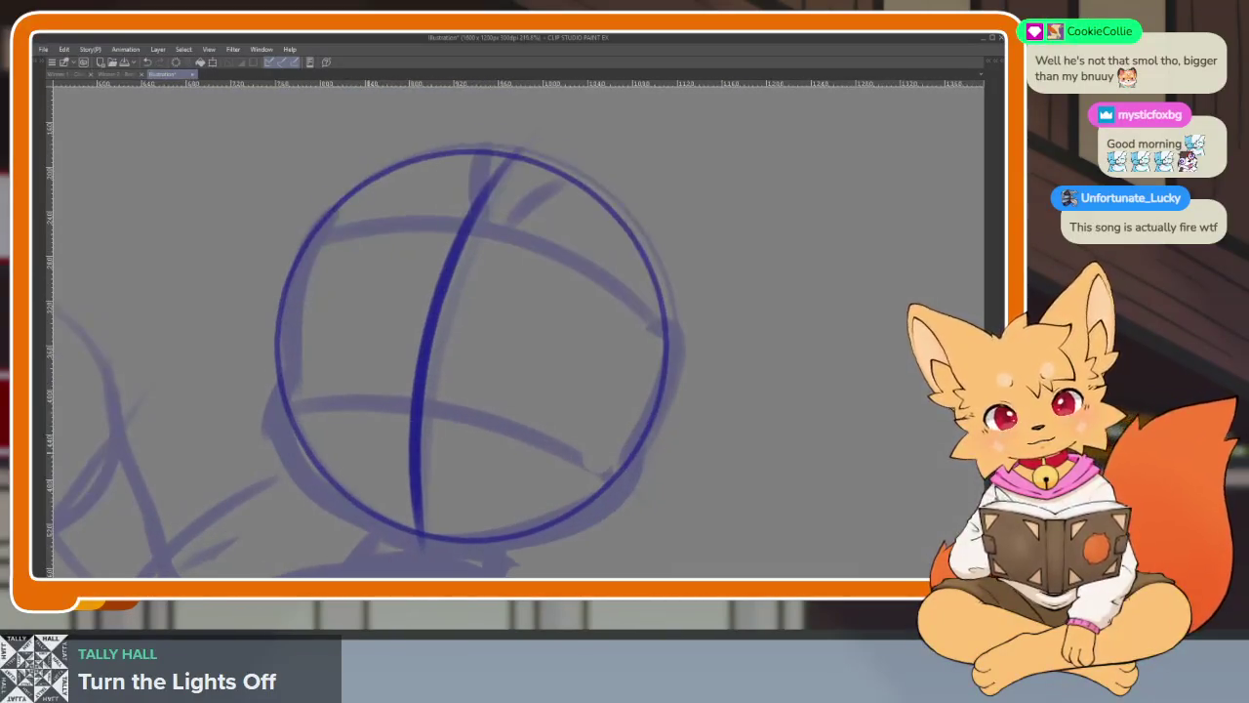
pyautogui.moveTo(279, 409)
pyautogui.mouseDown()
pyautogui.moveTo(449, 415)
pyautogui.moveTo(604, 482)
pyautogui.mouseUp()
pyautogui.moveTo(288, 268)
pyautogui.mouseDown()
pyautogui.moveTo(377, 249)
pyautogui.moveTo(690, 398)
pyautogui.mouseUp()
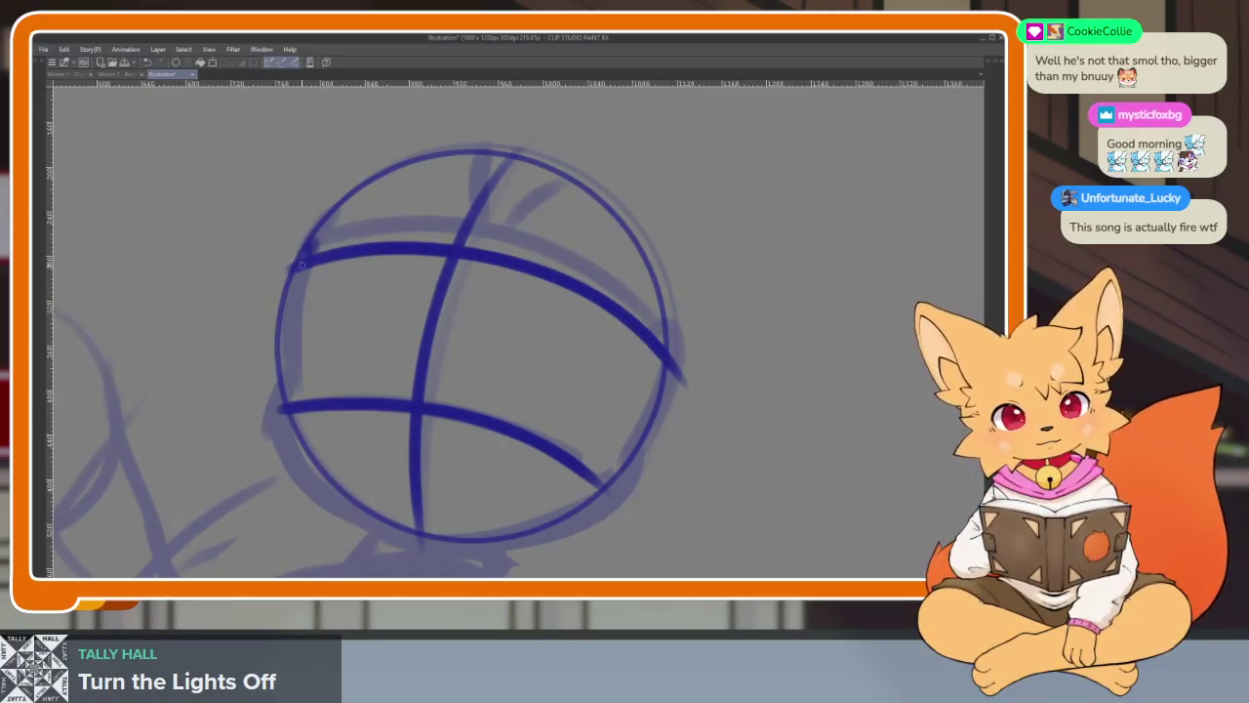
# - Ink the head's left edge and a bold outline along its bottom
pyautogui.moveTo(304, 256); pyautogui.dragTo(296, 429)
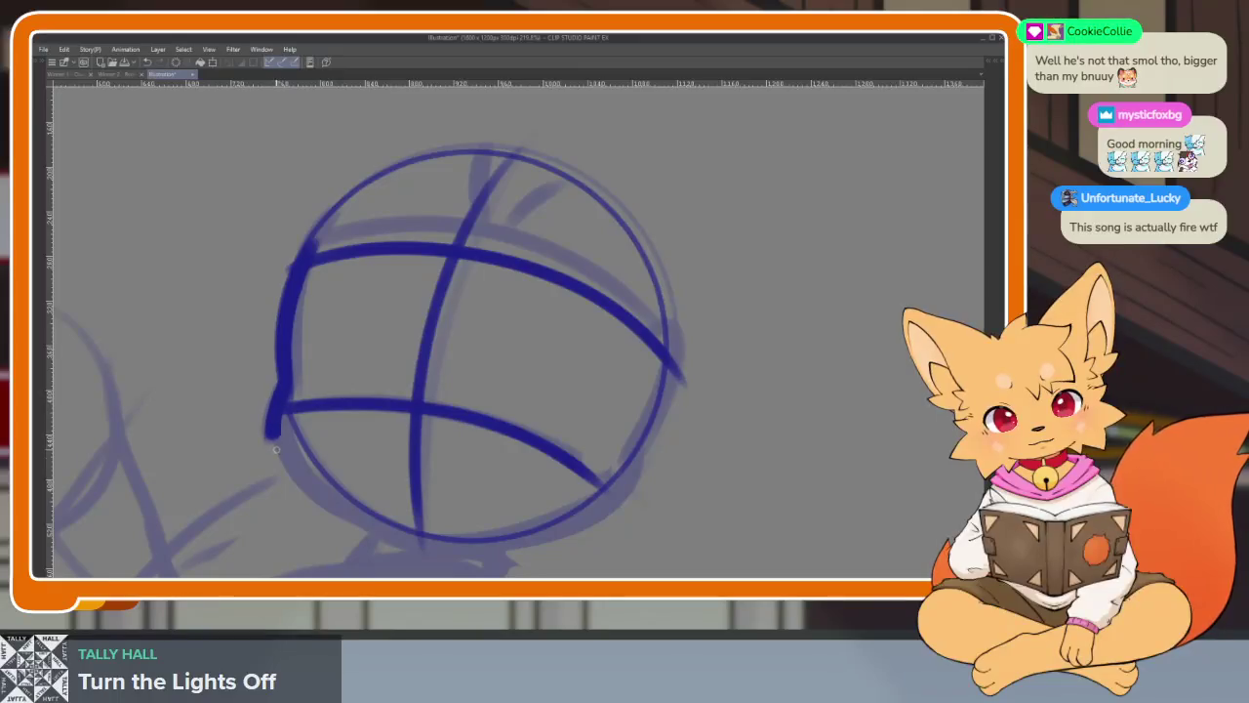
pyautogui.moveTo(373, 524); pyautogui.dragTo(606, 503)
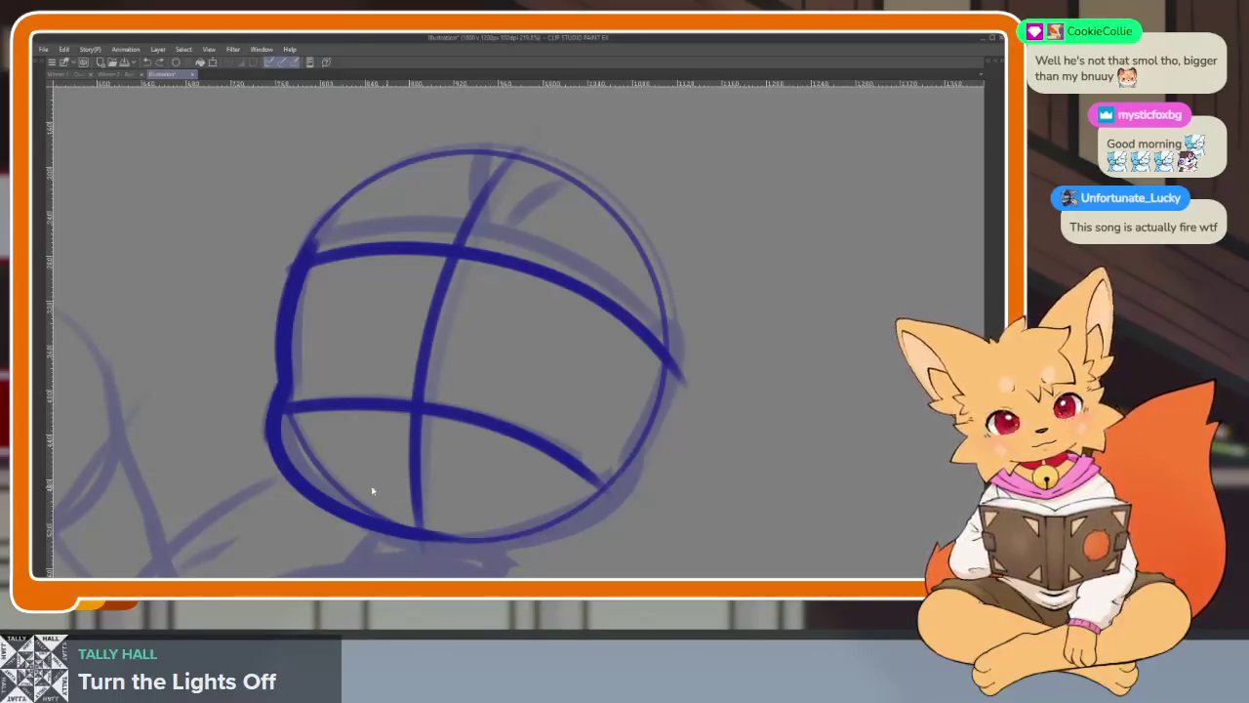
pyautogui.hotkey('ctrl', 'z')
pyautogui.moveTo(285, 466); pyautogui.dragTo(471, 542)
pyautogui.hotkey('ctrl', 'z')
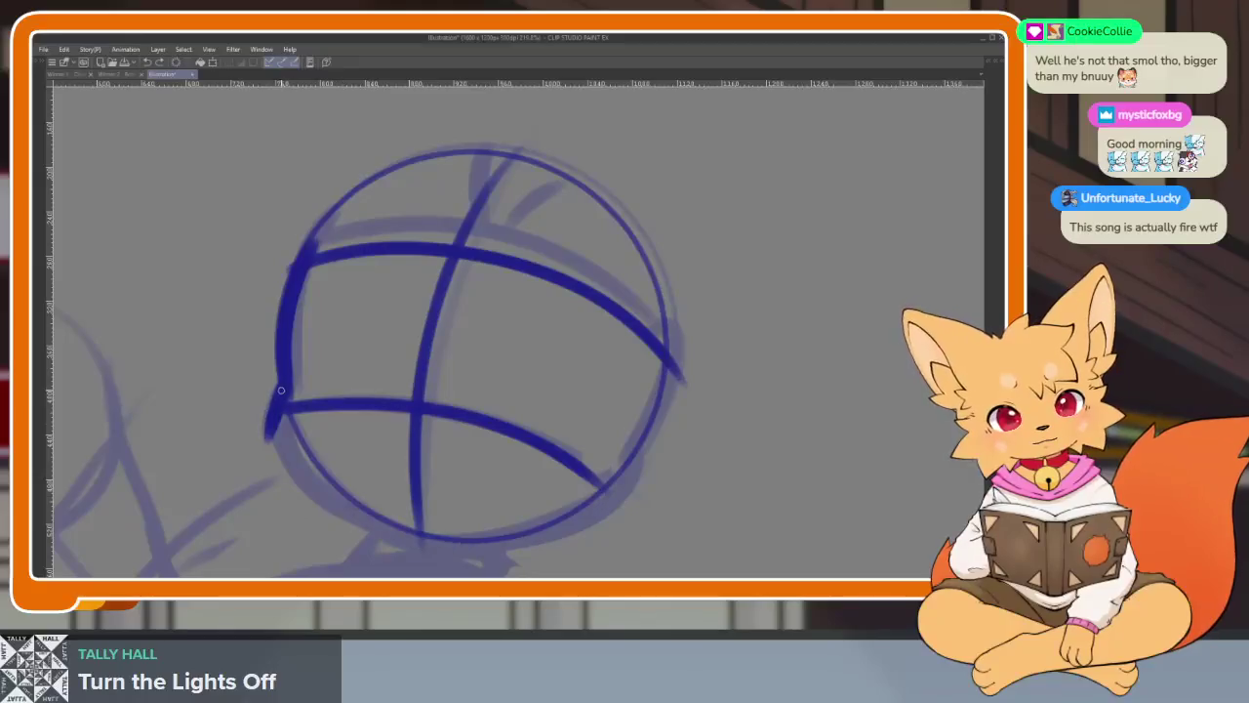
pyautogui.moveTo(306, 482)
pyautogui.mouseDown()
pyautogui.moveTo(587, 500)
pyautogui.moveTo(660, 333)
pyautogui.mouseUp()
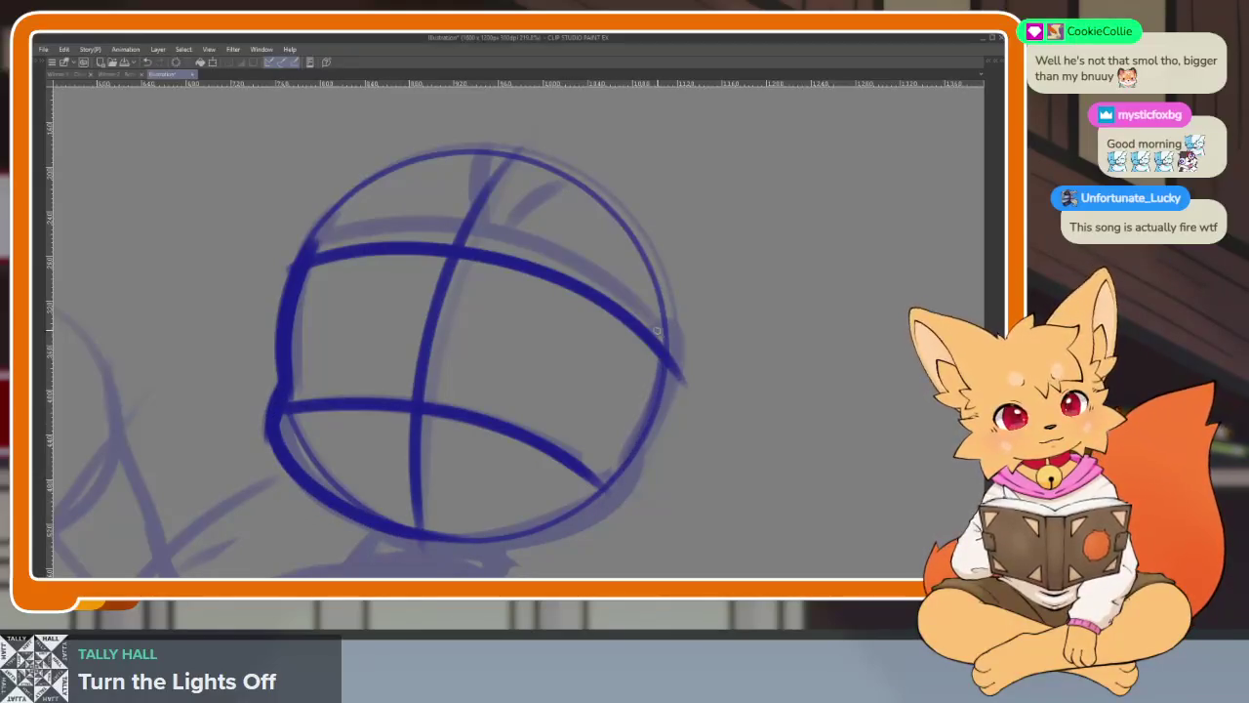
# - Add an inner line at the top of the head and draw the right ear
pyautogui.scroll(2, 436, 256)
pyautogui.moveTo(439, 322); pyautogui.dragTo(551, 263)
pyautogui.scroll(-3, 619, 290)
pyautogui.scroll(3, 608, 315)
pyautogui.hotkey('ctrl', 'z')
pyautogui.moveTo(426, 331); pyautogui.dragTo(543, 288)
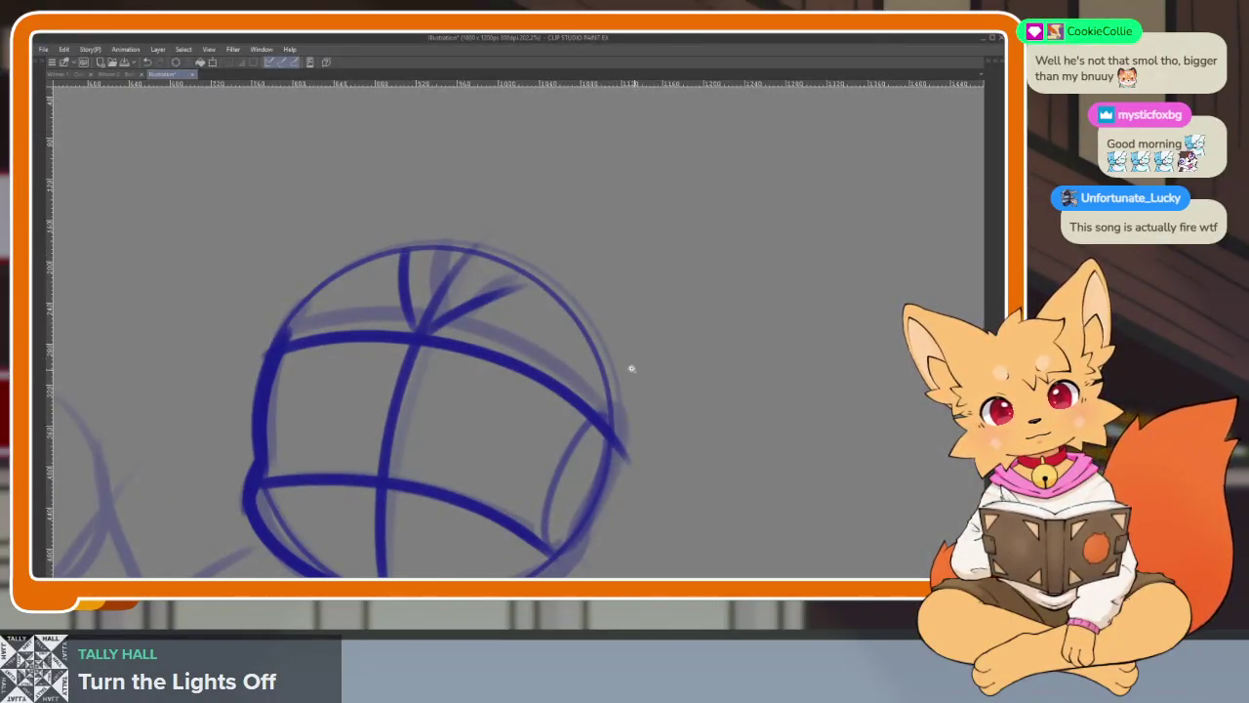
pyautogui.scroll(-4, 635, 370)
pyautogui.scroll(3, 645, 341)
pyautogui.moveTo(444, 342)
pyautogui.mouseDown()
pyautogui.moveTo(673, 305)
pyautogui.moveTo(561, 478)
pyautogui.moveTo(591, 454)
pyautogui.mouseUp()
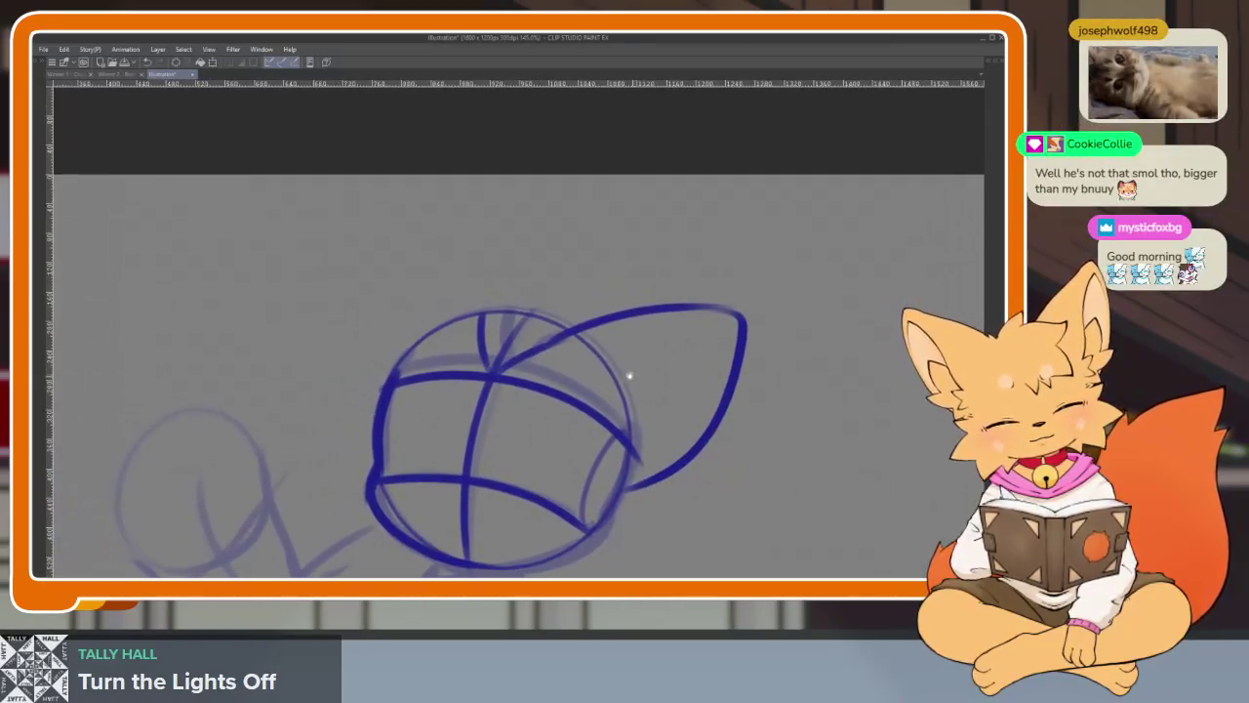
# - Ink the left pointed ear rising from the top of the head
pyautogui.moveTo(527, 306)
pyautogui.mouseDown()
pyautogui.moveTo(454, 217)
pyautogui.moveTo(386, 390)
pyautogui.mouseUp()
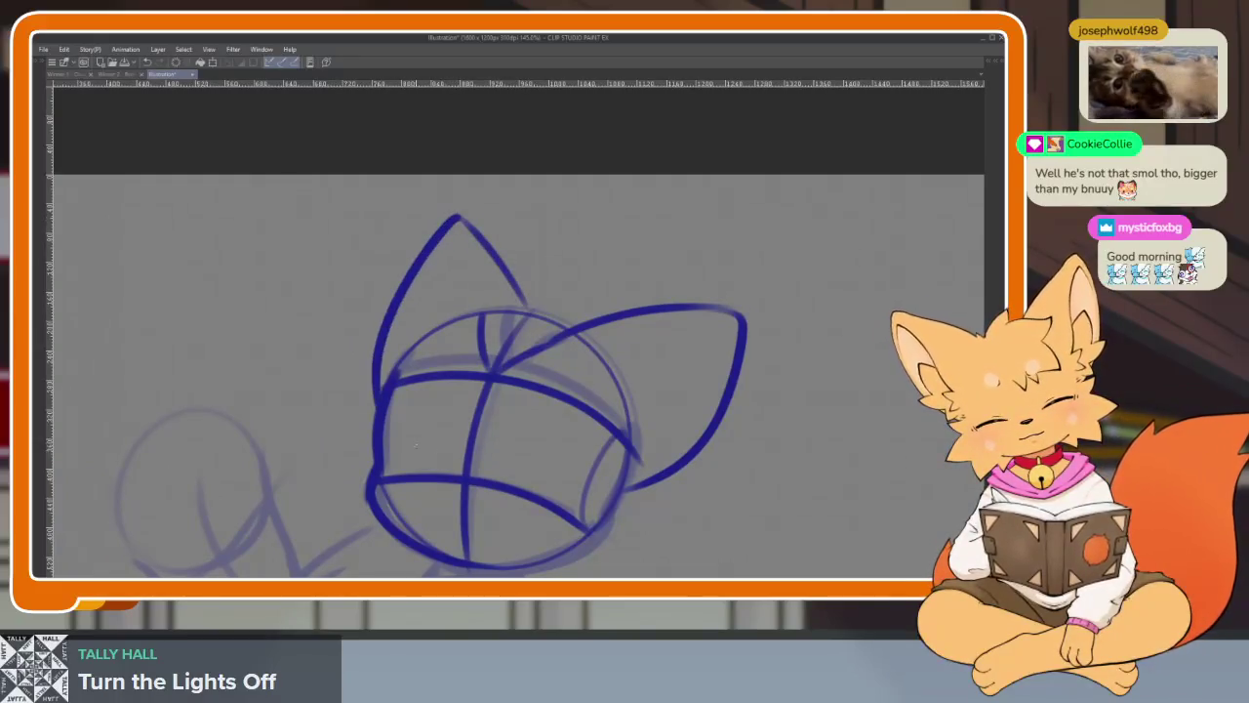
pyautogui.hotkey('ctrl', 'z')
pyautogui.scroll(-4, 644, 390)
pyautogui.scroll(1, 625, 391)
pyautogui.scroll(3, 593, 388)
pyautogui.moveTo(581, 376)
pyautogui.mouseDown()
pyautogui.moveTo(503, 285)
pyautogui.moveTo(439, 401)
pyautogui.moveTo(435, 449)
pyautogui.mouseUp()
pyautogui.hotkey('ctrl', 'z')
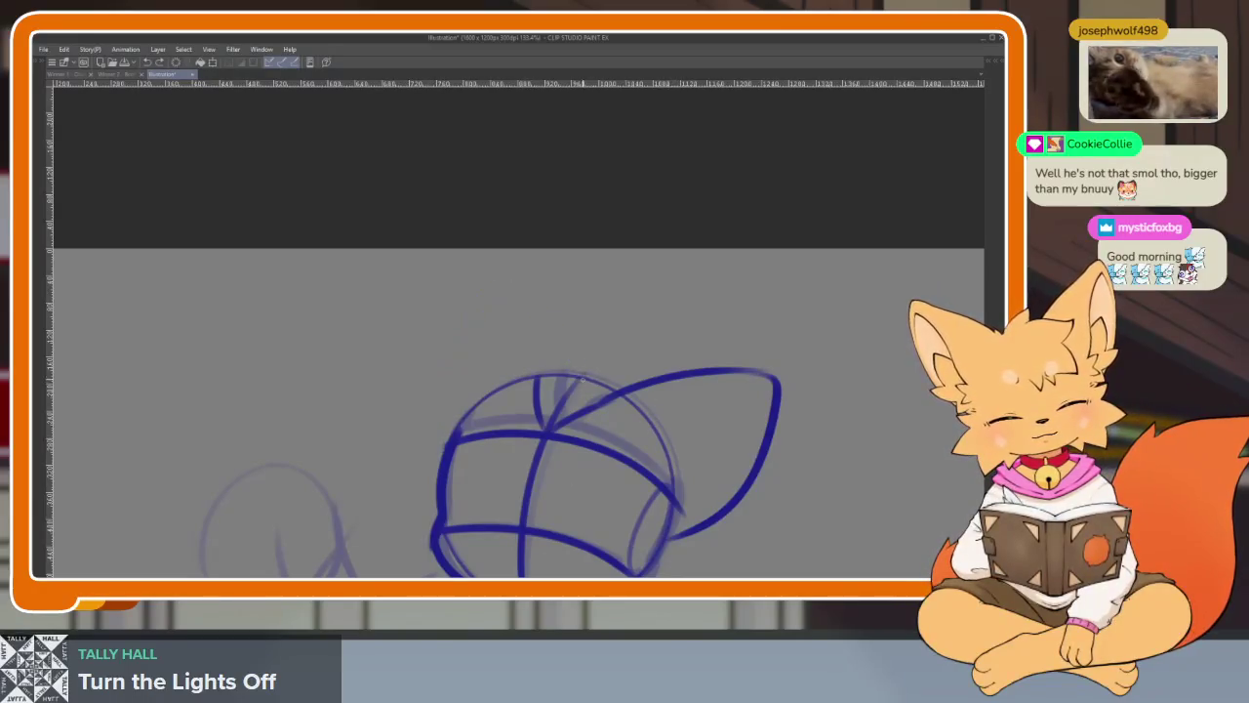
pyautogui.moveTo(583, 377); pyautogui.dragTo(499, 298)
pyautogui.moveTo(429, 469); pyautogui.dragTo(436, 480)
# - Reposition the reference image, then hide the palettes and zoom in on the head
pyautogui.scroll(-4, 681, 424)
pyautogui.scroll(1, 720, 423)
pyautogui.scroll(2, 662, 430)
pyautogui.scroll(-1, 605, 455)
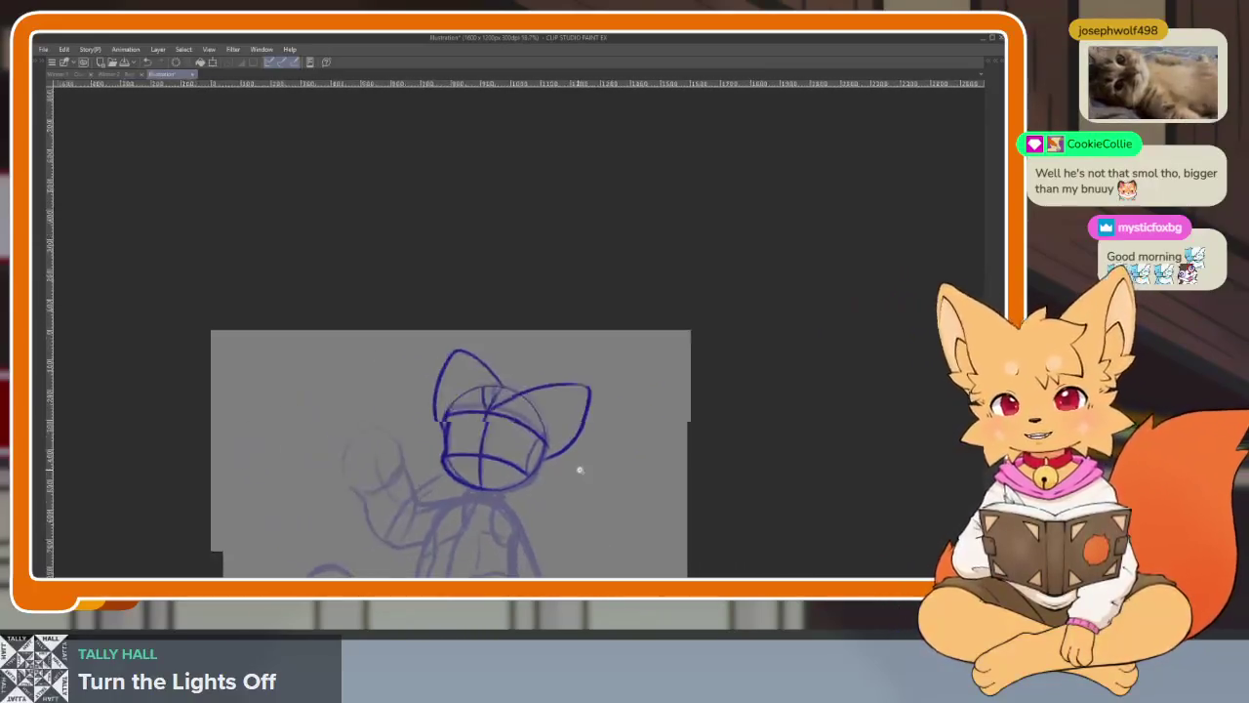
pyautogui.scroll(2, 576, 465)
pyautogui.scroll(-1, 542, 493)
pyautogui.scroll(-1, 540, 469)
pyautogui.scroll(3, 498, 464)
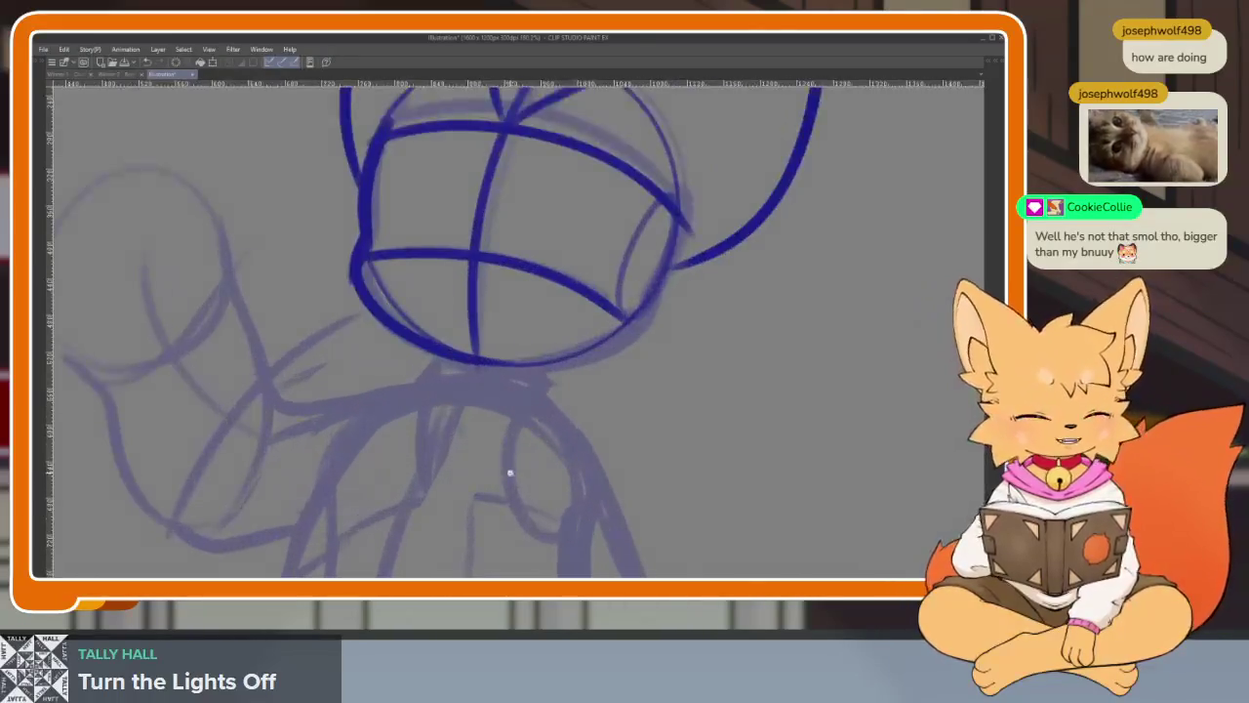
pyautogui.scroll(1, 517, 475)
pyautogui.press('Tab')
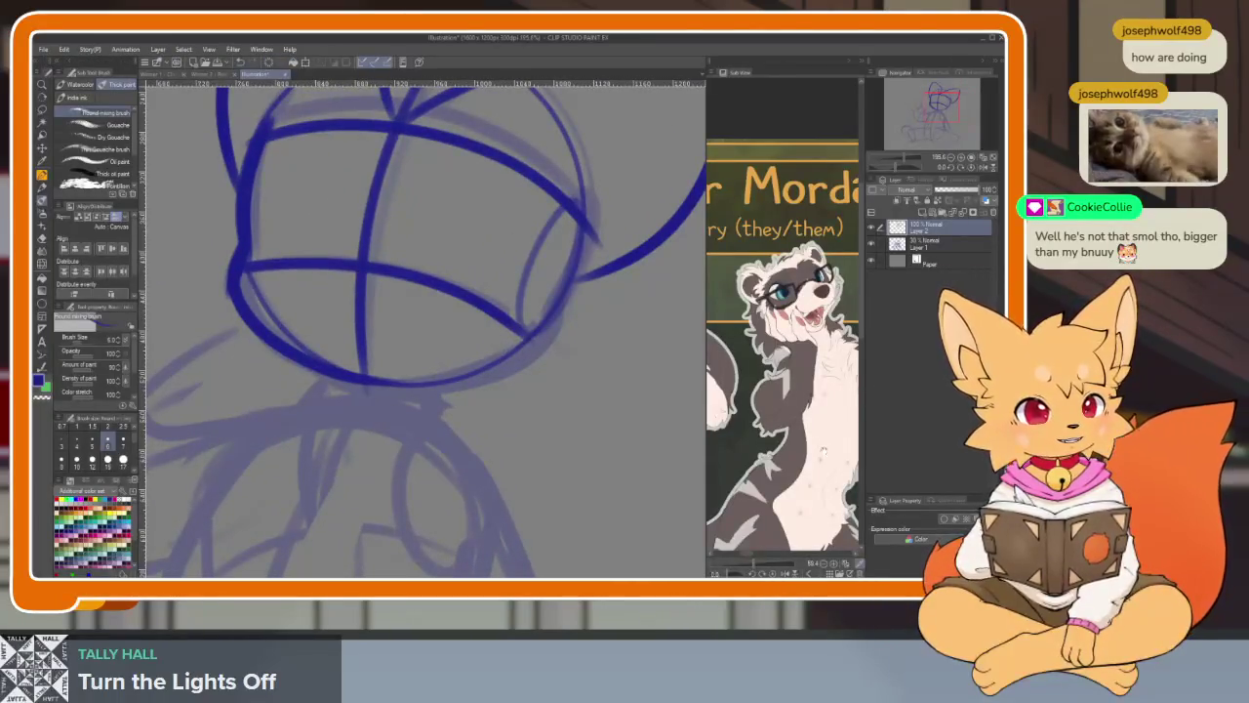
pyautogui.moveTo(822, 449); pyautogui.dragTo(805, 405)
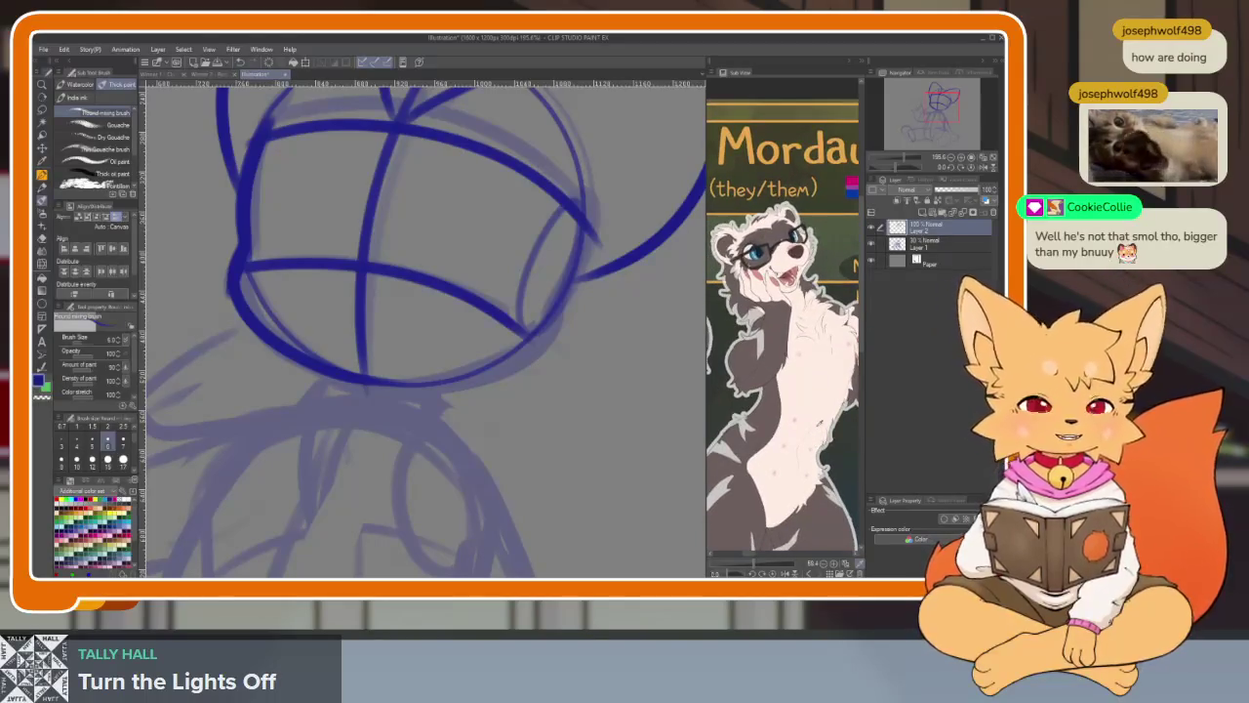
pyautogui.moveTo(857, 332); pyautogui.dragTo(871, 346)
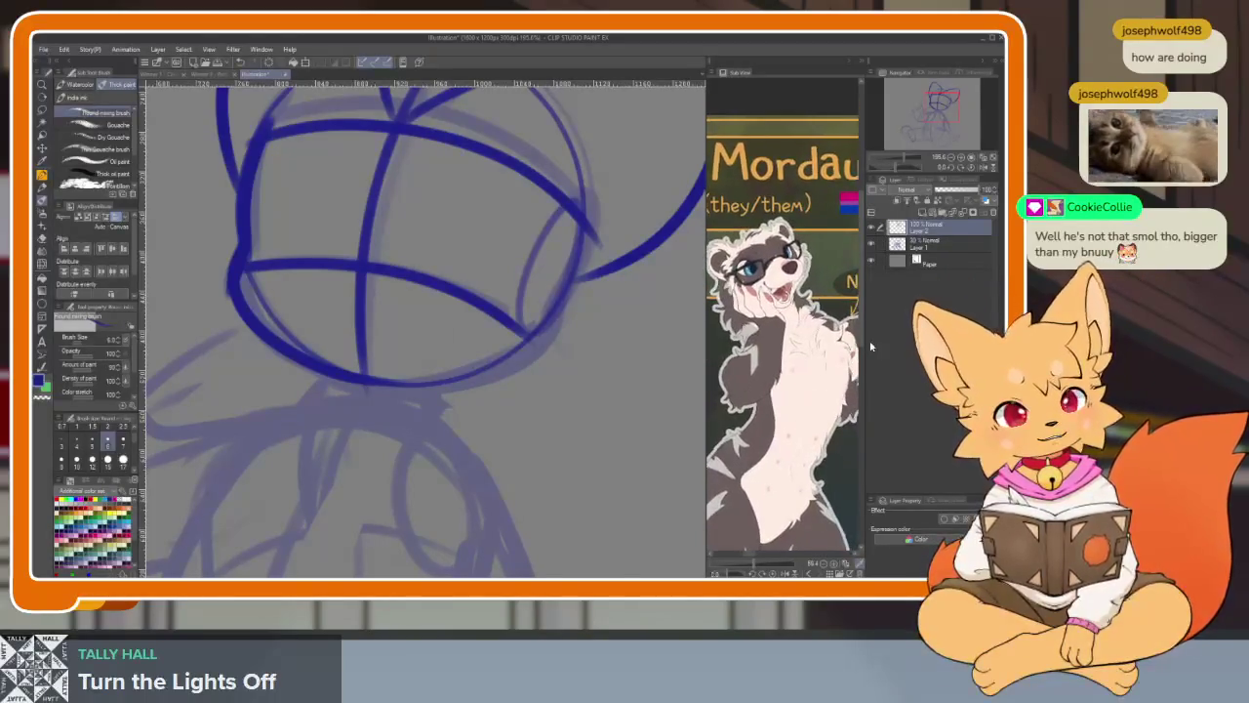
pyautogui.press('Tab')
pyautogui.scroll(5, 413, 454)
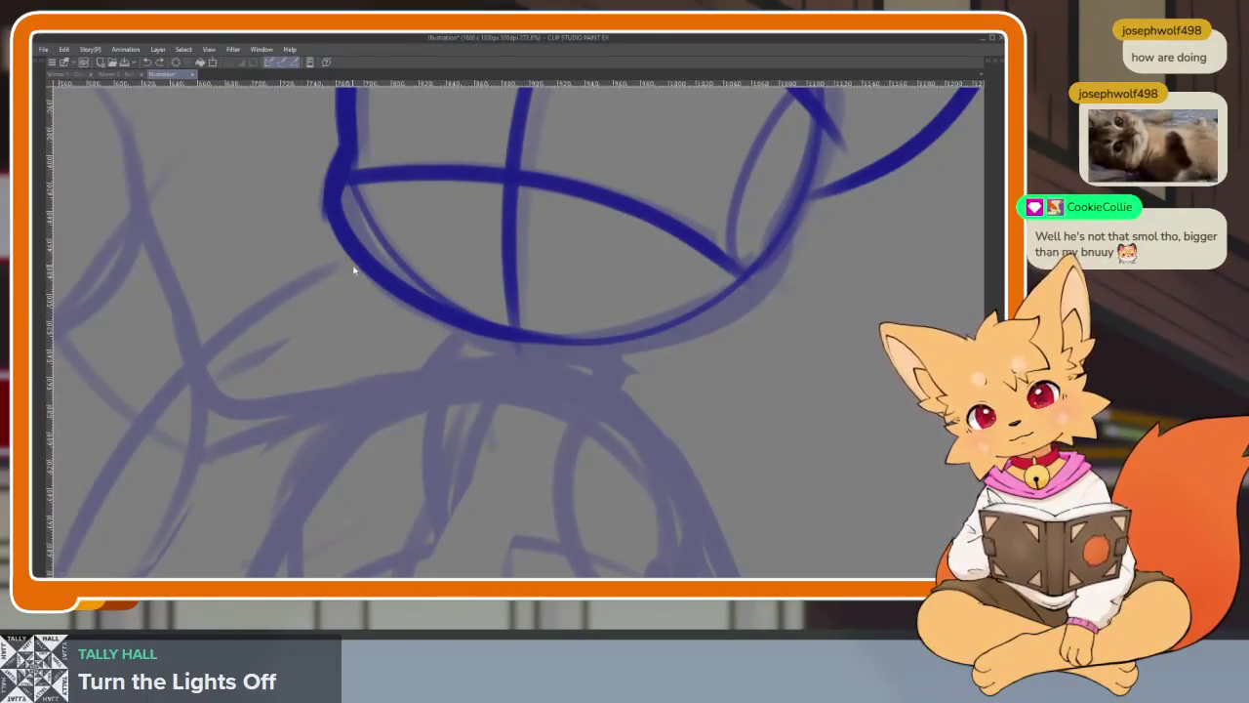
# - Ink the chest ruff's left tuft, curls under the head and right side
pyautogui.moveTo(347, 261)
pyautogui.mouseDown()
pyautogui.moveTo(343, 297)
pyautogui.moveTo(447, 478)
pyautogui.mouseUp()
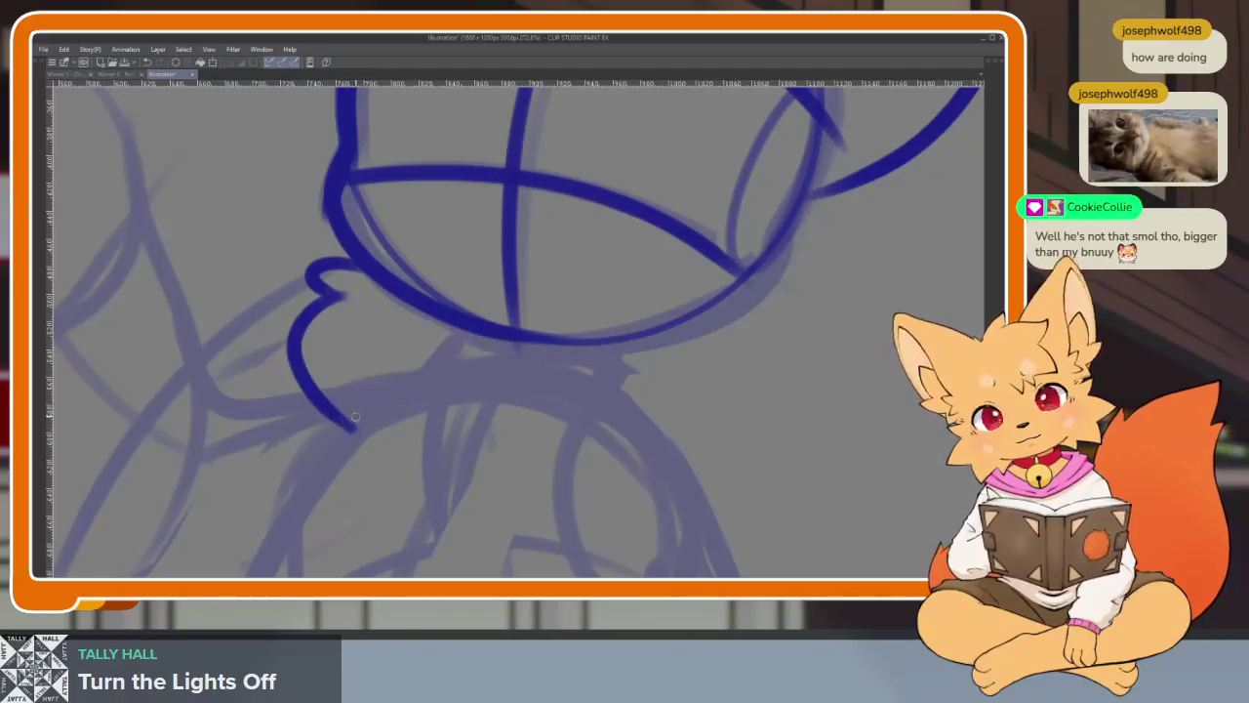
pyautogui.moveTo(457, 336); pyautogui.dragTo(428, 343)
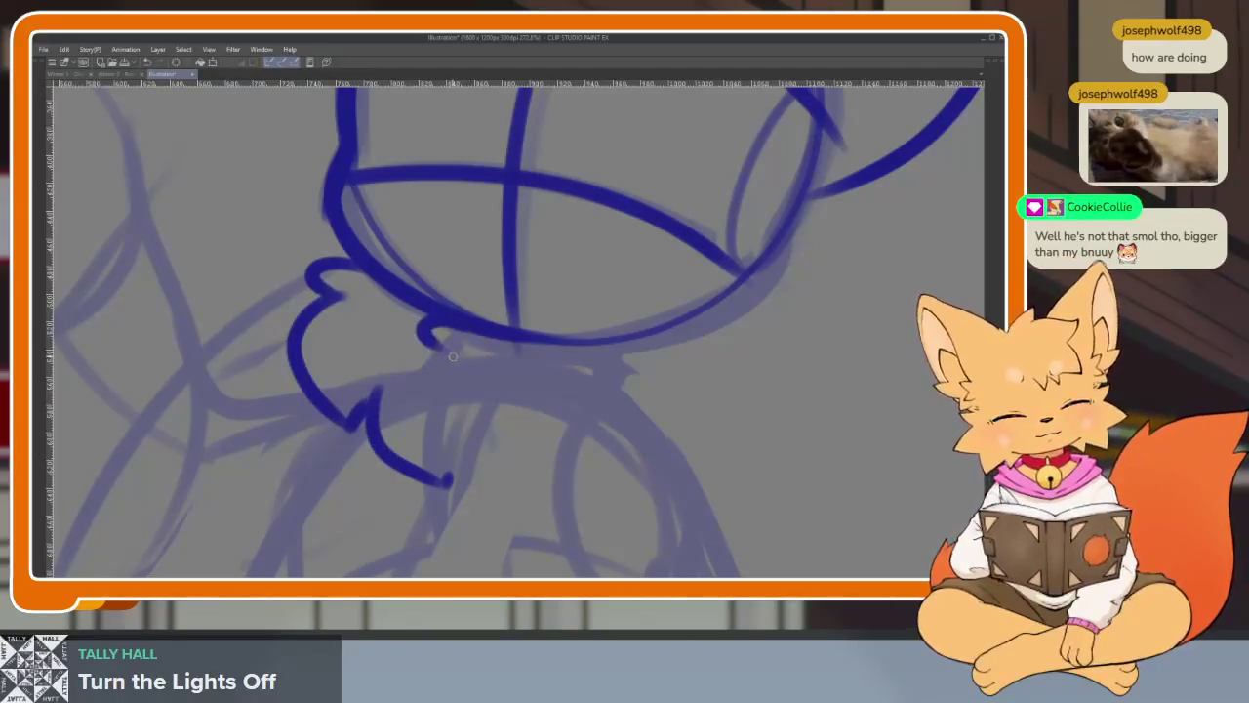
pyautogui.moveTo(552, 365); pyautogui.dragTo(493, 399)
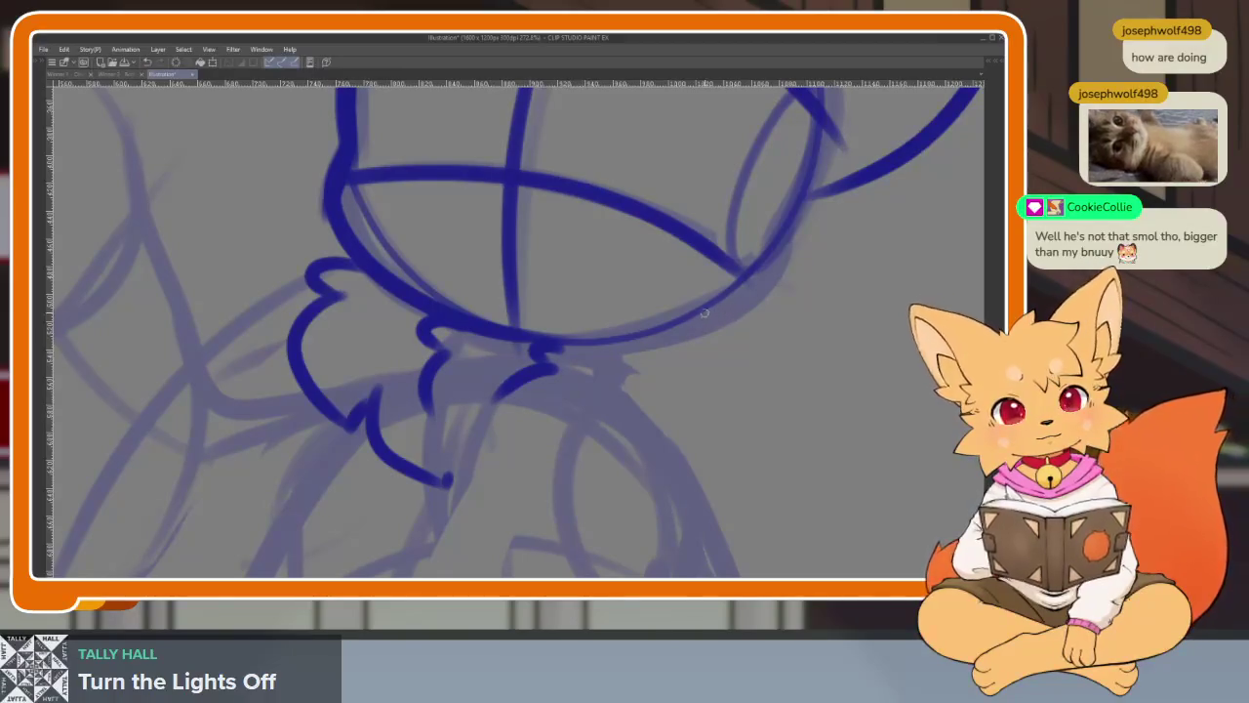
pyautogui.moveTo(704, 313); pyautogui.dragTo(588, 483)
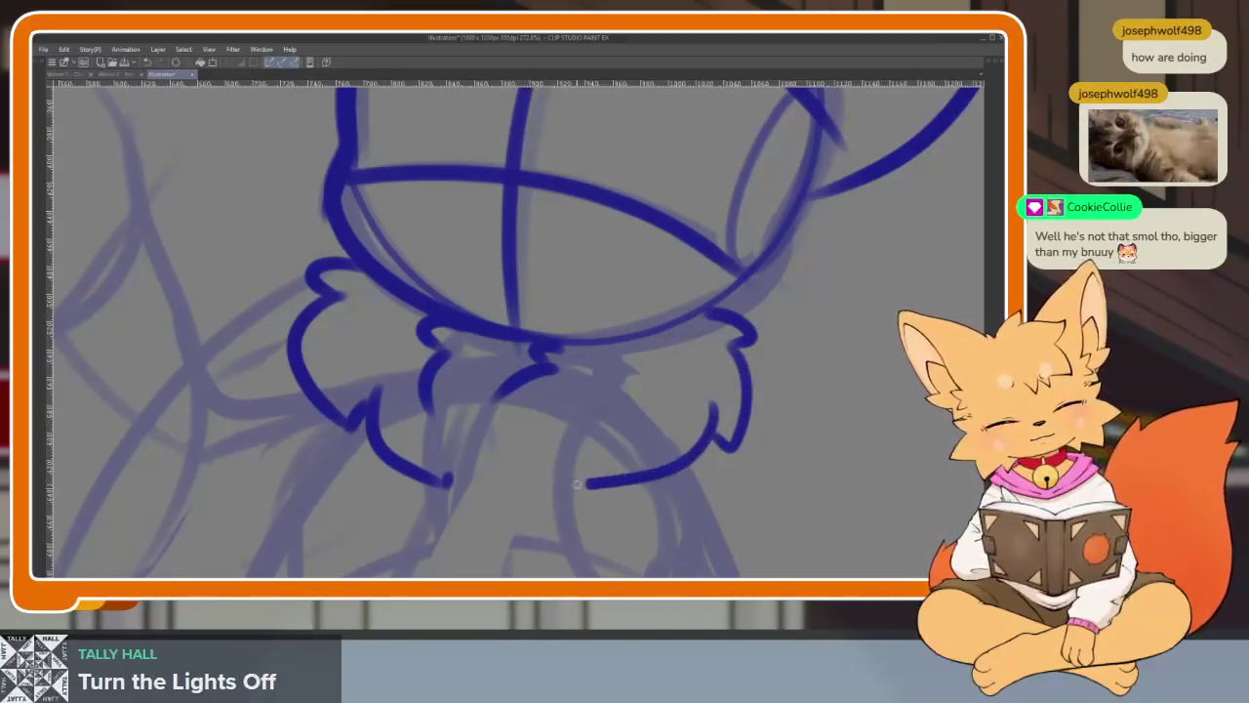
pyautogui.scroll(-10, 532, 478)
pyautogui.scroll(6, 745, 430)
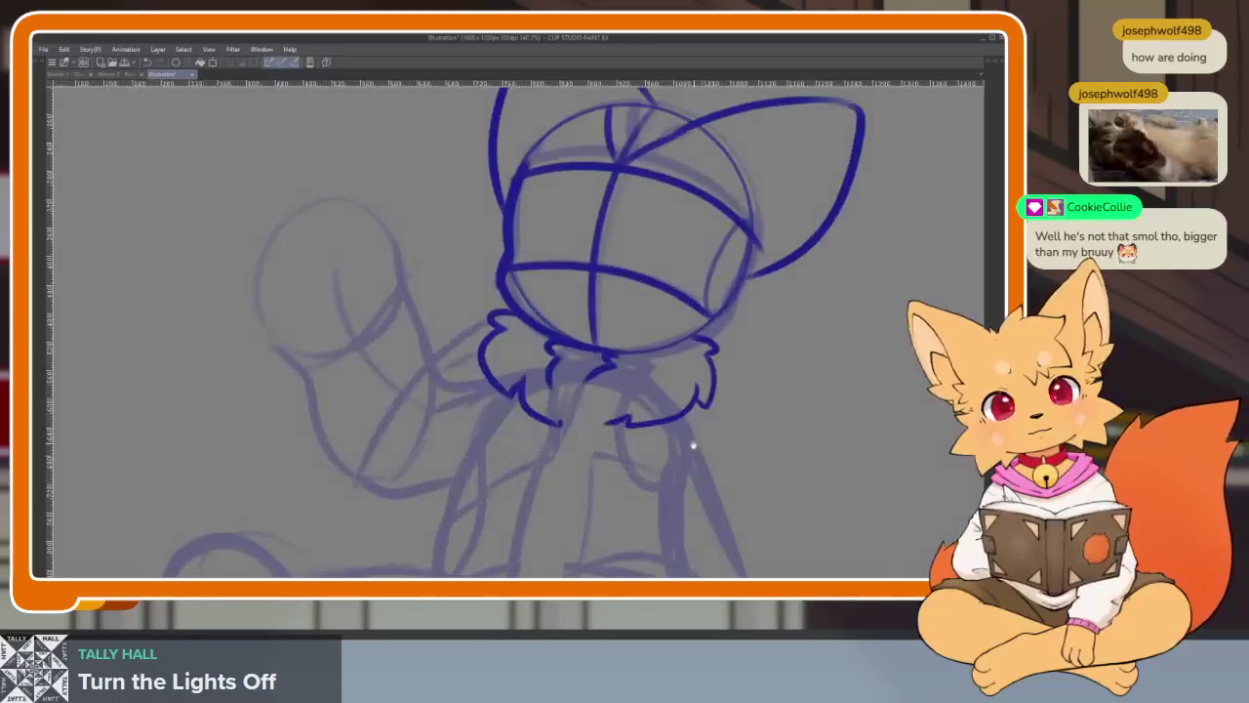
pyautogui.scroll(-1, 675, 458)
pyautogui.scroll(-1, 716, 407)
# - Zoom in on the raised paw and ink its left edge
pyautogui.press('Tab')
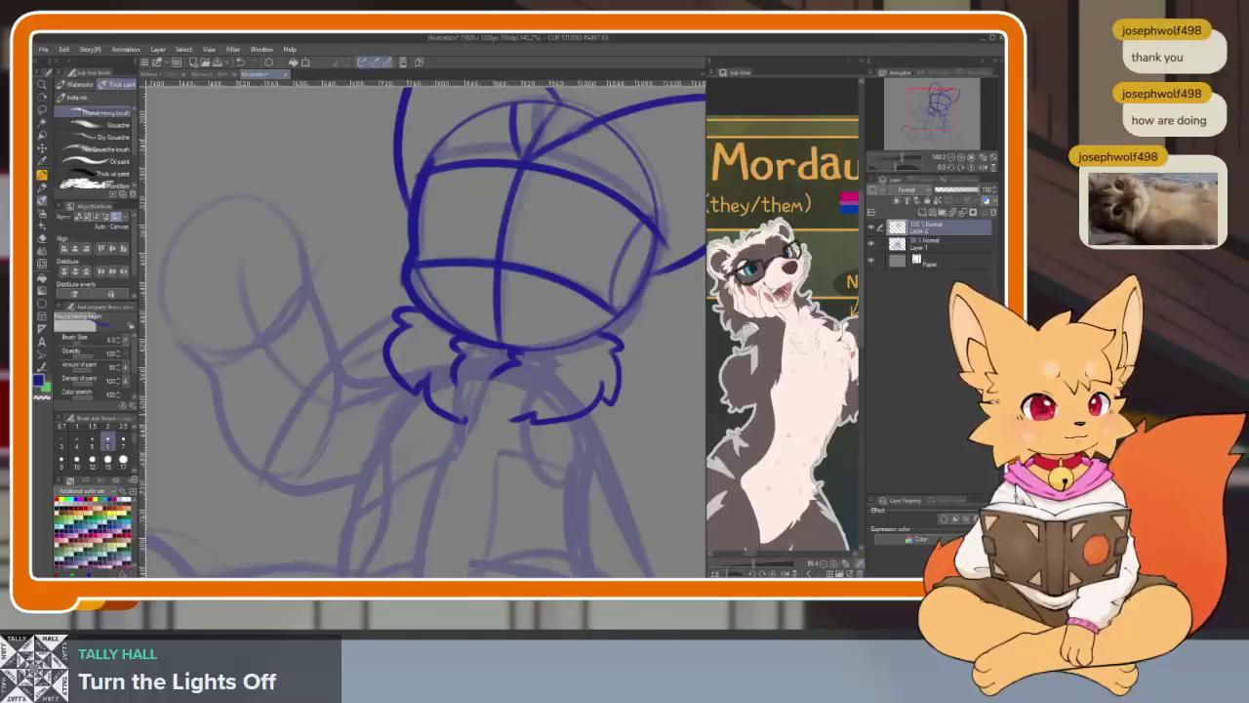
pyautogui.press('Tab')
pyautogui.scroll(1, 608, 480)
pyautogui.scroll(1, 594, 491)
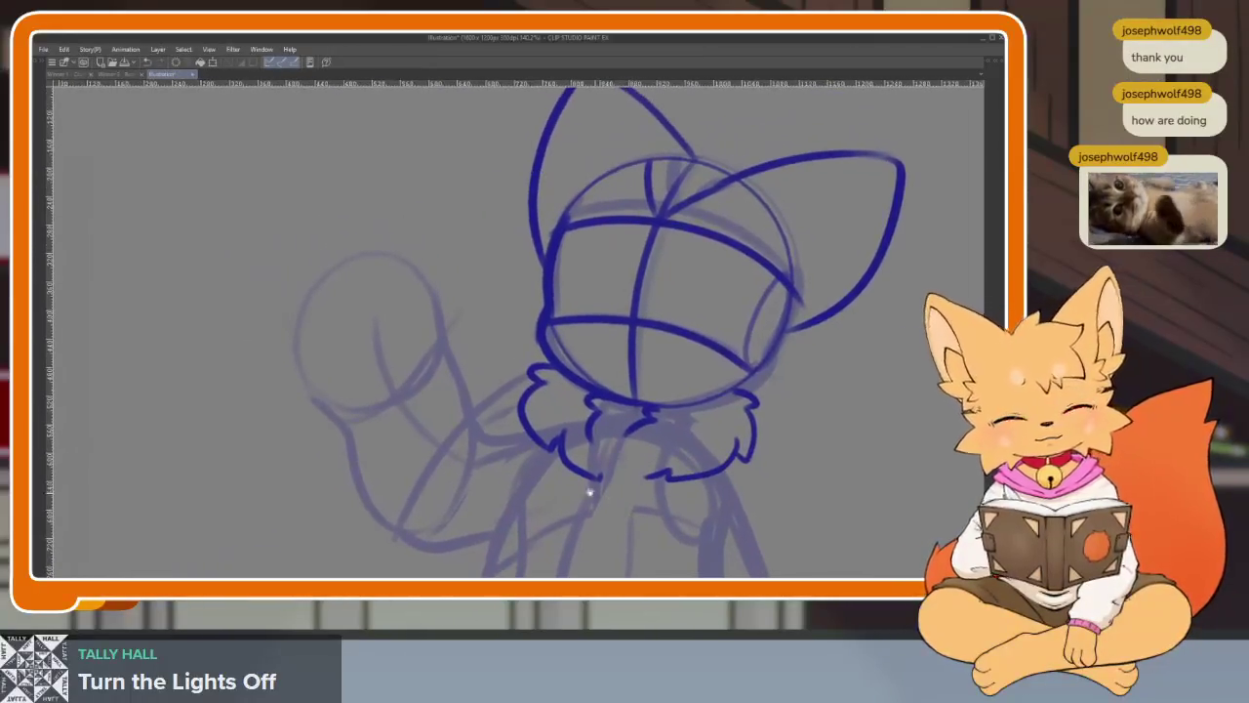
pyautogui.scroll(1, 381, 420)
pyautogui.scroll(2, 381, 420)
pyautogui.moveTo(271, 447)
pyautogui.mouseDown()
pyautogui.moveTo(303, 302)
pyautogui.moveTo(381, 261)
pyautogui.mouseUp()
# - Ink the paw's bottom edge, top outline and a toe line, removing a stray stroke
pyautogui.moveTo(317, 496); pyautogui.dragTo(424, 473)
pyautogui.moveTo(458, 400)
pyautogui.mouseDown()
pyautogui.moveTo(429, 285)
pyautogui.moveTo(285, 341)
pyautogui.moveTo(327, 500)
pyautogui.moveTo(367, 404)
pyautogui.moveTo(449, 347)
pyautogui.mouseUp()
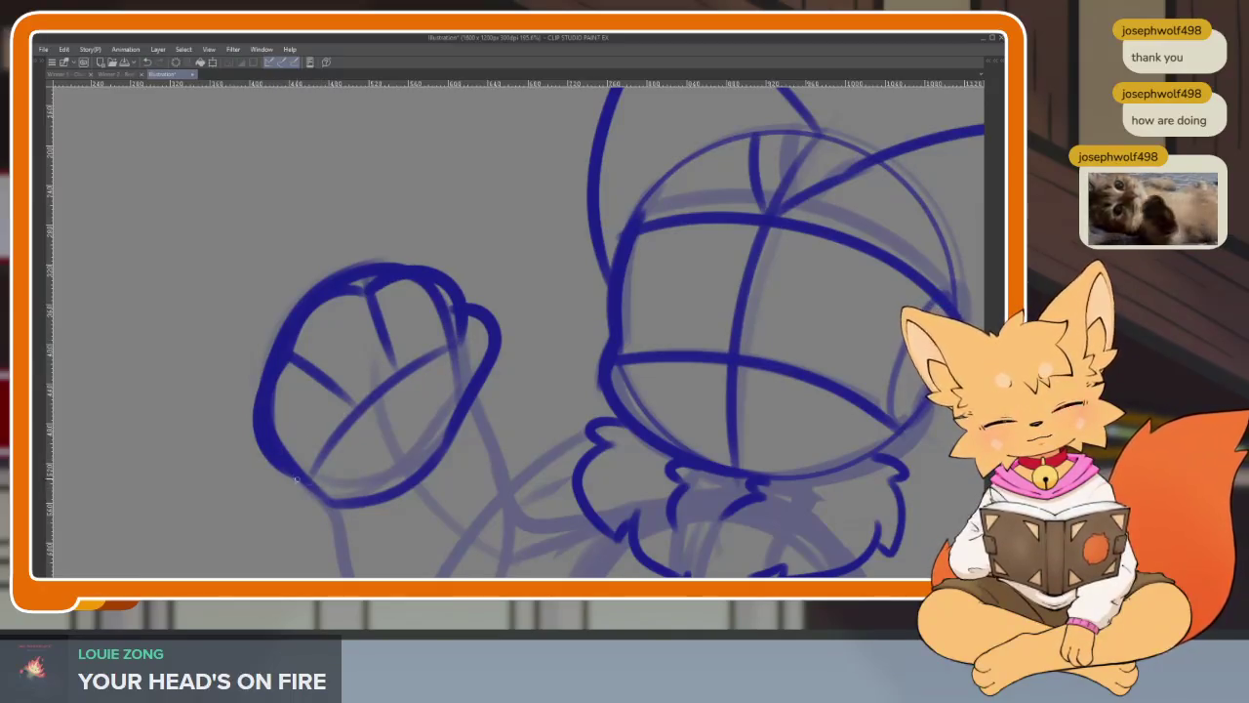
pyautogui.hotkey('ctrl', 'z')
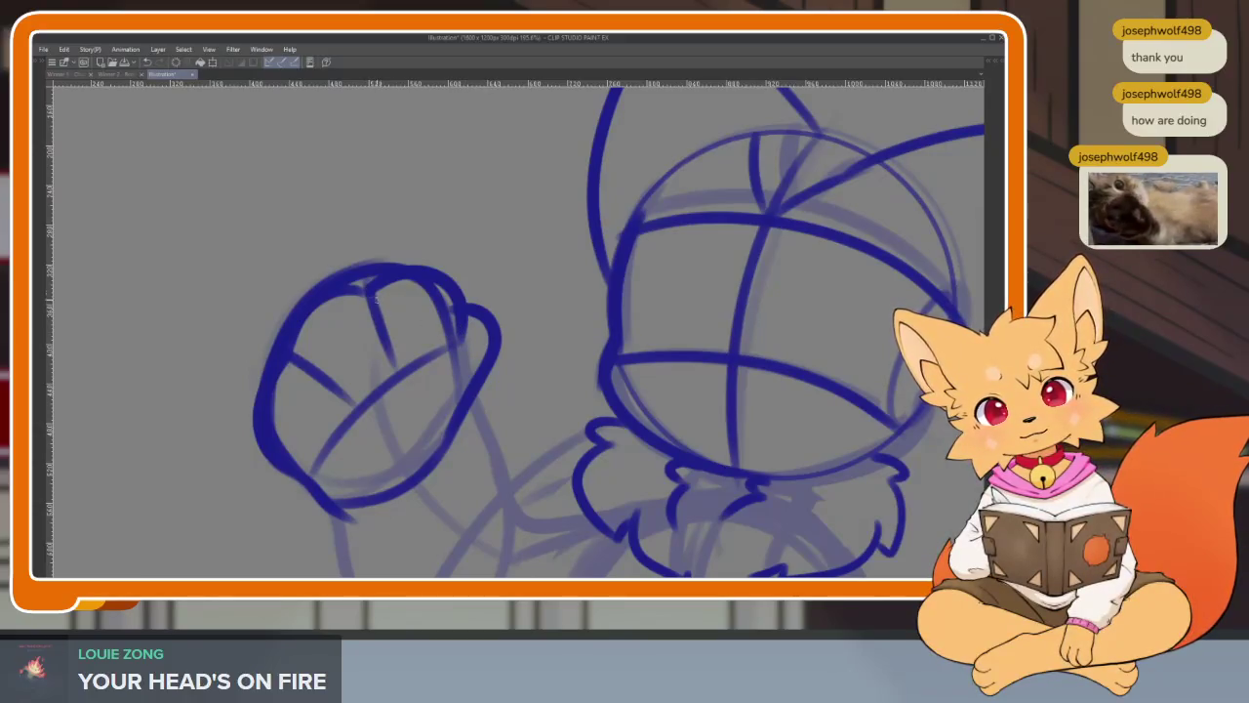
pyautogui.moveTo(368, 314); pyautogui.dragTo(388, 361)
pyautogui.scroll(-5, 454, 371)
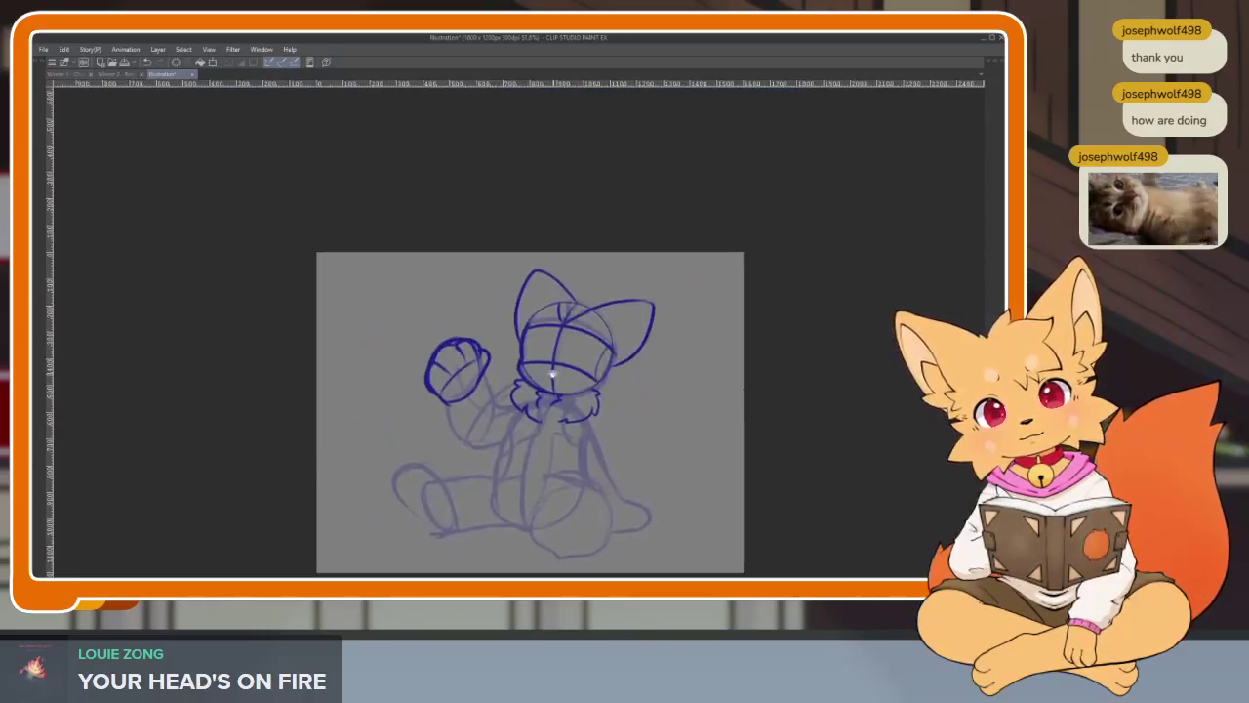
pyautogui.scroll(5, 477, 365)
pyautogui.scroll(2, 522, 415)
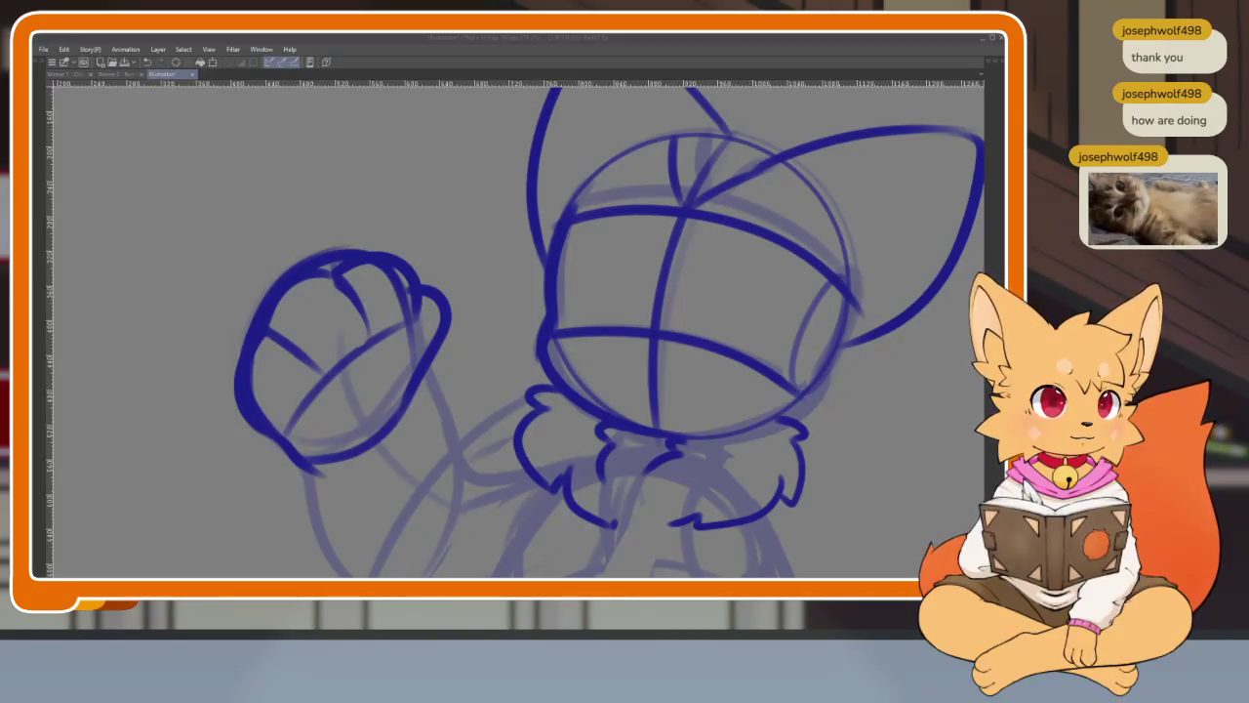
pyautogui.moveTo(441, 441); pyautogui.dragTo(426, 463)
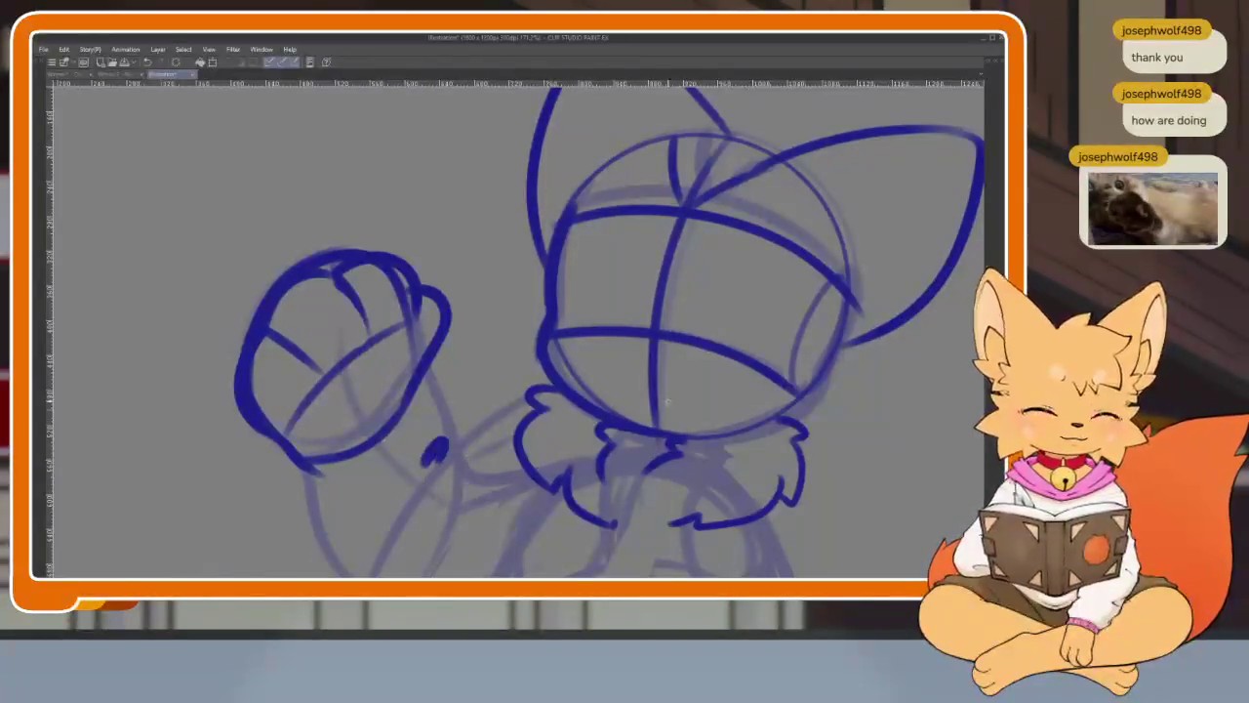
# - Remove the stray mark and ink the rounded muzzle oval inside the head
pyautogui.hotkey('ctrl', 'z')
pyautogui.scroll(3, 580, 433)
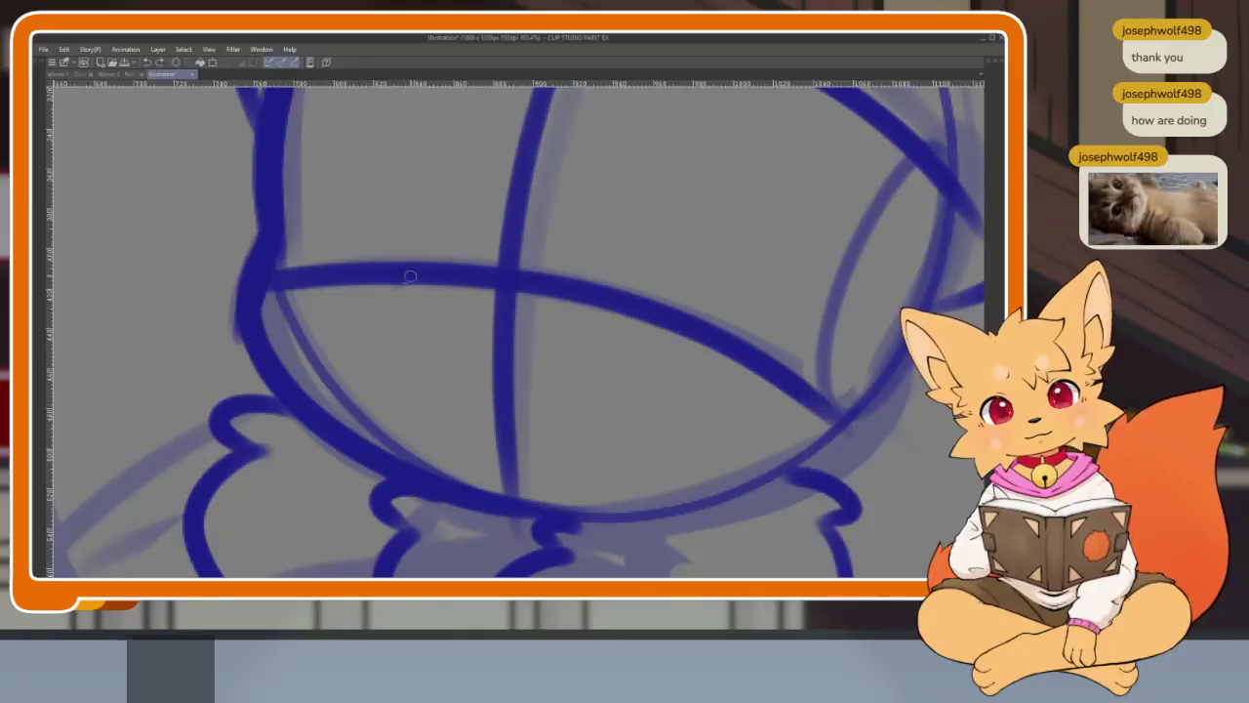
pyautogui.moveTo(515, 258); pyautogui.dragTo(659, 344)
pyautogui.moveTo(419, 278); pyautogui.dragTo(537, 504)
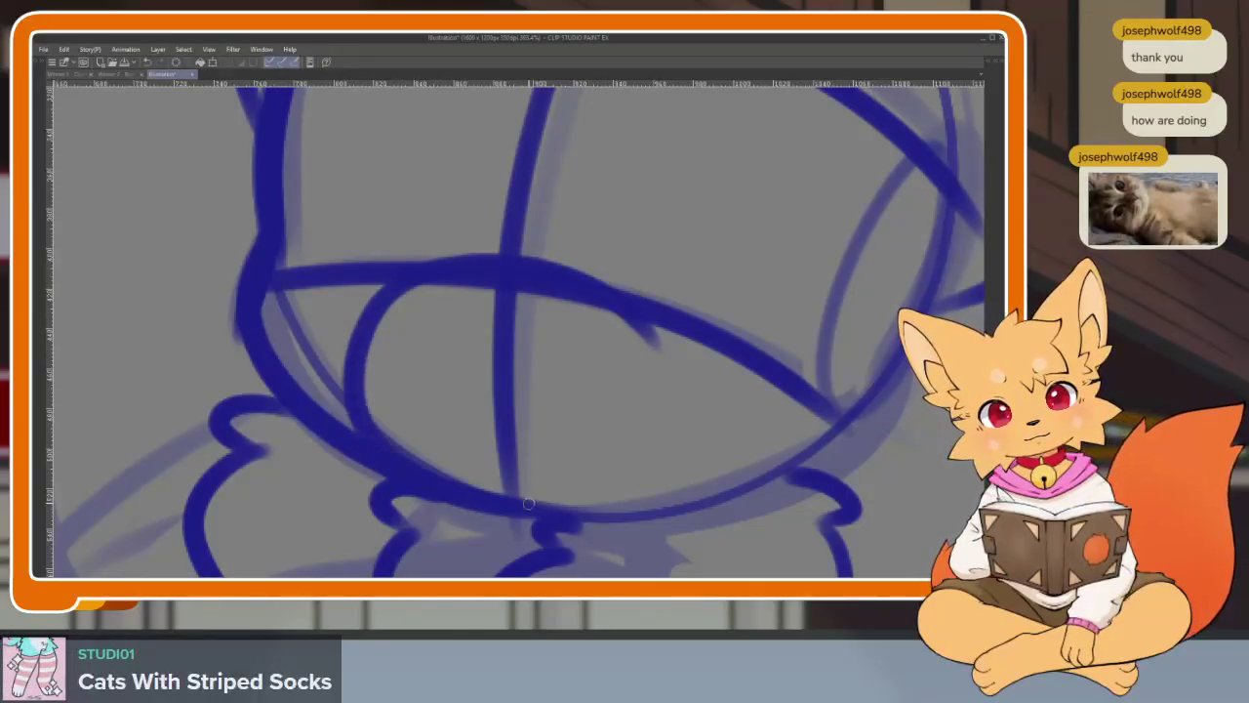
pyautogui.moveTo(625, 298); pyautogui.dragTo(347, 396)
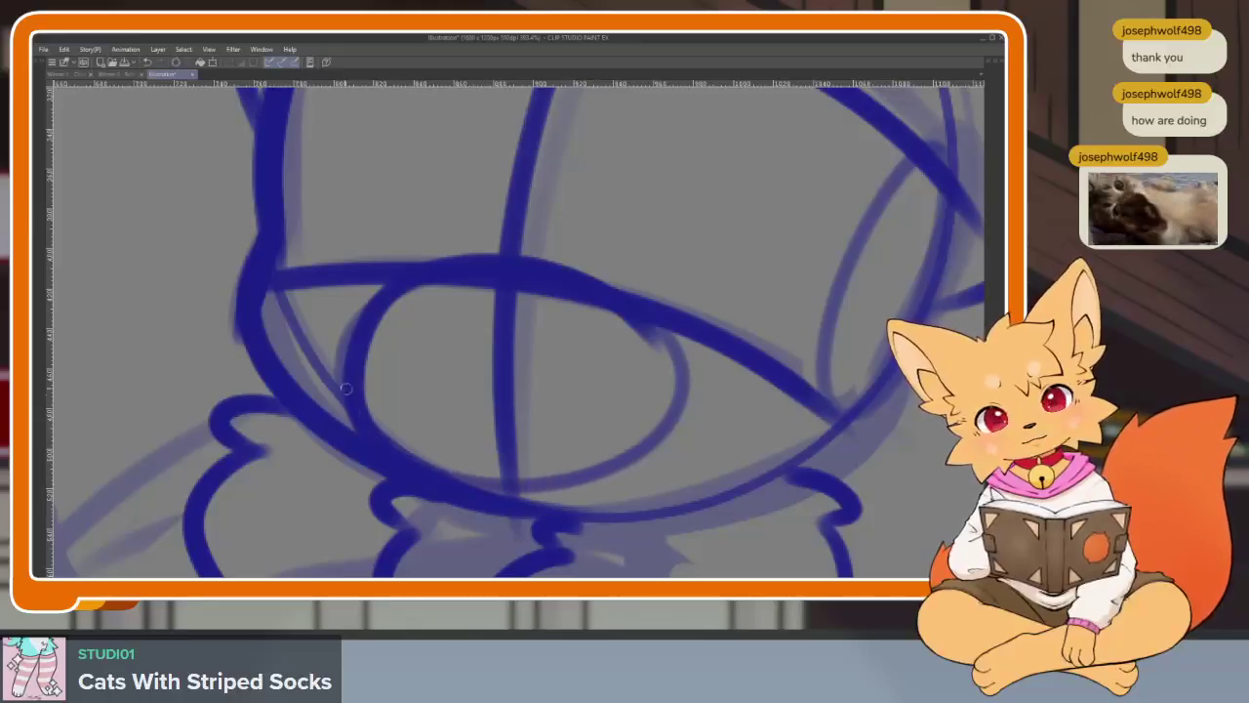
pyautogui.moveTo(640, 326); pyautogui.dragTo(434, 270)
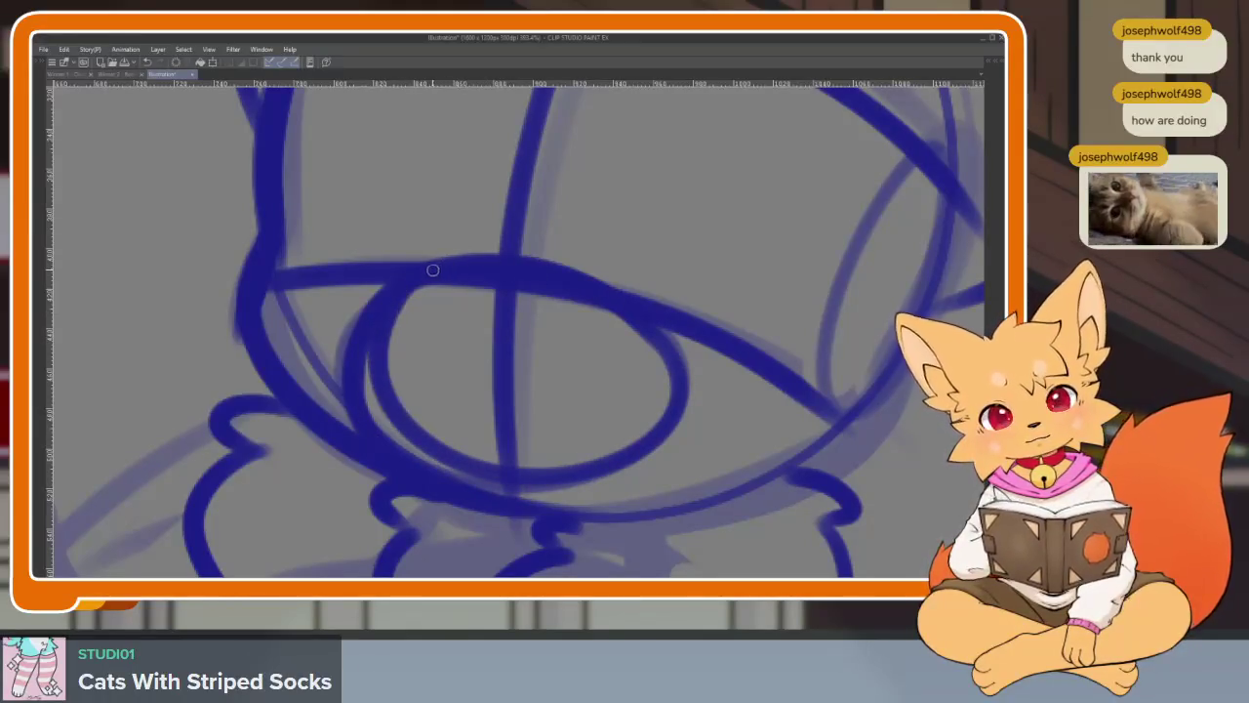
pyautogui.scroll(-5, 475, 433)
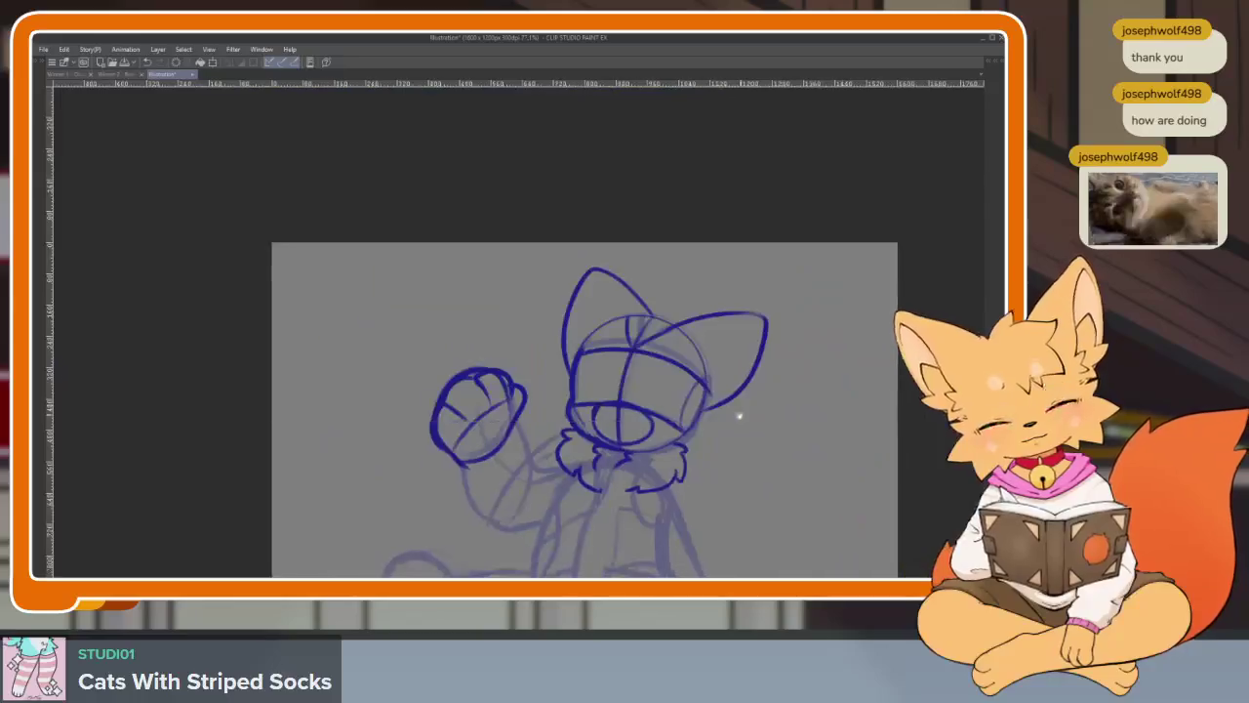
pyautogui.scroll(3, 644, 430)
pyautogui.scroll(5, 643, 430)
pyautogui.moveTo(380, 317); pyautogui.dragTo(418, 493)
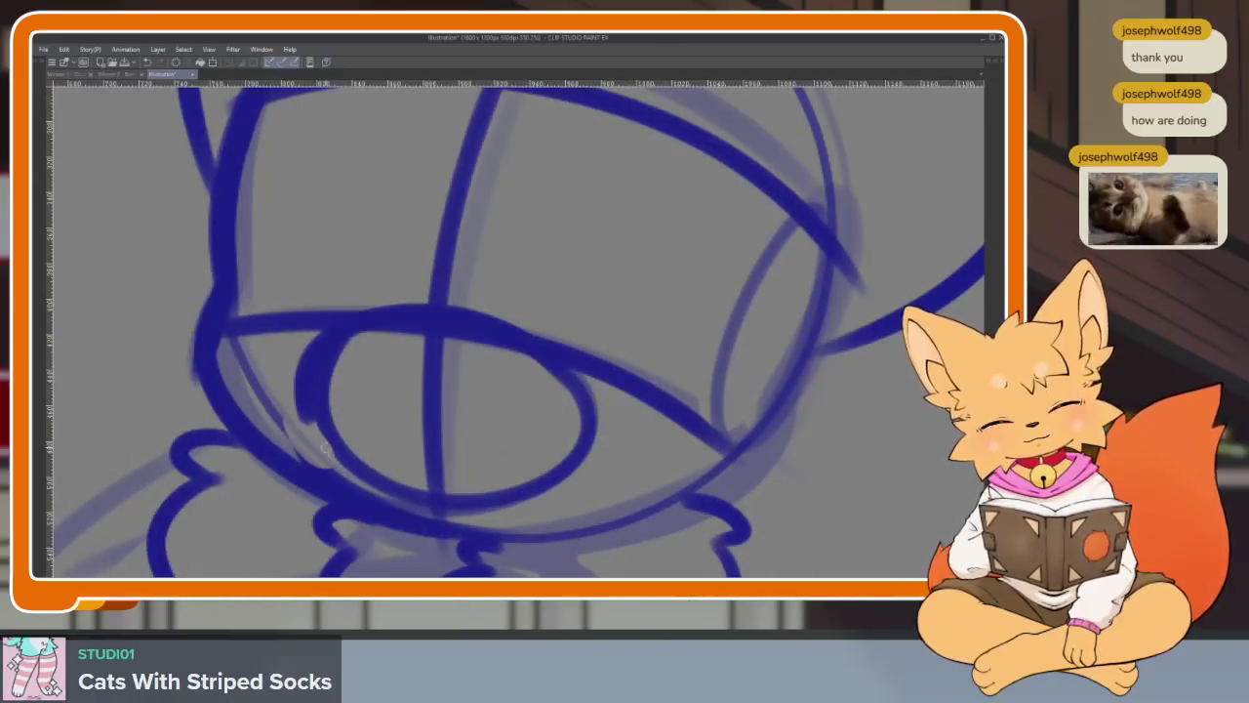
# - Ink the right and left eye ovals on the face
pyautogui.scroll(2, 660, 420)
pyautogui.moveTo(542, 400); pyautogui.dragTo(652, 481)
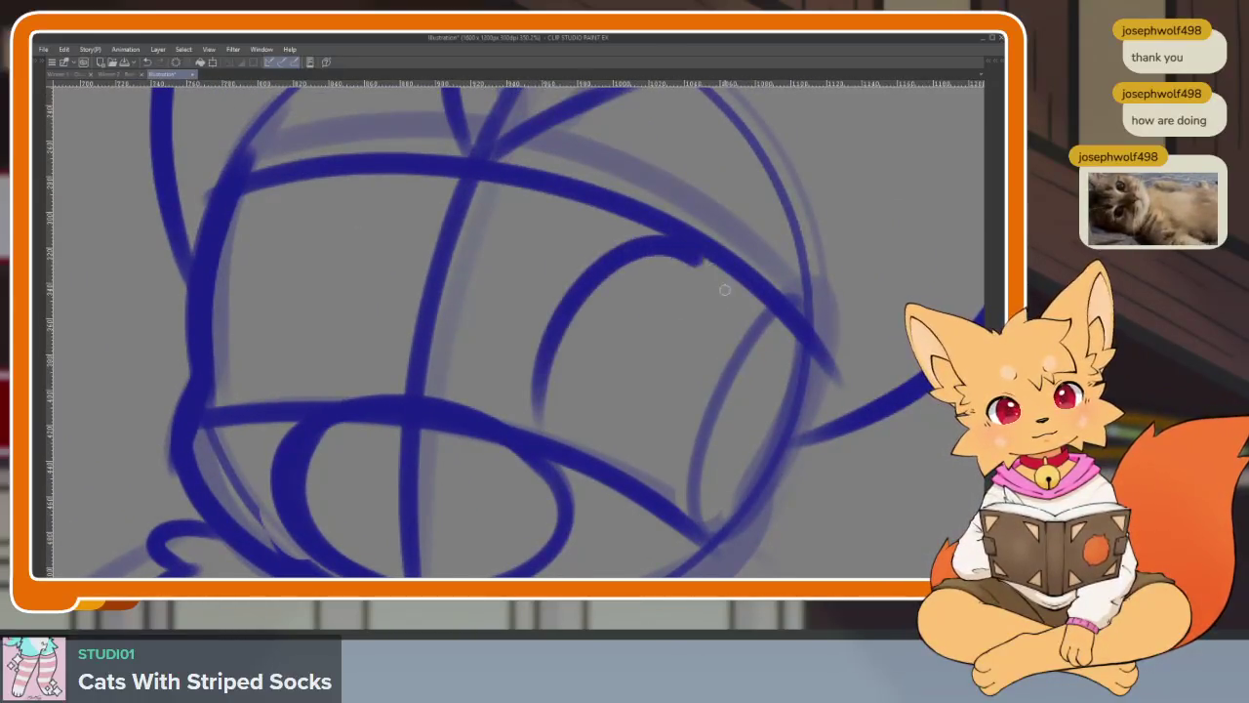
pyautogui.scroll(2, 585, 469)
pyautogui.moveTo(425, 473)
pyautogui.mouseDown()
pyautogui.moveTo(458, 317)
pyautogui.moveTo(320, 332)
pyautogui.moveTo(313, 467)
pyautogui.mouseUp()
pyautogui.scroll(-5, 592, 390)
pyautogui.scroll(-1, 605, 410)
pyautogui.scroll(-2, 639, 427)
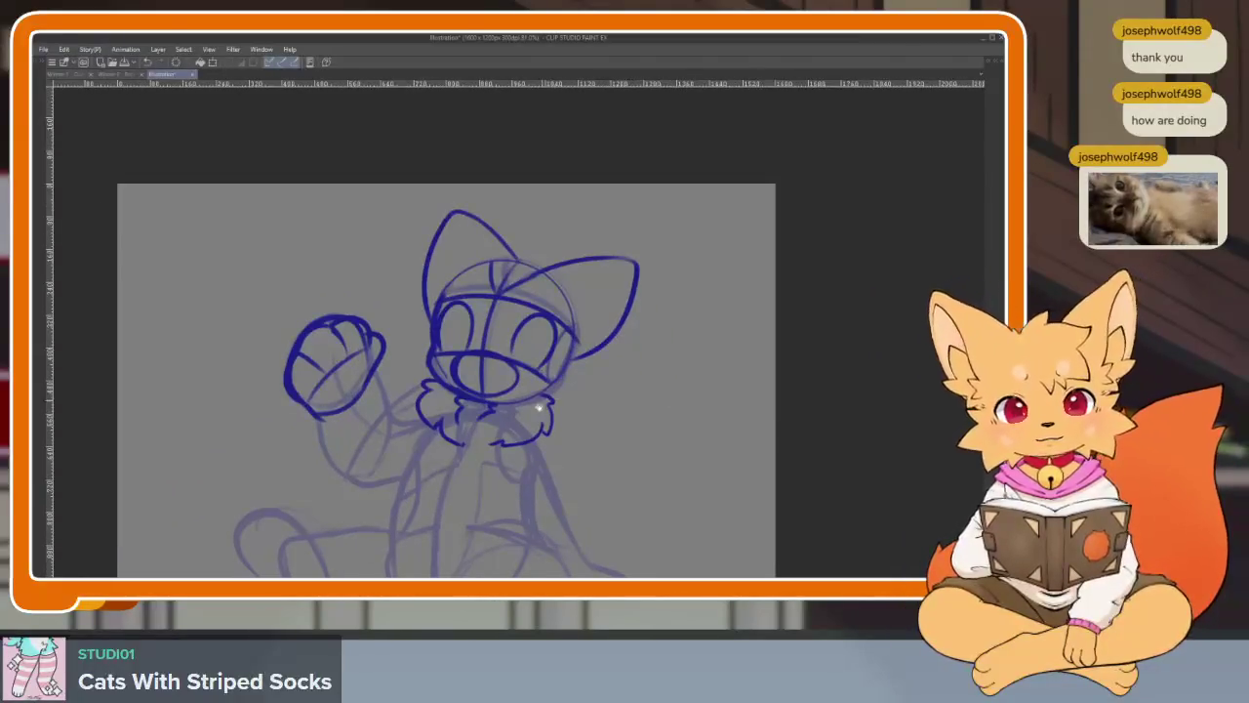
pyautogui.scroll(1, 510, 452)
pyautogui.scroll(2, 505, 457)
pyautogui.scroll(1, 545, 456)
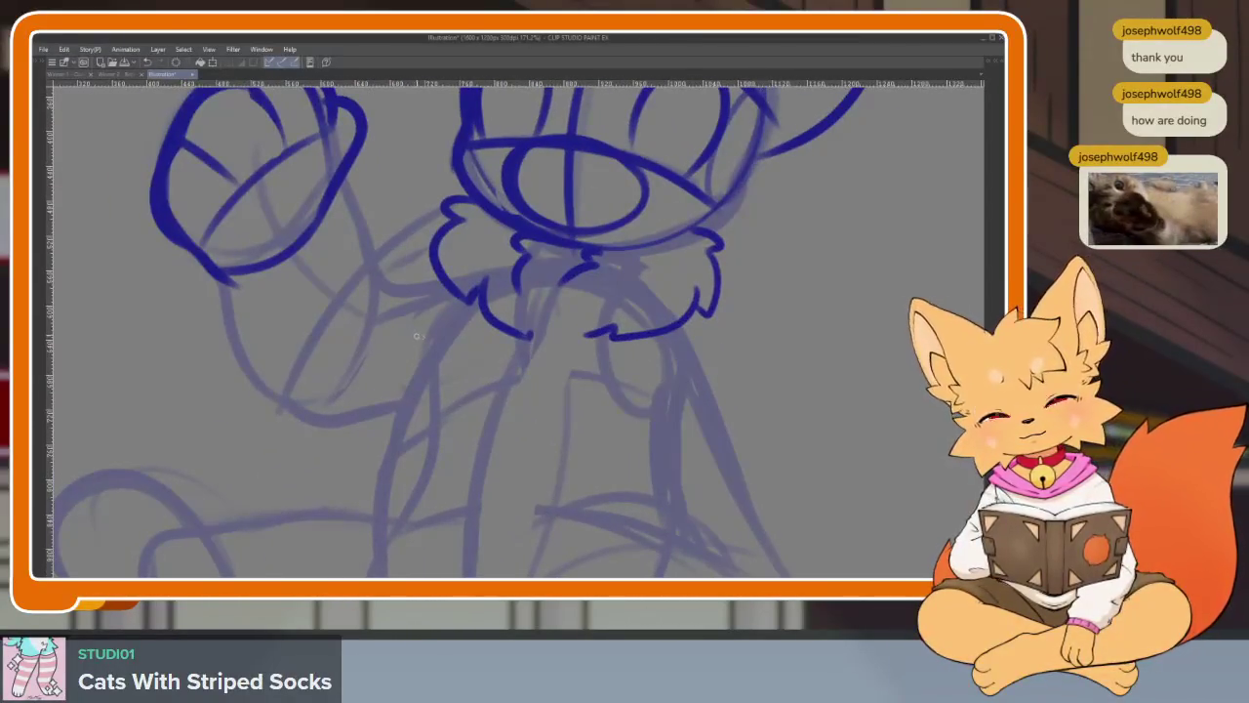
pyautogui.moveTo(407, 385); pyautogui.dragTo(512, 367)
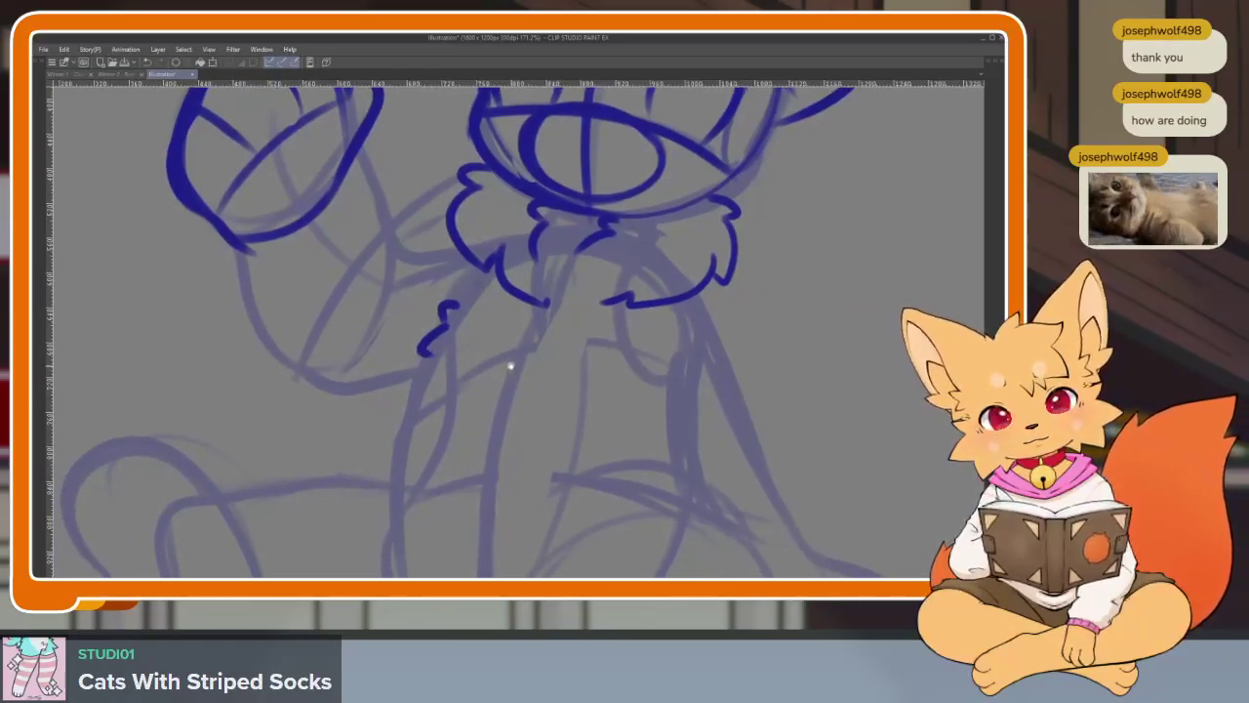
pyautogui.moveTo(591, 398); pyautogui.dragTo(507, 371)
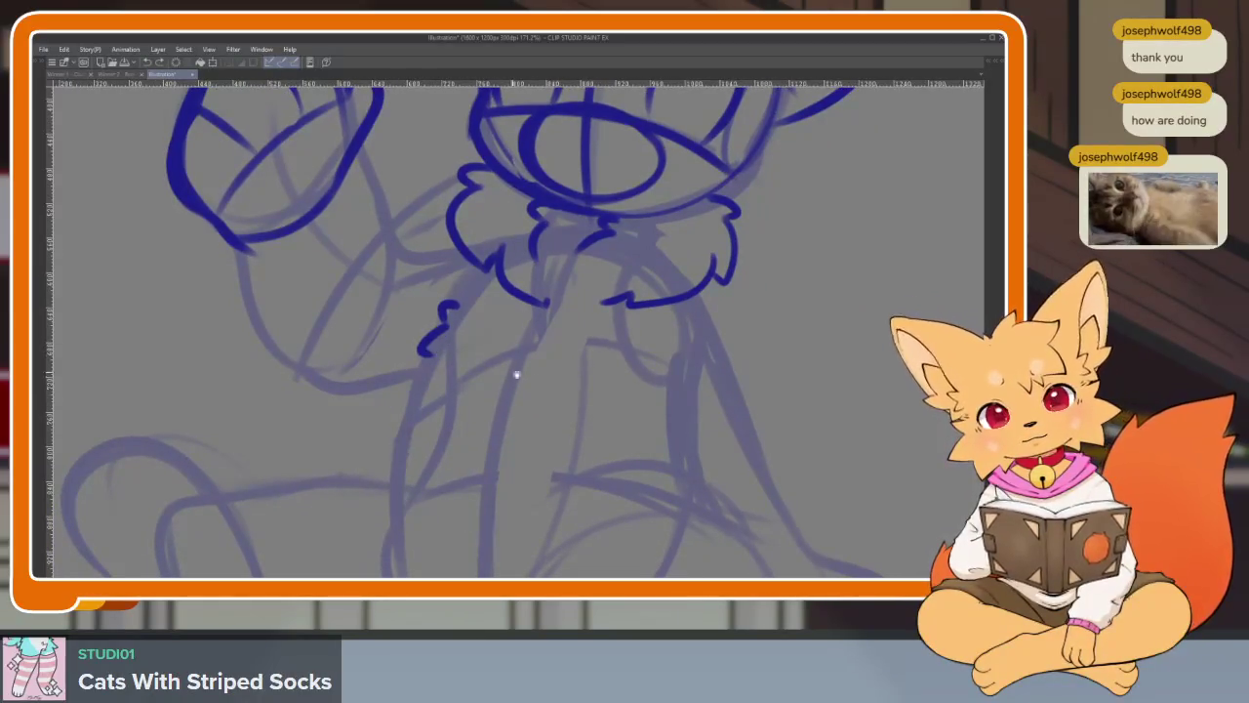
pyautogui.moveTo(719, 326); pyautogui.dragTo(597, 365)
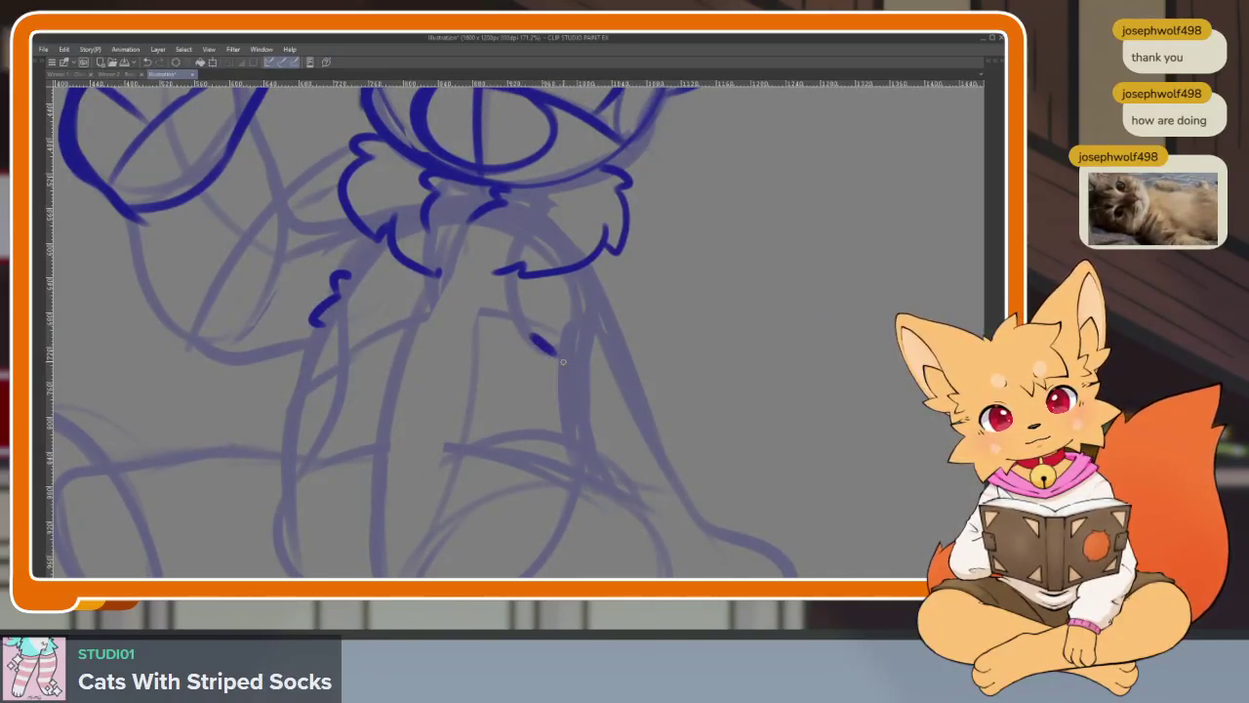
pyautogui.moveTo(562, 375); pyautogui.dragTo(588, 461)
pyautogui.moveTo(690, 439); pyautogui.dragTo(677, 410)
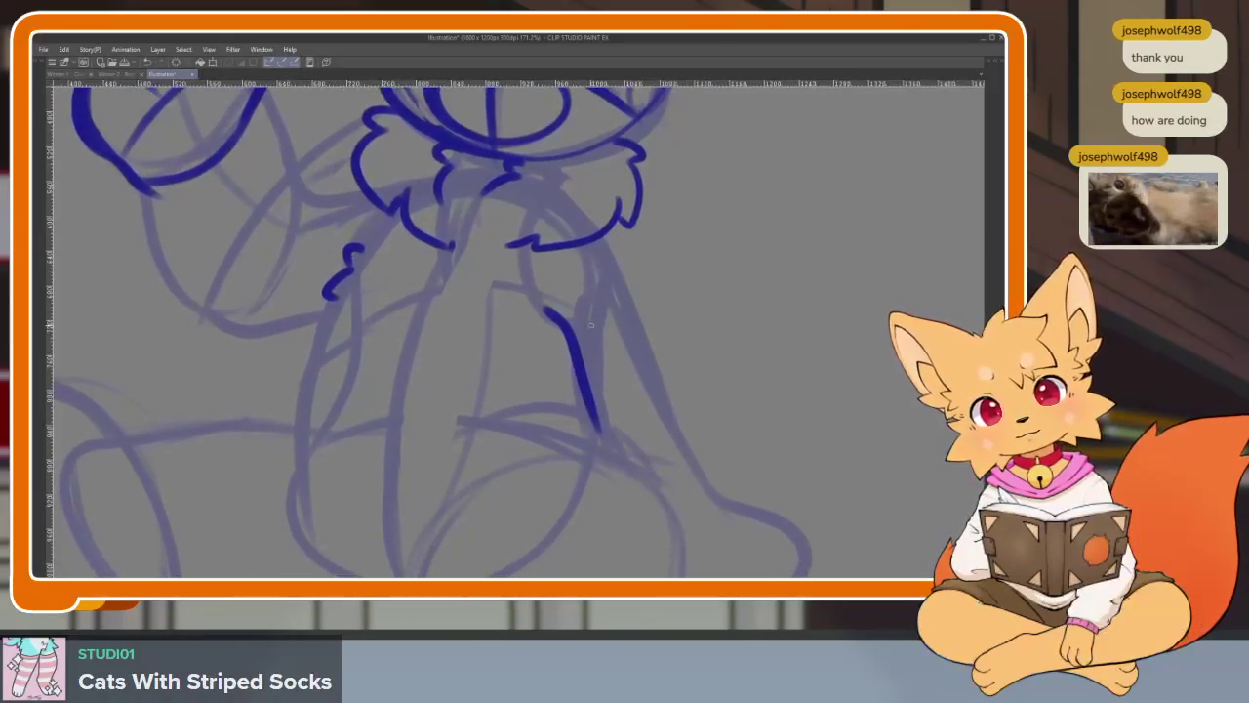
pyautogui.scroll(-5, 625, 352)
pyautogui.scroll(5, 696, 354)
pyautogui.hotkey('ctrl', 'z')
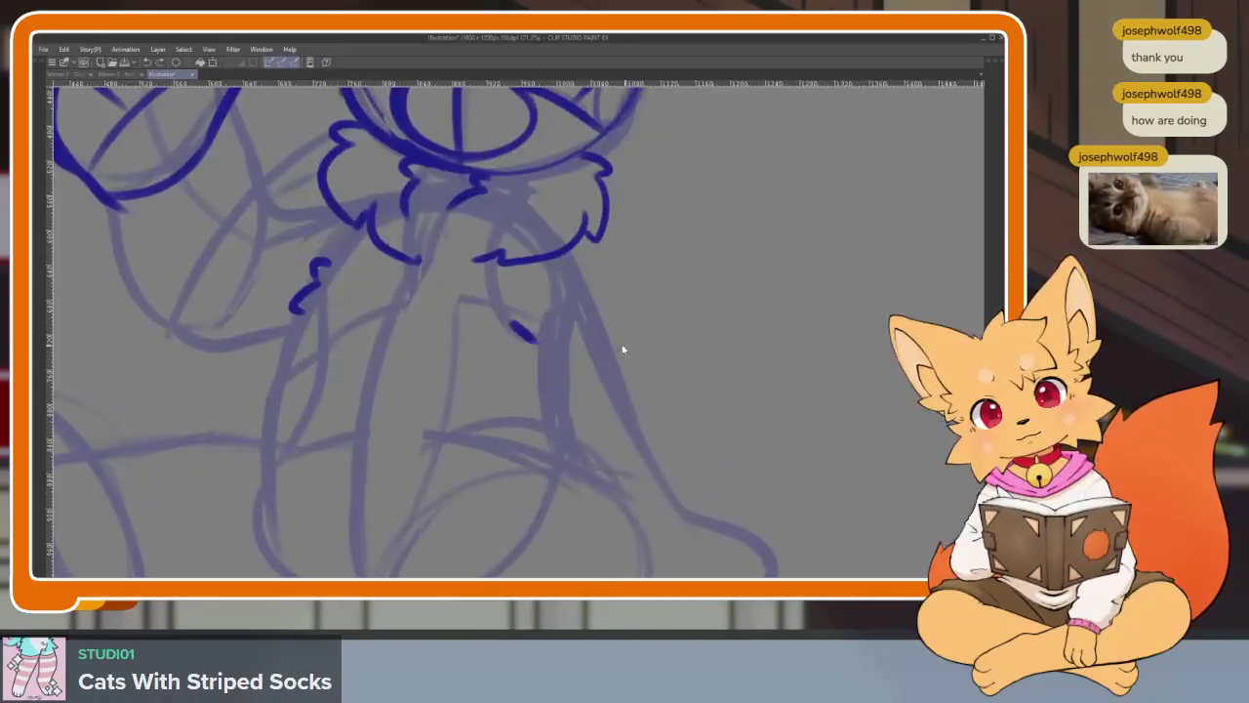
pyautogui.scroll(-2, 605, 355)
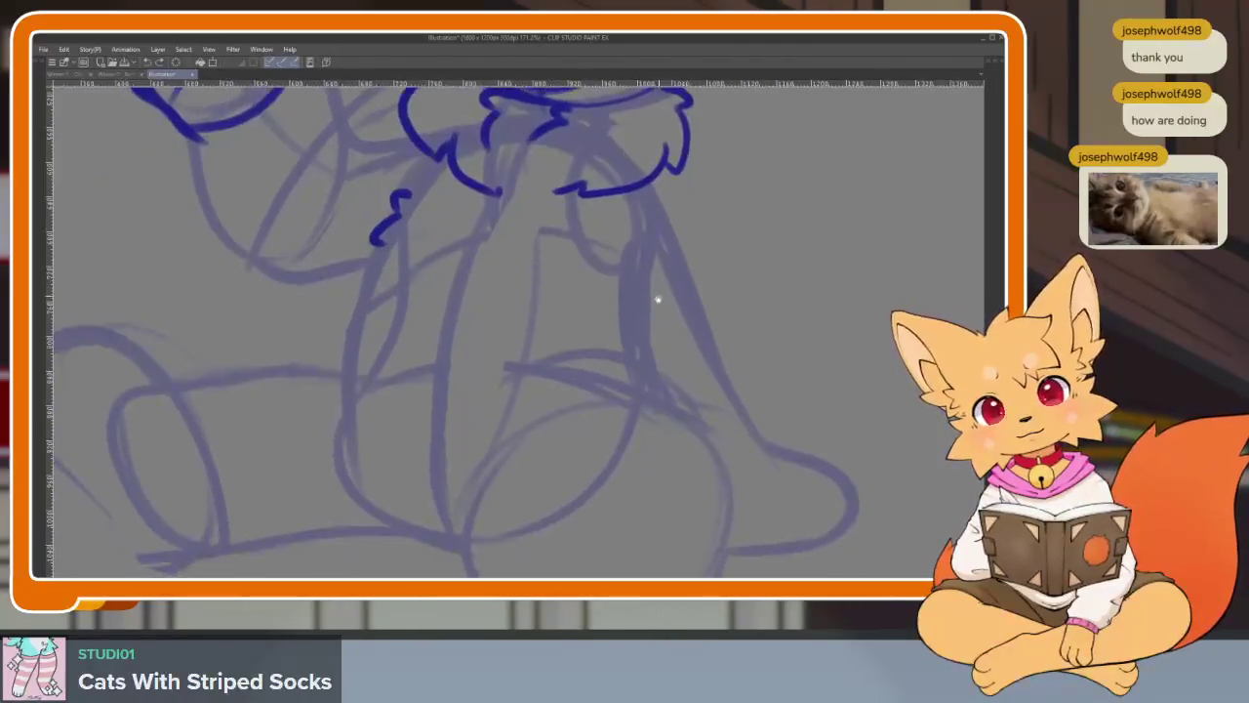
pyautogui.hotkey('ctrl', 'z')
pyautogui.moveTo(466, 219); pyautogui.dragTo(445, 206)
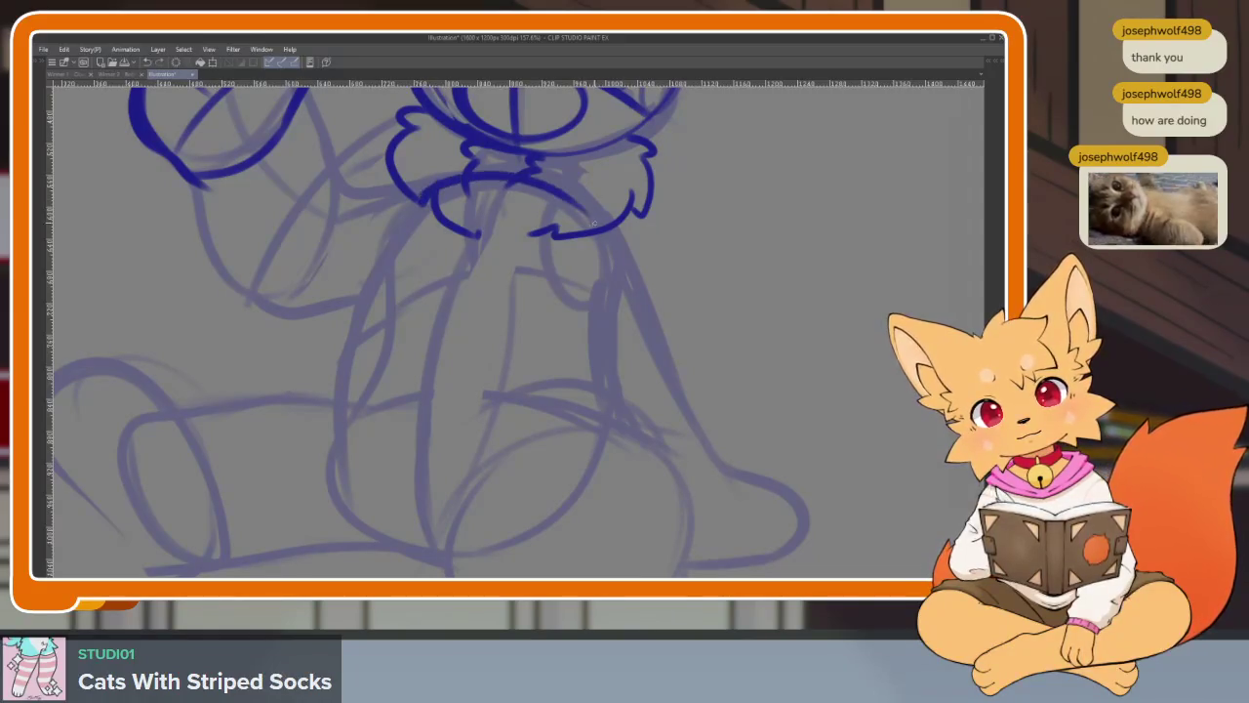
pyautogui.moveTo(403, 217); pyautogui.dragTo(337, 488)
pyautogui.hotkey('ctrl', 'z')
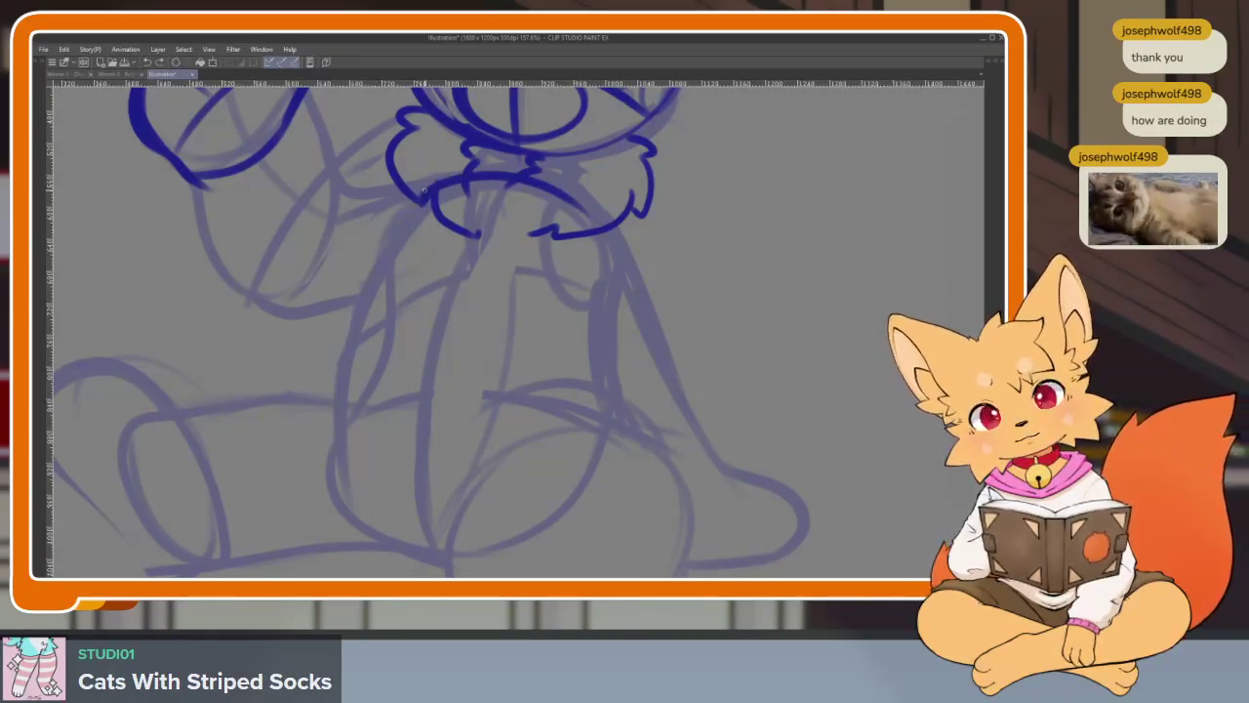
# - Ink the arm curve and close the rounded belly outline, then fit the drawing in view
pyautogui.moveTo(425, 195); pyautogui.dragTo(339, 426)
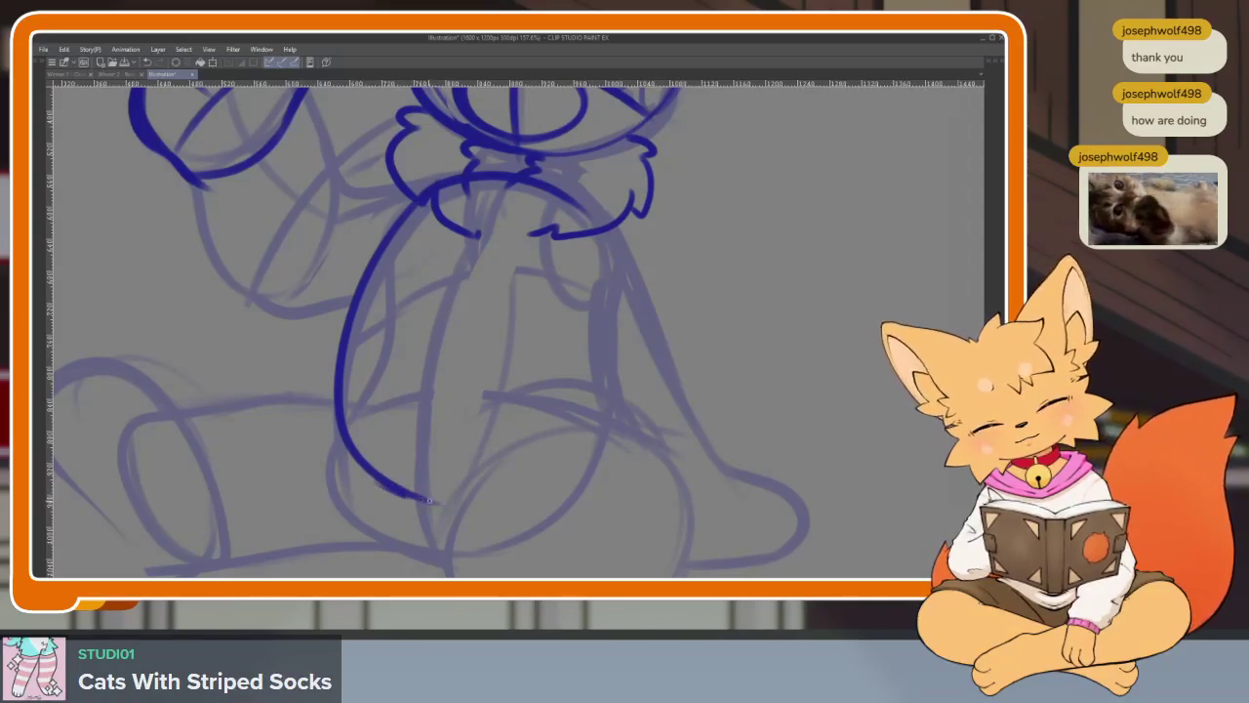
pyautogui.moveTo(421, 499); pyautogui.dragTo(615, 379)
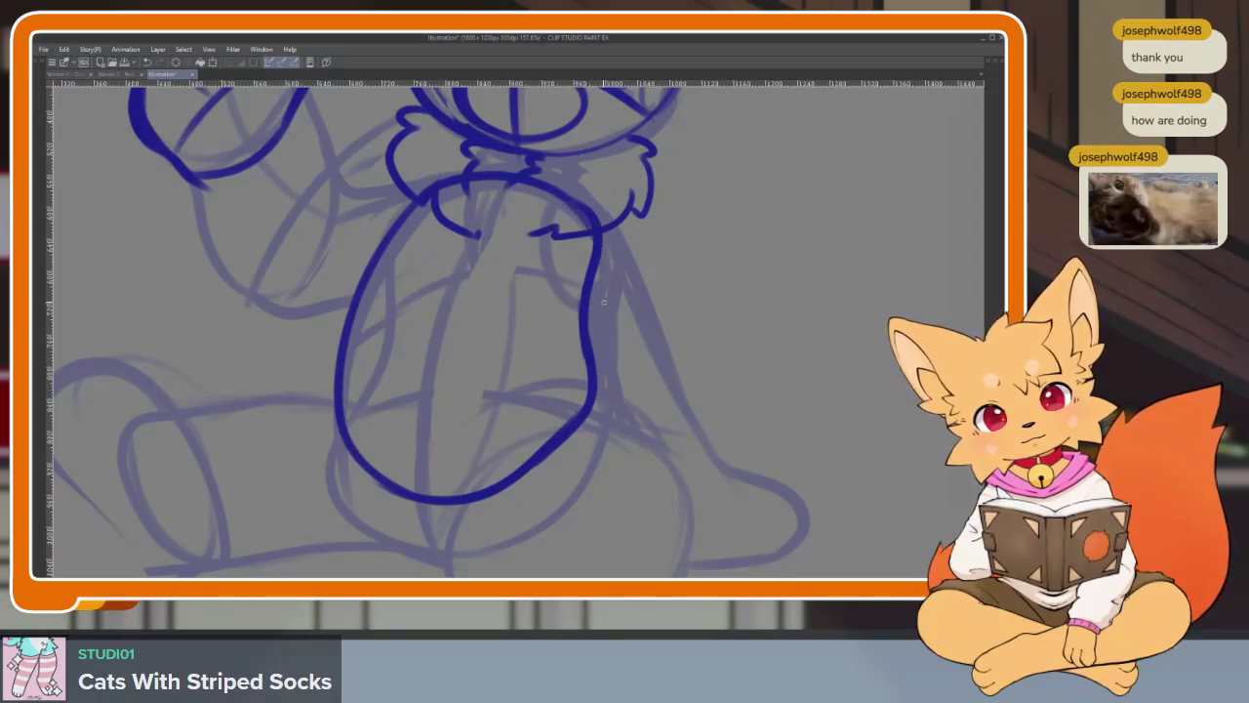
pyautogui.hotkey('ctrl', '0')
pyautogui.scroll(3, 653, 323)
pyautogui.scroll(2, 594, 354)
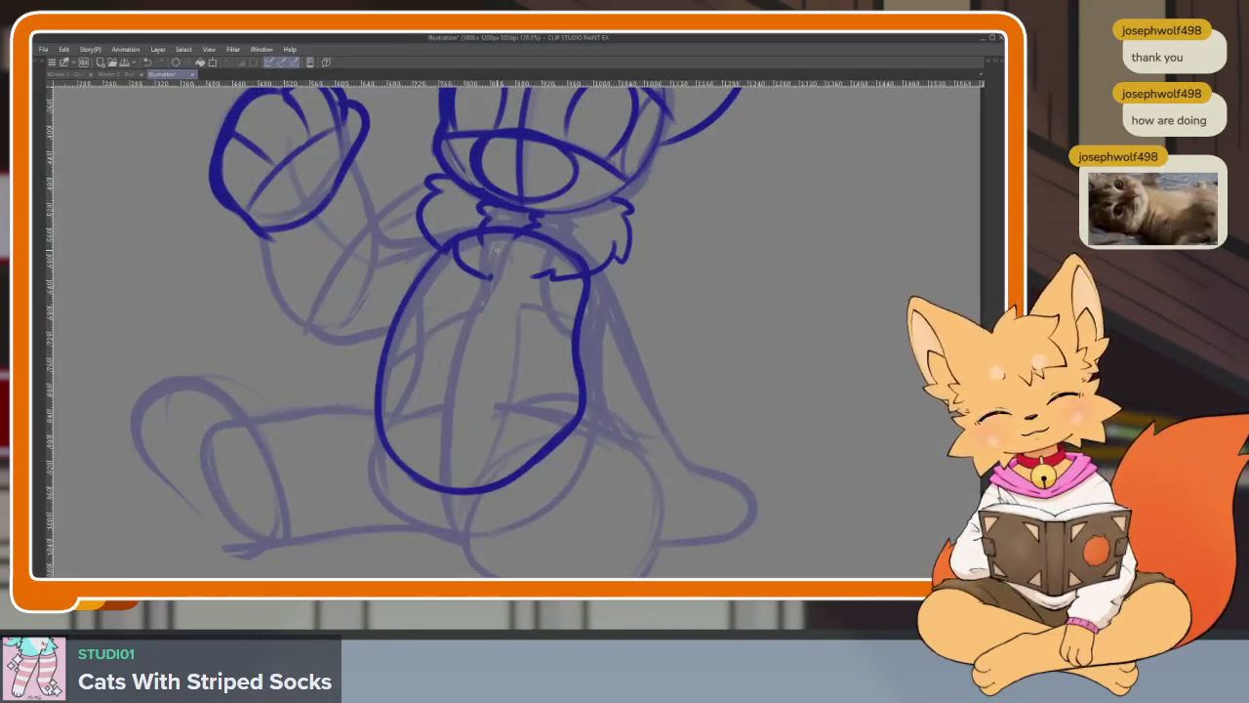
# - Draw a vertical centre line and two crossing curves over the belly
pyautogui.moveTo(486, 277); pyautogui.dragTo(450, 487)
pyautogui.moveTo(483, 291); pyautogui.dragTo(574, 324)
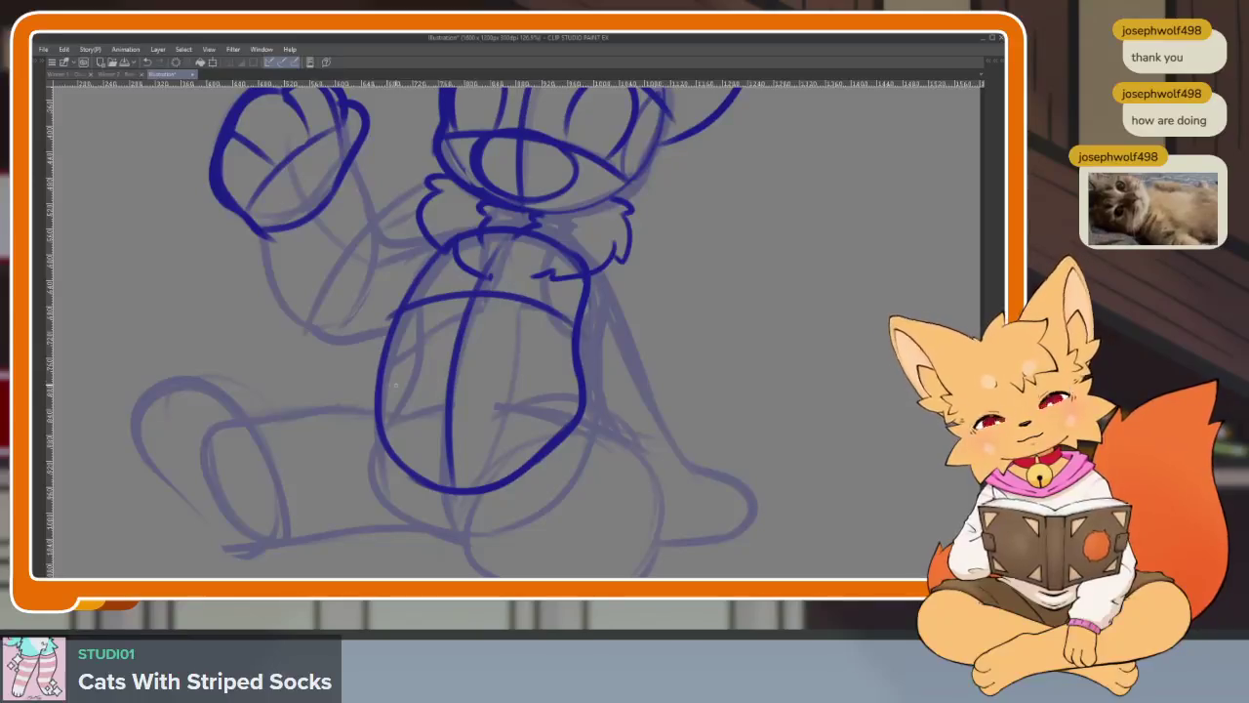
pyautogui.moveTo(392, 396); pyautogui.dragTo(574, 376)
pyautogui.scroll(3, 600, 365)
pyautogui.scroll(-3, 600, 365)
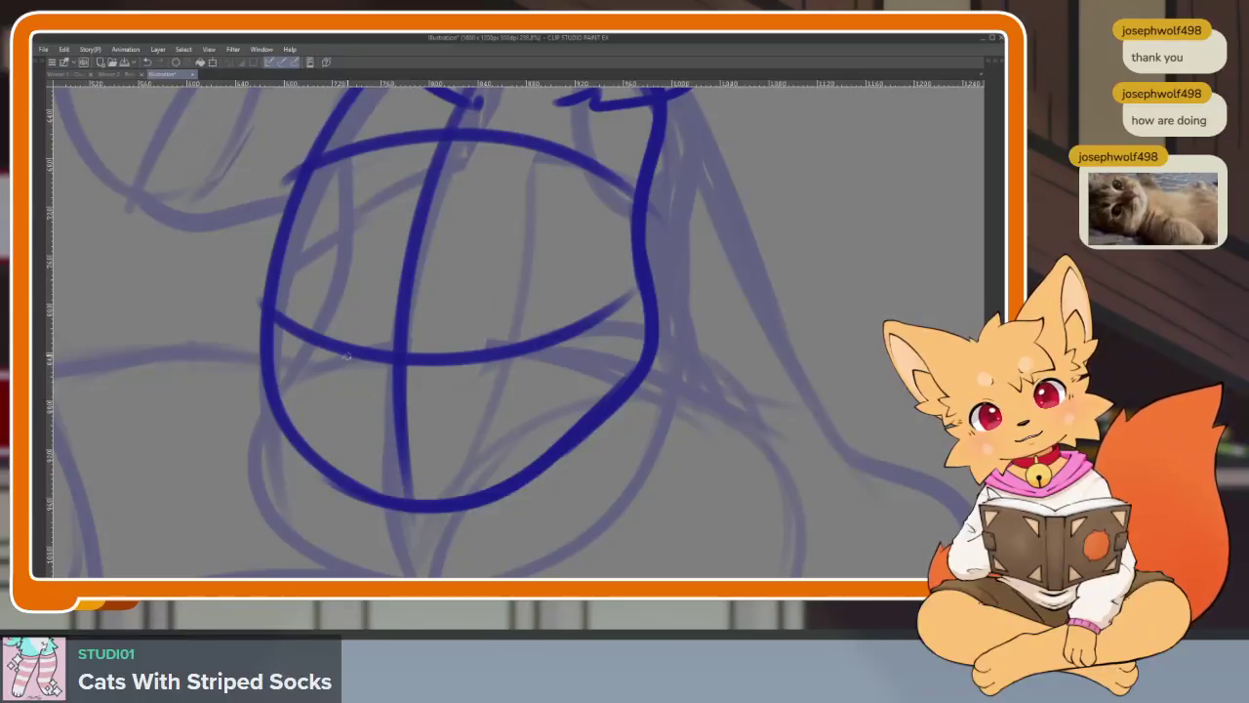
# - Add strokes from the crossing to the belly bottom; try an upward arc and undo it
pyautogui.moveTo(395, 359); pyautogui.dragTo(334, 466)
pyautogui.hotkey('ctrl', 'z')
pyautogui.moveTo(395, 363); pyautogui.dragTo(364, 427)
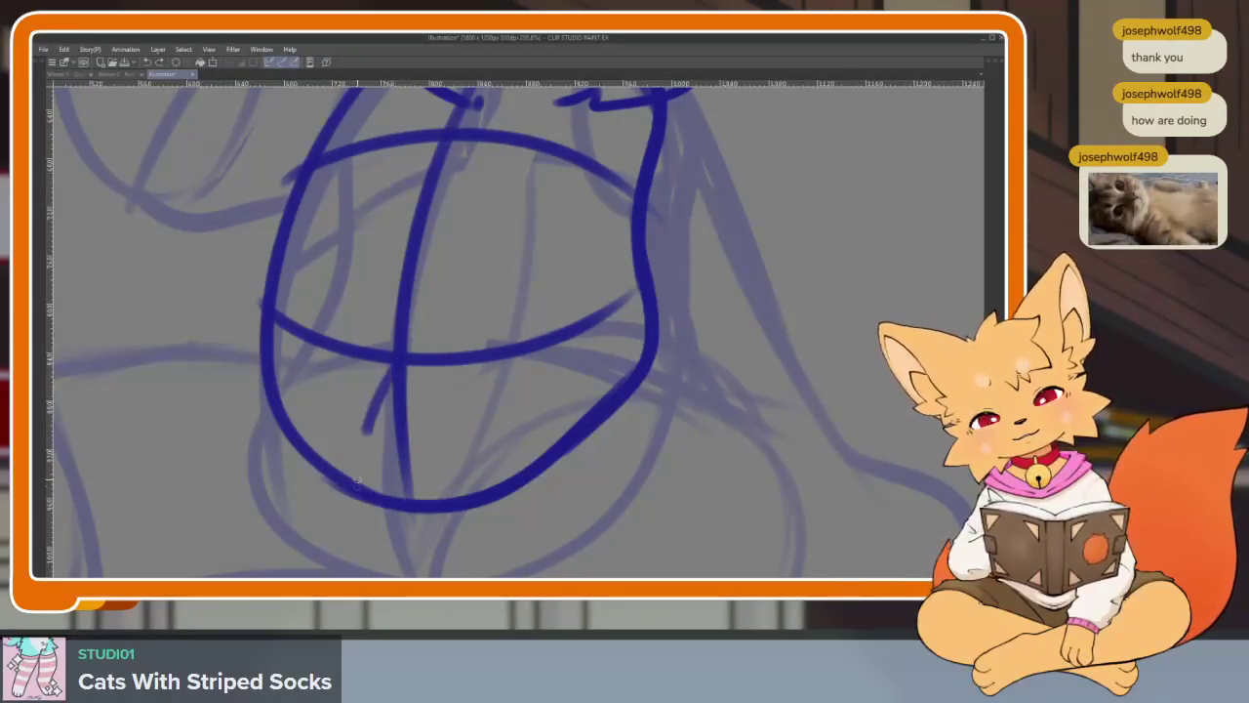
pyautogui.moveTo(408, 361); pyautogui.dragTo(457, 493)
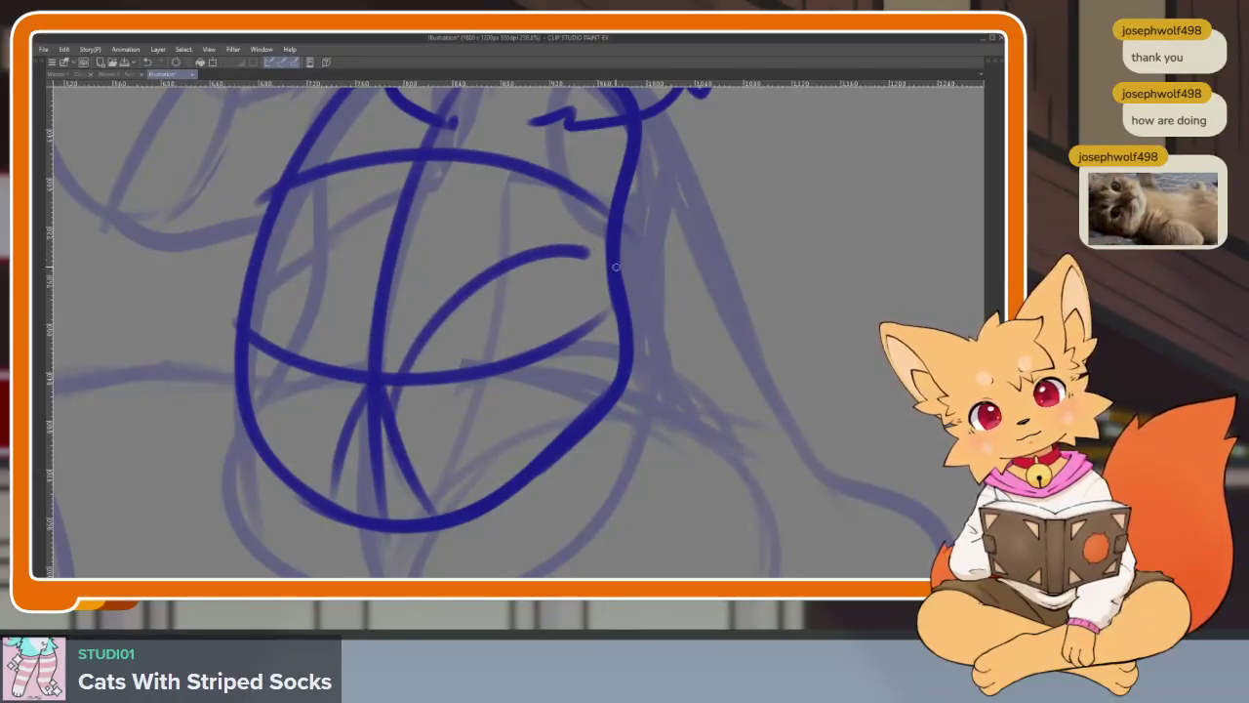
pyautogui.moveTo(635, 452); pyautogui.dragTo(525, 341)
pyautogui.moveTo(369, 432)
pyautogui.mouseDown()
pyautogui.moveTo(377, 287)
pyautogui.moveTo(588, 213)
pyautogui.mouseUp()
pyautogui.hotkey('ctrl', 'z')
# - Draw the first arcing curve and a short stroke for the leg beside the belly, undoing a stray inner stroke
pyautogui.moveTo(355, 381)
pyautogui.mouseDown()
pyautogui.moveTo(517, 210)
pyautogui.moveTo(644, 347)
pyautogui.mouseUp()
pyautogui.scroll(-2, 683, 332)
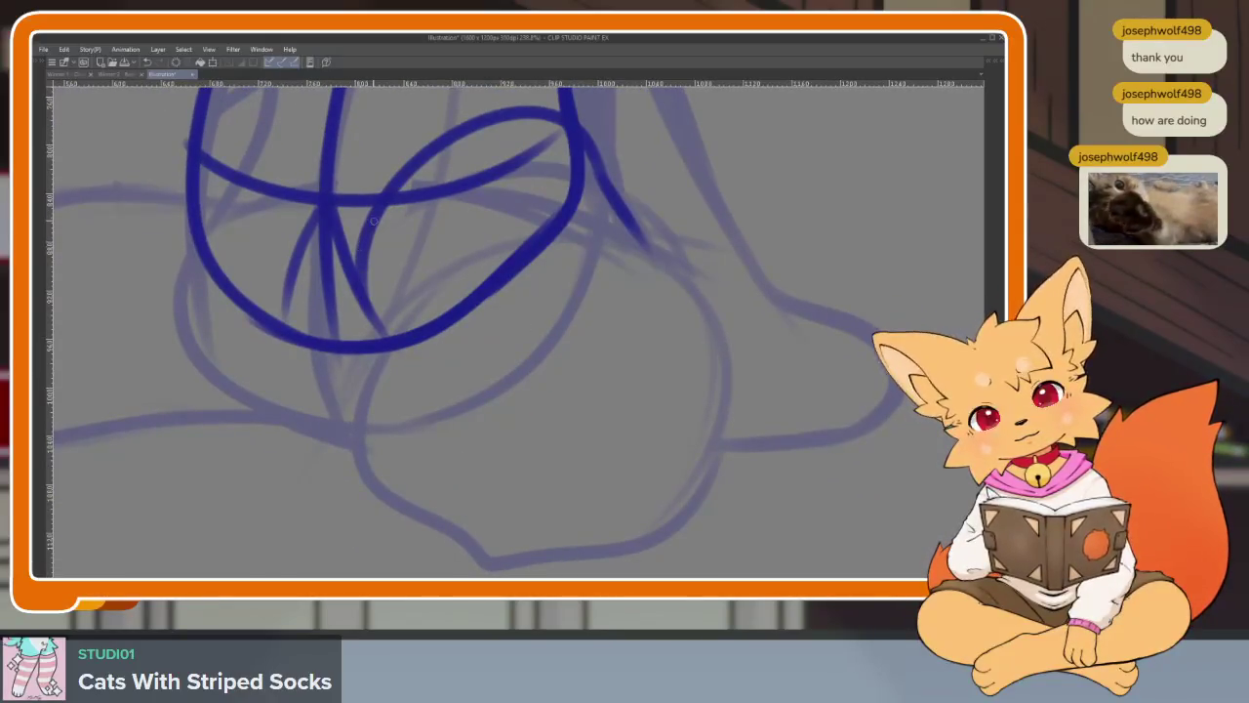
pyautogui.moveTo(341, 278); pyautogui.dragTo(357, 444)
pyautogui.scroll(-5, 537, 362)
pyautogui.scroll(4, 479, 391)
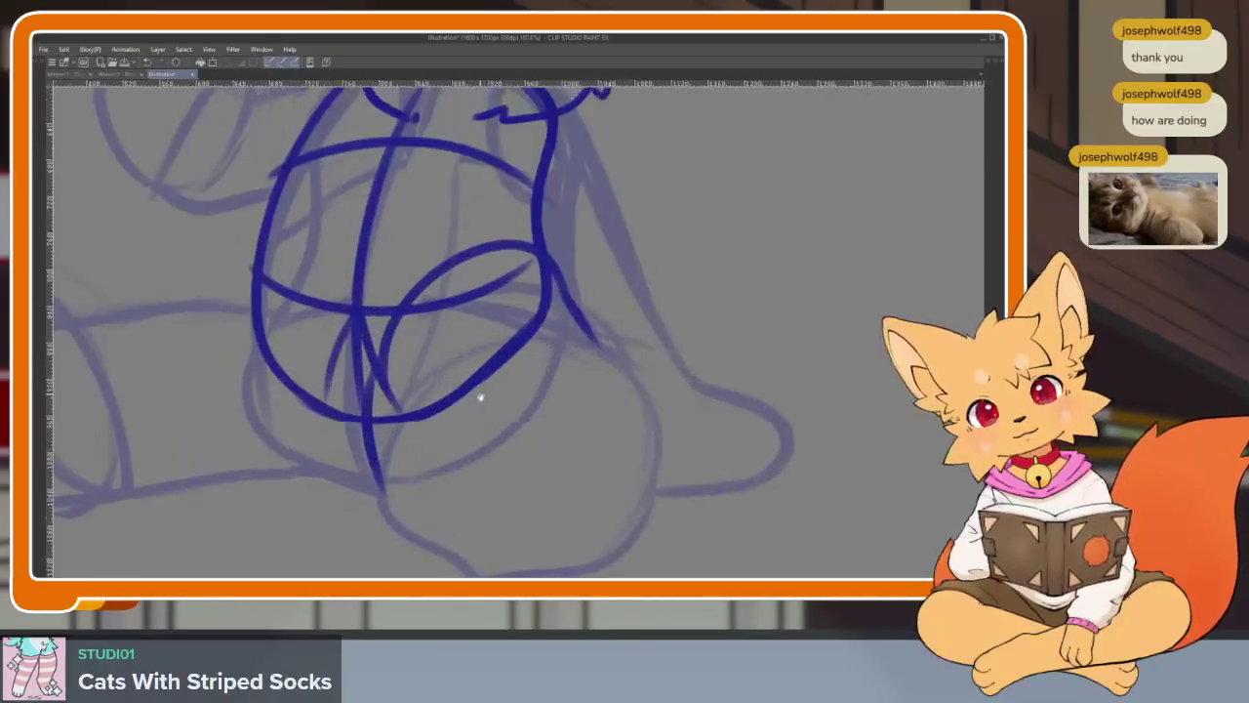
pyautogui.scroll(1, 545, 391)
pyautogui.hotkey('ctrl', 'z')
pyautogui.scroll(-4, 586, 419)
pyautogui.scroll(3, 635, 446)
pyautogui.scroll(2, 575, 433)
# - Ink the outline running from the right side along the bottom, redrawing it once
pyautogui.moveTo(625, 256); pyautogui.dragTo(380, 517)
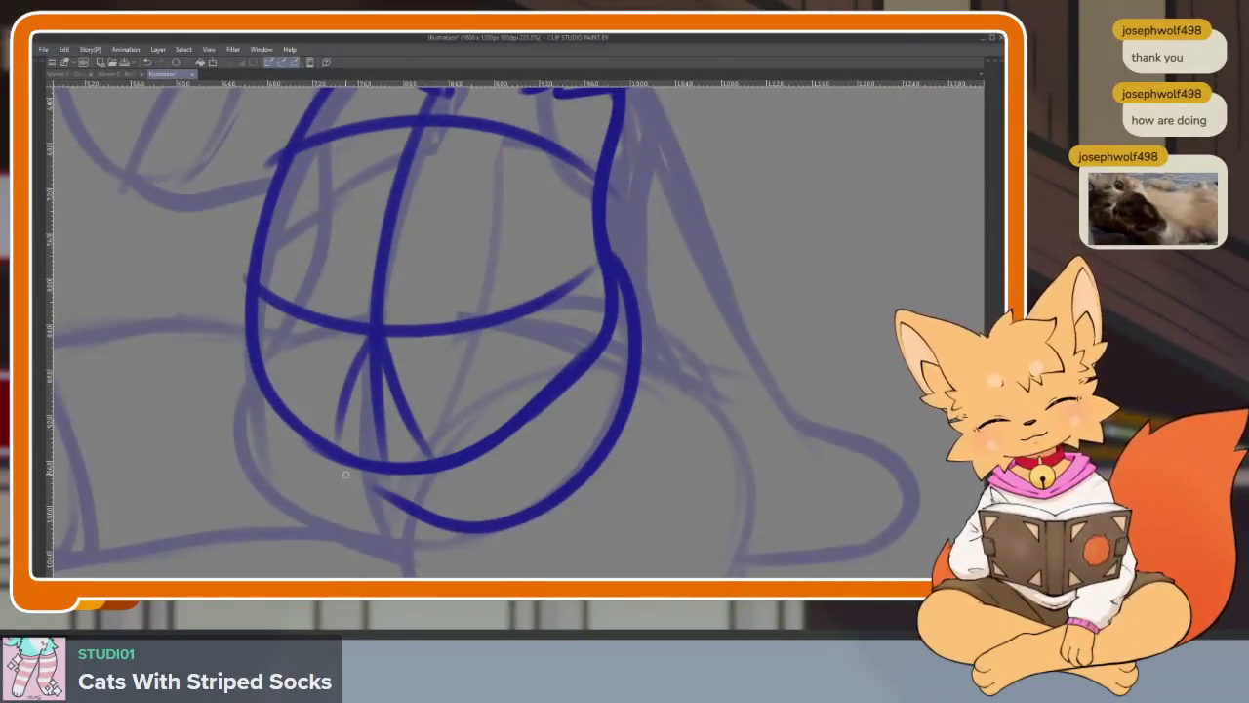
pyautogui.hotkey('ctrl', 'z')
pyautogui.moveTo(618, 273)
pyautogui.mouseDown()
pyautogui.moveTo(581, 493)
pyautogui.moveTo(395, 498)
pyautogui.mouseUp()
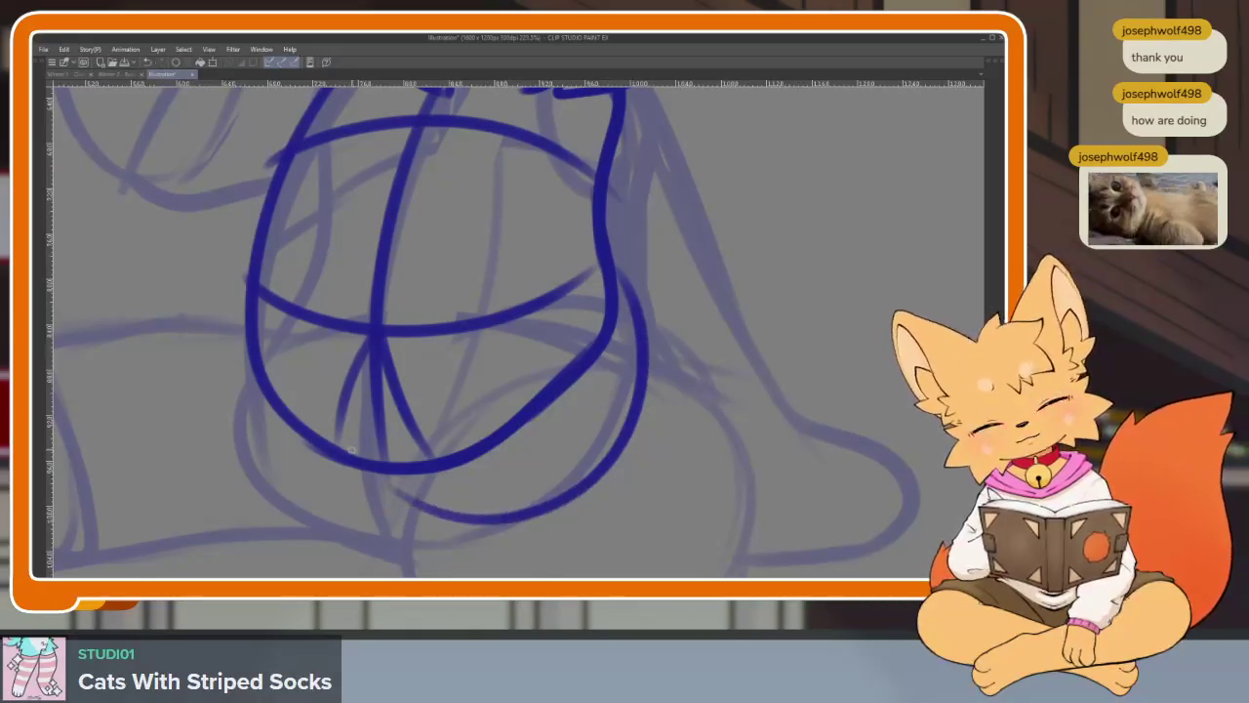
pyautogui.moveTo(242, 316); pyautogui.dragTo(639, 357)
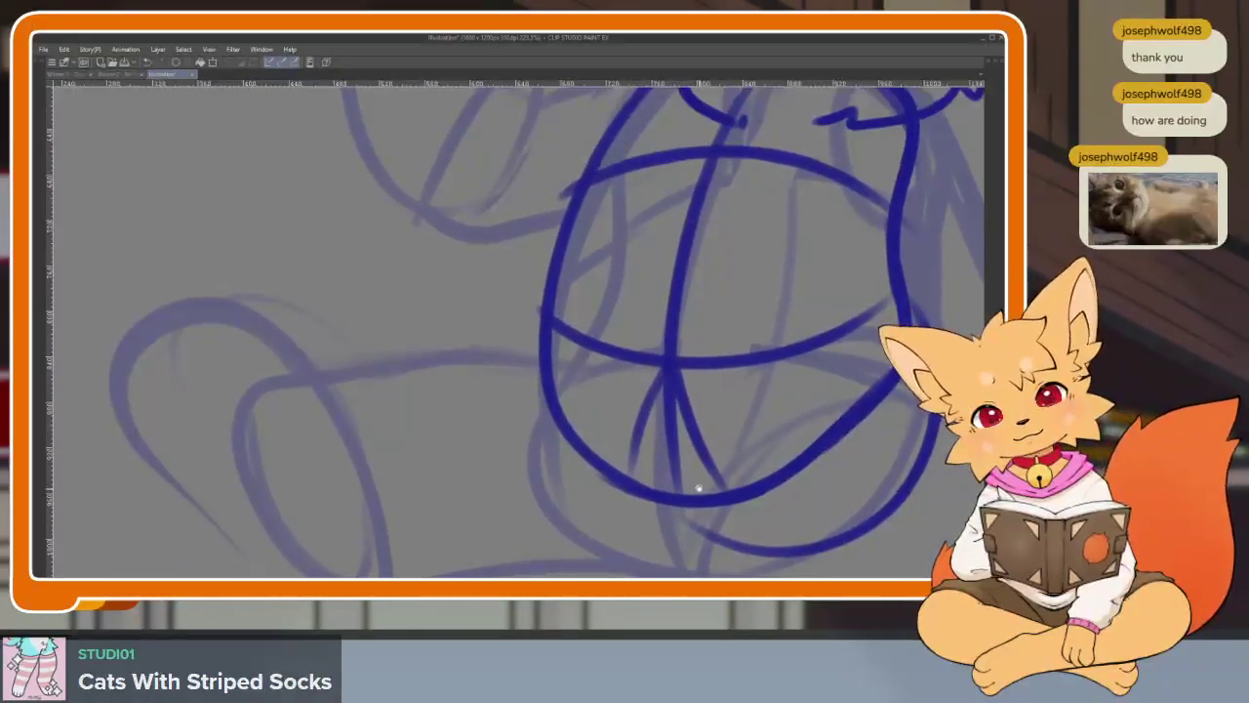
pyautogui.moveTo(638, 491); pyautogui.dragTo(644, 444)
pyautogui.moveTo(539, 262)
pyautogui.mouseDown()
pyautogui.moveTo(646, 252)
pyautogui.moveTo(722, 458)
pyautogui.mouseUp()
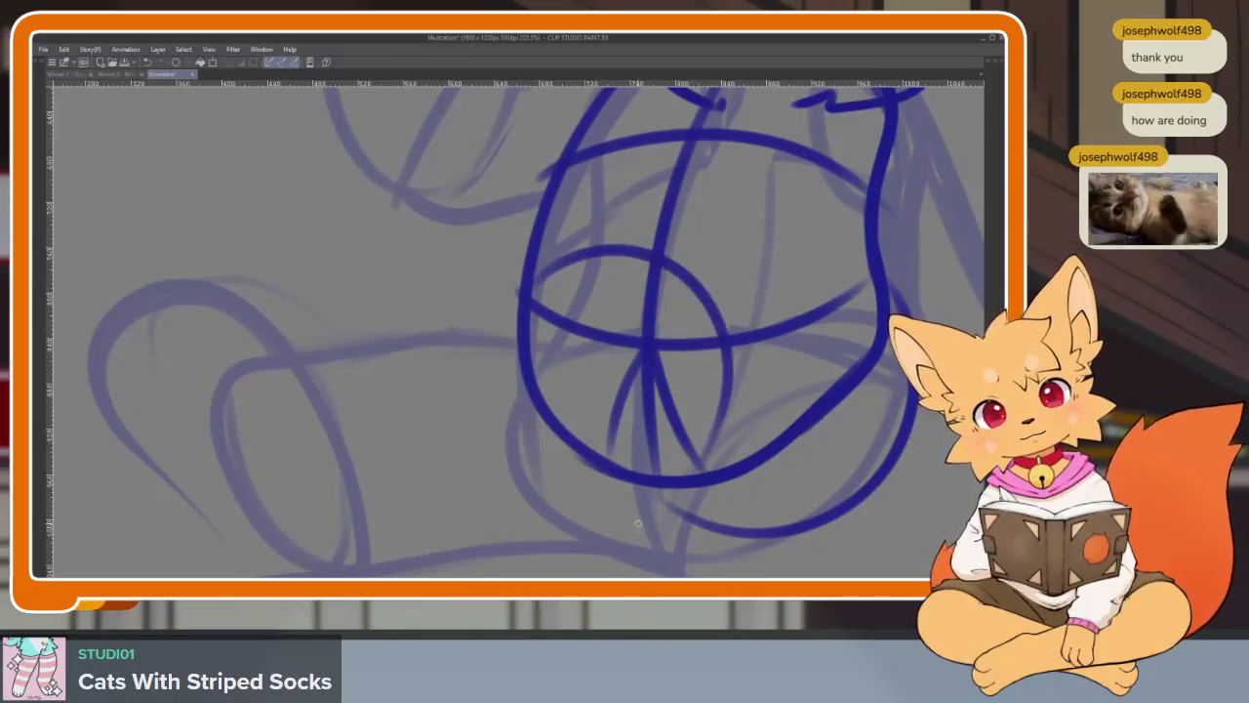
pyautogui.hotkey('ctrl', 'z')
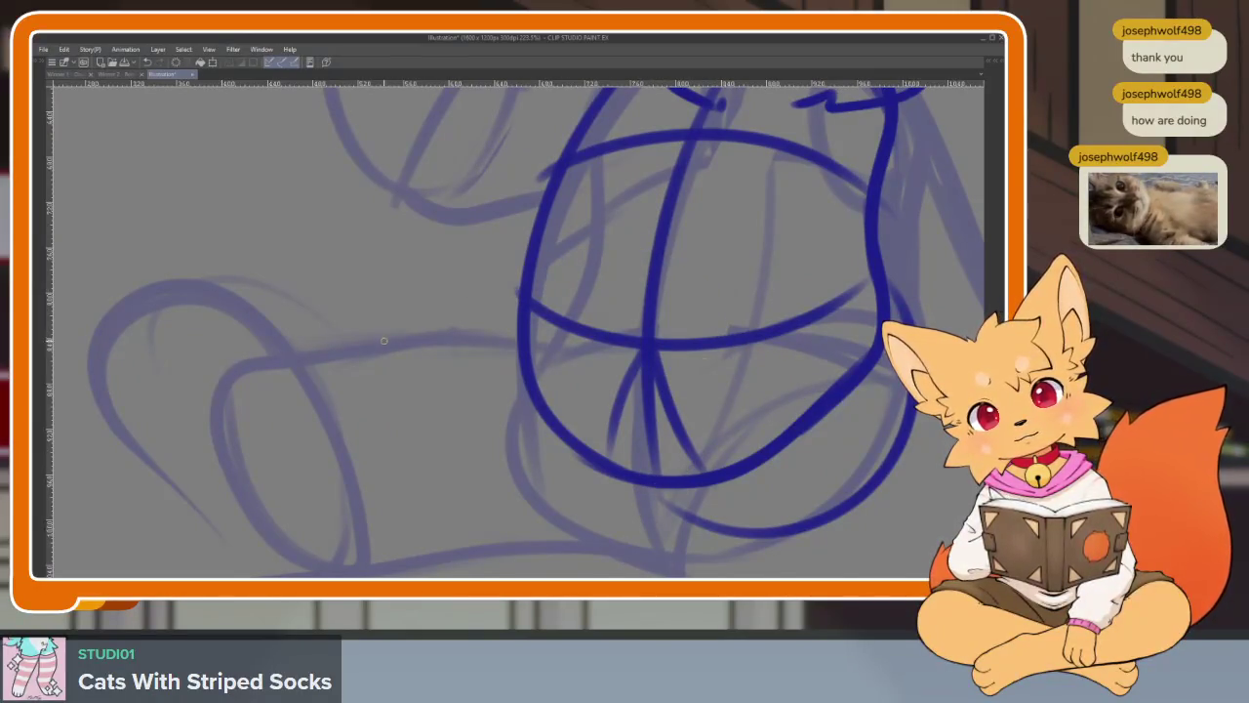
# - Draw the leg's left curve and the bottom outline, then erase excess on the right side
pyautogui.moveTo(451, 314)
pyautogui.mouseDown()
pyautogui.moveTo(344, 353)
pyautogui.moveTo(389, 490)
pyautogui.mouseUp()
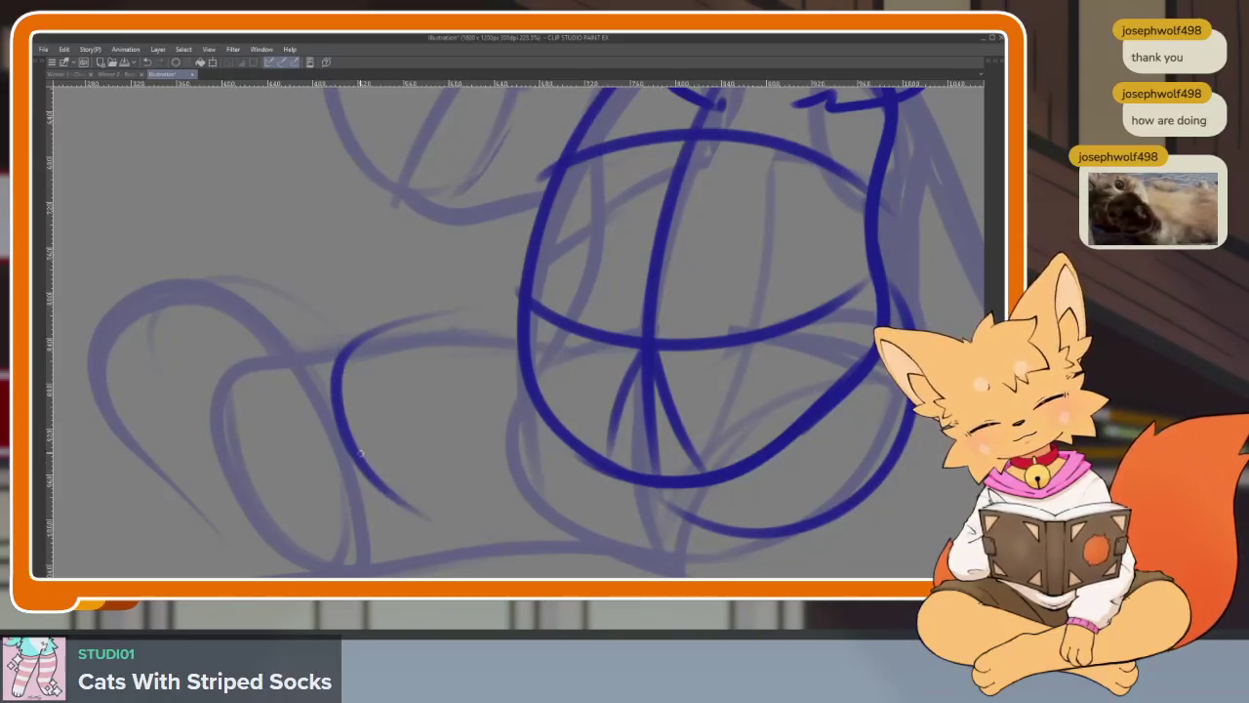
pyautogui.moveTo(360, 451); pyautogui.dragTo(732, 496)
pyautogui.moveTo(531, 527)
pyautogui.mouseDown()
pyautogui.moveTo(800, 536)
pyautogui.moveTo(625, 497)
pyautogui.mouseUp()
pyautogui.moveTo(447, 455); pyautogui.dragTo(710, 235)
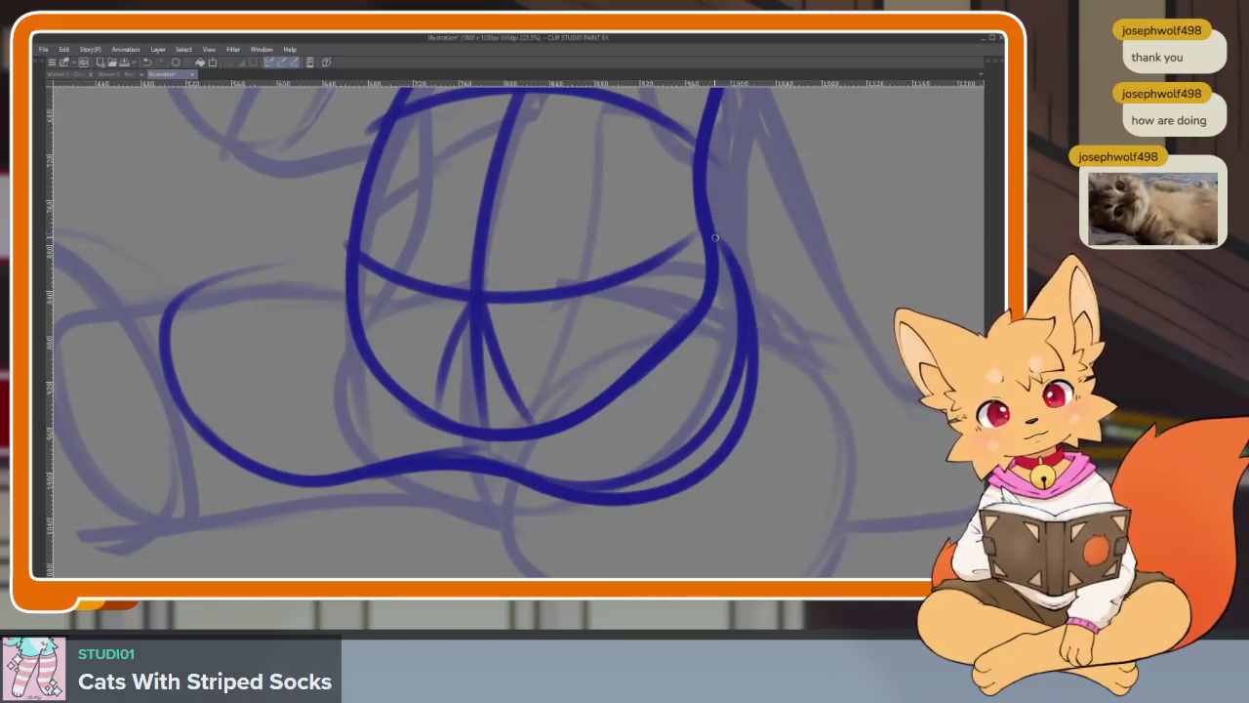
pyautogui.moveTo(726, 277); pyautogui.dragTo(547, 488)
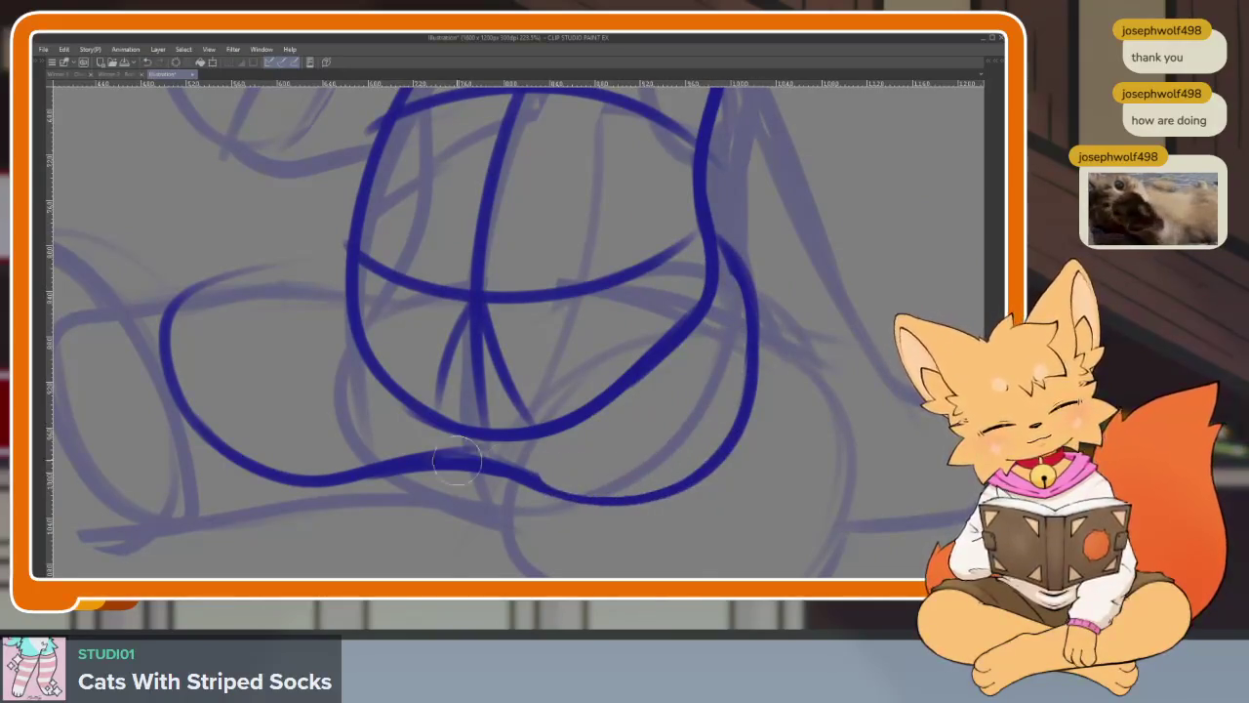
pyautogui.moveTo(449, 397); pyautogui.dragTo(719, 450)
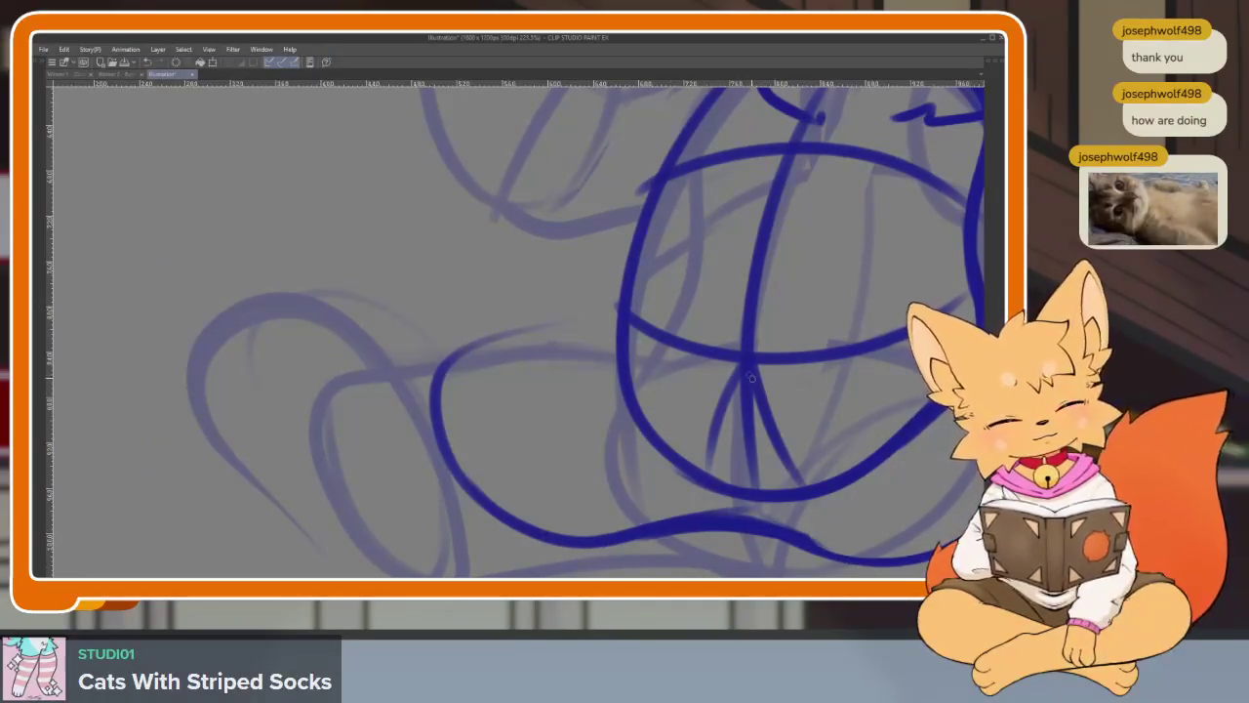
# - Ink a smooth arc from the belly to the leg curve and extend it leftward
pyautogui.moveTo(594, 312); pyautogui.dragTo(431, 378)
pyautogui.hotkey('ctrl', 'z')
pyautogui.moveTo(598, 310); pyautogui.dragTo(432, 383)
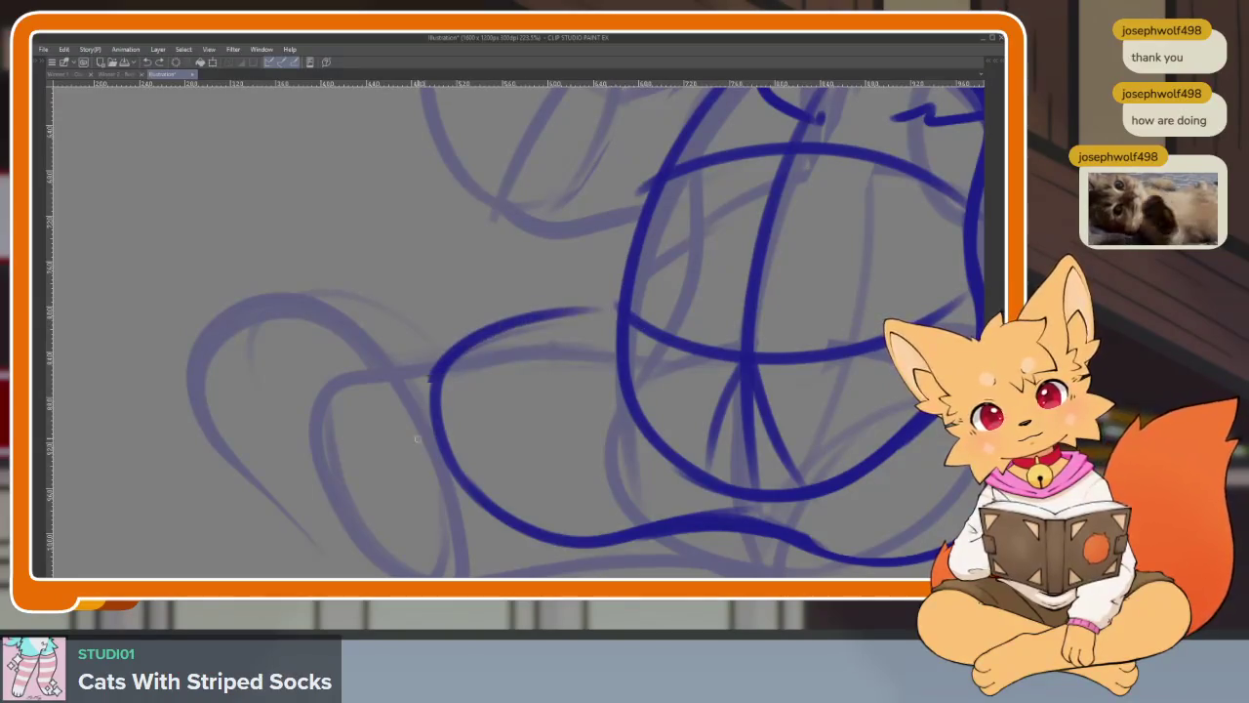
pyautogui.scroll(-3, 711, 413)
pyautogui.scroll(-1, 758, 449)
pyautogui.scroll(2, 619, 438)
pyautogui.scroll(2, 639, 419)
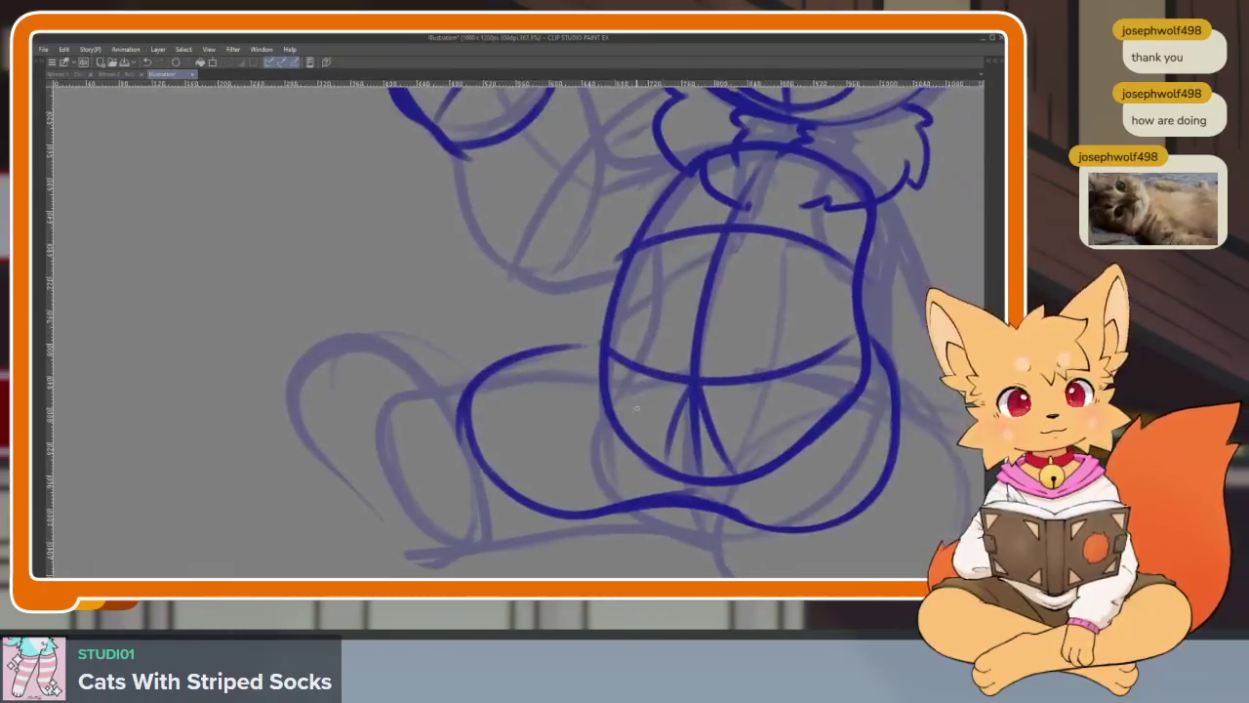
pyautogui.moveTo(625, 349); pyautogui.dragTo(516, 360)
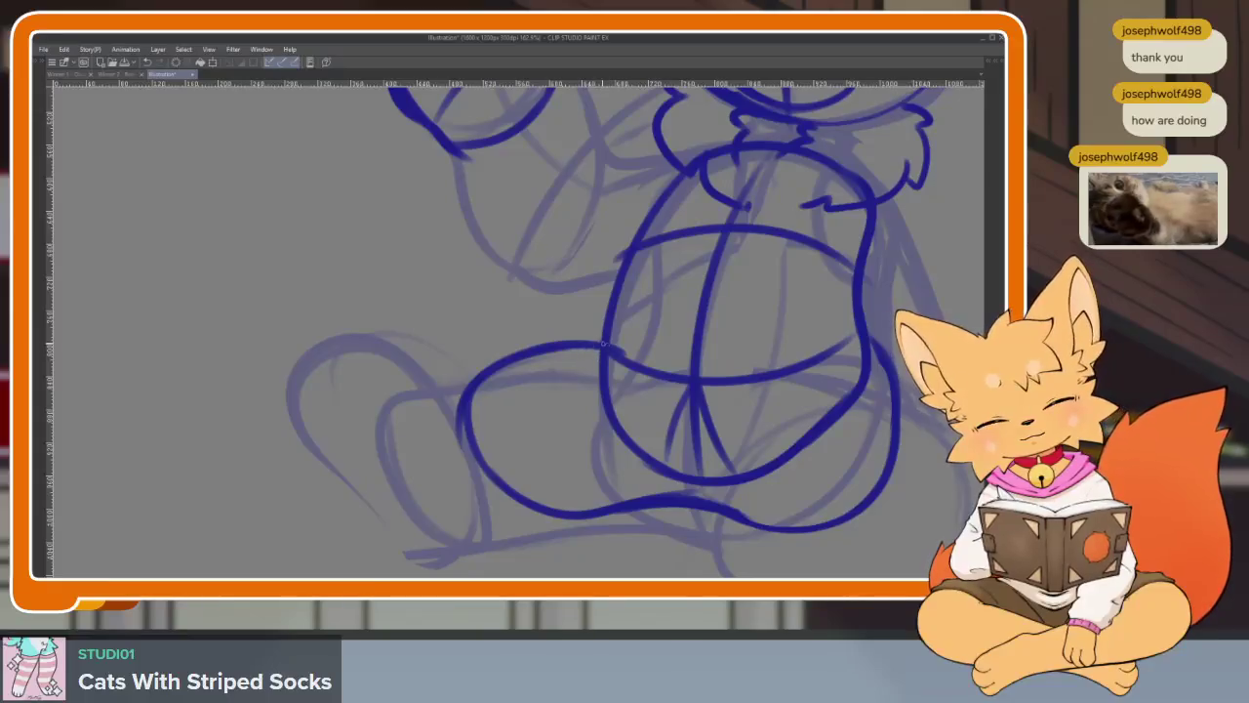
# - Extend the leg outline down and left, joining it to the lower outline
pyautogui.hotkey('ctrl', 'z')
pyautogui.moveTo(481, 343)
pyautogui.mouseDown()
pyautogui.moveTo(313, 410)
pyautogui.moveTo(366, 539)
pyautogui.mouseUp()
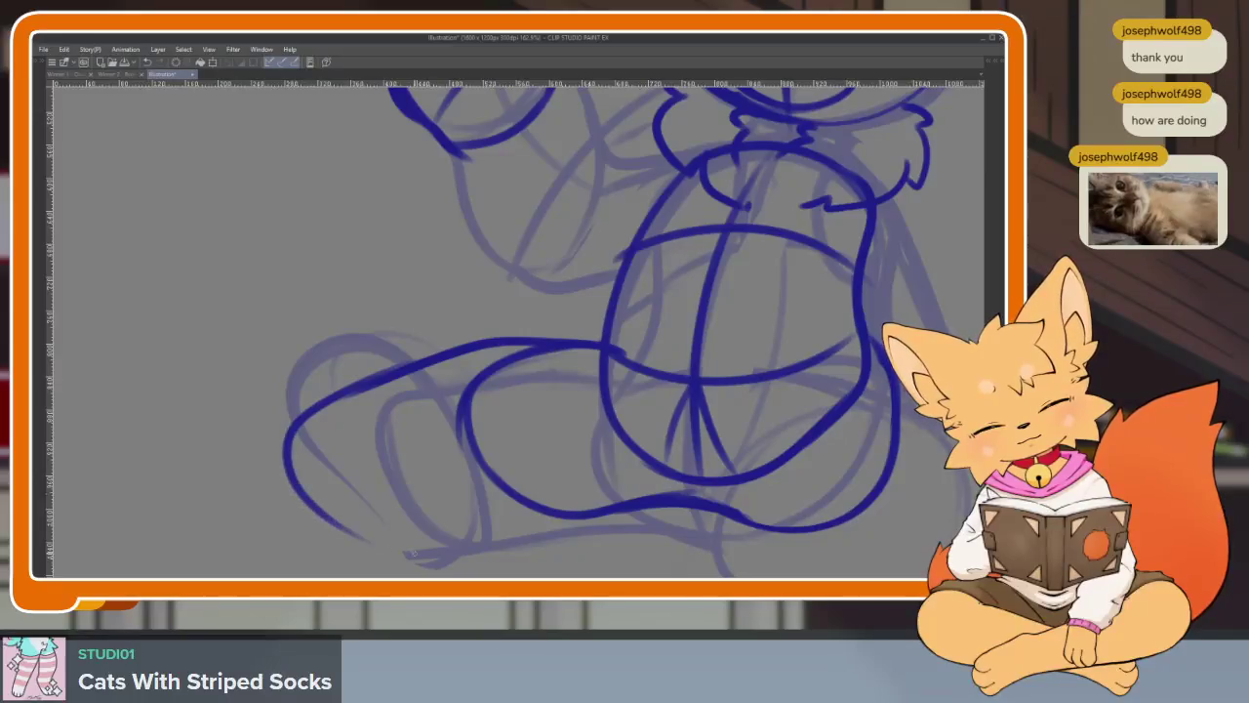
pyautogui.moveTo(310, 507)
pyautogui.mouseDown()
pyautogui.moveTo(527, 510)
pyautogui.moveTo(757, 491)
pyautogui.mouseUp()
pyautogui.scroll(1, 464, 488)
pyautogui.scroll(1, 515, 446)
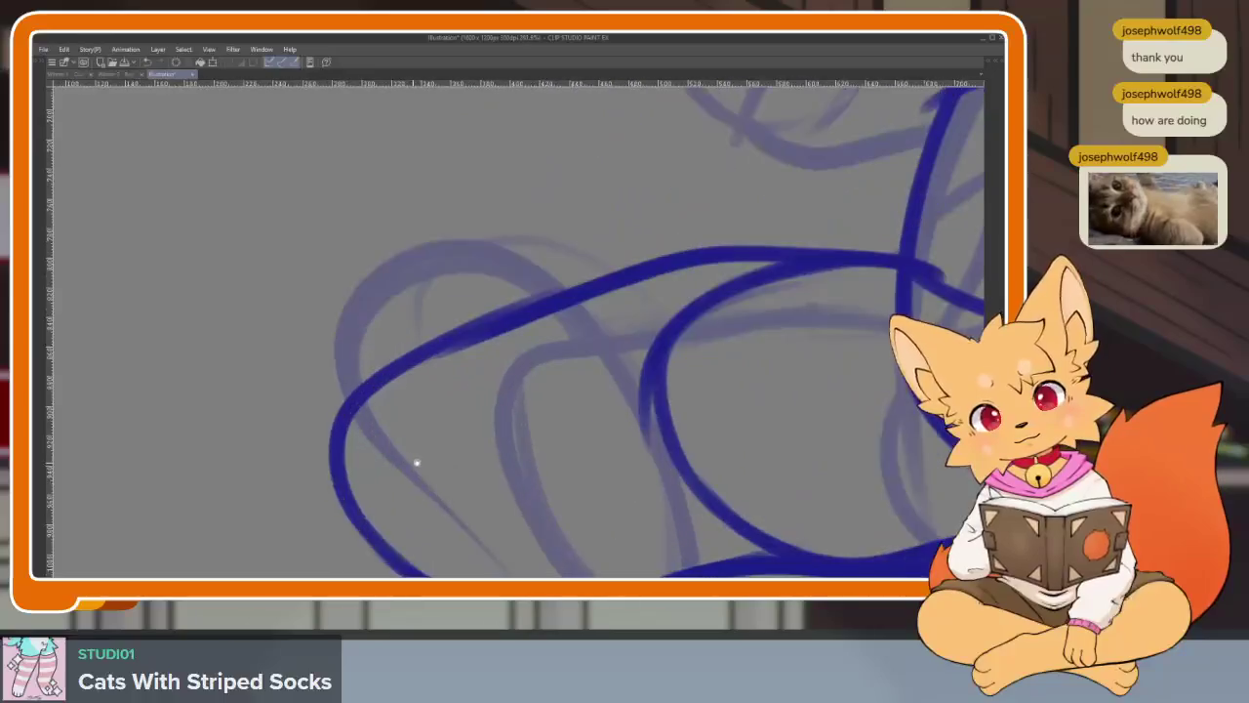
pyautogui.scroll(1, 719, 354)
pyautogui.scroll(-1, 635, 352)
pyautogui.scroll(-2, 683, 356)
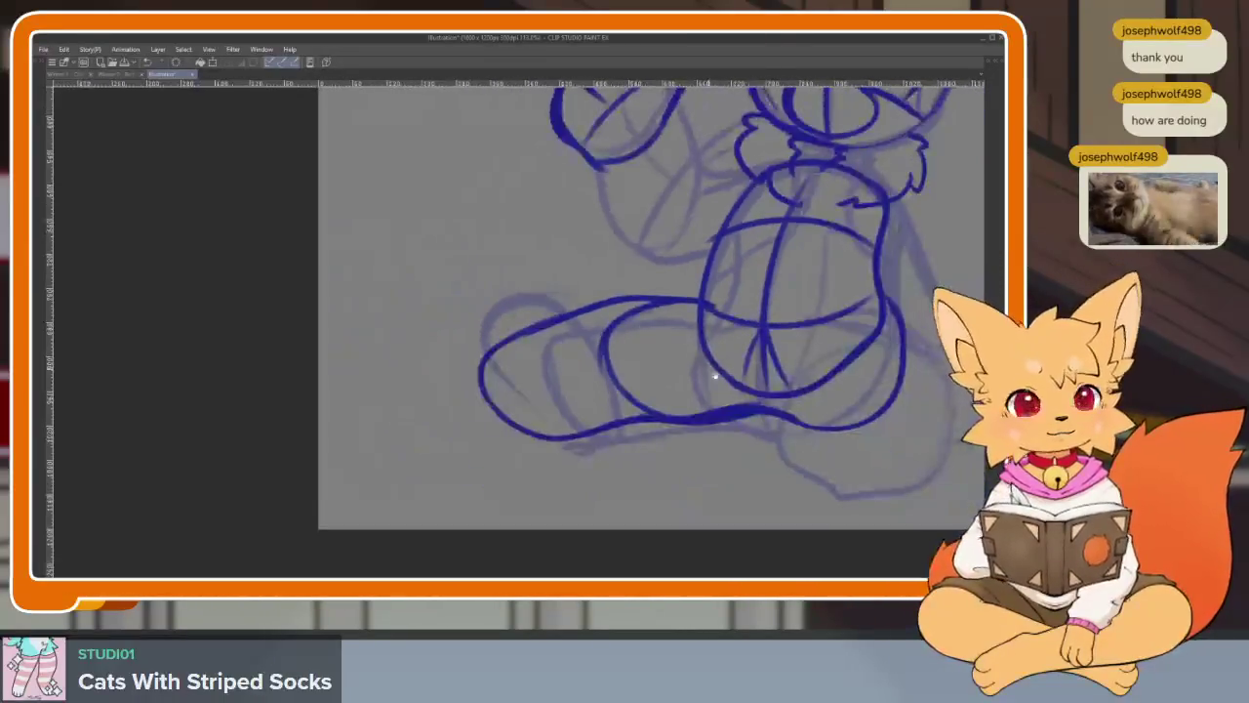
pyautogui.scroll(1, 557, 440)
pyautogui.scroll(1, 615, 475)
# - Erase a section of the lower outline, leaving the gap open
pyautogui.moveTo(532, 469); pyautogui.dragTo(692, 480)
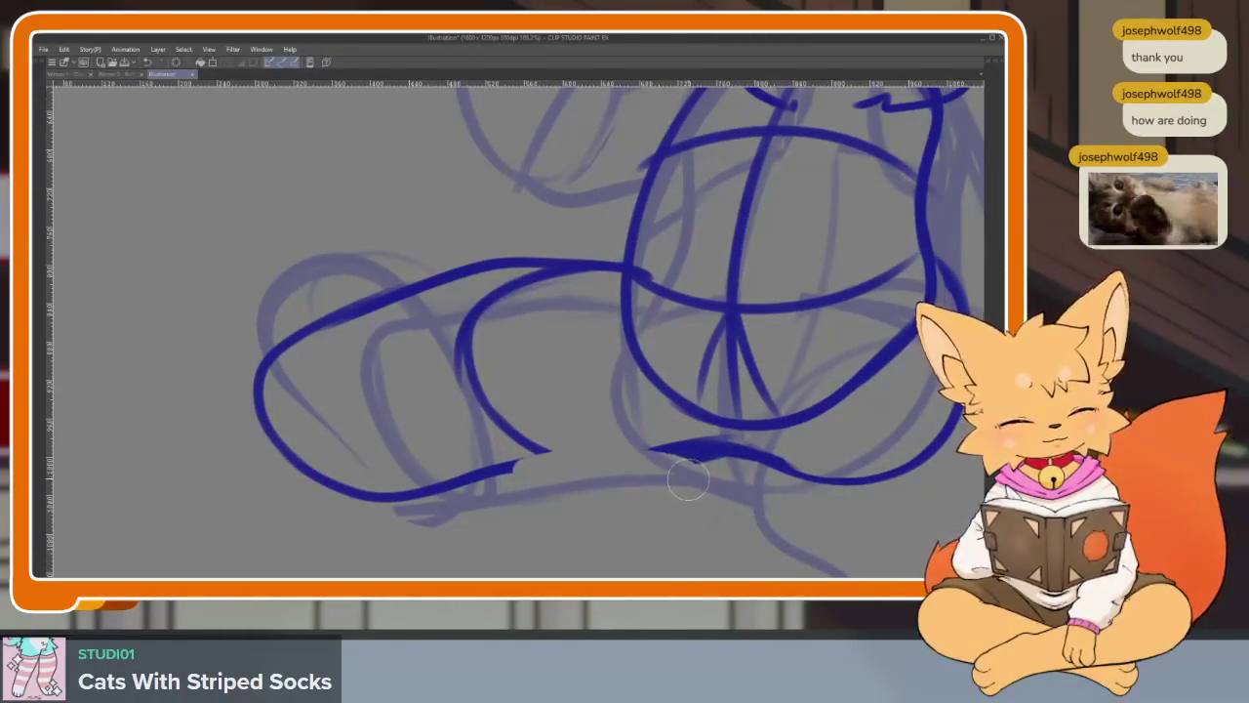
pyautogui.moveTo(509, 471)
pyautogui.mouseDown()
pyautogui.moveTo(733, 449)
pyautogui.moveTo(564, 455)
pyautogui.mouseUp()
pyautogui.hotkey('ctrl', 'z')
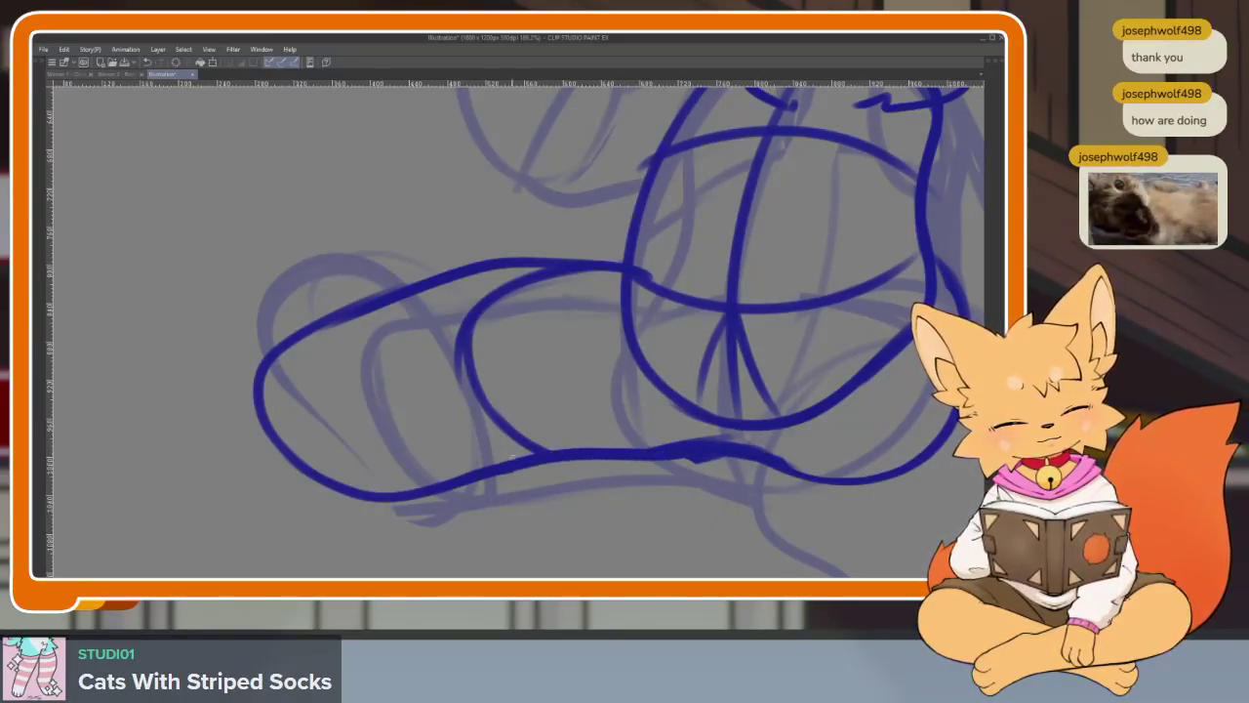
pyautogui.hotkey('ctrl', '0')
pyautogui.scroll(3, 599, 447)
pyautogui.scroll(2, 599, 447)
pyautogui.scroll(2, 599, 448)
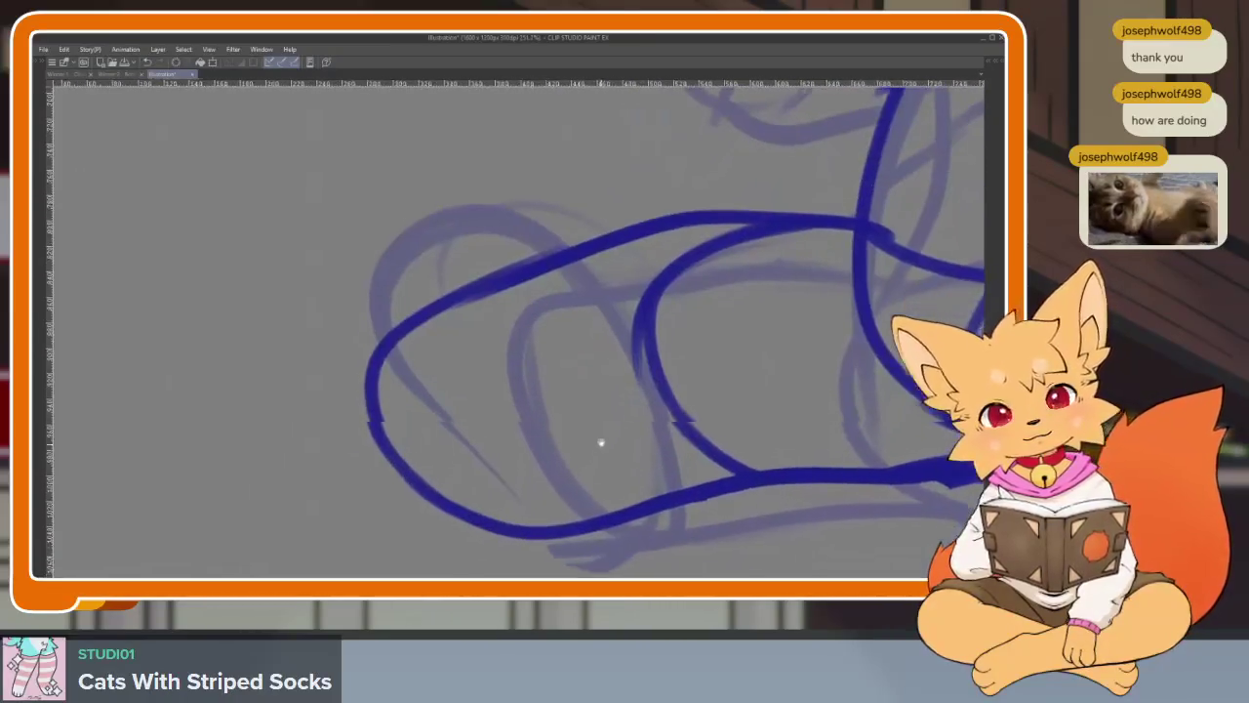
# - Draw the looping foot at the lower left and thicken its upper-left edge
pyautogui.moveTo(524, 532); pyautogui.dragTo(434, 486)
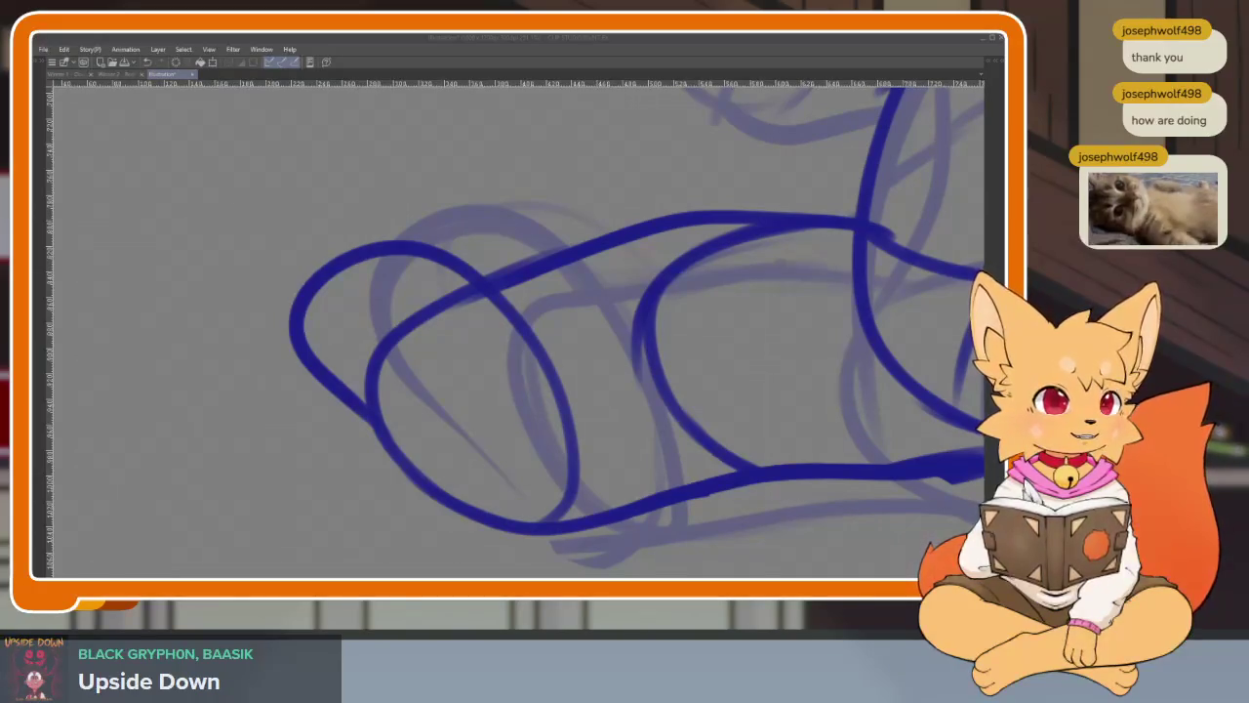
pyautogui.click(728, 355)
pyautogui.hotkey('ctrl', 'z')
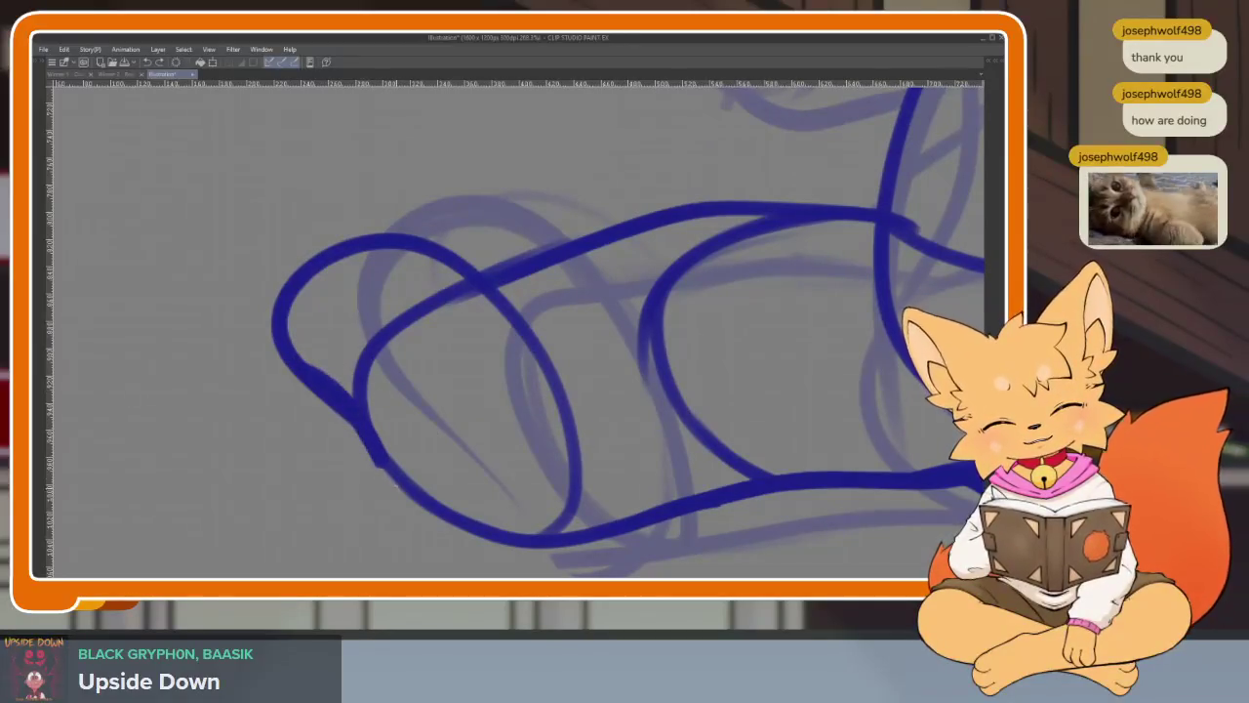
pyautogui.moveTo(395, 480); pyautogui.dragTo(543, 544)
pyautogui.moveTo(289, 310)
pyautogui.mouseDown()
pyautogui.moveTo(410, 232)
pyautogui.moveTo(470, 253)
pyautogui.mouseUp()
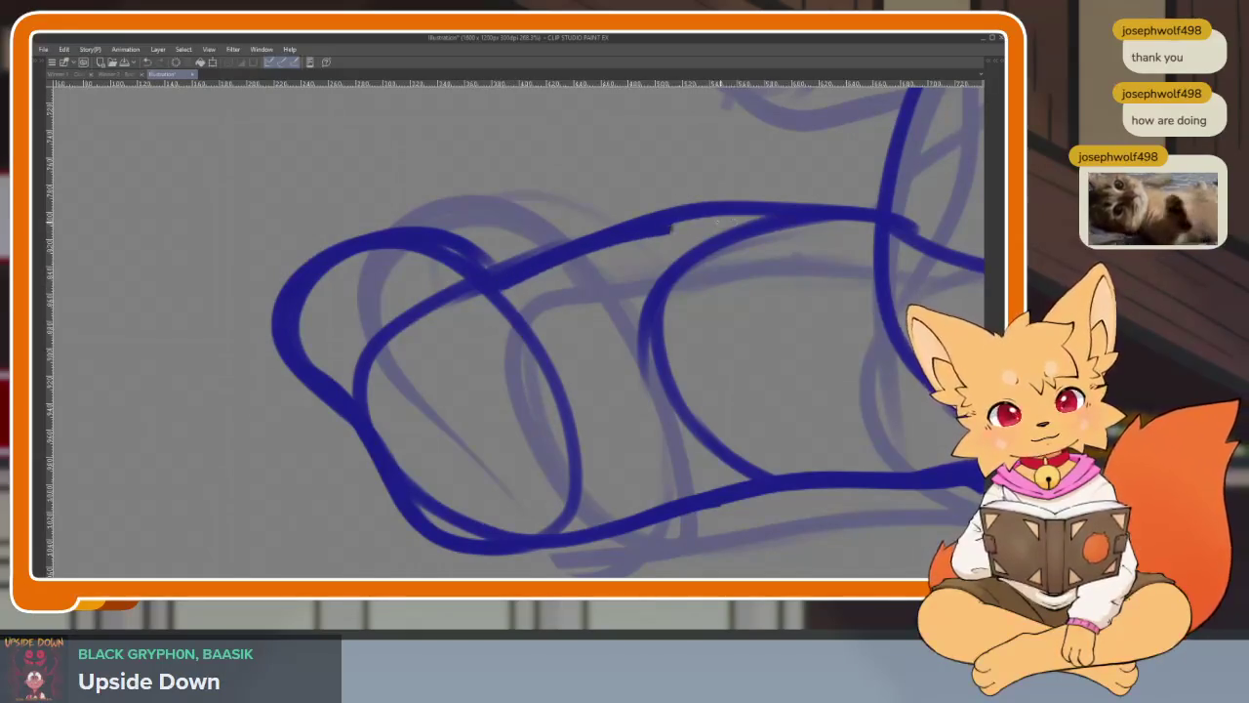
pyautogui.scroll(-5, 814, 315)
pyautogui.scroll(3, 767, 423)
pyautogui.scroll(1, 474, 348)
pyautogui.scroll(3, 583, 423)
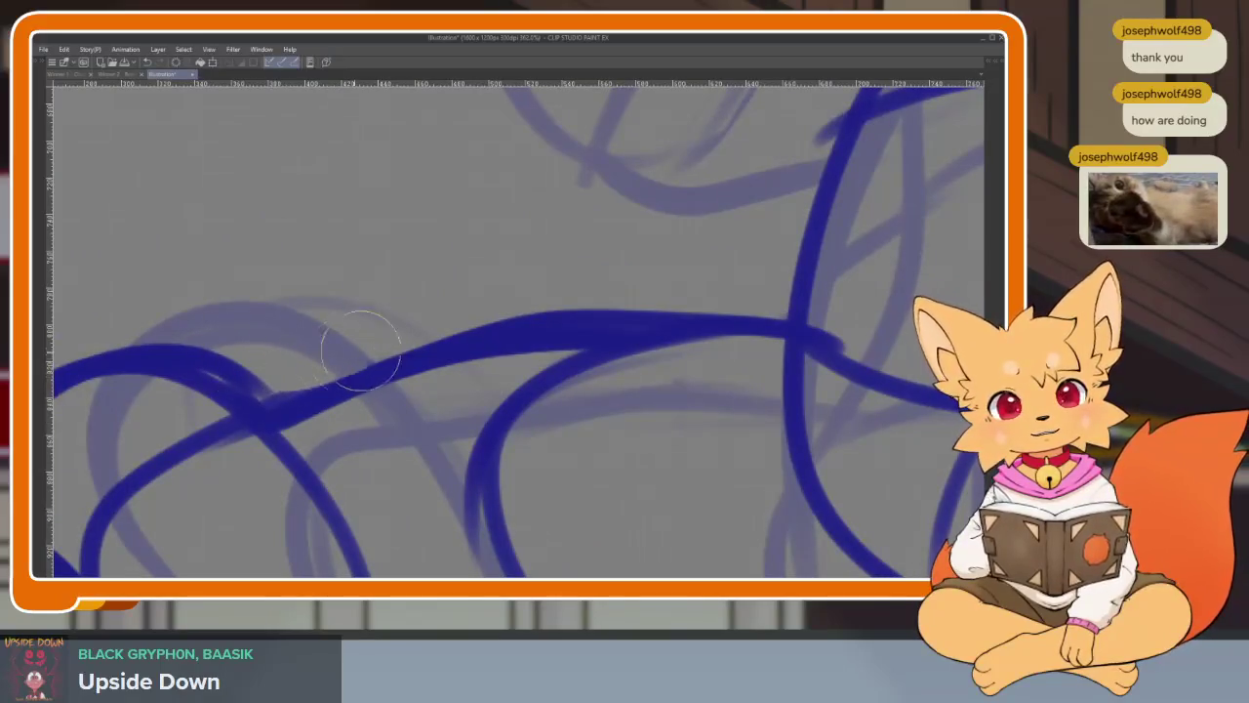
pyautogui.scroll(-5, 745, 360)
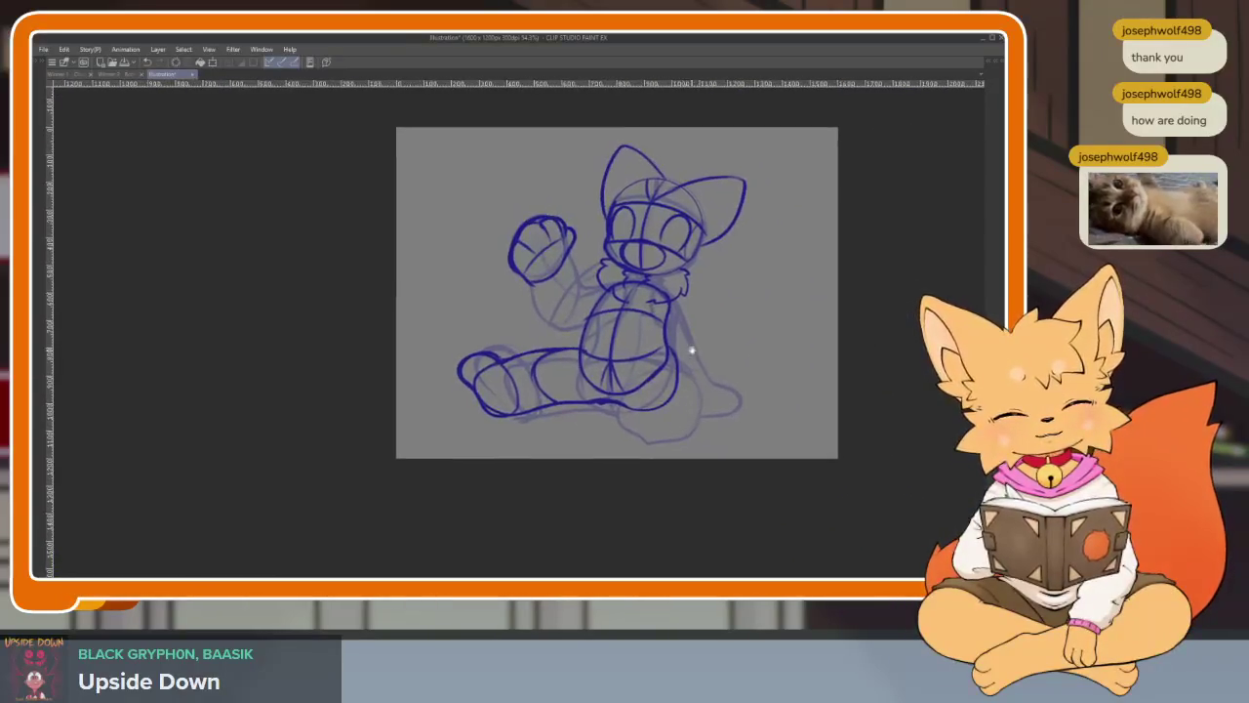
# - Ink a shorter right foot curve along the right leg after two overlong attempts
pyautogui.scroll(3, 691, 353)
pyautogui.scroll(2, 686, 418)
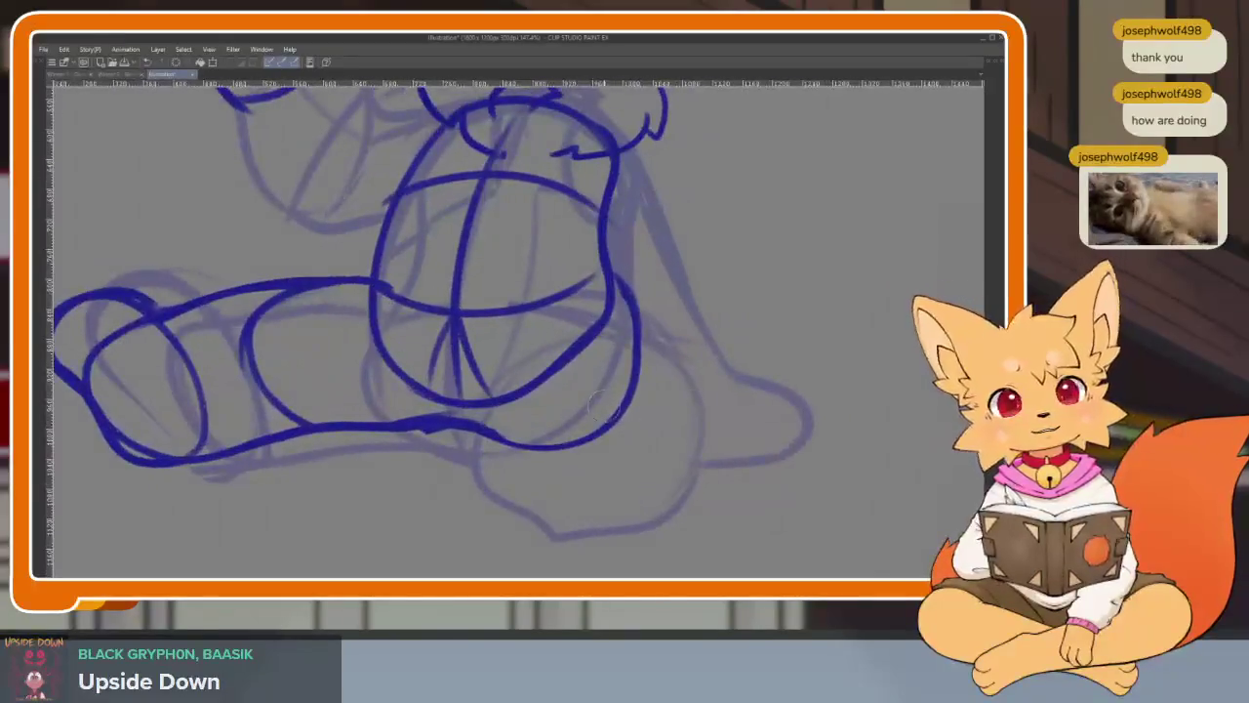
pyautogui.moveTo(493, 408); pyautogui.dragTo(639, 495)
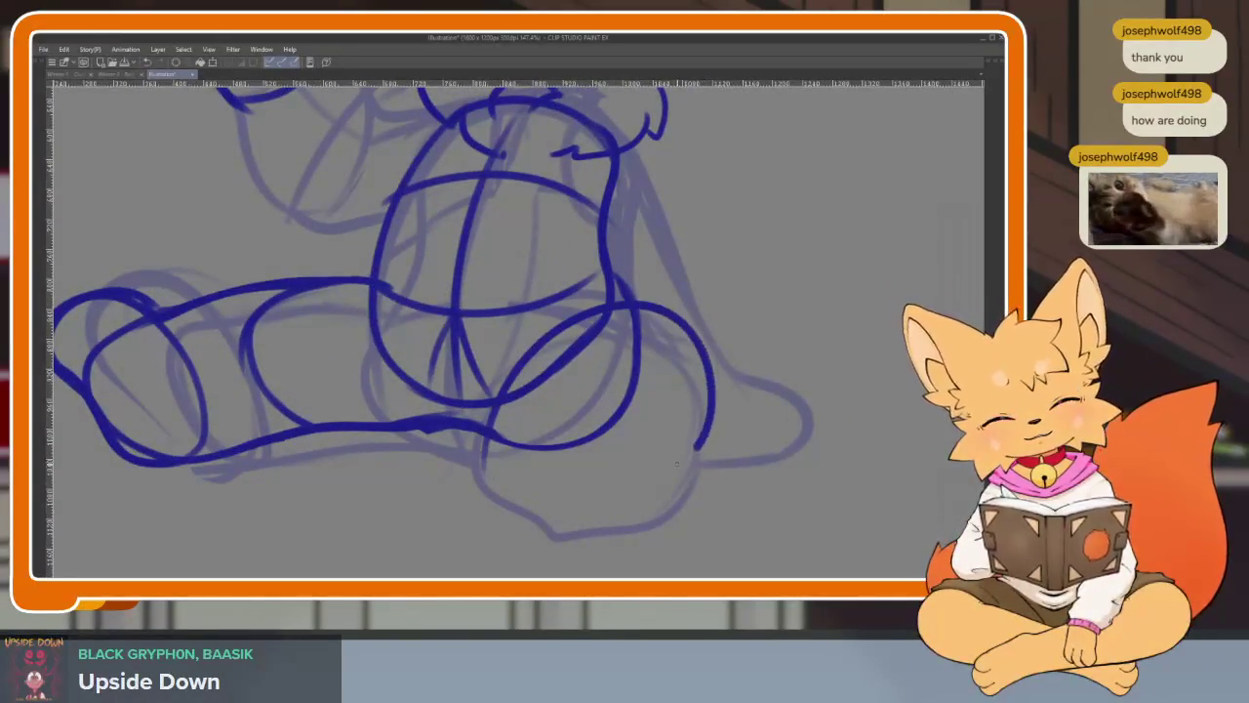
pyautogui.hotkey('ctrl', 'z')
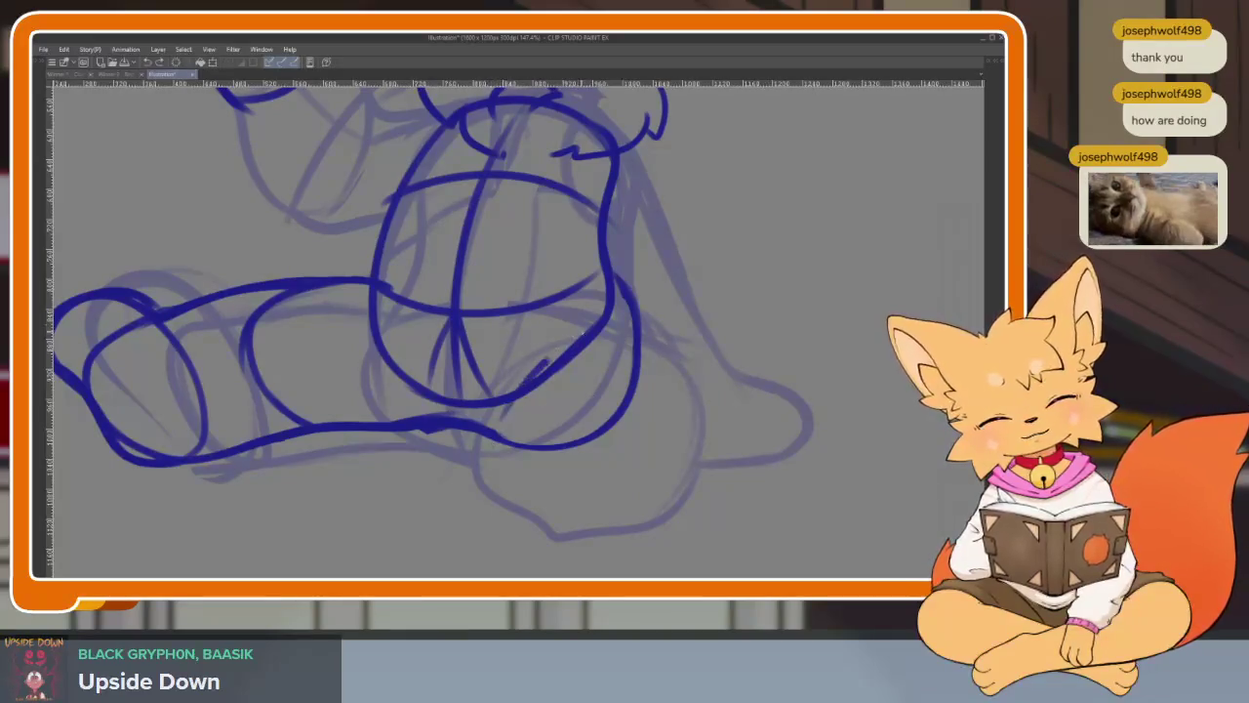
pyautogui.moveTo(542, 366); pyautogui.dragTo(674, 498)
pyautogui.hotkey('ctrl', 'z')
pyautogui.moveTo(515, 389)
pyautogui.mouseDown()
pyautogui.moveTo(676, 339)
pyautogui.moveTo(576, 352)
pyautogui.moveTo(730, 436)
pyautogui.mouseUp()
# - Zoom out to review, then undo the lower-left leg strokes
pyautogui.scroll(-3, 659, 465)
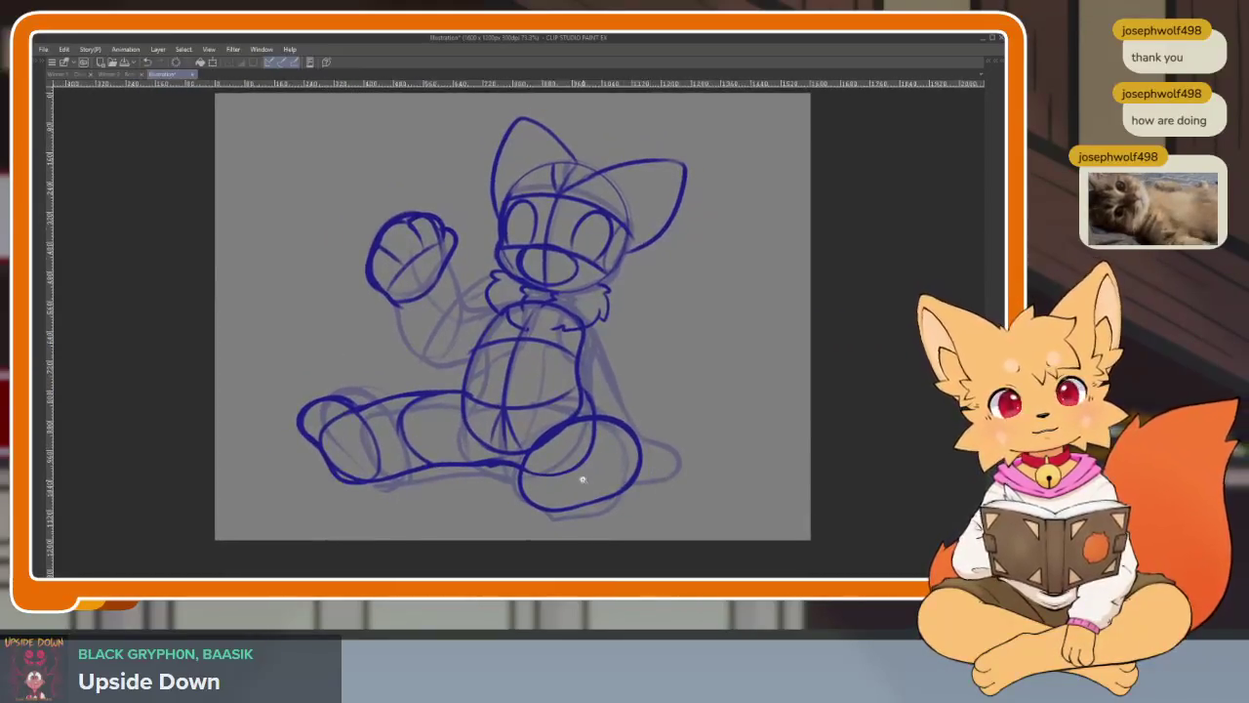
pyautogui.scroll(3, 594, 491)
pyautogui.scroll(-3, 625, 498)
pyautogui.scroll(3, 595, 503)
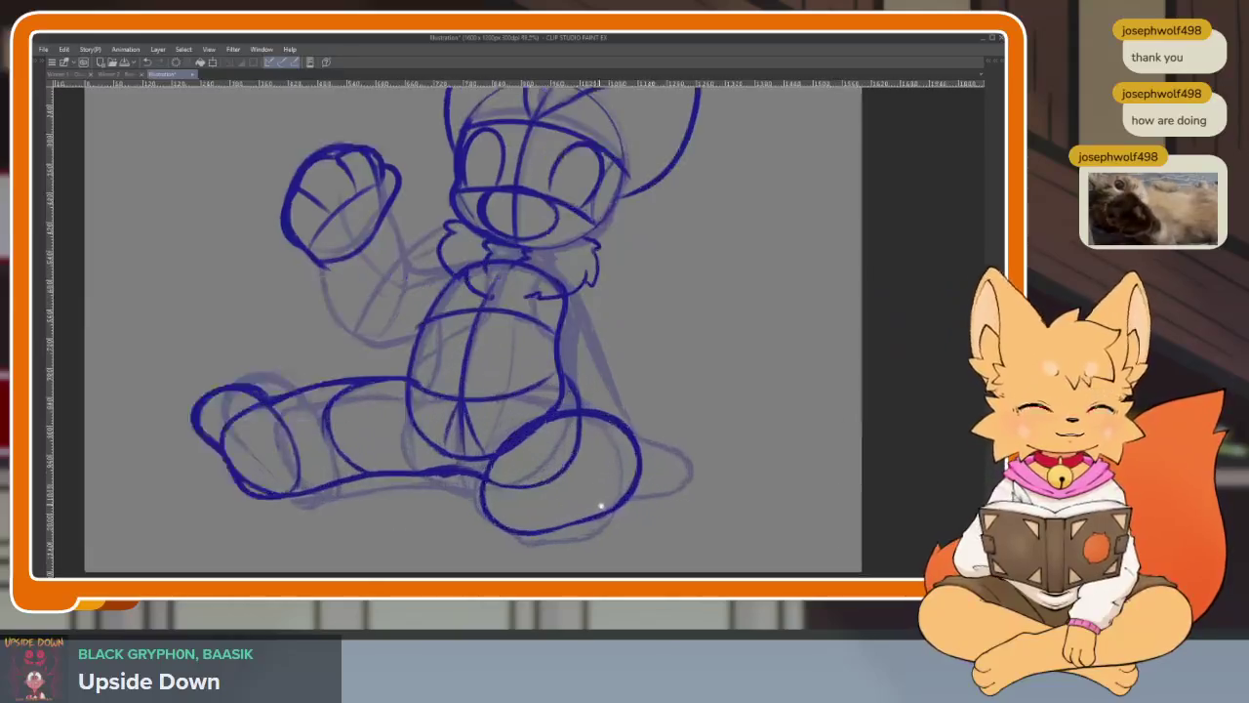
pyautogui.scroll(-1, 605, 496)
pyautogui.scroll(-1, 625, 488)
pyautogui.scroll(-1, 631, 491)
pyautogui.scroll(-1, 630, 498)
pyautogui.scroll(2, 625, 498)
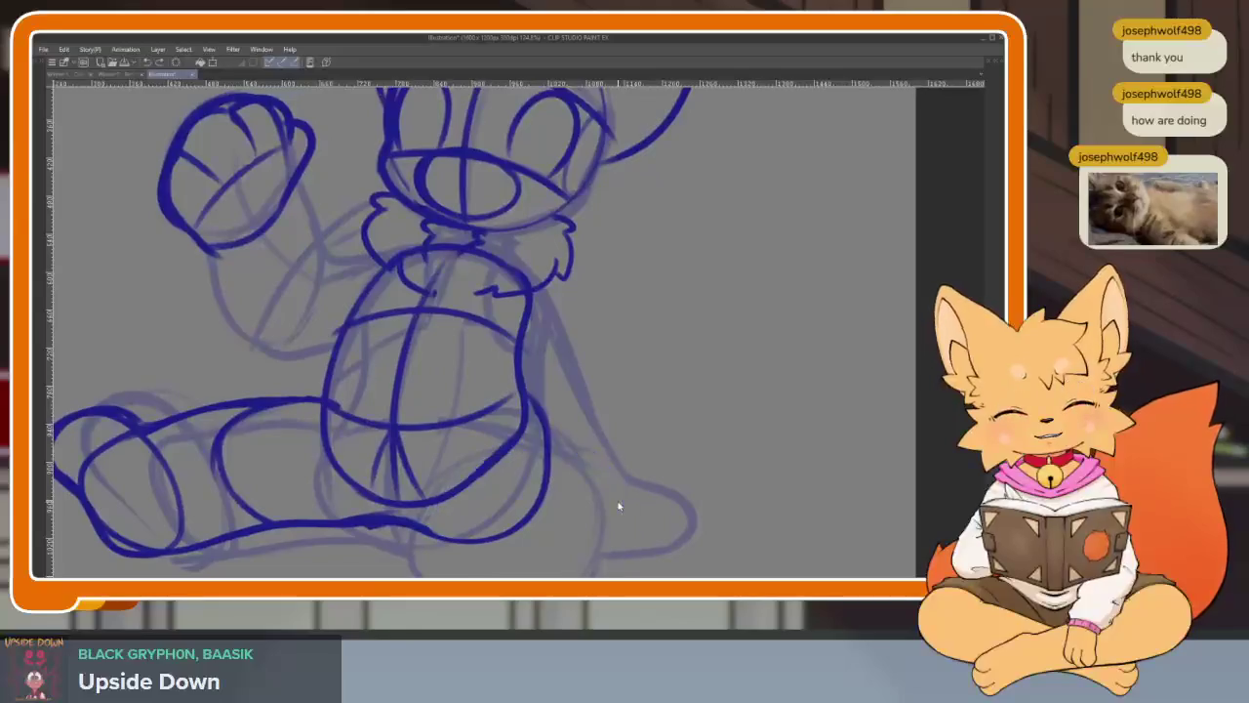
pyautogui.hotkey('ctrl', 'z')
pyautogui.hotkey('ctrl', 'z')
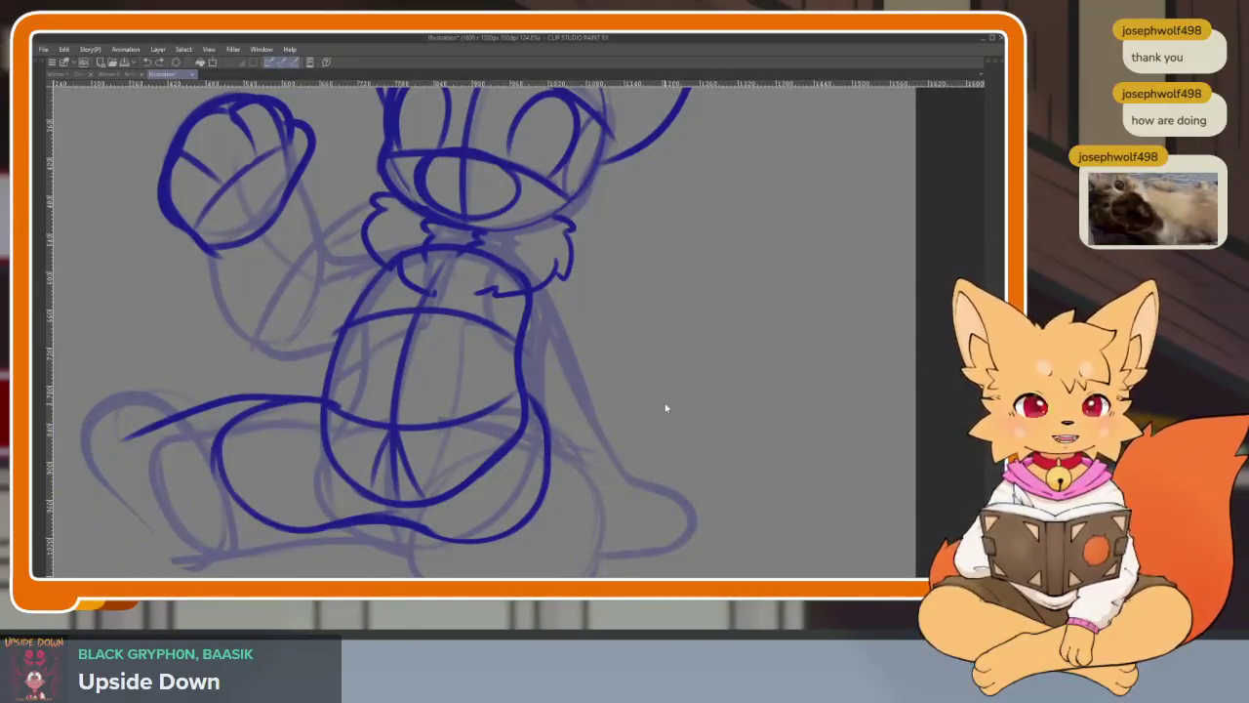
# - Undo the leg strokes and the big bottom body curve, restoring the belly lines with redo
pyautogui.hotkey('ctrl', 'z')
pyautogui.hotkey('ctrl', 'z')
pyautogui.hotkey('ctrl', 'z')
pyautogui.hotkey('ctrl', 'z')
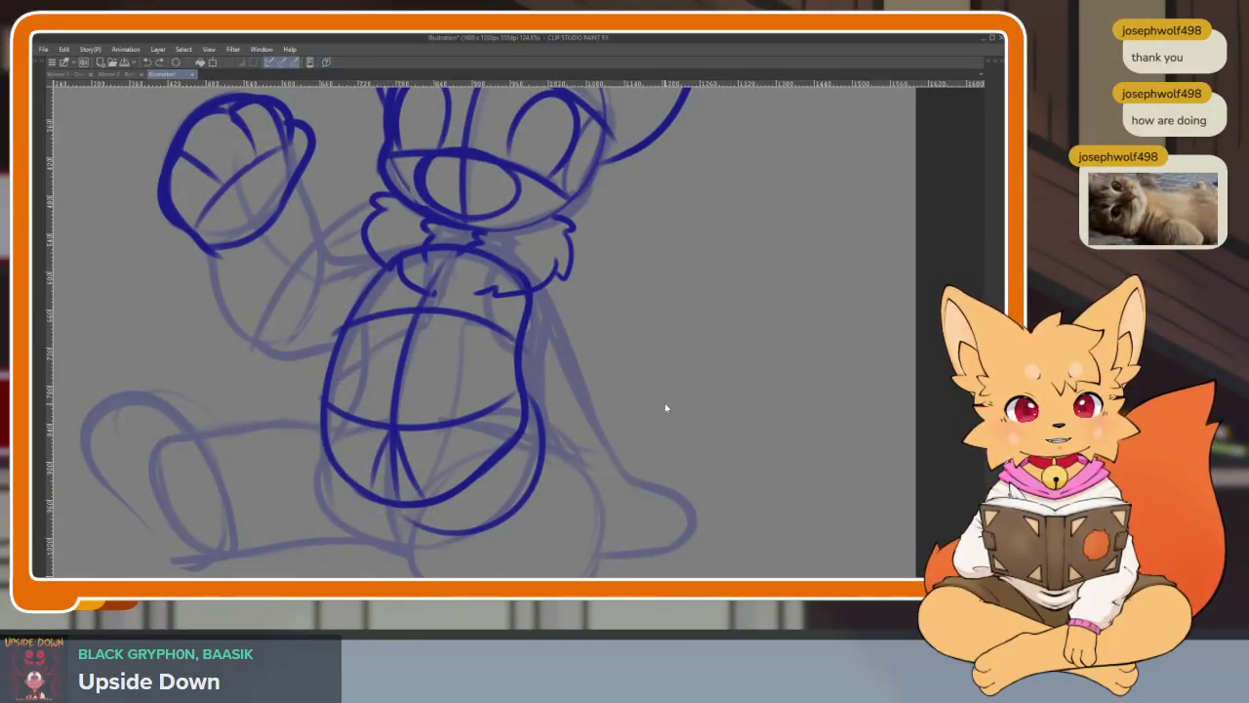
pyautogui.hotkey('ctrl', 'z')
pyautogui.hotkey('ctrl', 'z')
pyautogui.hotkey('ctrl', 'z')
pyautogui.hotkey('ctrl', 'z')
pyautogui.hotkey('ctrl', 'z')
pyautogui.hotkey('ctrl', 'z')
pyautogui.hotkey('ctrl', 'y')
pyautogui.hotkey('ctrl', 'y')
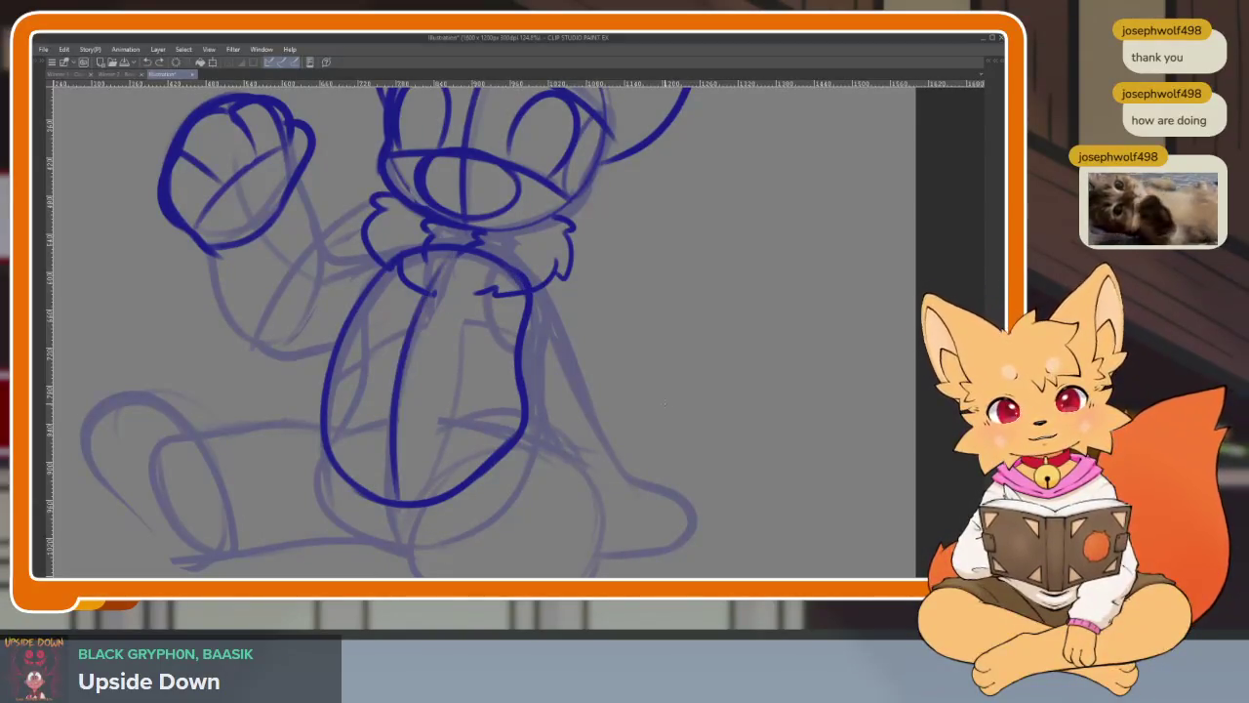
pyautogui.hotkey('ctrl', 'y')
pyautogui.hotkey('ctrl', 'y')
pyautogui.moveTo(589, 488)
pyautogui.mouseDown()
pyautogui.moveTo(642, 479)
pyautogui.moveTo(633, 475)
pyautogui.moveTo(638, 493)
pyautogui.mouseUp()
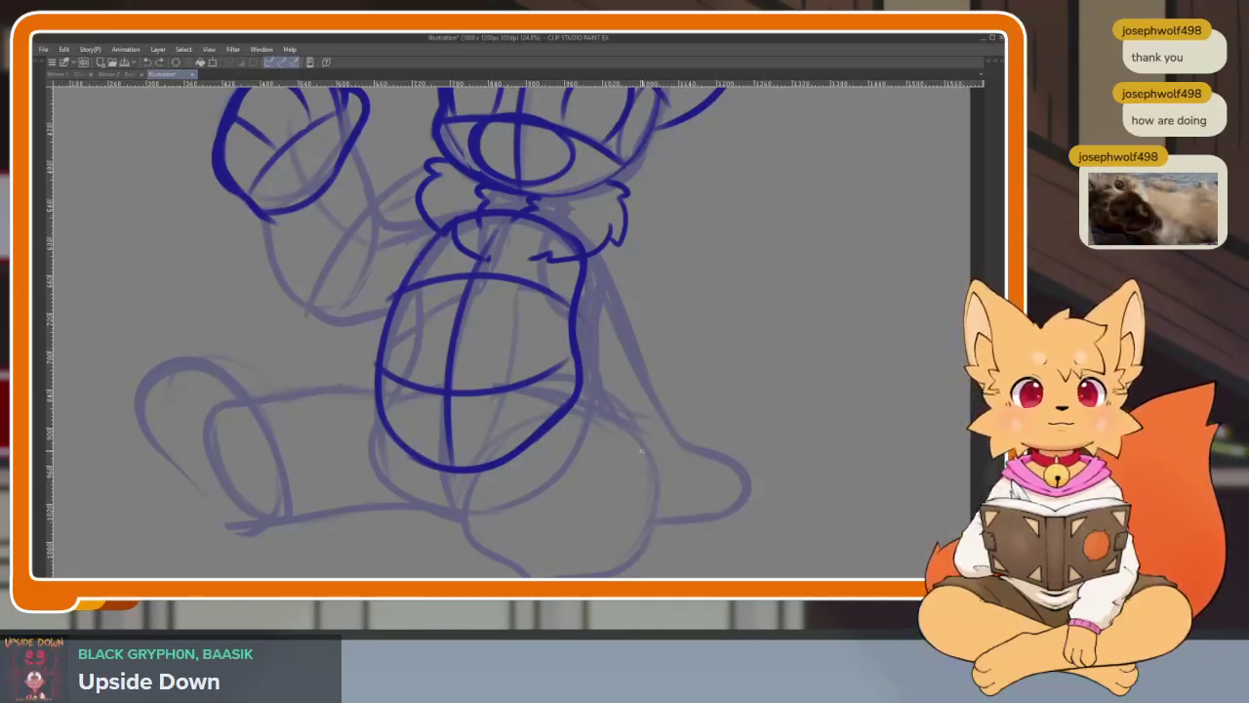
pyautogui.scroll(1, 479, 509)
# - Ink the left leg with a bold stroke after several retried arcs
pyautogui.moveTo(452, 505)
pyautogui.mouseDown()
pyautogui.moveTo(480, 507)
pyautogui.moveTo(553, 430)
pyautogui.mouseUp()
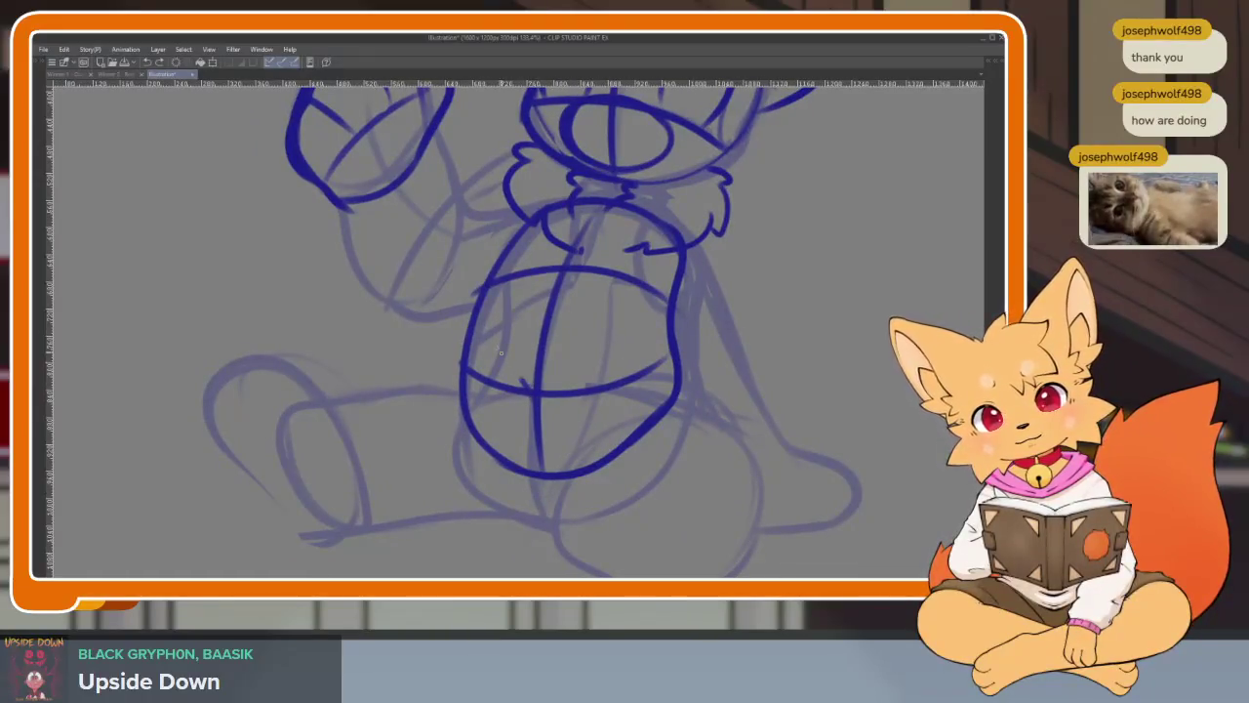
pyautogui.hotkey('ctrl', 'z')
pyautogui.moveTo(502, 379); pyautogui.dragTo(268, 363)
pyautogui.hotkey('ctrl', 'z')
pyautogui.moveTo(510, 363); pyautogui.dragTo(353, 316)
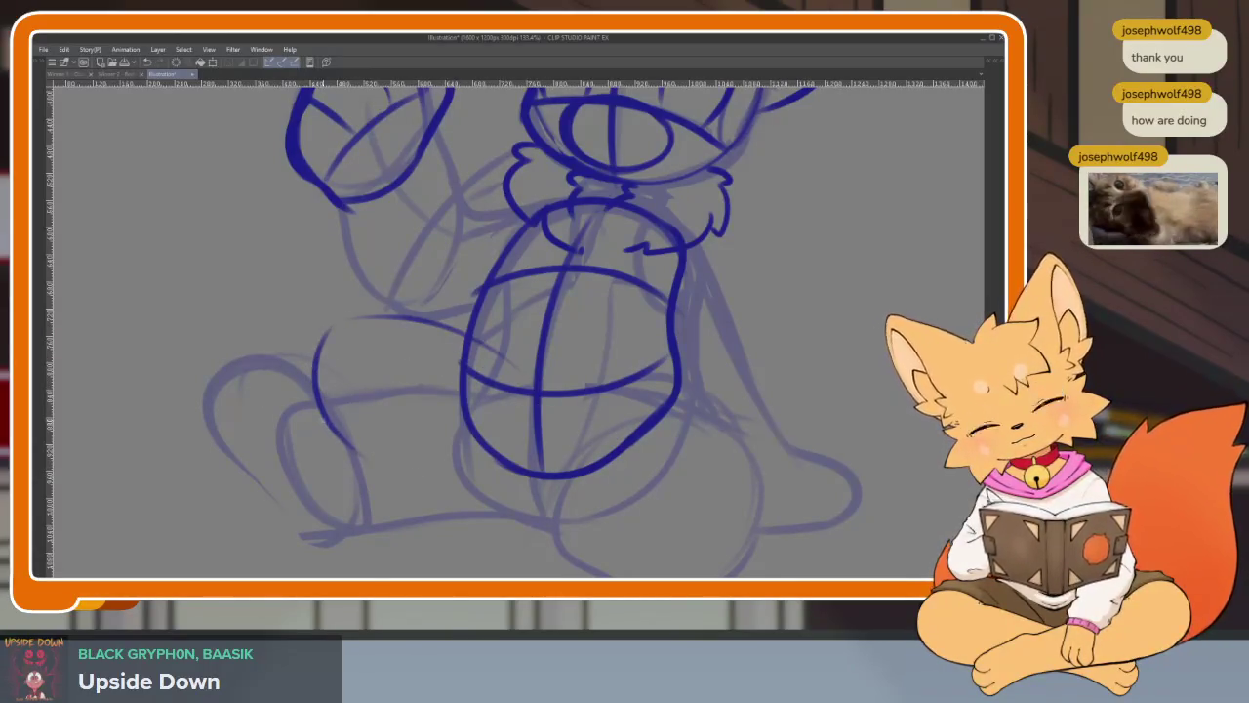
pyautogui.hotkey('ctrl', 'z')
pyautogui.moveTo(318, 395)
pyautogui.mouseDown()
pyautogui.moveTo(516, 549)
pyautogui.moveTo(600, 468)
pyautogui.mouseUp()
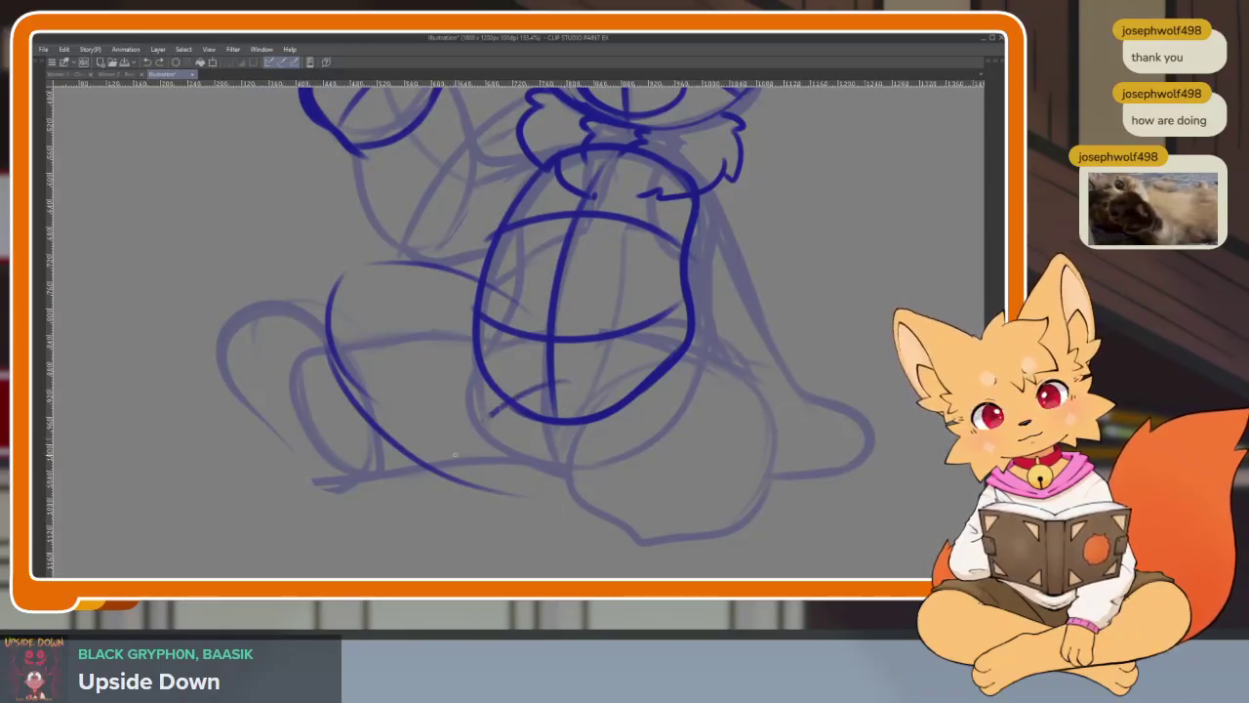
# - Draw curves around the lower left leg and a short right thigh curve
pyautogui.moveTo(540, 390)
pyautogui.mouseDown()
pyautogui.moveTo(434, 479)
pyautogui.moveTo(508, 537)
pyautogui.moveTo(617, 488)
pyautogui.mouseUp()
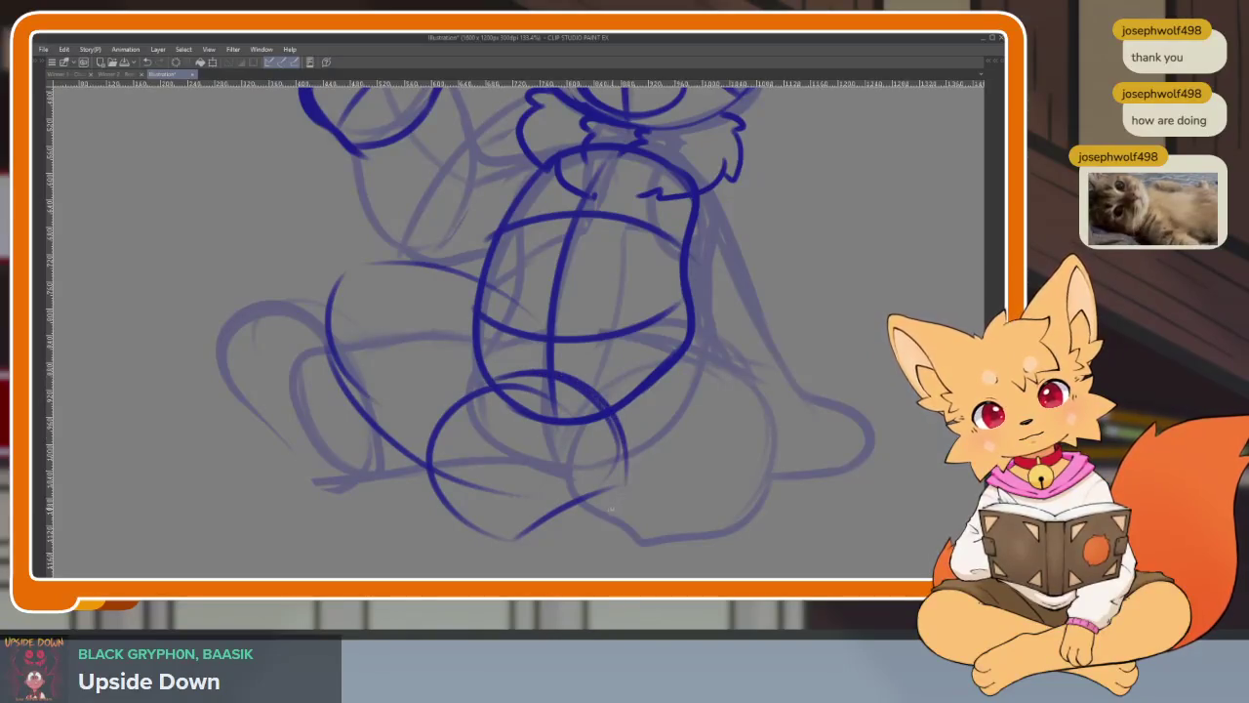
pyautogui.moveTo(668, 435); pyautogui.dragTo(648, 502)
pyautogui.moveTo(589, 404); pyautogui.dragTo(765, 337)
pyautogui.hotkey('ctrl', 'z')
pyautogui.moveTo(557, 395)
pyautogui.mouseDown()
pyautogui.moveTo(669, 345)
pyautogui.moveTo(742, 447)
pyautogui.moveTo(635, 513)
pyautogui.moveTo(707, 431)
pyautogui.mouseUp()
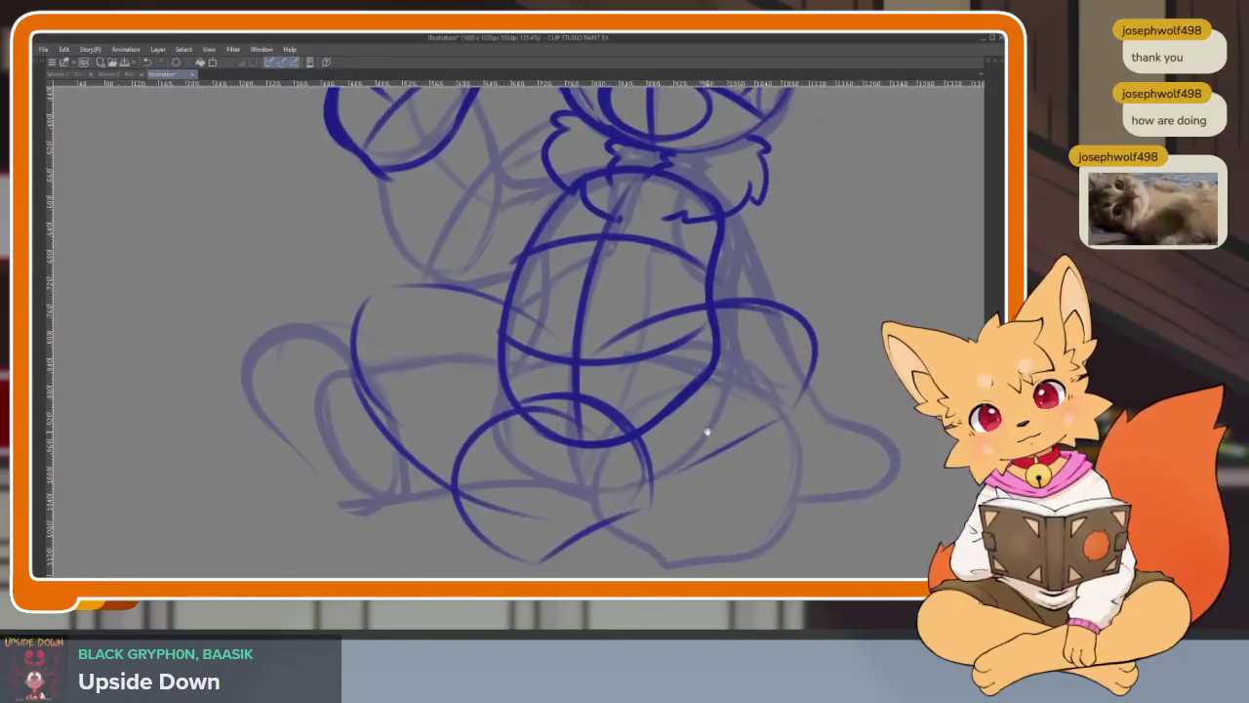
# - Draw the lower left foot curve, discarding a trial right foot stroke
pyautogui.moveTo(388, 439); pyautogui.dragTo(482, 543)
pyautogui.moveTo(602, 473)
pyautogui.mouseDown()
pyautogui.moveTo(550, 446)
pyautogui.moveTo(607, 425)
pyautogui.mouseUp()
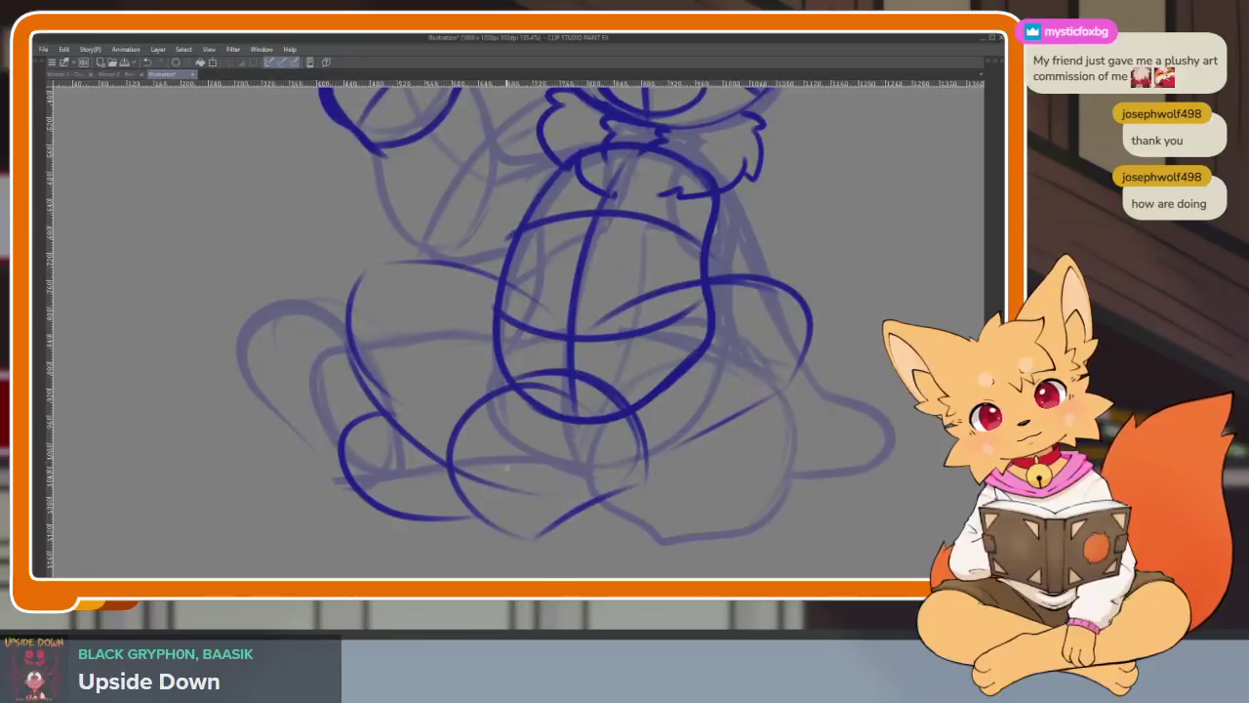
pyautogui.moveTo(518, 474)
pyautogui.mouseDown()
pyautogui.moveTo(594, 429)
pyautogui.moveTo(602, 447)
pyautogui.moveTo(586, 469)
pyautogui.mouseUp()
pyautogui.hotkey('ctrl', 'z')
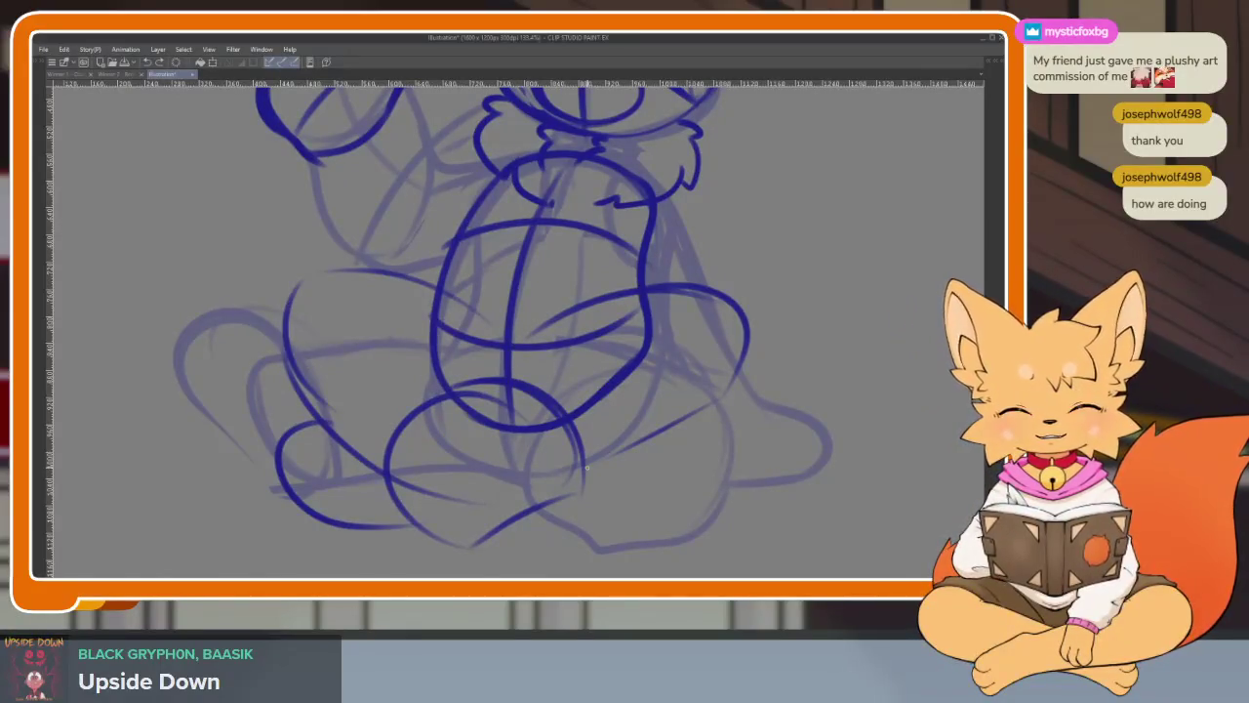
pyautogui.scroll(-1, 587, 458)
pyautogui.scroll(2, 586, 456)
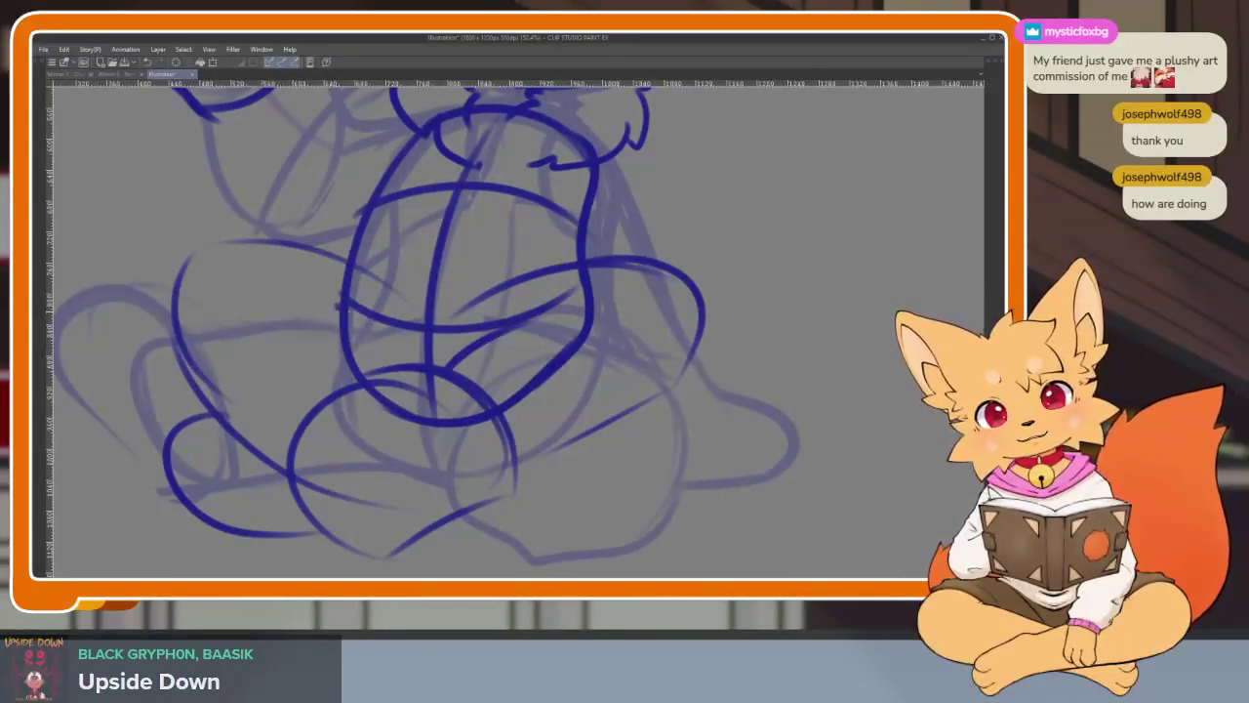
pyautogui.hotkey('ctrl', '0')
# - Redraw the lower foot curve, then add a diagonal lower-body line and a mark between the legs
pyautogui.scroll(2, 665, 429)
pyautogui.scroll(2, 589, 435)
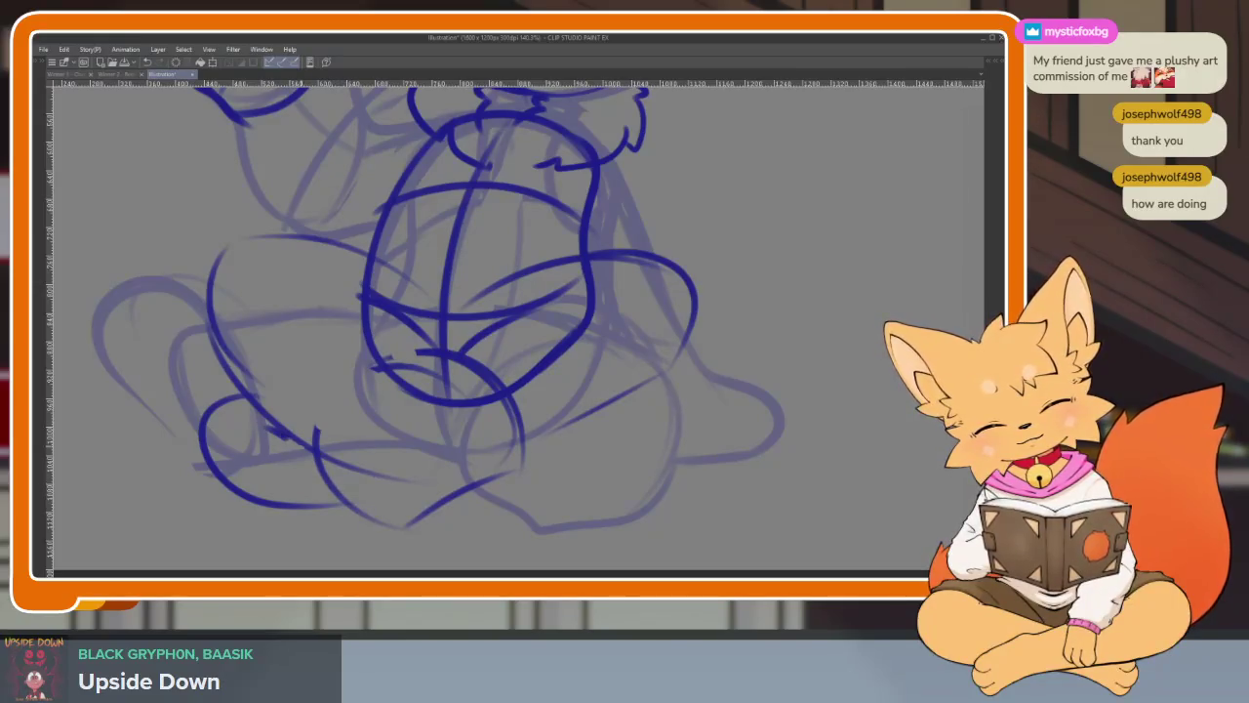
pyautogui.hotkey('ctrl', 'z')
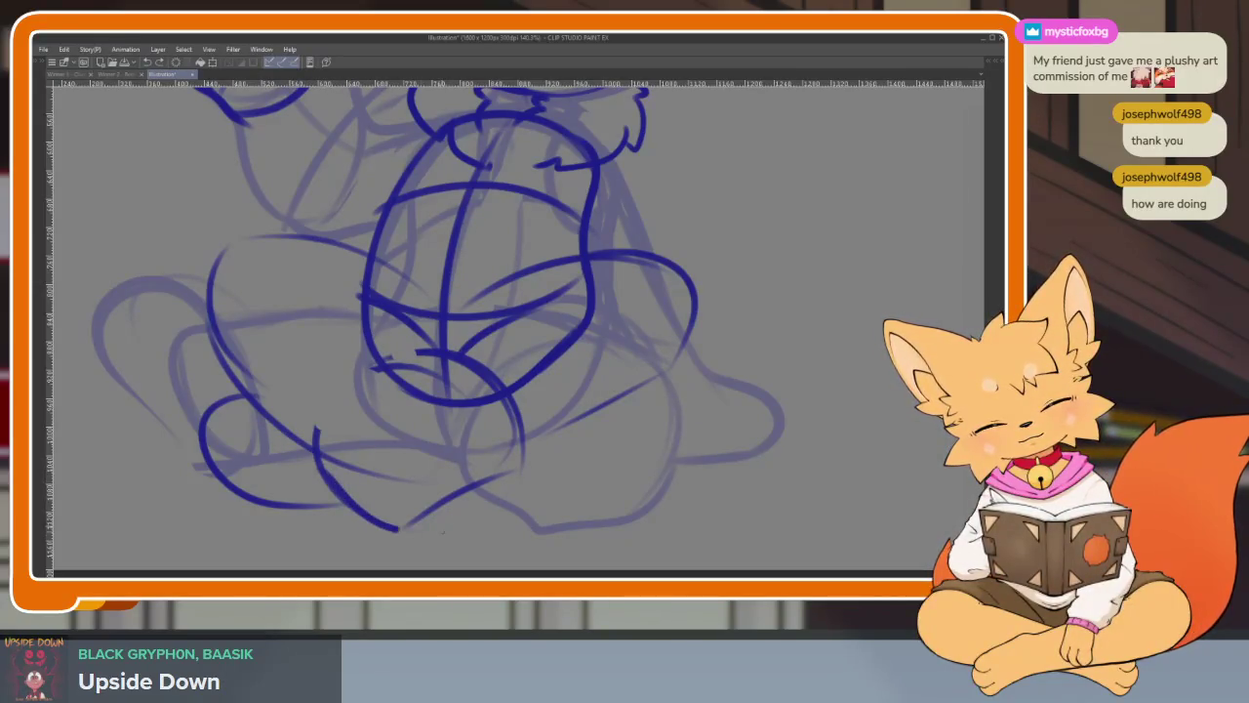
pyautogui.moveTo(398, 528); pyautogui.dragTo(501, 477)
pyautogui.moveTo(402, 322); pyautogui.dragTo(512, 414)
pyautogui.moveTo(467, 363); pyautogui.dragTo(493, 371)
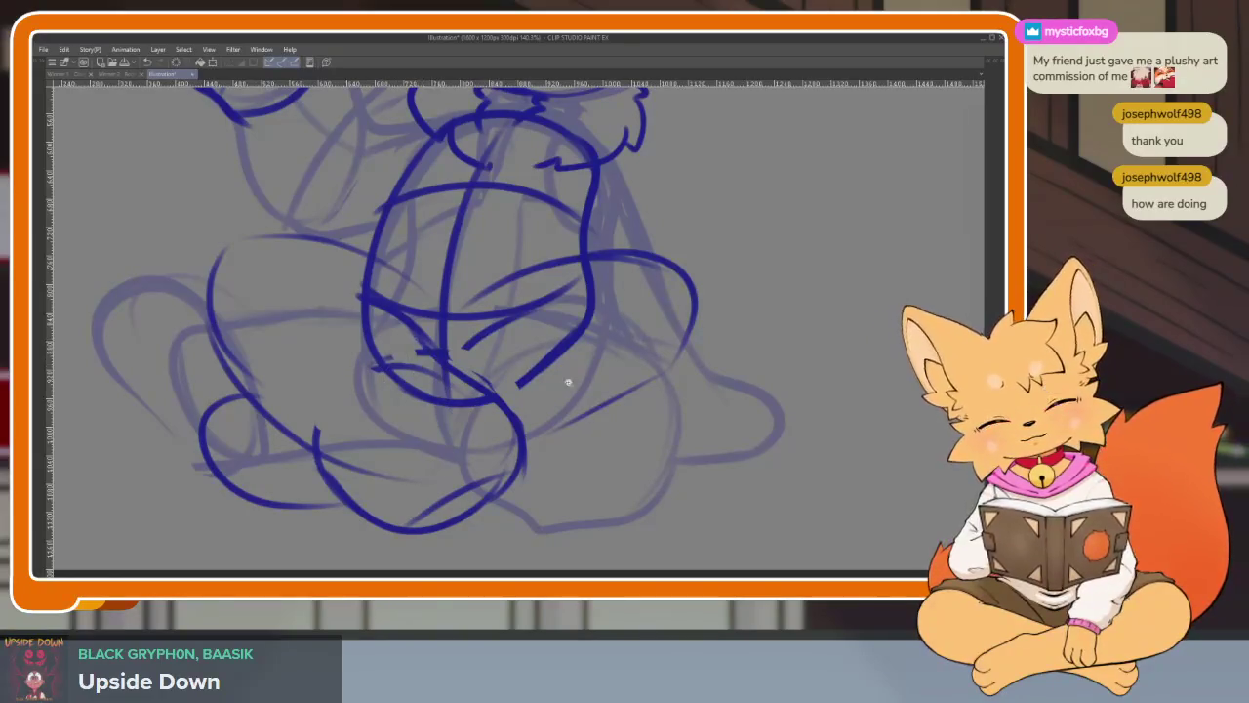
# - Outline the right foot and the bottom edge in one stroke
pyautogui.scroll(-5, 554, 375)
pyautogui.scroll(3, 653, 440)
pyautogui.scroll(3, 608, 446)
pyautogui.scroll(1, 563, 460)
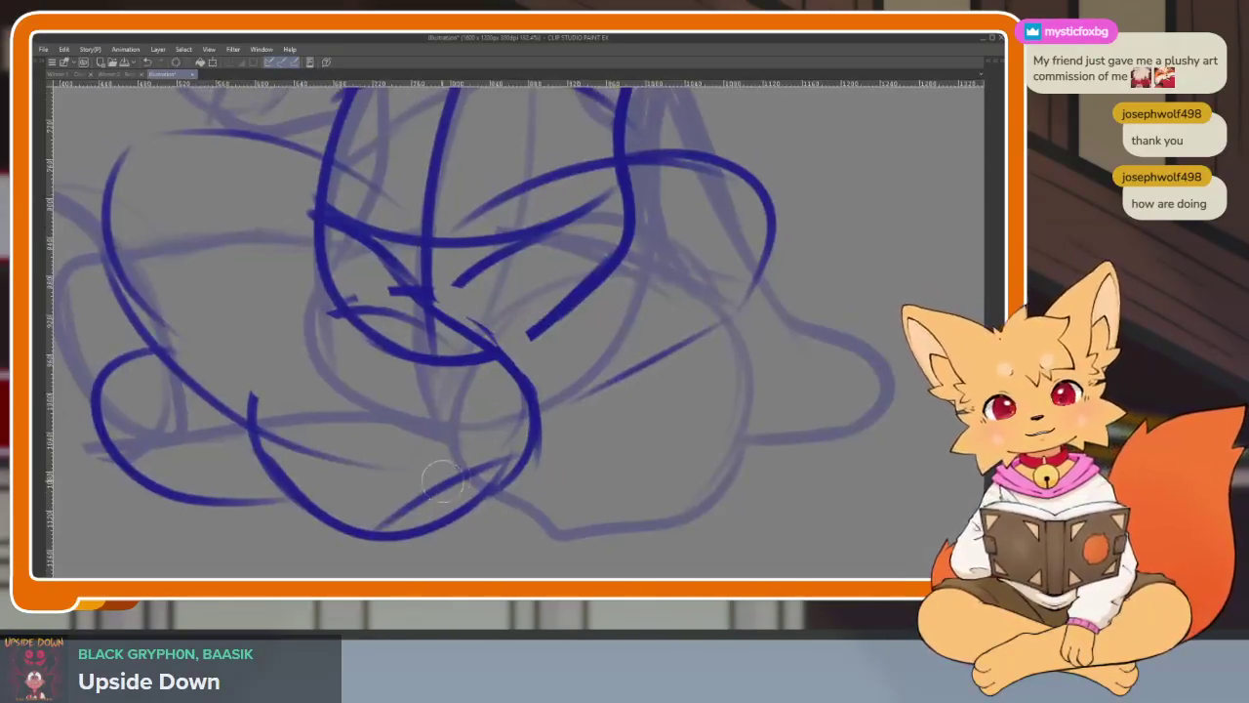
pyautogui.moveTo(530, 367)
pyautogui.mouseDown()
pyautogui.moveTo(534, 481)
pyautogui.moveTo(357, 510)
pyautogui.moveTo(251, 427)
pyautogui.moveTo(424, 539)
pyautogui.mouseUp()
pyautogui.scroll(-5, 619, 492)
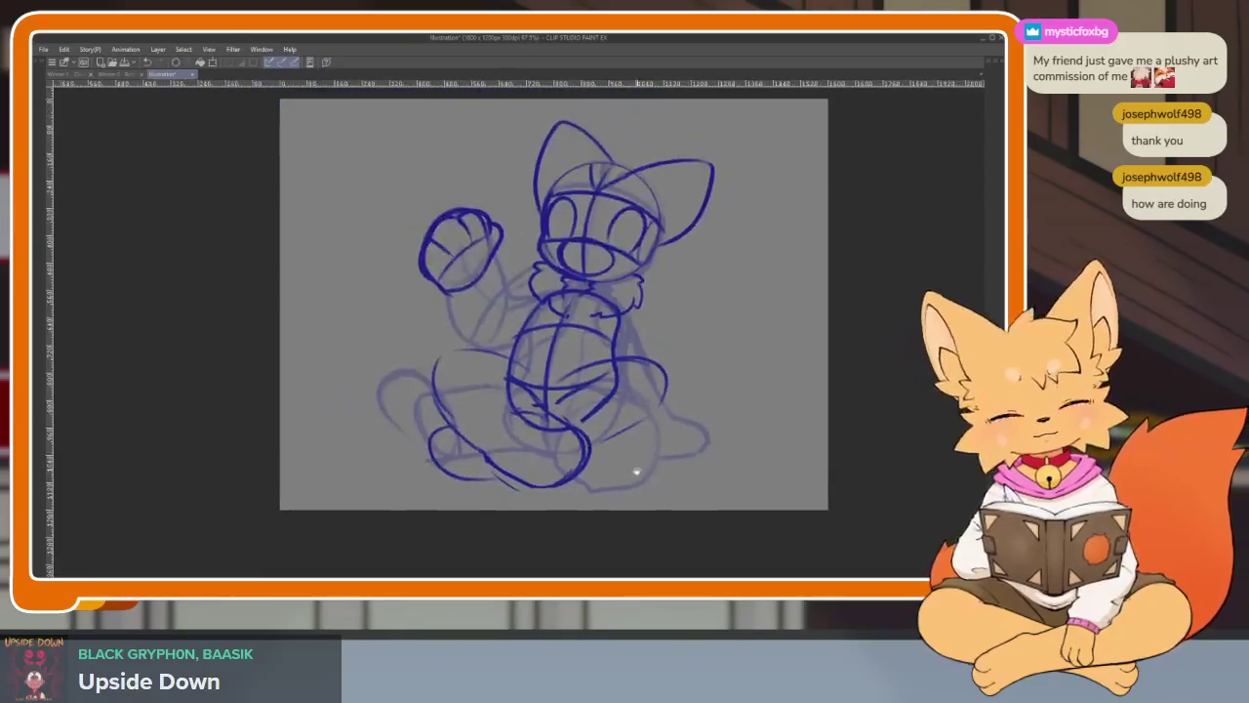
# - Remove the doubled bottom outline and stray leg strokes from the lineart
pyautogui.scroll(5, 638, 468)
pyautogui.moveTo(317, 459); pyautogui.dragTo(399, 532)
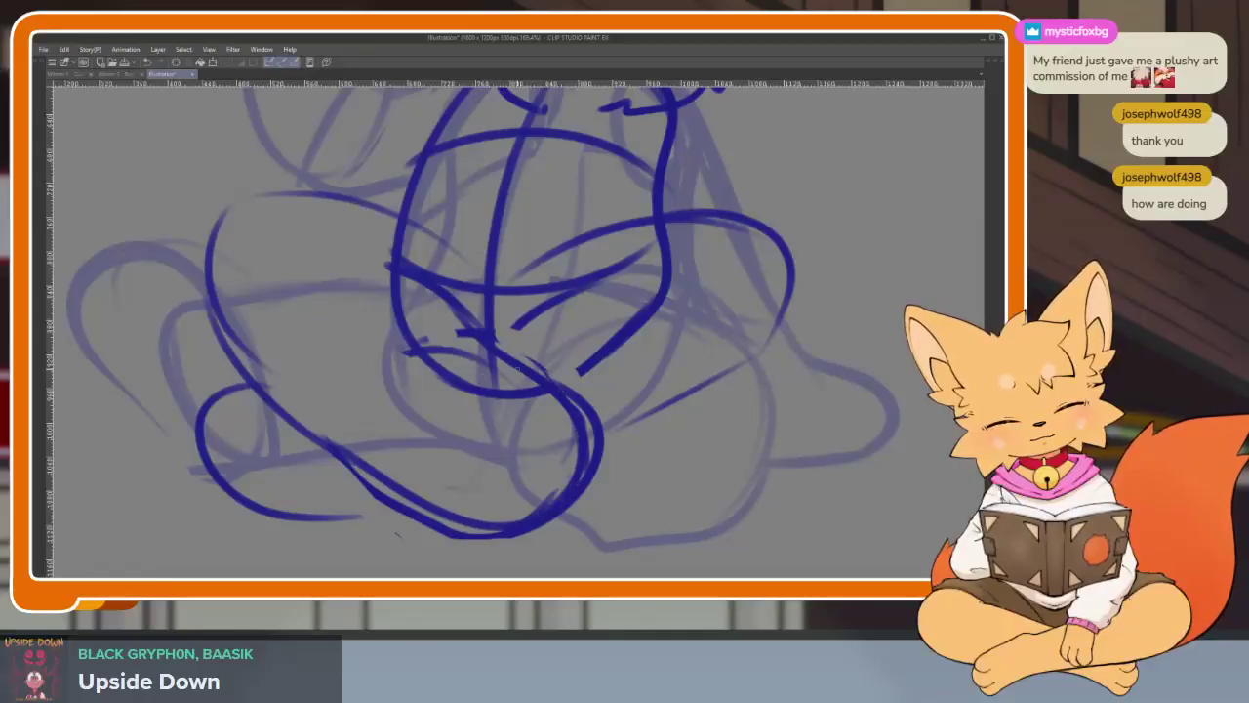
pyautogui.hotkey('ctrl', 'z')
pyautogui.scroll(-3, 646, 472)
pyautogui.scroll(2, 646, 472)
pyautogui.scroll(-2, 625, 473)
pyautogui.scroll(3, 617, 476)
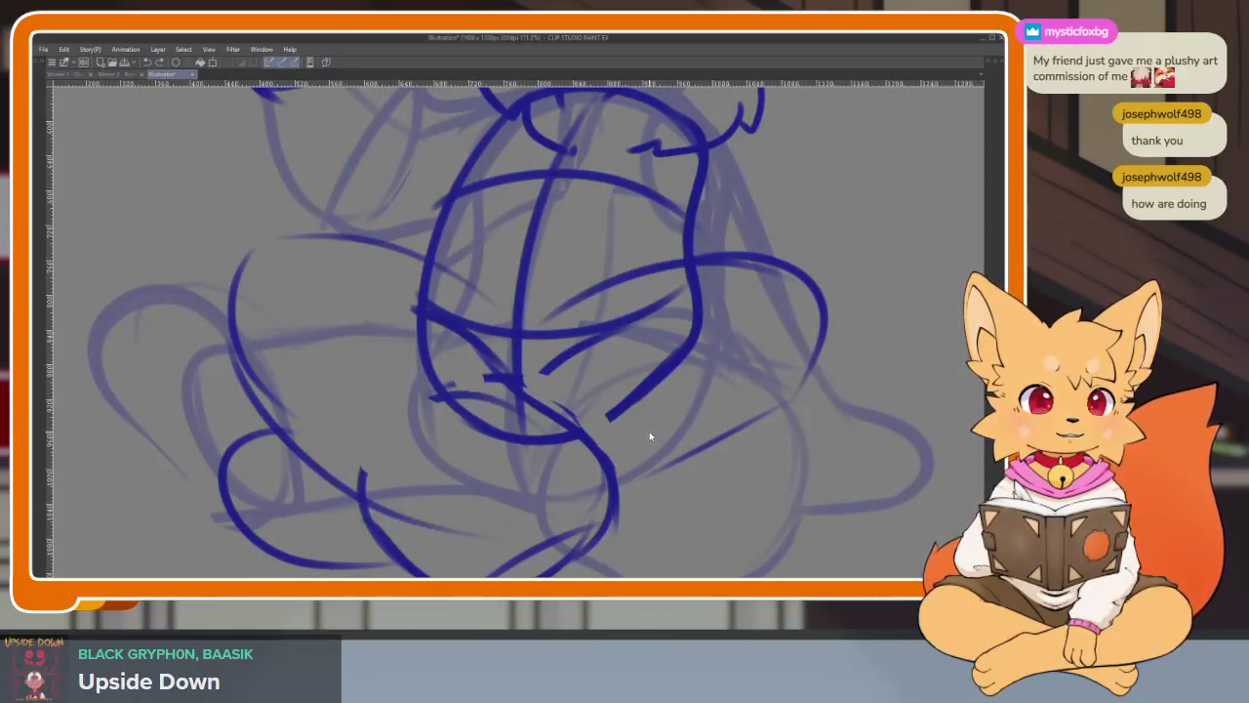
pyautogui.scroll(-1, 645, 443)
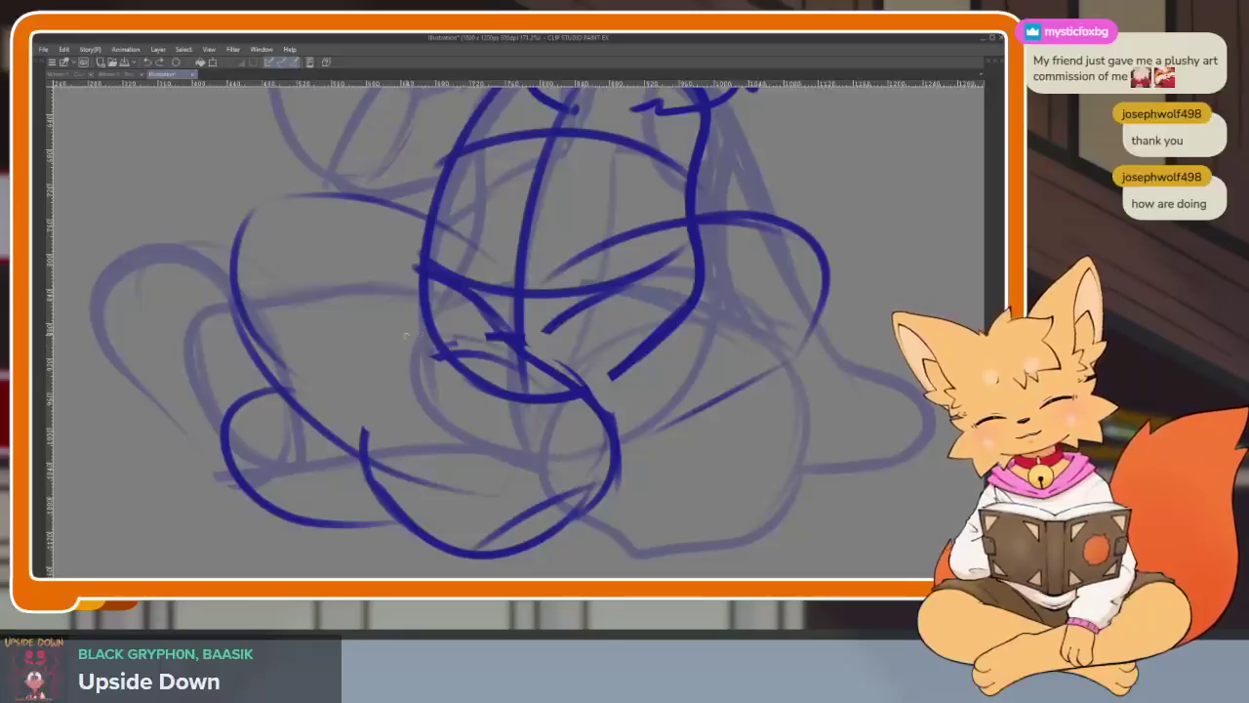
pyautogui.hotkey('ctrl', 'z')
pyautogui.hotkey('ctrl', 'z')
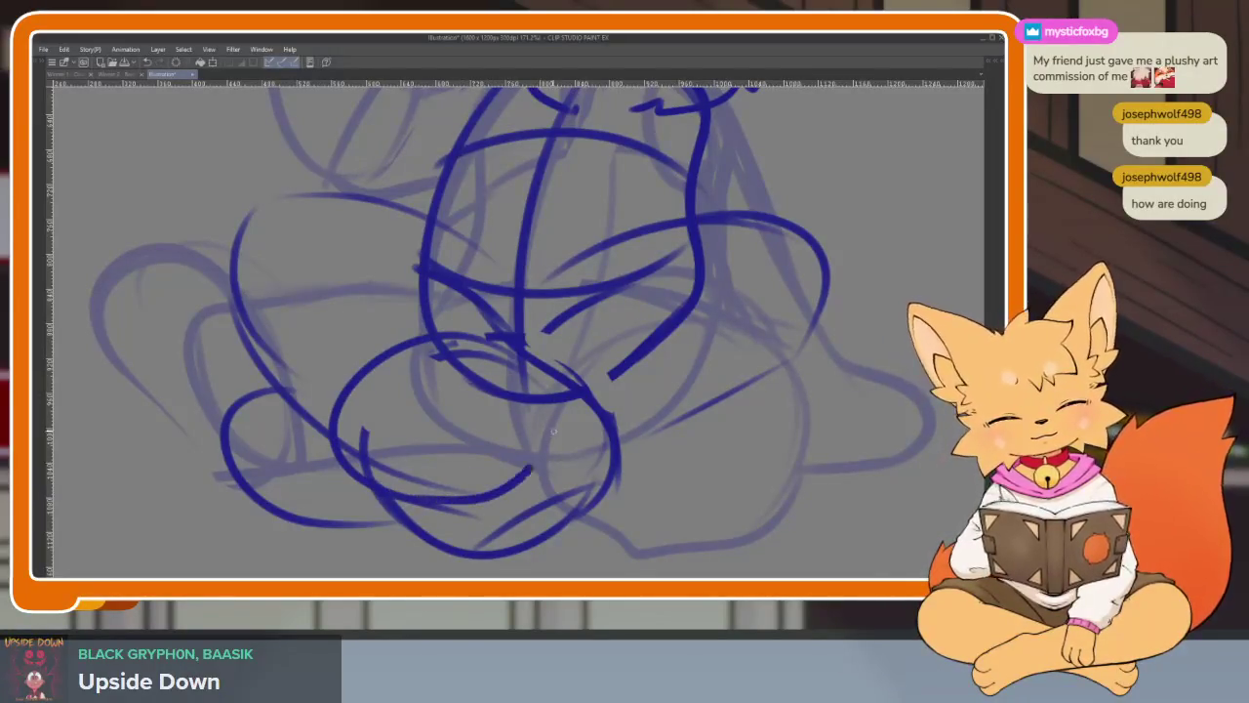
pyautogui.hotkey('ctrl', 'z')
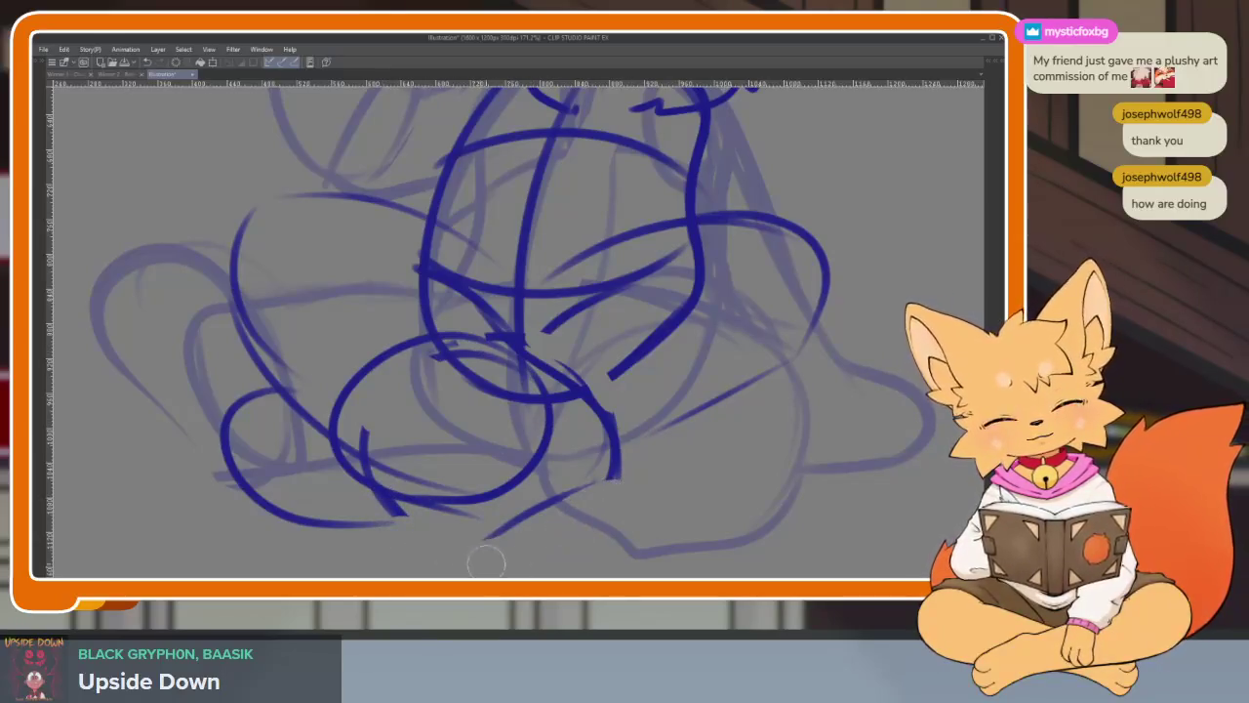
# - Review the whole canvas and undo the stray lower-left arc and short strokes
pyautogui.hotkey('ctrl', '0')
pyautogui.scroll(5, 780, 473)
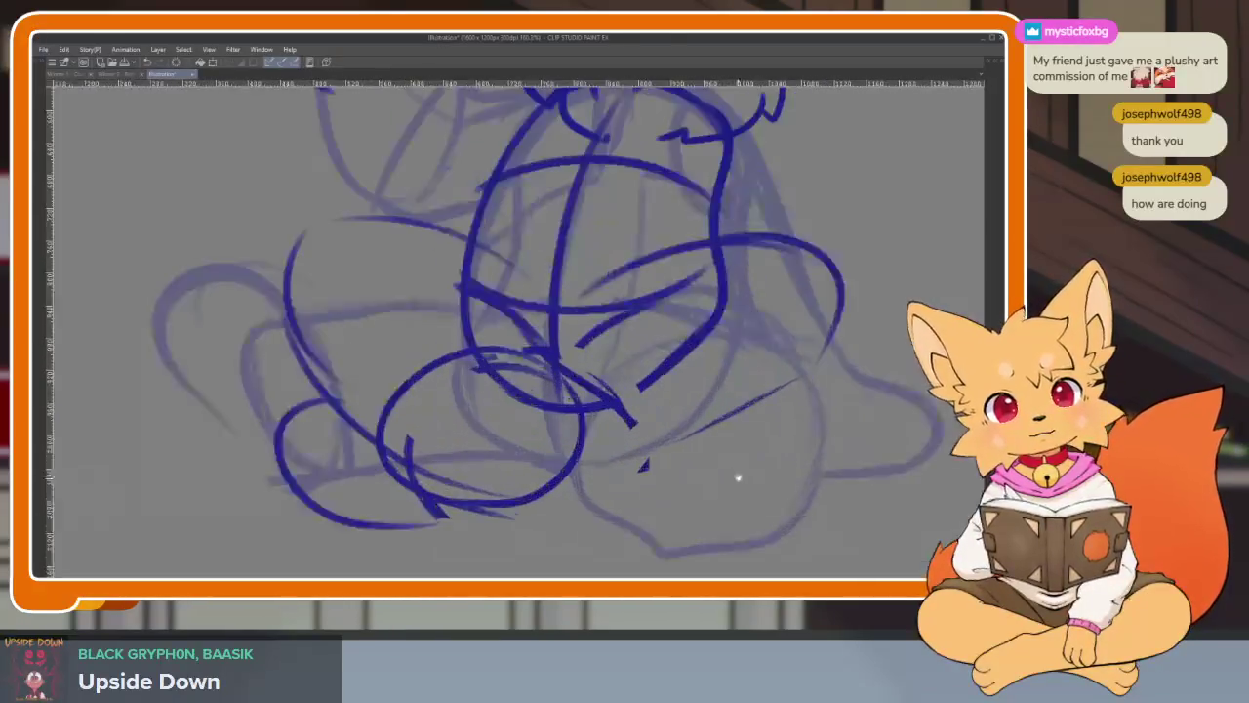
pyautogui.hotkey('ctrl', 'z')
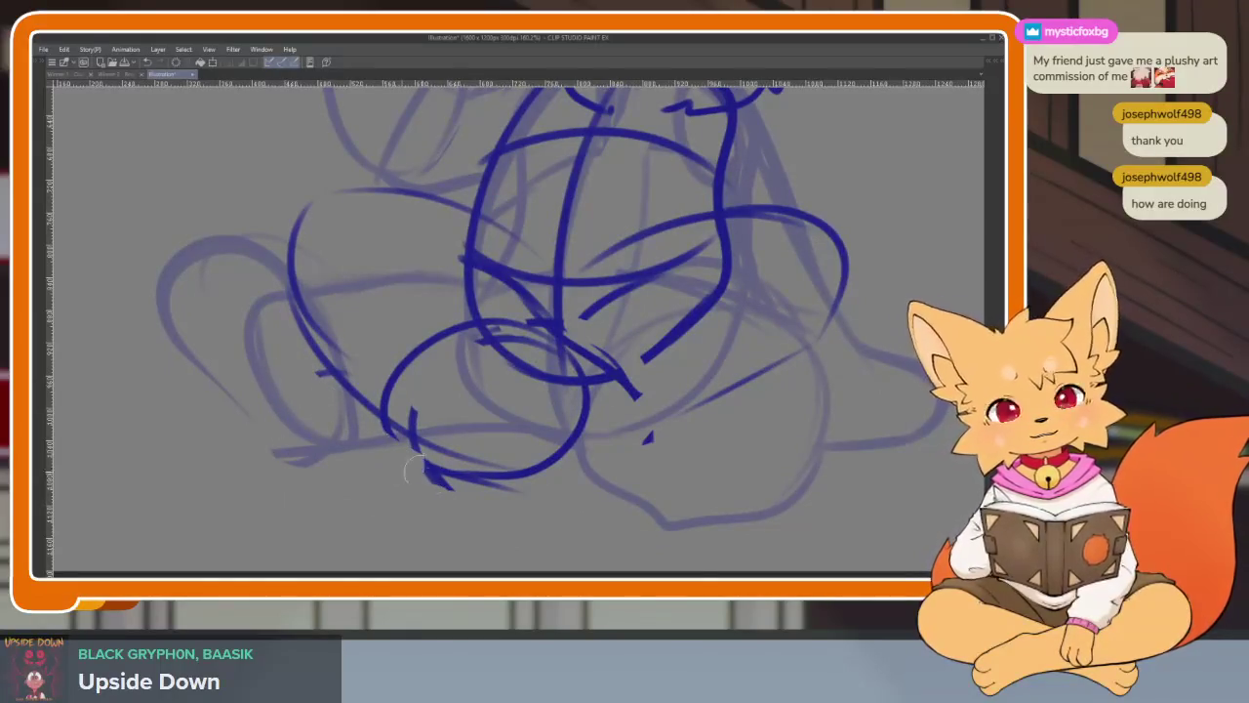
pyautogui.scroll(2, 717, 459)
pyautogui.scroll(1, 708, 438)
pyautogui.scroll(1, 586, 451)
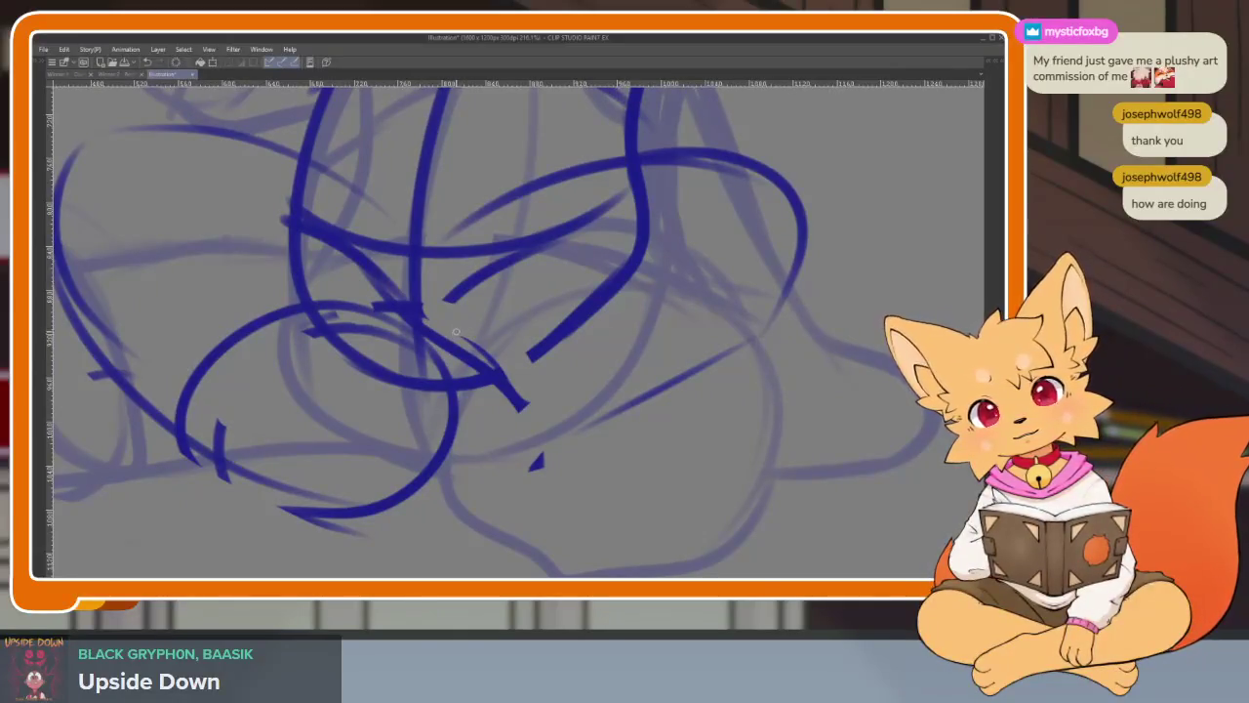
pyautogui.hotkey('ctrl', 'z')
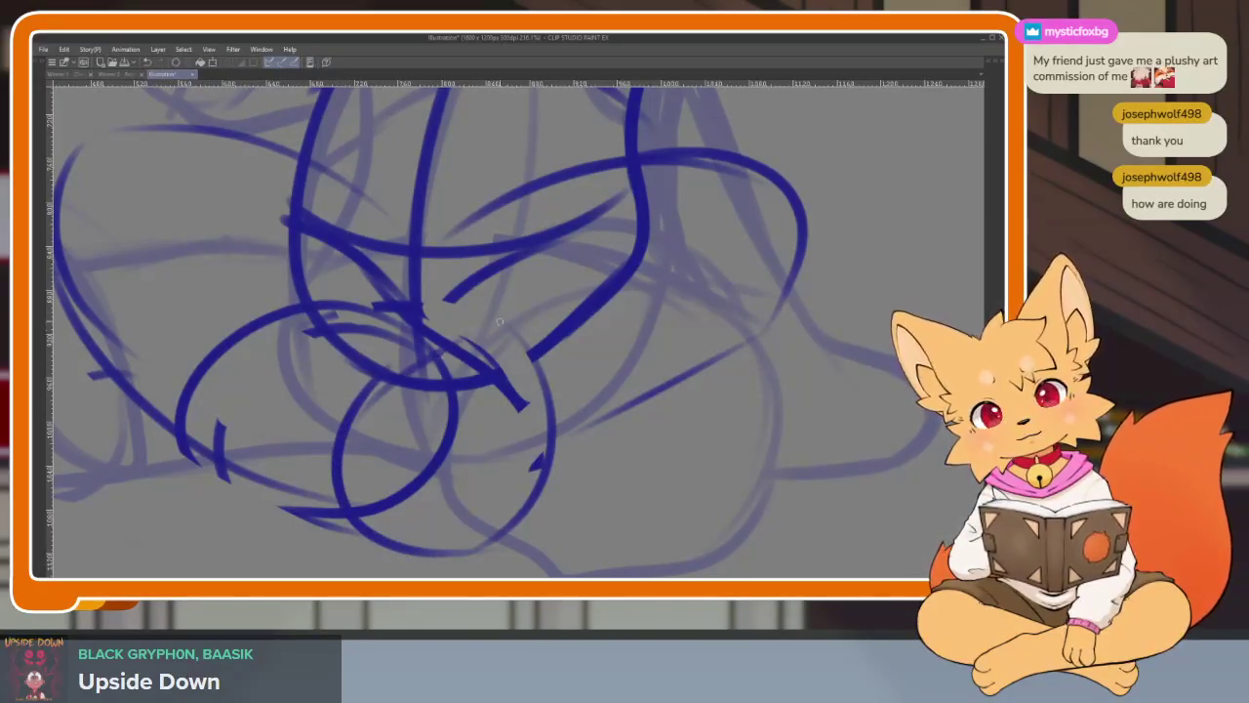
pyautogui.scroll(-5, 496, 319)
pyautogui.scroll(2, 569, 412)
pyautogui.scroll(2, 499, 371)
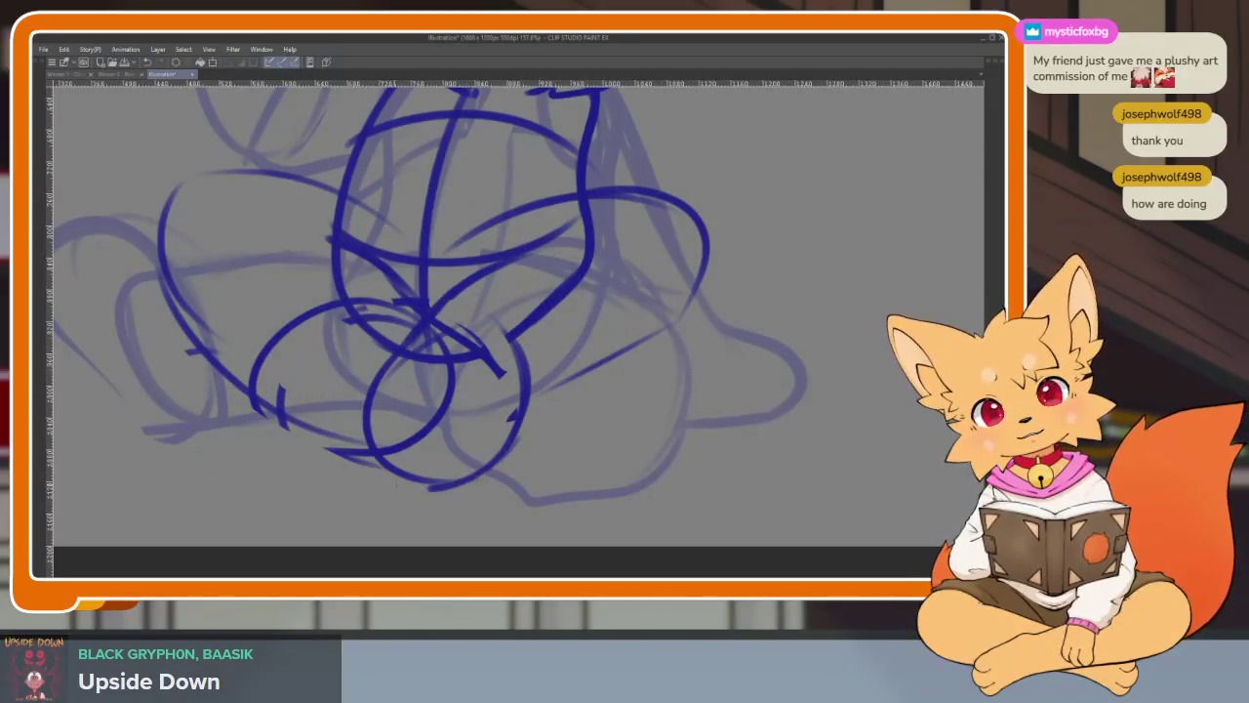
# - Ink an oval outline for the plush's left foot
pyautogui.moveTo(506, 449); pyautogui.dragTo(541, 486)
pyautogui.moveTo(395, 377); pyautogui.dragTo(364, 480)
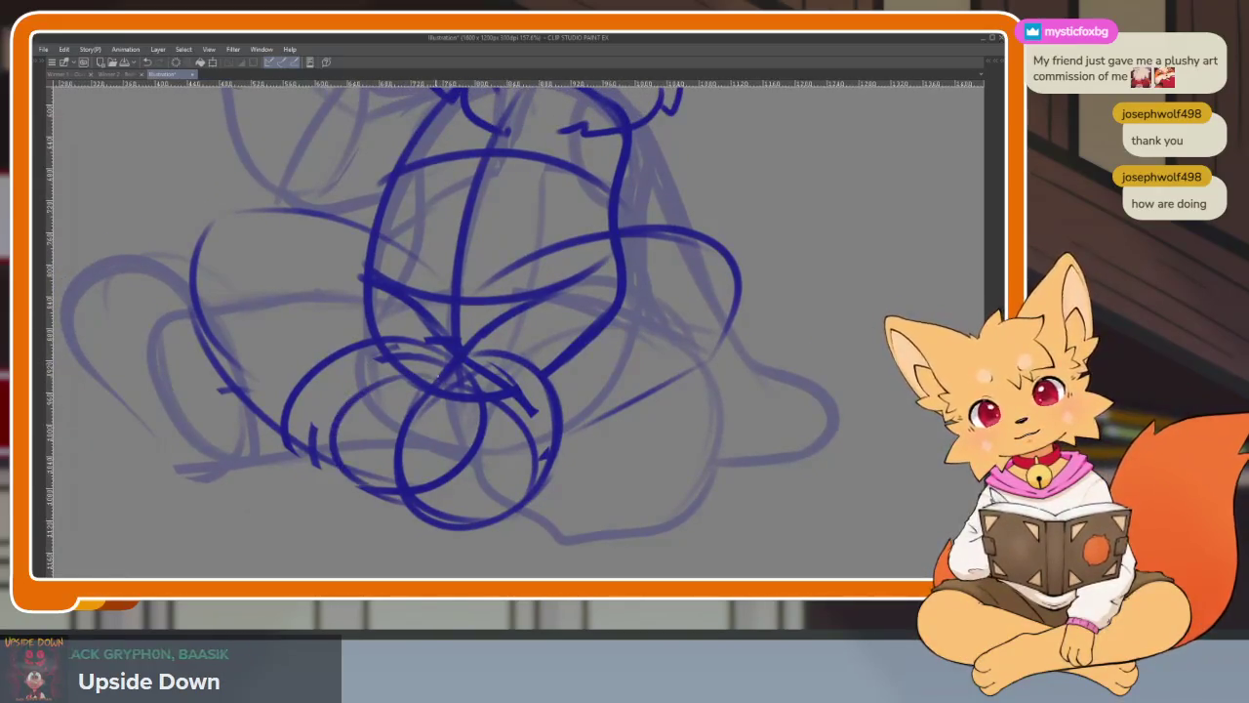
pyautogui.scroll(-4, 732, 419)
pyautogui.scroll(2, 727, 430)
pyautogui.scroll(2, 724, 447)
pyautogui.scroll(-2, 727, 443)
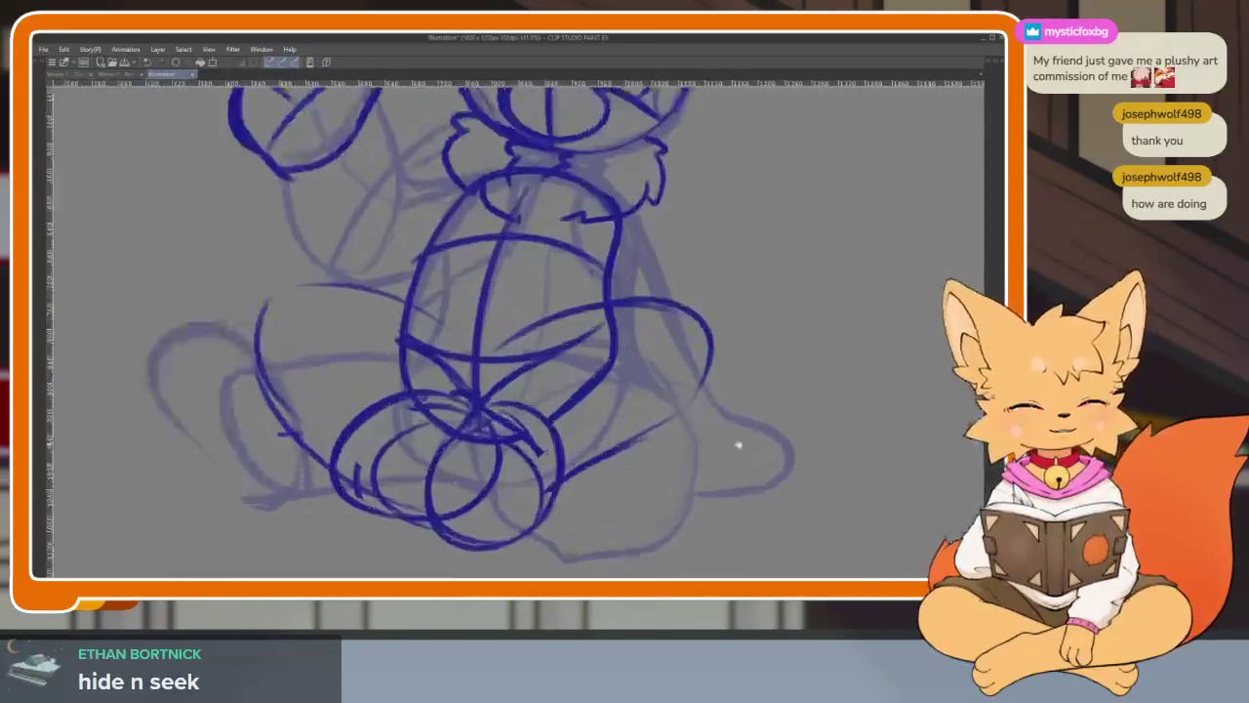
# - Ink the right side of the torso, removing a stray lower-right stroke
pyautogui.moveTo(481, 267); pyautogui.dragTo(560, 420)
pyautogui.moveTo(509, 350)
pyautogui.mouseDown()
pyautogui.moveTo(554, 425)
pyautogui.moveTo(573, 498)
pyautogui.moveTo(525, 497)
pyautogui.mouseUp()
pyautogui.hotkey('ctrl', 'z')
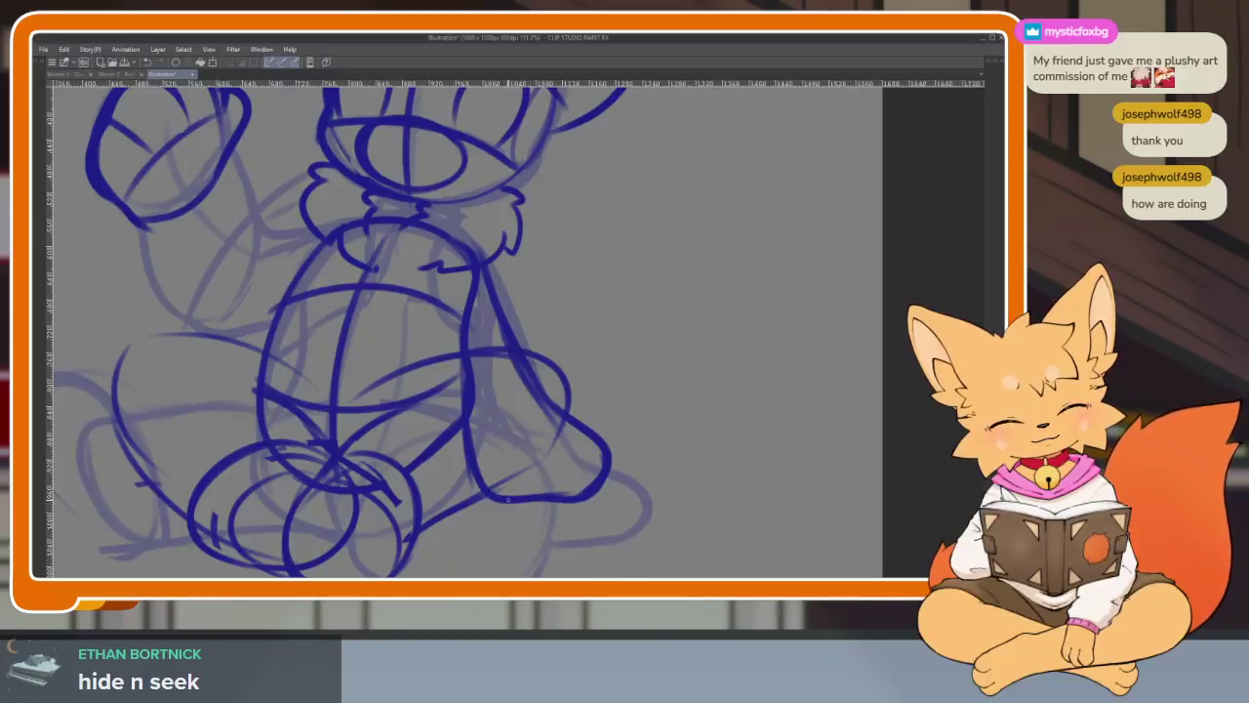
pyautogui.hotkey('ctrl', '0')
pyautogui.scroll(3, 653, 407)
pyautogui.scroll(2, 533, 393)
pyautogui.scroll(2, 410, 329)
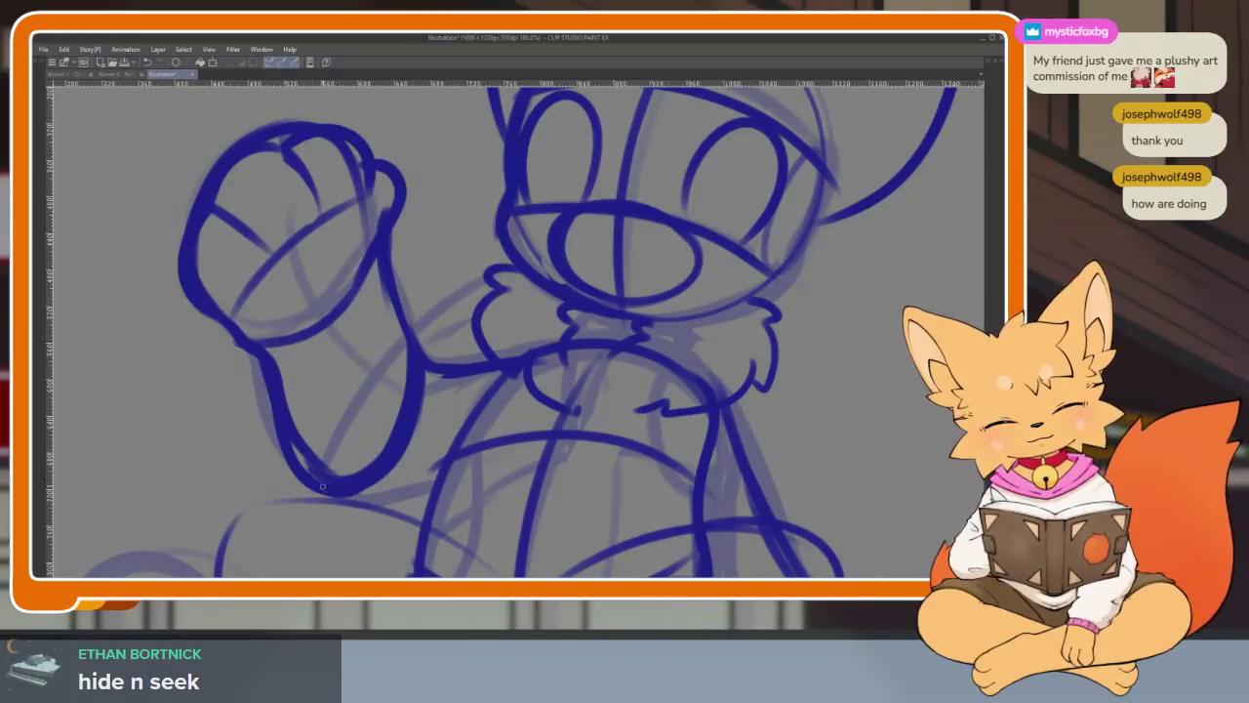
# - Show the palettes, shrink the Sub View reference image to fit, then hide them again
pyautogui.scroll(-5, 696, 423)
pyautogui.scroll(4, 693, 429)
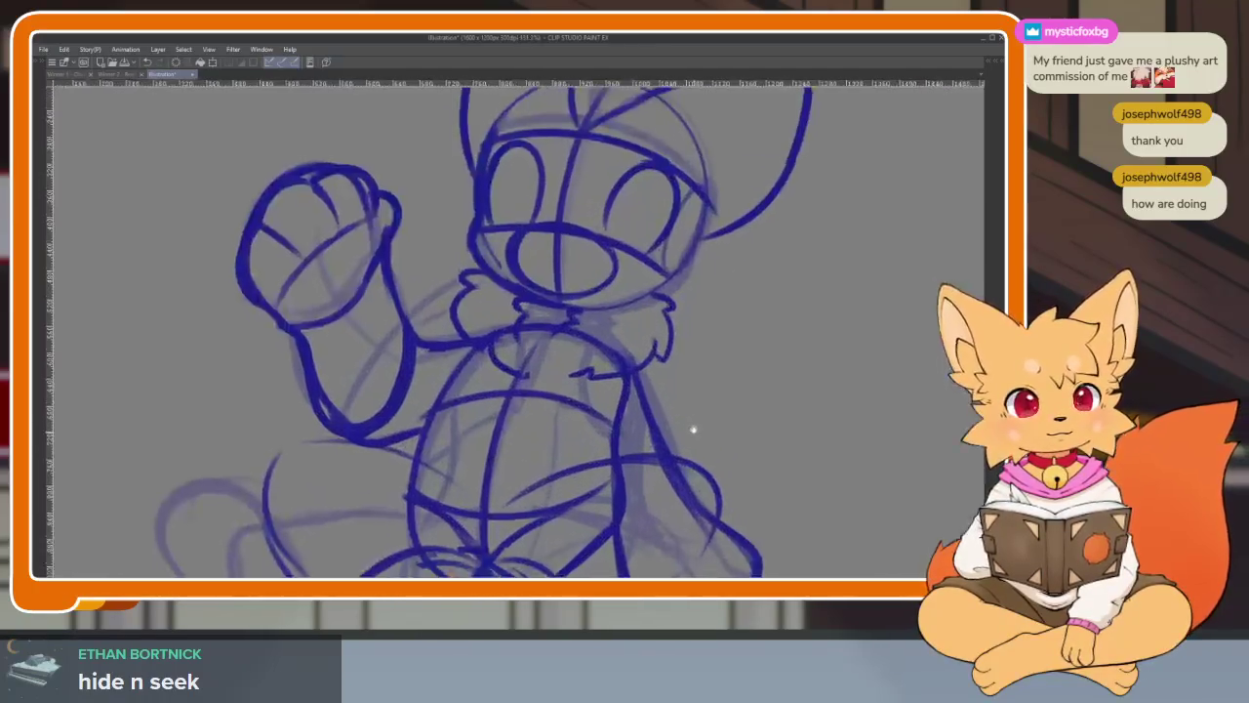
pyautogui.scroll(-3, 683, 414)
pyautogui.scroll(1, 722, 413)
pyautogui.scroll(2, 656, 454)
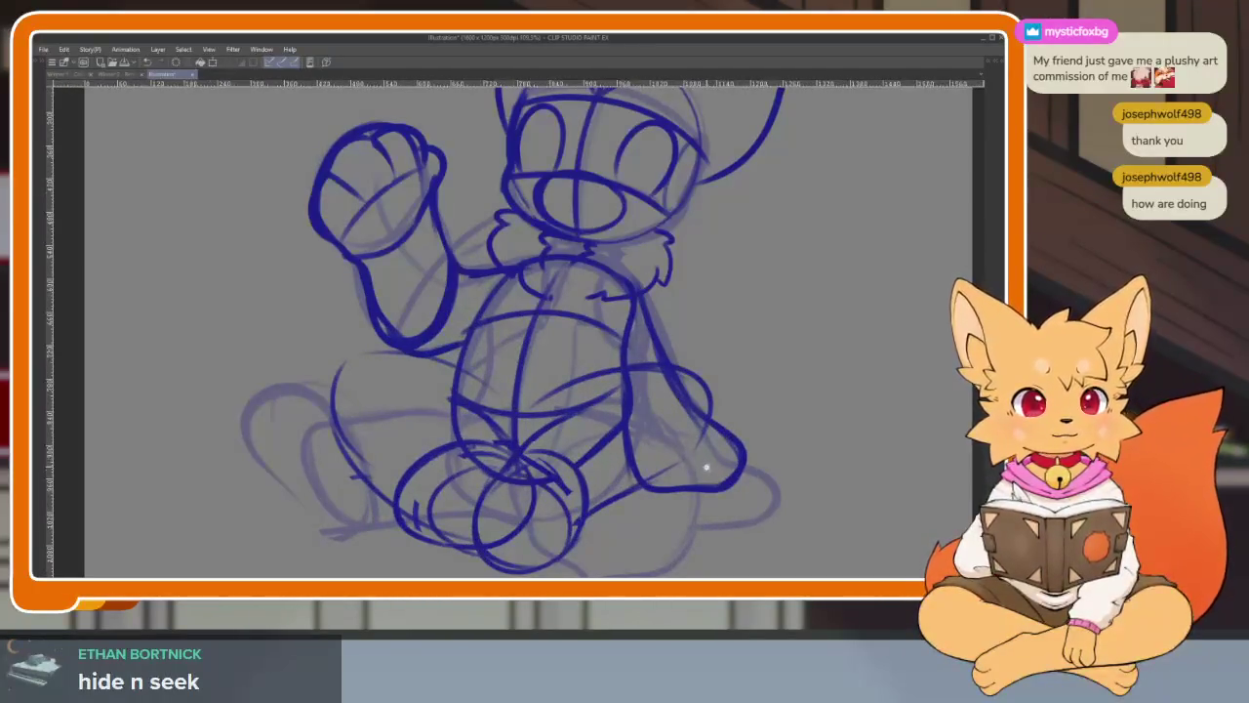
pyautogui.scroll(-2, 674, 458)
pyautogui.scroll(1, 688, 469)
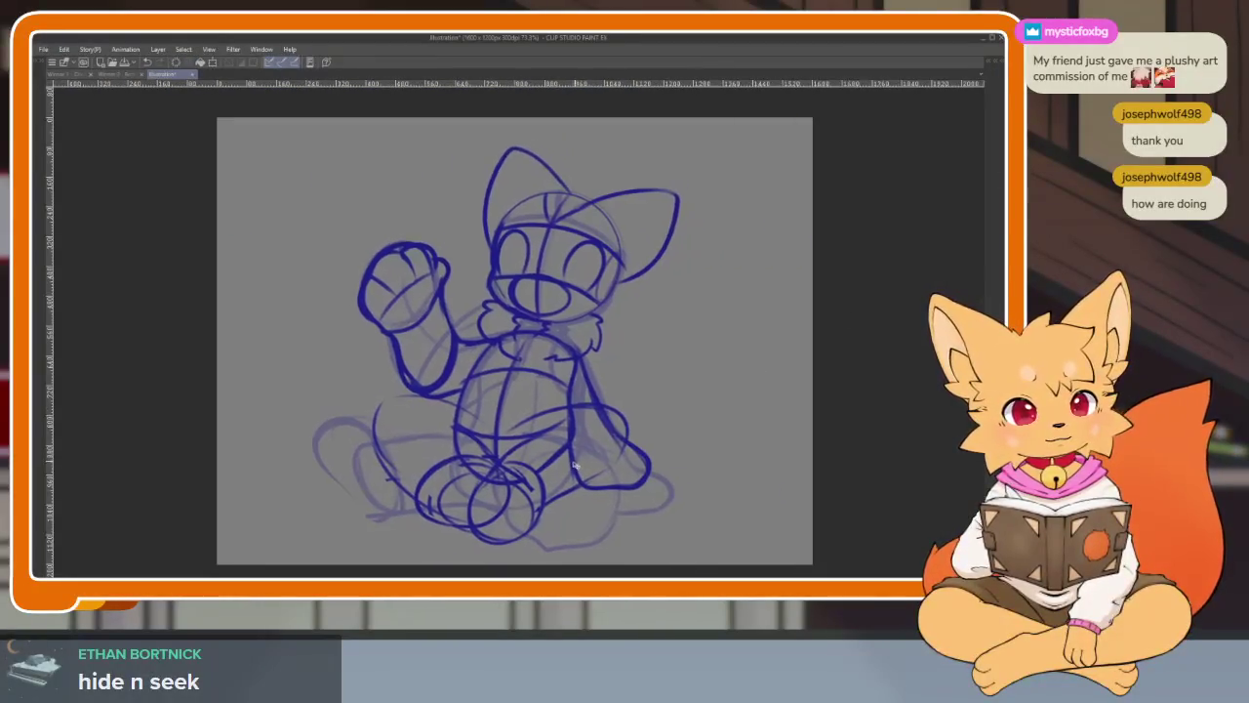
pyautogui.scroll(1, 659, 425)
pyautogui.scroll(-1, 603, 486)
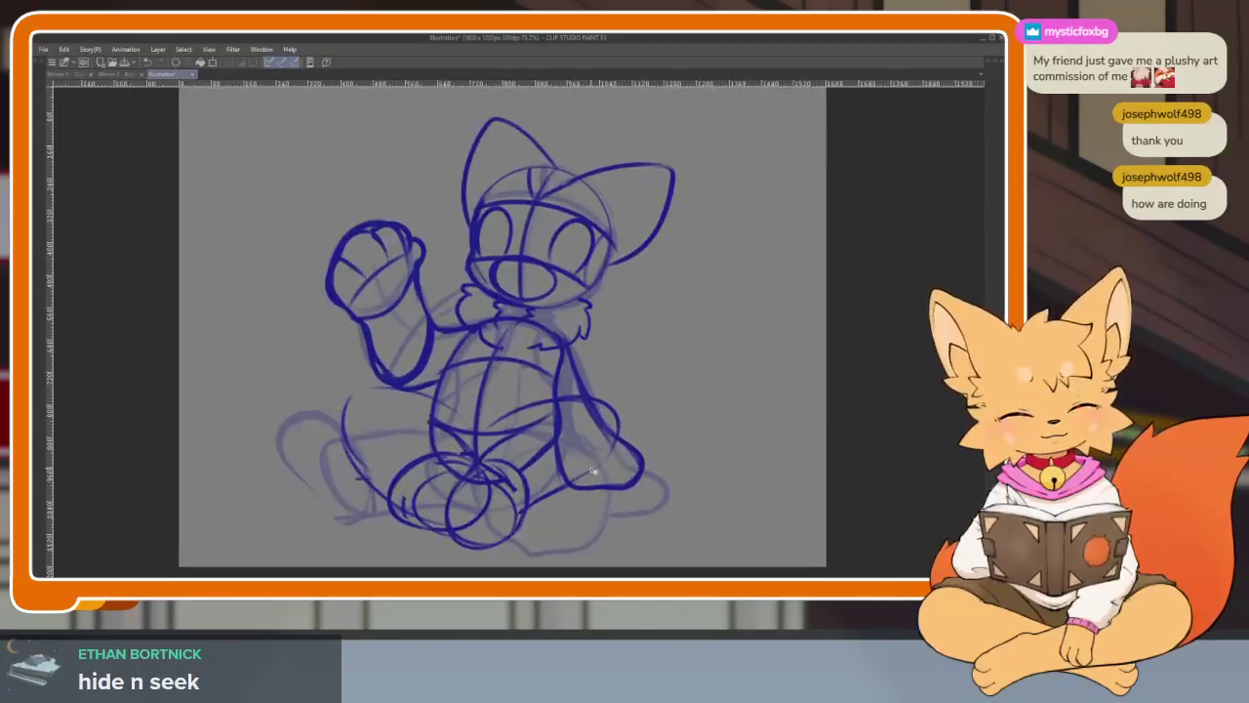
pyautogui.press('Tab')
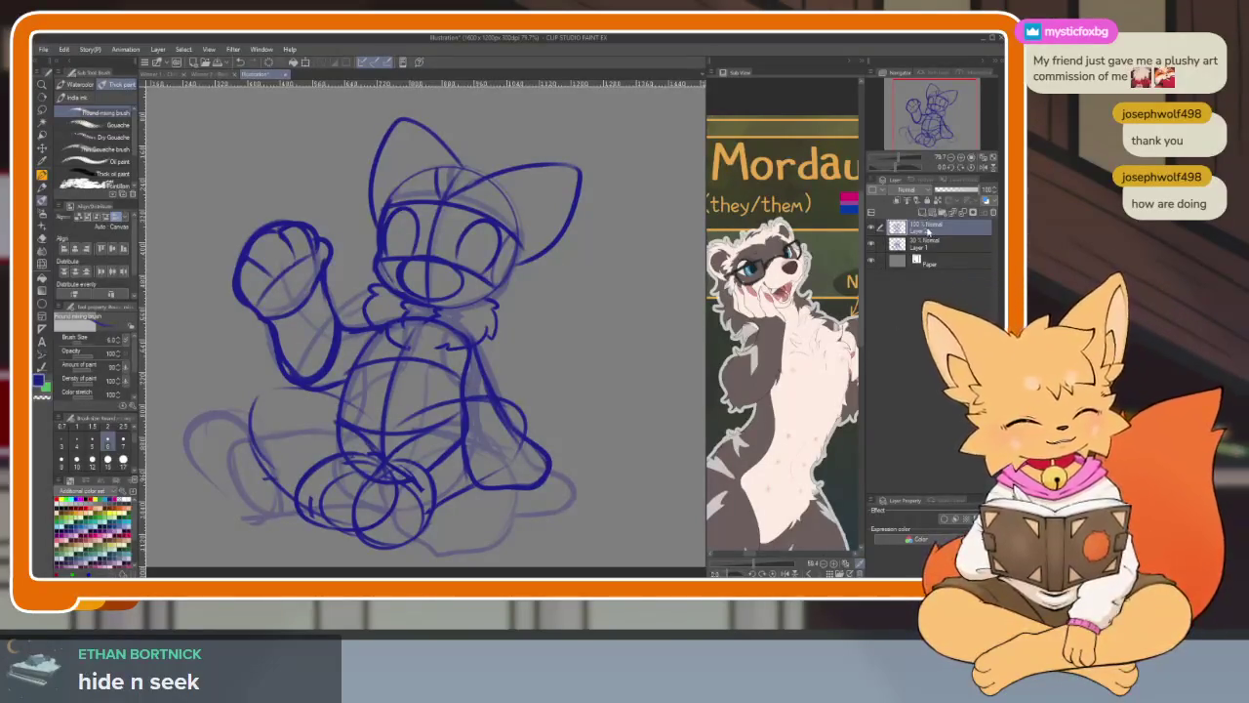
pyautogui.moveTo(763, 568); pyautogui.dragTo(739, 568)
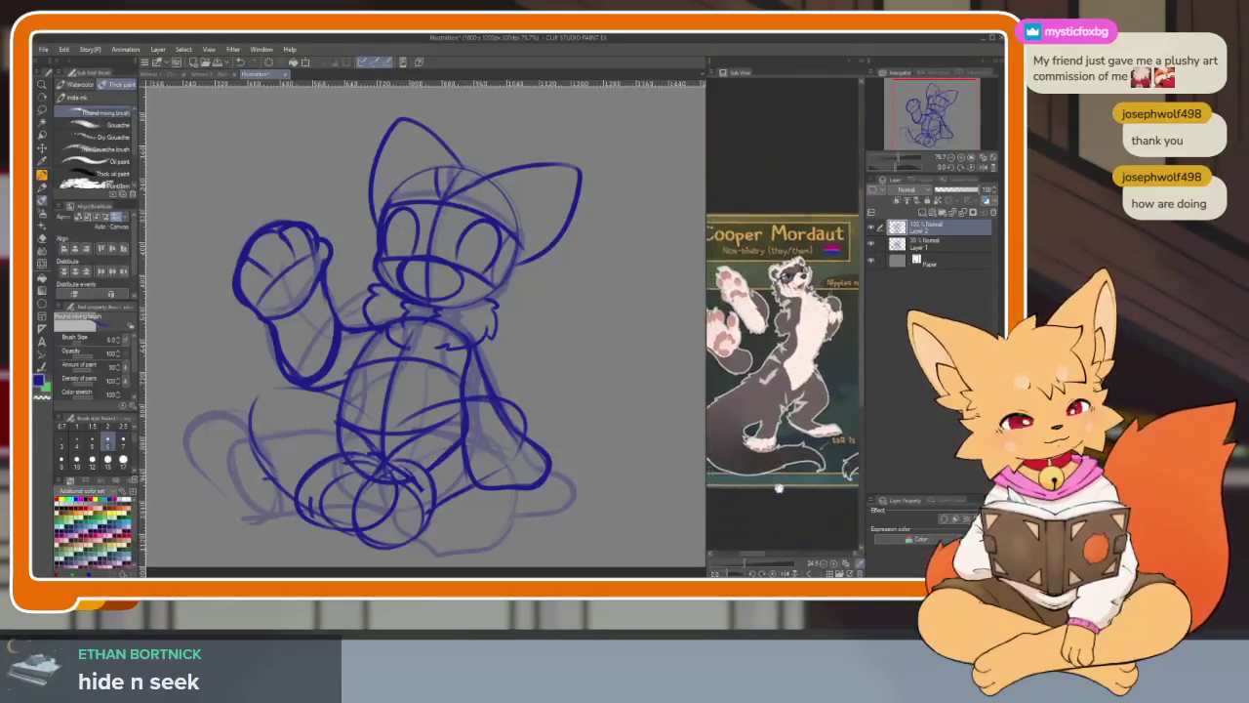
pyautogui.press('Tab')
# - Ink a large tail looping around the plush's lower body
pyautogui.scroll(2, 589, 504)
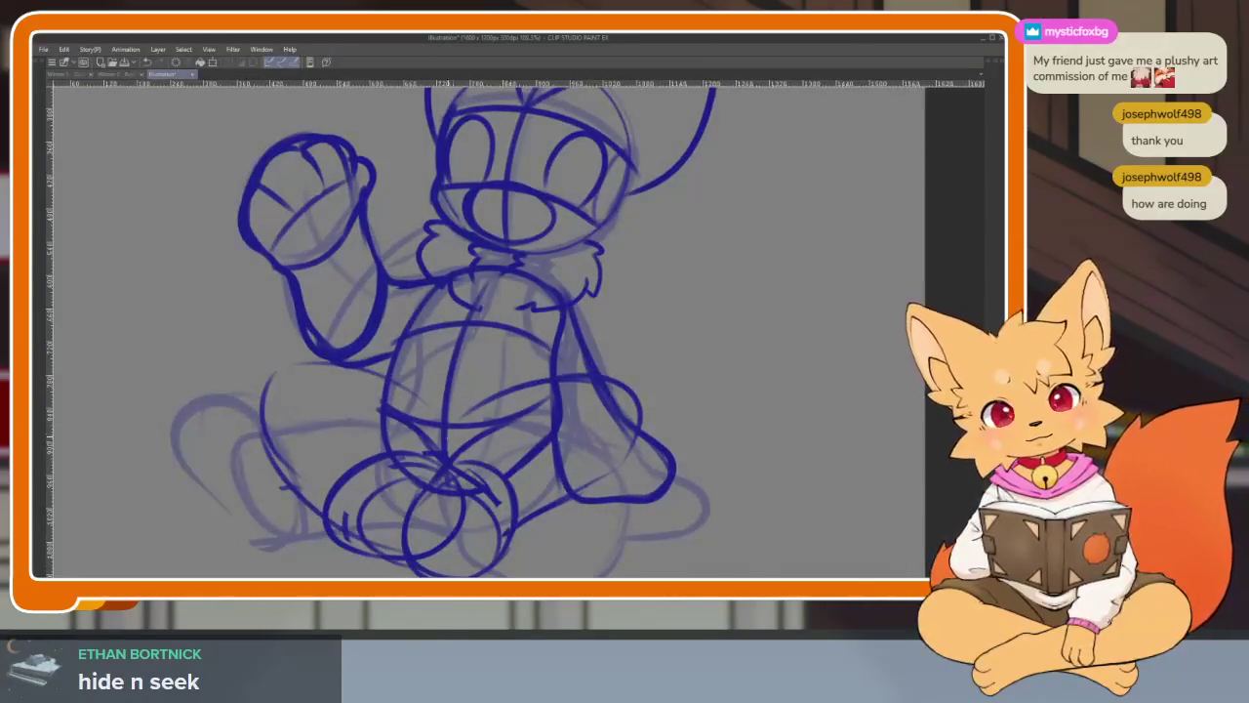
pyautogui.moveTo(471, 295); pyautogui.dragTo(730, 386)
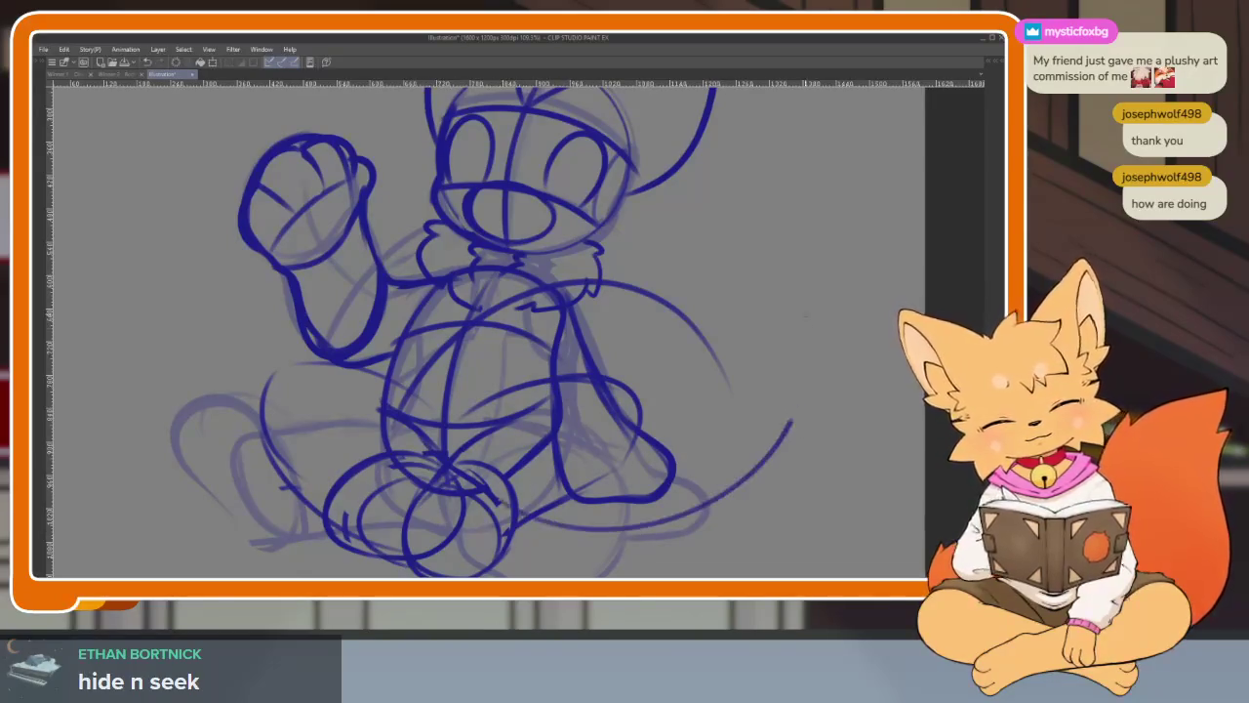
pyautogui.moveTo(527, 531); pyautogui.dragTo(597, 244)
pyautogui.moveTo(286, 305); pyautogui.dragTo(292, 496)
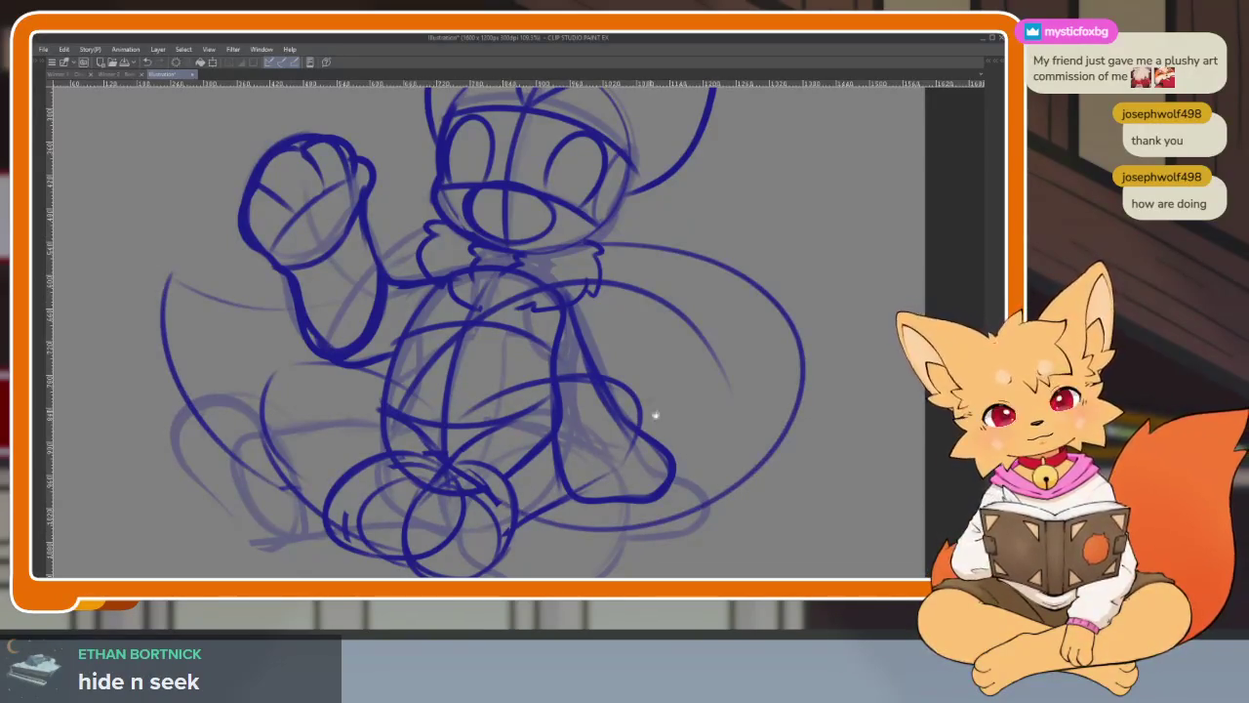
pyautogui.scroll(-5, 683, 430)
pyautogui.scroll(5, 731, 446)
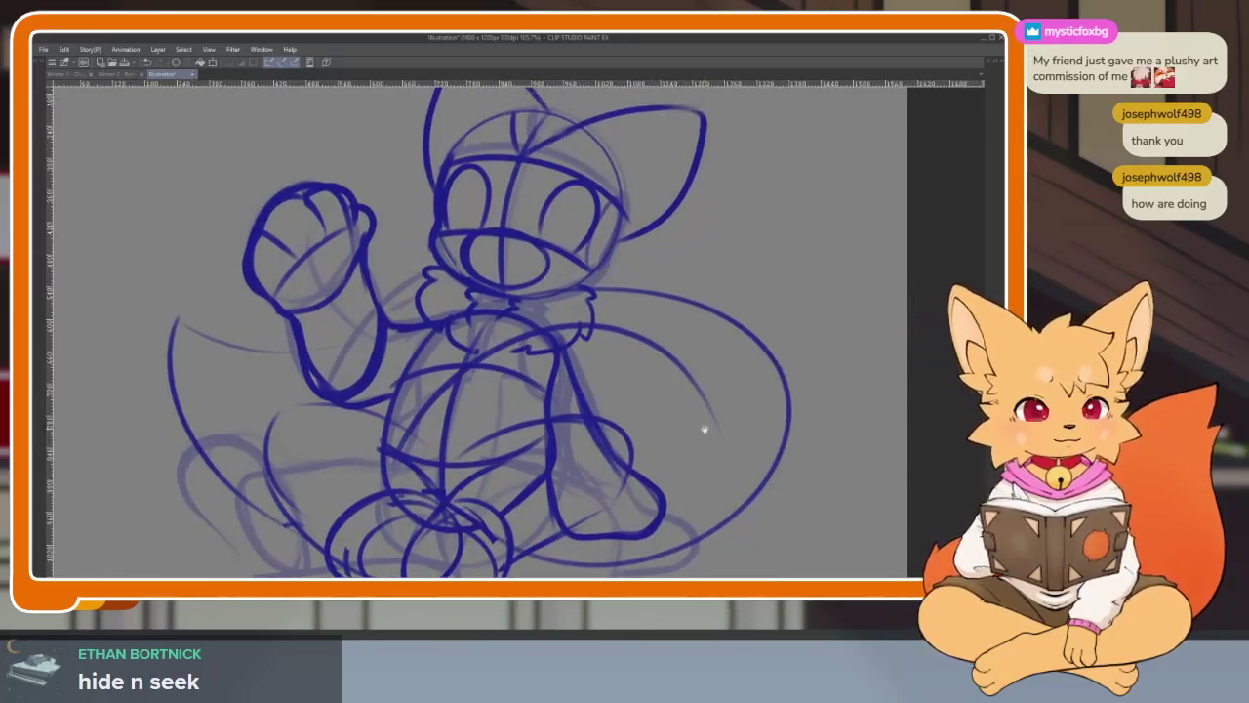
pyautogui.scroll(3, 689, 455)
pyautogui.scroll(3, 674, 438)
pyautogui.scroll(2, 593, 285)
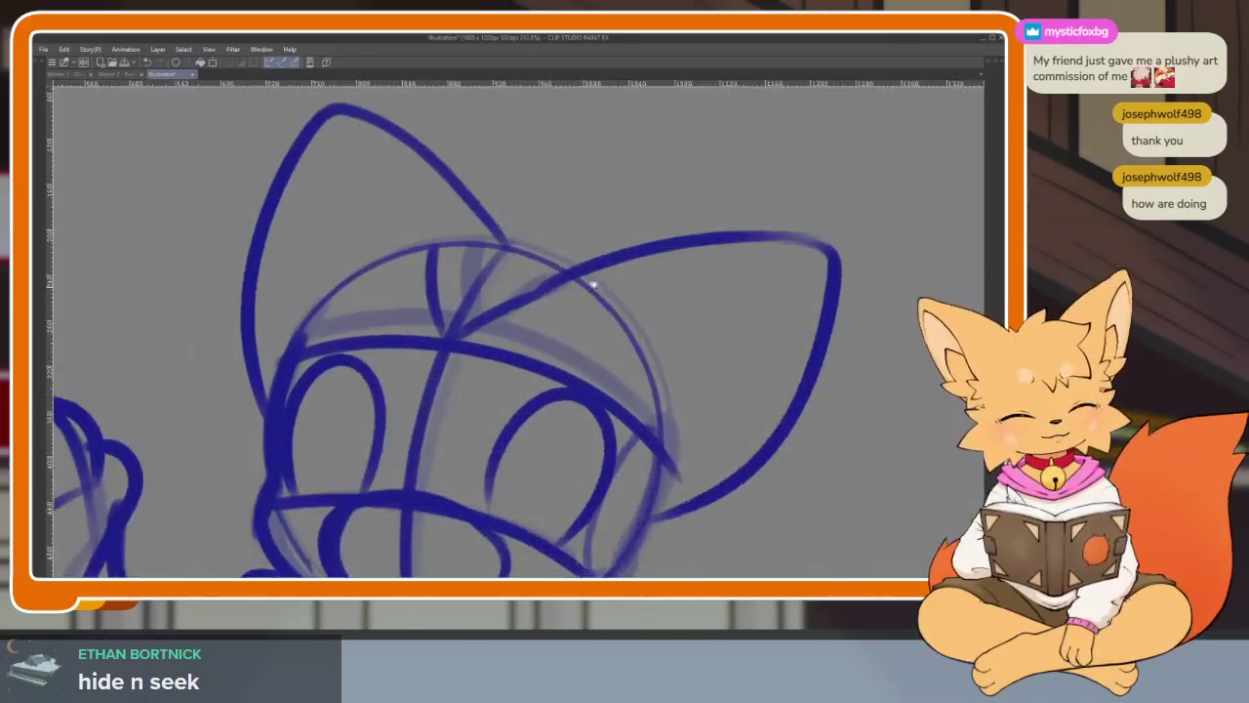
pyautogui.scroll(1, 594, 285)
# - Ink a hair tuft on top of the head
pyautogui.moveTo(615, 381)
pyautogui.mouseDown()
pyautogui.moveTo(586, 299)
pyautogui.moveTo(379, 354)
pyautogui.mouseUp()
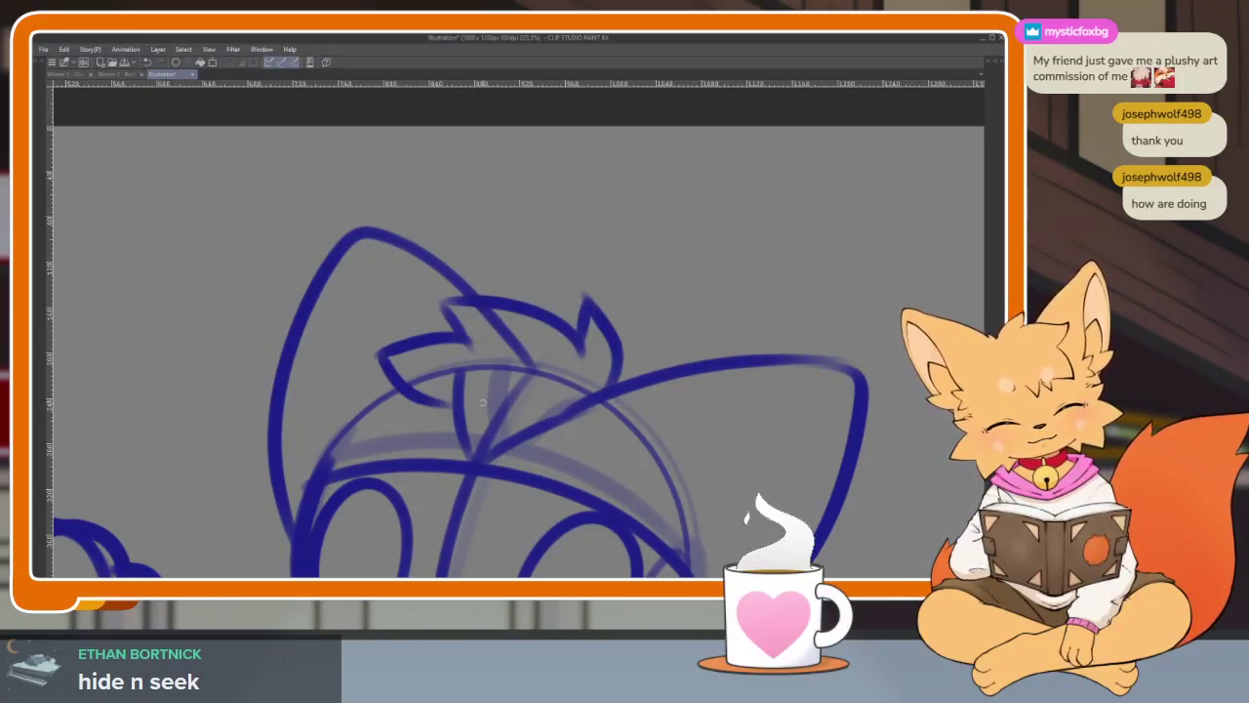
pyautogui.scroll(-5, 585, 440)
pyautogui.scroll(2, 628, 472)
pyautogui.scroll(2, 629, 471)
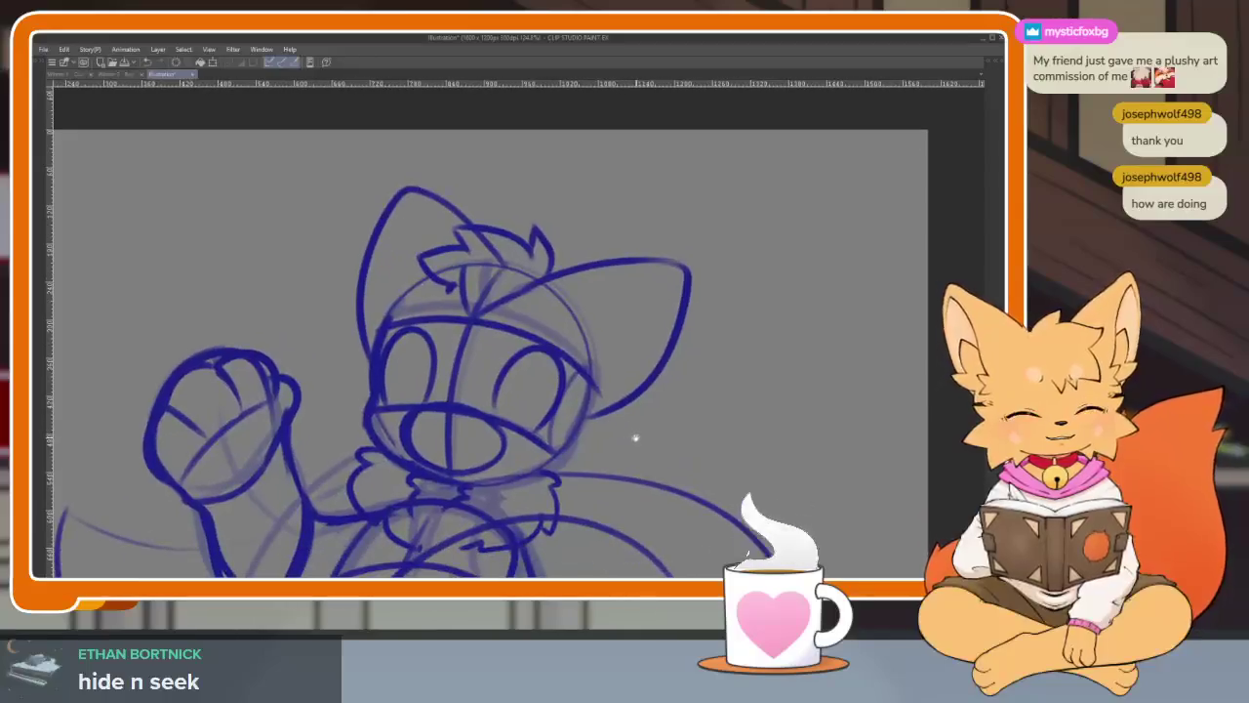
pyautogui.scroll(-1, 635, 438)
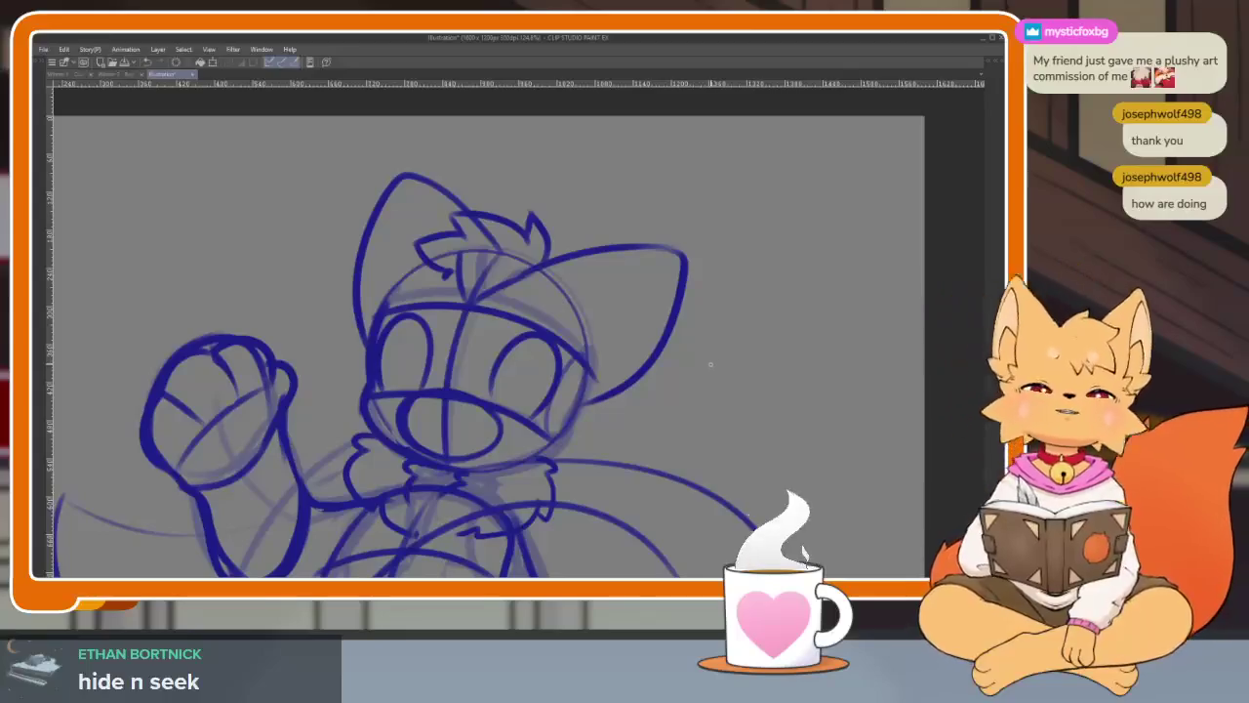
# - With the reference palettes shown, ink the inner ear line, redrawing it once
pyautogui.press('Tab')
pyautogui.press('Tab')
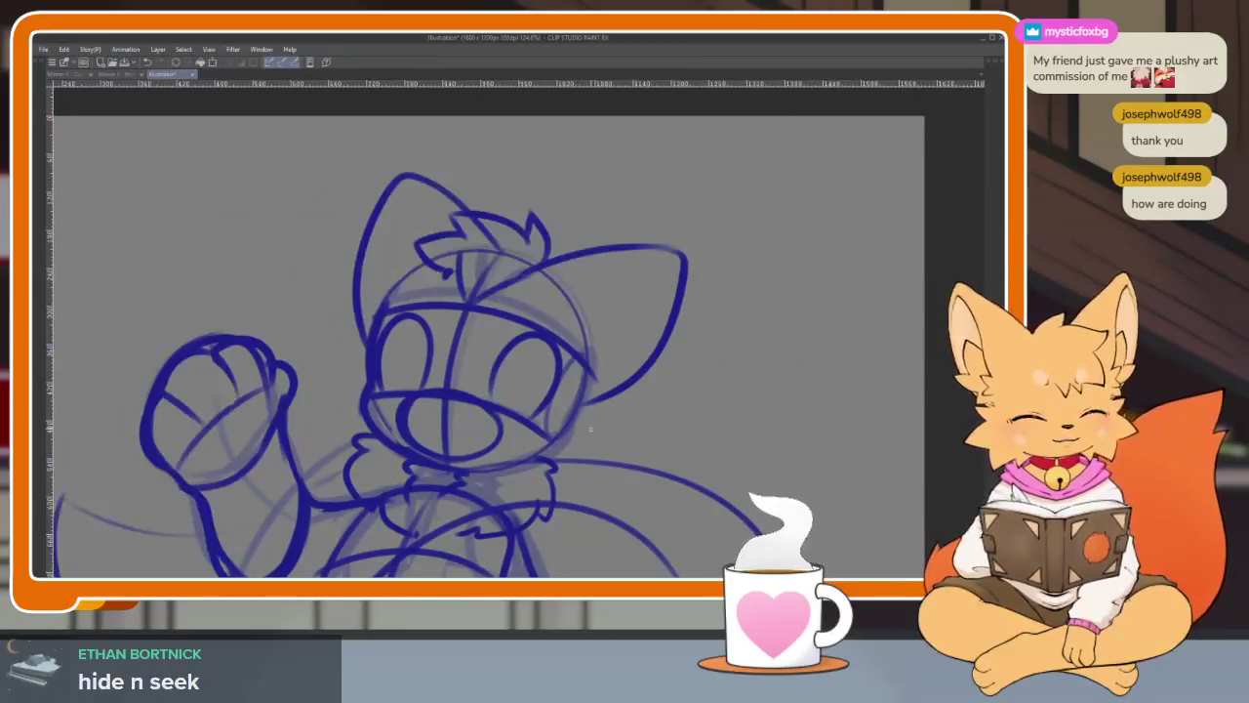
pyautogui.scroll(-2, 636, 299)
pyautogui.scroll(4, 636, 299)
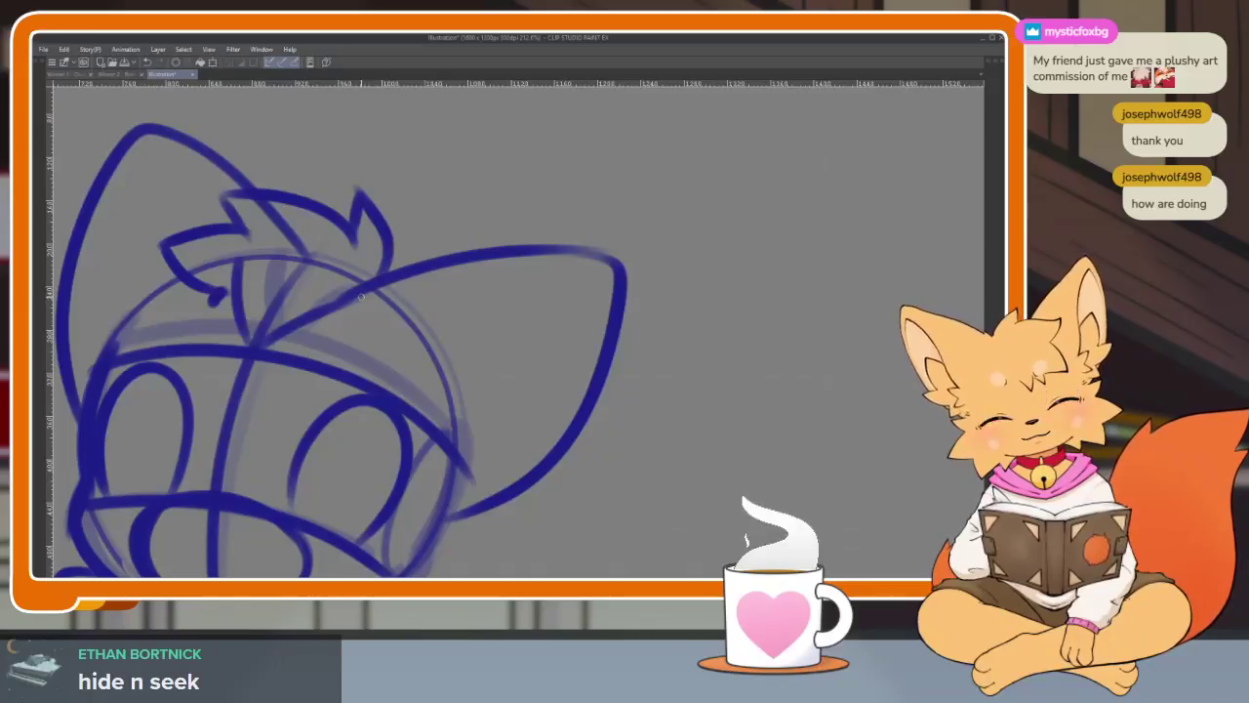
pyautogui.moveTo(454, 276)
pyautogui.mouseDown()
pyautogui.moveTo(578, 337)
pyautogui.moveTo(493, 493)
pyautogui.mouseUp()
pyautogui.hotkey('ctrl', 'z')
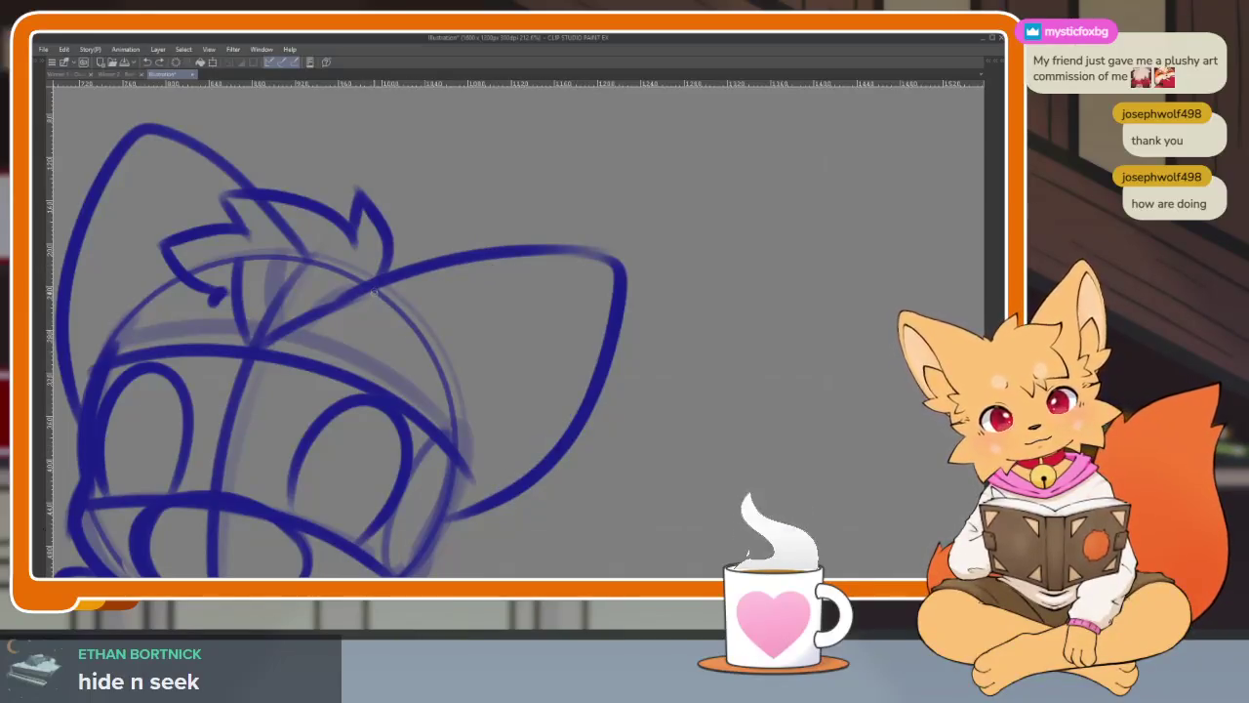
pyautogui.moveTo(369, 285)
pyautogui.mouseDown()
pyautogui.moveTo(534, 291)
pyautogui.moveTo(557, 418)
pyautogui.mouseUp()
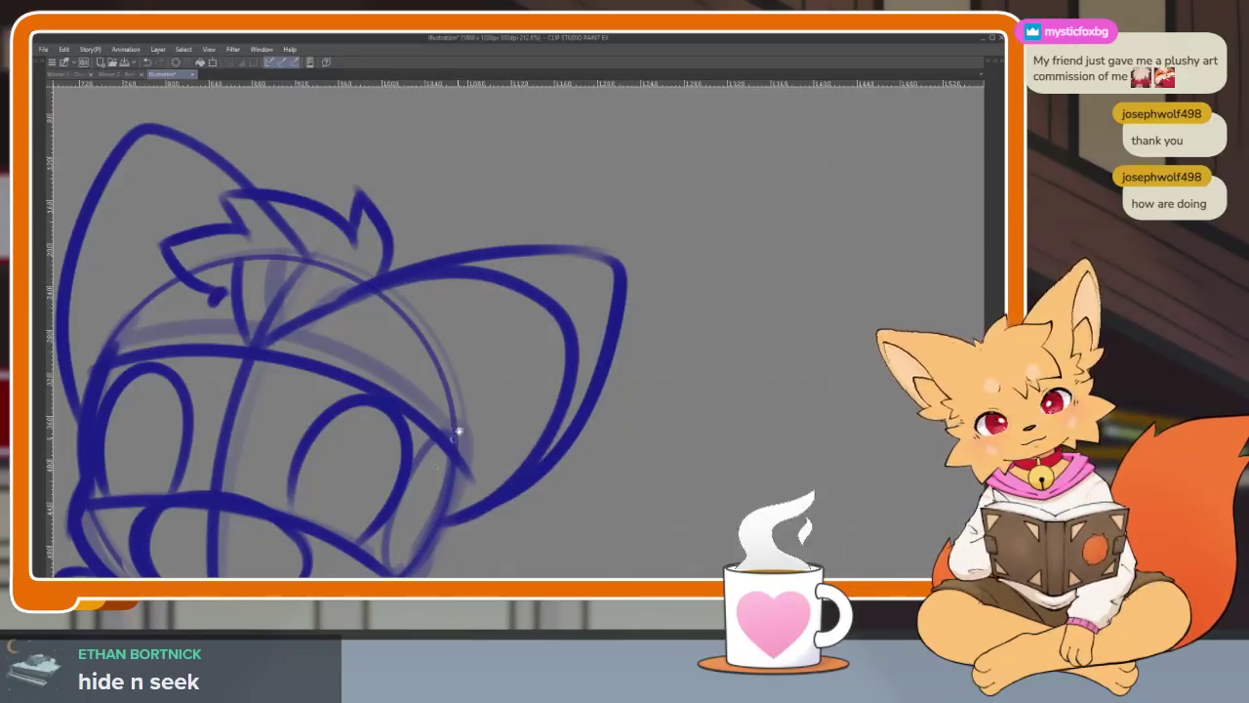
pyautogui.moveTo(533, 466); pyautogui.dragTo(699, 457)
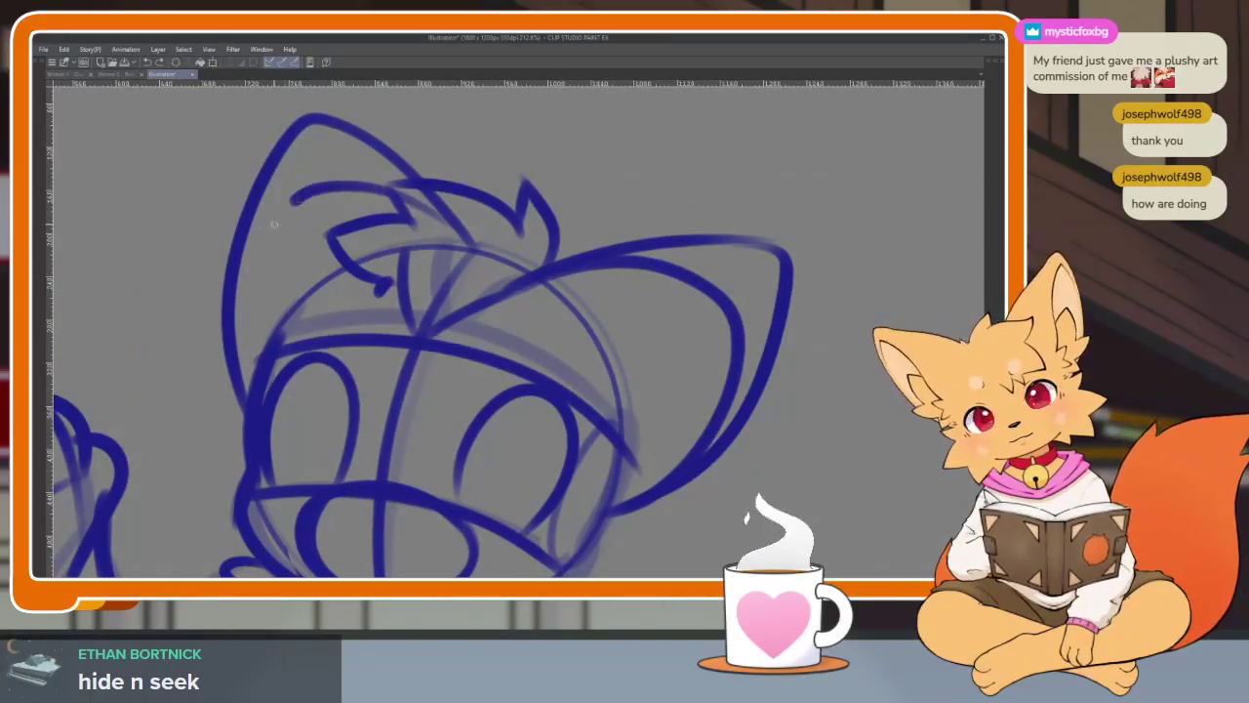
pyautogui.scroll(-5, 583, 361)
pyautogui.scroll(5, 584, 360)
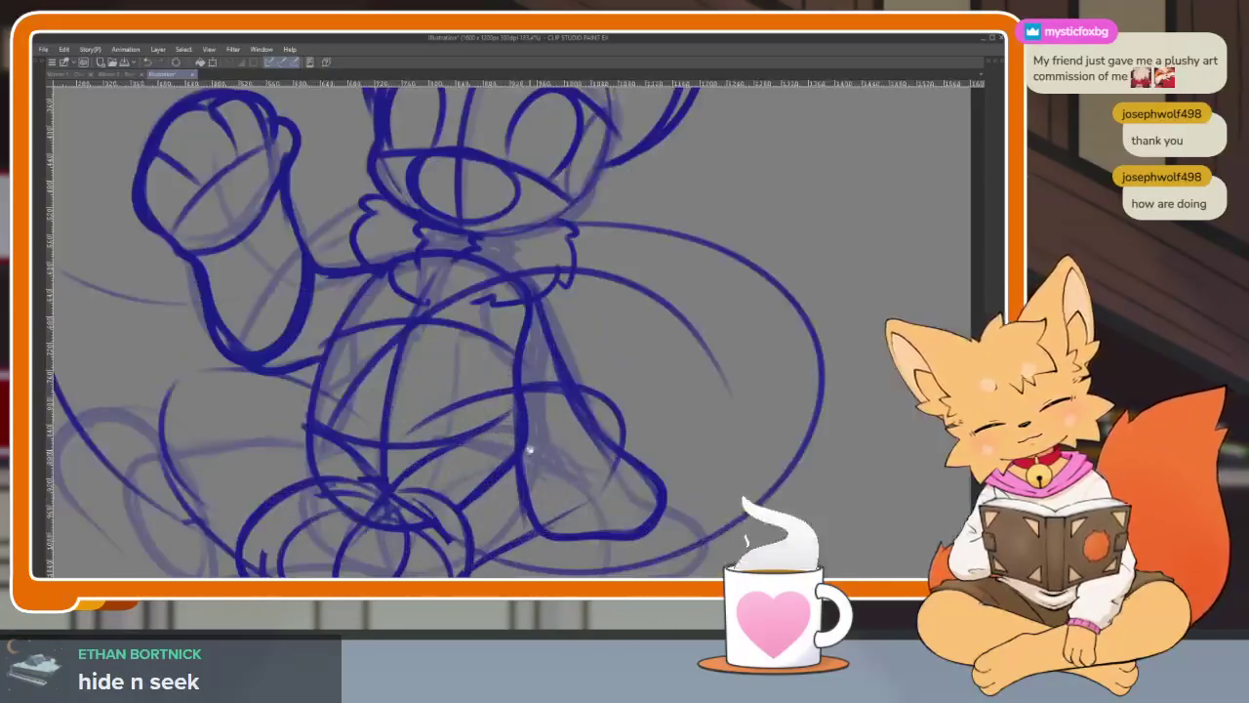
pyautogui.scroll(-1, 606, 410)
pyautogui.scroll(-2, 605, 410)
pyautogui.scroll(-1, 618, 430)
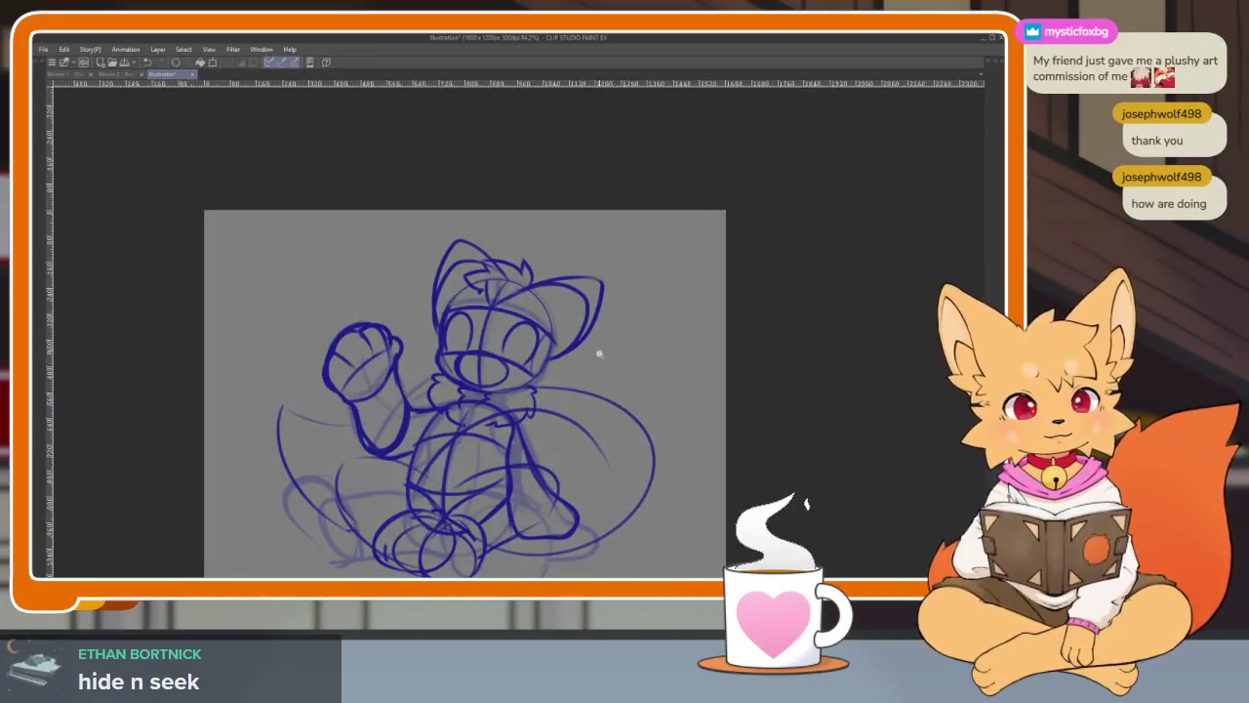
pyautogui.scroll(3, 589, 454)
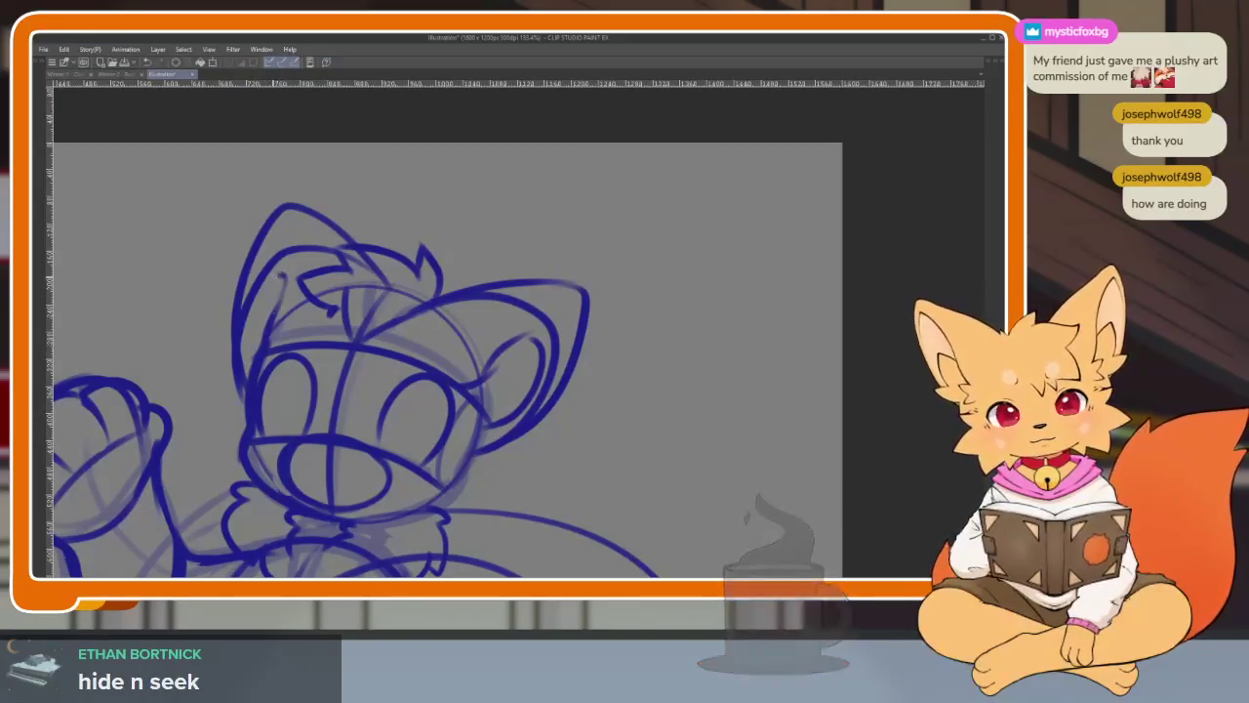
pyautogui.scroll(-2, 614, 419)
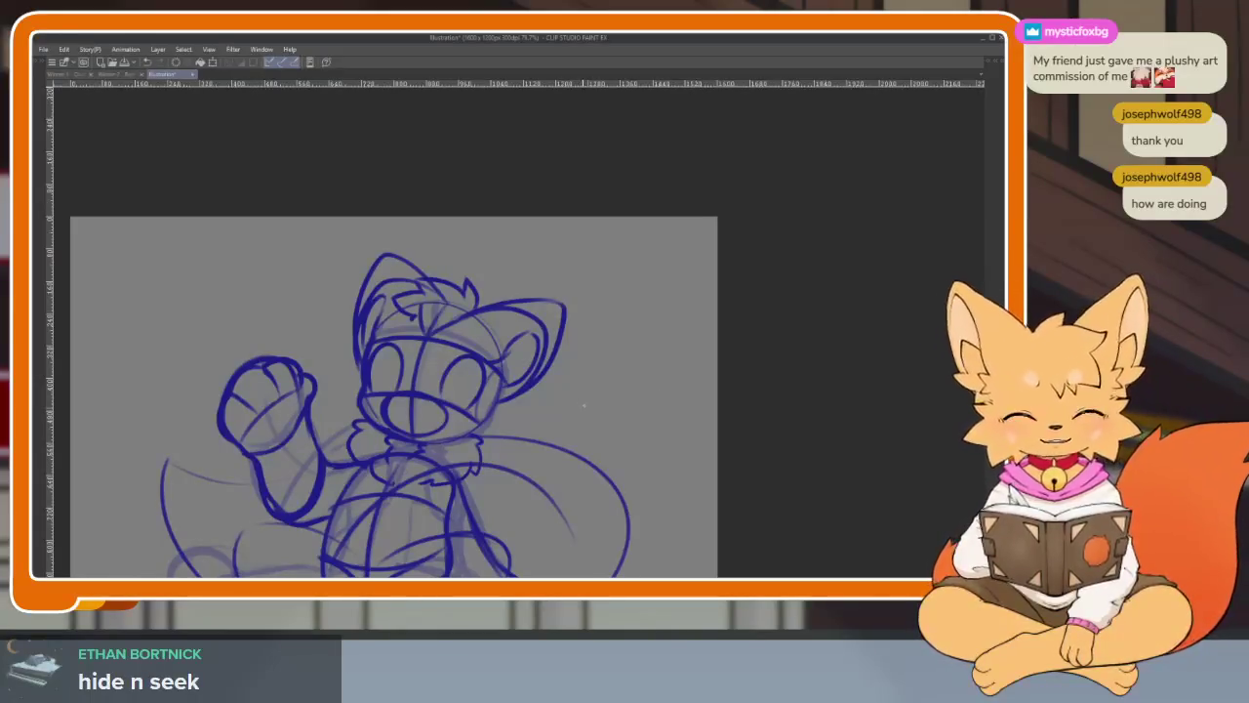
# - Ink pupil loops inside both eyes, briefly checking the reference palettes
pyautogui.scroll(5, 474, 439)
pyautogui.scroll(3, 435, 450)
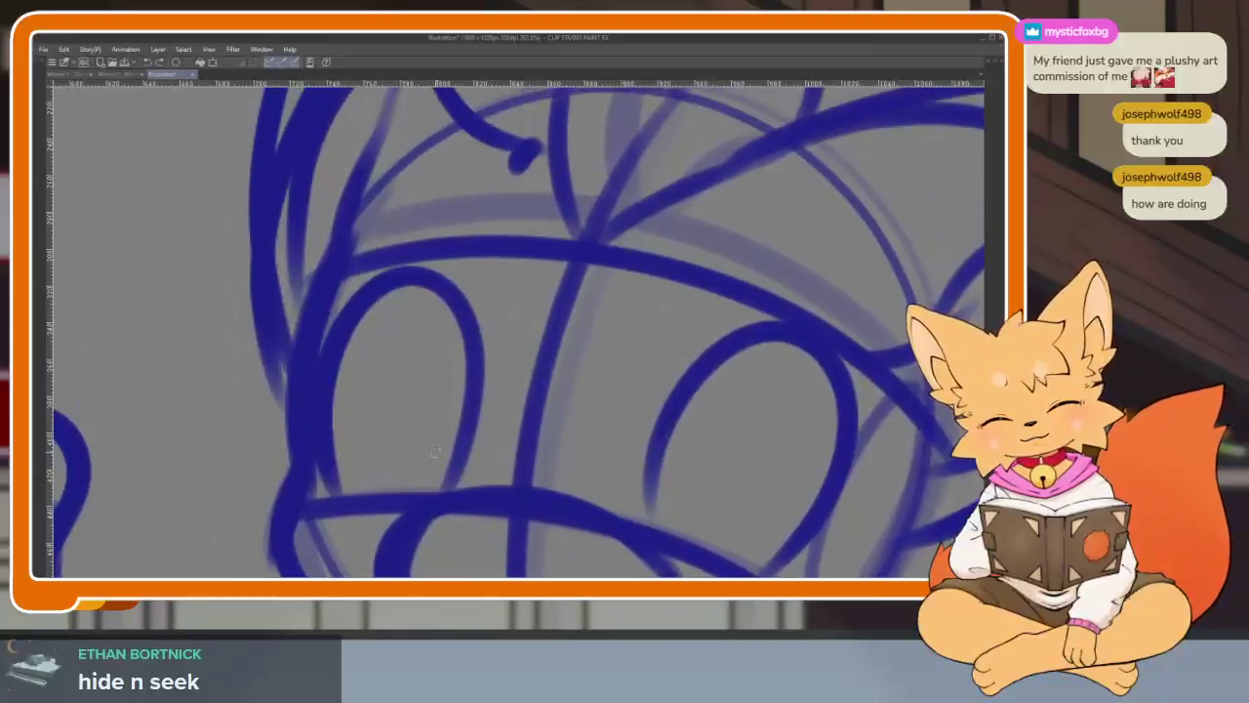
pyautogui.moveTo(459, 444); pyautogui.dragTo(369, 493)
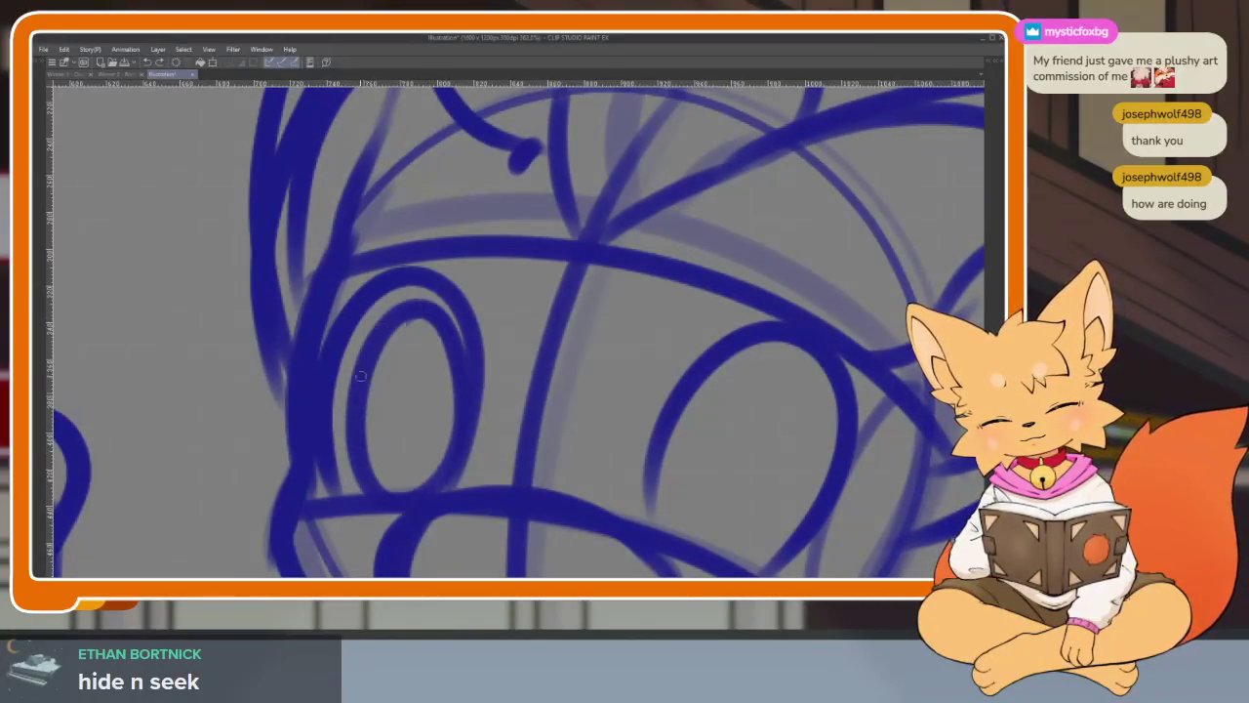
pyautogui.scroll(-2, 366, 361)
pyautogui.moveTo(636, 472)
pyautogui.mouseDown()
pyautogui.moveTo(723, 312)
pyautogui.moveTo(624, 467)
pyautogui.moveTo(683, 293)
pyautogui.moveTo(598, 439)
pyautogui.mouseUp()
pyautogui.scroll(-5, 742, 436)
pyautogui.scroll(-2, 741, 437)
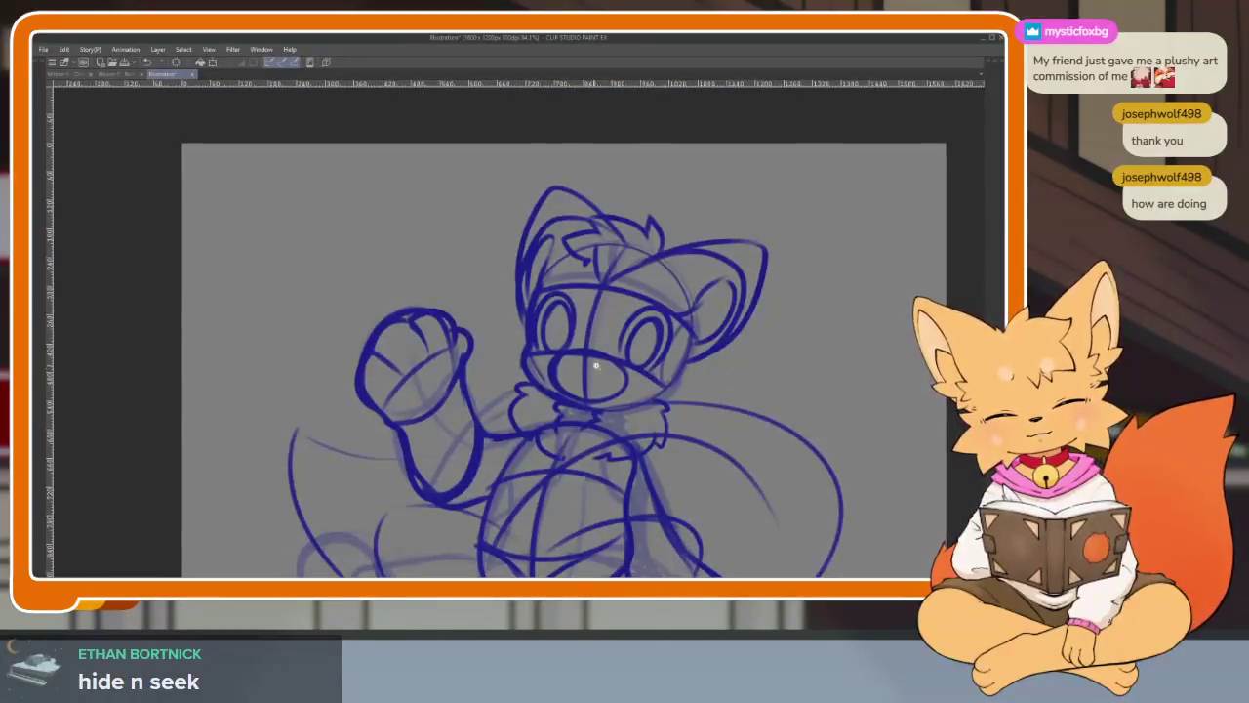
pyautogui.scroll(5, 535, 418)
pyautogui.scroll(3, 488, 393)
pyautogui.press('Tab')
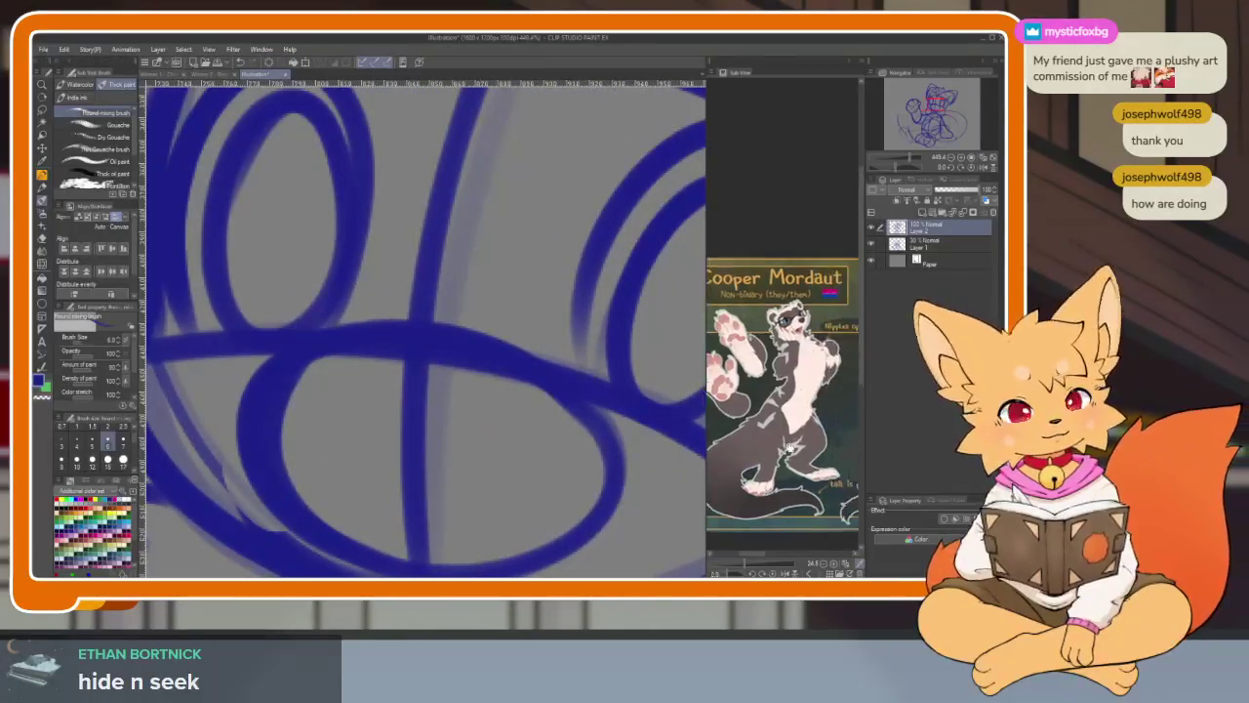
pyautogui.scroll(2, 765, 547)
pyautogui.scroll(2, 764, 556)
pyautogui.press('Tab')
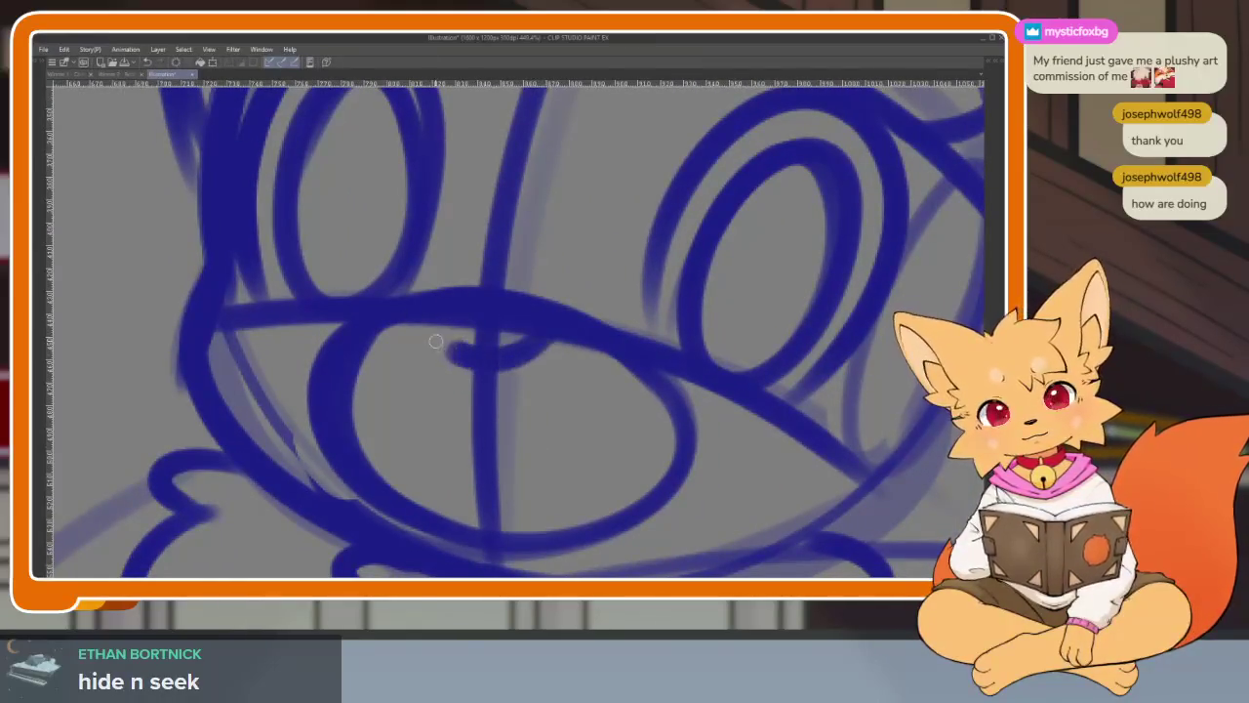
# - Ink a curved mouth line inside the muzzle
pyautogui.hscroll(1, 547, 408)
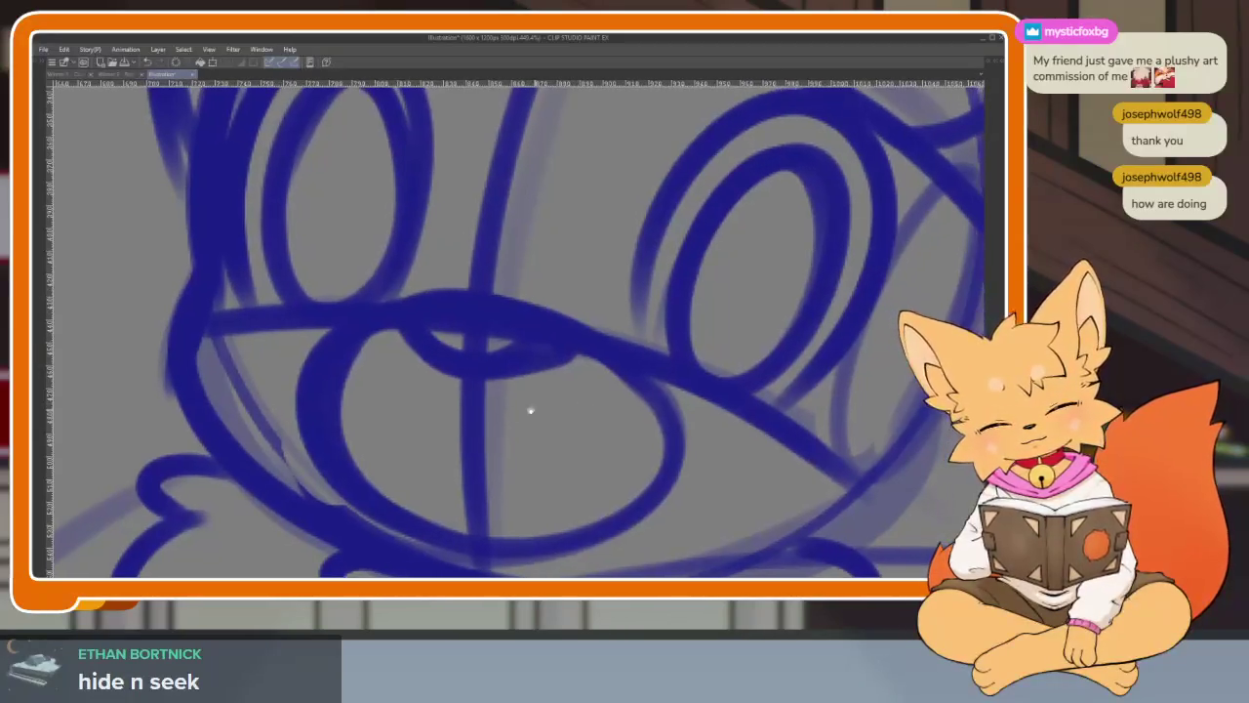
pyautogui.moveTo(329, 402)
pyautogui.mouseDown()
pyautogui.moveTo(426, 488)
pyautogui.moveTo(624, 517)
pyautogui.moveTo(653, 429)
pyautogui.mouseUp()
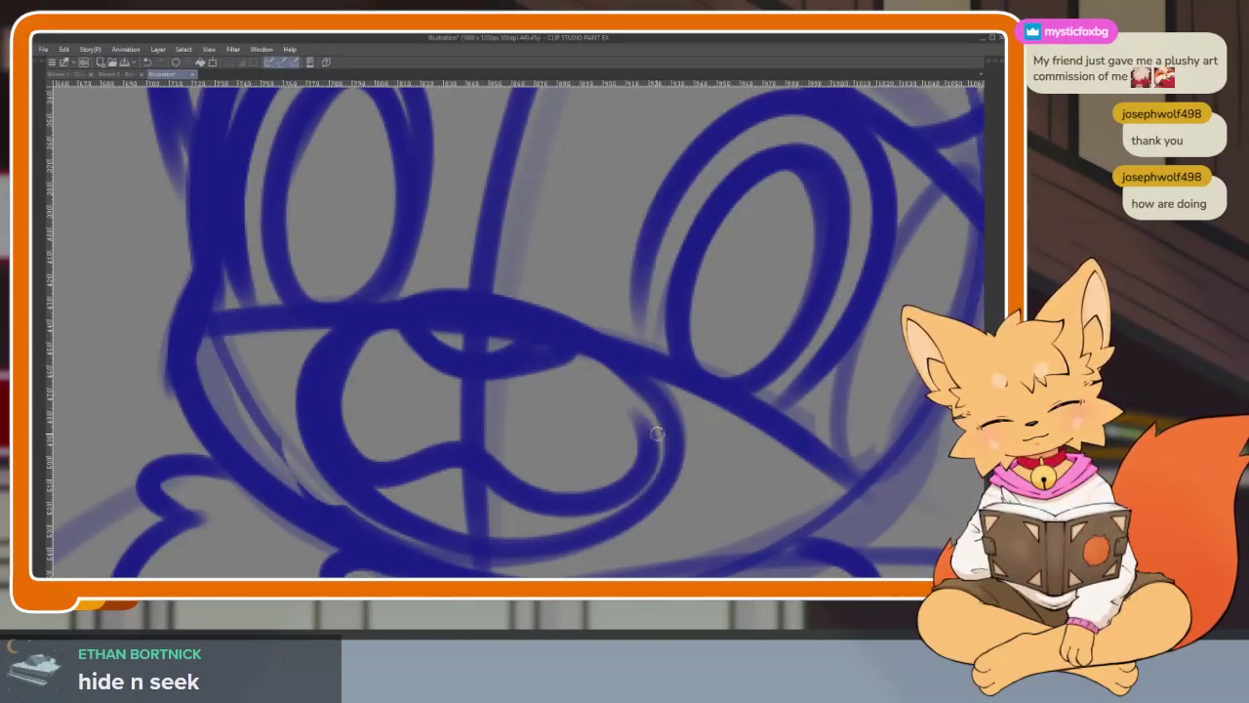
pyautogui.scroll(-5, 797, 451)
pyautogui.scroll(1, 797, 451)
pyautogui.scroll(-5, 781, 444)
pyautogui.scroll(6, 771, 441)
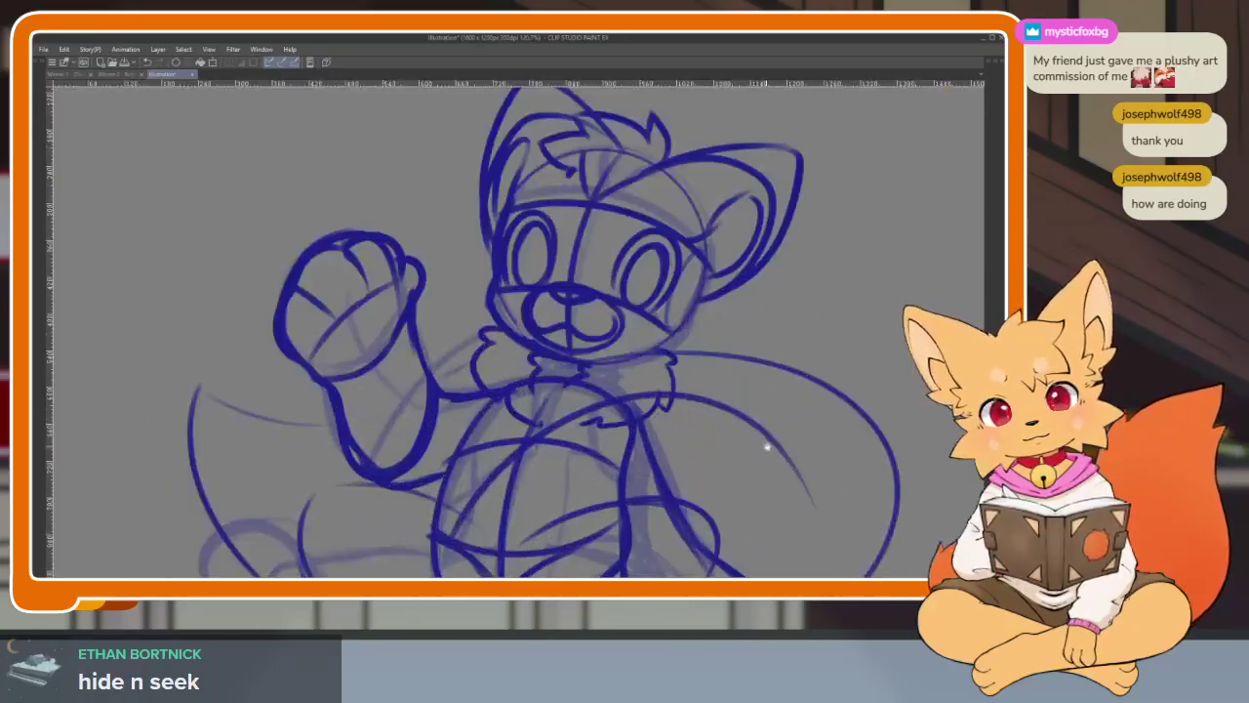
pyautogui.scroll(-2, 765, 440)
pyautogui.scroll(1, 759, 397)
pyautogui.scroll(-1, 745, 415)
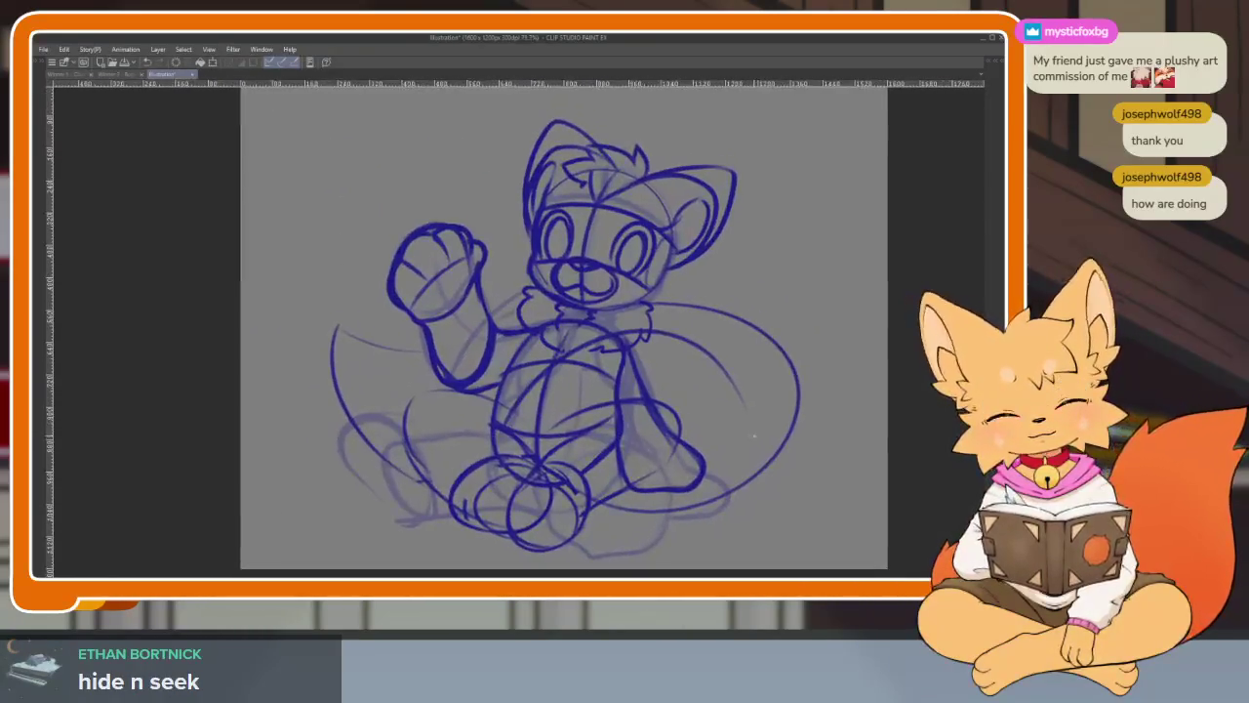
pyautogui.scroll(2, 741, 457)
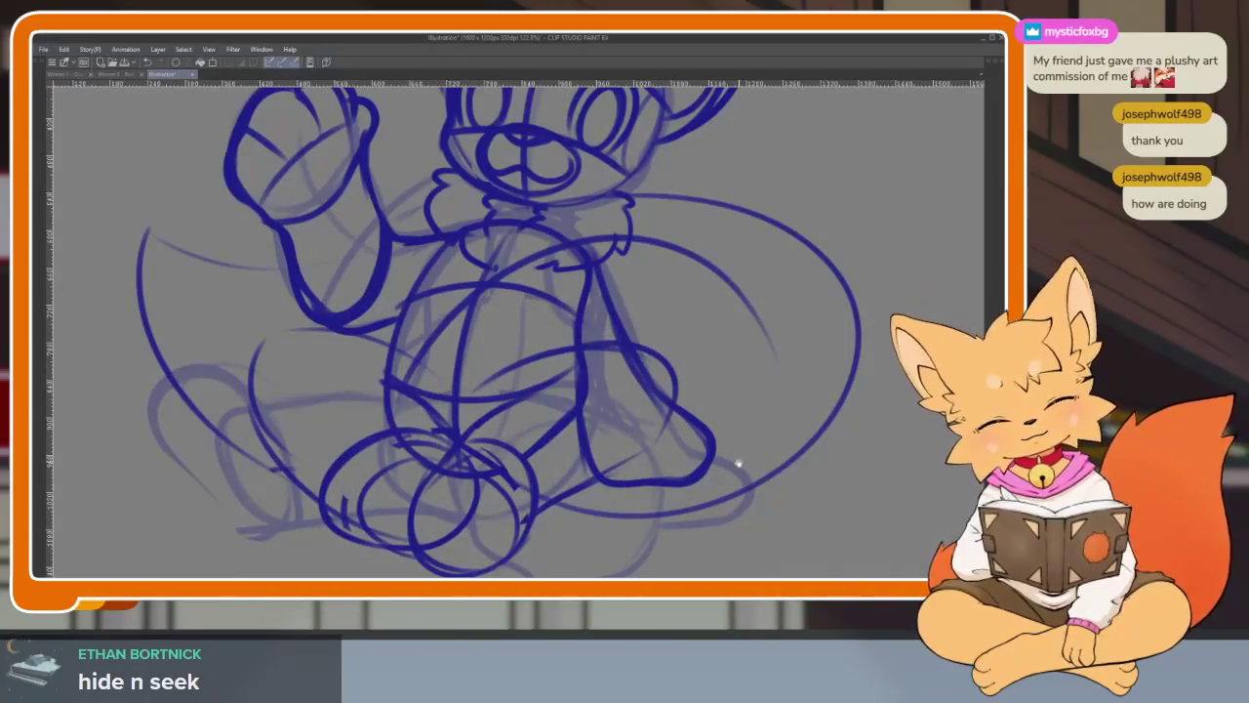
pyautogui.scroll(-2, 739, 459)
pyautogui.scroll(2, 744, 459)
pyautogui.scroll(1, 749, 478)
pyautogui.scroll(1, 749, 496)
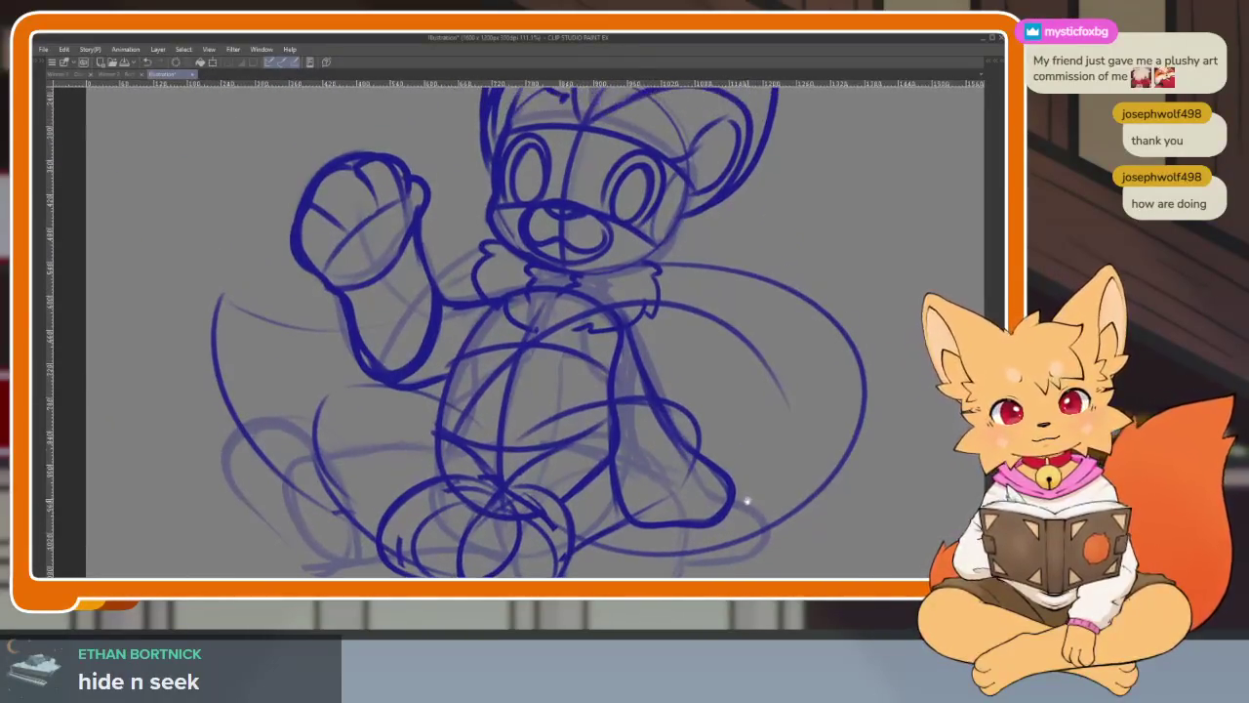
pyautogui.scroll(-1, 748, 501)
pyautogui.scroll(1, 747, 503)
pyautogui.scroll(1, 741, 507)
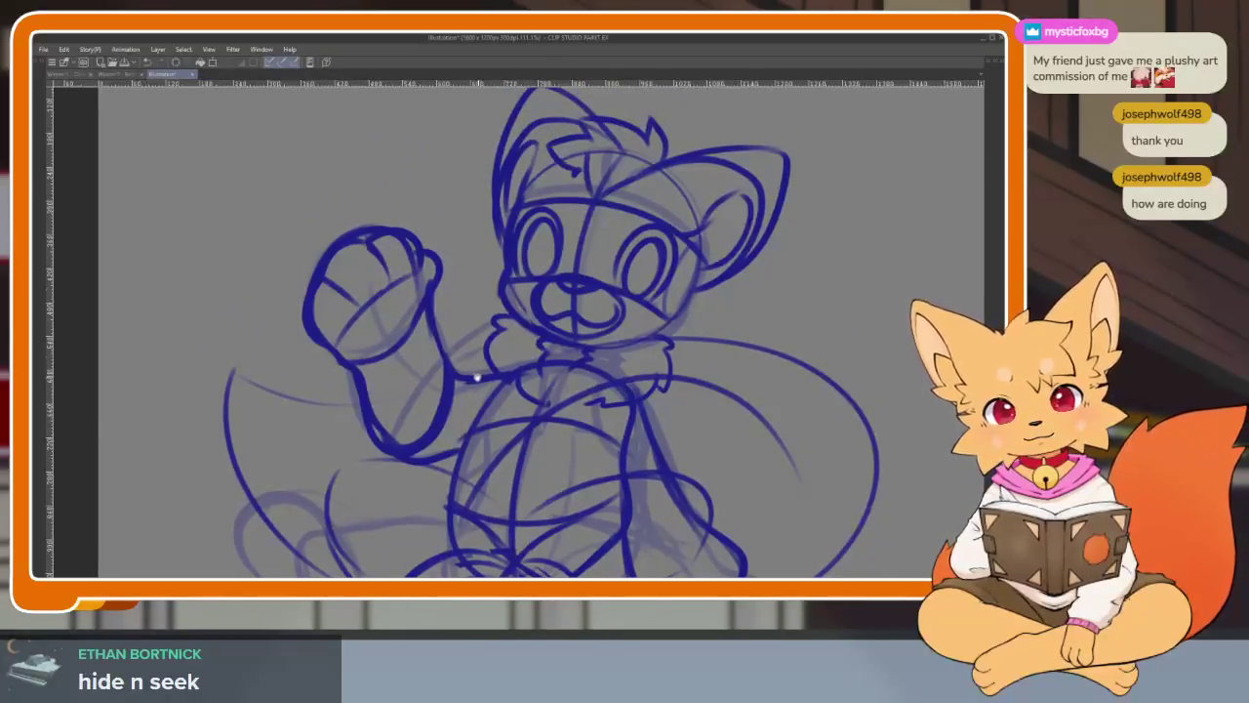
pyautogui.scroll(4, 478, 378)
pyautogui.scroll(-2, 382, 326)
pyautogui.scroll(1, 340, 329)
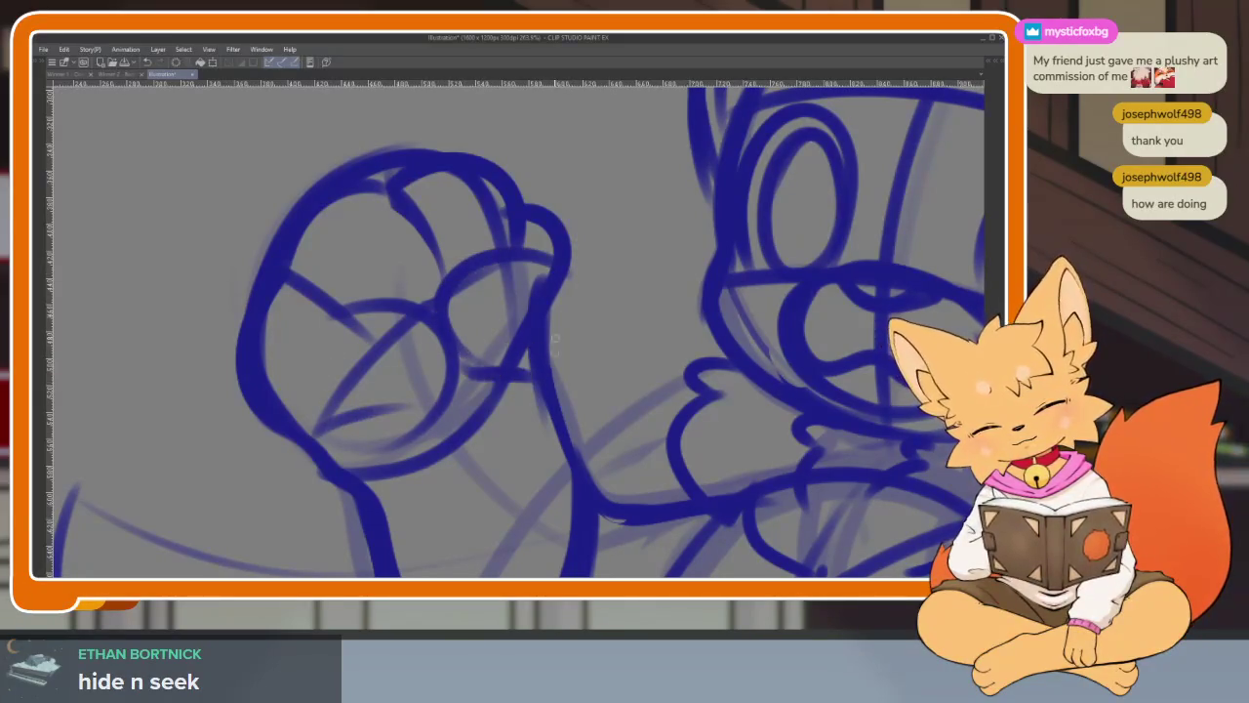
pyautogui.scroll(1, 551, 364)
pyautogui.scroll(1, 527, 313)
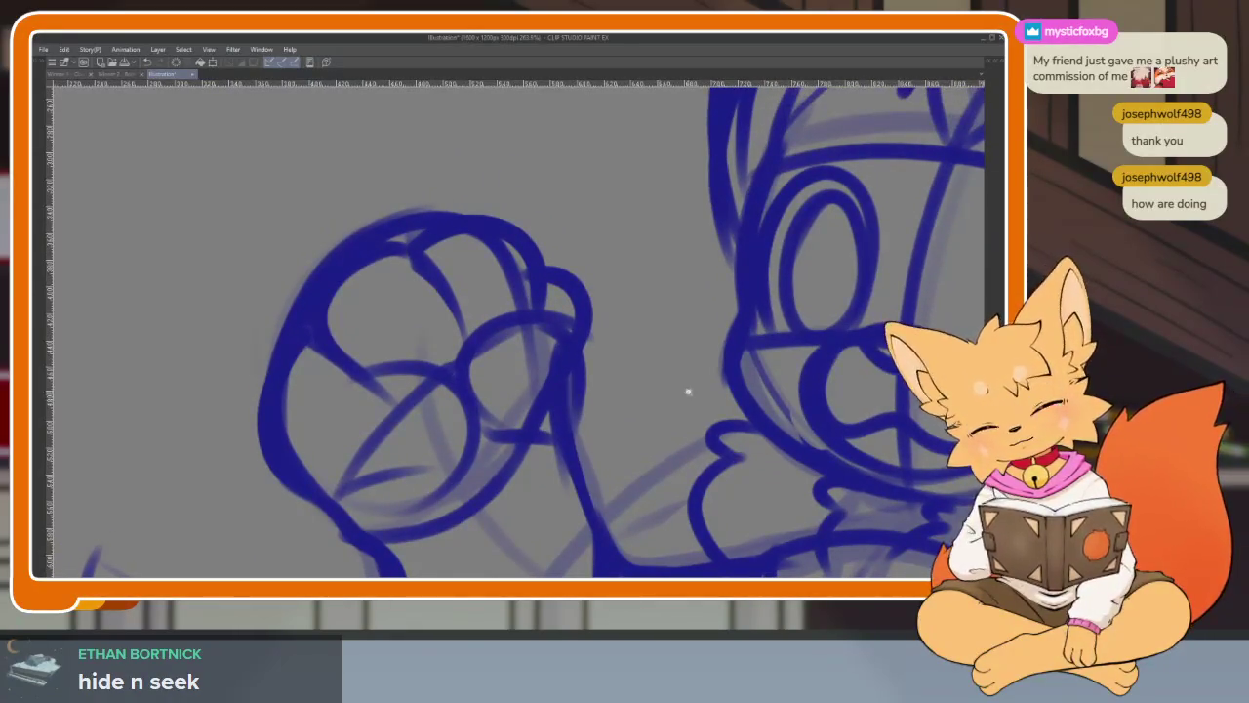
pyautogui.scroll(-5, 683, 390)
pyautogui.scroll(4, 608, 390)
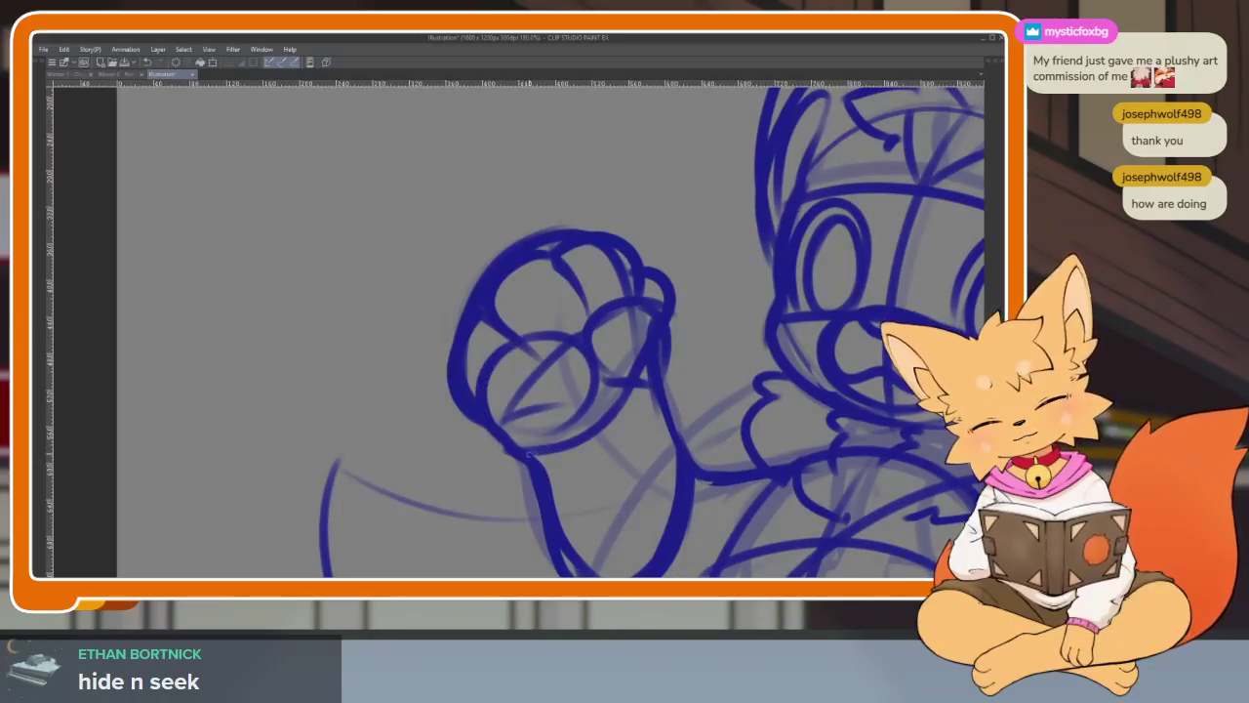
pyautogui.scroll(-3, 697, 415)
pyautogui.scroll(-2, 697, 415)
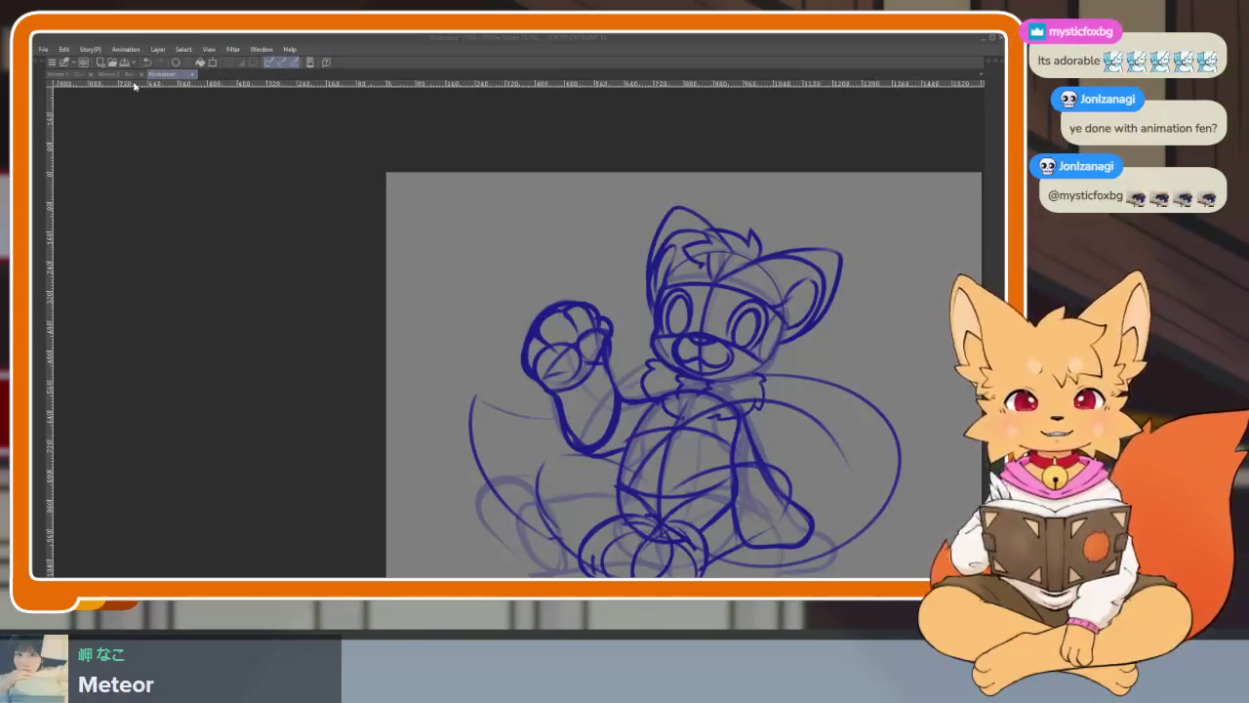
pyautogui.click(43, 48)
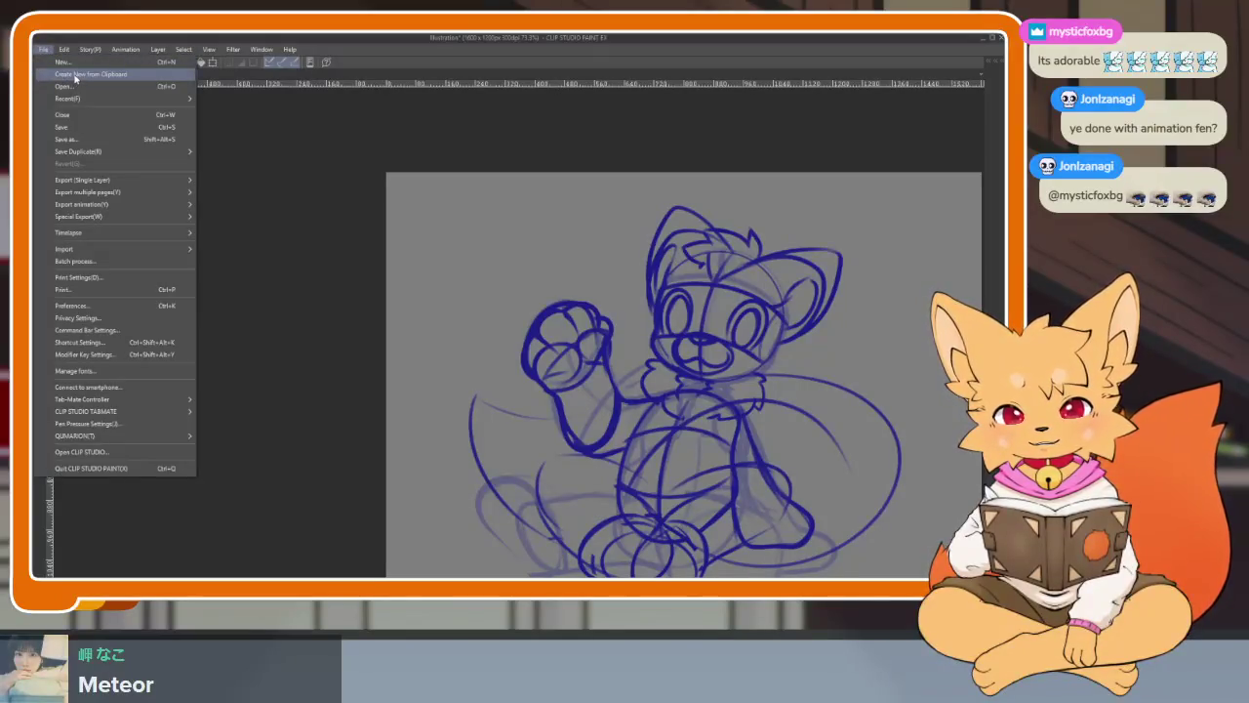
# - Create a new document from the copied orange fox plush photo
pyautogui.click(74, 75)
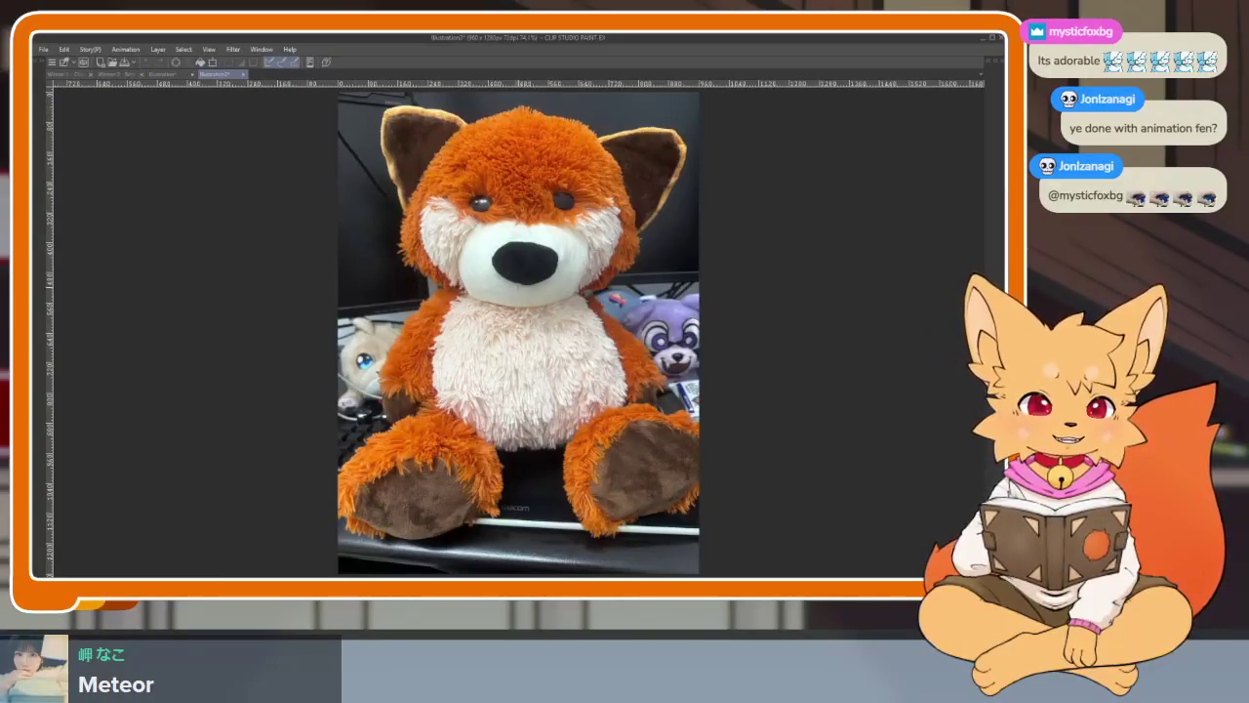
pyautogui.scroll(2, 519, 331)
pyautogui.scroll(-1, 518, 332)
pyautogui.moveTo(569, 323); pyautogui.dragTo(530, 334)
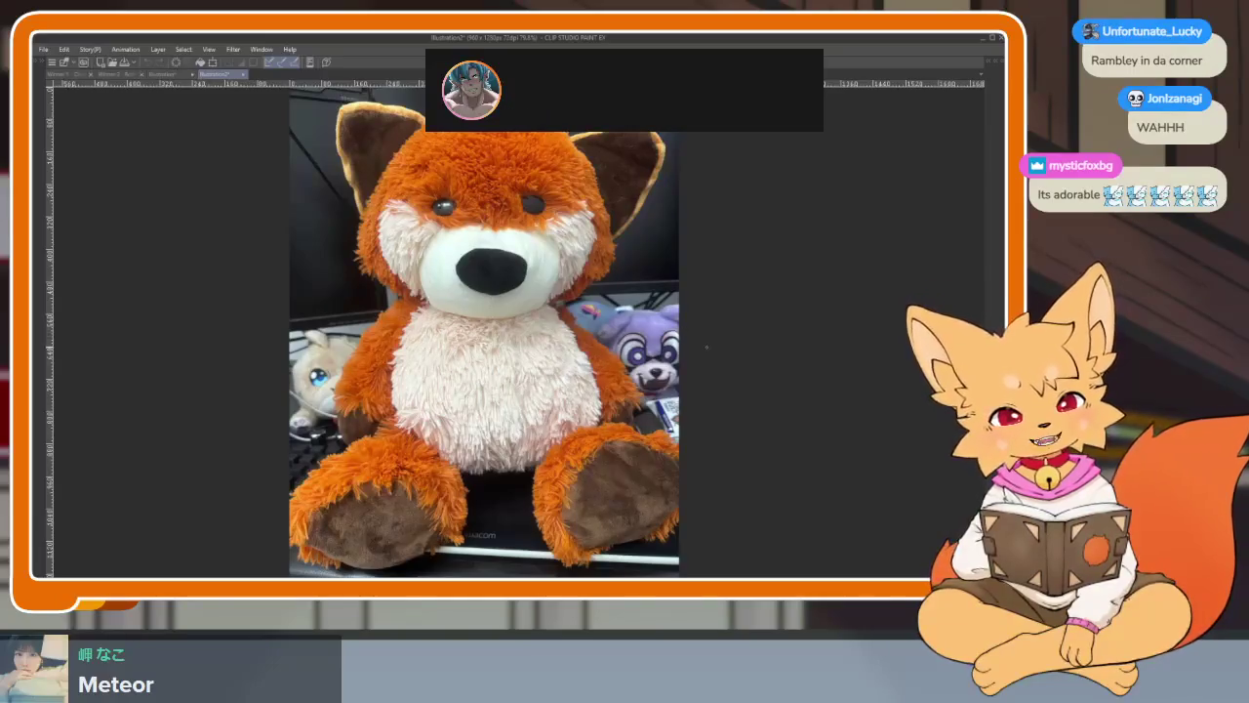
# - Zoom and pan around the plush photo, then close its document
pyautogui.scroll(3, 644, 347)
pyautogui.scroll(2, 644, 347)
pyautogui.scroll(1, 659, 356)
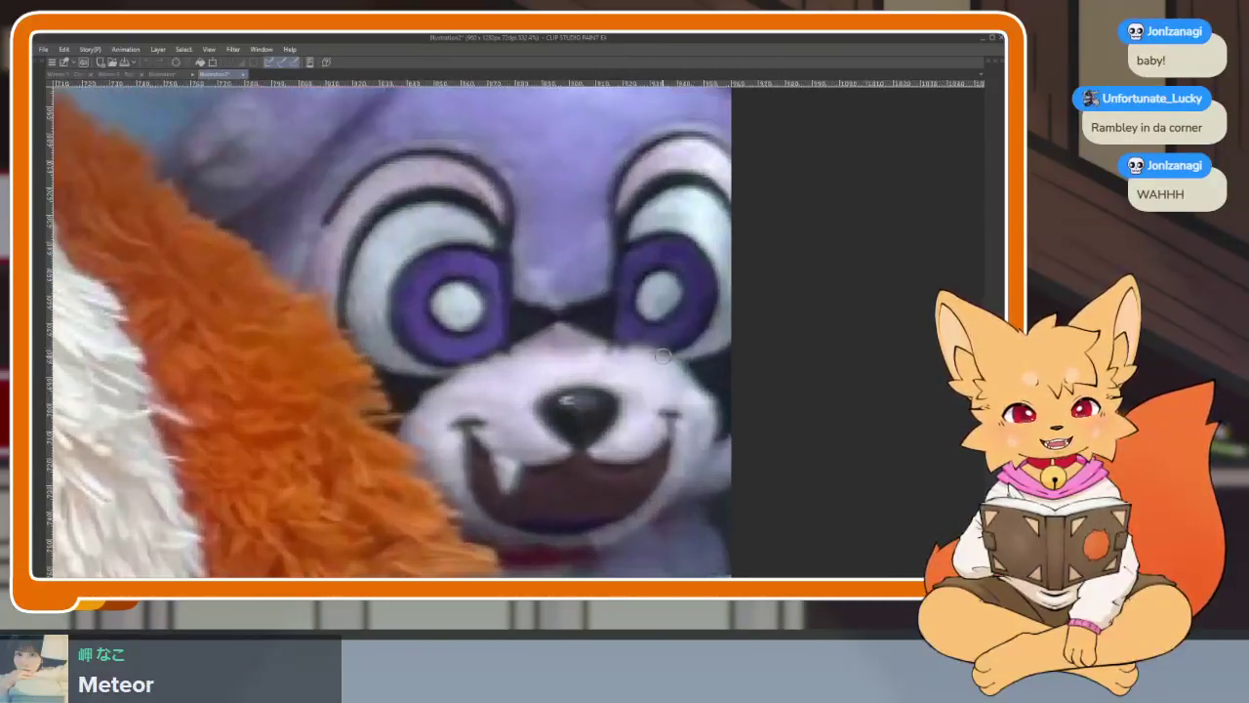
pyautogui.scroll(1, 654, 355)
pyautogui.scroll(1, 648, 354)
pyautogui.scroll(1, 636, 354)
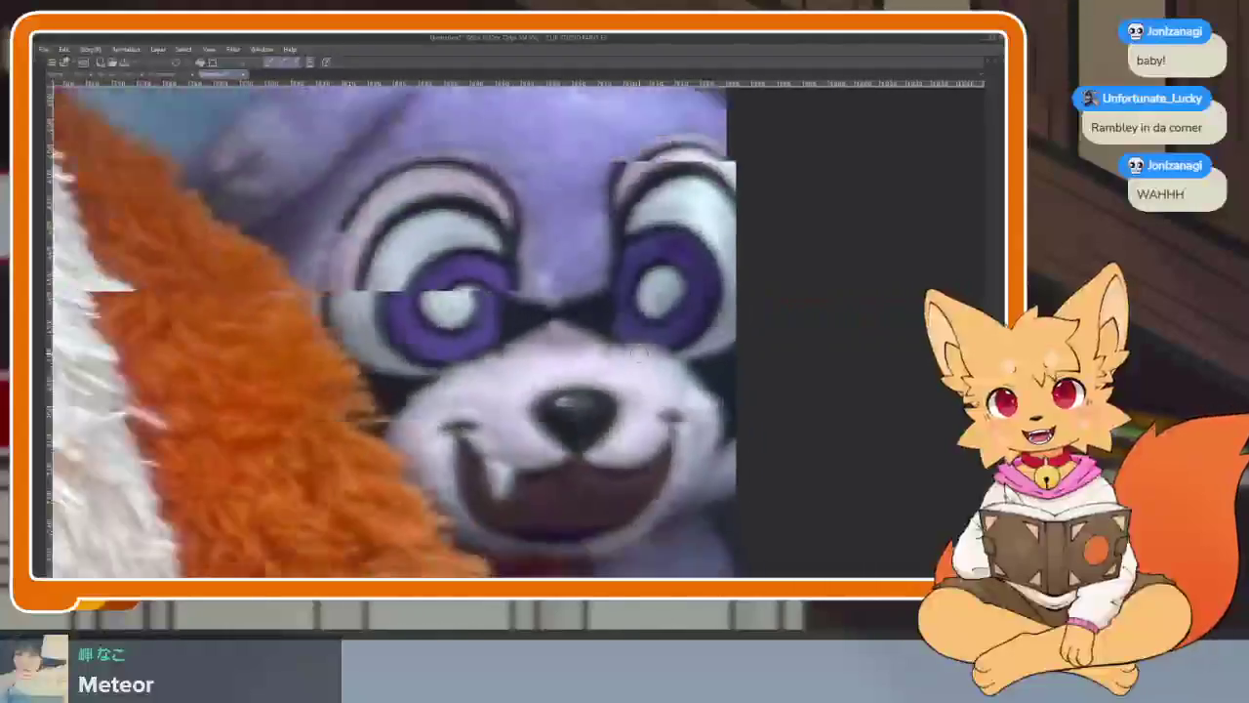
pyautogui.scroll(-1, 639, 355)
pyautogui.scroll(-2, 636, 353)
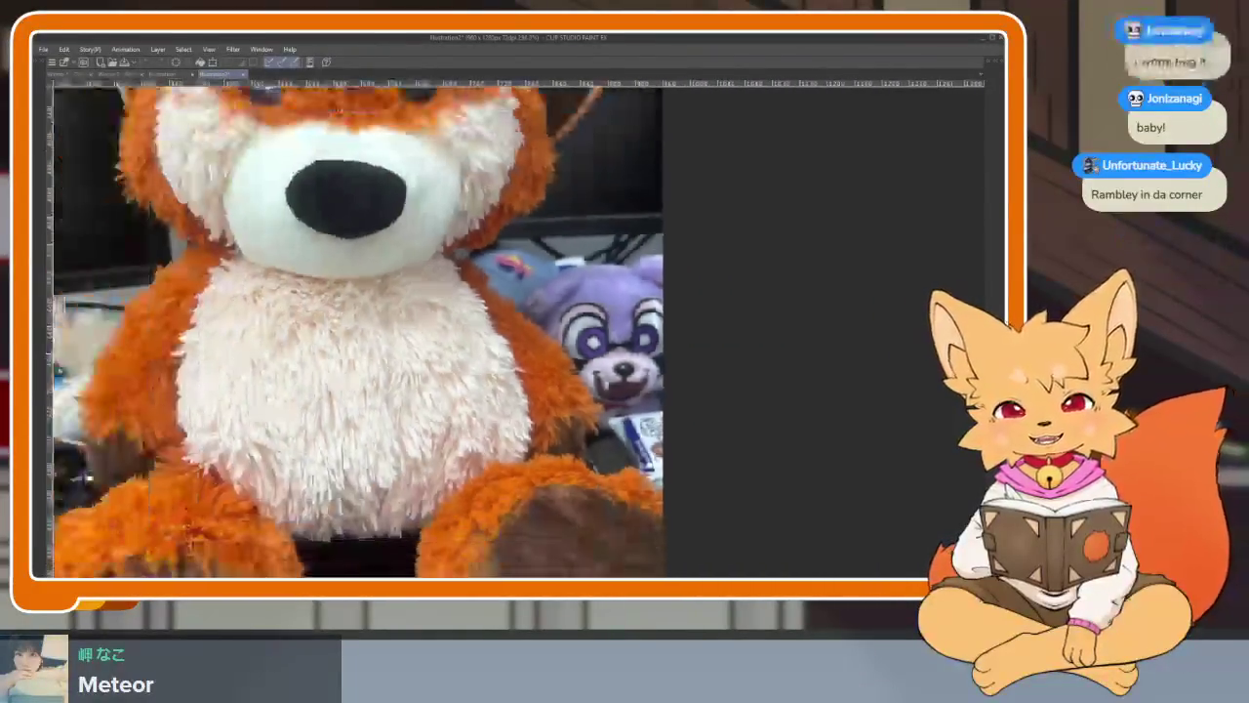
pyautogui.scroll(-2, 635, 332)
pyautogui.scroll(-1, 632, 293)
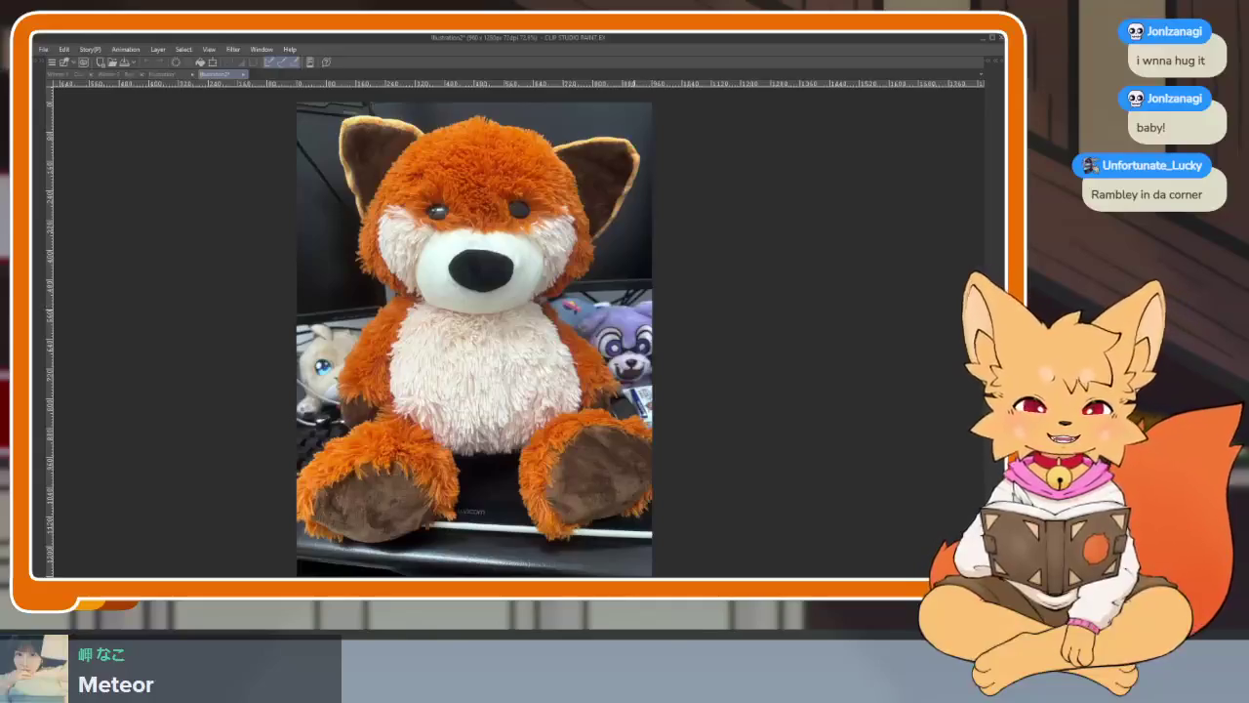
pyautogui.moveTo(475, 339); pyautogui.dragTo(466, 353)
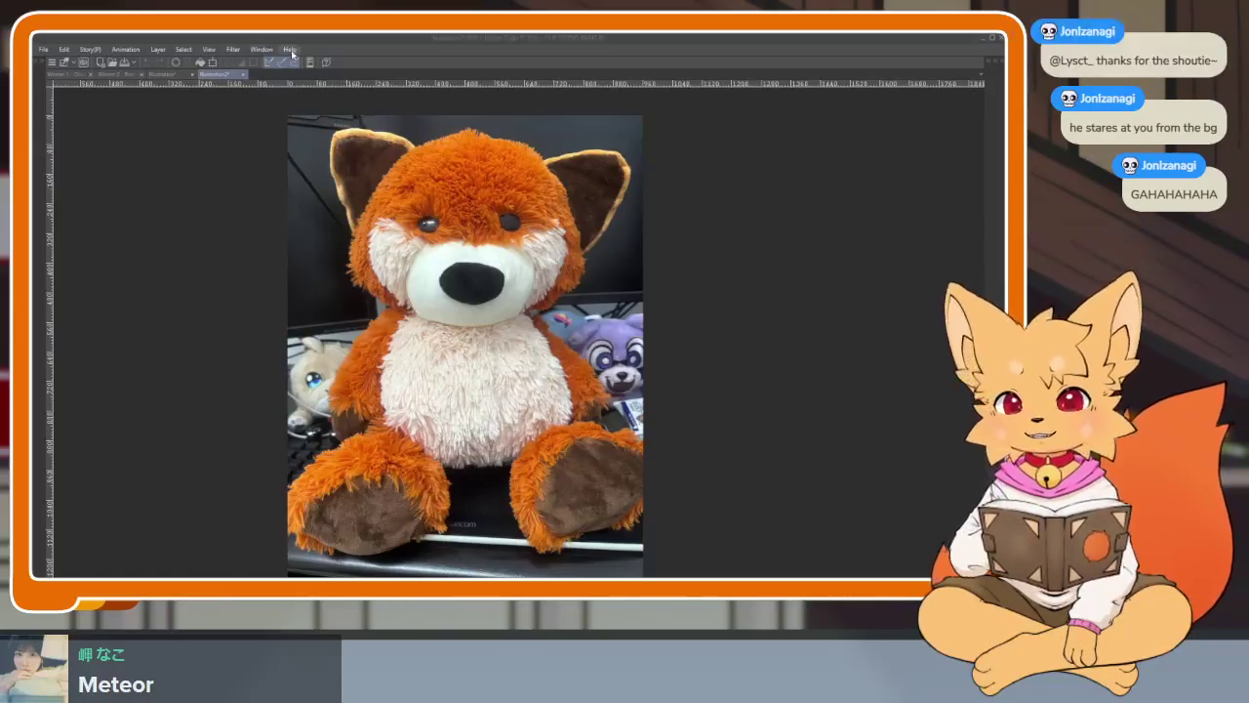
pyautogui.click(245, 75)
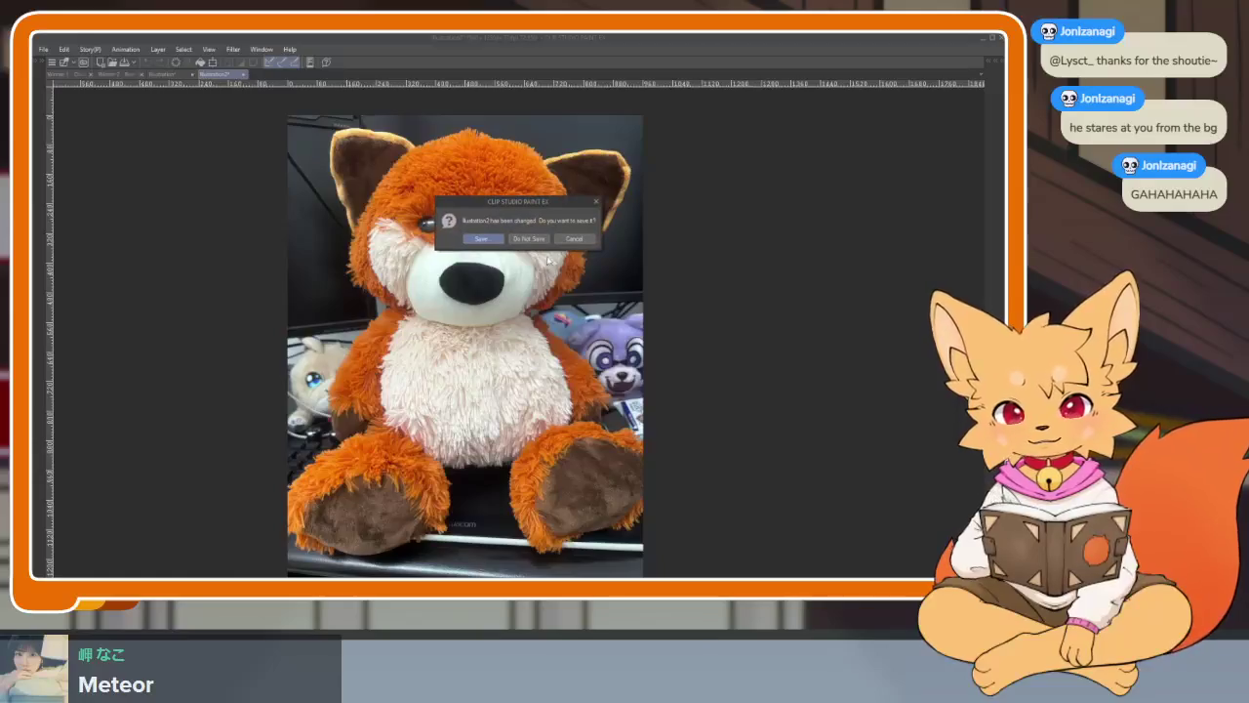
# - Answer the save prompt and recentre the blue fox sketch page in view
pyautogui.click(531, 238)
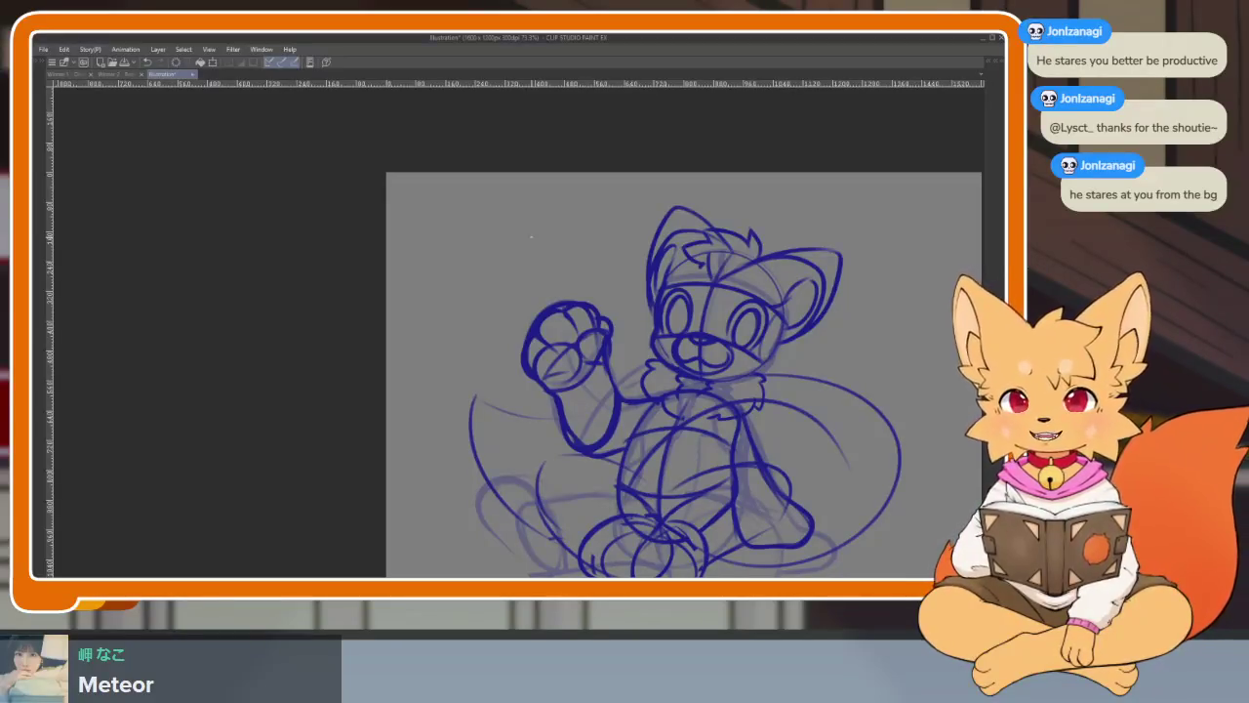
pyautogui.moveTo(784, 435)
pyautogui.mouseDown()
pyautogui.moveTo(610, 420)
pyautogui.moveTo(607, 439)
pyautogui.moveTo(605, 420)
pyautogui.moveTo(642, 439)
pyautogui.moveTo(556, 341)
pyautogui.mouseUp()
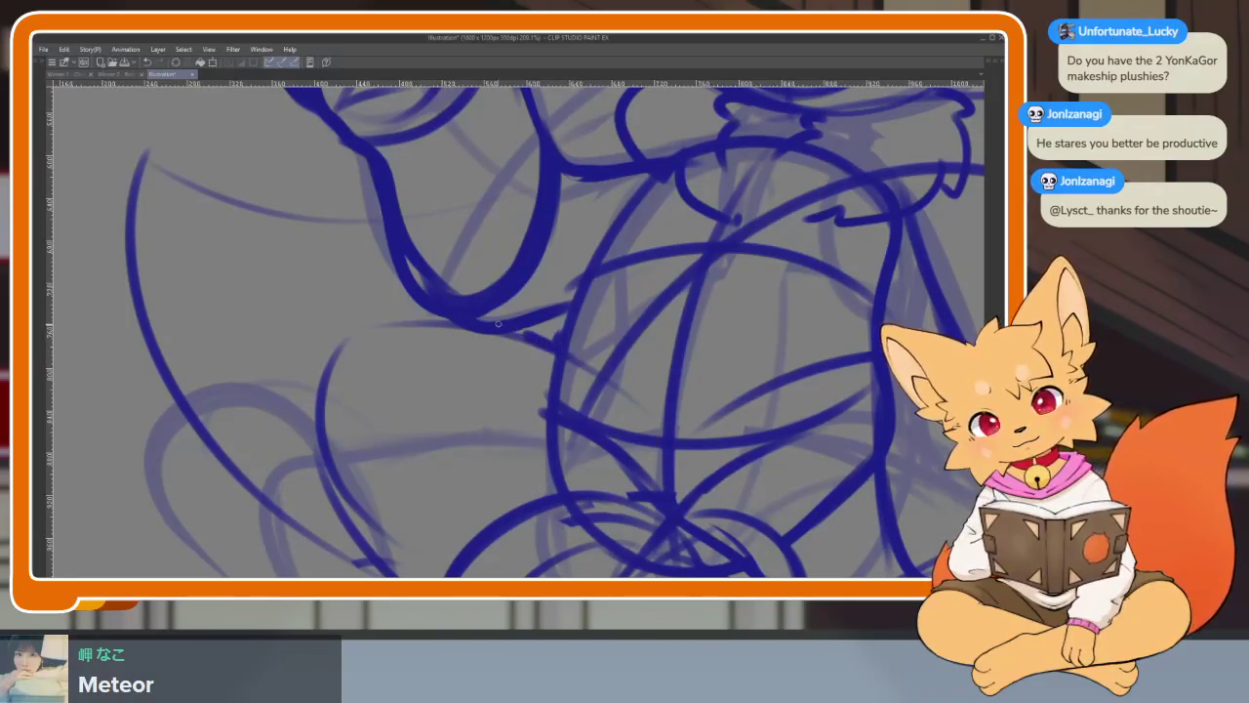
# - Ink the bottom edge of the fox's left foot in blue
pyautogui.scroll(-5, 674, 369)
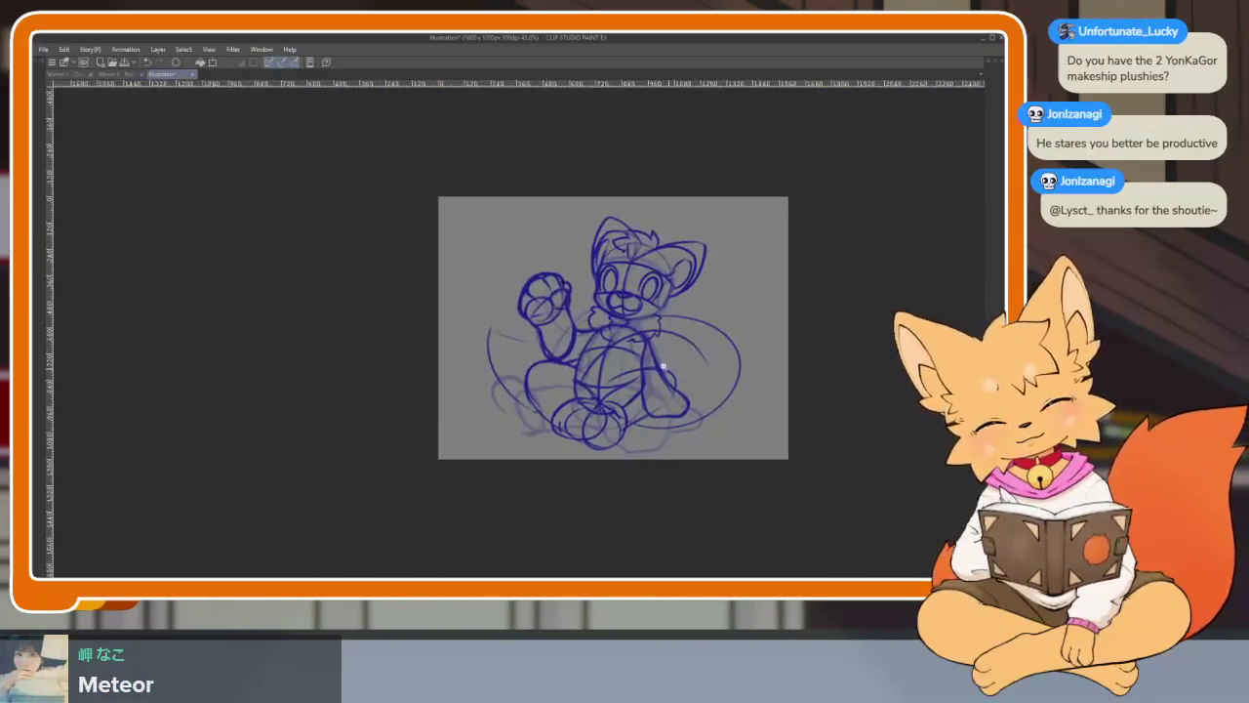
pyautogui.scroll(3, 673, 369)
pyautogui.scroll(4, 638, 413)
pyautogui.scroll(2, 504, 472)
pyautogui.moveTo(357, 490); pyautogui.dragTo(479, 508)
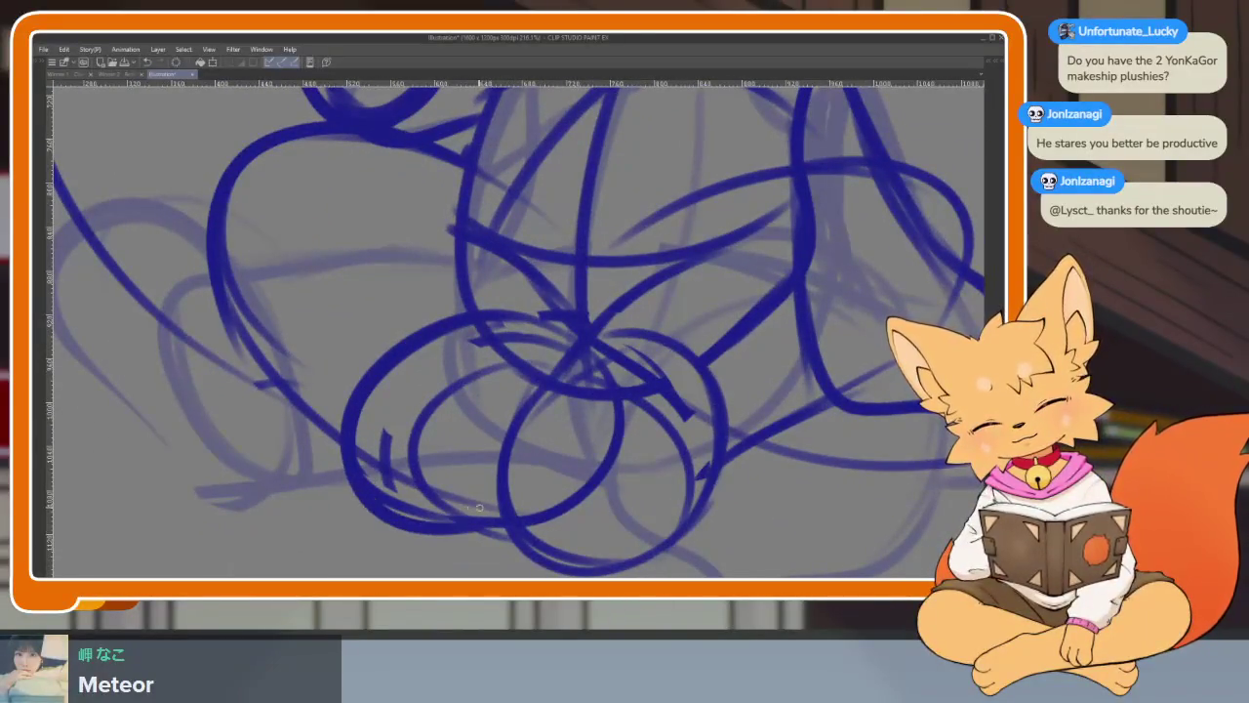
pyautogui.moveTo(369, 386); pyautogui.dragTo(461, 529)
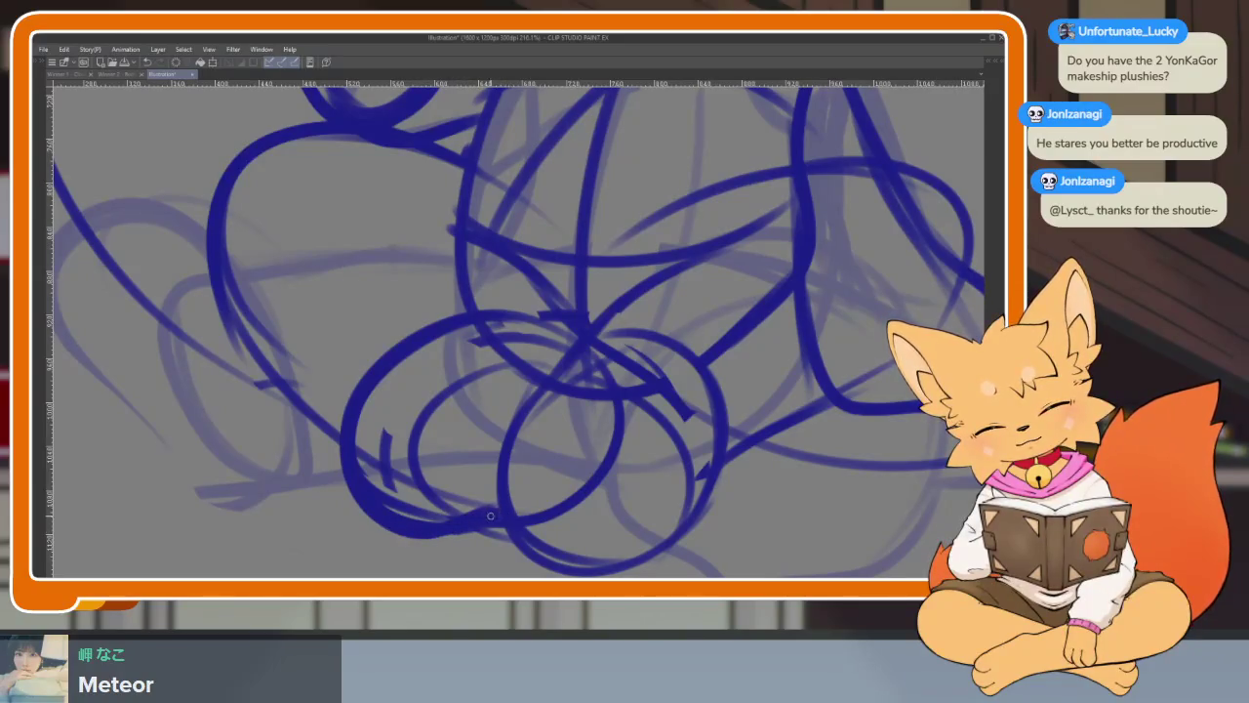
# - Ink the left foot's left edge, inner arc, inner curve and outer loop
pyautogui.scroll(2, 390, 432)
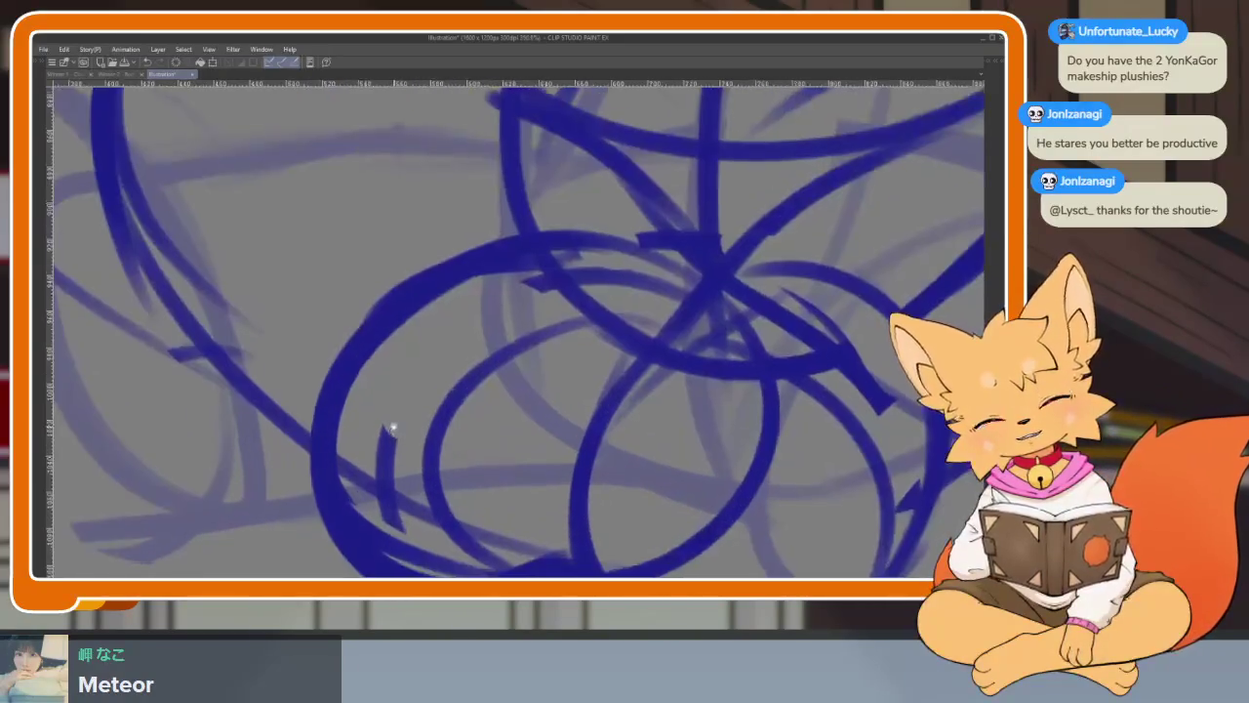
pyautogui.moveTo(341, 371); pyautogui.dragTo(445, 535)
pyautogui.moveTo(507, 496); pyautogui.dragTo(455, 523)
pyautogui.moveTo(434, 288)
pyautogui.mouseDown()
pyautogui.moveTo(535, 426)
pyautogui.moveTo(517, 475)
pyautogui.moveTo(532, 465)
pyautogui.mouseUp()
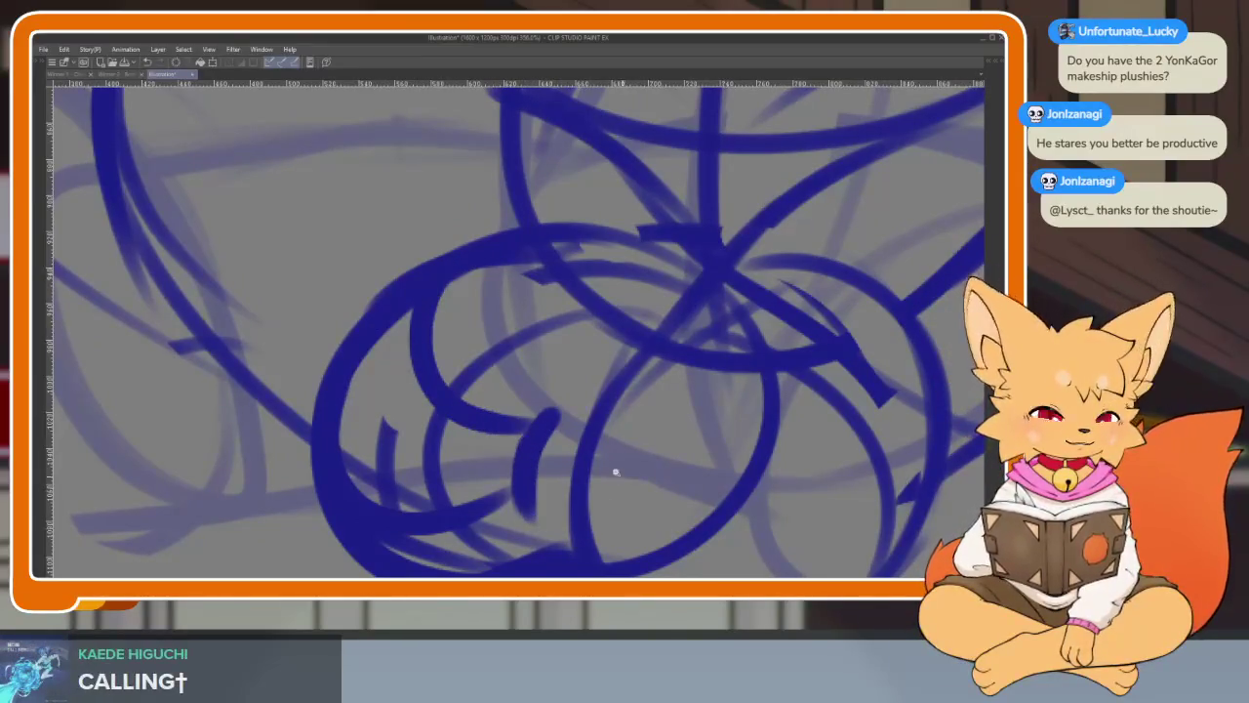
pyautogui.scroll(-5, 622, 474)
pyautogui.scroll(4, 646, 436)
pyautogui.scroll(2, 646, 436)
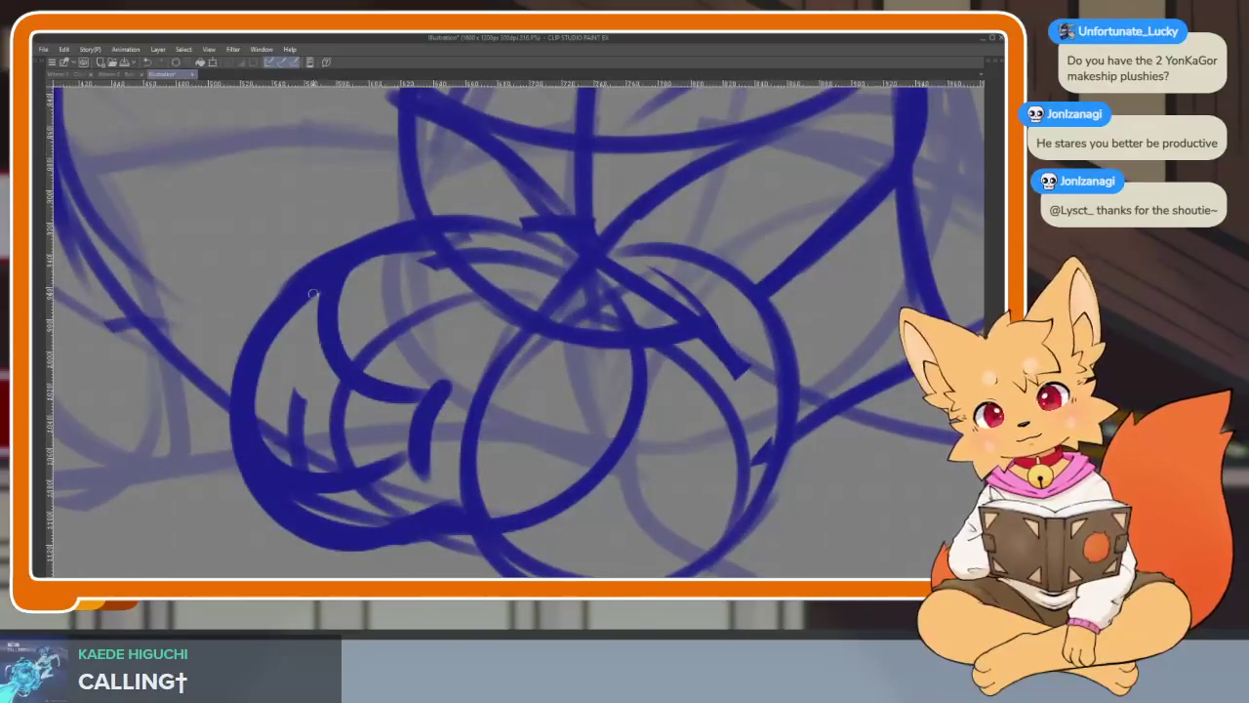
pyautogui.moveTo(426, 468); pyautogui.dragTo(418, 390)
pyautogui.moveTo(392, 247)
pyautogui.mouseDown()
pyautogui.moveTo(332, 376)
pyautogui.moveTo(476, 323)
pyautogui.mouseUp()
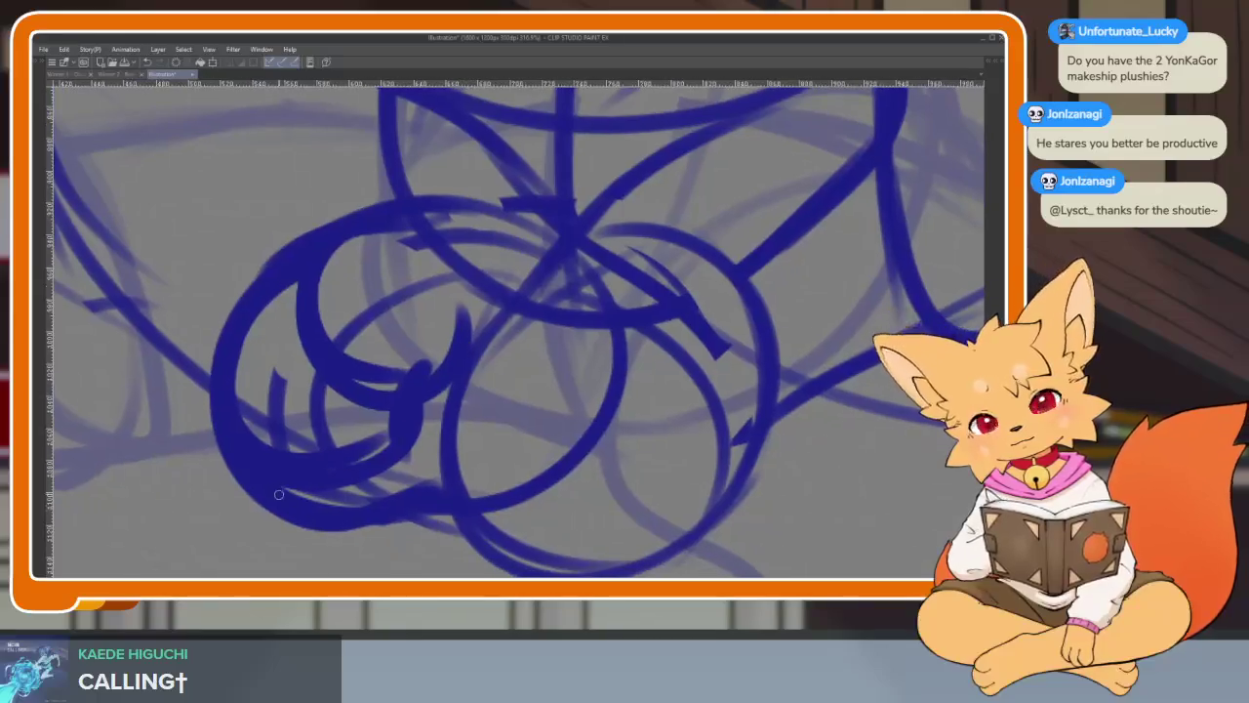
pyautogui.moveTo(292, 531); pyautogui.dragTo(406, 439)
# - Ink the lower paw circle's bottom edge and inner curve, redoing one bad stroke
pyautogui.scroll(-5, 523, 521)
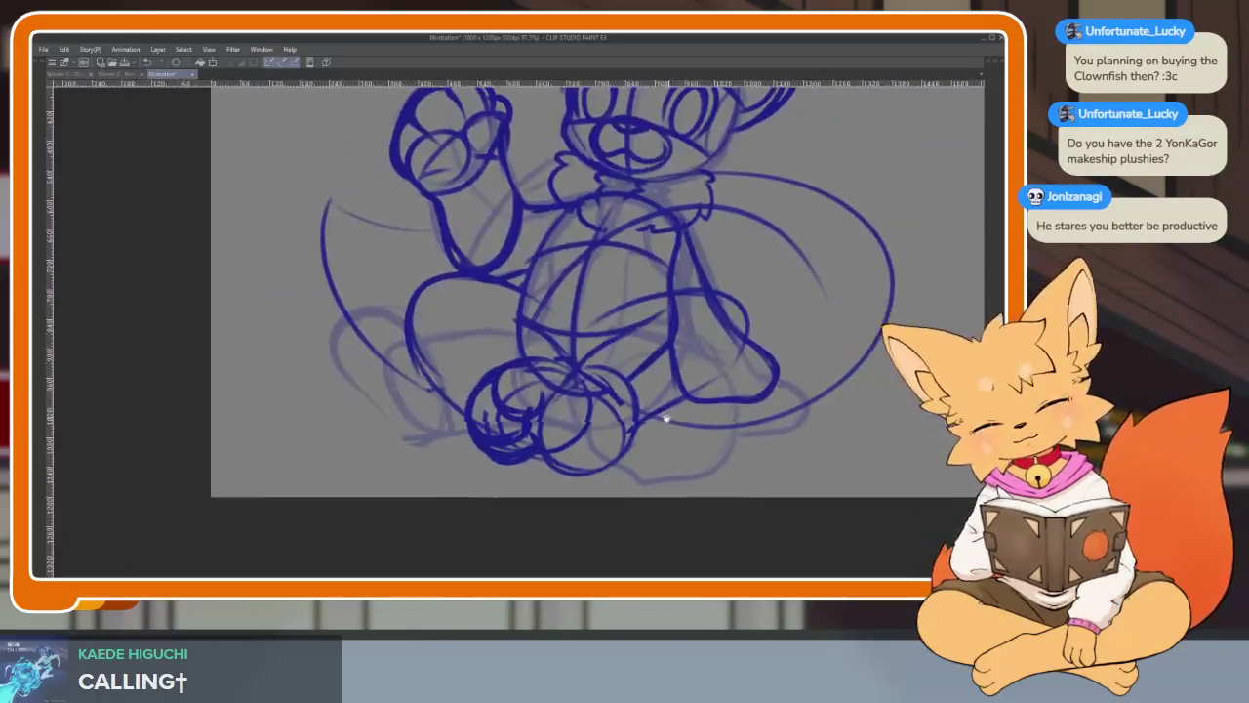
pyautogui.scroll(4, 669, 413)
pyautogui.moveTo(571, 312)
pyautogui.mouseDown()
pyautogui.moveTo(522, 255)
pyautogui.moveTo(459, 317)
pyautogui.moveTo(516, 535)
pyautogui.mouseUp()
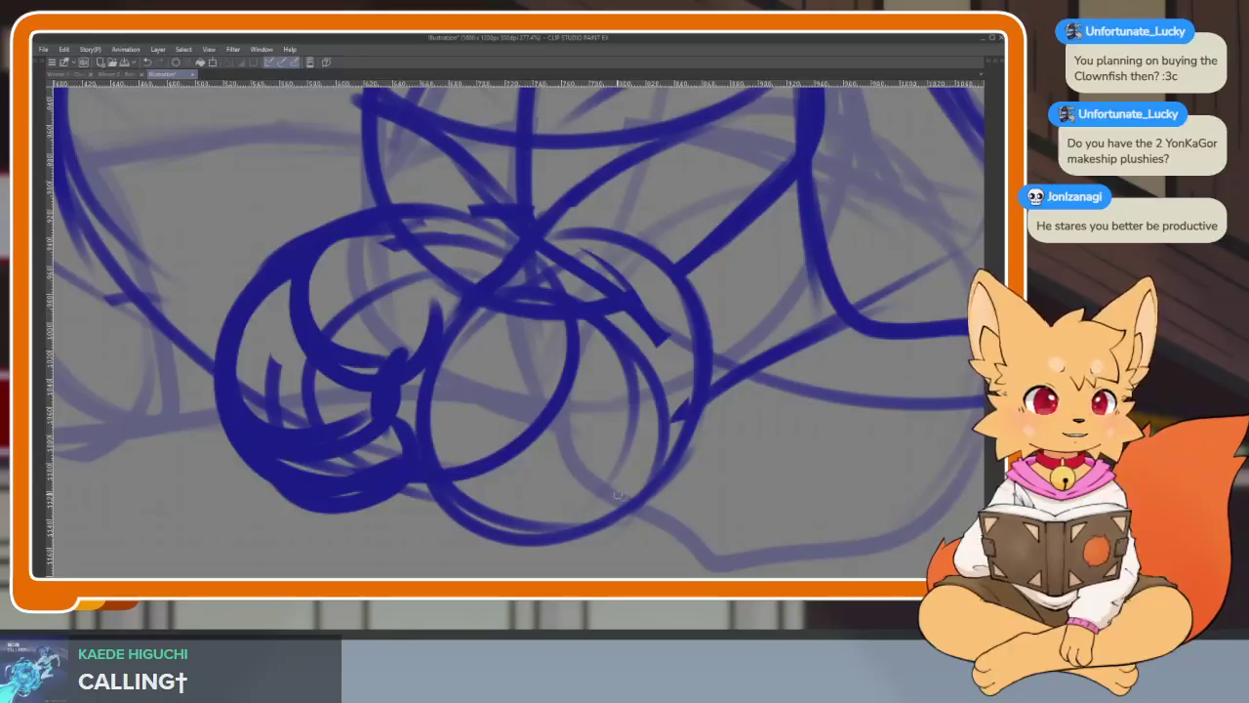
pyautogui.moveTo(623, 493); pyautogui.dragTo(447, 508)
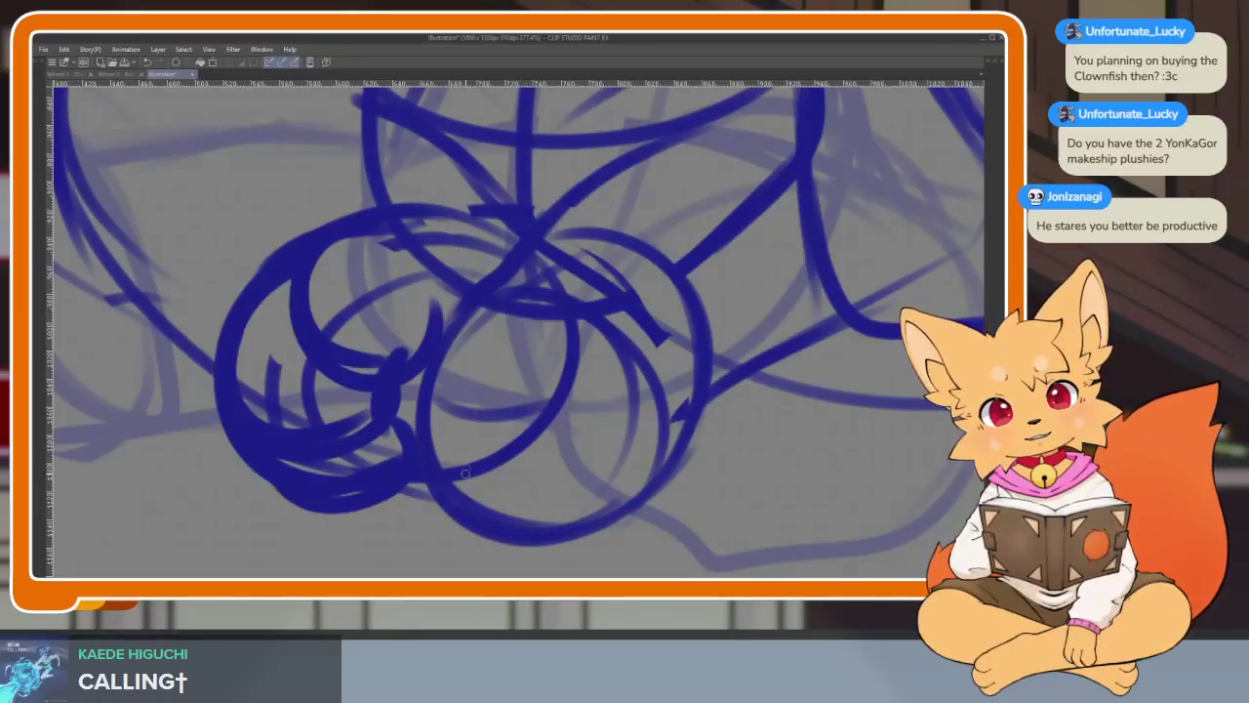
pyautogui.moveTo(447, 318); pyautogui.dragTo(583, 410)
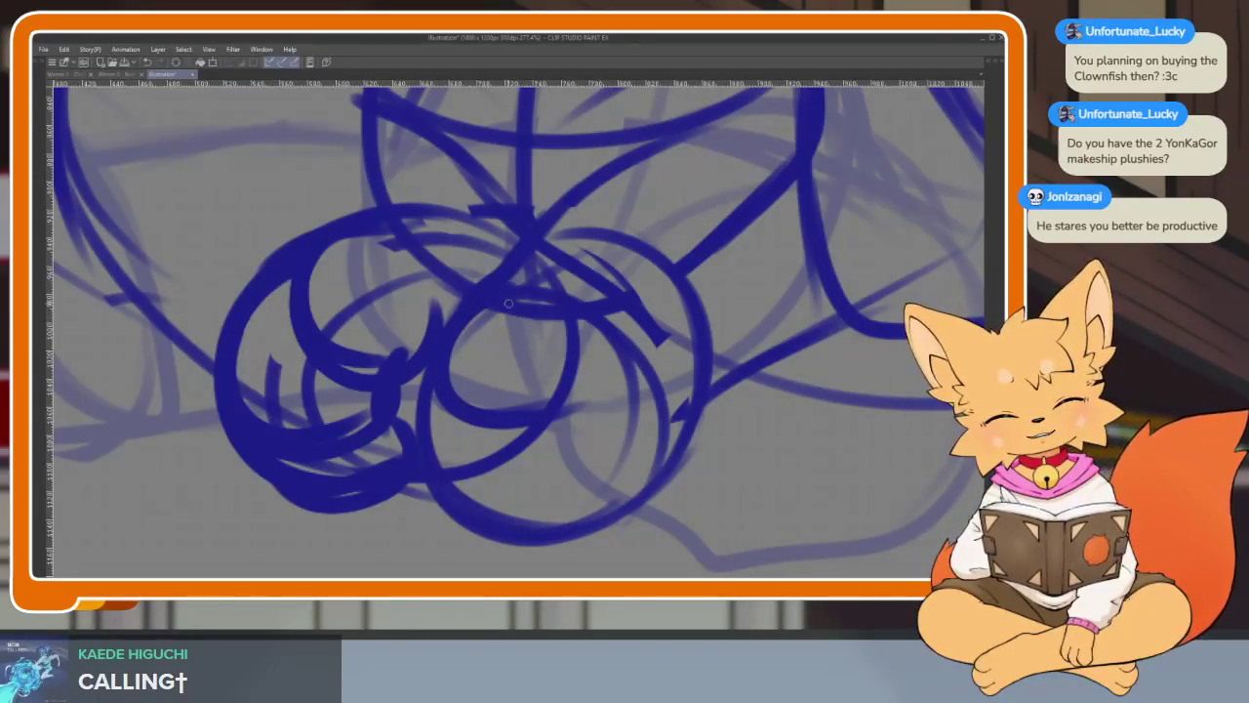
pyautogui.moveTo(459, 414)
pyautogui.mouseDown()
pyautogui.moveTo(474, 510)
pyautogui.moveTo(598, 470)
pyautogui.mouseUp()
pyautogui.hotkey('ctrl', 'z')
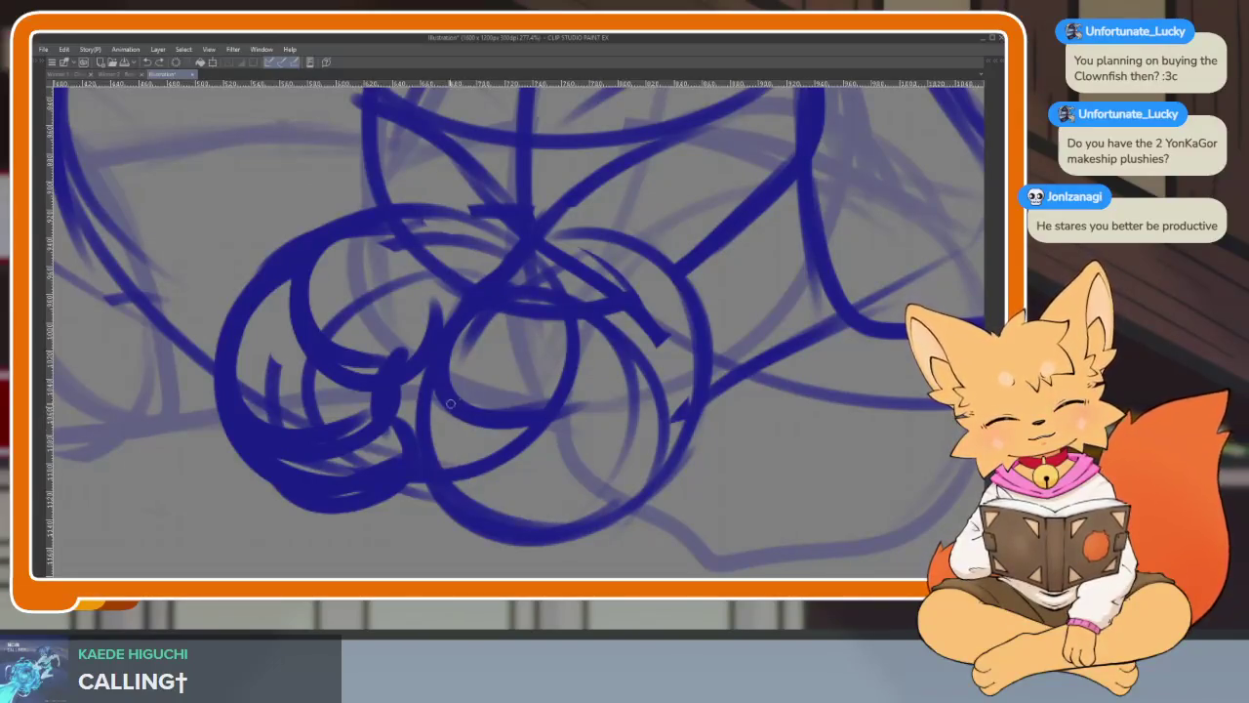
pyautogui.moveTo(494, 509); pyautogui.dragTo(498, 512)
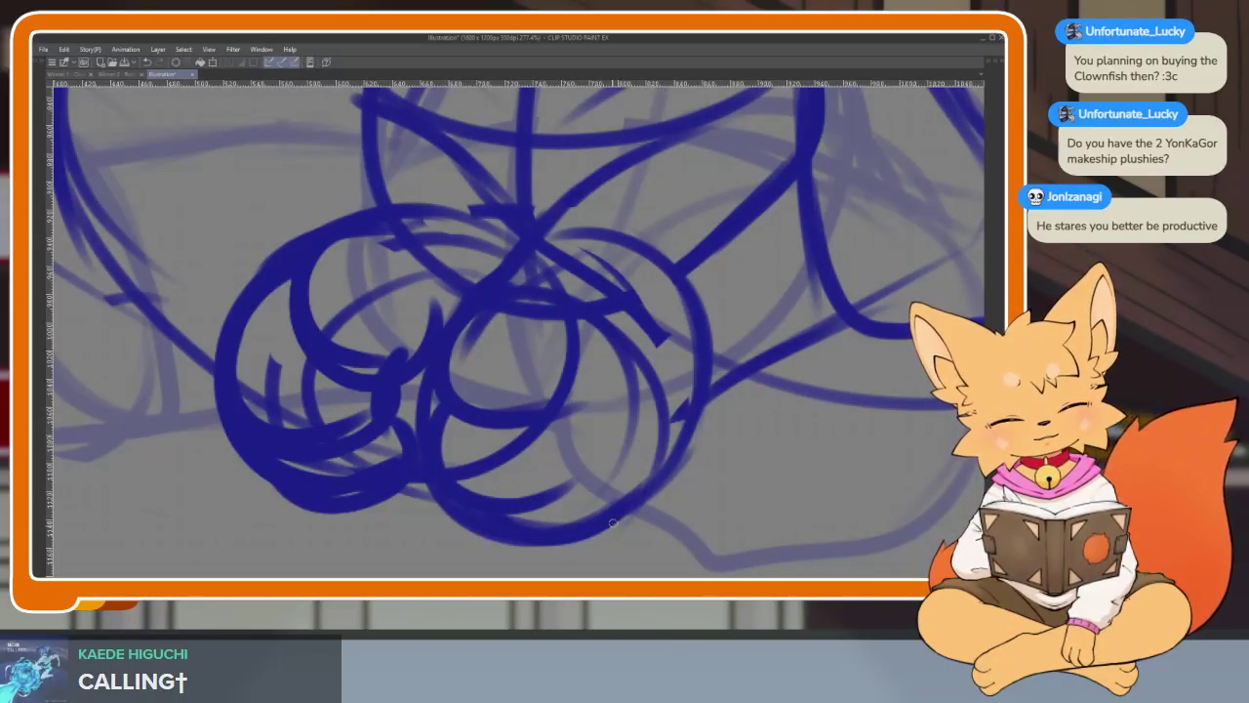
pyautogui.scroll(-5, 608, 525)
pyautogui.scroll(4, 707, 478)
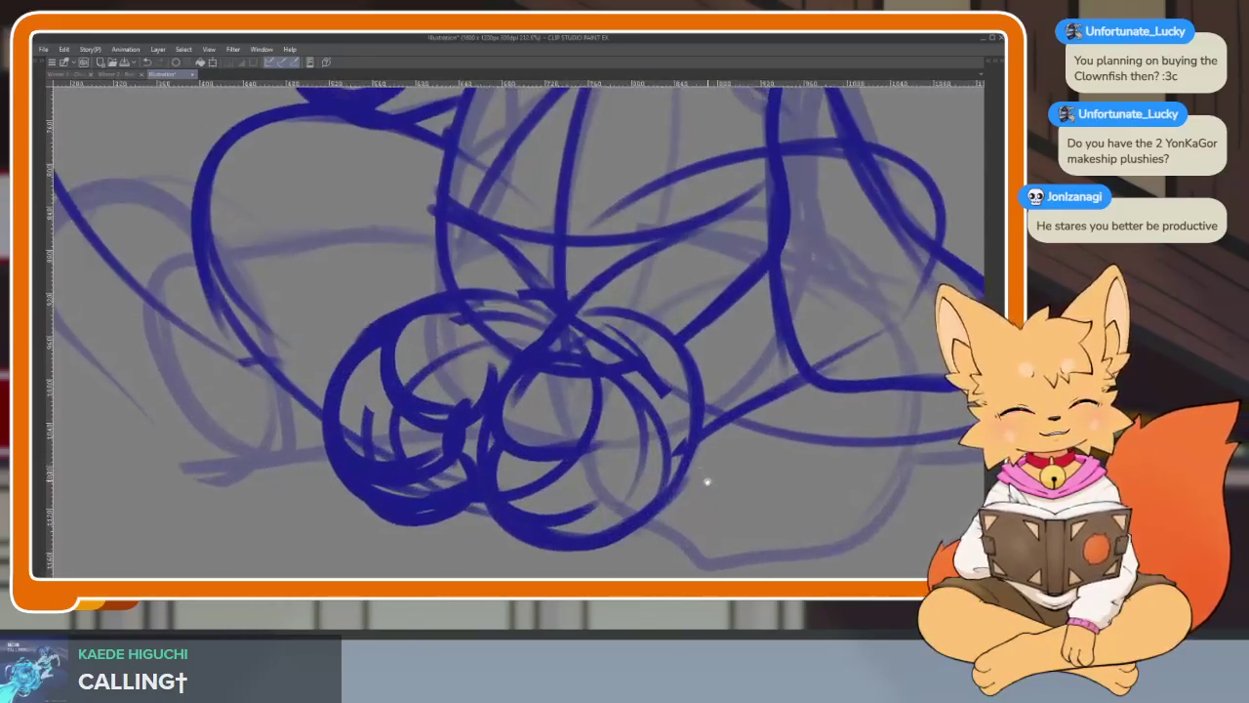
pyautogui.scroll(-1, 706, 478)
pyautogui.scroll(-1, 711, 474)
pyautogui.scroll(-2, 700, 449)
pyautogui.scroll(-1, 689, 460)
pyautogui.moveTo(701, 455); pyautogui.dragTo(739, 363)
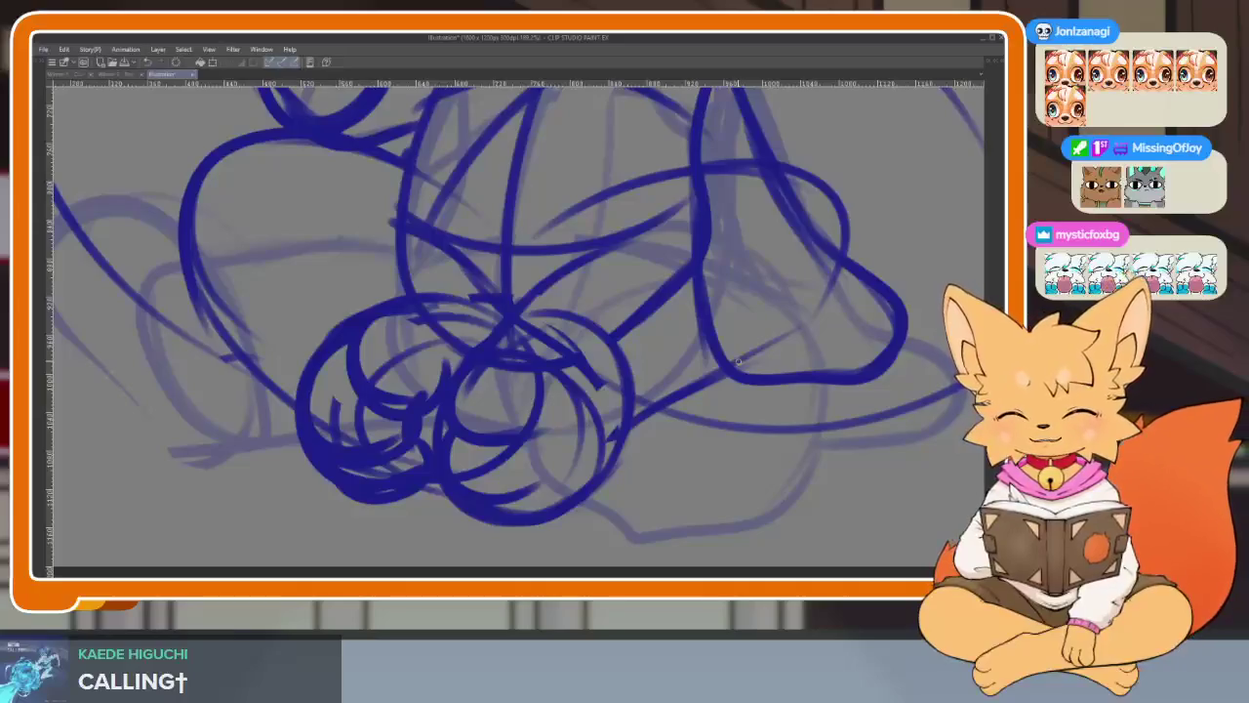
pyautogui.scroll(2, 705, 419)
pyautogui.scroll(1, 703, 425)
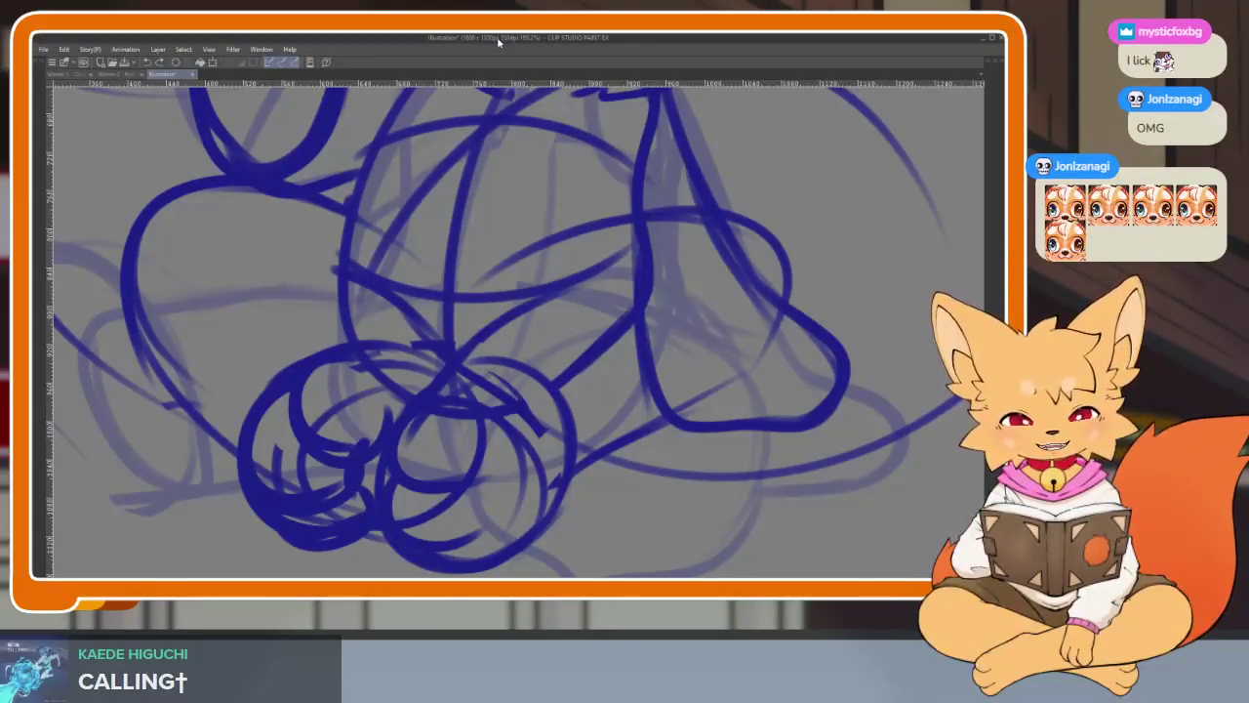
pyautogui.scroll(-1, 641, 460)
pyautogui.scroll(-1, 634, 457)
pyautogui.scroll(-1, 619, 452)
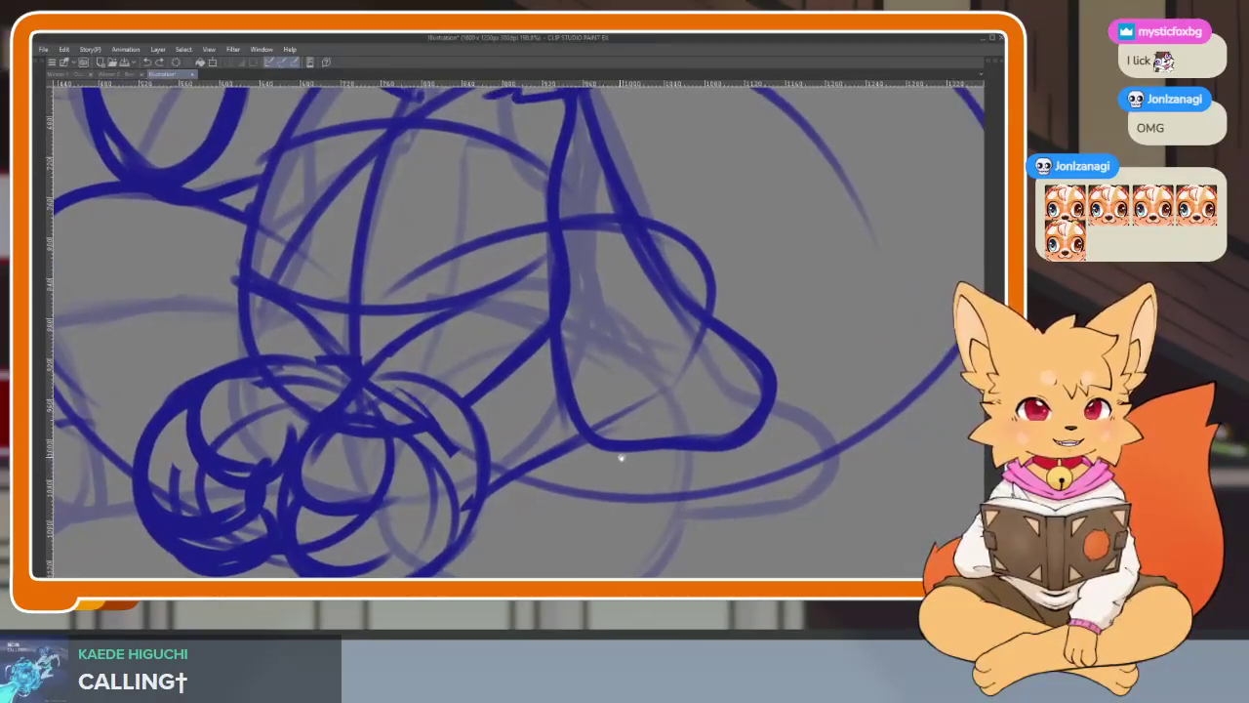
pyautogui.scroll(-1, 649, 452)
pyautogui.scroll(-1, 649, 452)
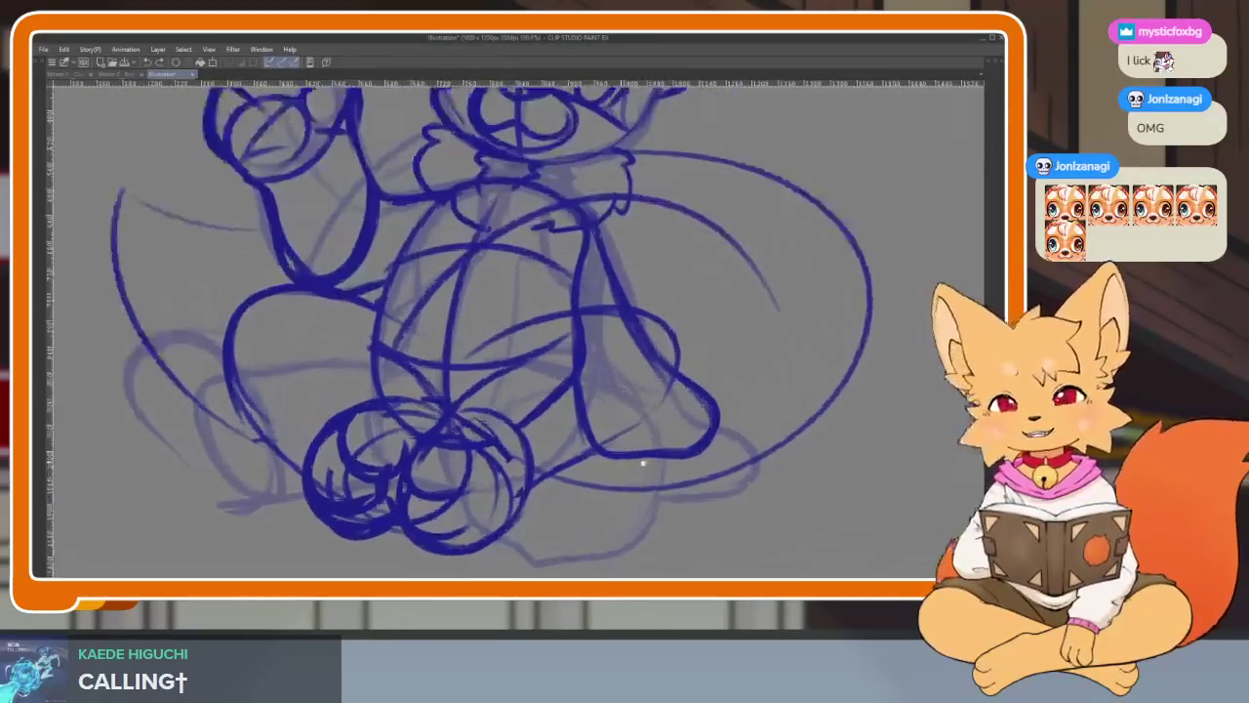
pyautogui.scroll(2, 664, 429)
pyautogui.hscroll(2, 697, 418)
pyautogui.scroll(-1, 693, 419)
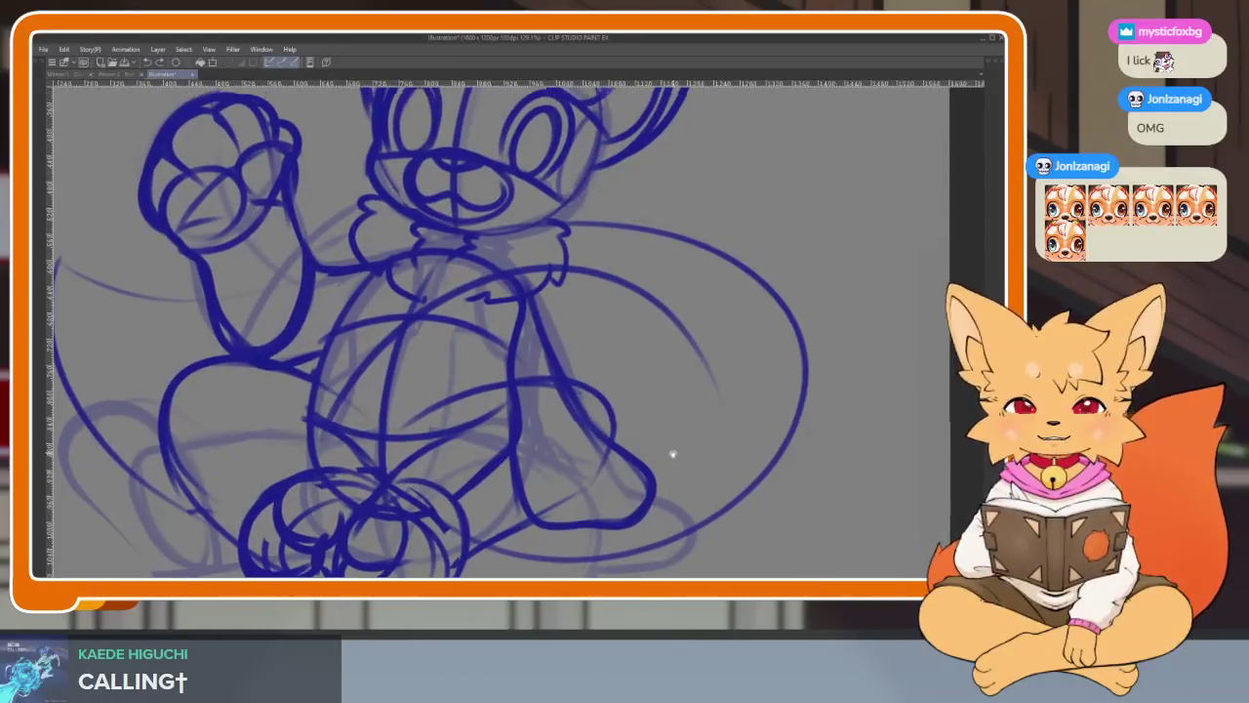
pyautogui.scroll(1, 664, 429)
pyautogui.scroll(-1, 656, 459)
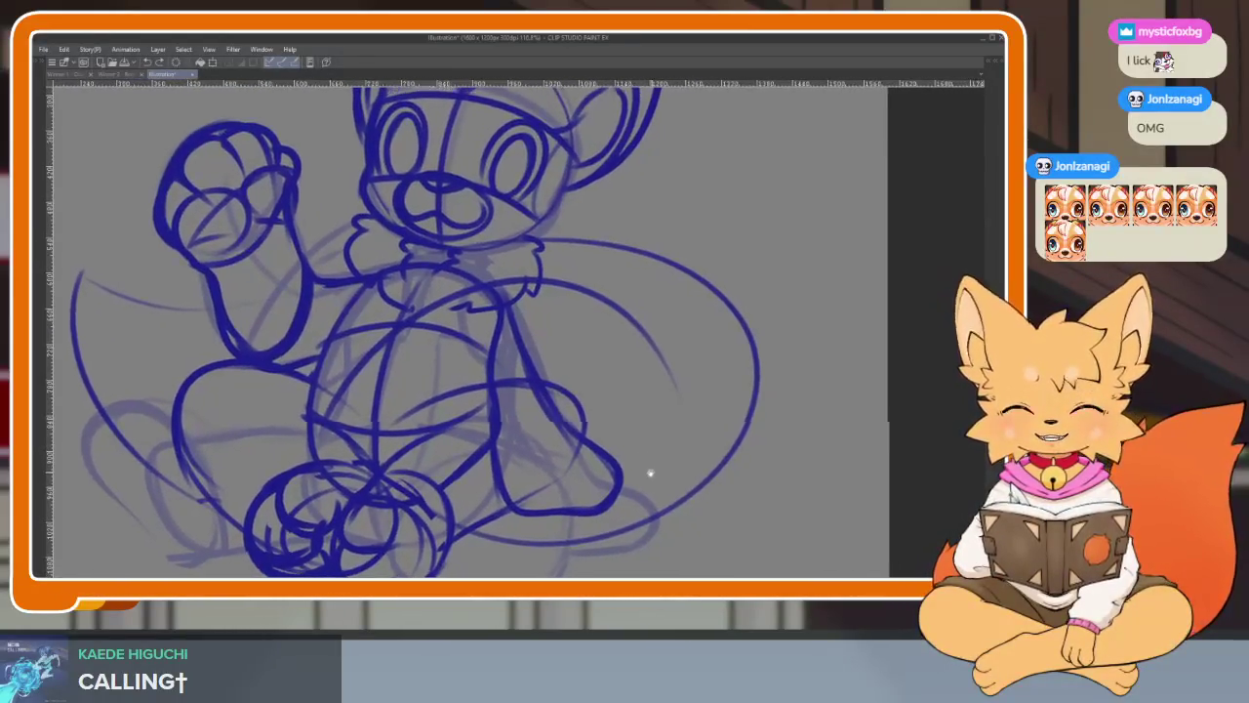
pyautogui.scroll(1, 661, 468)
pyautogui.scroll(-1, 659, 464)
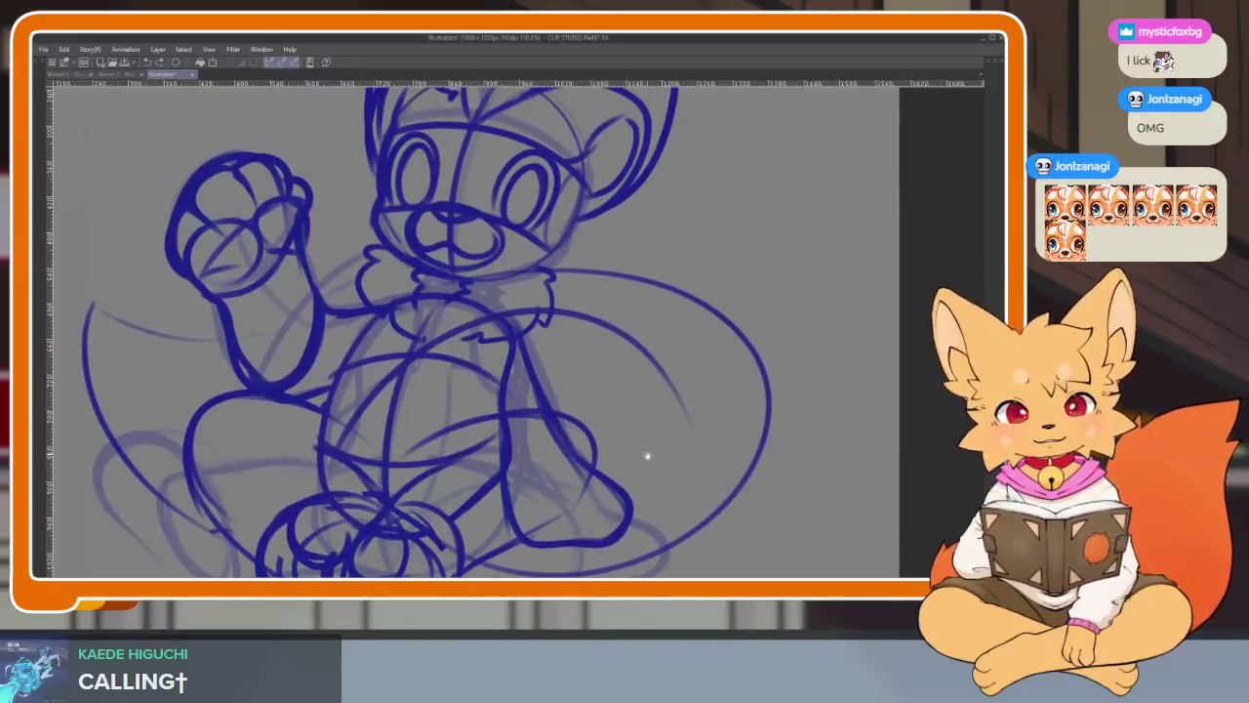
pyautogui.scroll(-2, 647, 451)
pyautogui.scroll(2, 647, 449)
pyautogui.scroll(1, 652, 481)
pyautogui.scroll(-1, 652, 482)
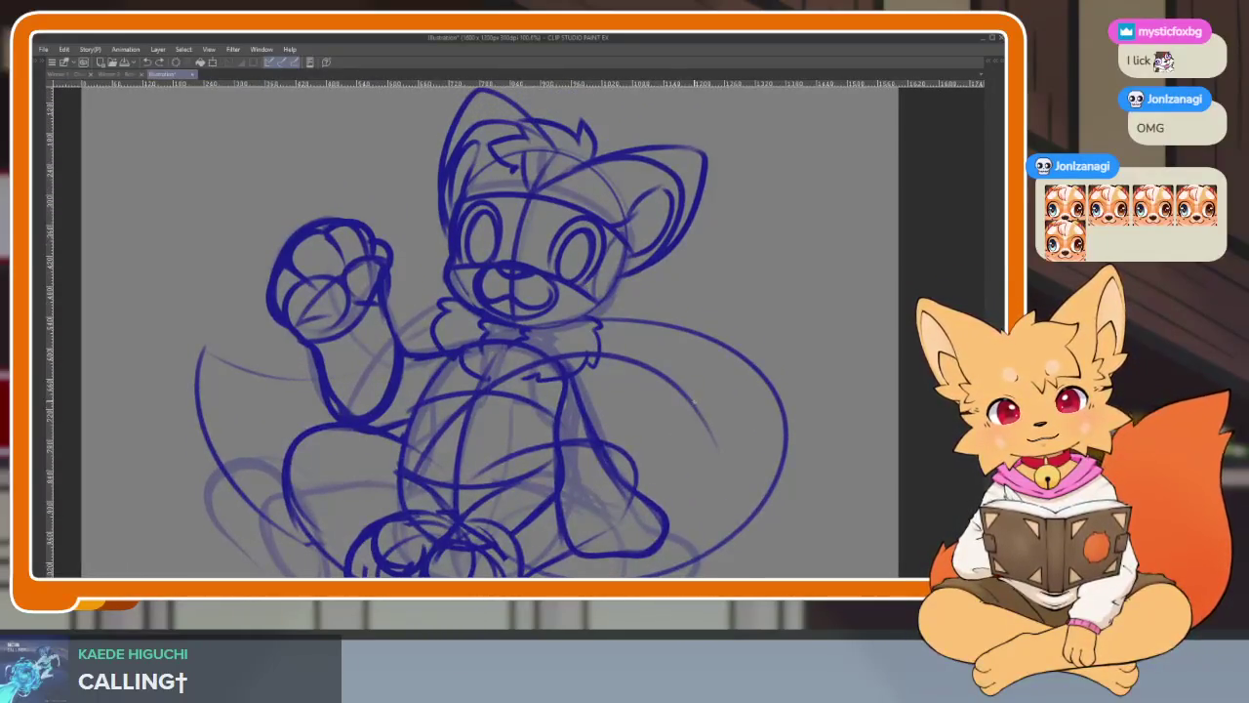
pyautogui.scroll(-1, 677, 438)
pyautogui.scroll(1, 674, 438)
pyautogui.scroll(1, 682, 404)
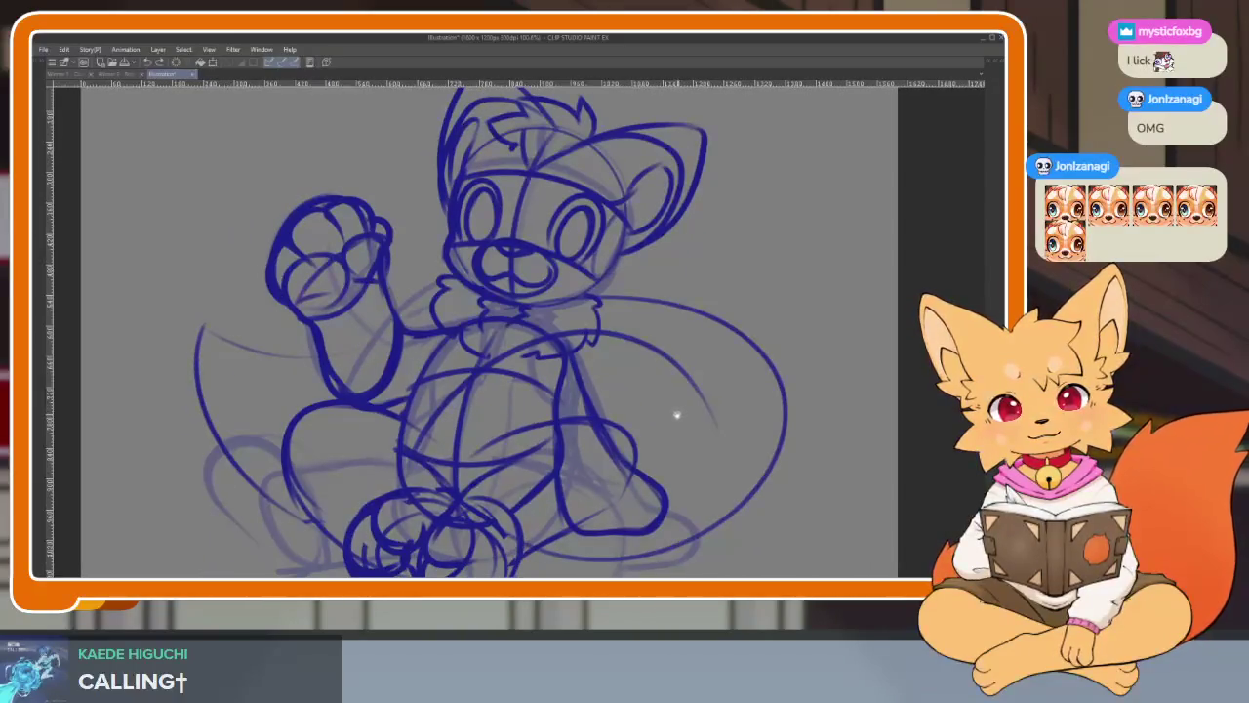
pyautogui.scroll(-3, 587, 372)
pyautogui.scroll(1, 658, 357)
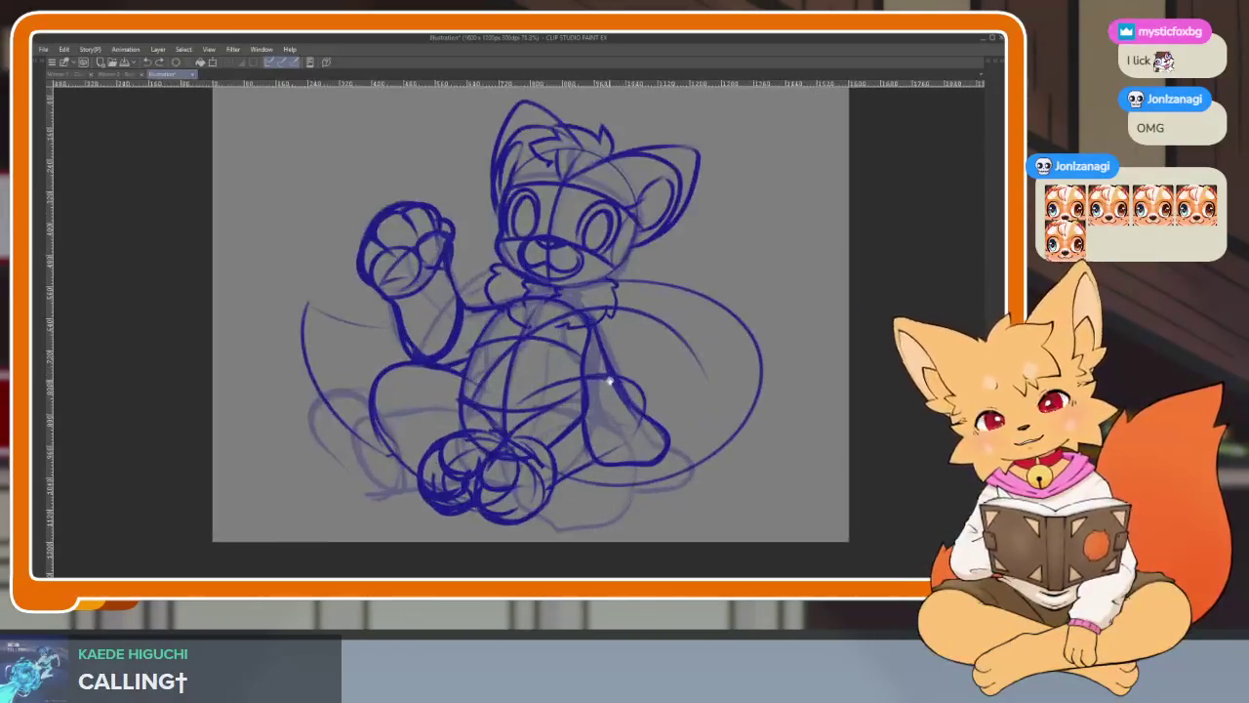
pyautogui.scroll(1, 654, 390)
pyautogui.scroll(1, 639, 455)
pyautogui.scroll(-2, 638, 455)
pyautogui.scroll(1, 638, 455)
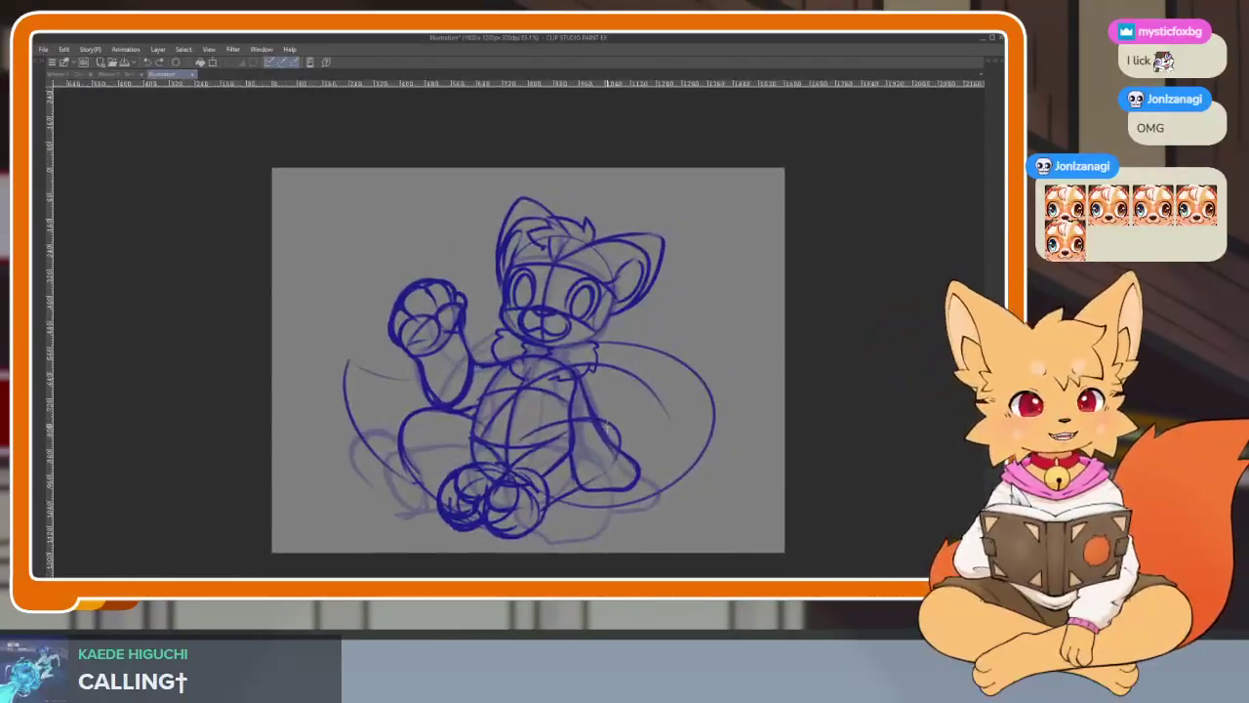
# - Fade Layer 2 to 31% and Layer 1 to about 34% opacity
pyautogui.press('Tab')
pyautogui.click(949, 195)
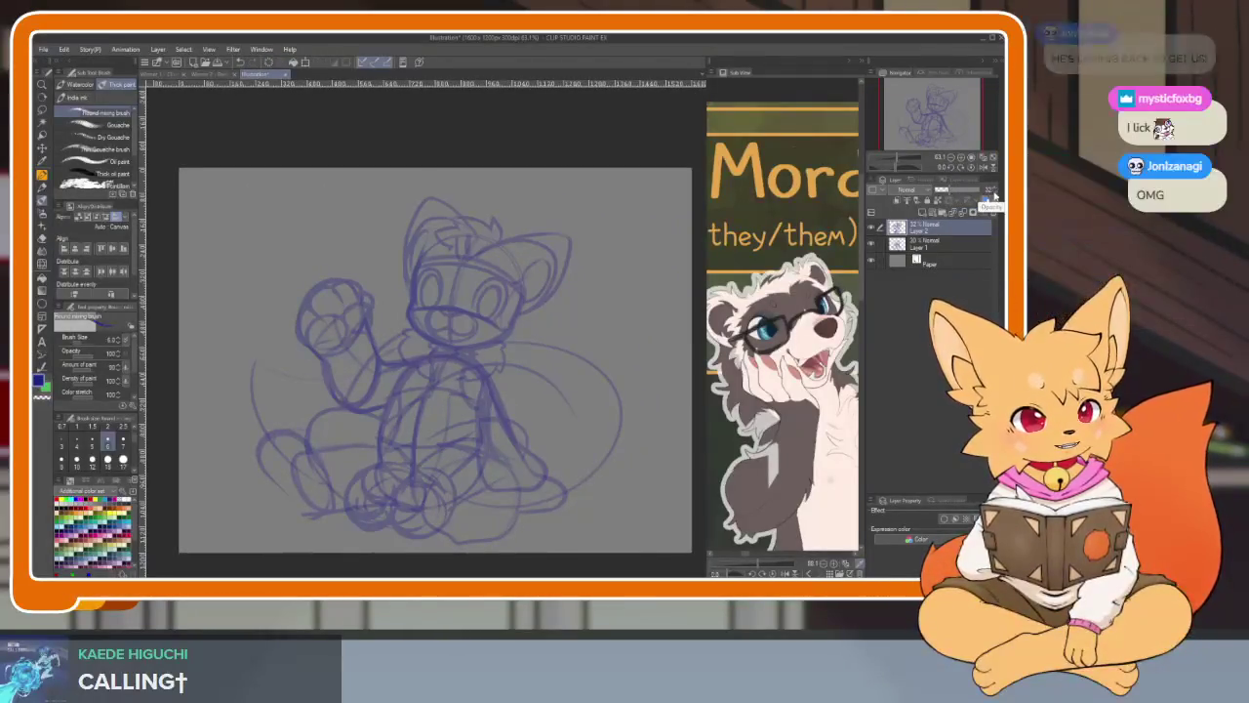
pyautogui.click(942, 240)
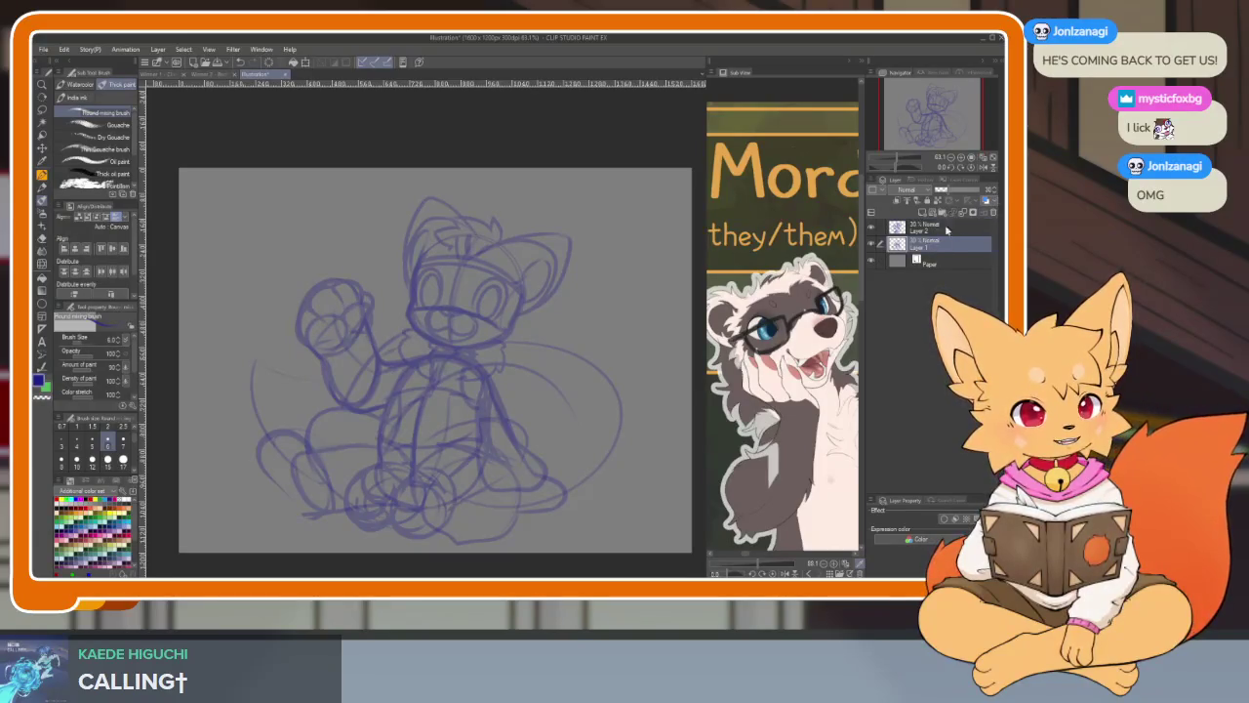
pyautogui.click(943, 193)
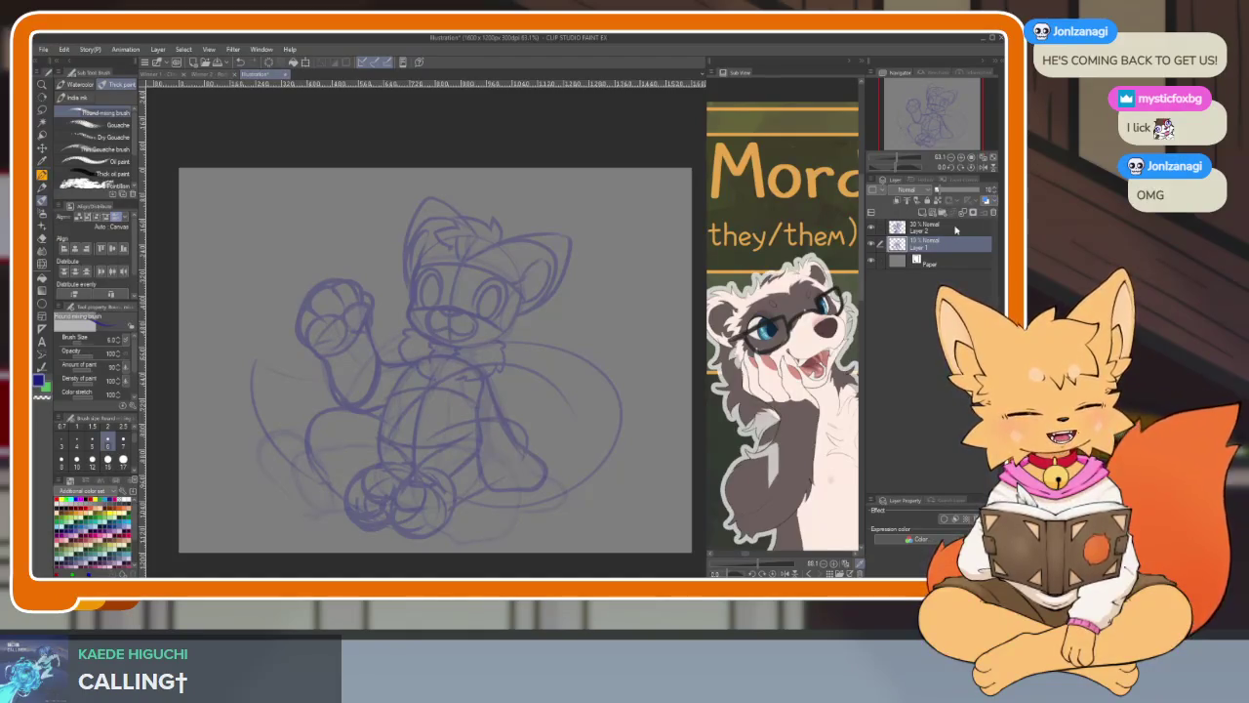
pyautogui.press('Tab')
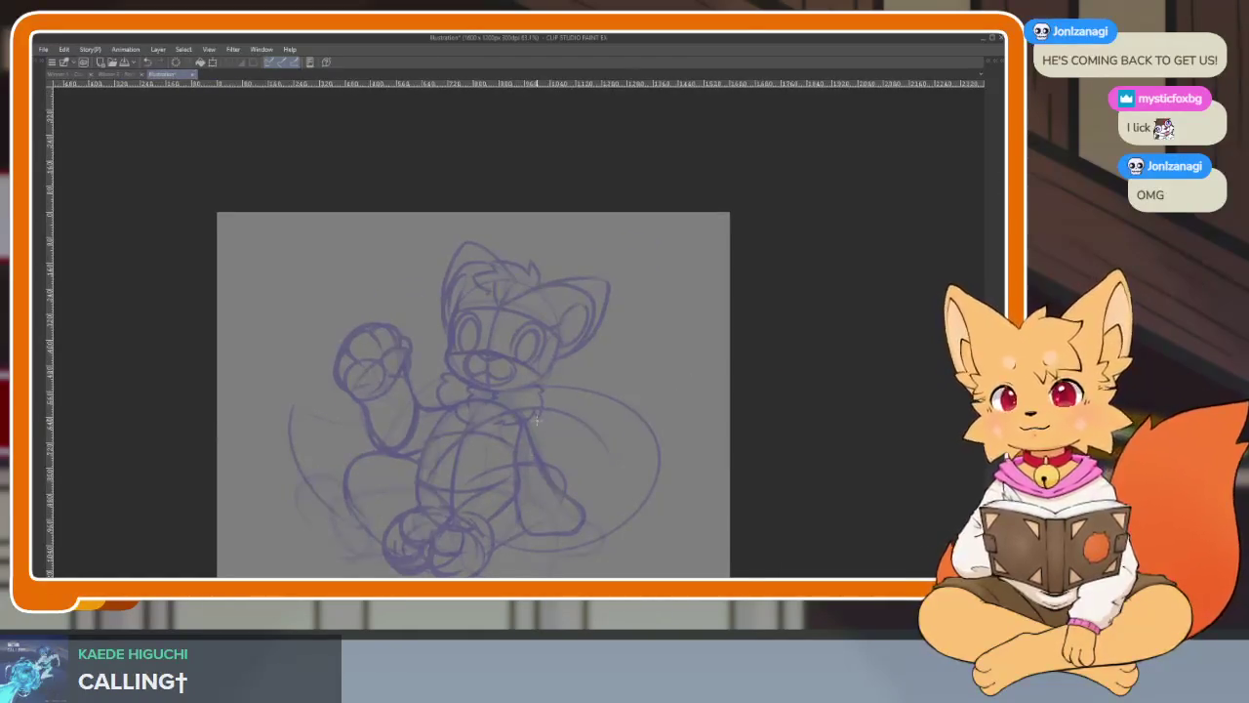
# - Zoom in on the face and draw a trial line down its left side
pyautogui.scroll(3, 478, 312)
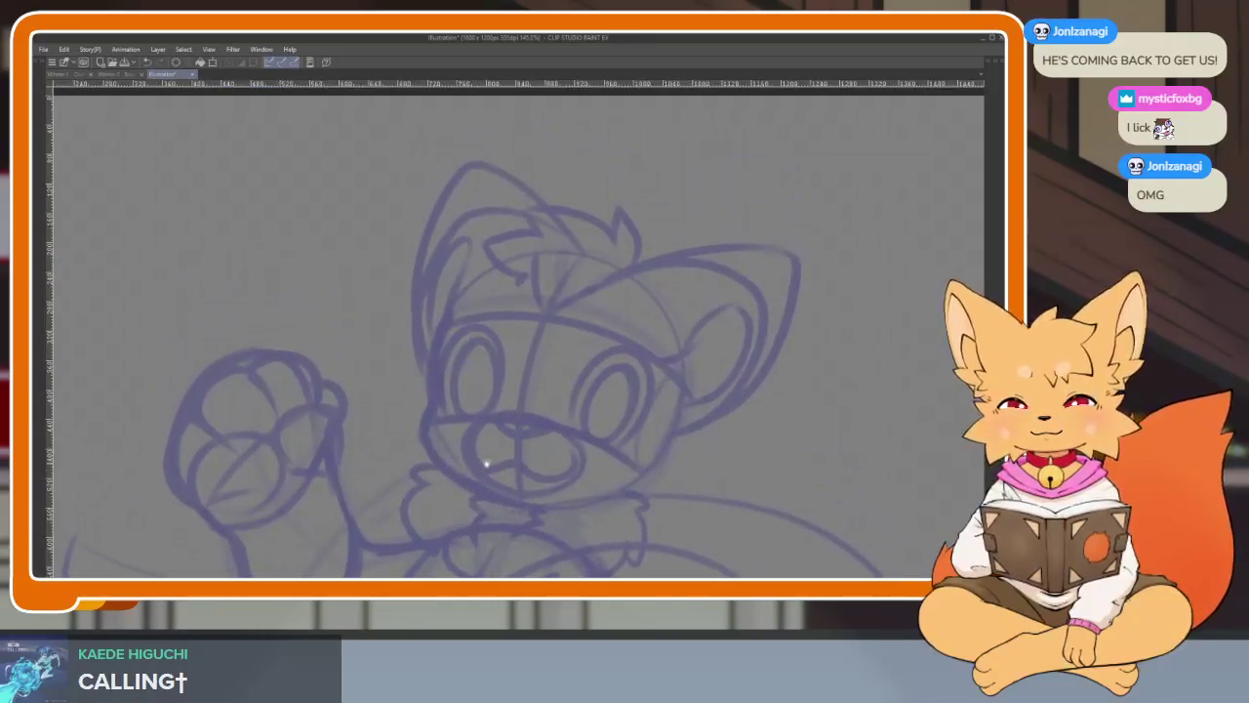
pyautogui.scroll(2, 493, 442)
pyautogui.scroll(-2, 493, 442)
pyautogui.scroll(2, 490, 444)
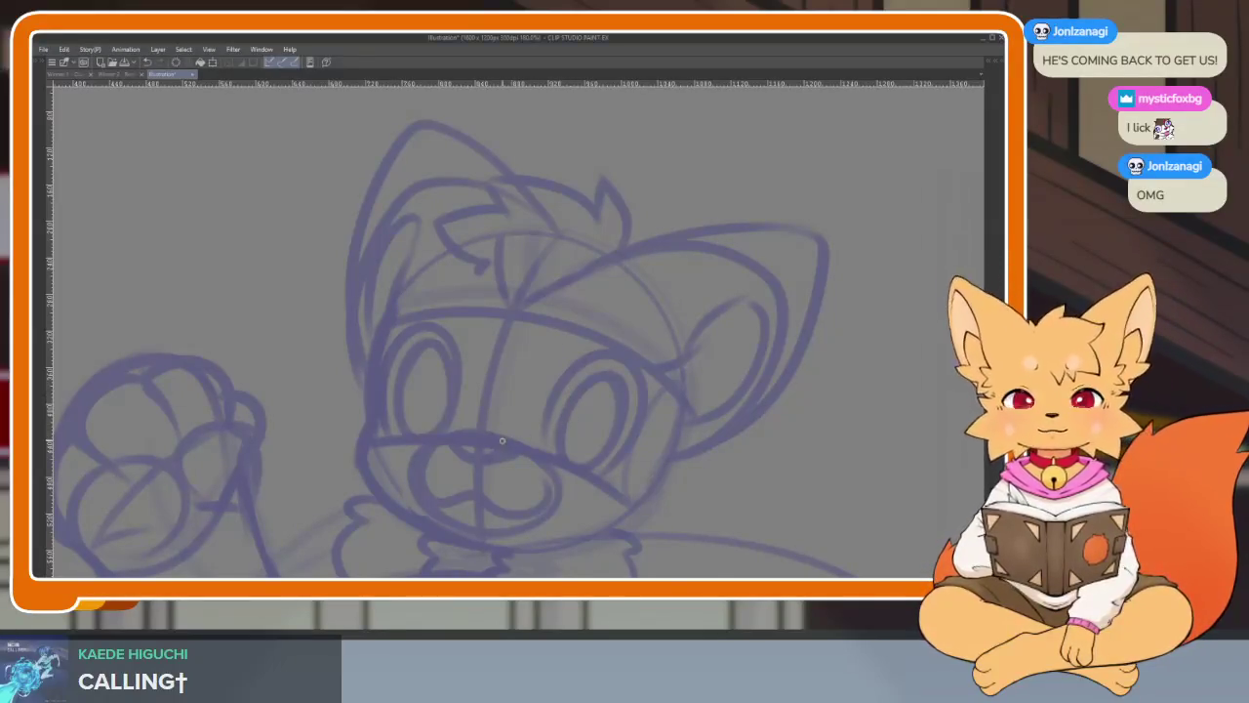
pyautogui.scroll(3, 463, 429)
pyautogui.moveTo(389, 266)
pyautogui.mouseDown()
pyautogui.moveTo(351, 407)
pyautogui.moveTo(359, 455)
pyautogui.mouseUp()
# - Ink the fox's left face edge, chin-to-jaw line and right cheek outline in dark blue
pyautogui.hotkey('ctrl', 'z')
pyautogui.scroll(-2, 438, 421)
pyautogui.press('Tab')
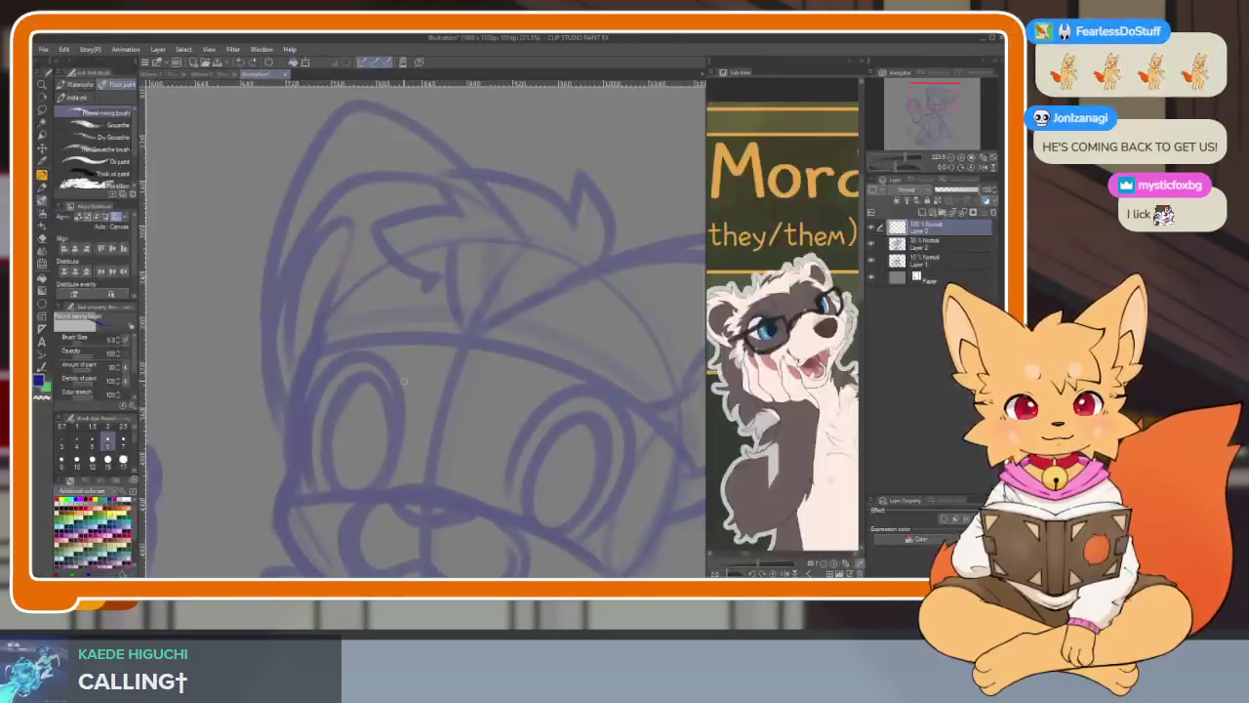
pyautogui.press('Tab')
pyautogui.scroll(2, 427, 404)
pyautogui.scroll(2, 419, 234)
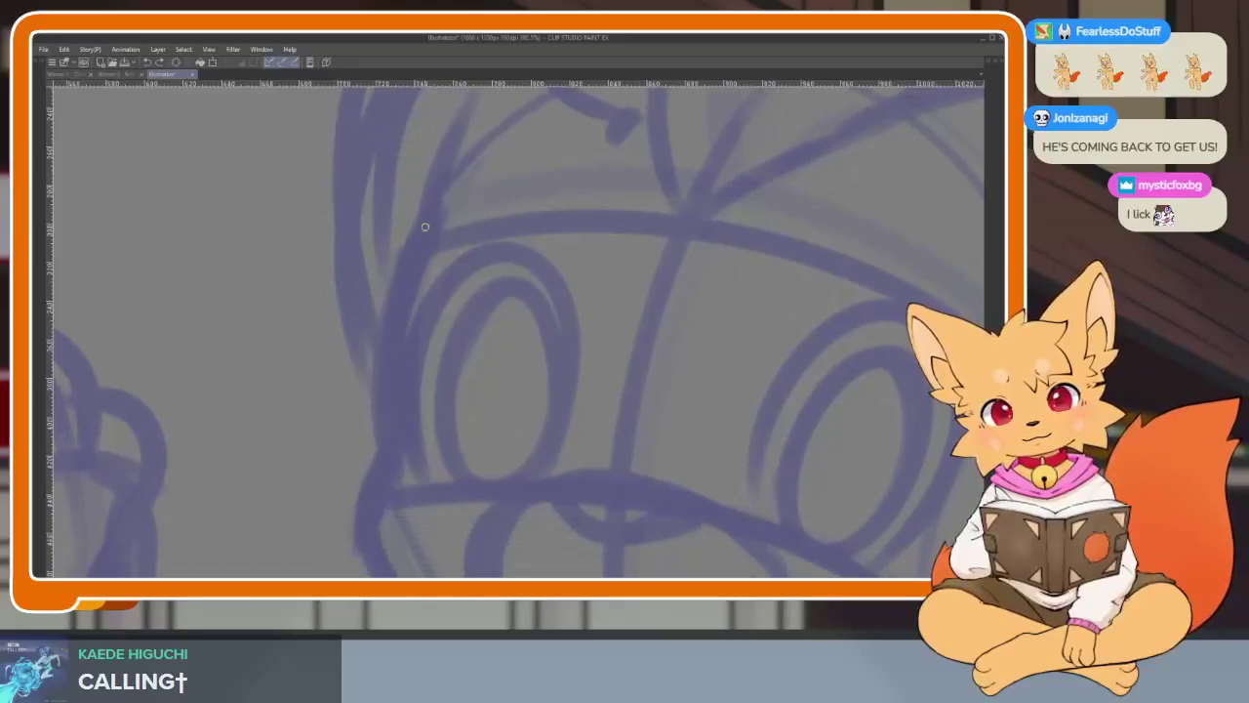
pyautogui.moveTo(397, 305); pyautogui.dragTo(381, 444)
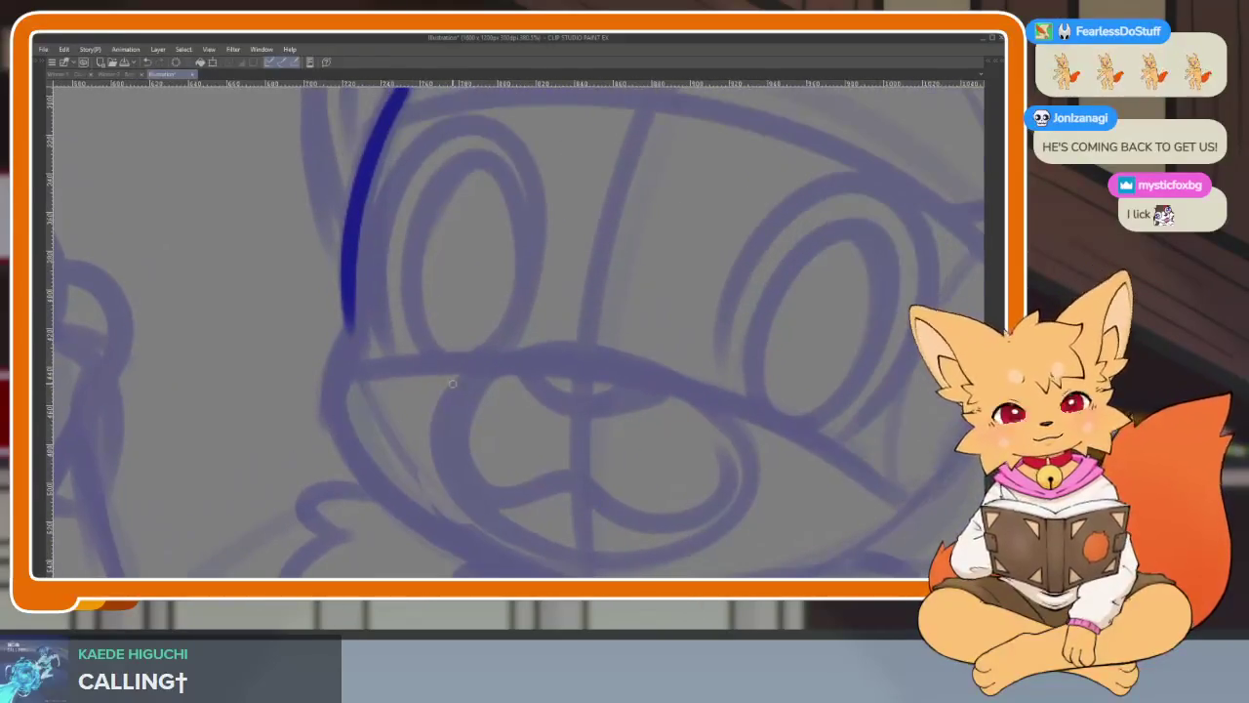
pyautogui.press('Tab')
pyautogui.press('Tab')
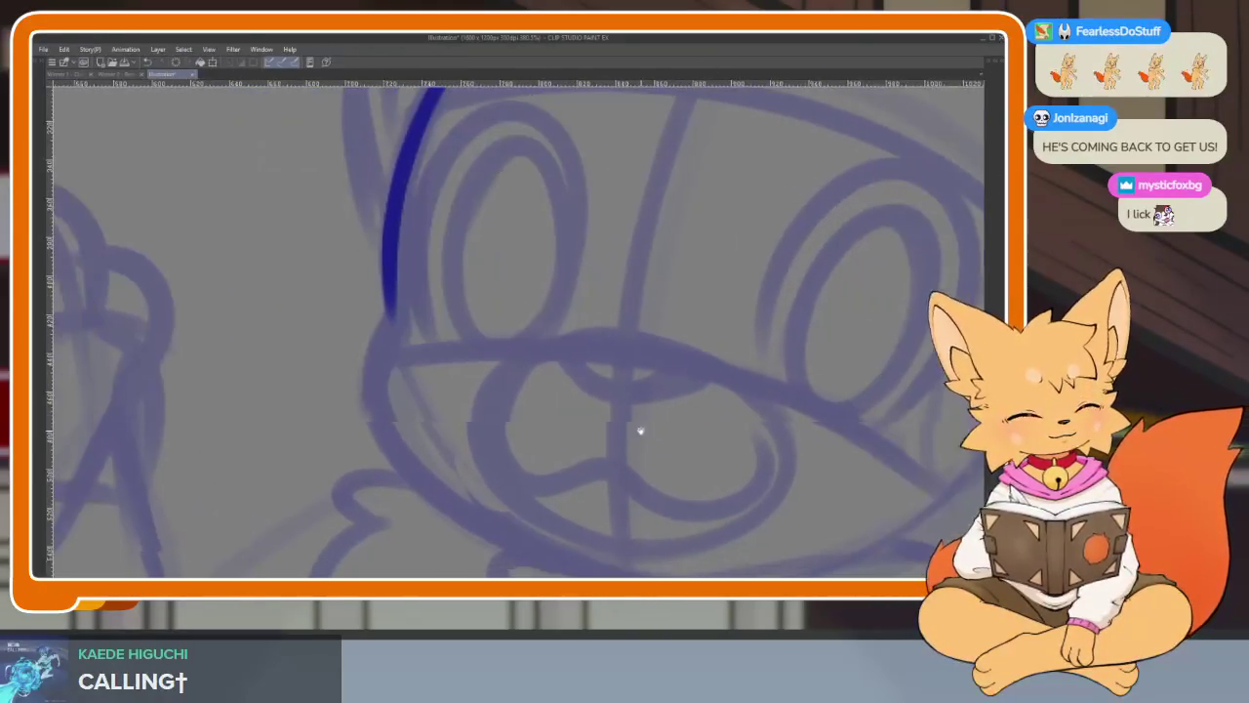
pyautogui.hotkey('ctrl', 'z')
pyautogui.moveTo(384, 319)
pyautogui.mouseDown()
pyautogui.moveTo(410, 432)
pyautogui.moveTo(404, 244)
pyautogui.mouseUp()
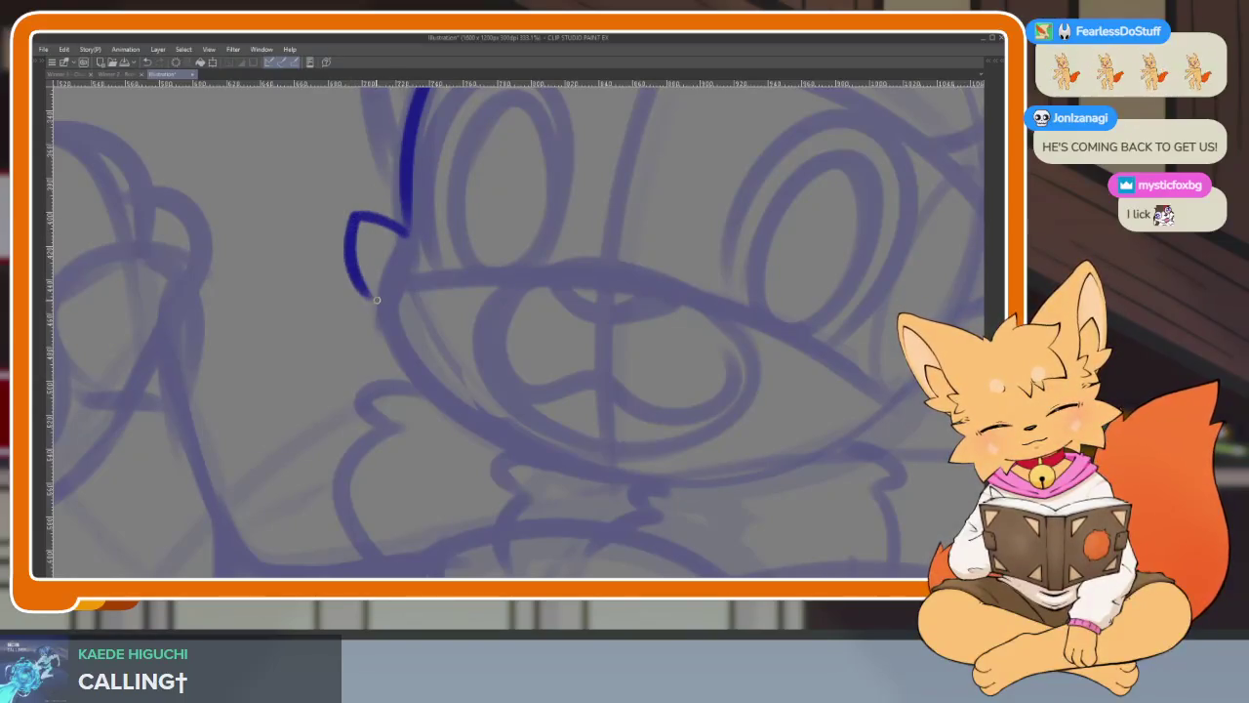
pyautogui.moveTo(404, 394)
pyautogui.mouseDown()
pyautogui.moveTo(420, 422)
pyautogui.moveTo(466, 418)
pyautogui.moveTo(605, 466)
pyautogui.moveTo(589, 501)
pyautogui.mouseUp()
pyautogui.moveTo(763, 227)
pyautogui.mouseDown()
pyautogui.moveTo(771, 265)
pyautogui.moveTo(697, 425)
pyautogui.moveTo(599, 406)
pyautogui.mouseUp()
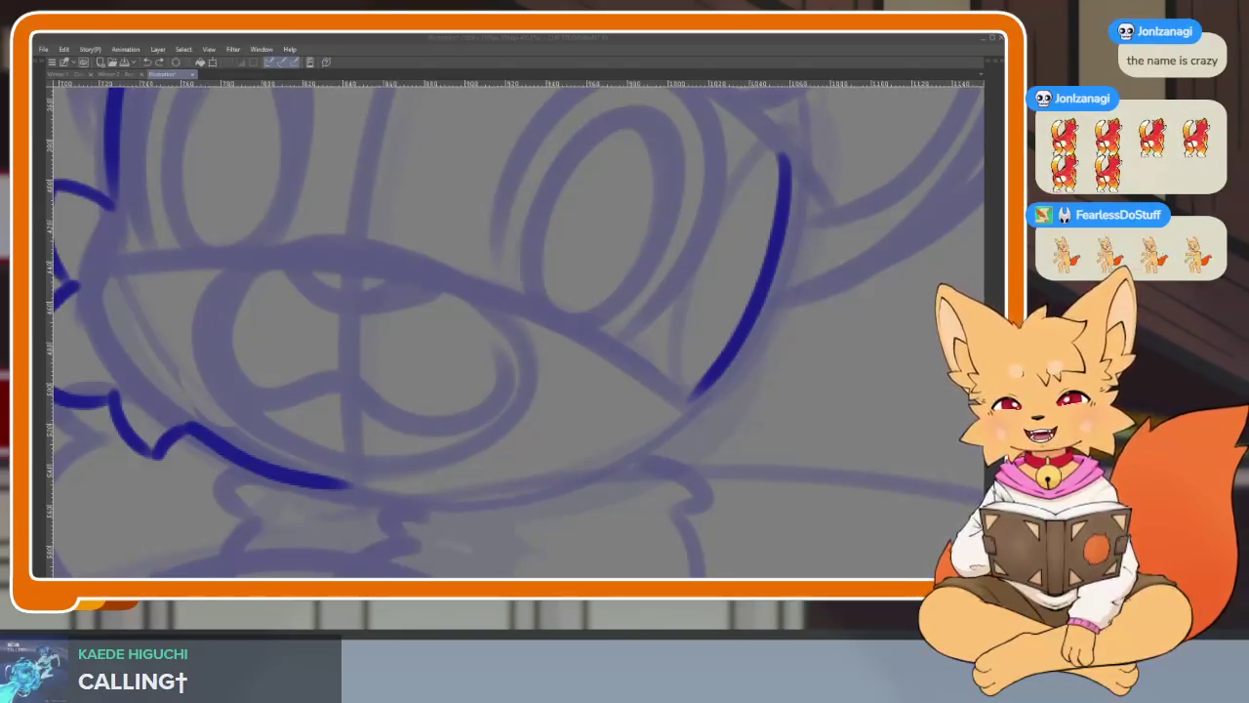
# - Replace the old cheek strokes with new left fluff, right face side and wavy bottom fluff
pyautogui.scroll(-2, 805, 445)
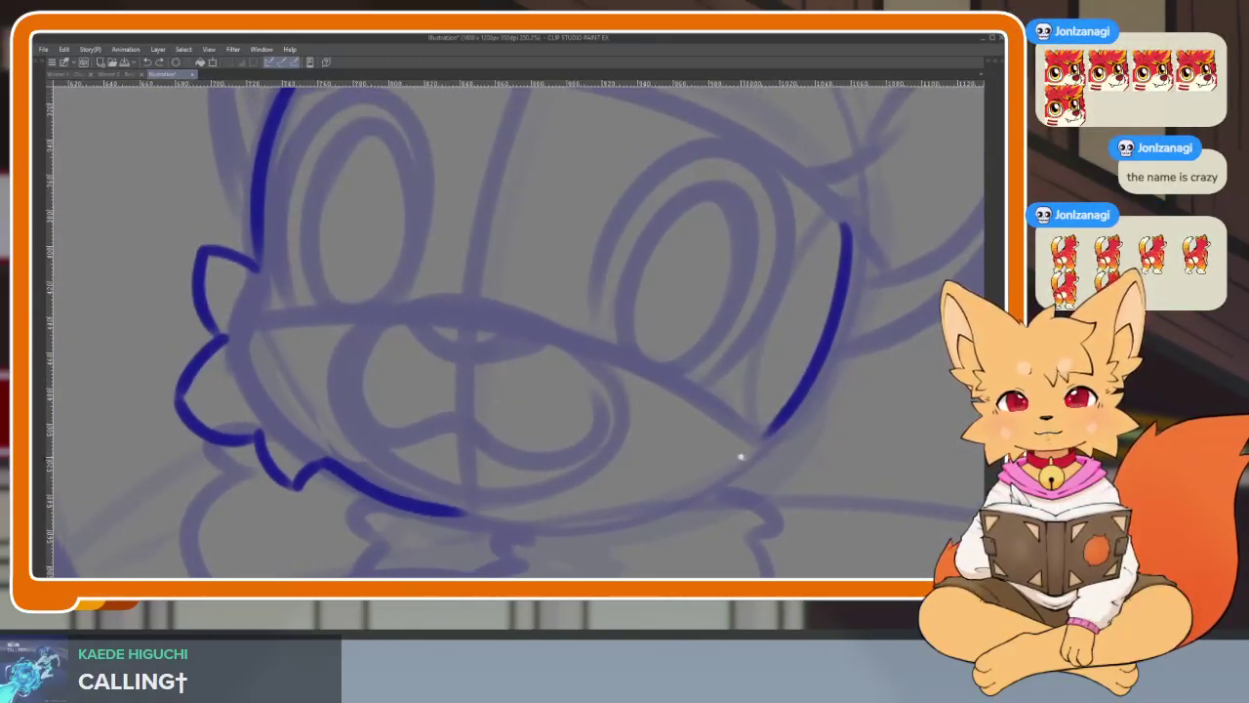
pyautogui.hotkey('ctrl', 'z')
pyautogui.hotkey('ctrl', 'z')
pyautogui.hotkey('ctrl', 'z')
pyautogui.hotkey('ctrl', 'z')
pyautogui.hotkey('ctrl', 'z')
pyautogui.hotkey('ctrl', 'z')
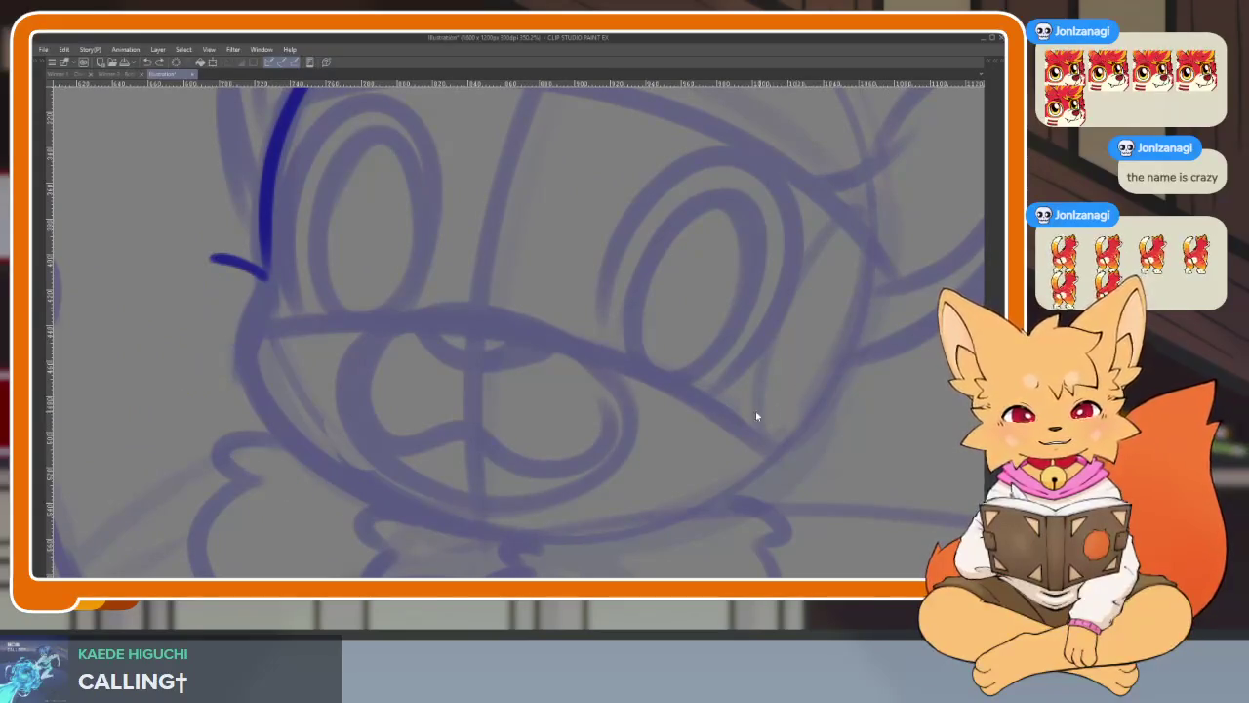
pyautogui.scroll(1, 491, 446)
pyautogui.hotkey('ctrl', 'z')
pyautogui.moveTo(291, 293)
pyautogui.mouseDown()
pyautogui.moveTo(234, 274)
pyautogui.moveTo(258, 367)
pyautogui.moveTo(211, 414)
pyautogui.moveTo(285, 446)
pyautogui.mouseUp()
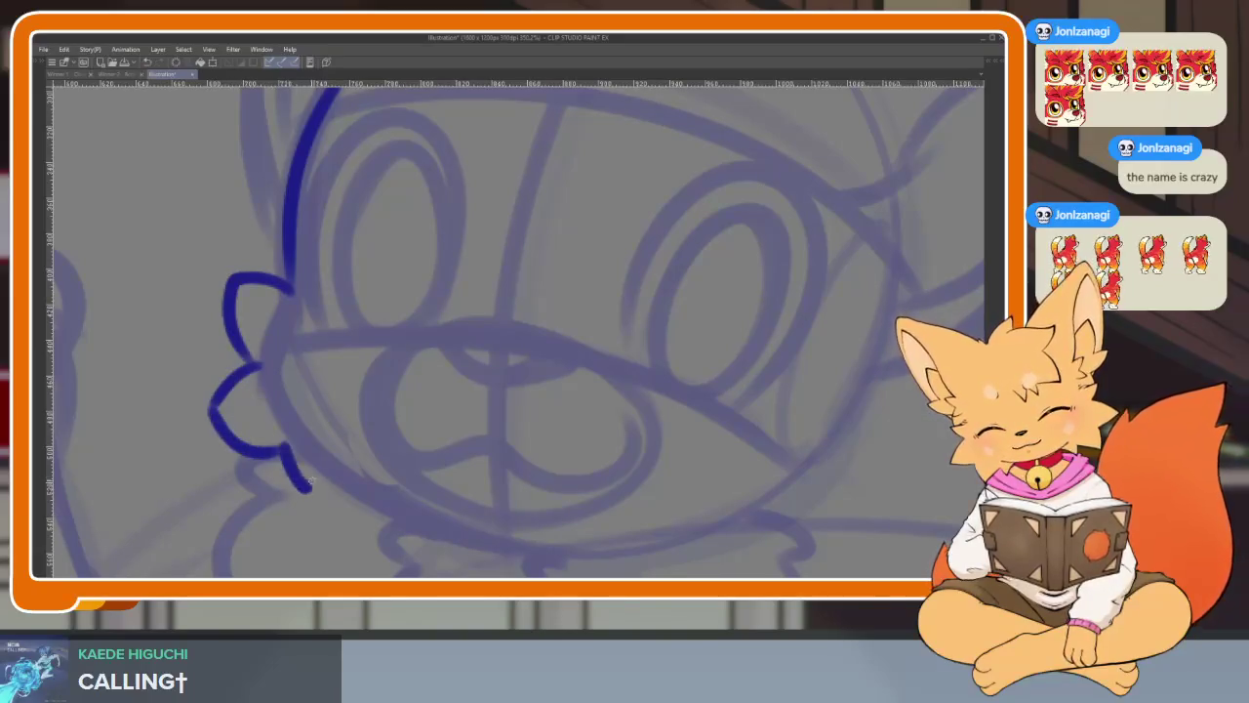
pyautogui.moveTo(488, 510); pyautogui.dragTo(420, 496)
pyautogui.moveTo(808, 246)
pyautogui.mouseDown()
pyautogui.moveTo(795, 329)
pyautogui.moveTo(738, 440)
pyautogui.mouseUp()
pyautogui.hotkey('ctrl', 'z')
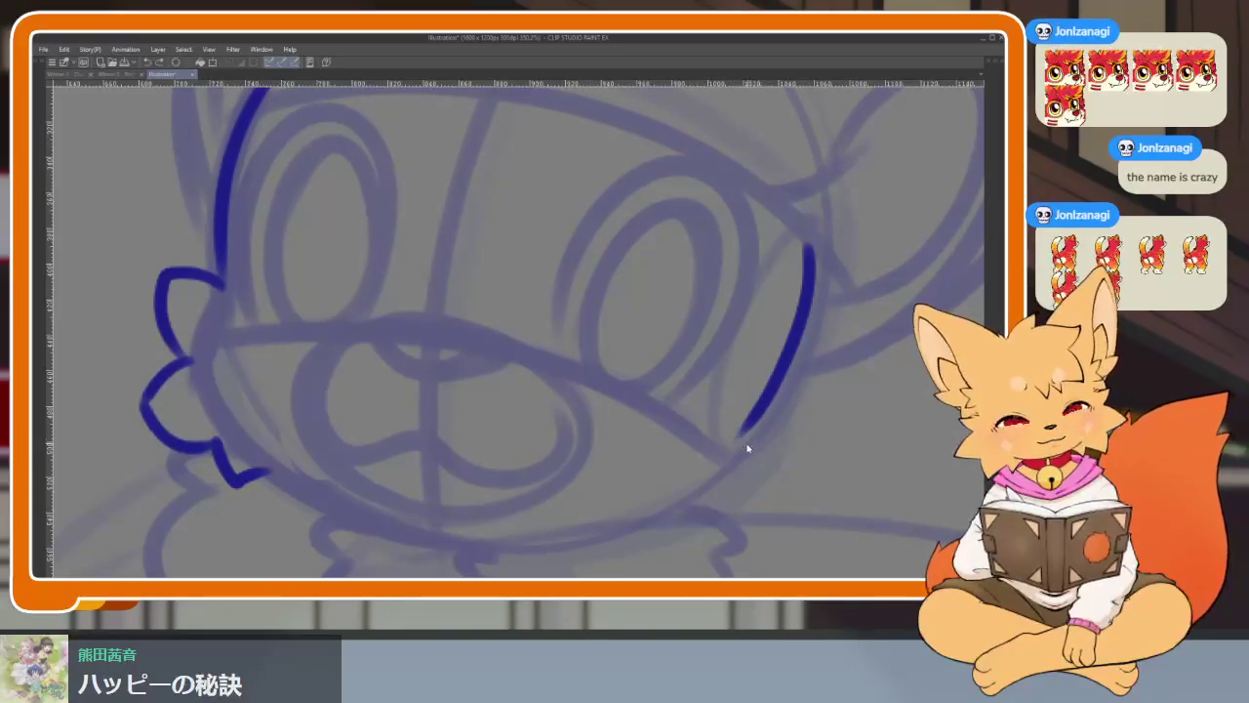
pyautogui.moveTo(740, 513)
pyautogui.mouseDown()
pyautogui.moveTo(624, 556)
pyautogui.moveTo(526, 546)
pyautogui.mouseUp()
# - Draw the nose arc above the muzzle, replacing a misplaced first attempt
pyautogui.scroll(-2, 525, 546)
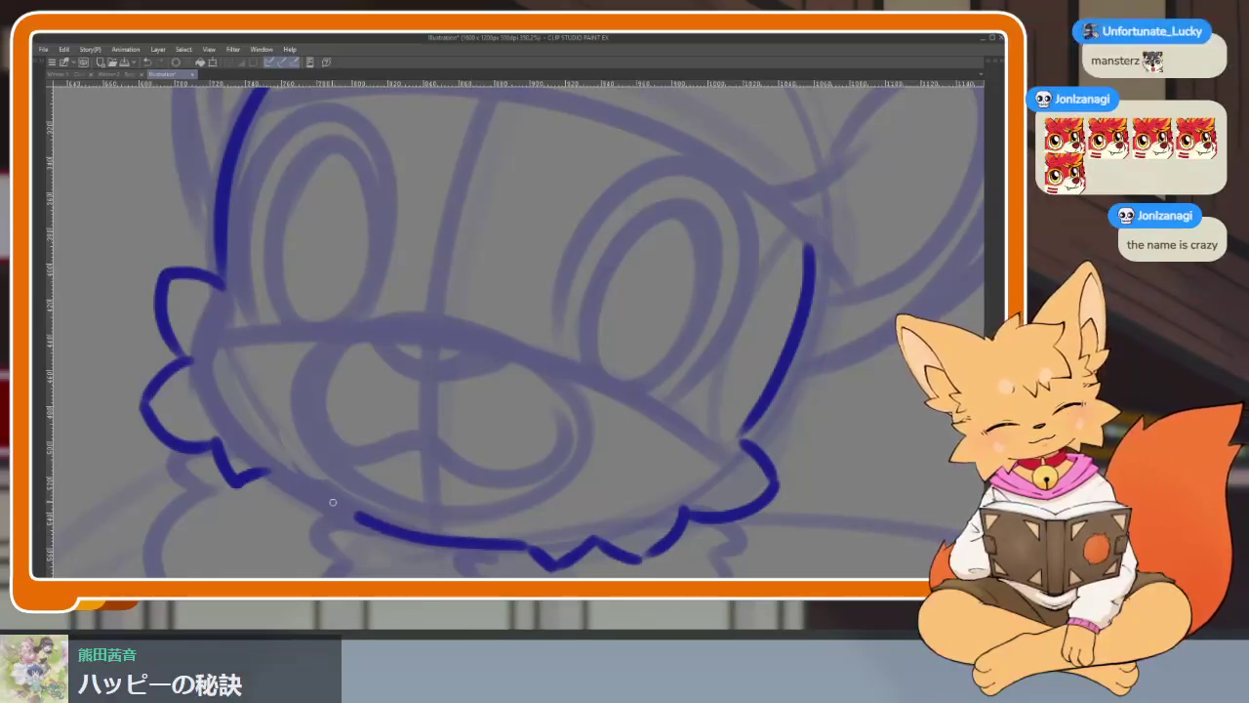
pyautogui.scroll(-4, 670, 422)
pyautogui.scroll(2, 731, 385)
pyautogui.scroll(1, 544, 410)
pyautogui.scroll(1, 570, 435)
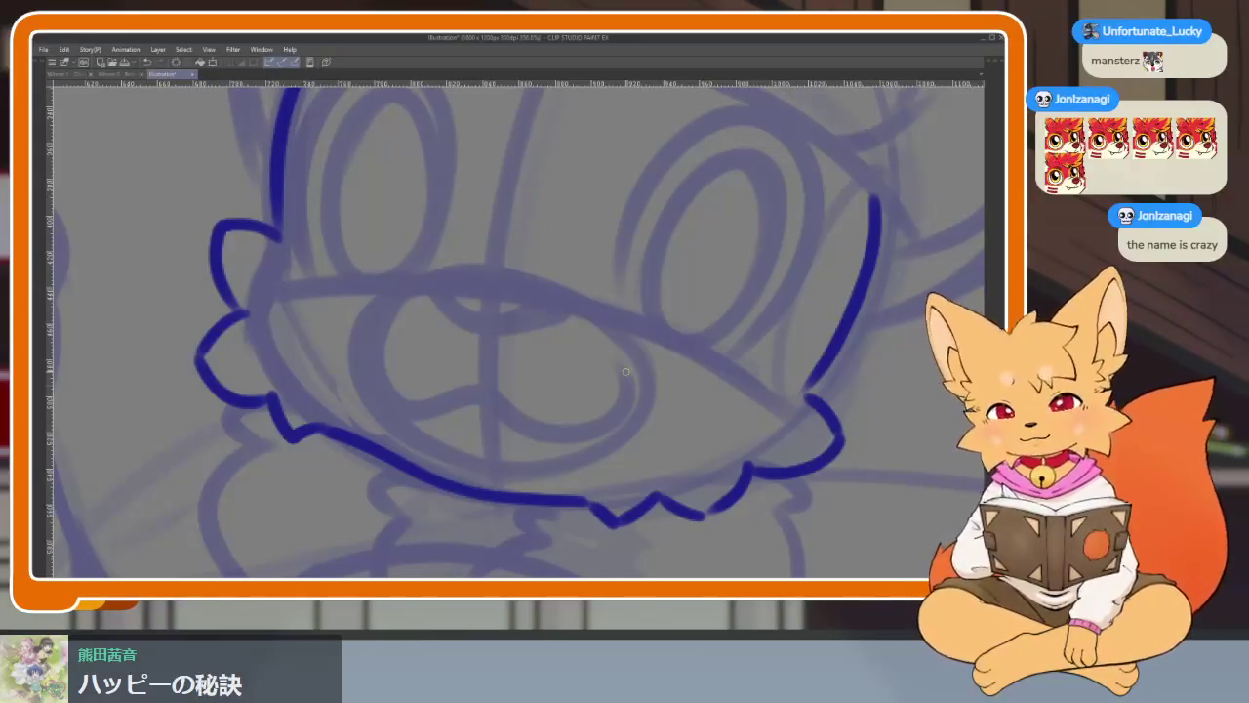
pyautogui.scroll(1, 585, 419)
pyautogui.scroll(1, 552, 463)
pyautogui.scroll(1, 442, 350)
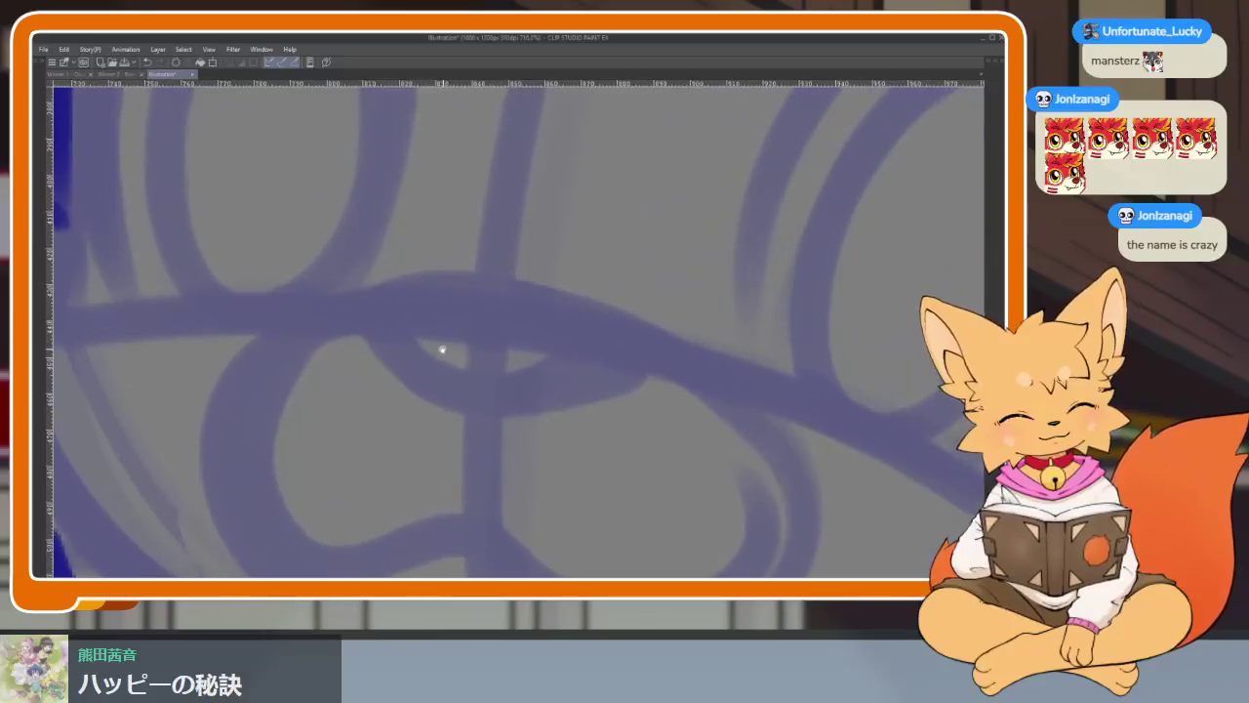
pyautogui.moveTo(418, 289); pyautogui.dragTo(572, 332)
pyautogui.hotkey('ctrl', 'z')
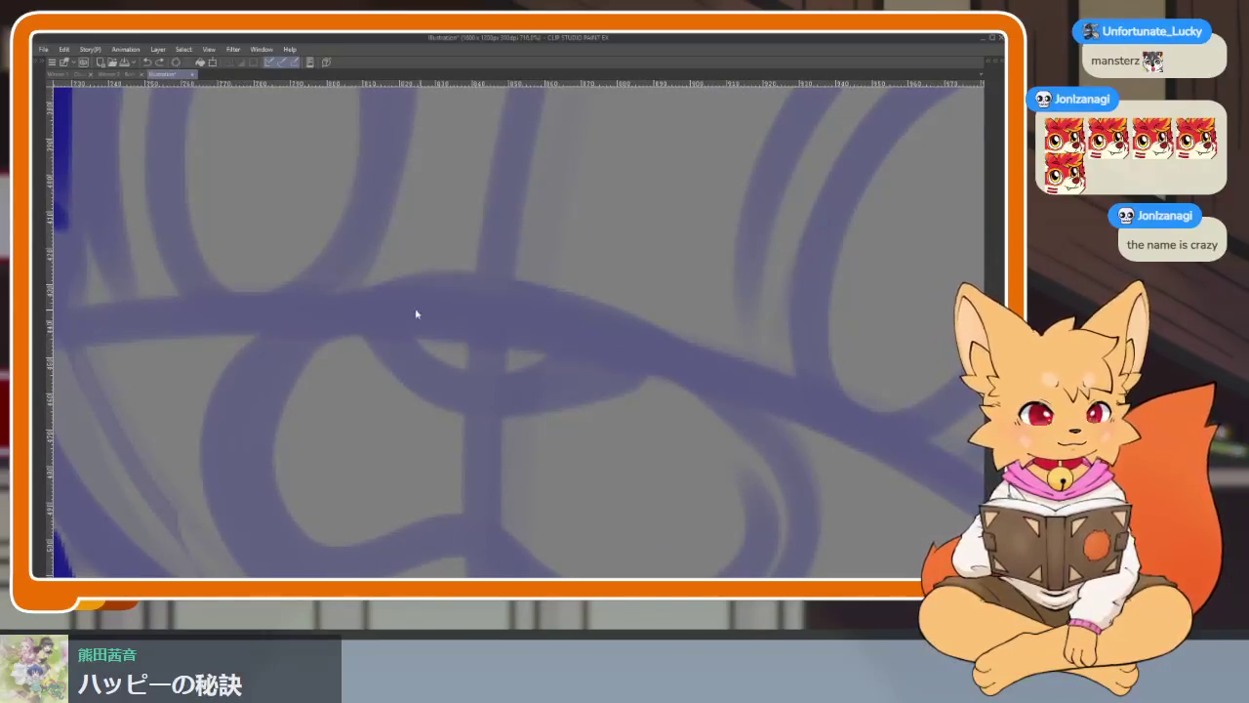
pyautogui.moveTo(355, 325)
pyautogui.mouseDown()
pyautogui.moveTo(522, 293)
pyautogui.moveTo(356, 322)
pyautogui.mouseUp()
# - Redraw the nose as a small rounded shape, removing the leftover arc
pyautogui.scroll(-5, 586, 386)
pyautogui.scroll(1, 585, 386)
pyautogui.scroll(2, 624, 410)
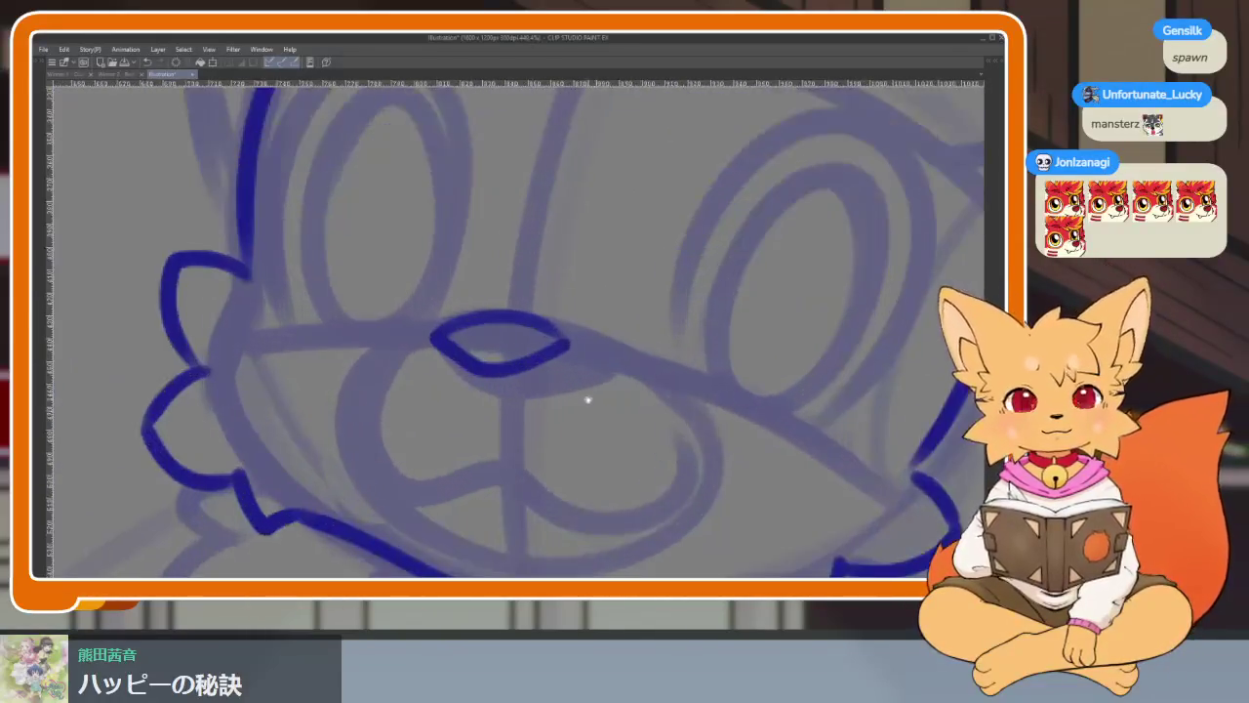
pyautogui.scroll(1, 566, 420)
pyautogui.scroll(2, 566, 409)
pyautogui.hotkey('ctrl', 'z')
pyautogui.hotkey('ctrl', 'z')
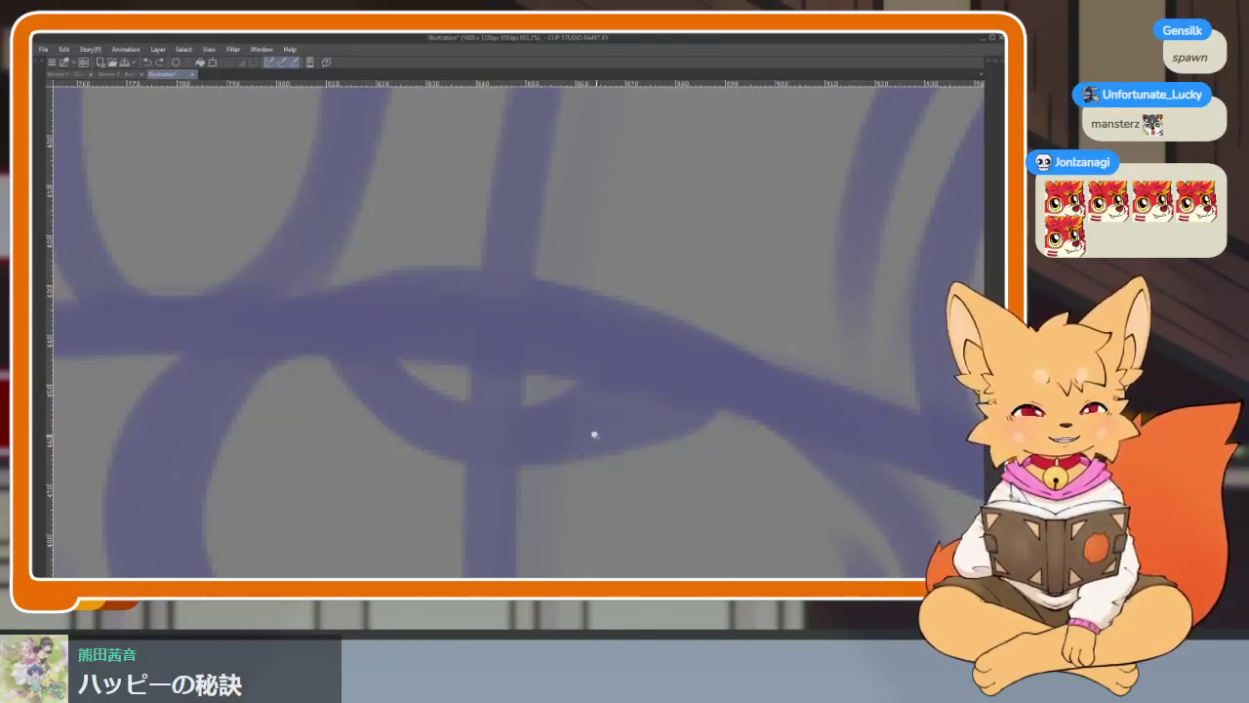
pyautogui.scroll(1, 584, 476)
pyautogui.moveTo(317, 373)
pyautogui.mouseDown()
pyautogui.moveTo(474, 348)
pyautogui.moveTo(572, 397)
pyautogui.mouseUp()
pyautogui.hotkey('ctrl', 'z')
pyautogui.moveTo(292, 385)
pyautogui.mouseDown()
pyautogui.moveTo(463, 337)
pyautogui.moveTo(583, 393)
pyautogui.moveTo(499, 427)
pyautogui.moveTo(368, 421)
pyautogui.moveTo(323, 361)
pyautogui.moveTo(536, 351)
pyautogui.moveTo(592, 411)
pyautogui.mouseUp()
pyautogui.scroll(-5, 633, 417)
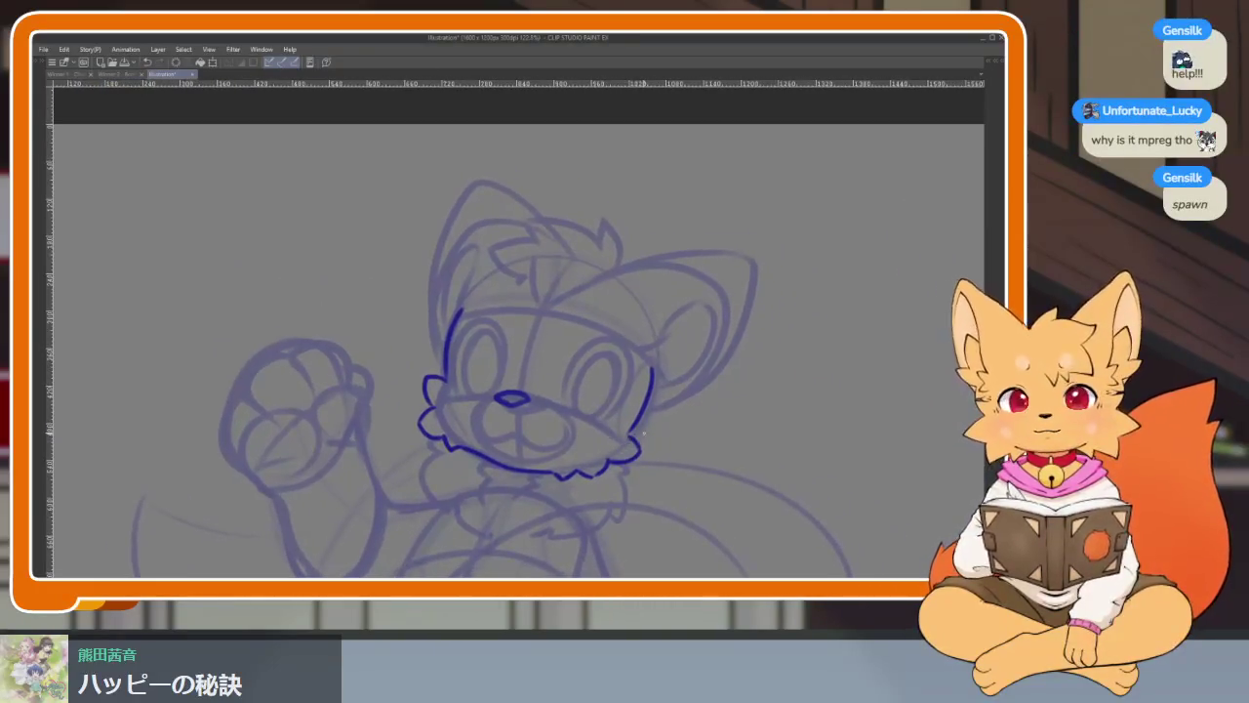
pyautogui.scroll(3, 625, 480)
pyautogui.scroll(1, 596, 463)
pyautogui.scroll(2, 599, 456)
pyautogui.scroll(1, 598, 456)
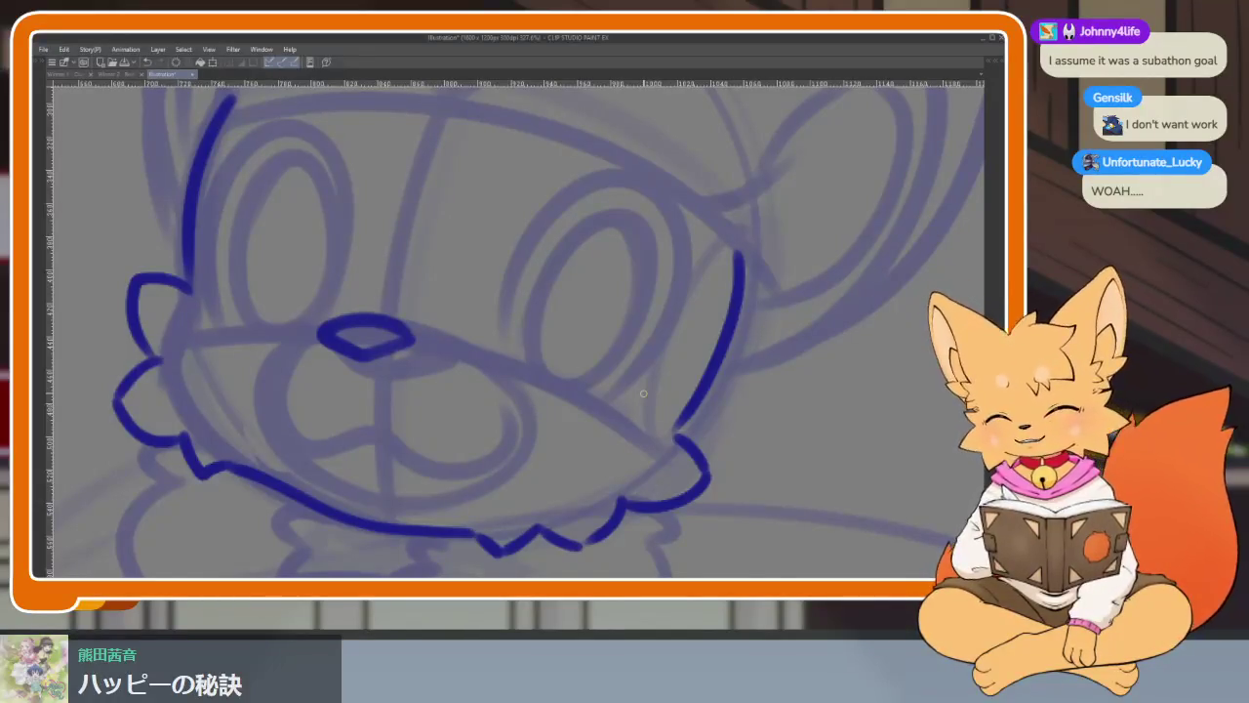
pyautogui.scroll(2, 371, 474)
# - Draw the mouth's wavy upper edge, replacing an unwanted first stroke
pyautogui.scroll(-2, 418, 469)
pyautogui.scroll(3, 517, 469)
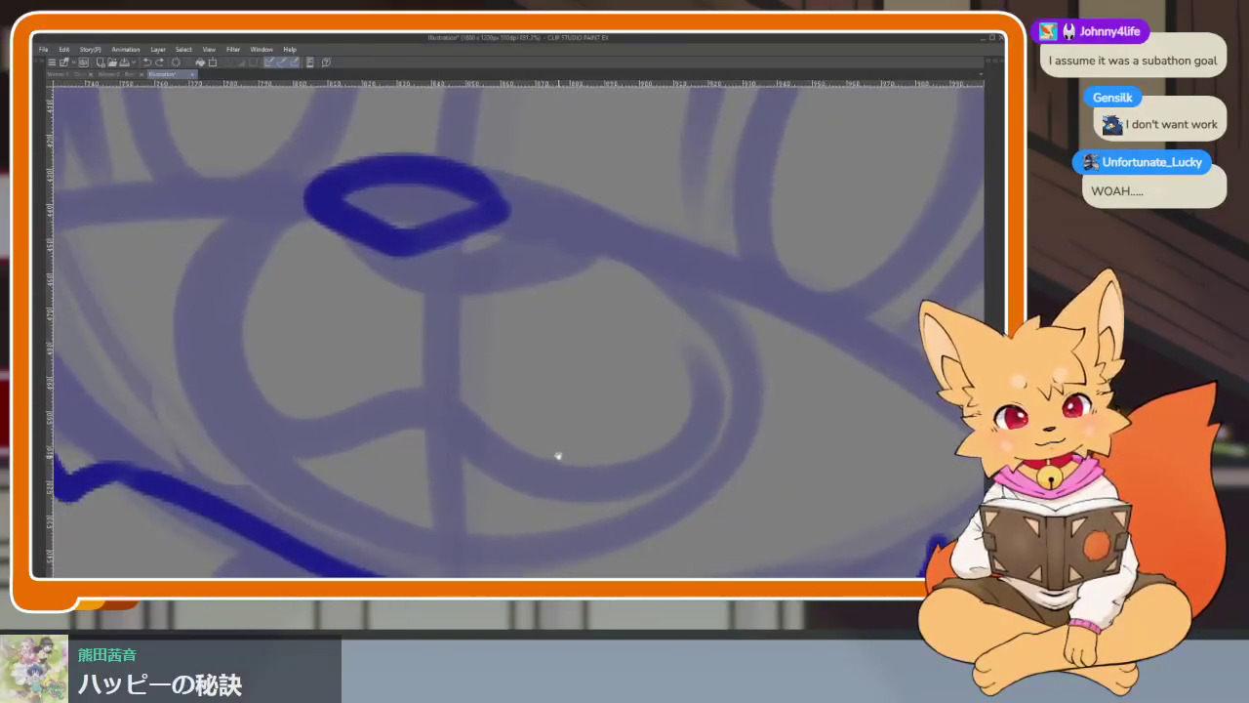
pyautogui.scroll(1, 566, 438)
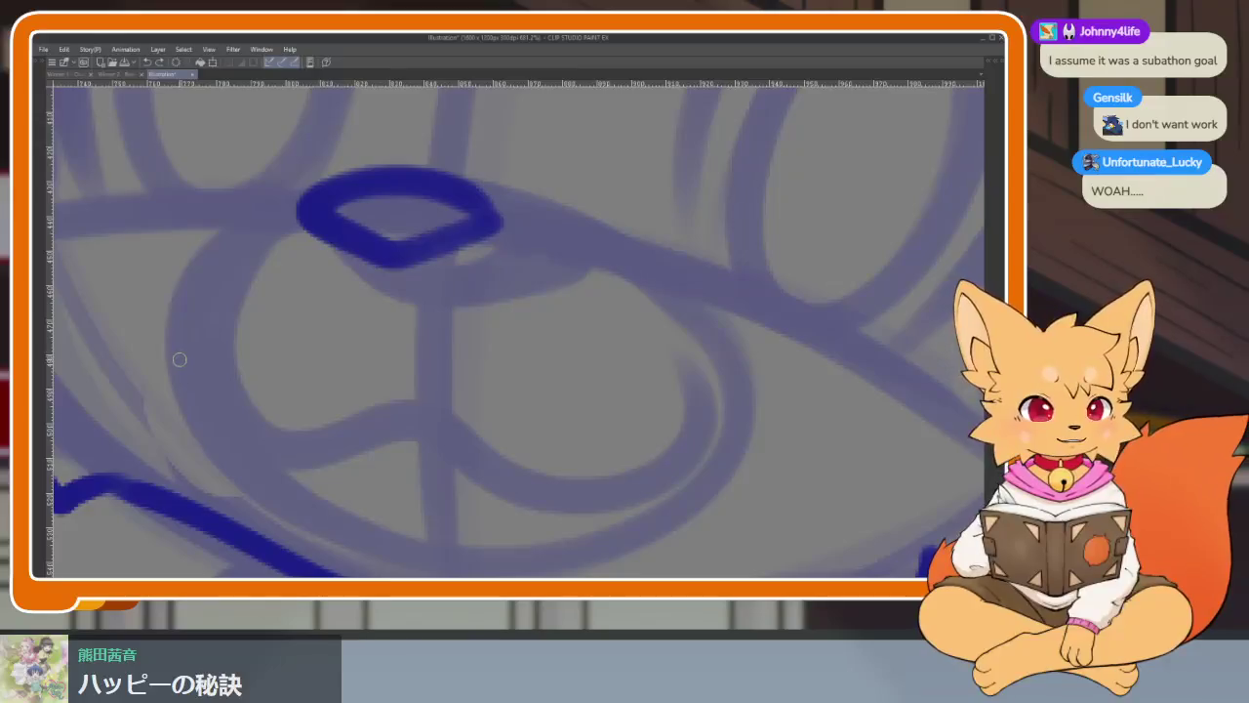
pyautogui.moveTo(175, 350); pyautogui.dragTo(351, 406)
pyautogui.hotkey('ctrl', 'z')
pyautogui.moveTo(180, 349); pyautogui.dragTo(672, 310)
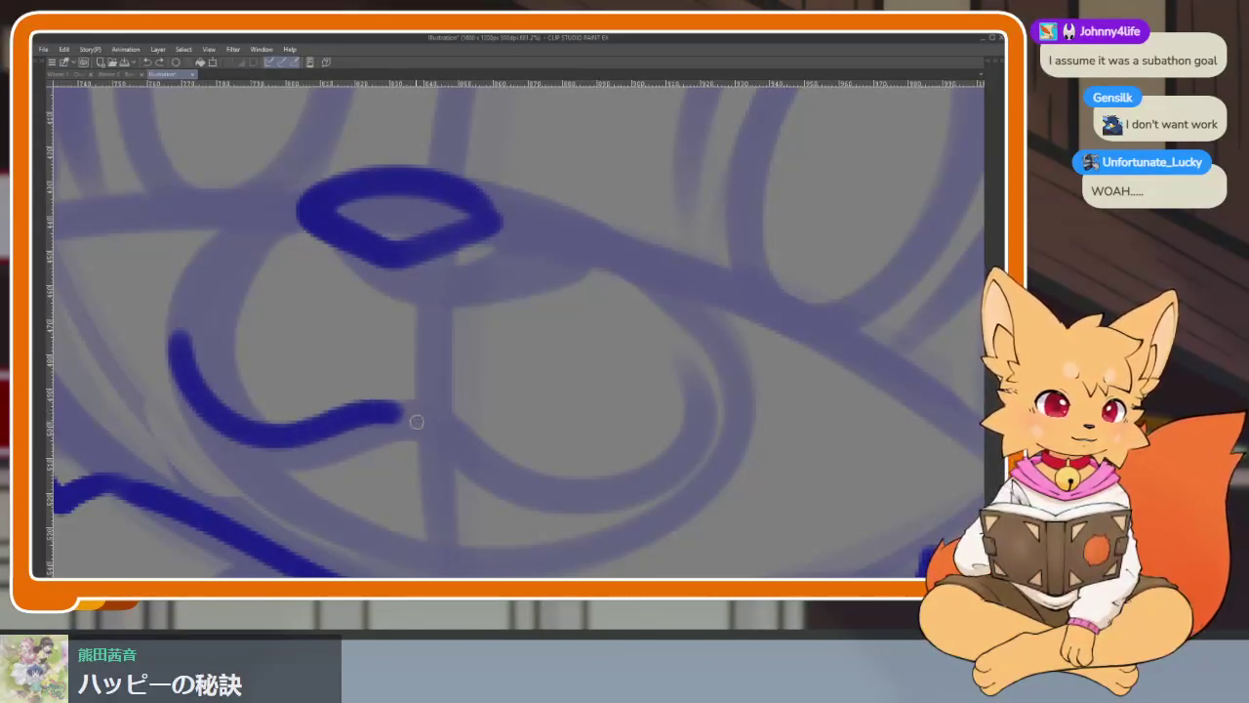
pyautogui.scroll(-2, 683, 363)
pyautogui.moveTo(674, 239); pyautogui.dragTo(219, 324)
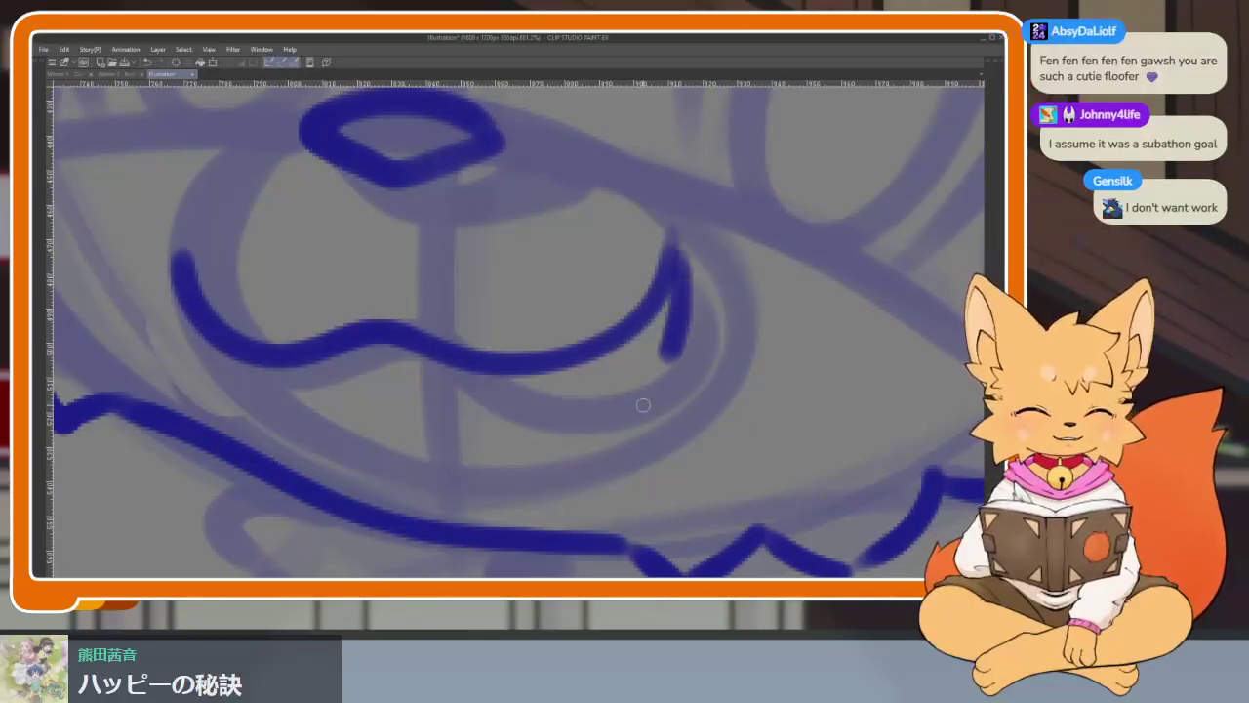
# - Draw the open lower mouth curve and extend the line toward the mouth corner
pyautogui.scroll(-4, 697, 384)
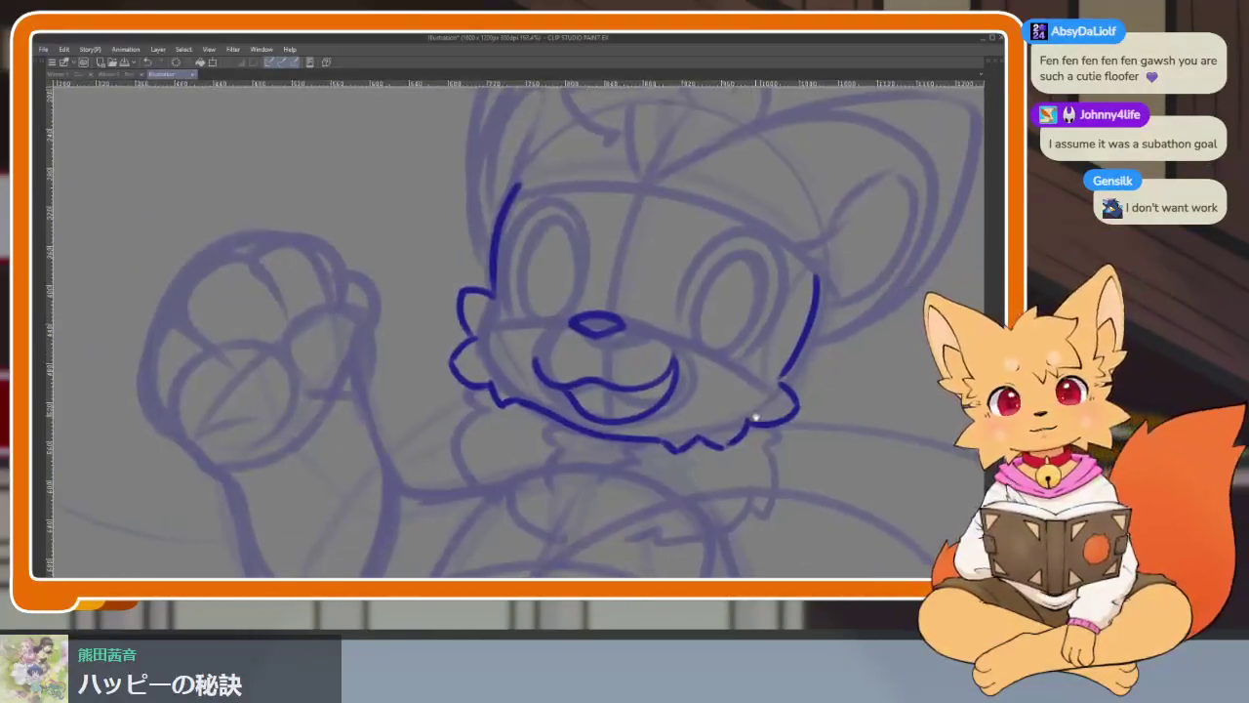
pyautogui.scroll(4, 611, 438)
pyautogui.scroll(3, 646, 460)
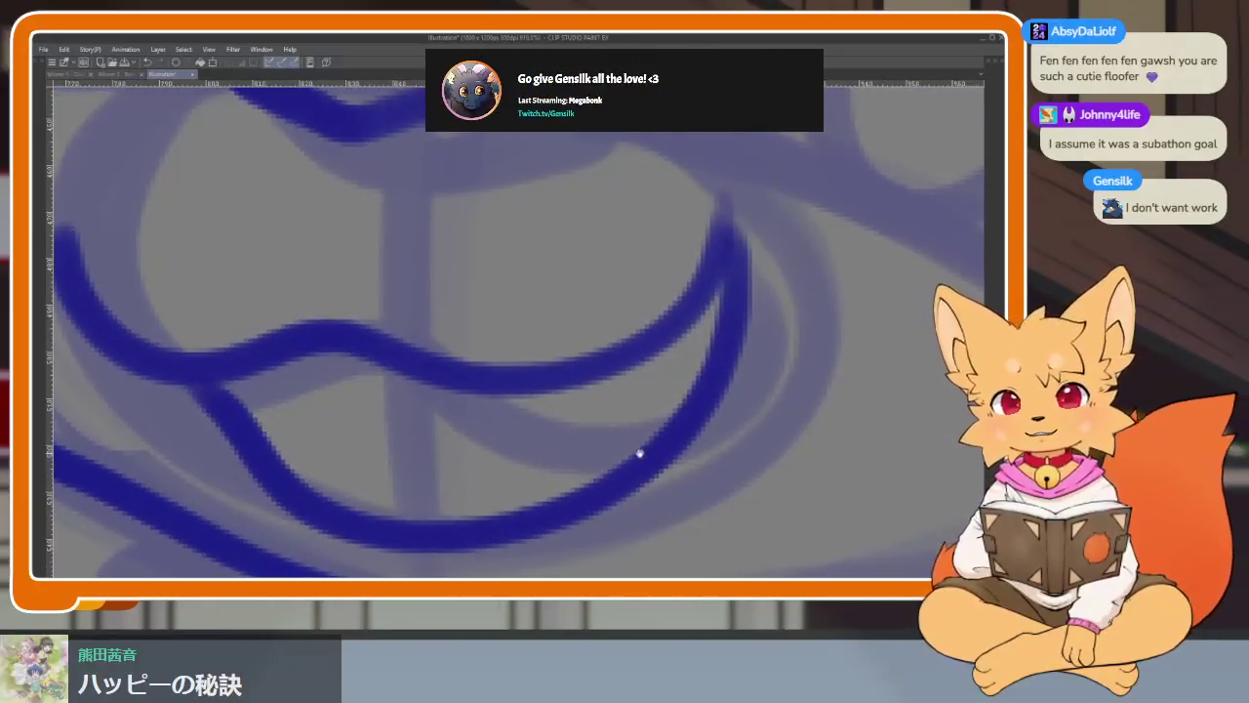
pyautogui.scroll(-3, 644, 452)
pyautogui.scroll(1, 674, 410)
pyautogui.scroll(-1, 682, 379)
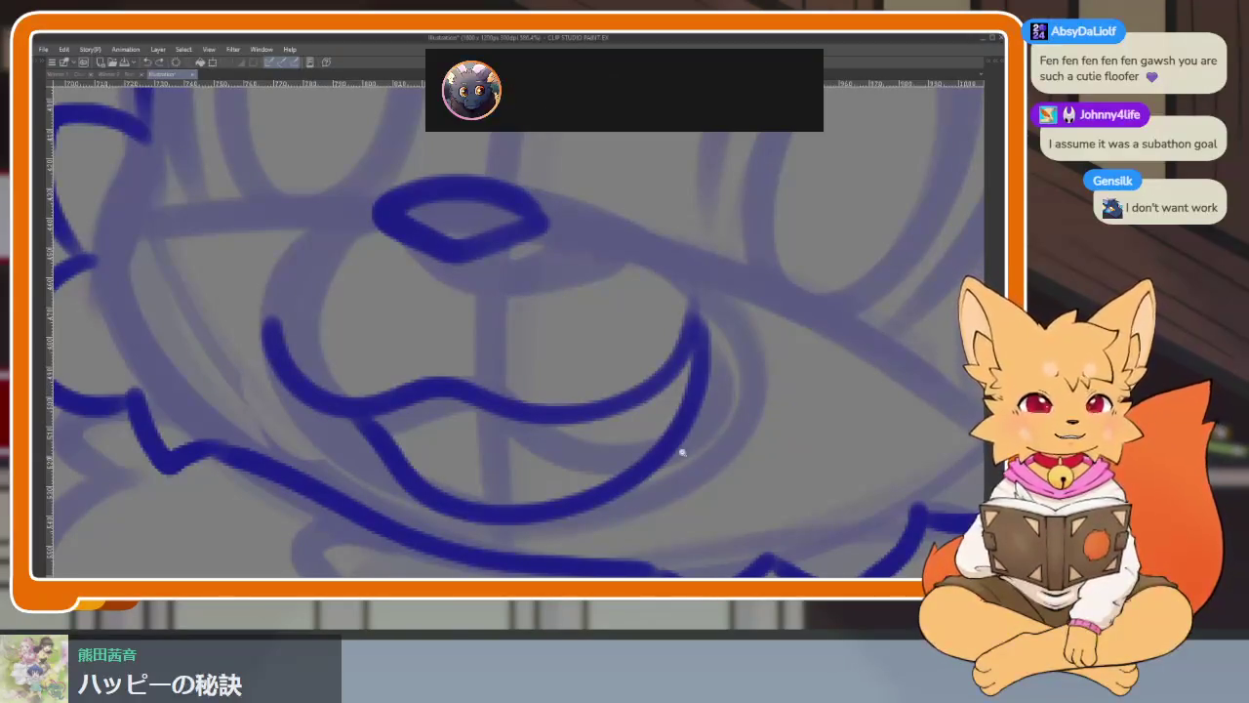
pyautogui.scroll(2, 697, 460)
pyautogui.scroll(2, 644, 450)
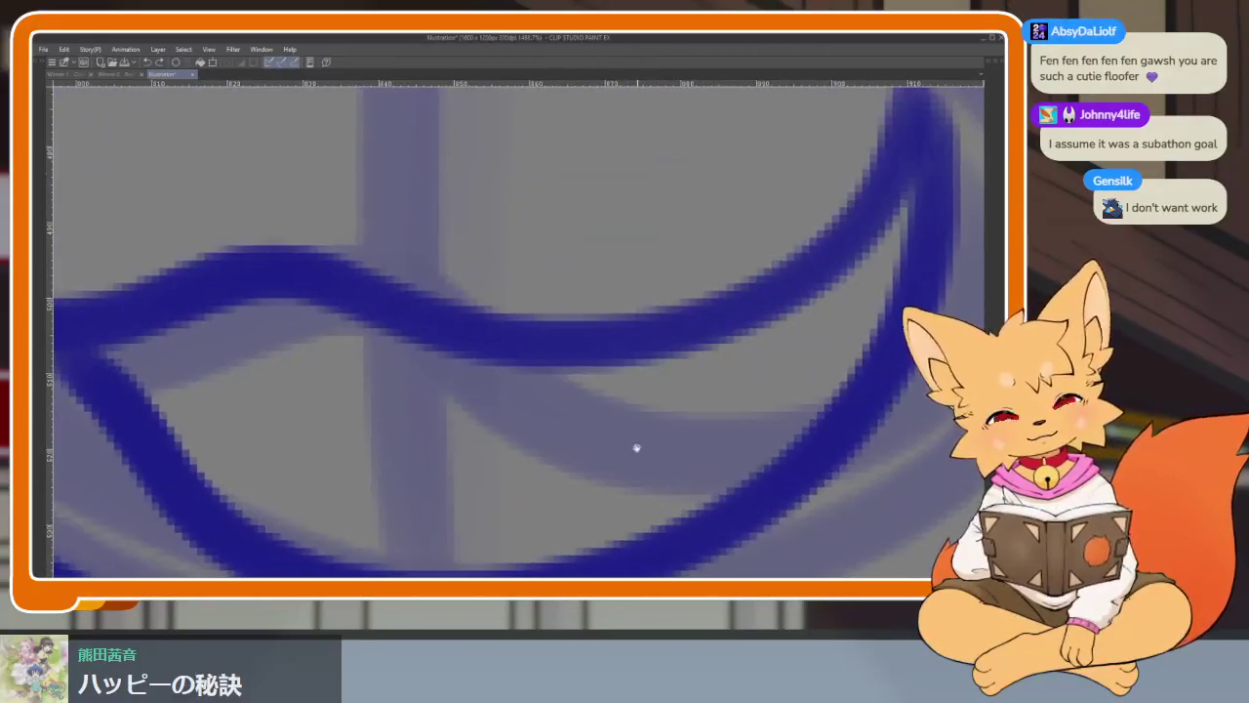
pyautogui.moveTo(554, 359)
pyautogui.mouseDown()
pyautogui.moveTo(616, 387)
pyautogui.moveTo(703, 357)
pyautogui.moveTo(753, 307)
pyautogui.moveTo(640, 412)
pyautogui.moveTo(524, 346)
pyautogui.mouseUp()
pyautogui.moveTo(706, 323)
pyautogui.mouseDown()
pyautogui.moveTo(835, 339)
pyautogui.moveTo(732, 317)
pyautogui.moveTo(865, 195)
pyautogui.moveTo(863, 261)
pyautogui.mouseUp()
# - Complete the mouth's lower curve and fill its inside dark
pyautogui.moveTo(609, 315)
pyautogui.mouseDown()
pyautogui.moveTo(413, 374)
pyautogui.moveTo(386, 459)
pyautogui.mouseUp()
pyautogui.moveTo(314, 361)
pyautogui.mouseDown()
pyautogui.moveTo(337, 381)
pyautogui.moveTo(329, 307)
pyautogui.moveTo(343, 282)
pyautogui.moveTo(497, 276)
pyautogui.mouseUp()
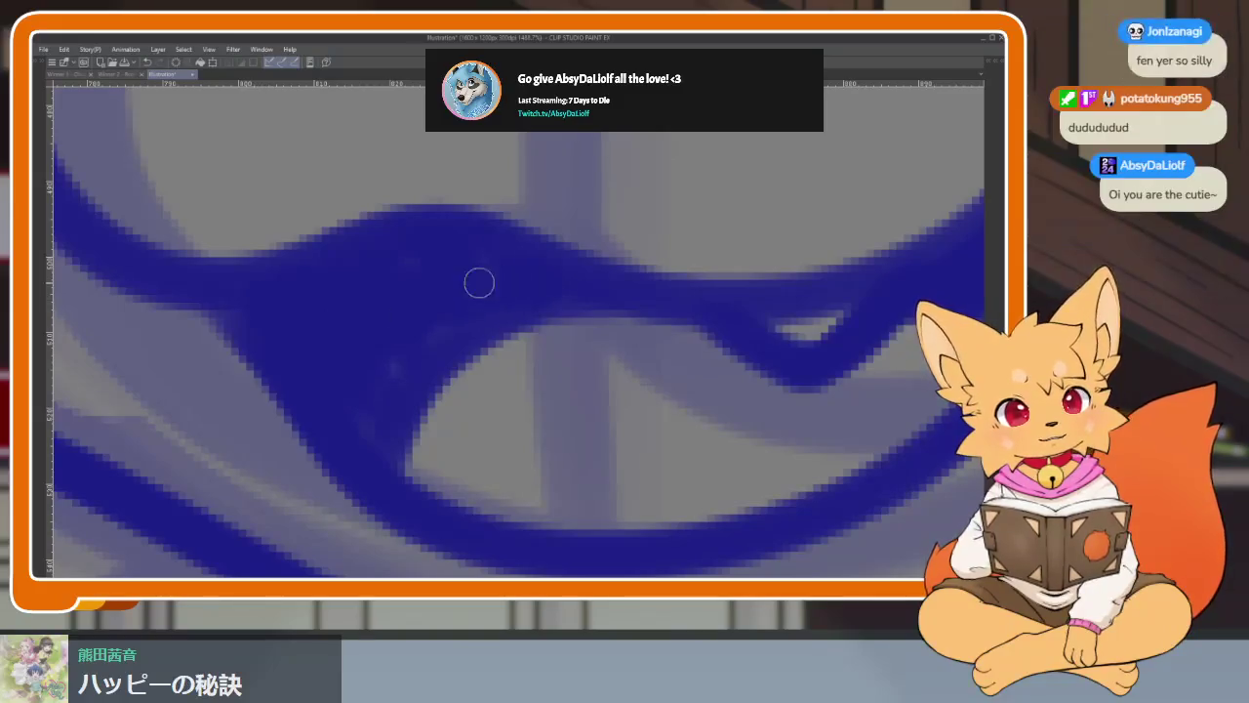
pyautogui.scroll(-5, 365, 410)
pyautogui.scroll(1, 711, 441)
pyautogui.scroll(1, 711, 441)
pyautogui.scroll(2, 711, 441)
pyautogui.moveTo(712, 441); pyautogui.dragTo(668, 473)
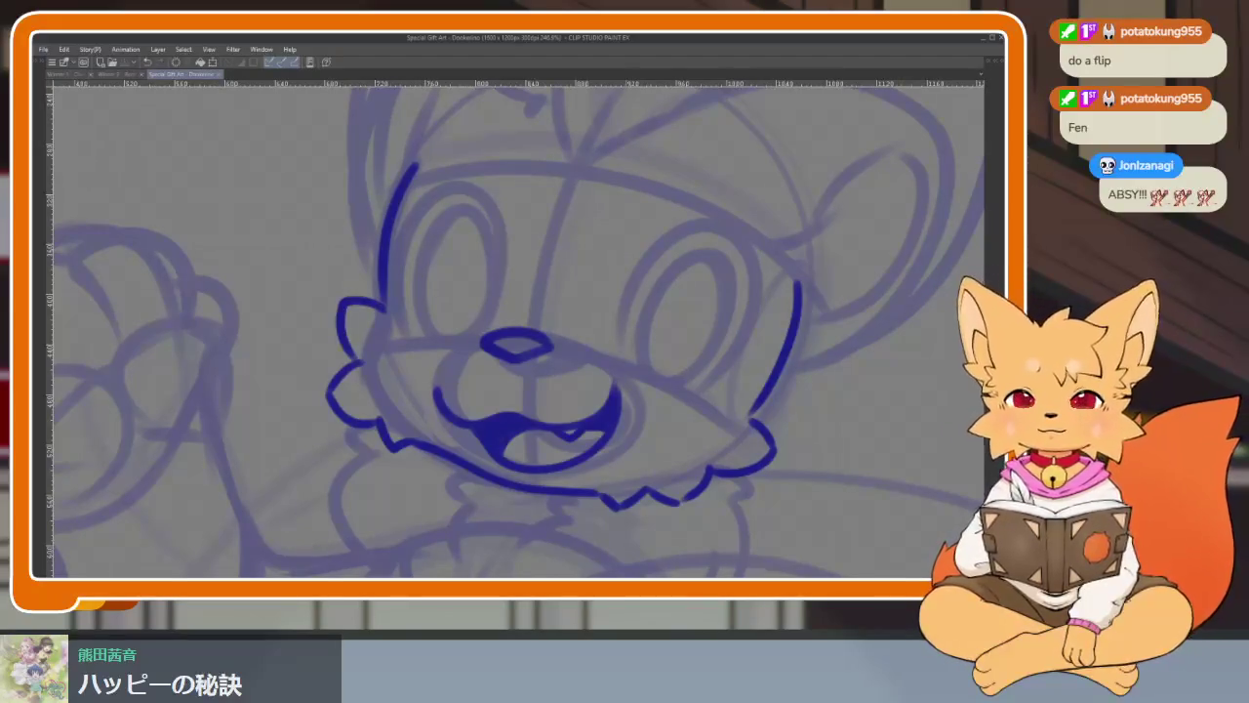
pyautogui.hscroll(5, 561, 427)
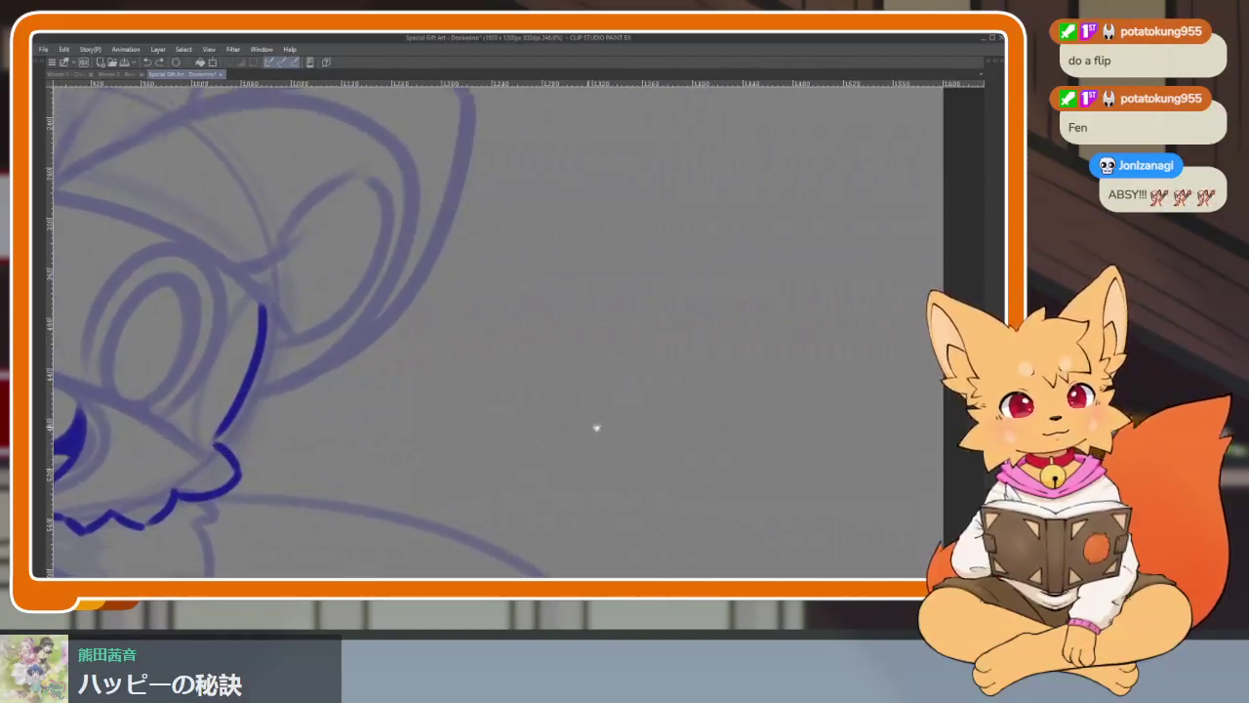
pyautogui.hscroll(2, 562, 427)
pyautogui.scroll(2, 513, 407)
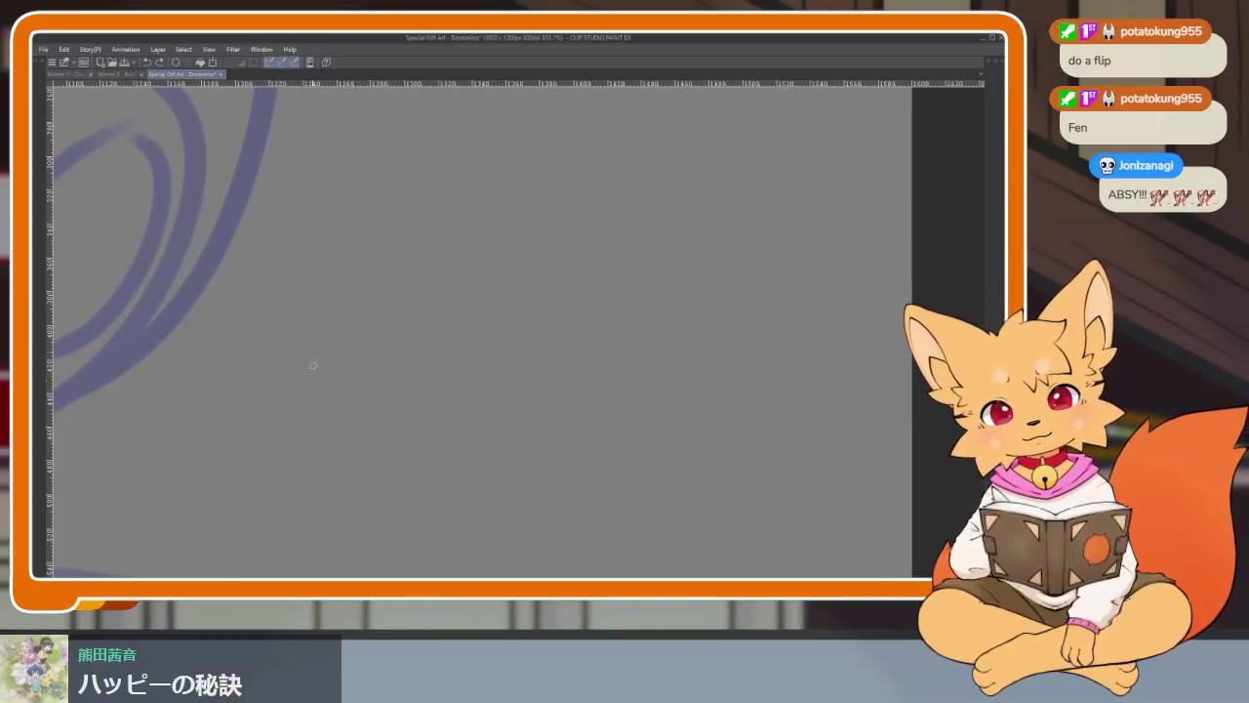
pyautogui.moveTo(317, 351); pyautogui.dragTo(315, 341)
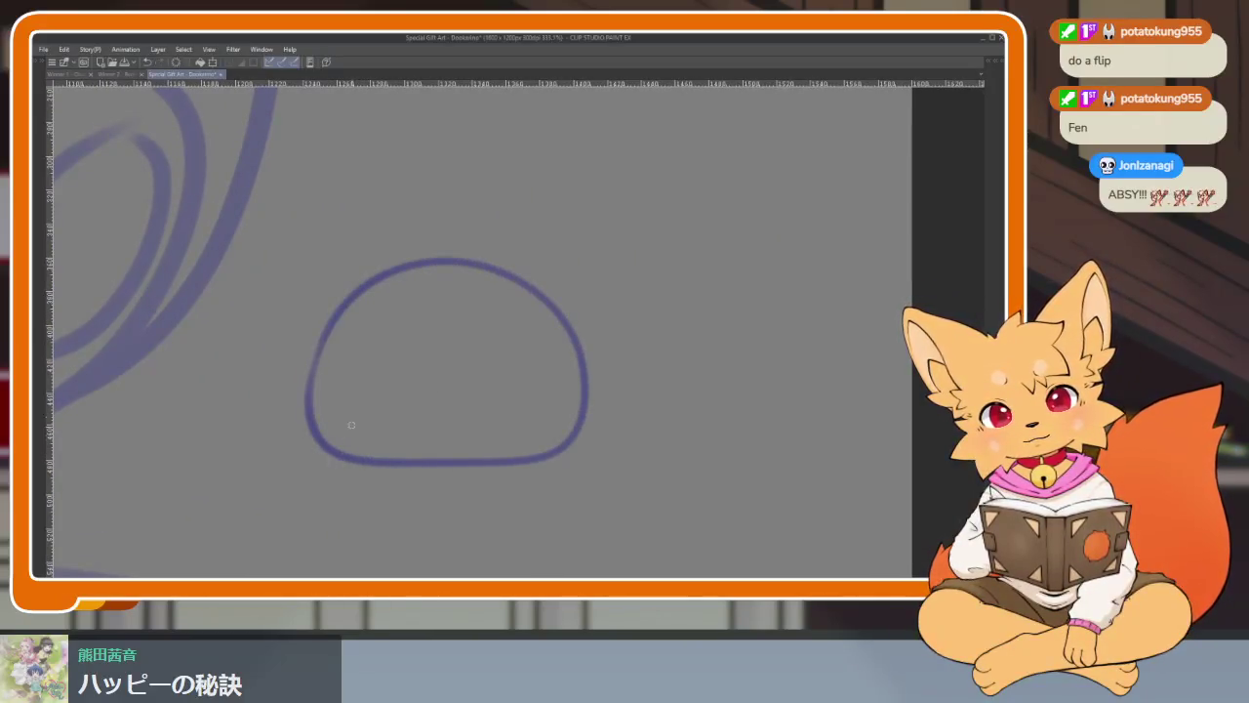
pyautogui.moveTo(404, 264)
pyautogui.mouseDown()
pyautogui.moveTo(432, 195)
pyautogui.moveTo(515, 251)
pyautogui.moveTo(519, 275)
pyautogui.moveTo(572, 270)
pyautogui.moveTo(597, 336)
pyautogui.mouseUp()
pyautogui.moveTo(396, 271)
pyautogui.mouseDown()
pyautogui.moveTo(307, 336)
pyautogui.moveTo(305, 465)
pyautogui.moveTo(535, 466)
pyautogui.moveTo(595, 357)
pyautogui.mouseUp()
pyautogui.moveTo(709, 439); pyautogui.dragTo(726, 455)
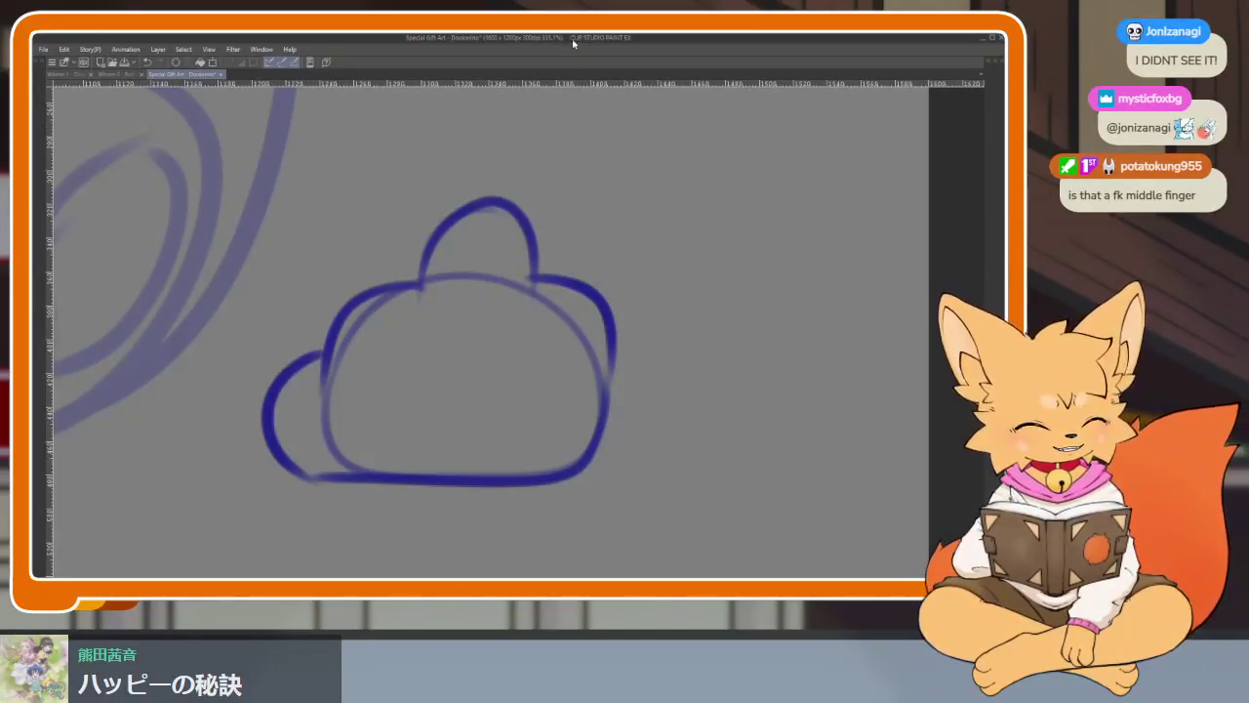
pyautogui.press('e')
pyautogui.moveTo(459, 384)
pyautogui.mouseDown()
pyautogui.moveTo(224, 424)
pyautogui.moveTo(535, 266)
pyautogui.moveTo(407, 517)
pyautogui.mouseUp()
pyautogui.scroll(-2, 586, 413)
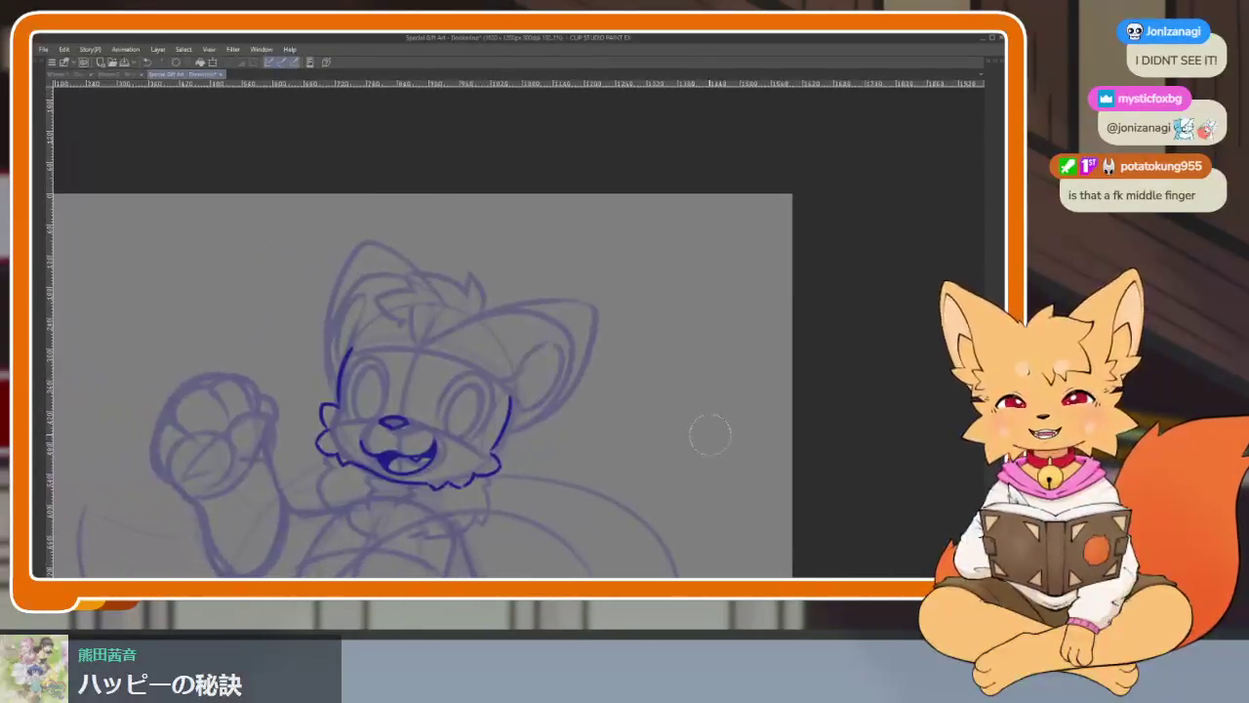
pyautogui.scroll(2, 668, 457)
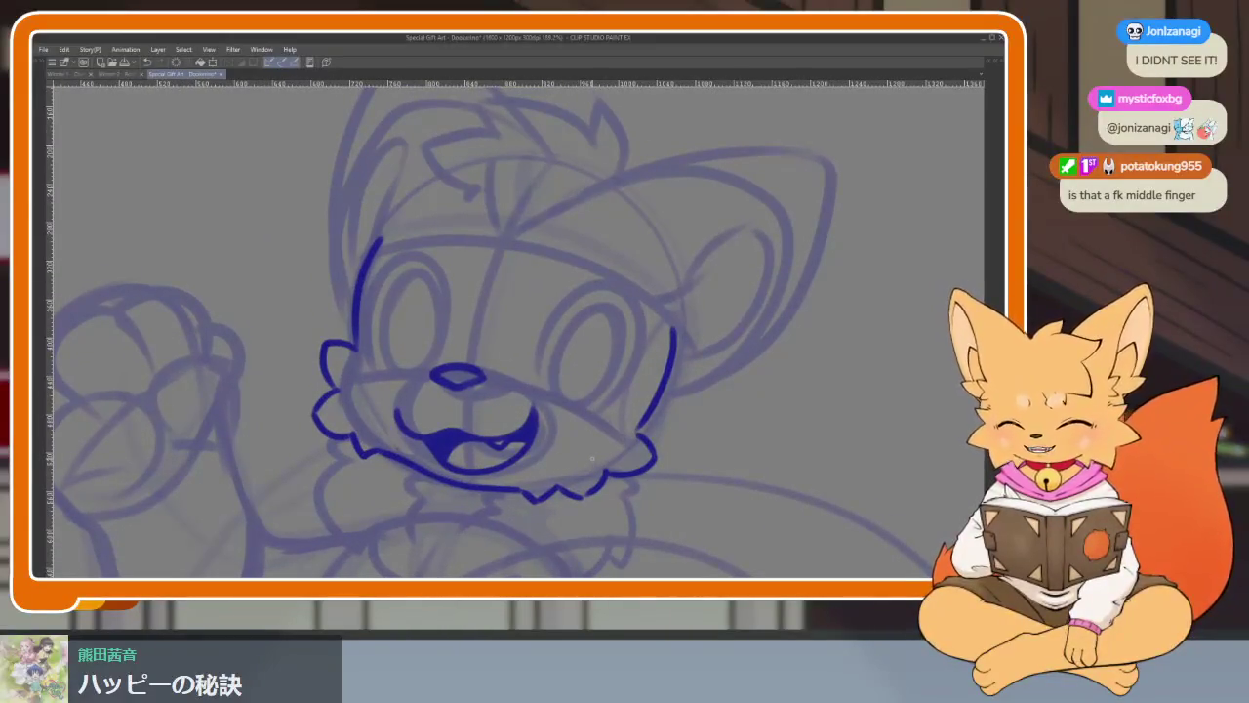
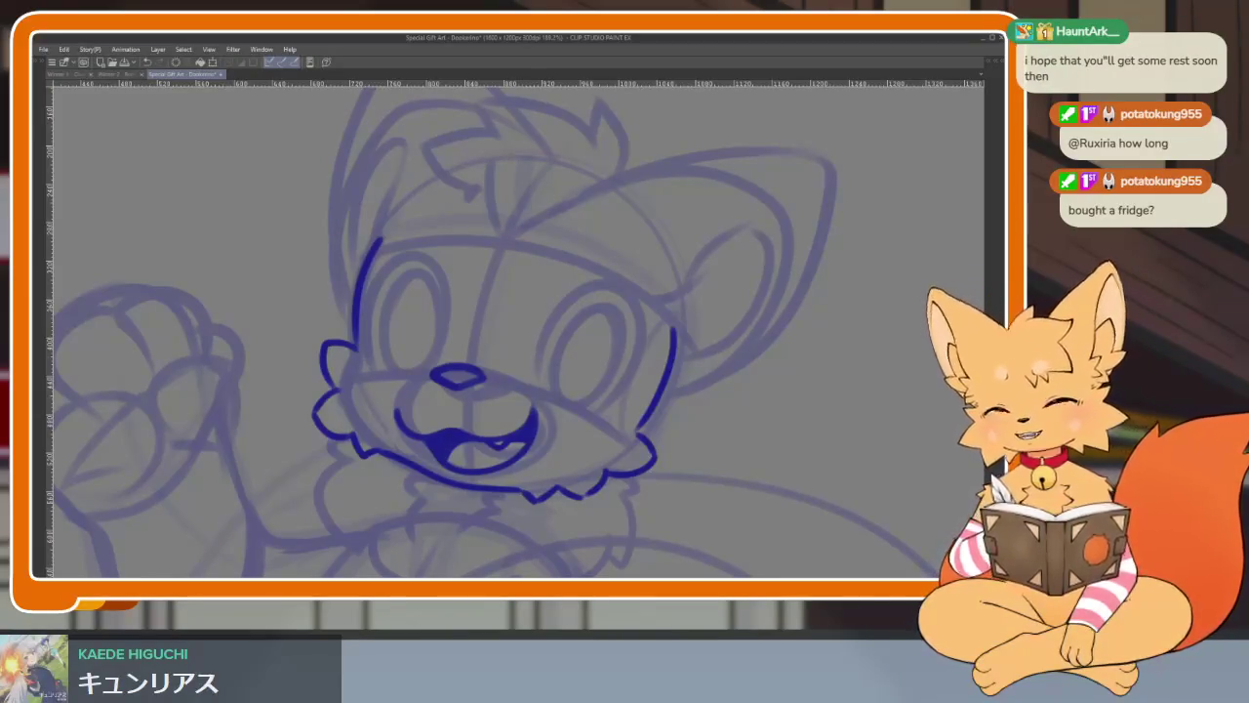
# - Ink the fox's spiky hair tuft in dark blue over the sketch
pyautogui.scroll(2, 560, 394)
pyautogui.scroll(3, 544, 420)
pyautogui.scroll(2, 554, 411)
pyautogui.scroll(2, 554, 412)
pyautogui.scroll(1, 544, 418)
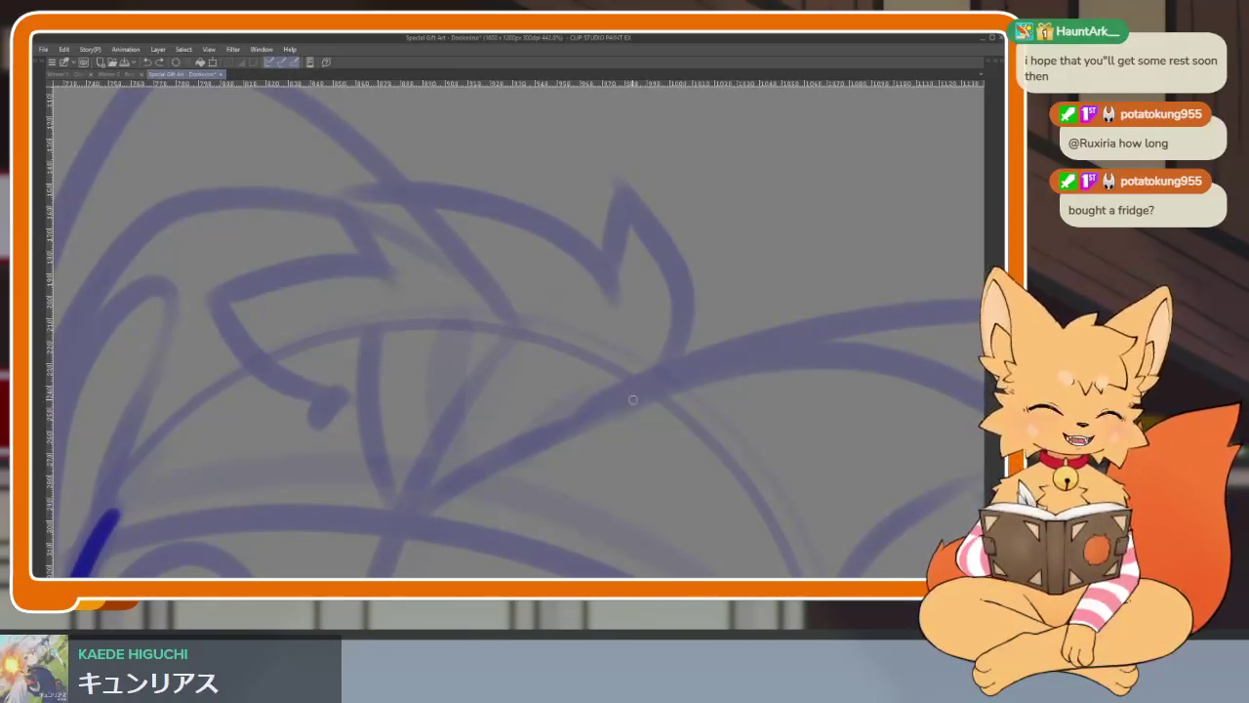
pyautogui.scroll(-1, 650, 435)
pyautogui.scroll(-1, 650, 435)
pyautogui.scroll(-1, 655, 446)
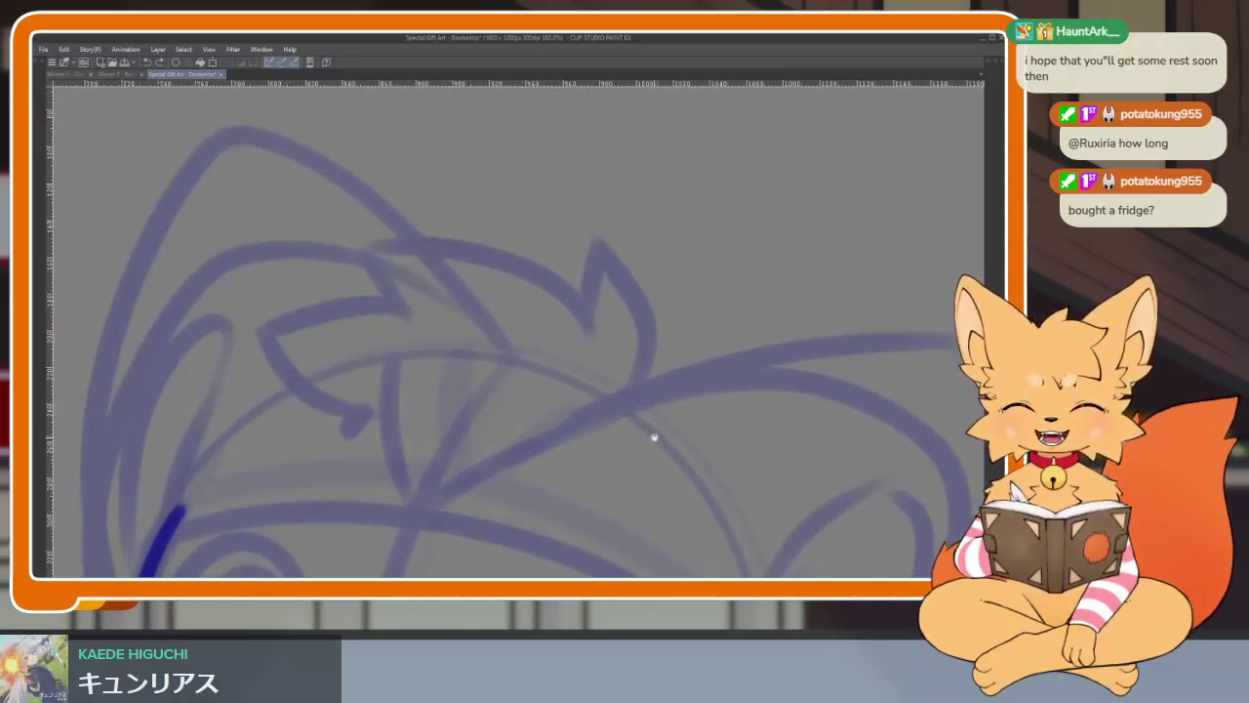
pyautogui.scroll(-1, 650, 438)
pyautogui.scroll(-1, 644, 455)
pyautogui.scroll(-1, 634, 458)
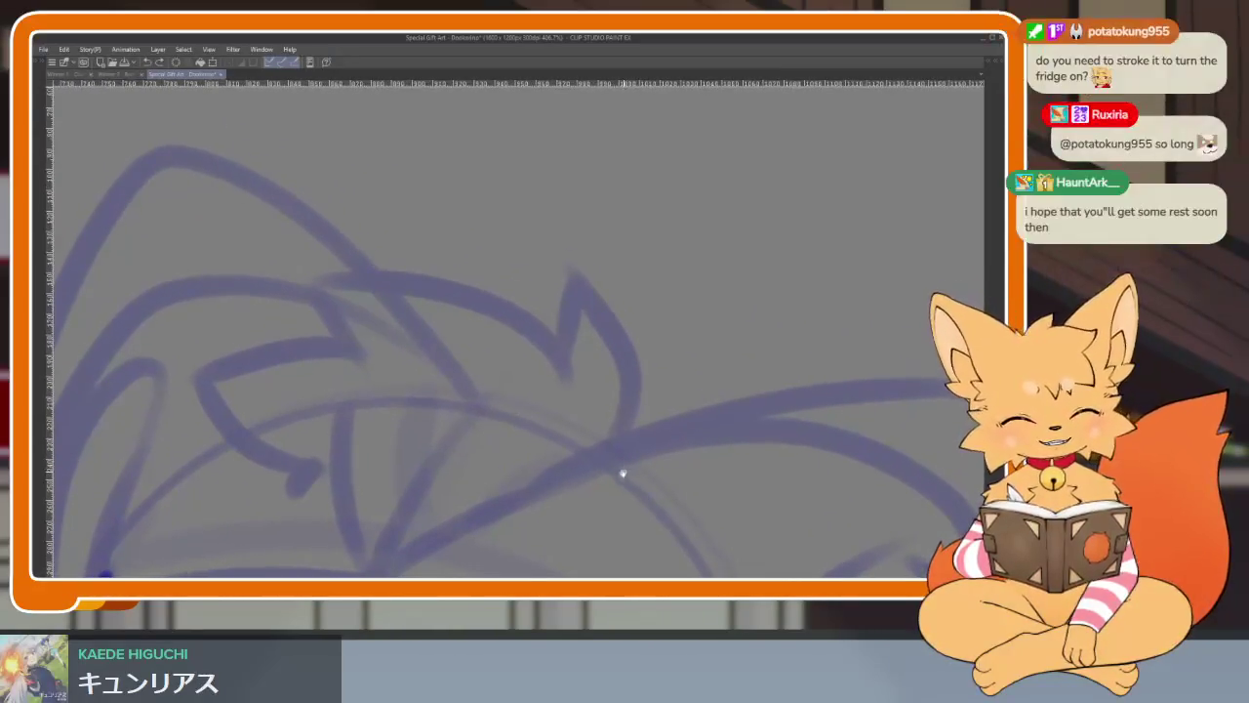
pyautogui.scroll(-1, 619, 468)
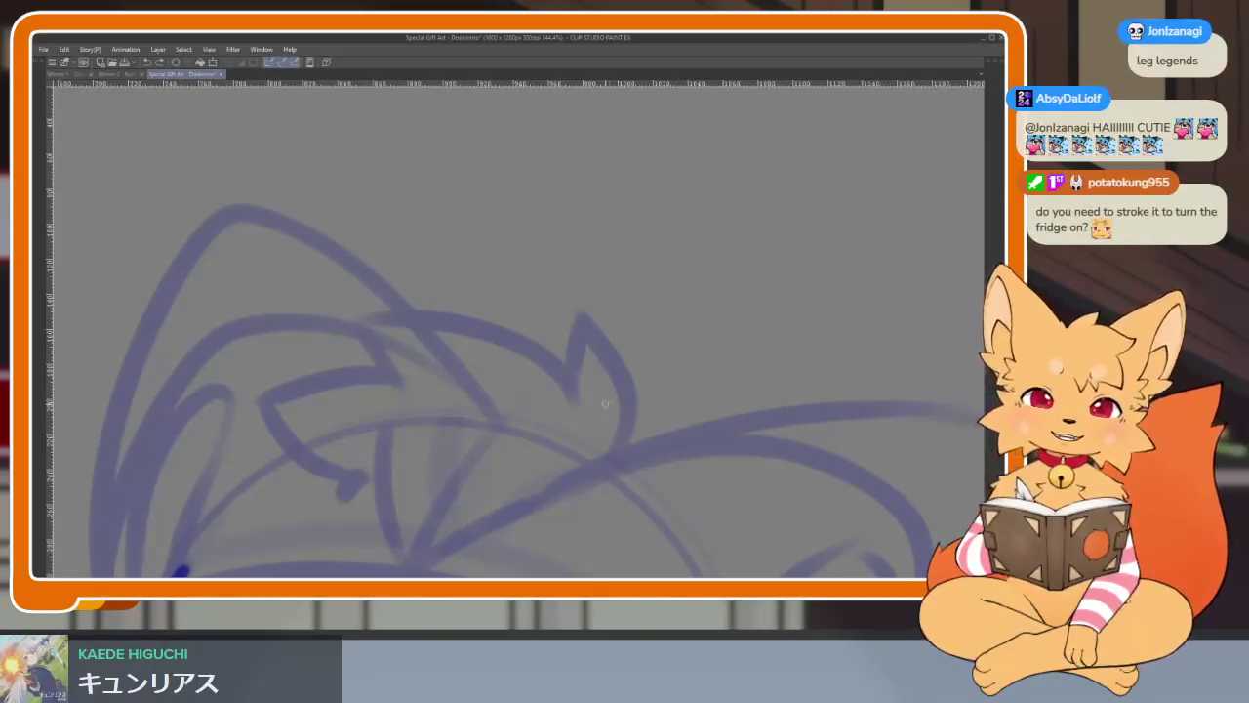
pyautogui.scroll(1, 580, 441)
pyautogui.moveTo(623, 446)
pyautogui.mouseDown()
pyautogui.moveTo(596, 363)
pyautogui.moveTo(557, 434)
pyautogui.mouseUp()
pyautogui.moveTo(537, 371)
pyautogui.mouseDown()
pyautogui.moveTo(440, 290)
pyautogui.moveTo(412, 366)
pyautogui.moveTo(356, 366)
pyautogui.moveTo(406, 457)
pyautogui.mouseUp()
# - Ink the right head outline, a small cheek fur tuft, and the inner curve
pyautogui.scroll(-5, 528, 440)
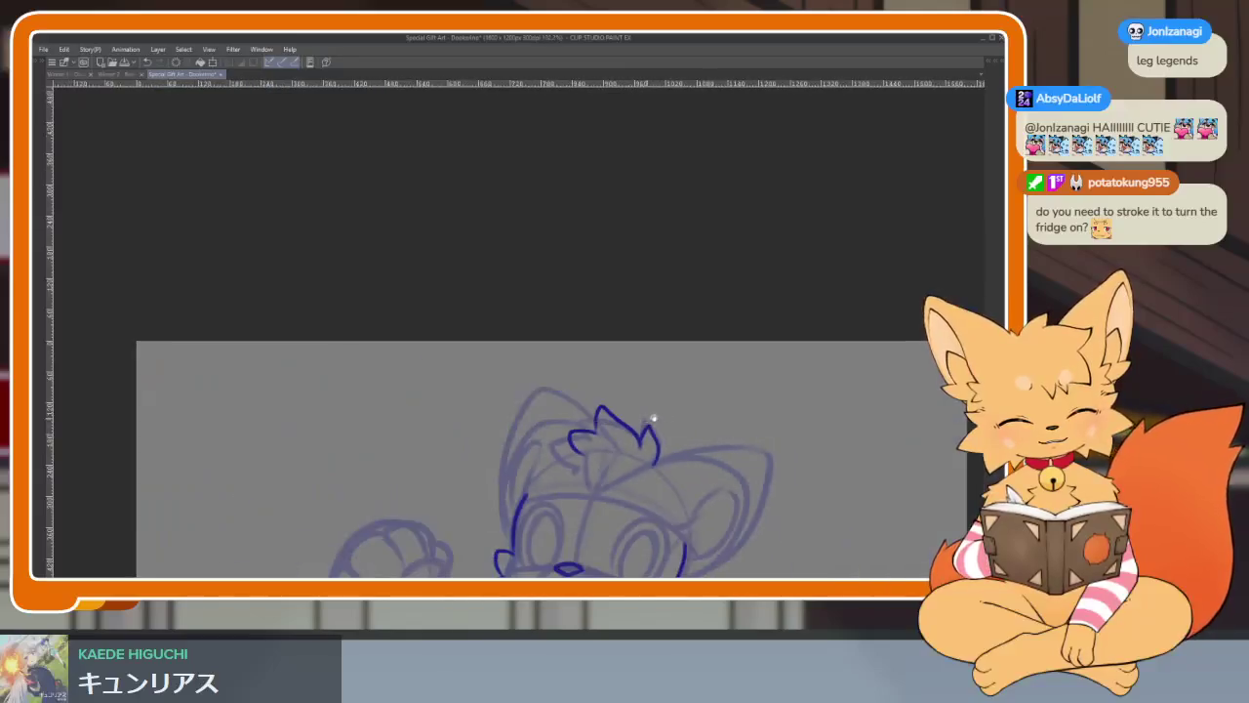
pyautogui.scroll(2, 647, 423)
pyautogui.scroll(2, 725, 393)
pyautogui.scroll(1, 730, 362)
pyautogui.scroll(1, 652, 407)
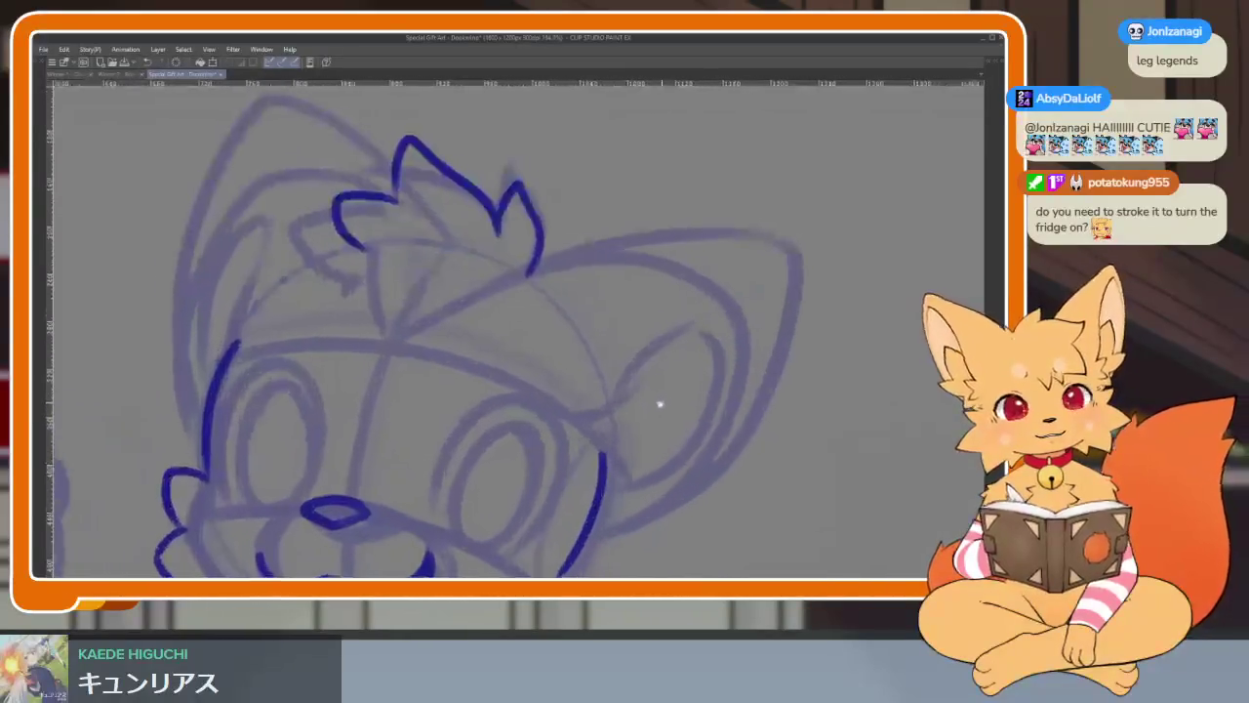
pyautogui.scroll(1, 663, 404)
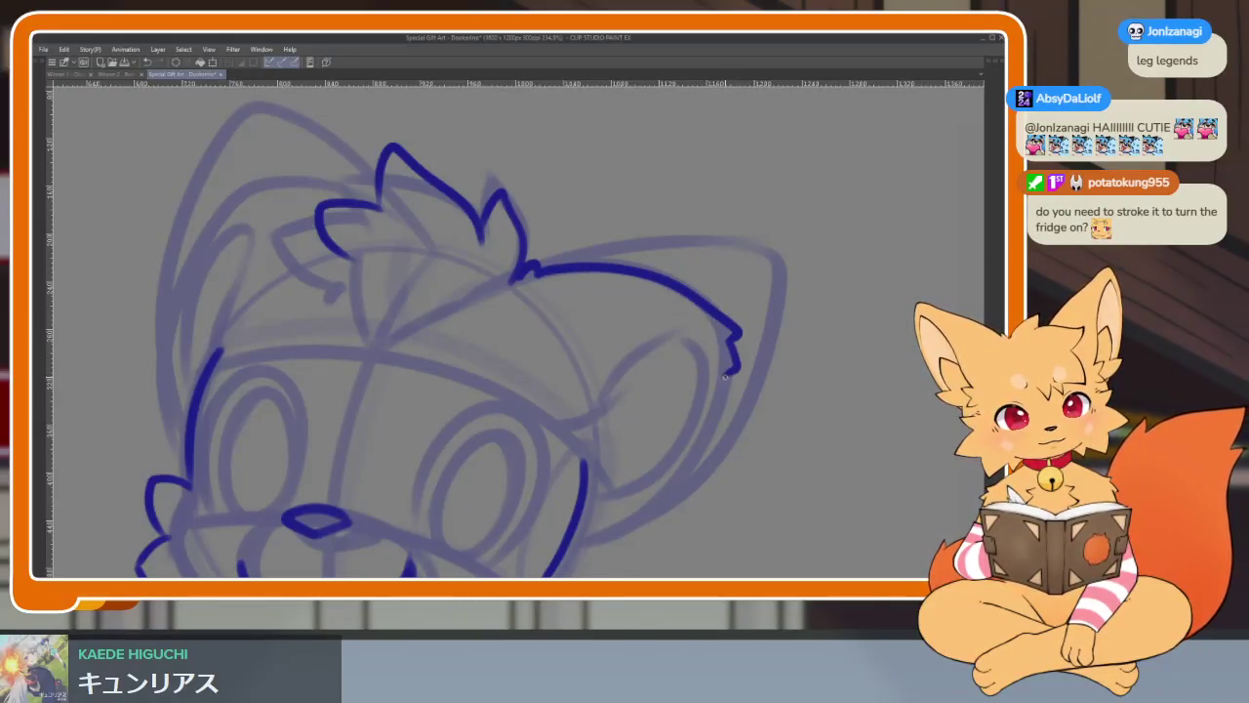
pyautogui.moveTo(719, 426)
pyautogui.mouseDown()
pyautogui.moveTo(611, 543)
pyautogui.moveTo(575, 559)
pyautogui.mouseUp()
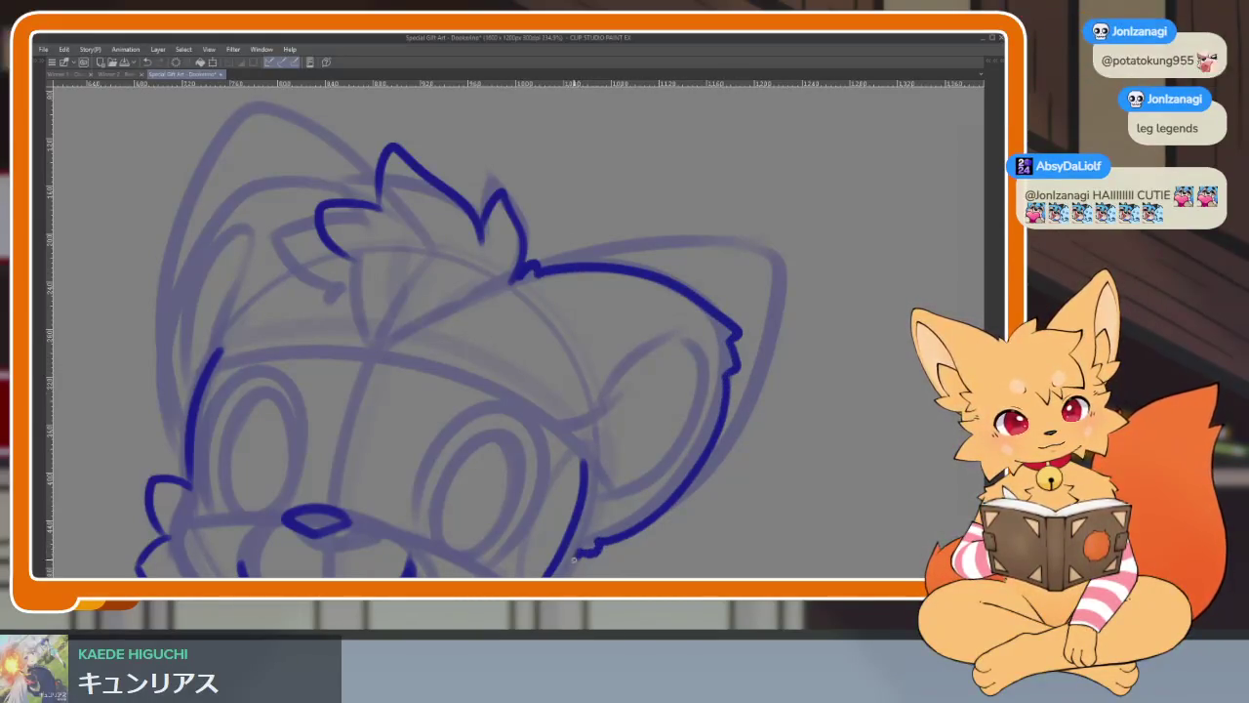
pyautogui.moveTo(577, 447); pyautogui.dragTo(621, 421)
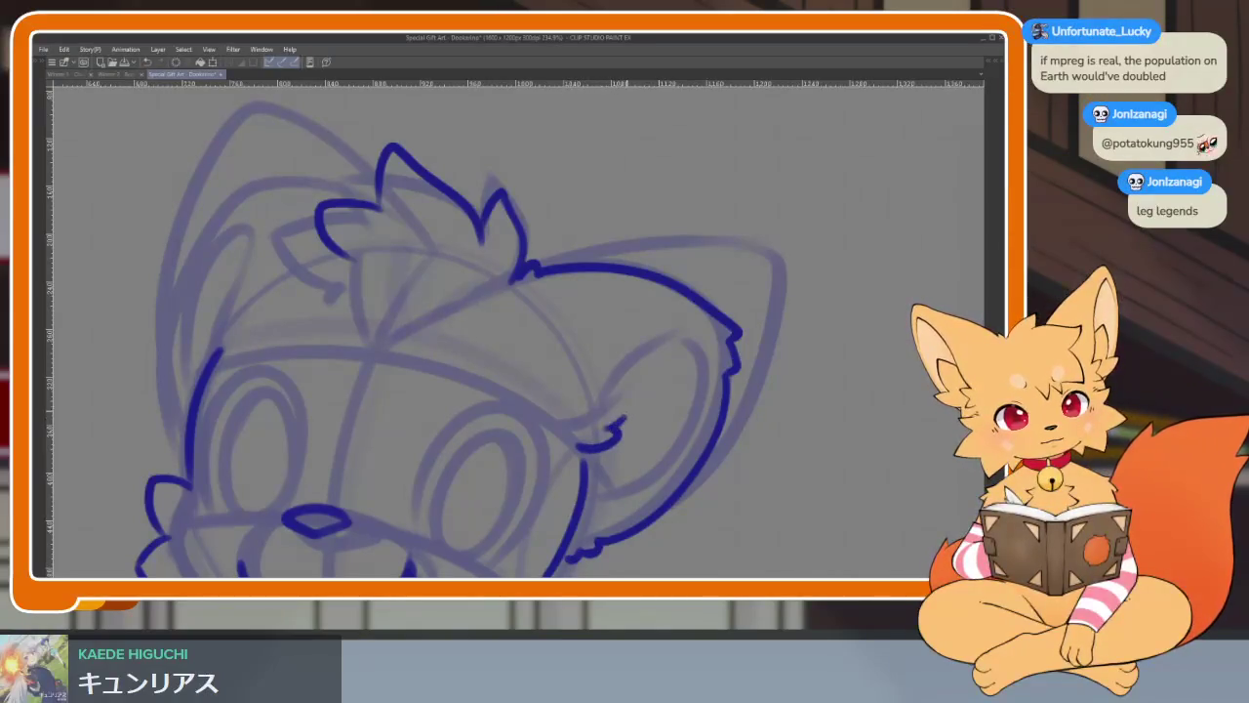
pyautogui.moveTo(711, 344); pyautogui.dragTo(594, 502)
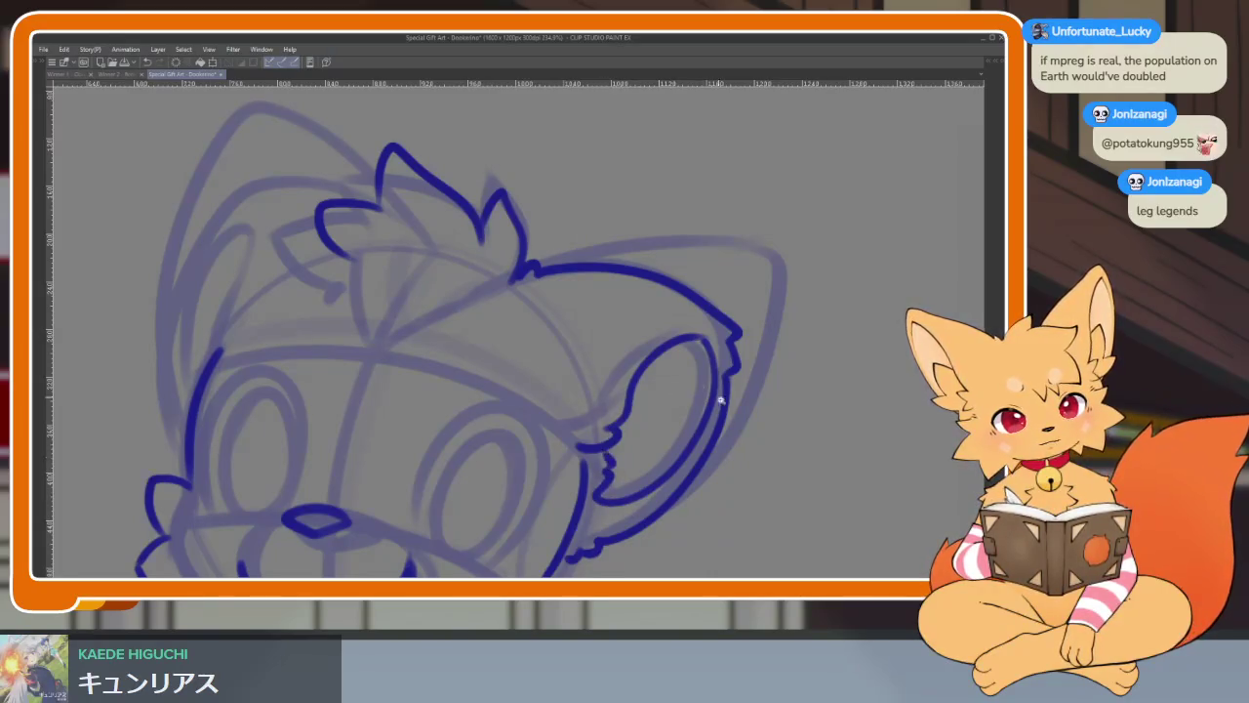
pyautogui.scroll(-5, 717, 396)
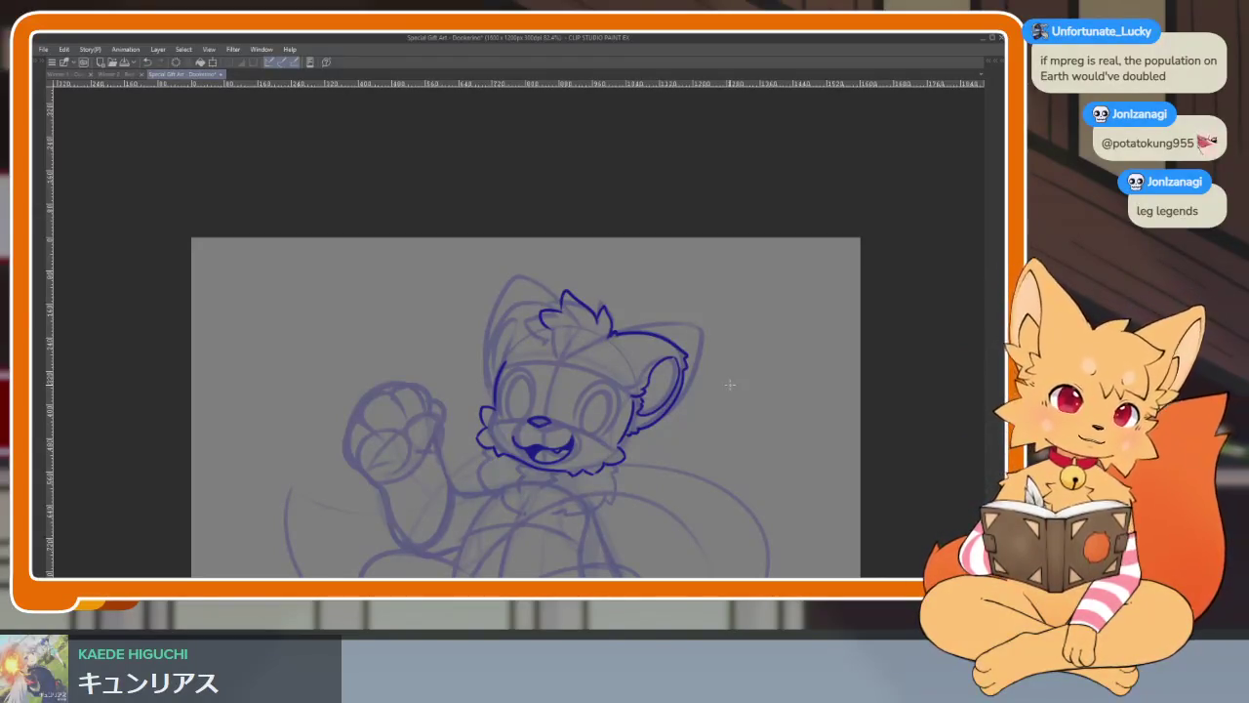
# - Ink the hair line left of the tuft, a fur hook, and the left head outline
pyautogui.scroll(3, 512, 437)
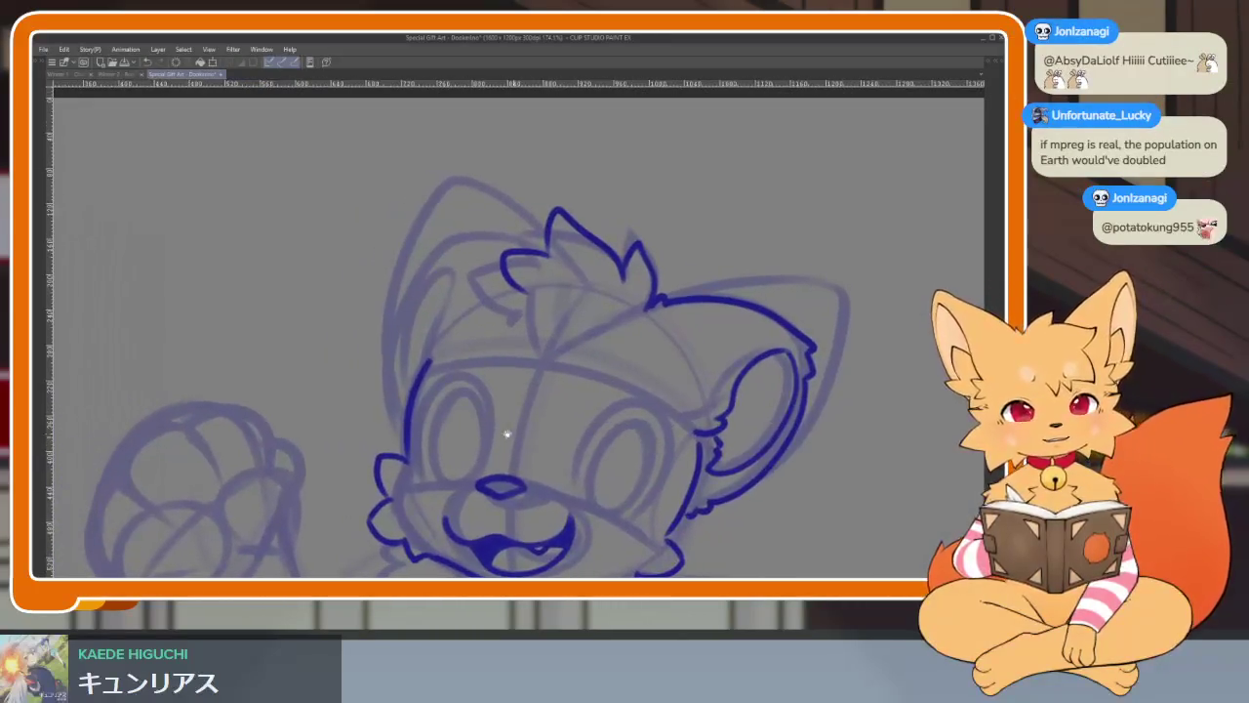
pyautogui.scroll(1, 512, 438)
pyautogui.scroll(2, 474, 405)
pyautogui.scroll(1, 485, 401)
pyautogui.scroll(2, 488, 430)
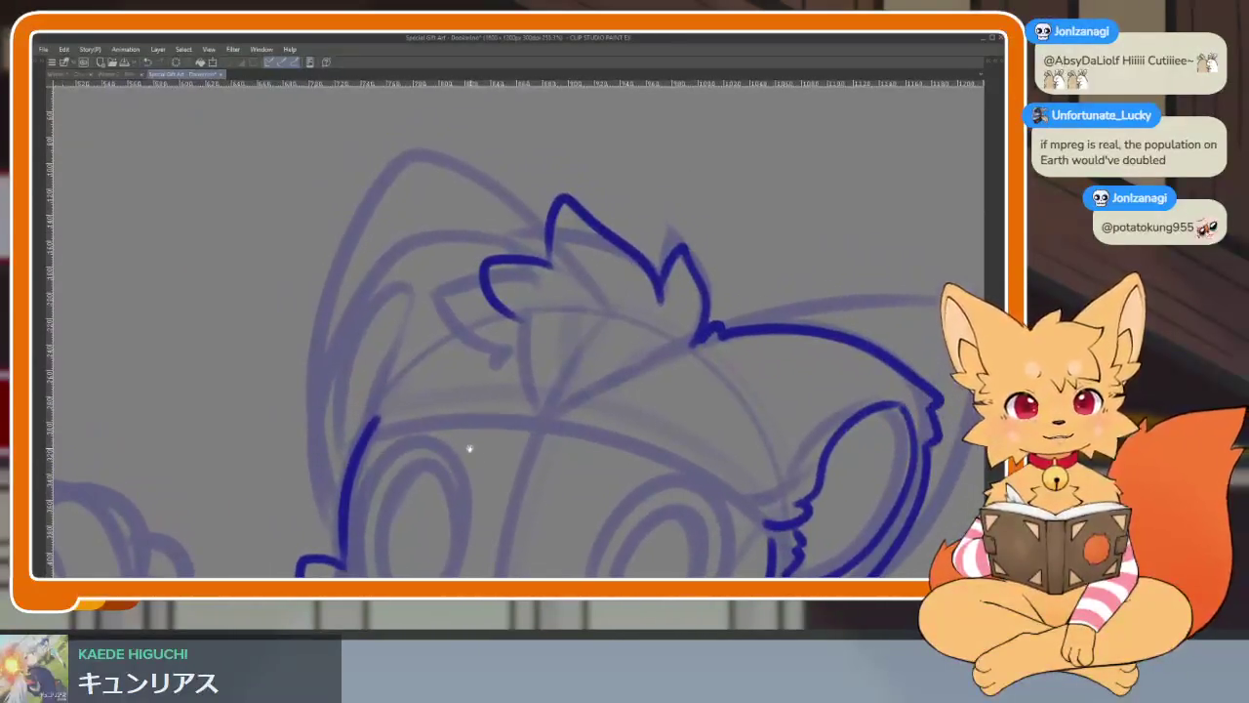
pyautogui.scroll(1, 477, 444)
pyautogui.scroll(1, 464, 405)
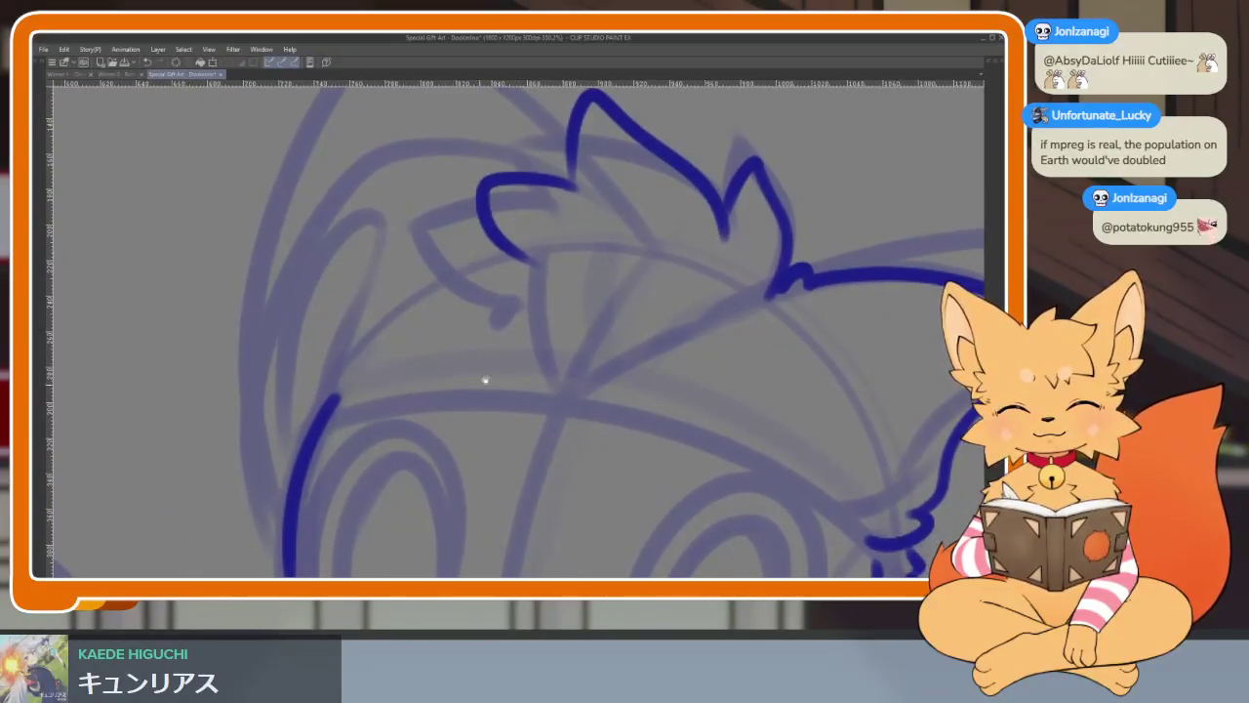
pyautogui.scroll(-1, 574, 200)
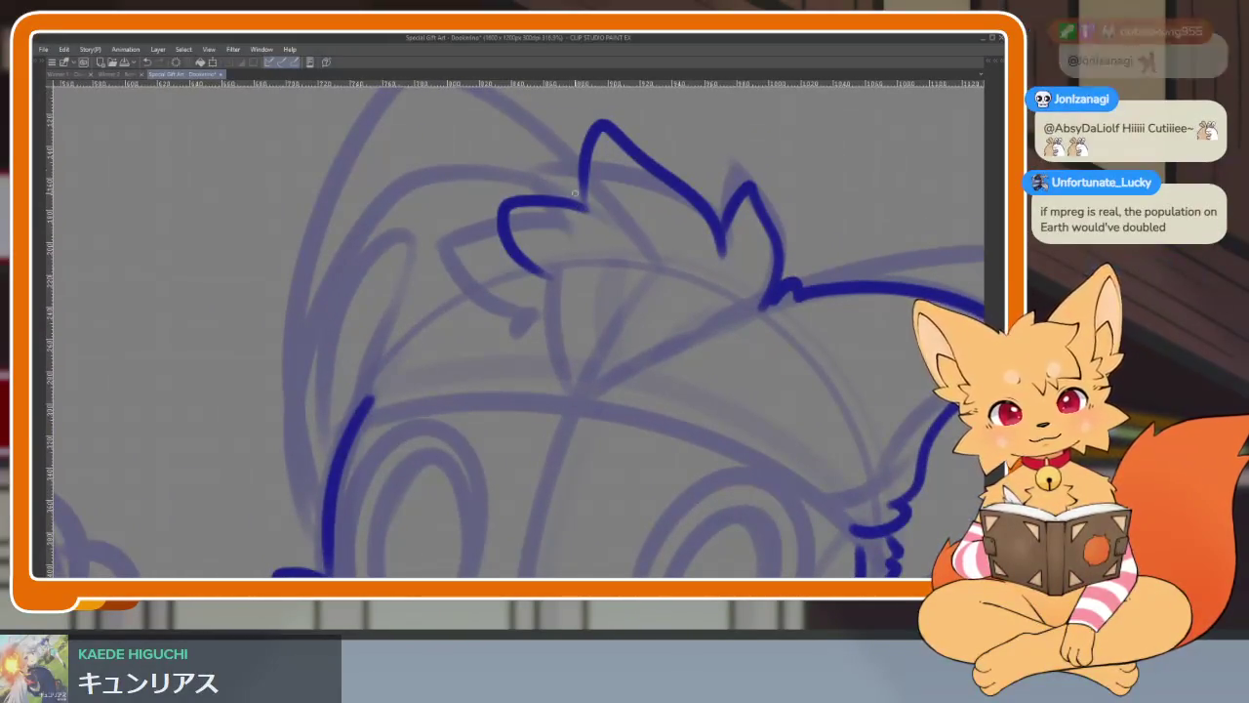
pyautogui.moveTo(561, 175)
pyautogui.mouseDown()
pyautogui.moveTo(474, 156)
pyautogui.moveTo(394, 176)
pyautogui.moveTo(416, 122)
pyautogui.moveTo(397, 153)
pyautogui.moveTo(337, 465)
pyautogui.mouseUp()
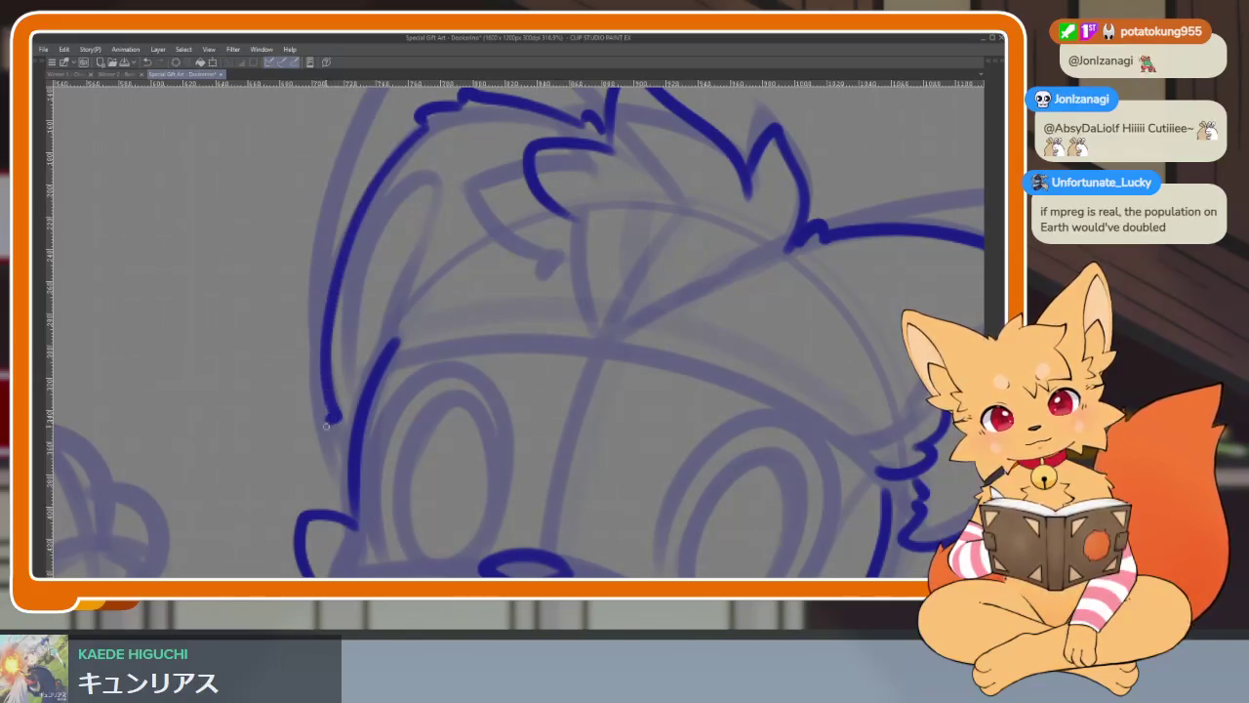
pyautogui.moveTo(417, 353)
pyautogui.mouseDown()
pyautogui.moveTo(421, 425)
pyautogui.moveTo(402, 369)
pyautogui.mouseUp()
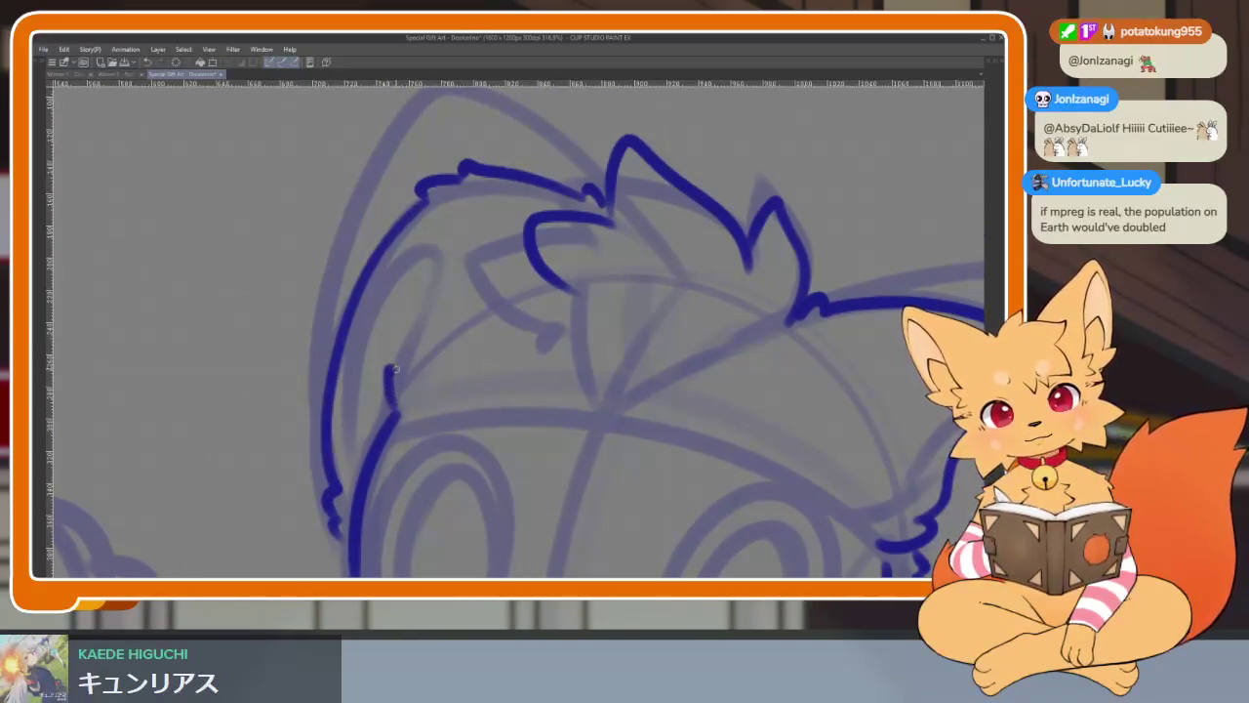
pyautogui.moveTo(444, 259)
pyautogui.mouseDown()
pyautogui.moveTo(429, 232)
pyautogui.moveTo(350, 429)
pyautogui.moveTo(379, 418)
pyautogui.mouseUp()
# - Zoom out and pan to frame the fox's head for checking
pyautogui.scroll(-3, 664, 413)
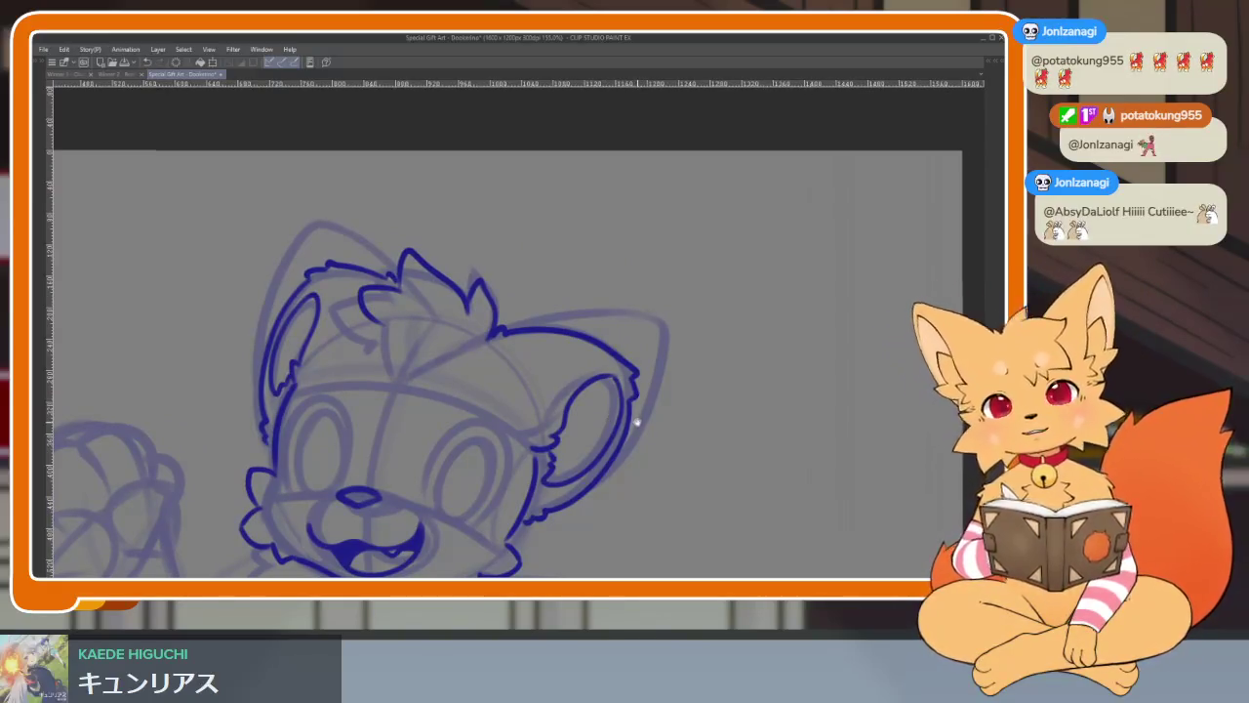
pyautogui.moveTo(625, 415); pyautogui.dragTo(619, 411)
pyautogui.scroll(-1, 576, 420)
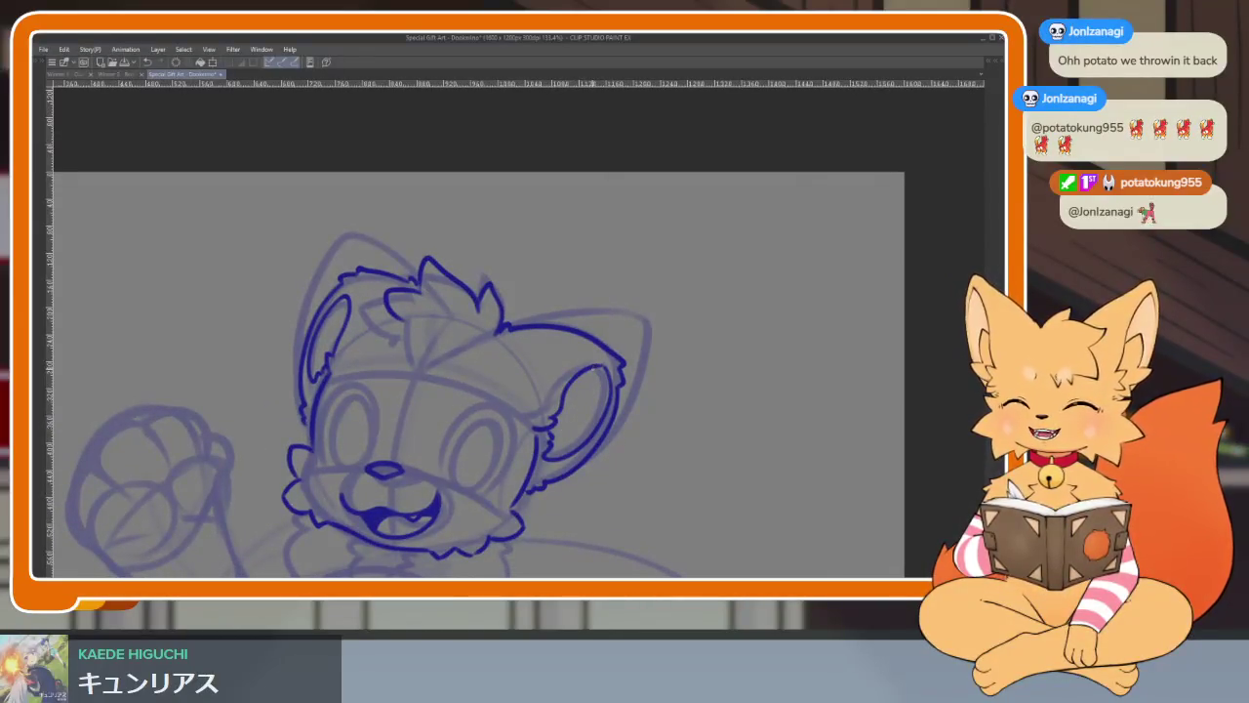
pyautogui.scroll(1, 586, 460)
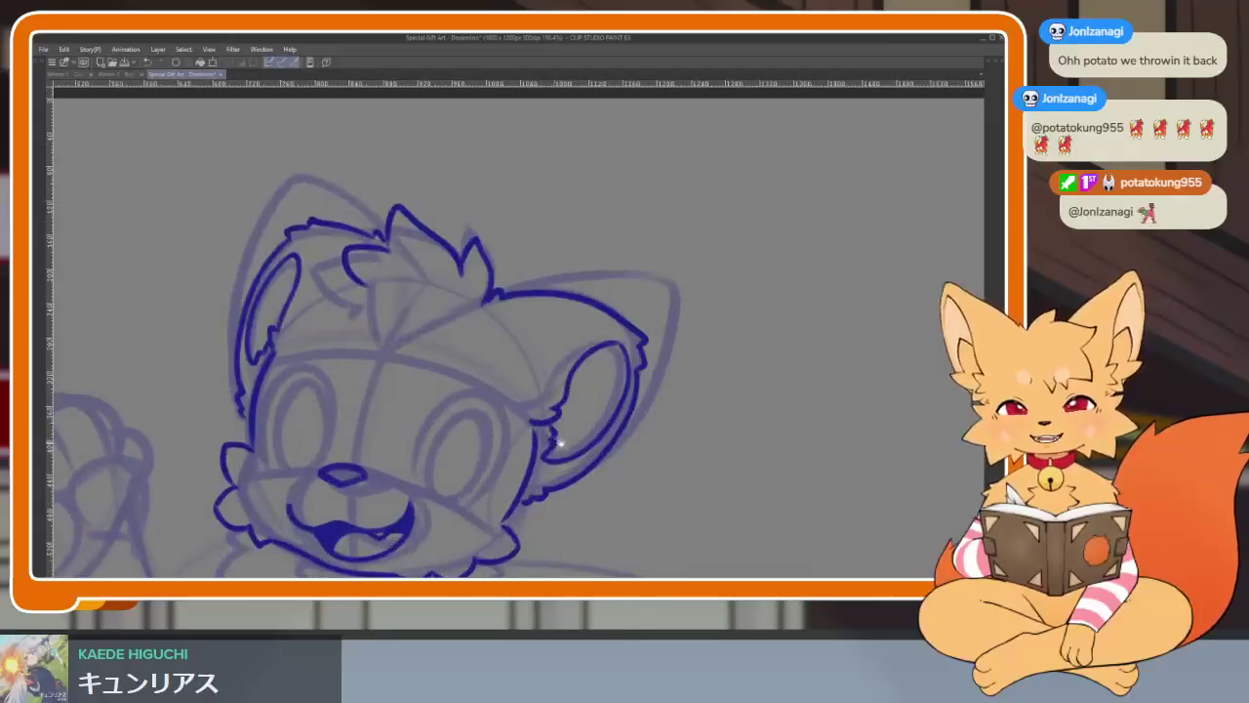
pyautogui.moveTo(570, 445); pyautogui.dragTo(546, 432)
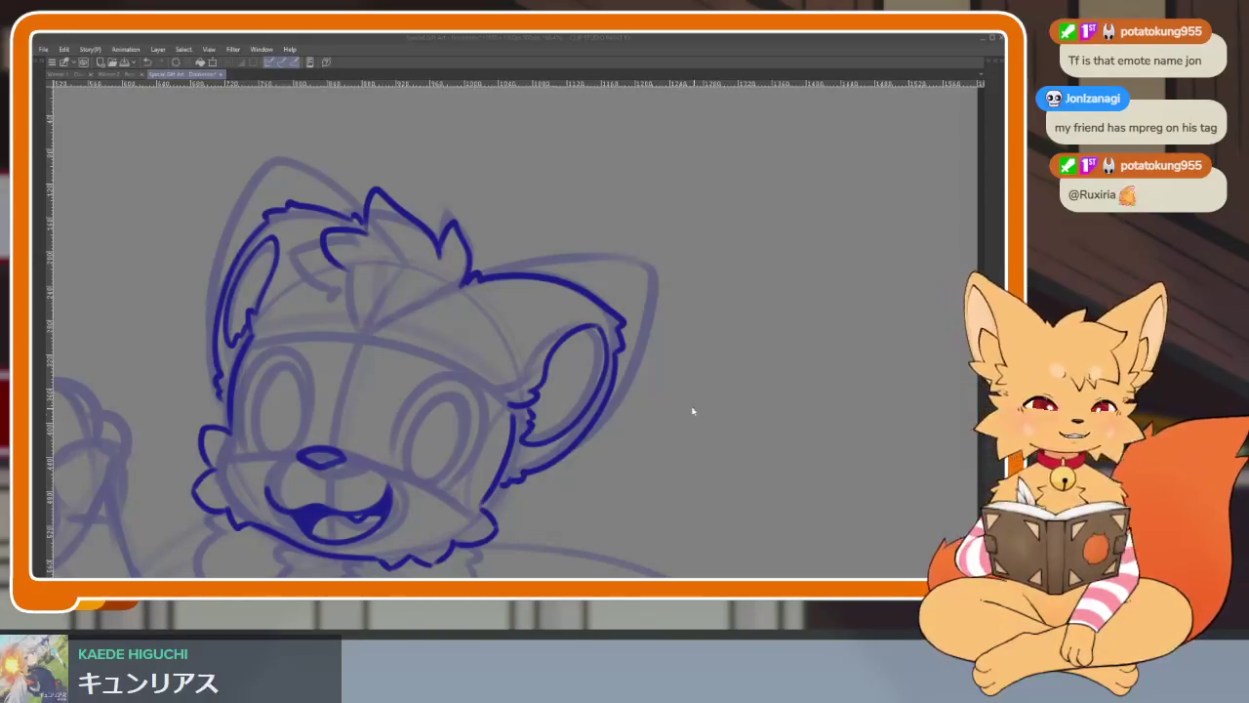
# - Ink the left eye's outer outline and inner loop, discarding a stray cheek stroke
pyautogui.moveTo(729, 366); pyautogui.dragTo(752, 352)
pyautogui.hotkey('ctrl', 'z')
pyautogui.scroll(1, 628, 445)
pyautogui.scroll(1, 624, 444)
pyautogui.scroll(1, 620, 444)
pyautogui.scroll(1, 615, 444)
pyautogui.scroll(-1, 615, 444)
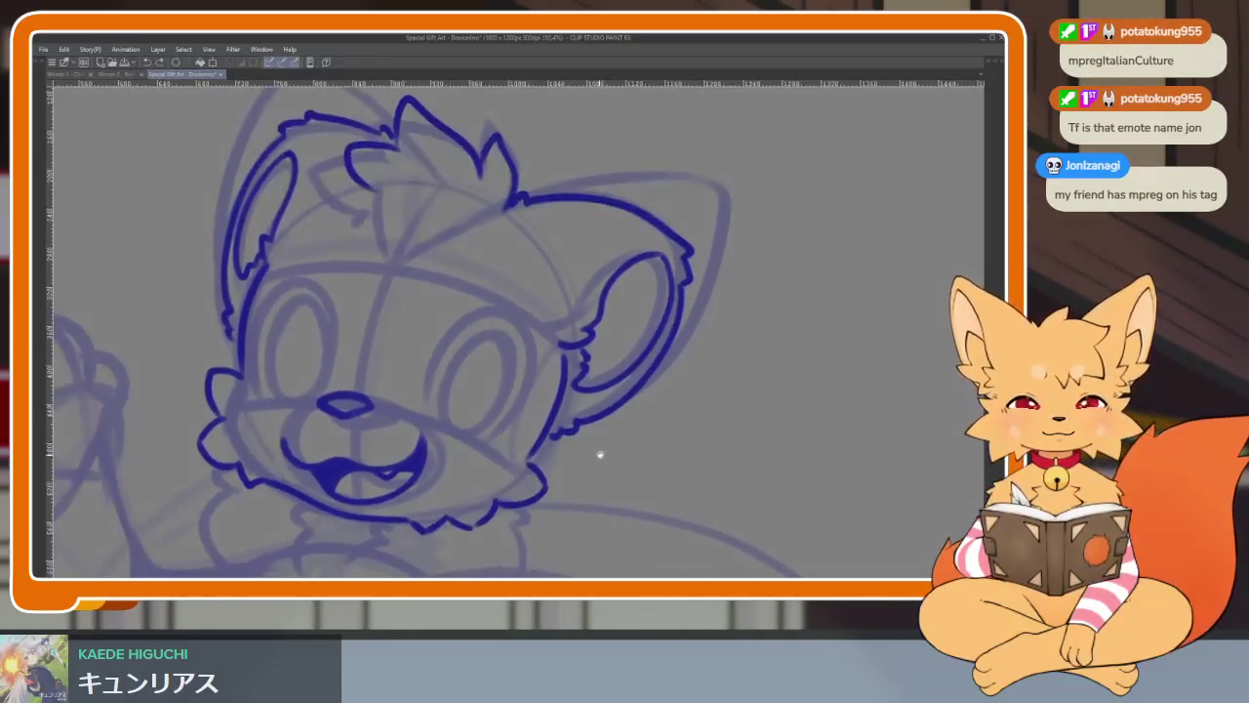
pyautogui.scroll(-1, 597, 452)
pyautogui.scroll(-1, 619, 438)
pyautogui.scroll(-2, 635, 435)
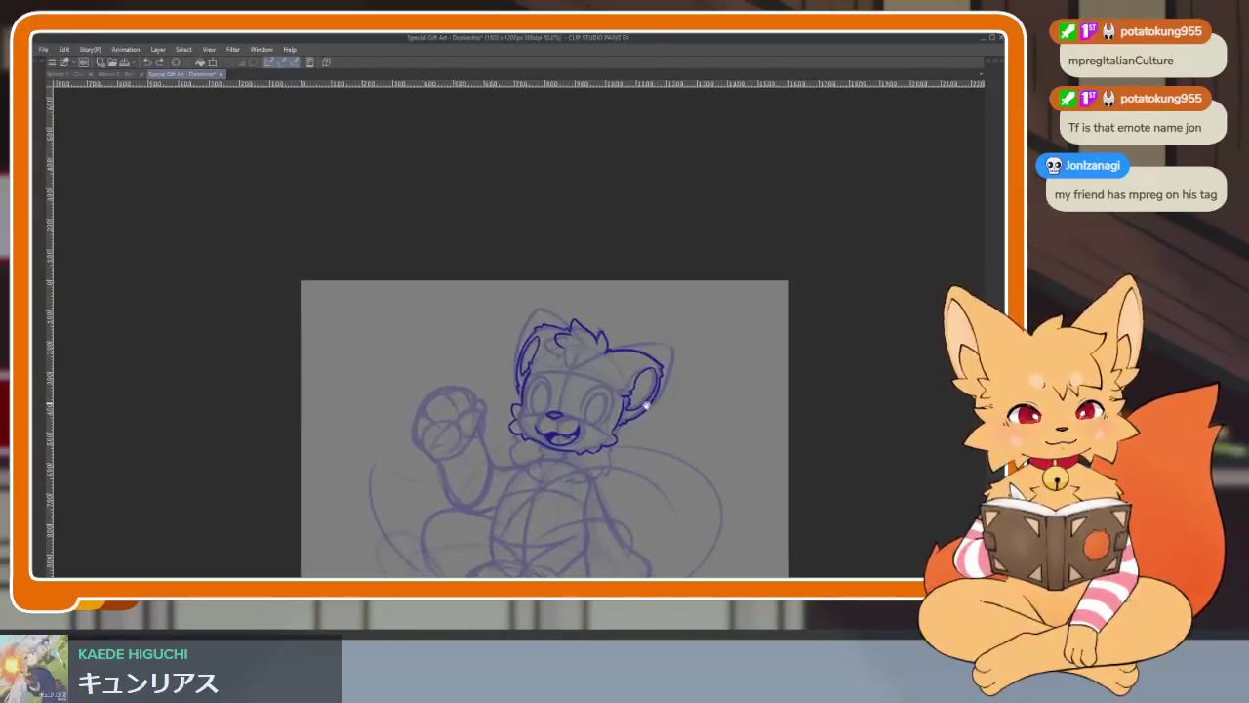
pyautogui.scroll(3, 644, 427)
pyautogui.scroll(2, 619, 430)
pyautogui.scroll(1, 606, 441)
pyautogui.scroll(1, 613, 441)
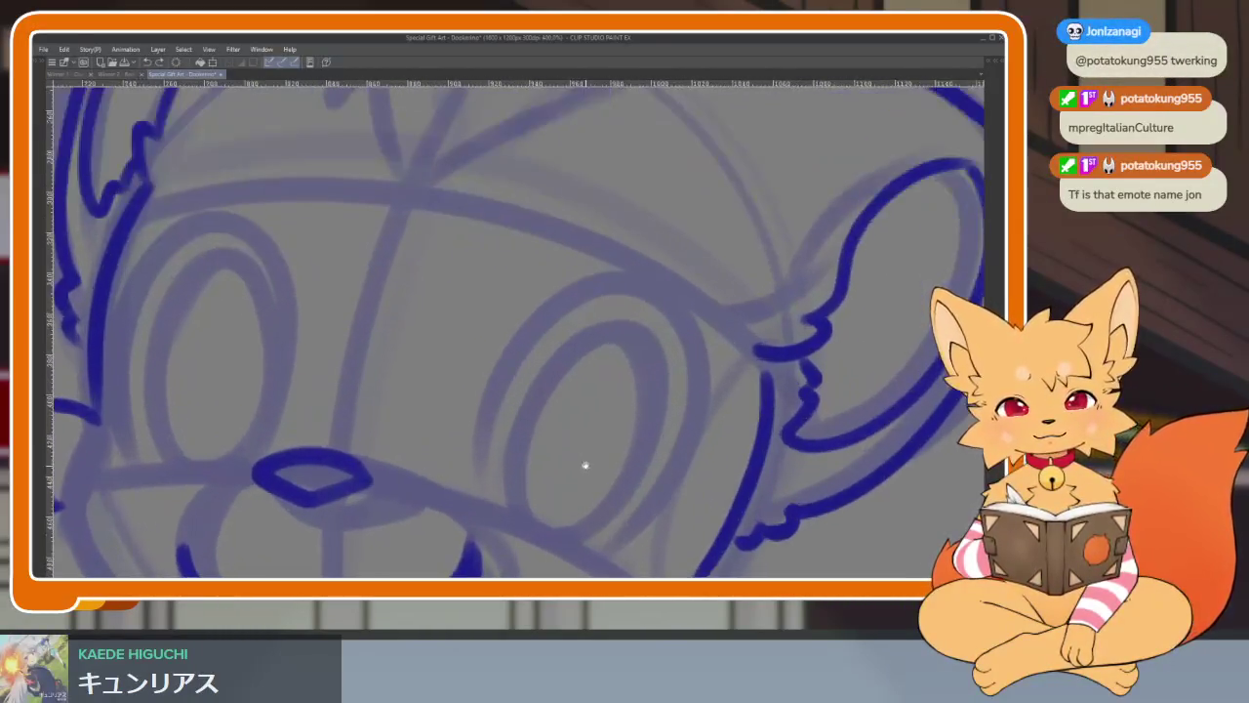
pyautogui.scroll(1, 586, 463)
pyautogui.scroll(1, 593, 458)
pyautogui.scroll(1, 647, 438)
pyautogui.scroll(-2, 625, 449)
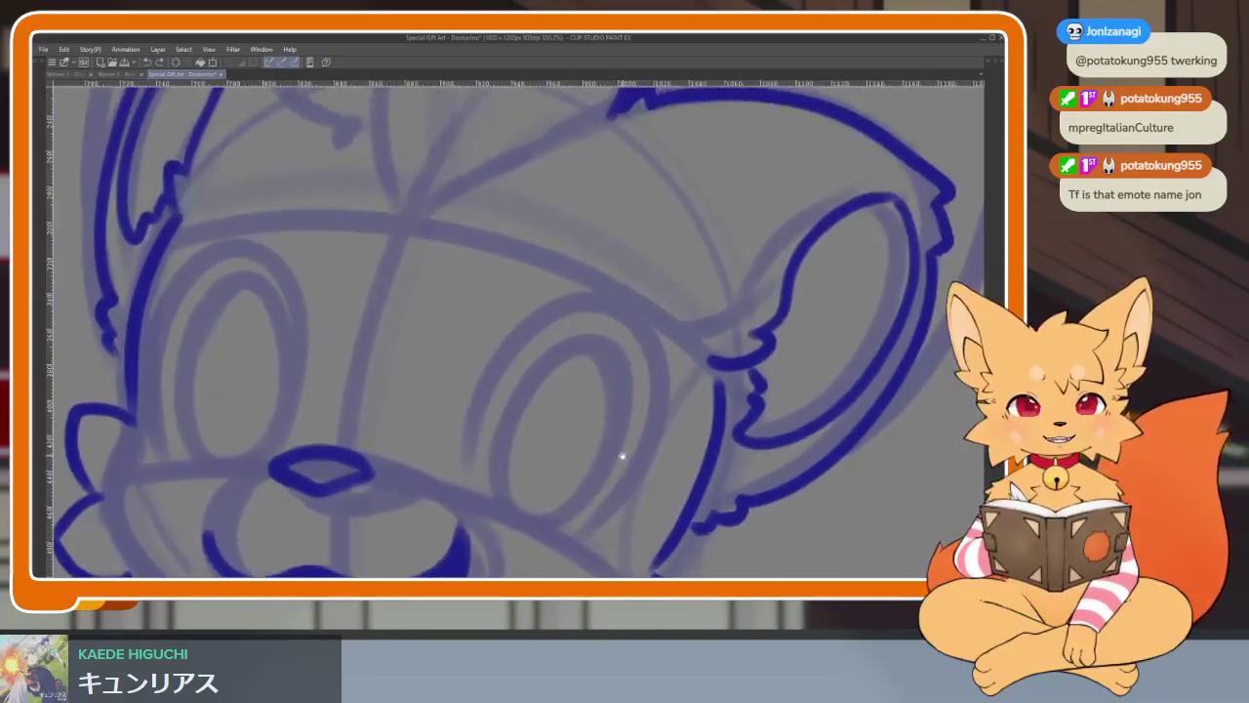
pyautogui.scroll(1, 615, 451)
pyautogui.scroll(1, 596, 447)
pyautogui.scroll(-1, 550, 446)
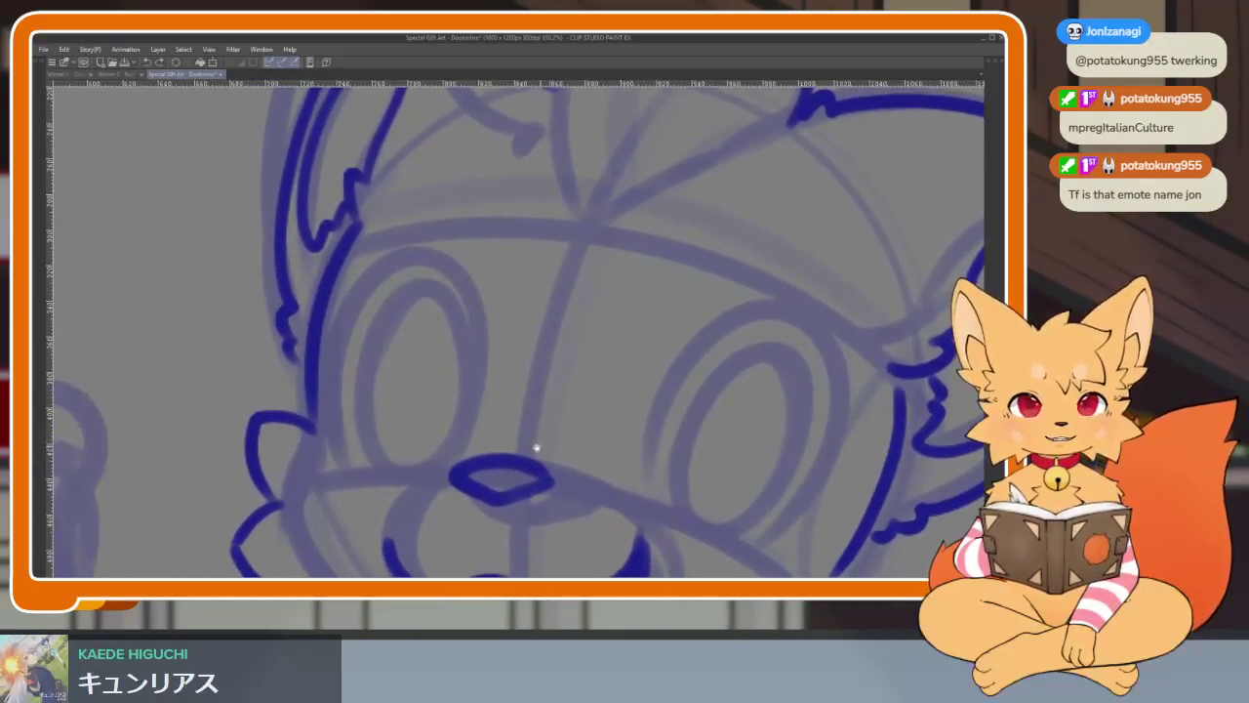
pyautogui.scroll(2, 466, 455)
pyautogui.scroll(-1, 449, 468)
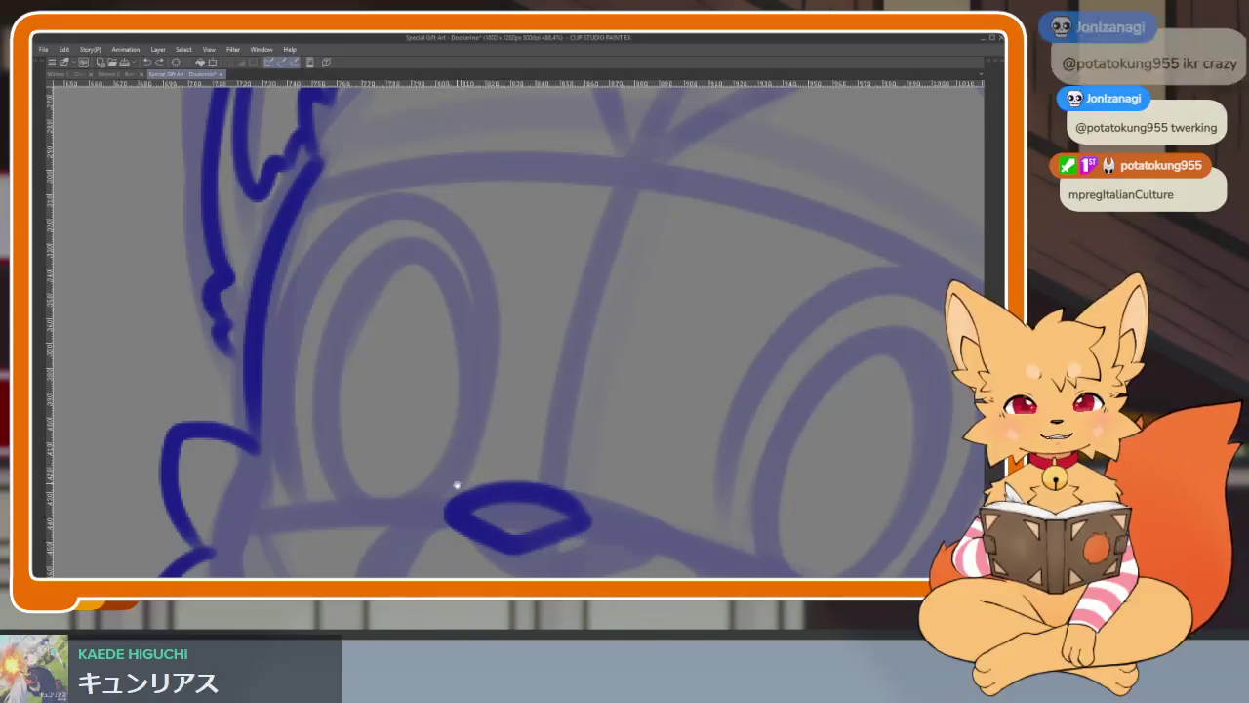
pyautogui.scroll(-2, 455, 484)
pyautogui.scroll(1, 455, 482)
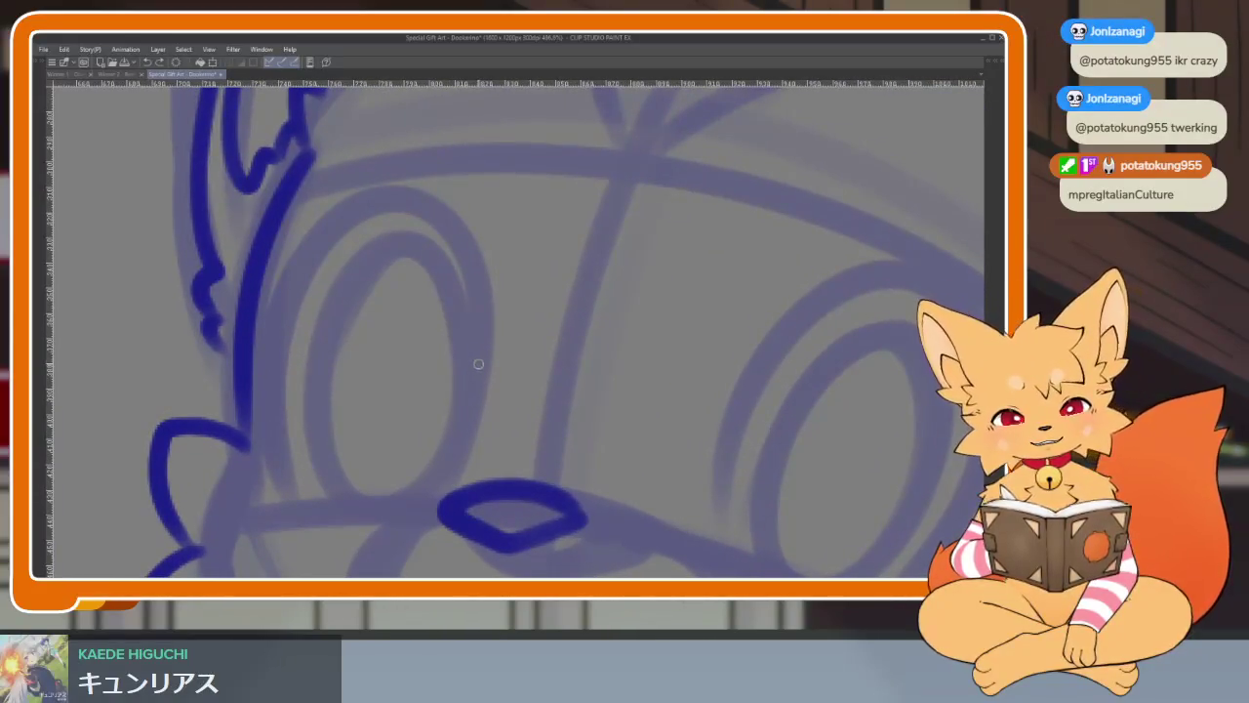
pyautogui.moveTo(475, 387)
pyautogui.mouseDown()
pyautogui.moveTo(474, 277)
pyautogui.moveTo(353, 200)
pyautogui.moveTo(280, 429)
pyautogui.moveTo(304, 488)
pyautogui.mouseUp()
pyautogui.moveTo(478, 429)
pyautogui.mouseDown()
pyautogui.moveTo(476, 332)
pyautogui.moveTo(385, 240)
pyautogui.moveTo(342, 440)
pyautogui.moveTo(485, 295)
pyautogui.mouseUp()
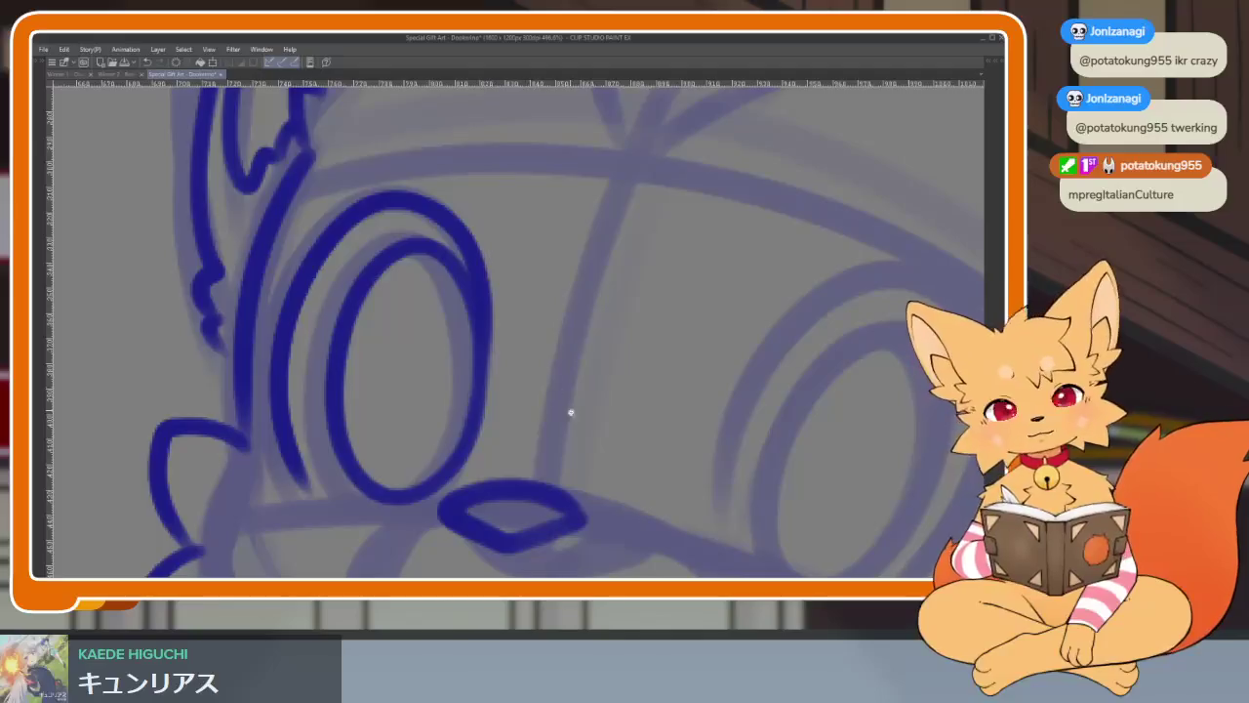
# - Ink the arc over and down the eye, redrawing it after one undo
pyautogui.scroll(-5, 569, 413)
pyautogui.scroll(5, 517, 398)
pyautogui.moveTo(712, 413)
pyautogui.mouseDown()
pyautogui.moveTo(608, 404)
pyautogui.moveTo(670, 432)
pyautogui.moveTo(652, 423)
pyautogui.mouseUp()
pyautogui.scroll(1, 652, 423)
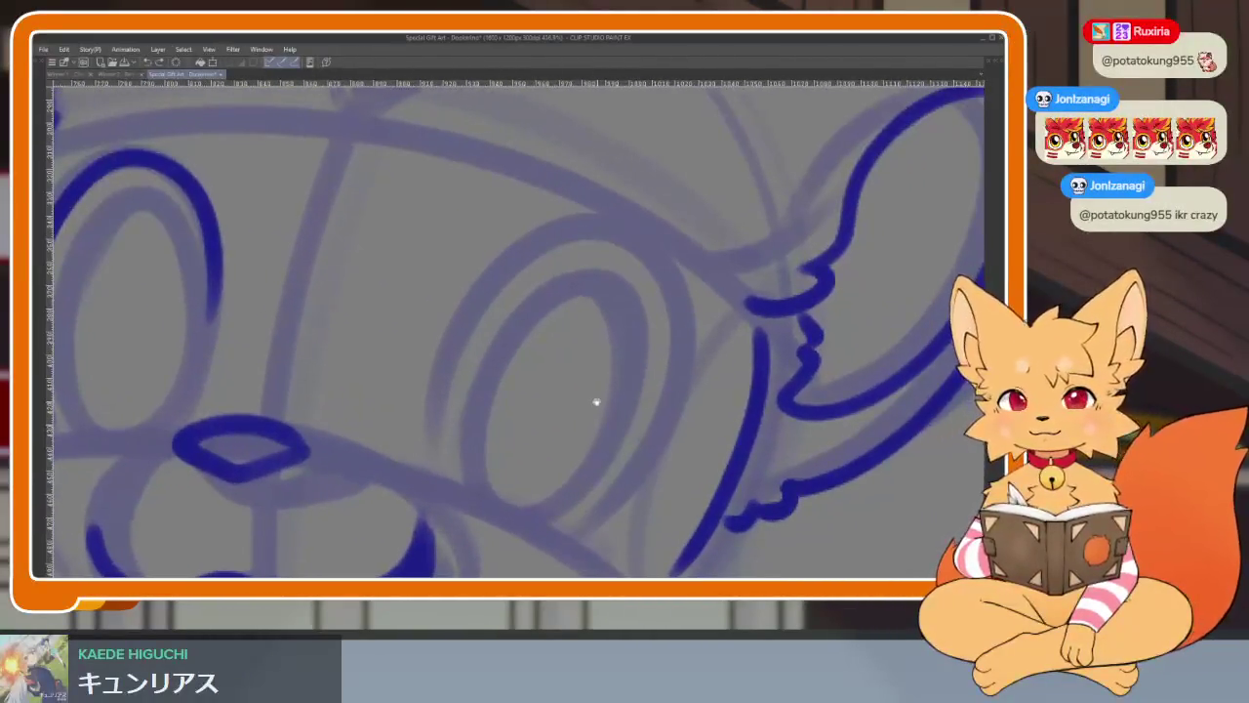
pyautogui.scroll(1, 593, 404)
pyautogui.moveTo(444, 334); pyautogui.dragTo(658, 293)
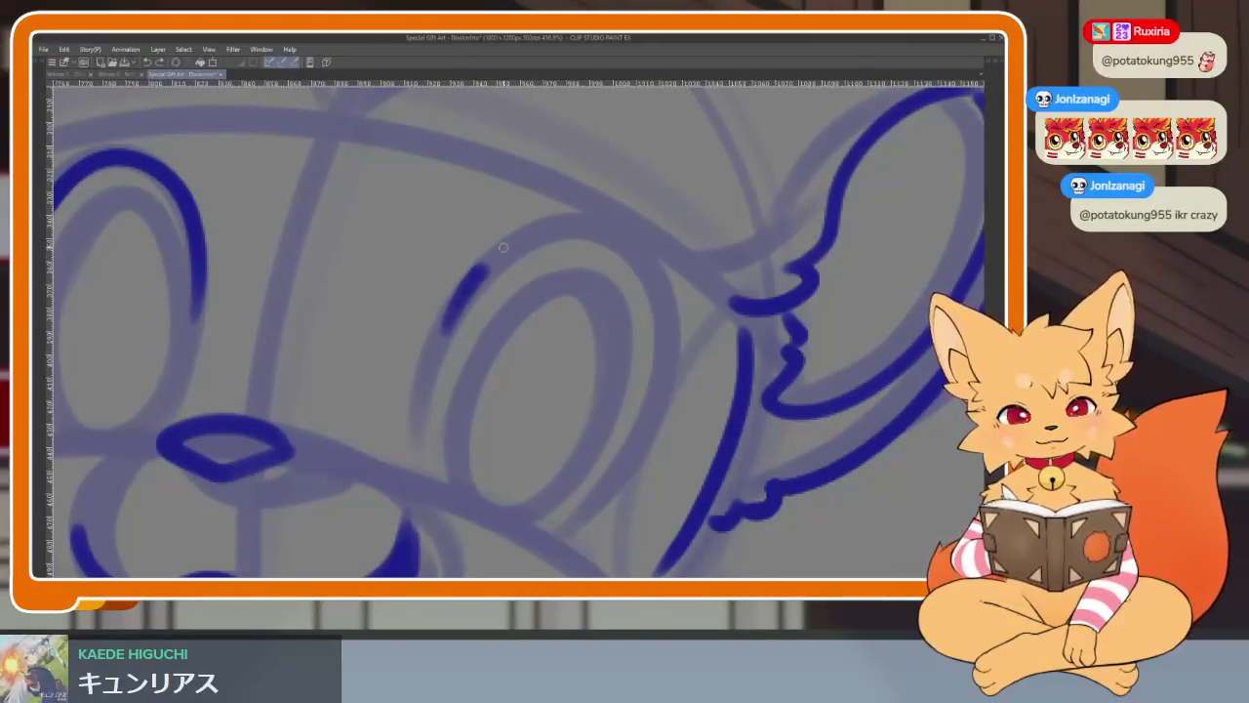
pyautogui.hotkey('ctrl', 'z')
pyautogui.moveTo(442, 341); pyautogui.dragTo(547, 540)
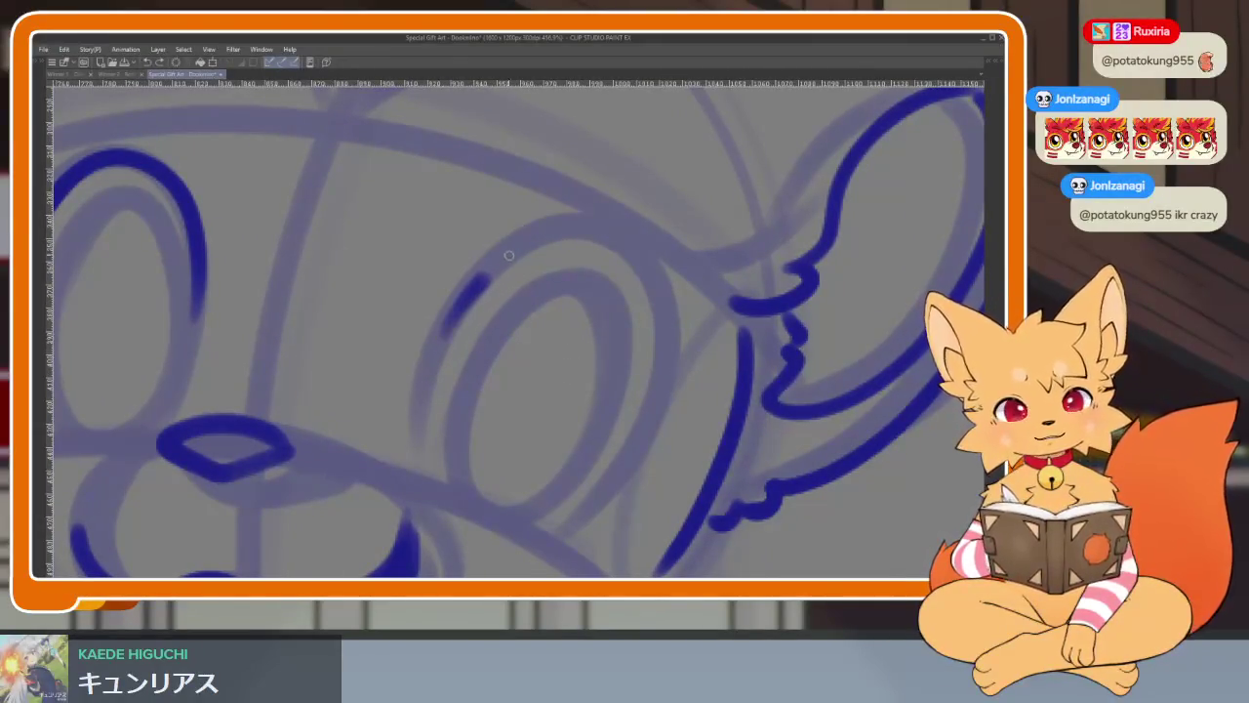
pyautogui.scroll(-3, 547, 539)
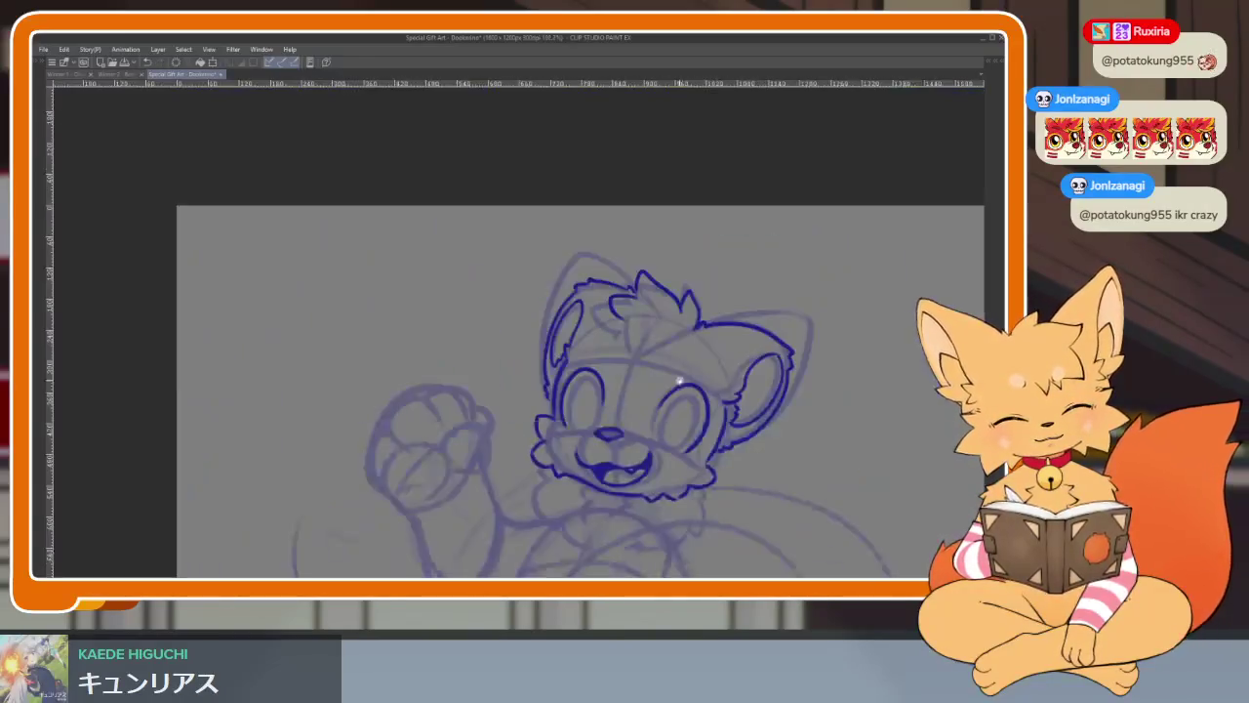
pyautogui.scroll(3, 693, 387)
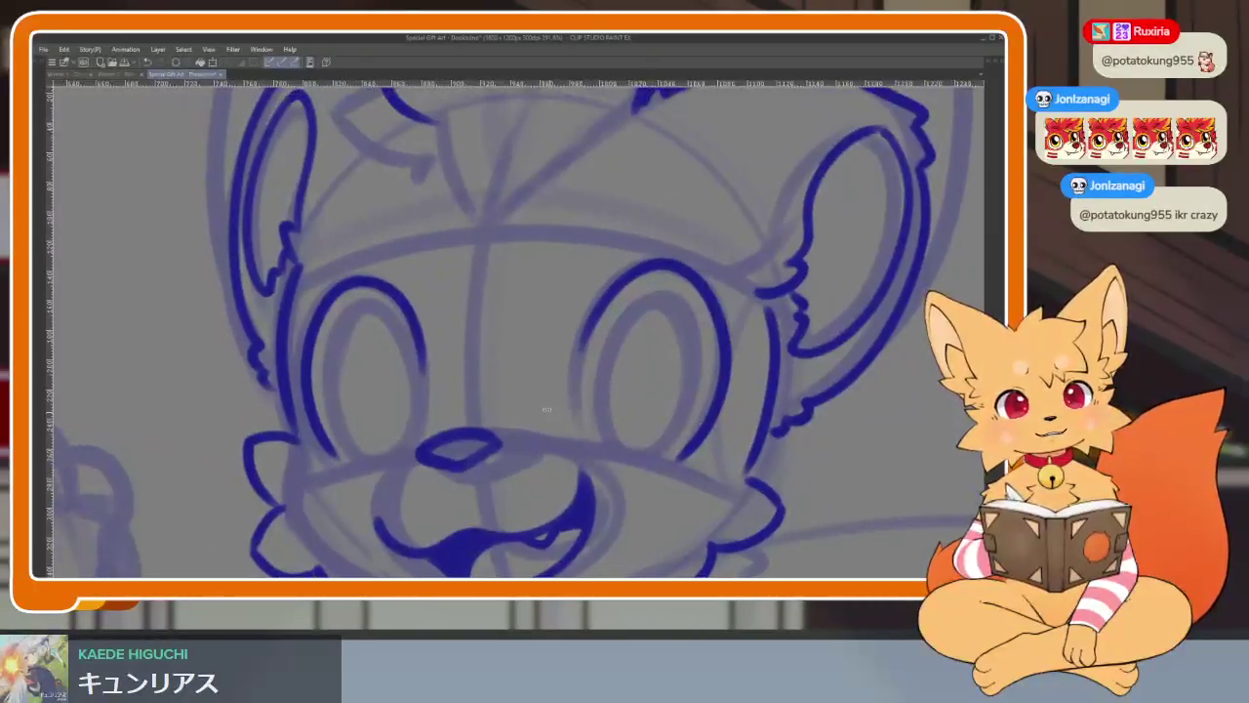
pyautogui.scroll(1, 706, 419)
pyautogui.scroll(2, 630, 454)
pyautogui.scroll(-1, 629, 454)
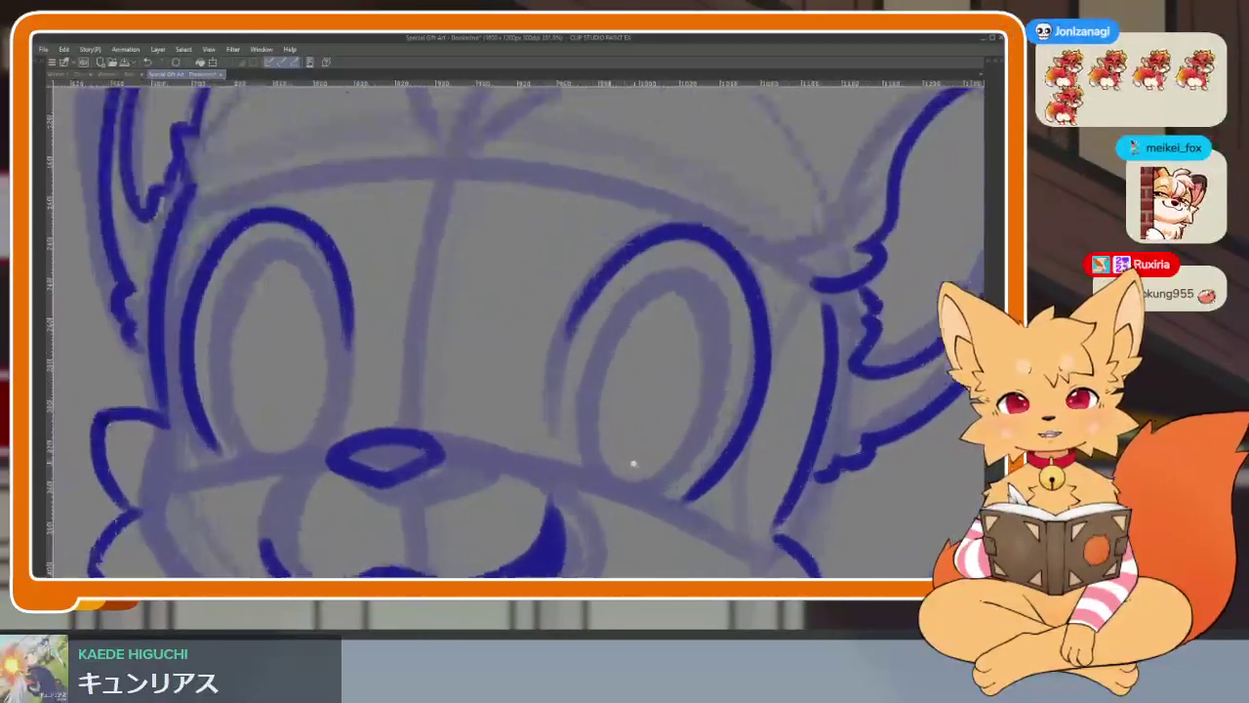
pyautogui.scroll(-1, 617, 493)
pyautogui.scroll(-1, 620, 478)
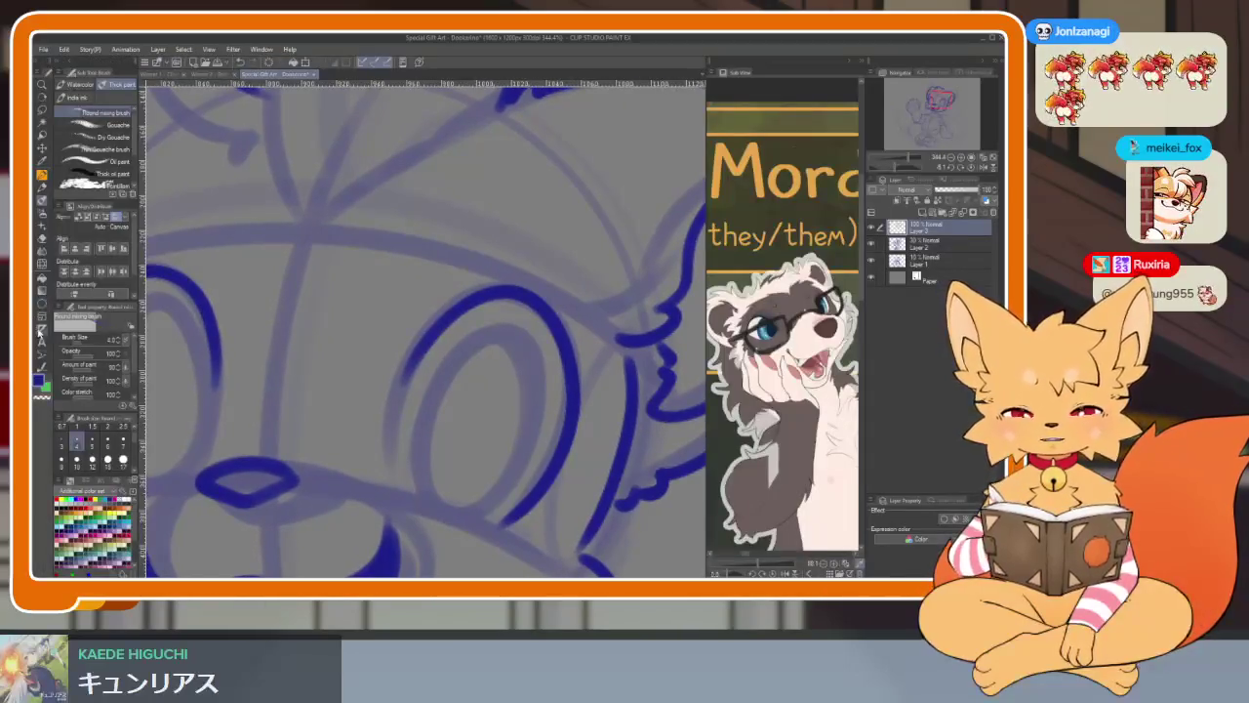
# - Hide the side panels and ink an inner ring around the left eye
pyautogui.press('Tab')
pyautogui.moveTo(222, 306); pyautogui.dragTo(236, 323)
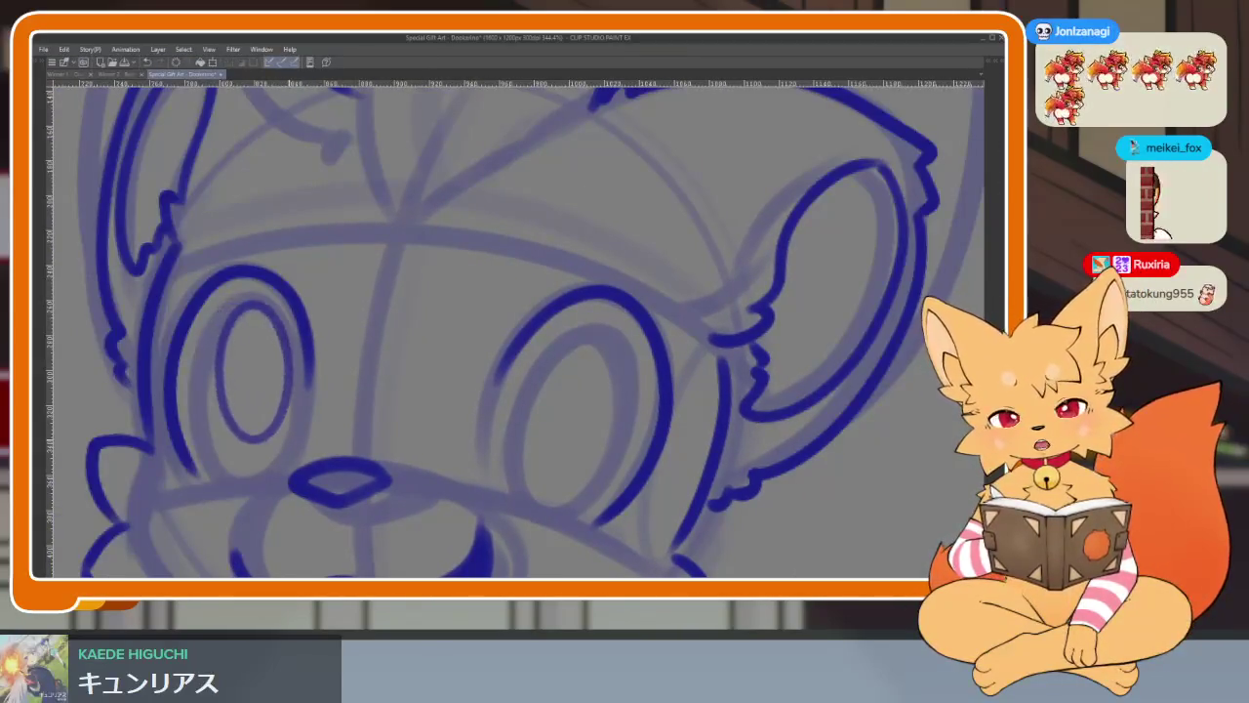
pyautogui.hotkey('ctrl', 'z')
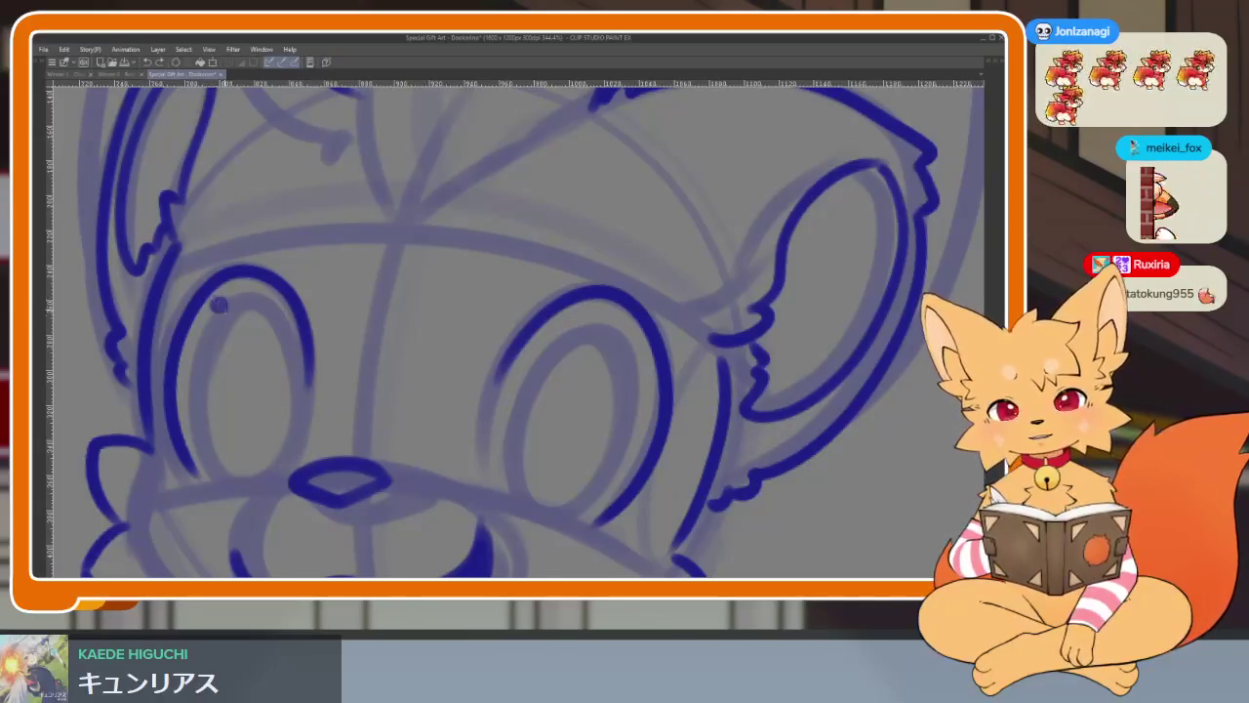
pyautogui.moveTo(217, 302); pyautogui.dragTo(278, 473)
pyautogui.scroll(-2, 308, 476)
pyautogui.scroll(-5, 431, 498)
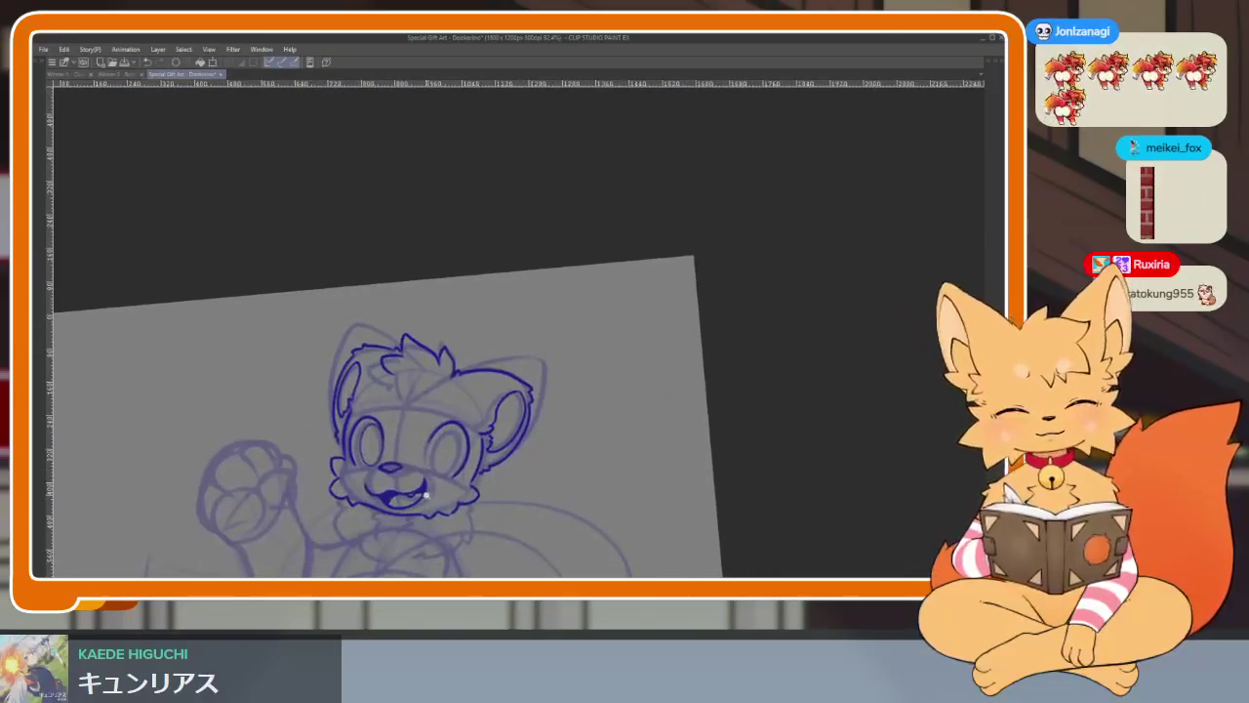
pyautogui.scroll(5, 431, 498)
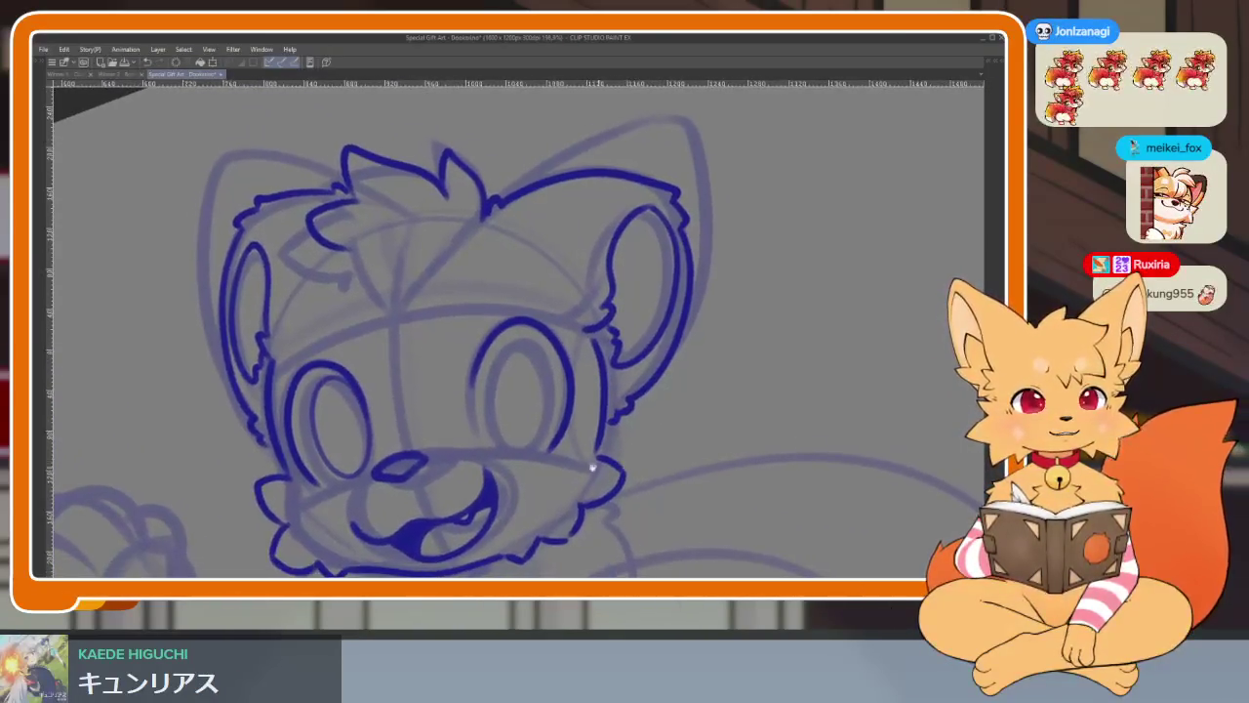
pyautogui.scroll(3, 598, 466)
pyautogui.scroll(2, 585, 478)
pyautogui.scroll(-1, 605, 474)
pyautogui.scroll(-1, 652, 459)
pyautogui.scroll(-1, 660, 460)
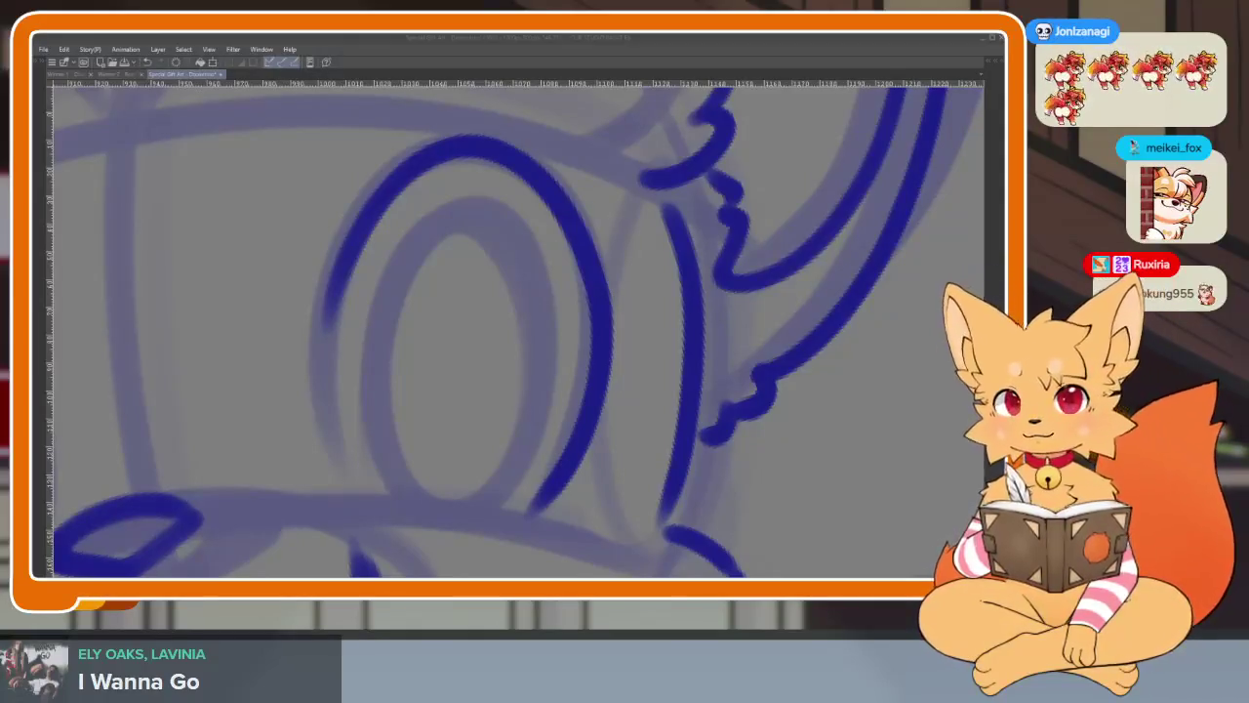
# - Ink a small oval inside the eye's inner ring and restore the palettes
pyautogui.click(619, 414)
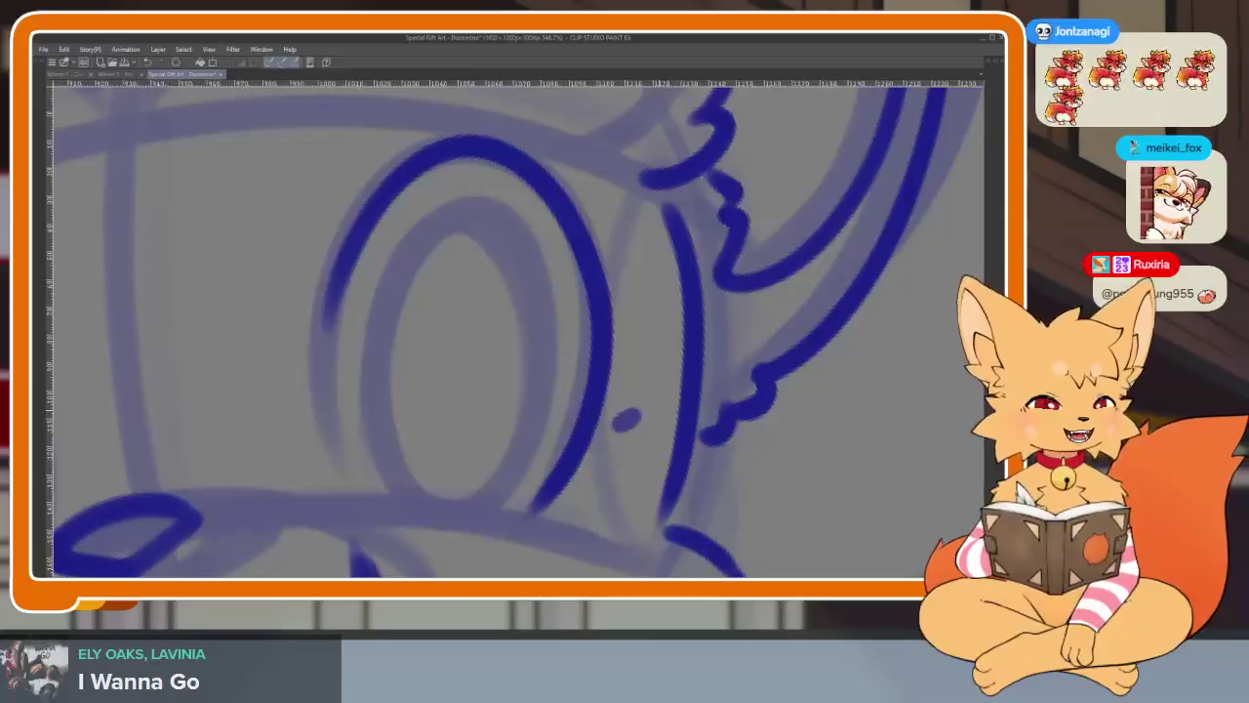
pyautogui.scroll(2, 686, 427)
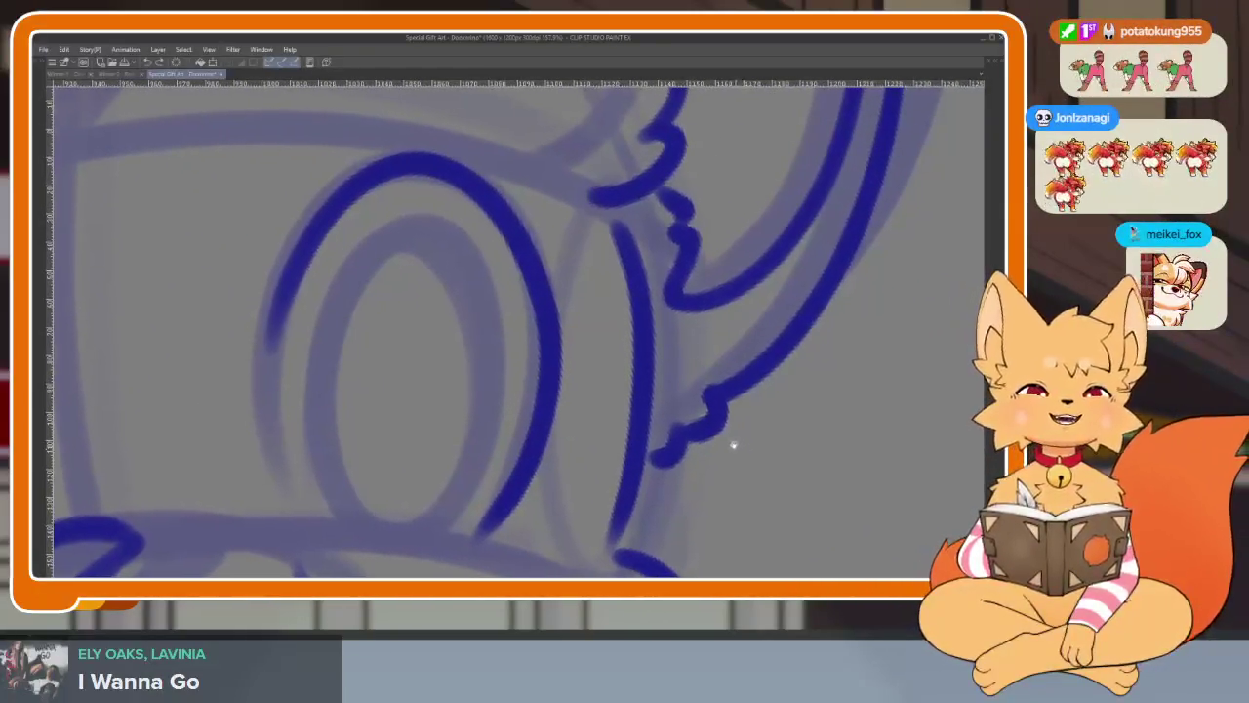
pyautogui.moveTo(390, 216); pyautogui.dragTo(419, 219)
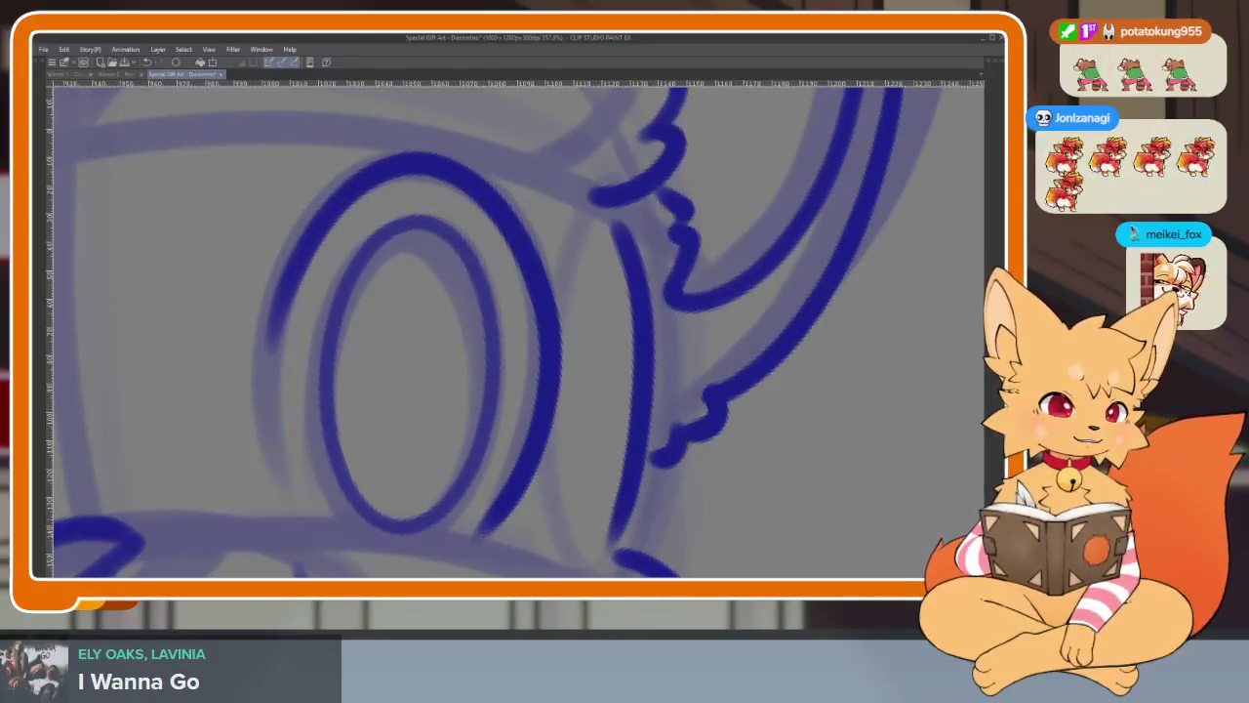
pyautogui.scroll(-5, 600, 449)
pyautogui.press('Tab')
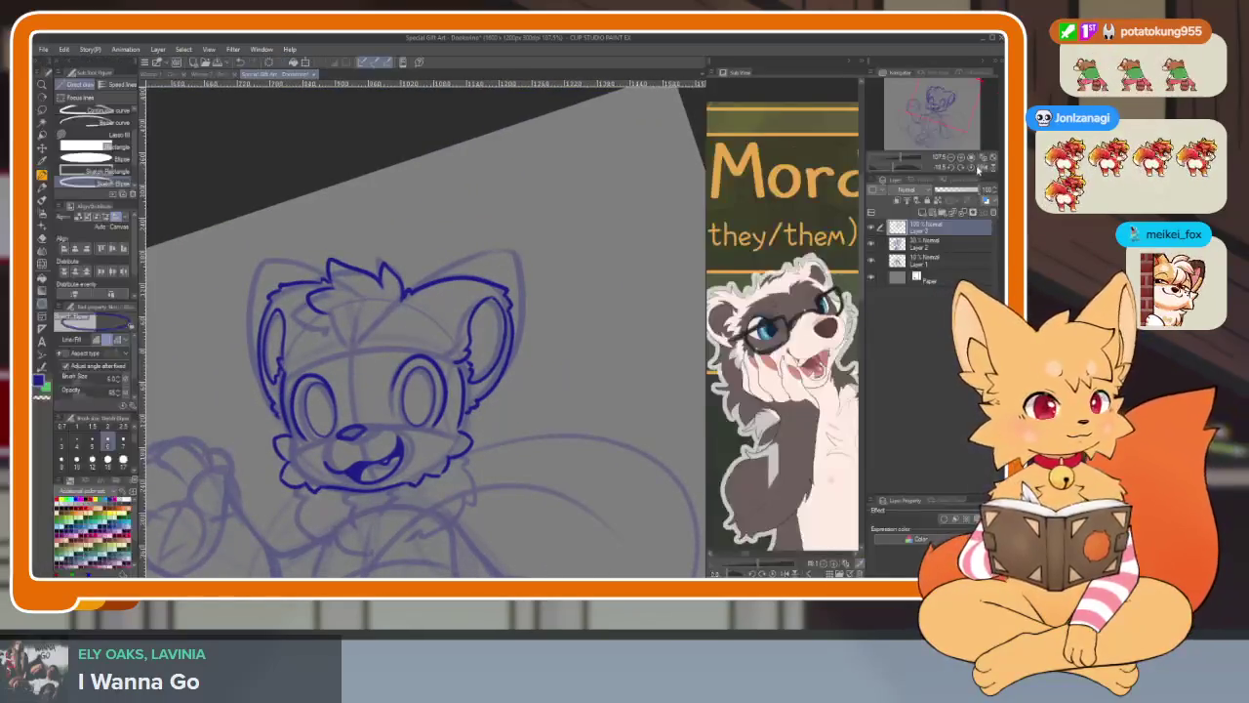
pyautogui.hotkey('ctrl', '@')
pyautogui.press('Tab')
pyautogui.moveTo(557, 460); pyautogui.dragTo(565, 457)
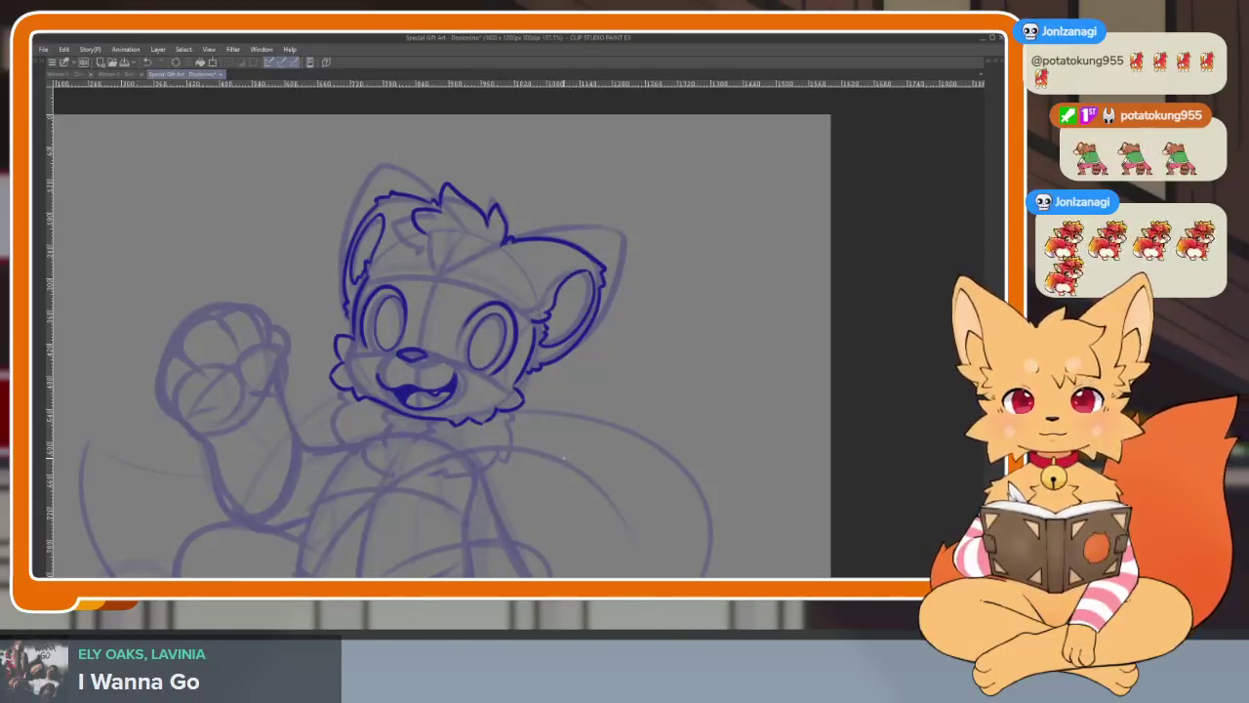
pyautogui.scroll(1, 566, 440)
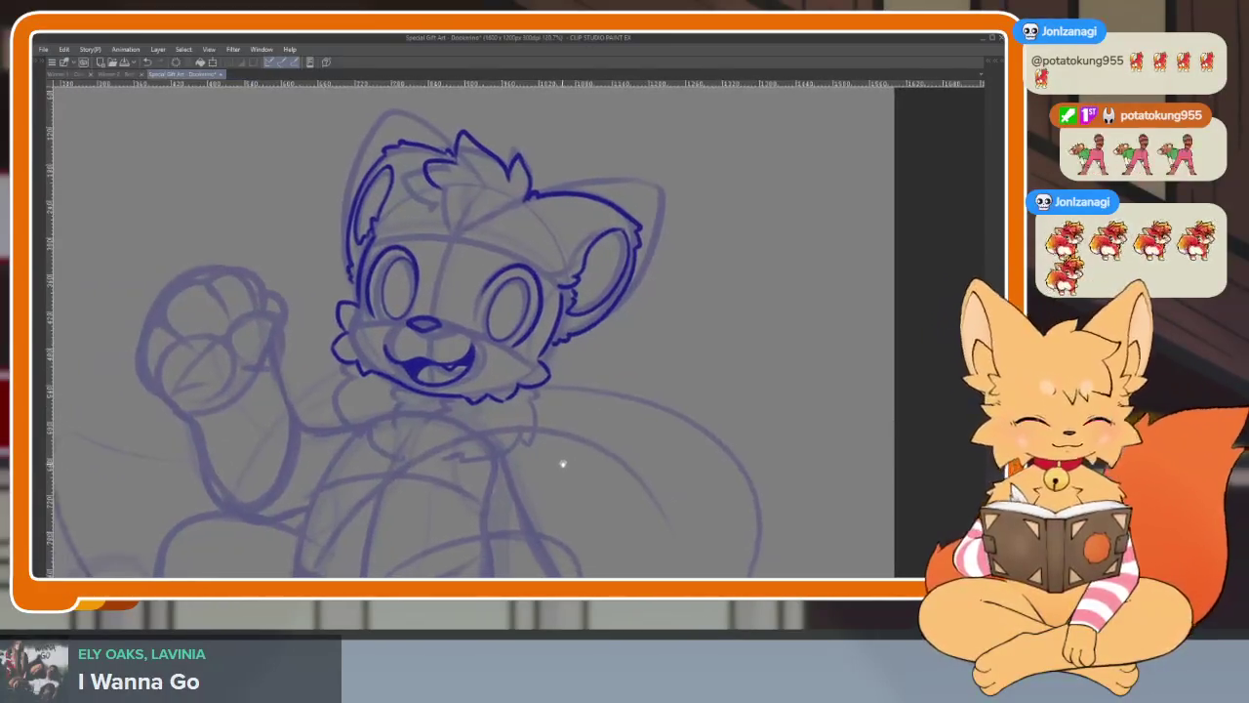
pyautogui.moveTo(560, 463); pyautogui.dragTo(534, 438)
pyautogui.scroll(2, 485, 419)
pyautogui.scroll(1, 485, 422)
pyautogui.scroll(1, 488, 438)
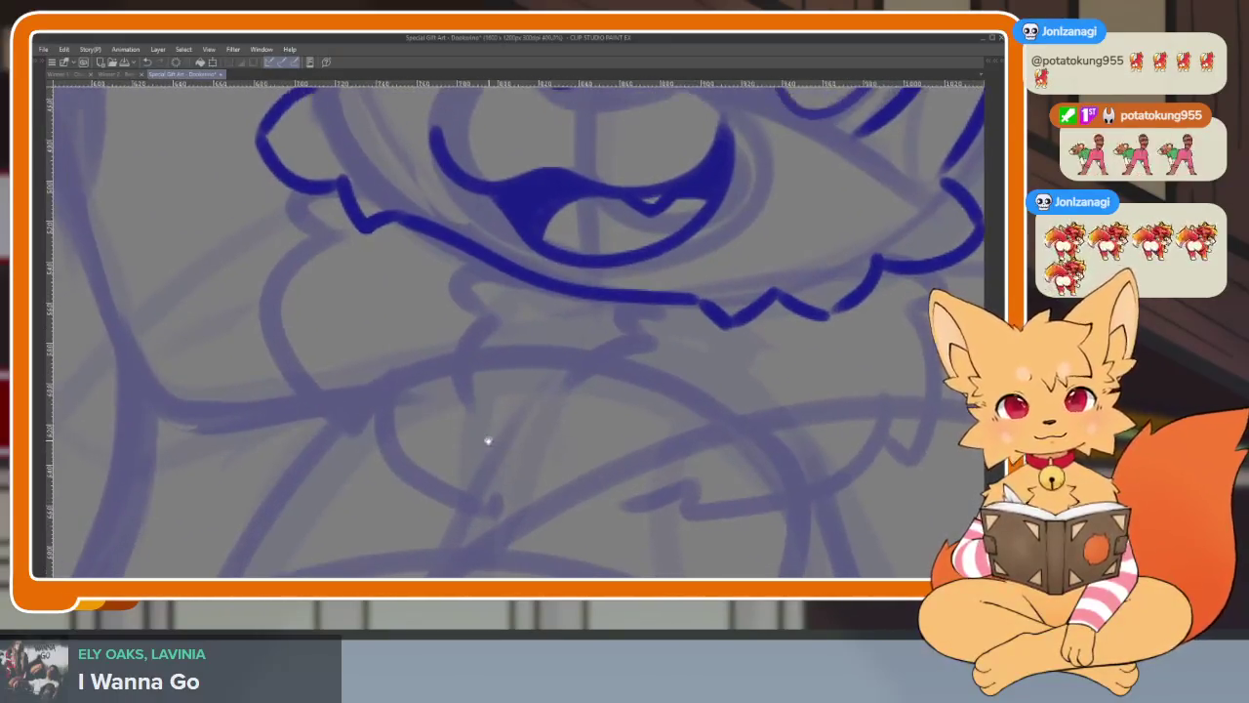
pyautogui.scroll(1, 449, 371)
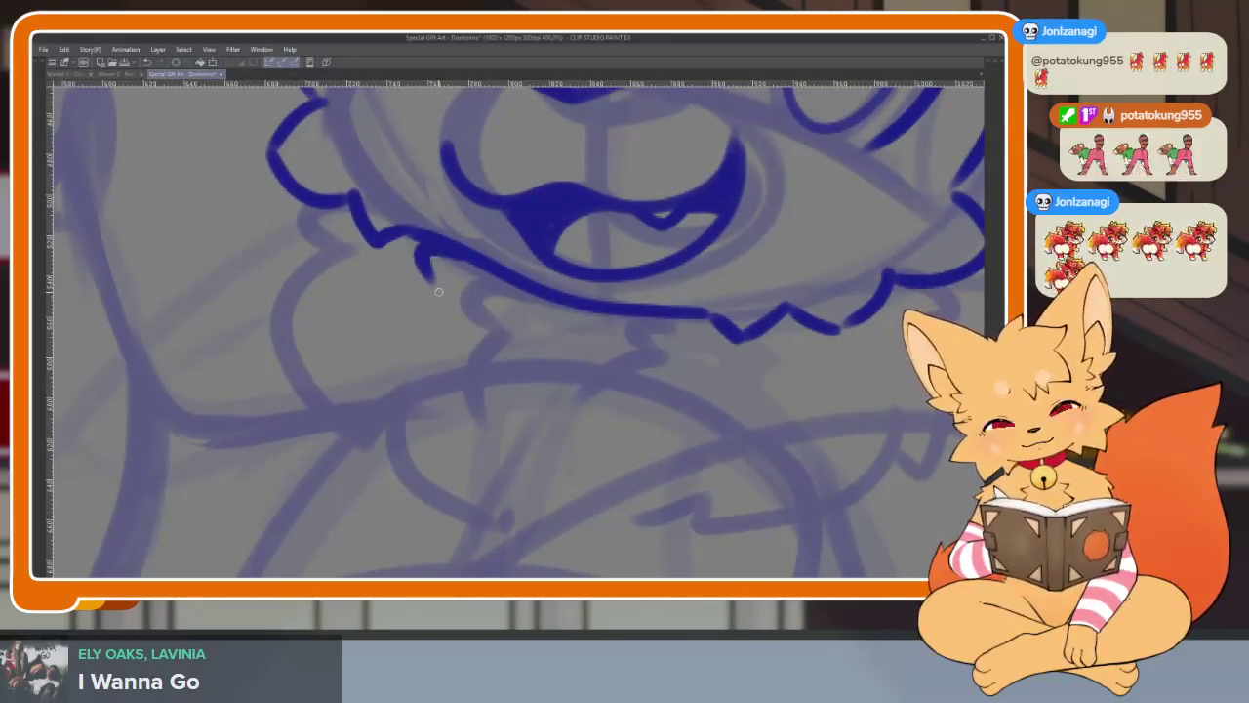
pyautogui.moveTo(369, 337)
pyautogui.mouseDown()
pyautogui.moveTo(386, 371)
pyautogui.moveTo(354, 394)
pyautogui.mouseUp()
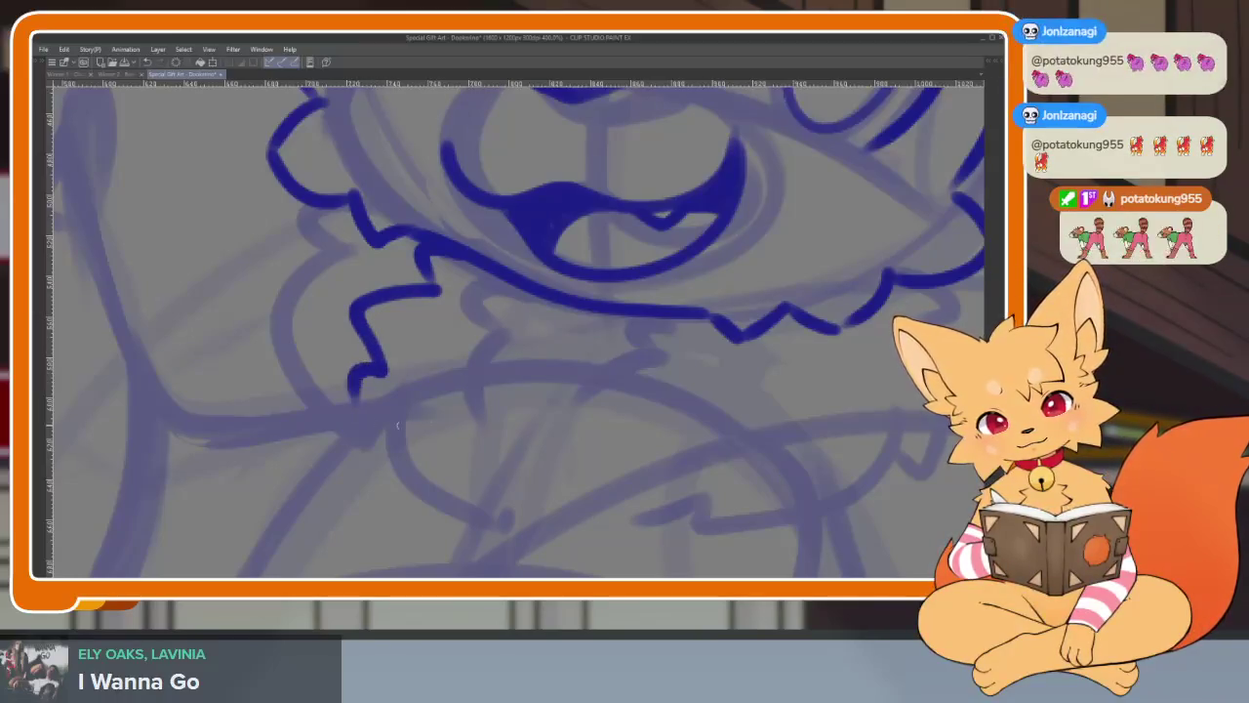
pyautogui.hotkey('ctrl', 'z')
pyautogui.hotkey('ctrl', 'z')
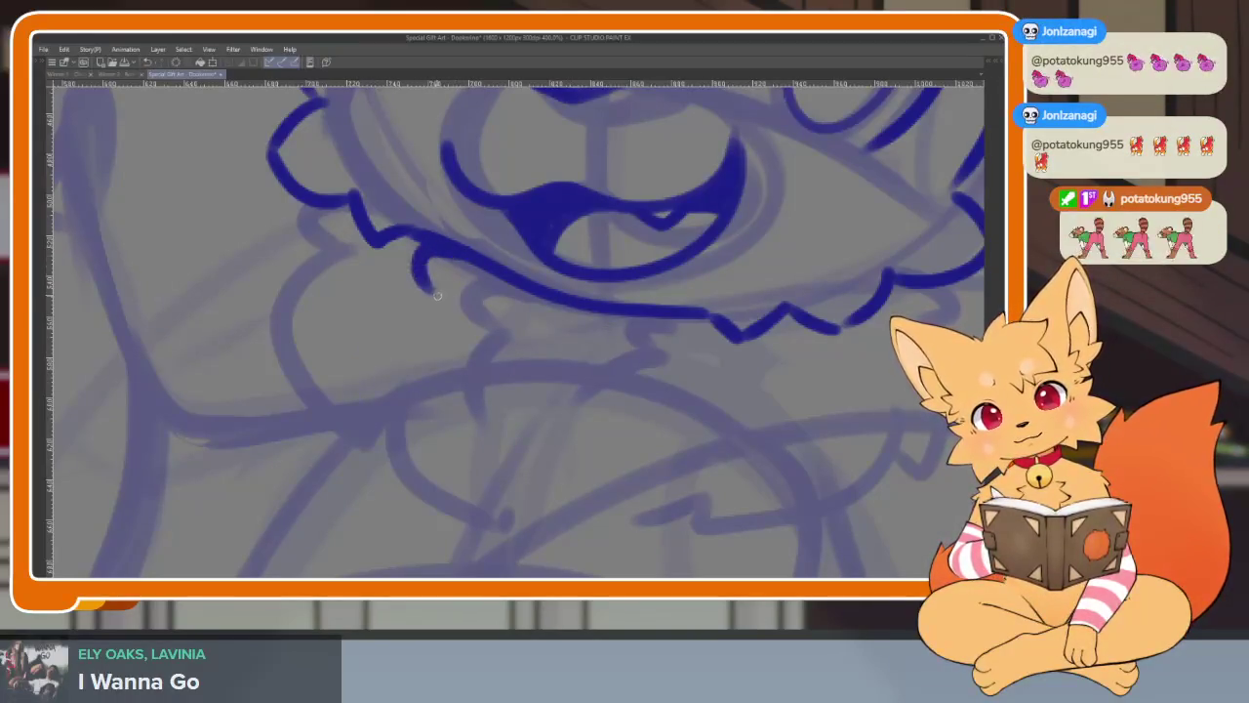
pyautogui.hotkey('ctrl', 'z')
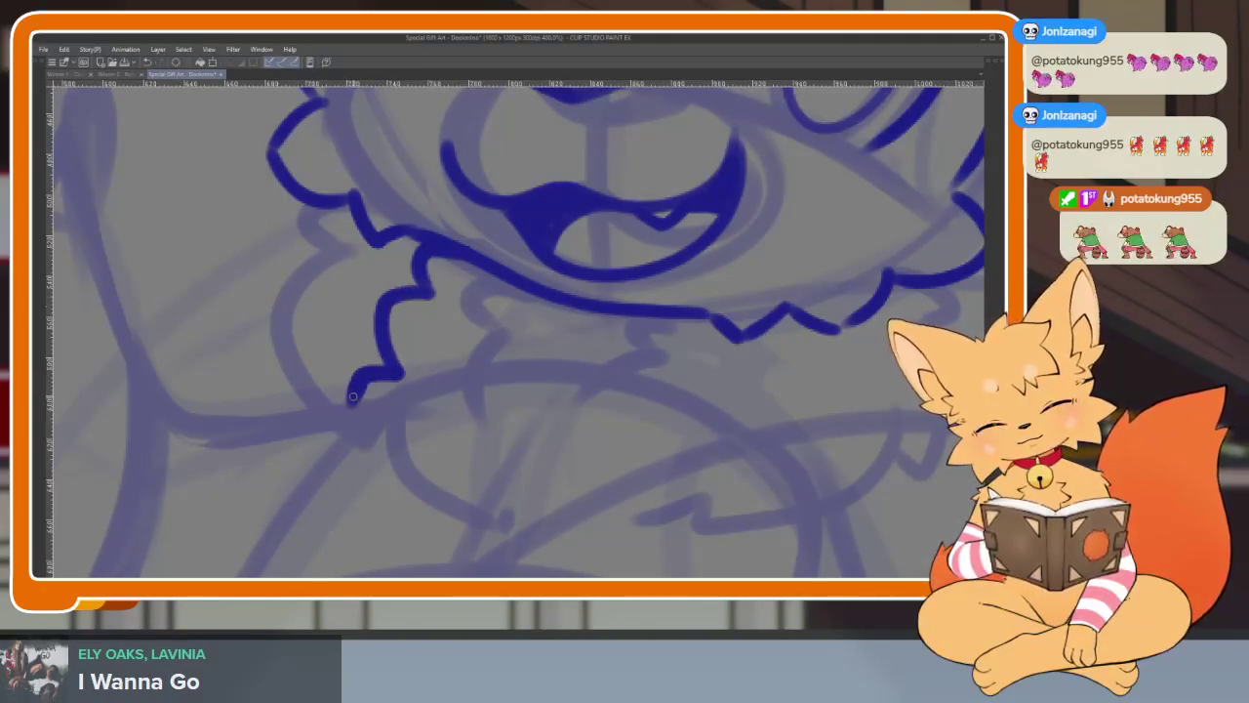
pyautogui.scroll(-5, 578, 403)
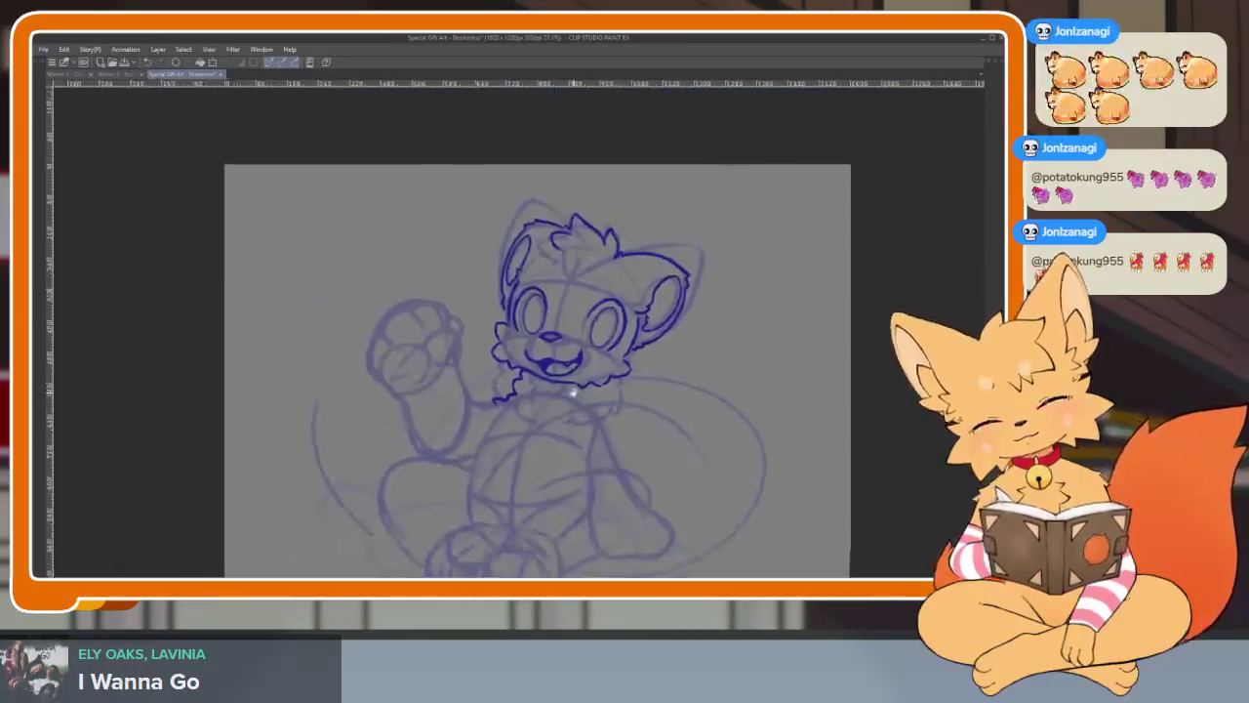
pyautogui.scroll(4, 578, 403)
pyautogui.scroll(2, 577, 403)
pyautogui.scroll(1, 635, 433)
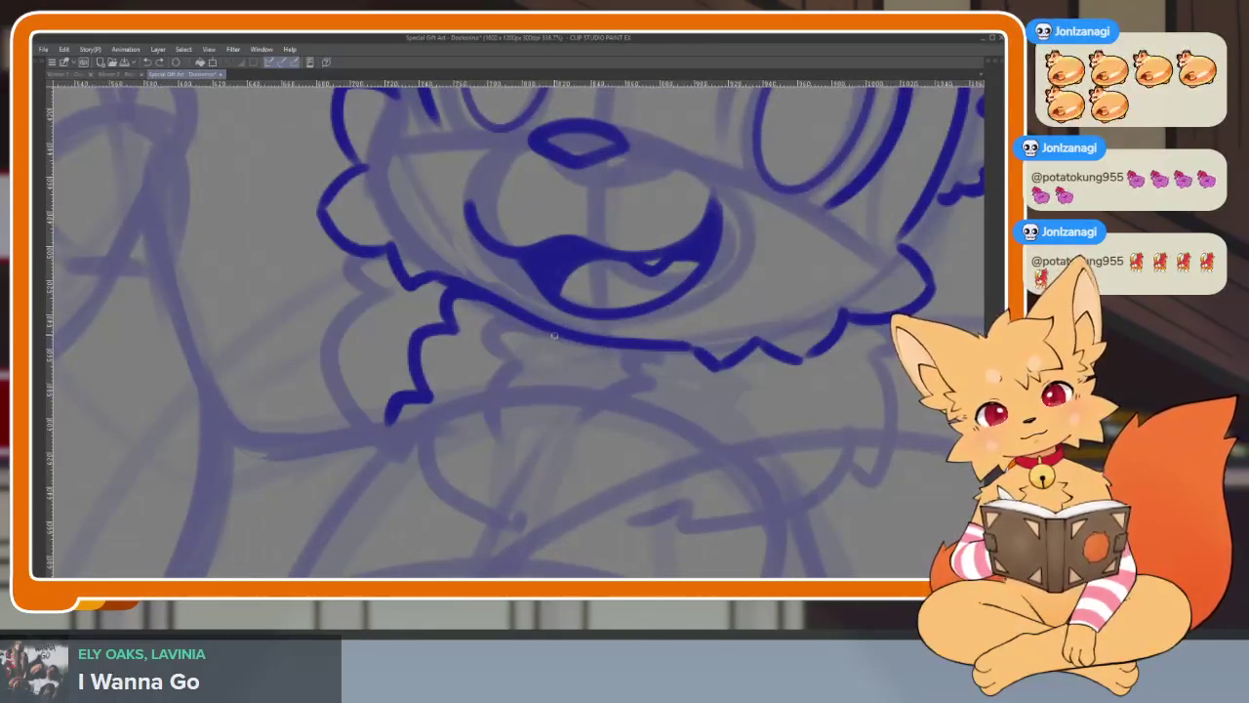
pyautogui.moveTo(522, 335); pyautogui.dragTo(535, 358)
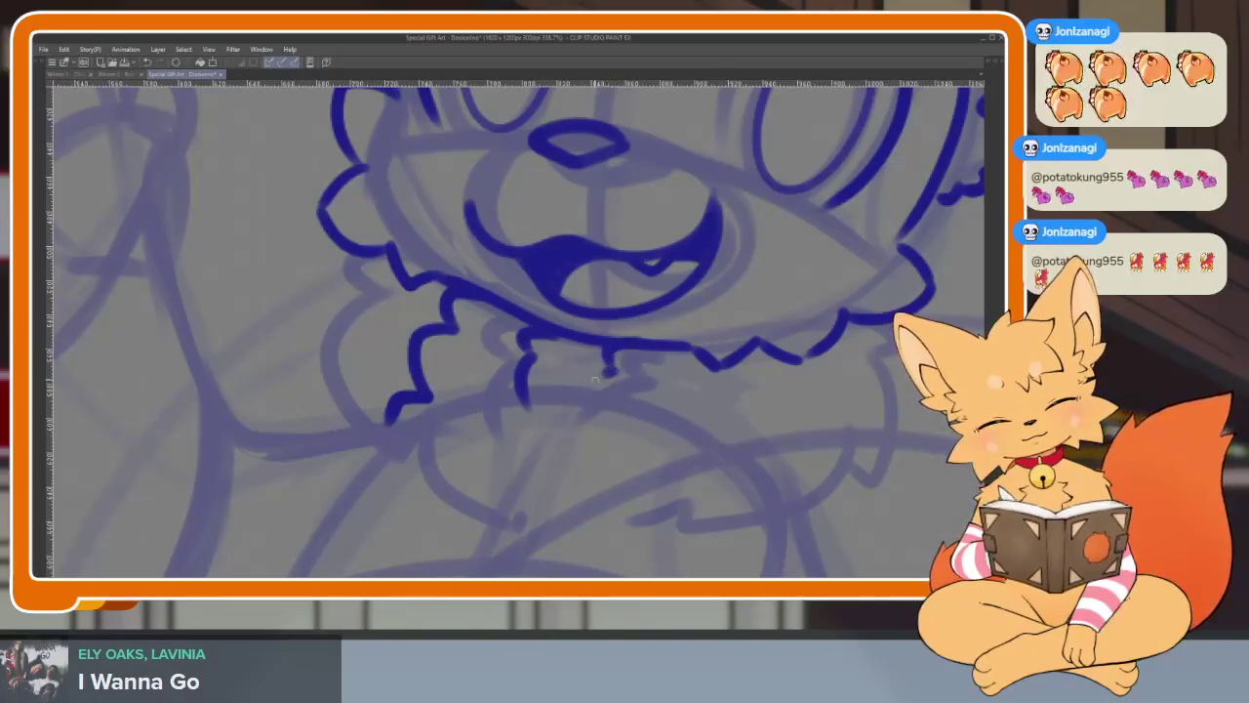
pyautogui.scroll(-3, 601, 375)
pyautogui.scroll(1, 730, 413)
pyautogui.scroll(2, 706, 424)
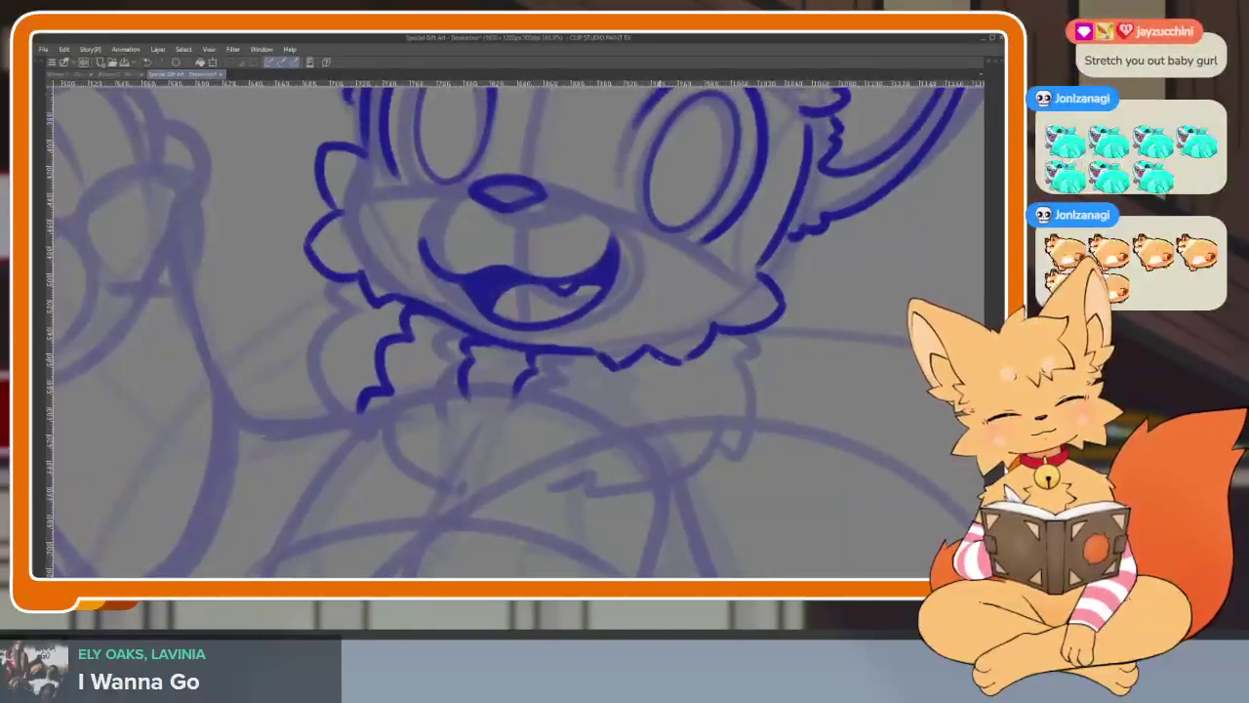
pyautogui.moveTo(664, 360); pyautogui.dragTo(644, 431)
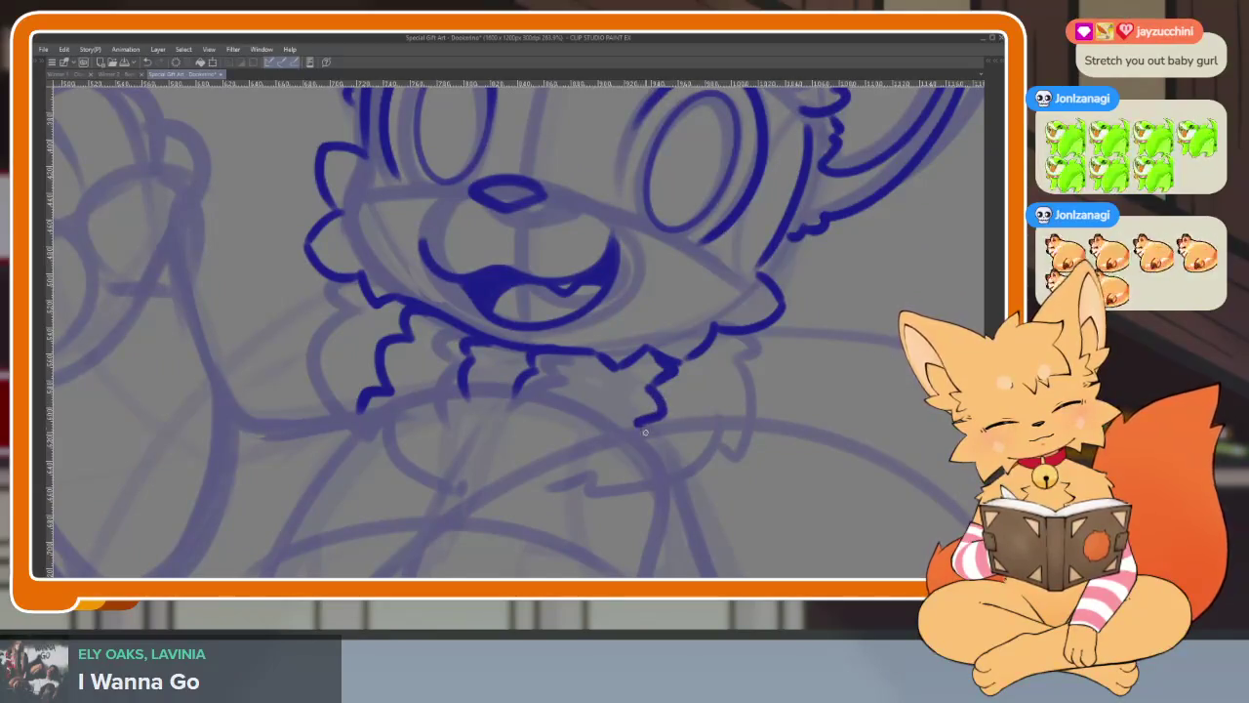
pyautogui.scroll(-3, 688, 410)
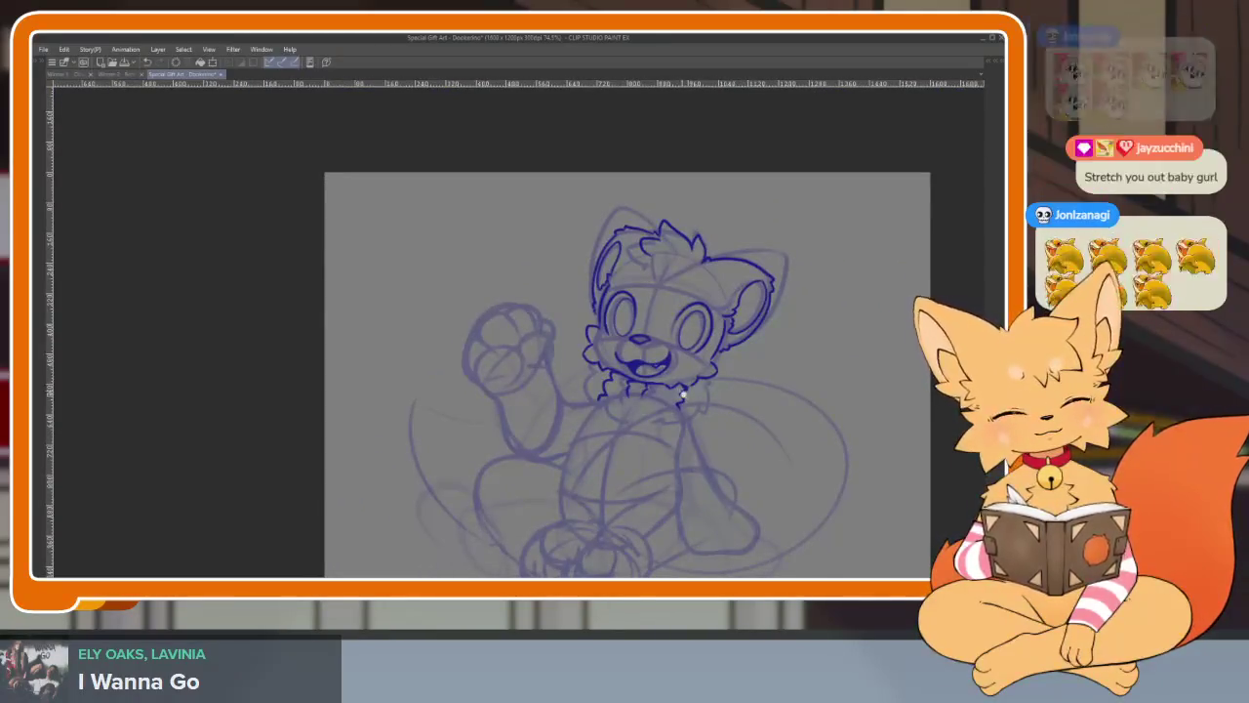
pyautogui.scroll(3, 679, 391)
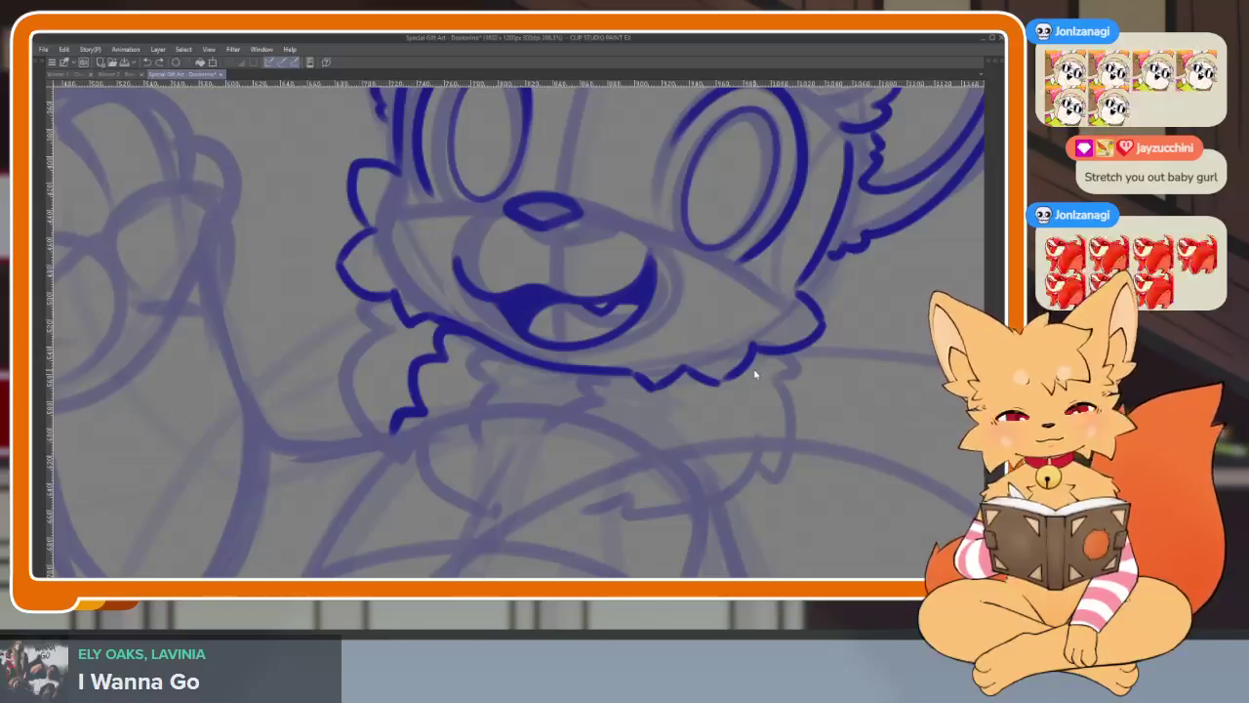
pyautogui.scroll(-1, 750, 371)
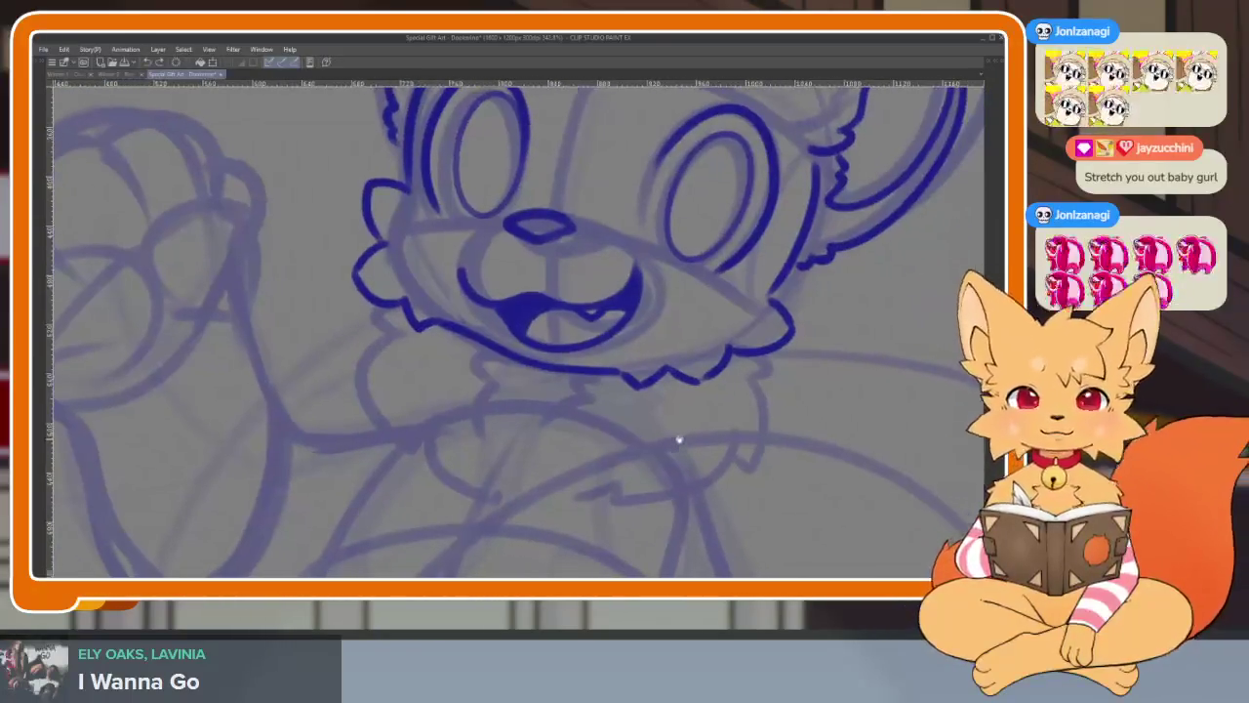
pyautogui.hscroll(1, 730, 415)
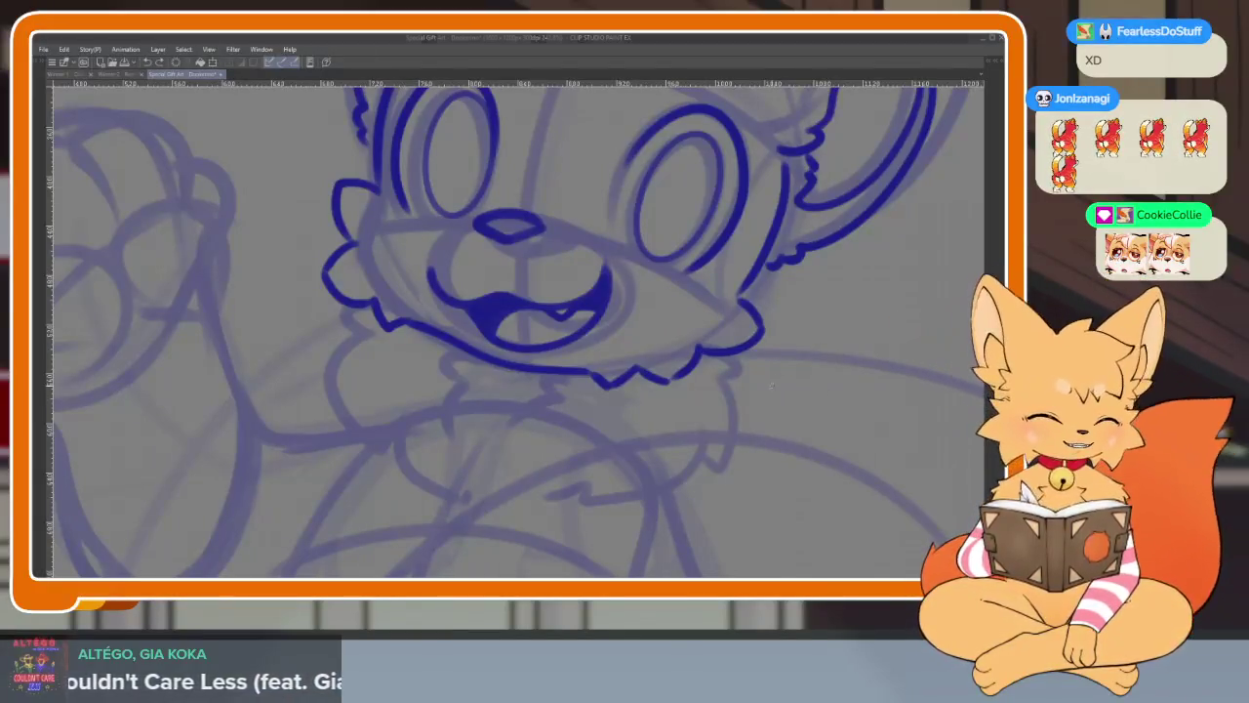
# - Outline the chest ruff's left edge, right side and bottom below the chin
pyautogui.moveTo(786, 367); pyautogui.dragTo(800, 378)
pyautogui.scroll(2, 455, 451)
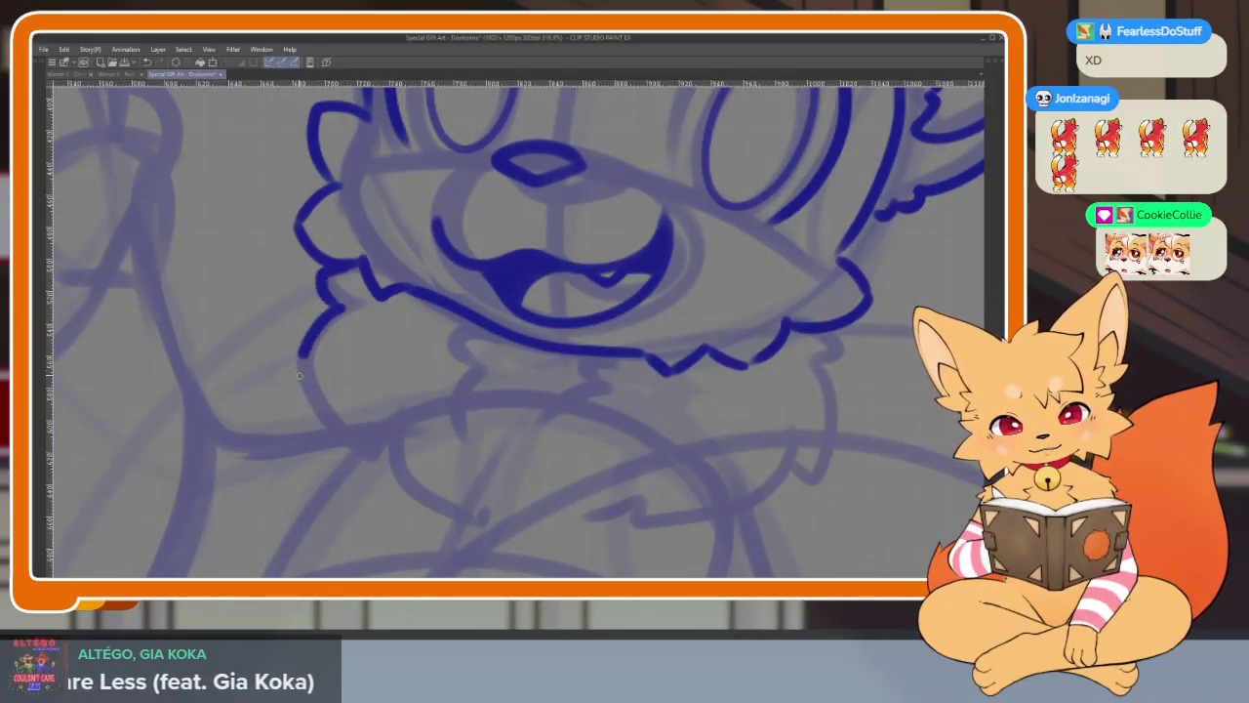
pyautogui.moveTo(299, 371); pyautogui.dragTo(353, 455)
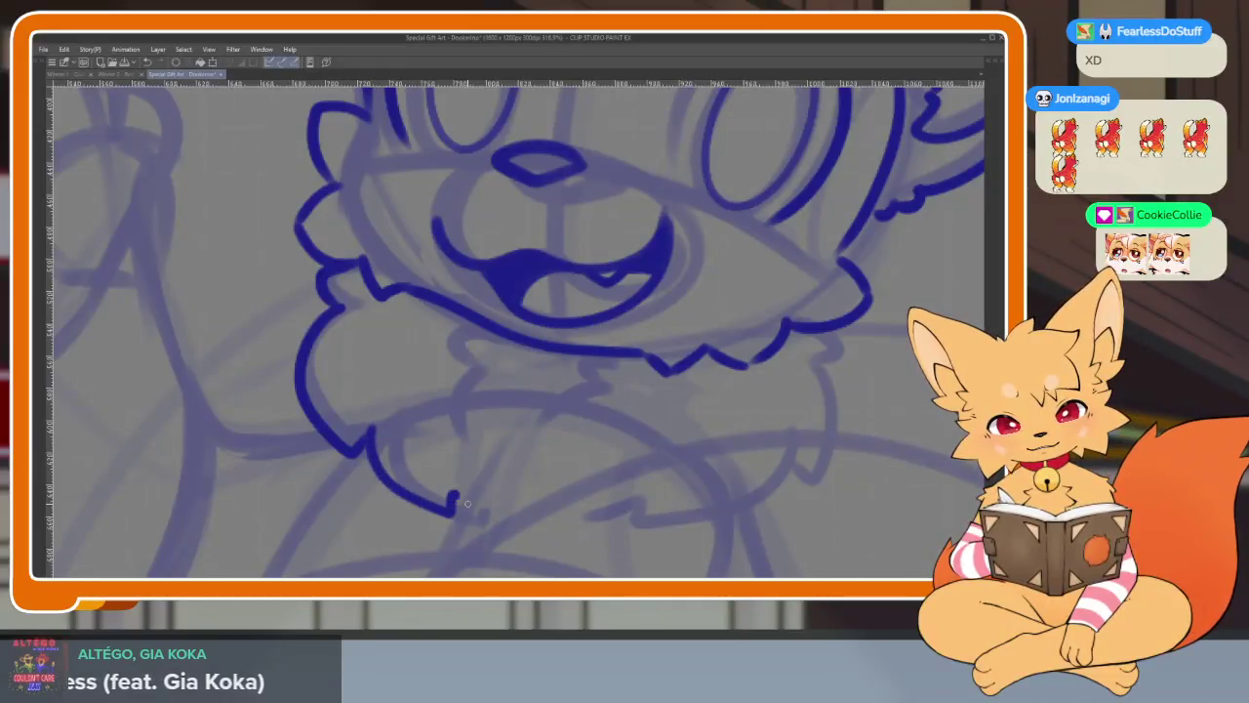
pyautogui.moveTo(797, 487); pyautogui.dragTo(745, 479)
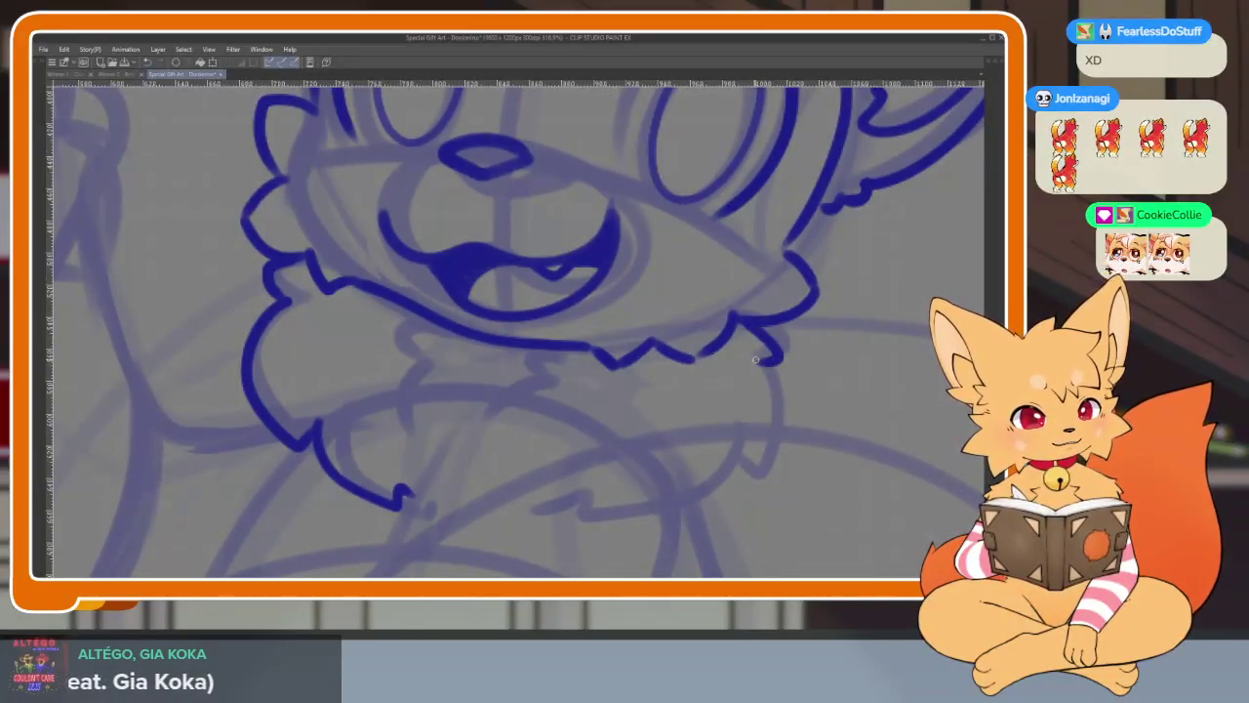
pyautogui.moveTo(756, 360)
pyautogui.mouseDown()
pyautogui.moveTo(769, 459)
pyautogui.moveTo(600, 528)
pyautogui.mouseUp()
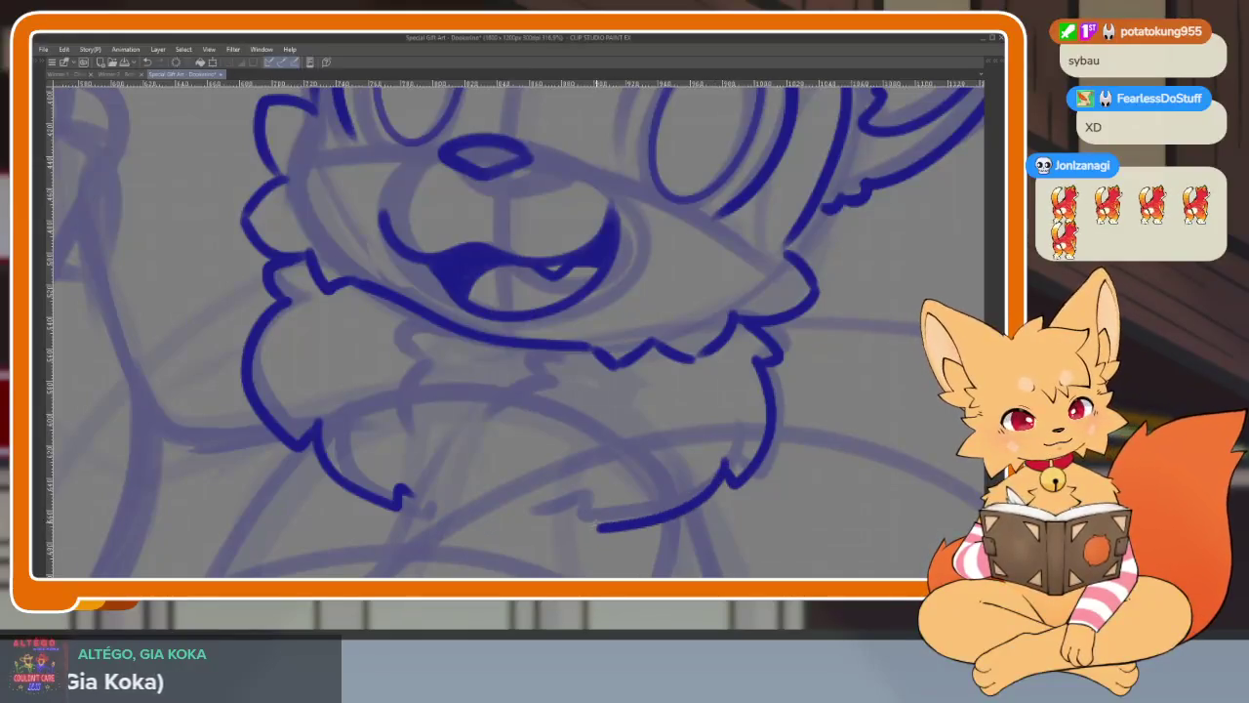
pyautogui.moveTo(599, 459); pyautogui.dragTo(519, 449)
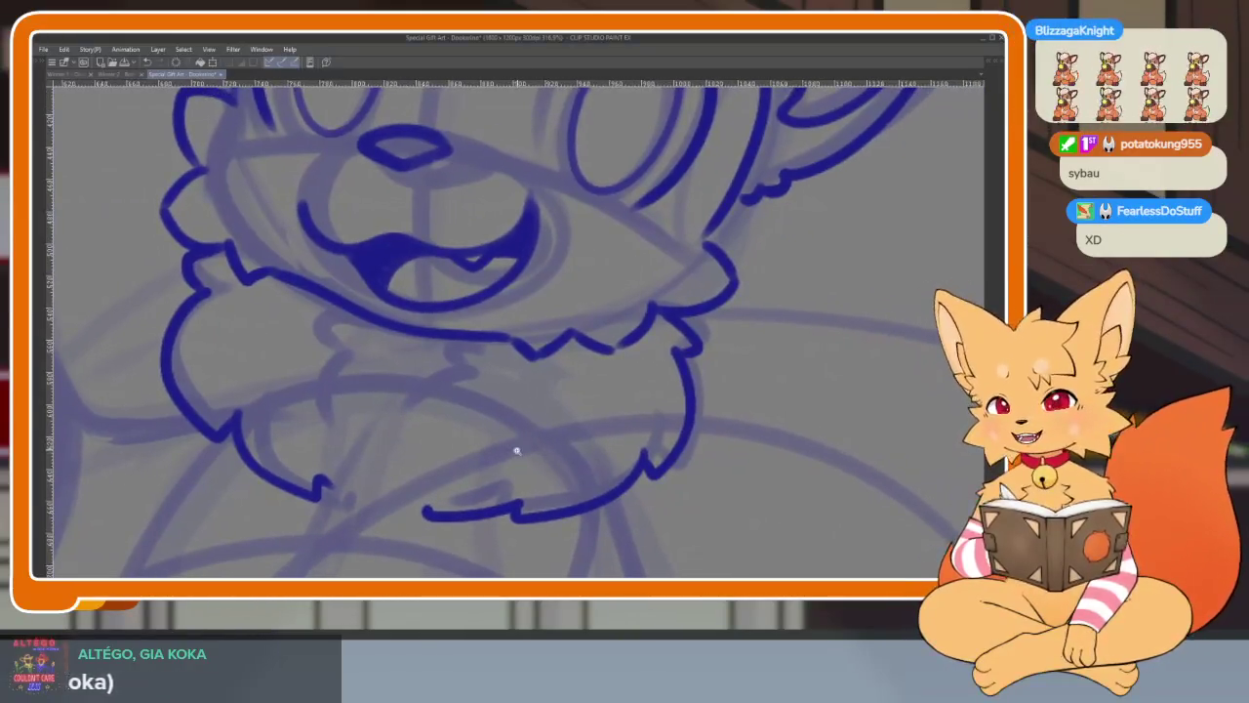
pyautogui.scroll(1, 516, 454)
pyautogui.scroll(2, 517, 460)
pyautogui.scroll(1, 503, 478)
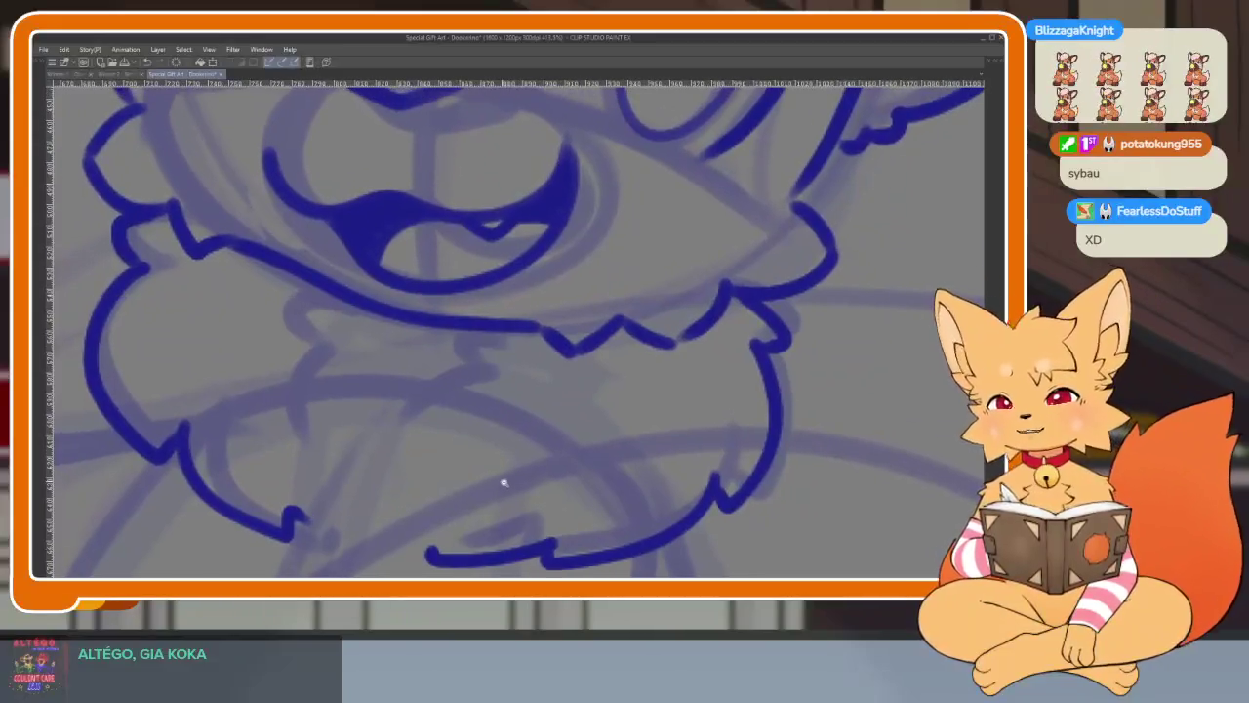
pyautogui.scroll(1, 497, 488)
pyautogui.scroll(-2, 491, 479)
pyautogui.scroll(2, 513, 479)
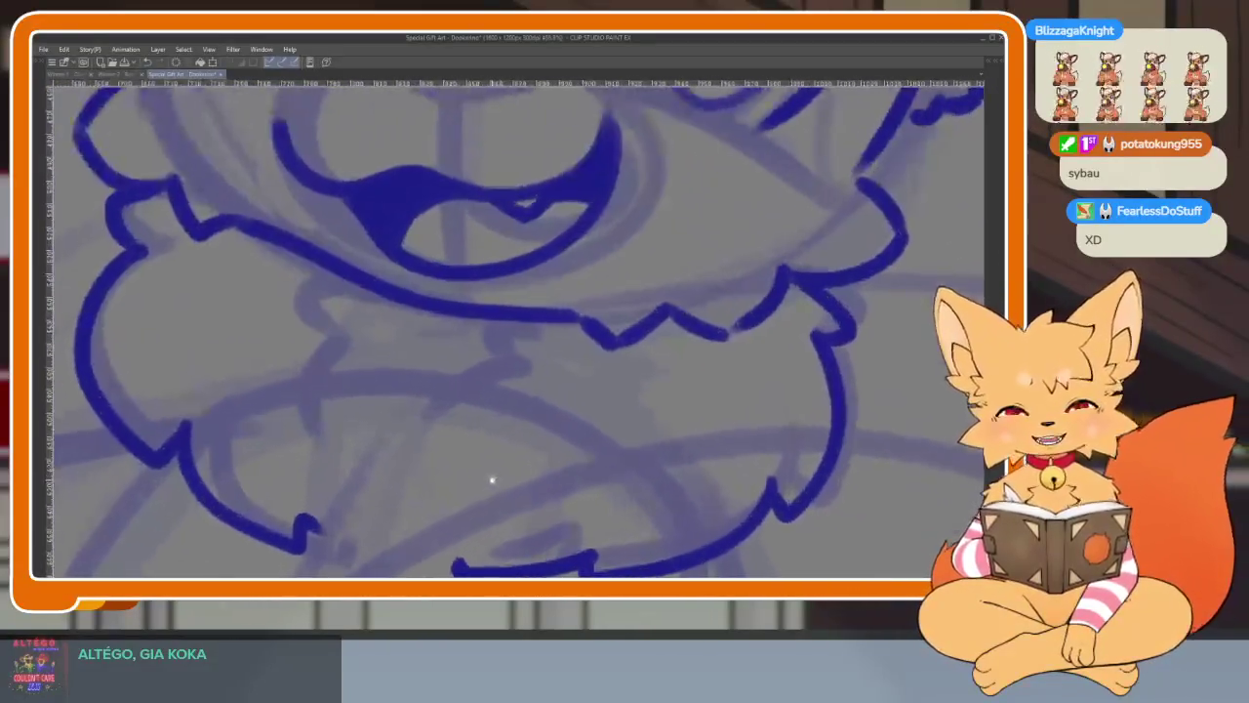
pyautogui.scroll(-2, 496, 477)
pyautogui.scroll(1, 502, 466)
pyautogui.scroll(1, 513, 459)
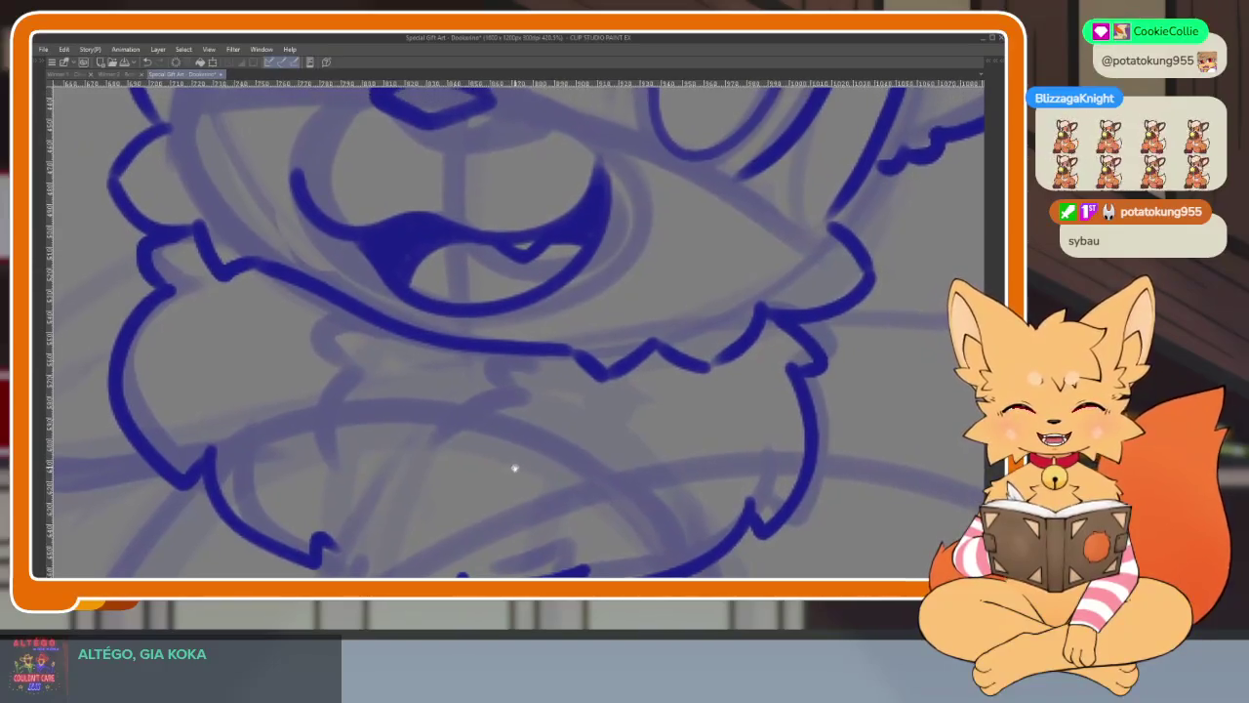
pyautogui.scroll(-2, 514, 466)
pyautogui.scroll(2, 390, 371)
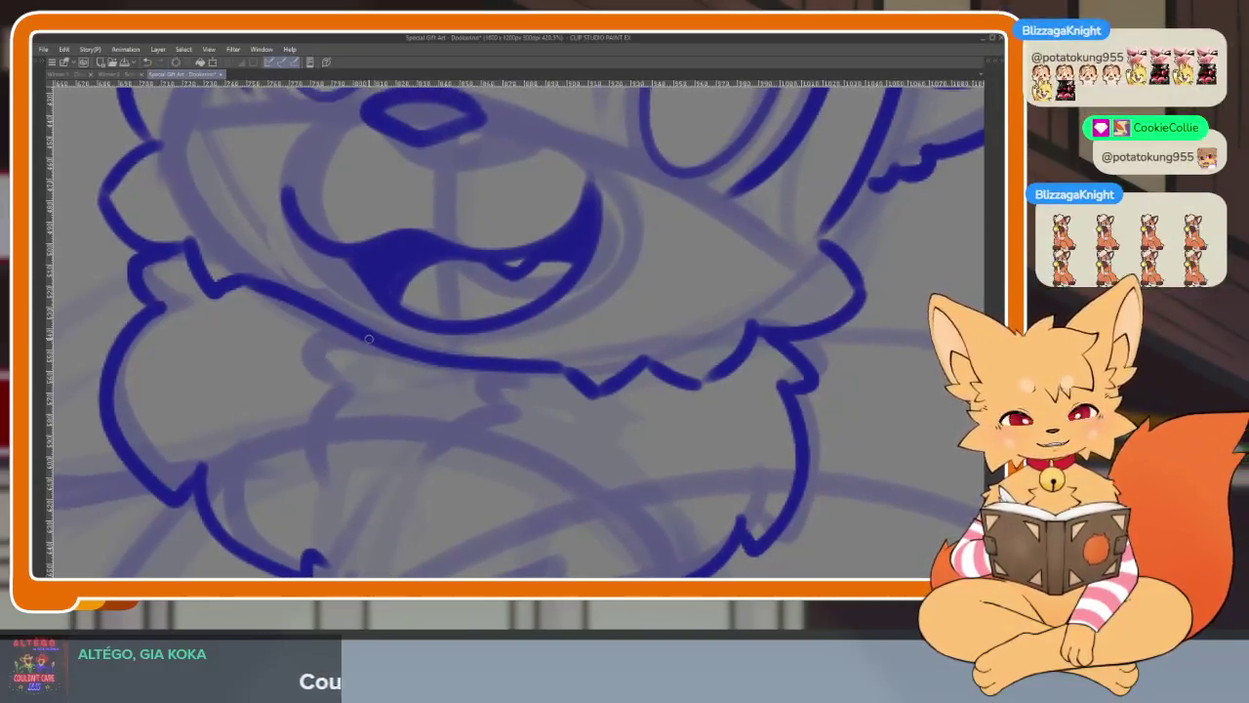
pyautogui.scroll(-2, 369, 338)
pyautogui.scroll(2, 351, 352)
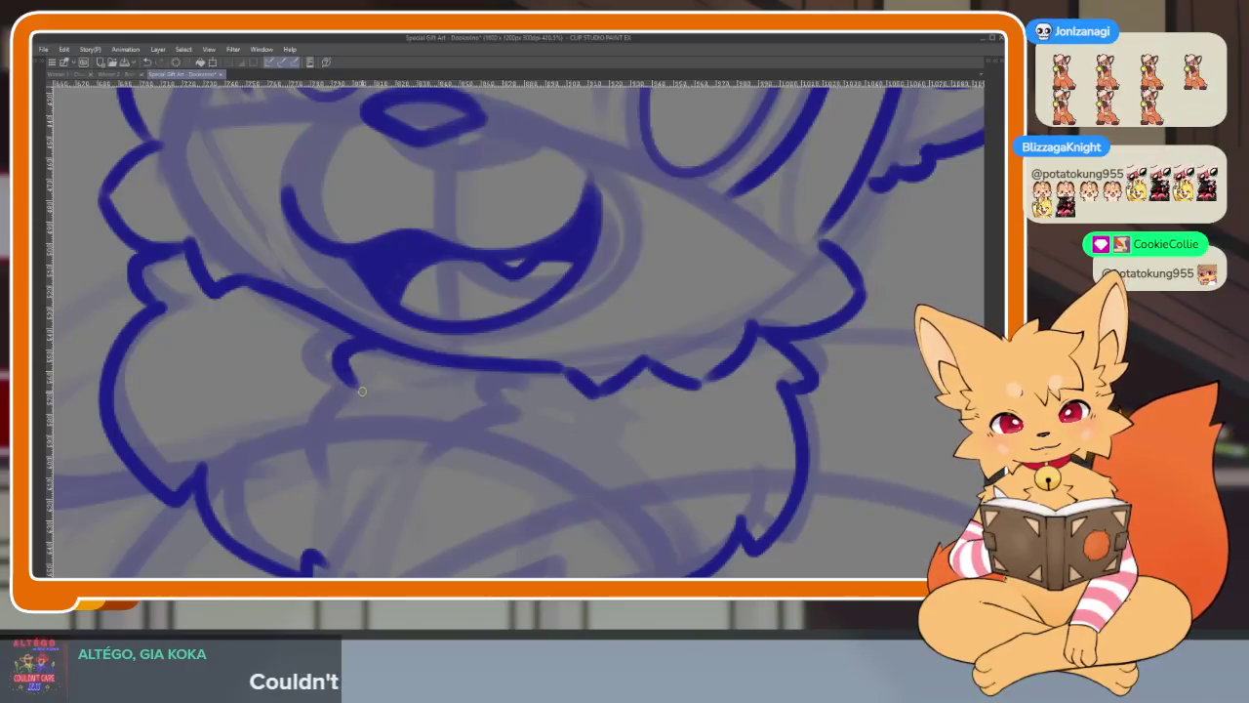
# - Add fur tuft lines under the chin and inside the ruff, then zoom out
pyautogui.moveTo(362, 391); pyautogui.dragTo(341, 460)
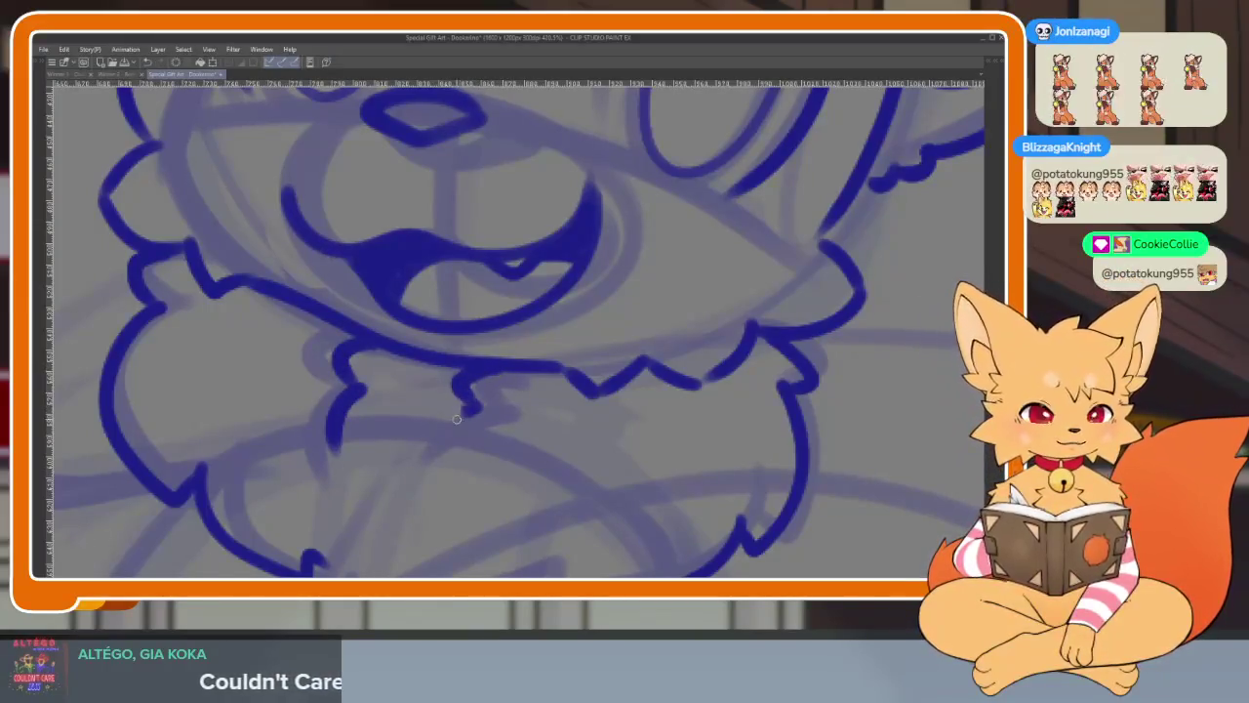
pyautogui.scroll(-4, 517, 470)
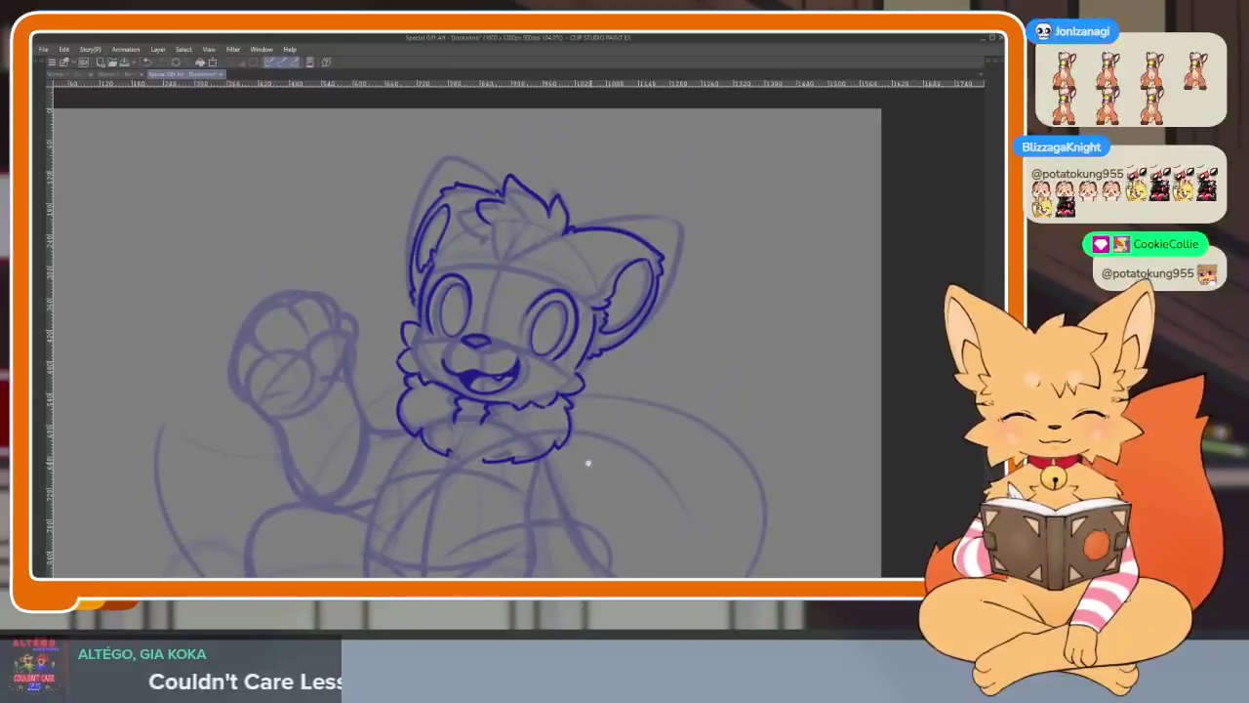
pyautogui.scroll(4, 546, 461)
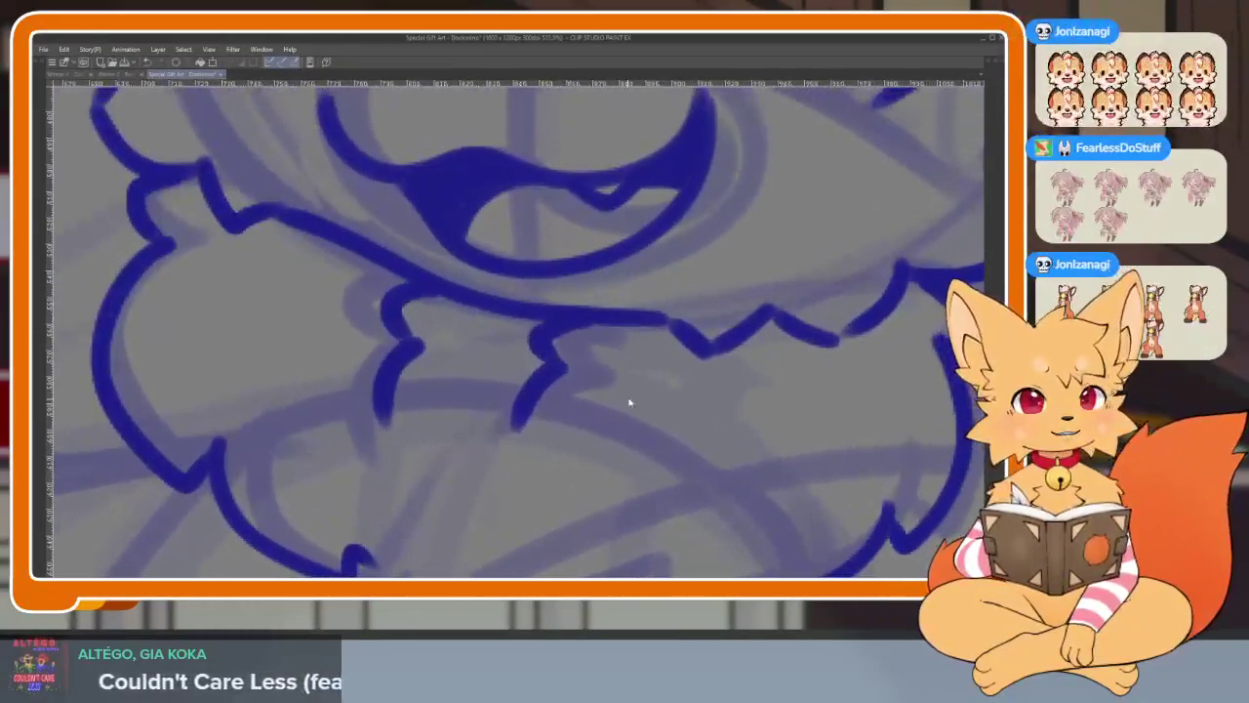
pyautogui.hotkey('ctrl', 'z')
pyautogui.scroll(1, 518, 438)
pyautogui.hotkey('ctrl', 'z')
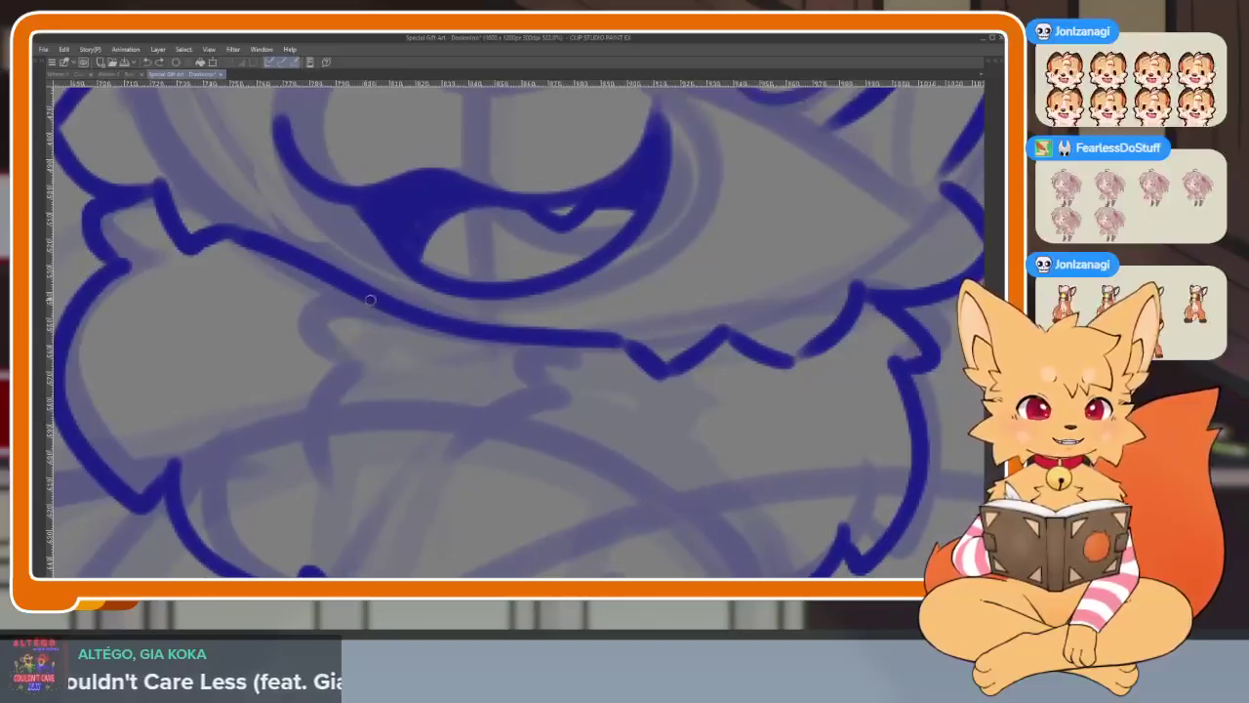
pyautogui.moveTo(335, 314)
pyautogui.mouseDown()
pyautogui.moveTo(359, 371)
pyautogui.moveTo(350, 420)
pyautogui.mouseUp()
pyautogui.moveTo(537, 349)
pyautogui.mouseDown()
pyautogui.moveTo(535, 391)
pyautogui.moveTo(468, 444)
pyautogui.mouseUp()
pyautogui.scroll(-4, 537, 452)
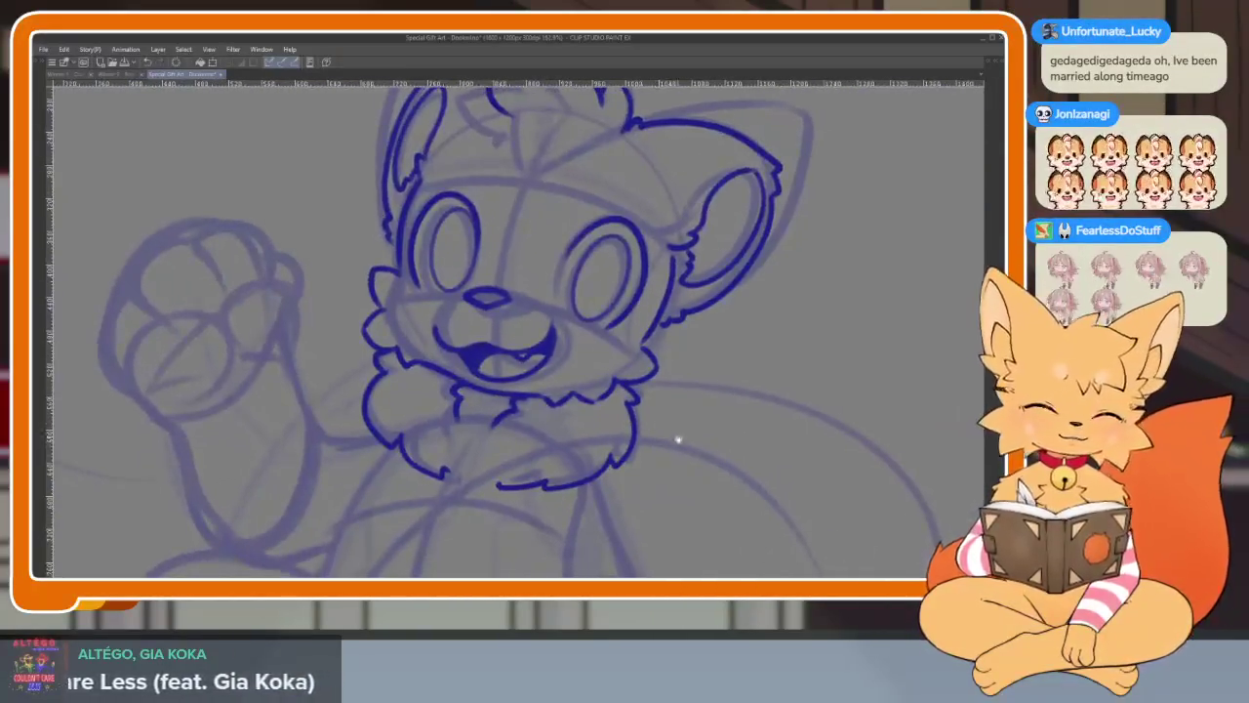
pyautogui.scroll(-1, 677, 435)
pyautogui.scroll(-2, 669, 459)
pyautogui.scroll(-1, 674, 446)
pyautogui.scroll(1, 699, 380)
pyautogui.scroll(-1, 673, 432)
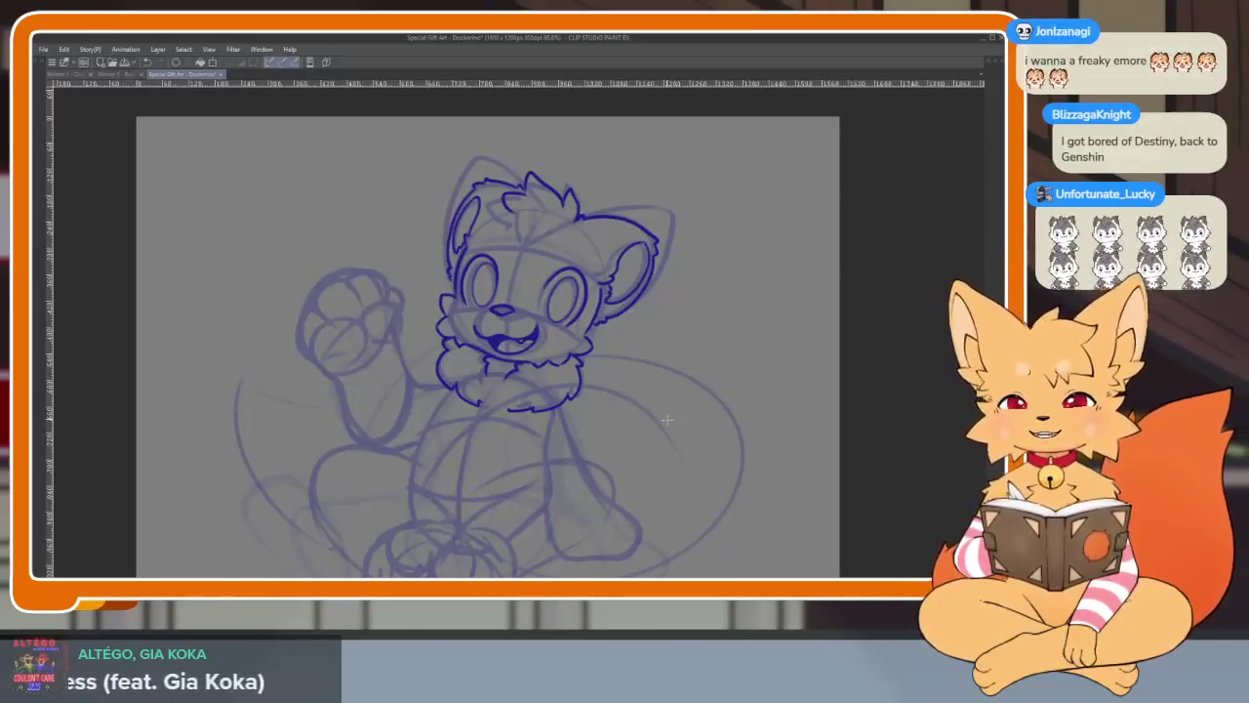
# - Zoom in on the raised waving paw and ink its first rounded knuckle arc in dark blue
pyautogui.scroll(3, 566, 455)
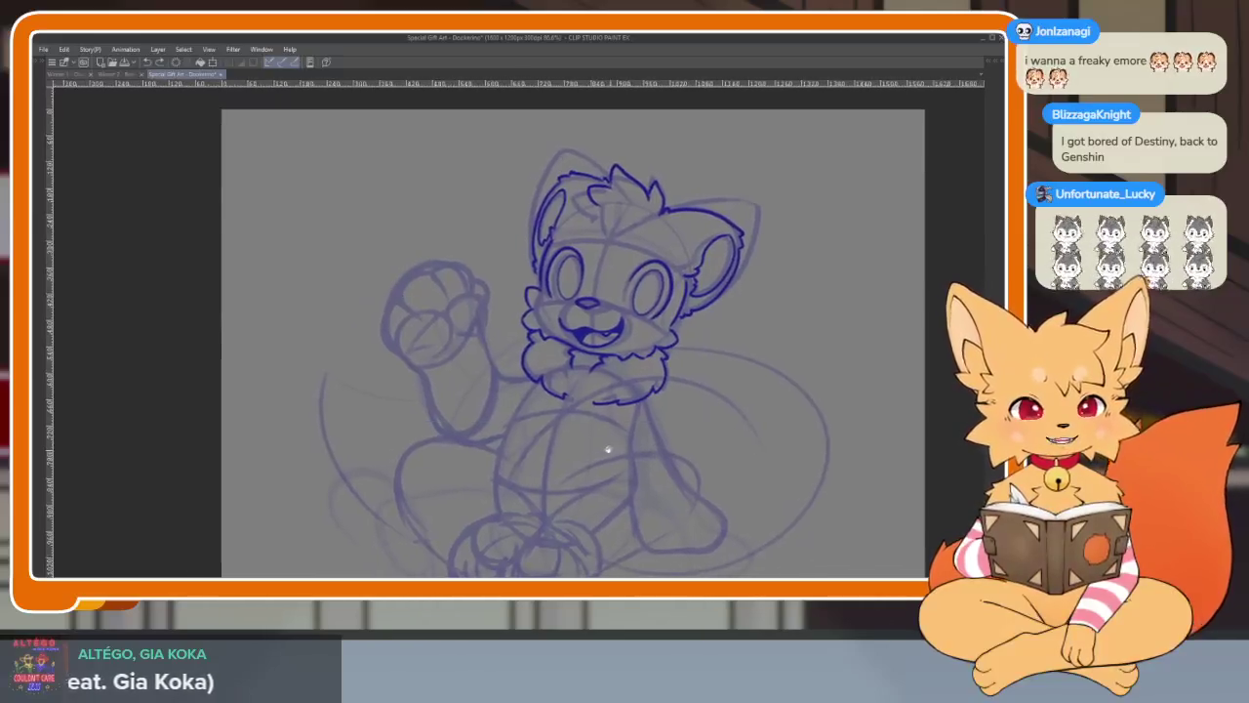
pyautogui.scroll(1, 575, 470)
pyautogui.scroll(1, 555, 452)
pyautogui.scroll(1, 475, 479)
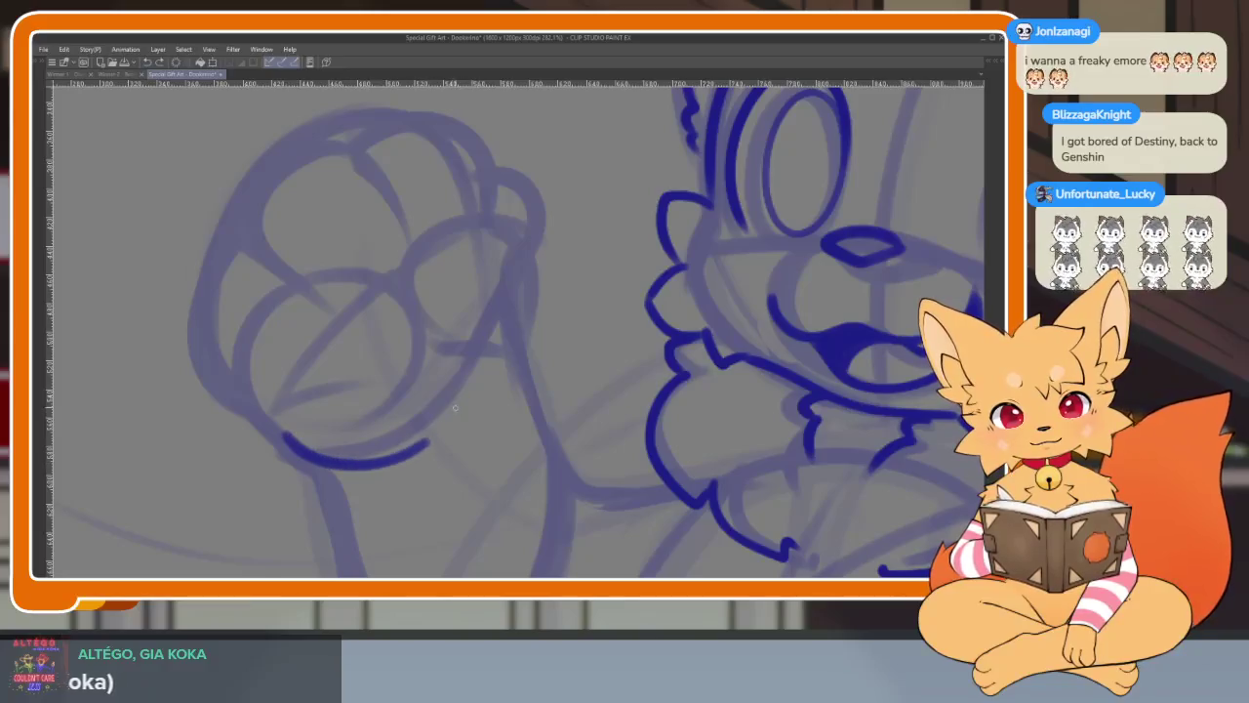
pyautogui.scroll(1, 483, 433)
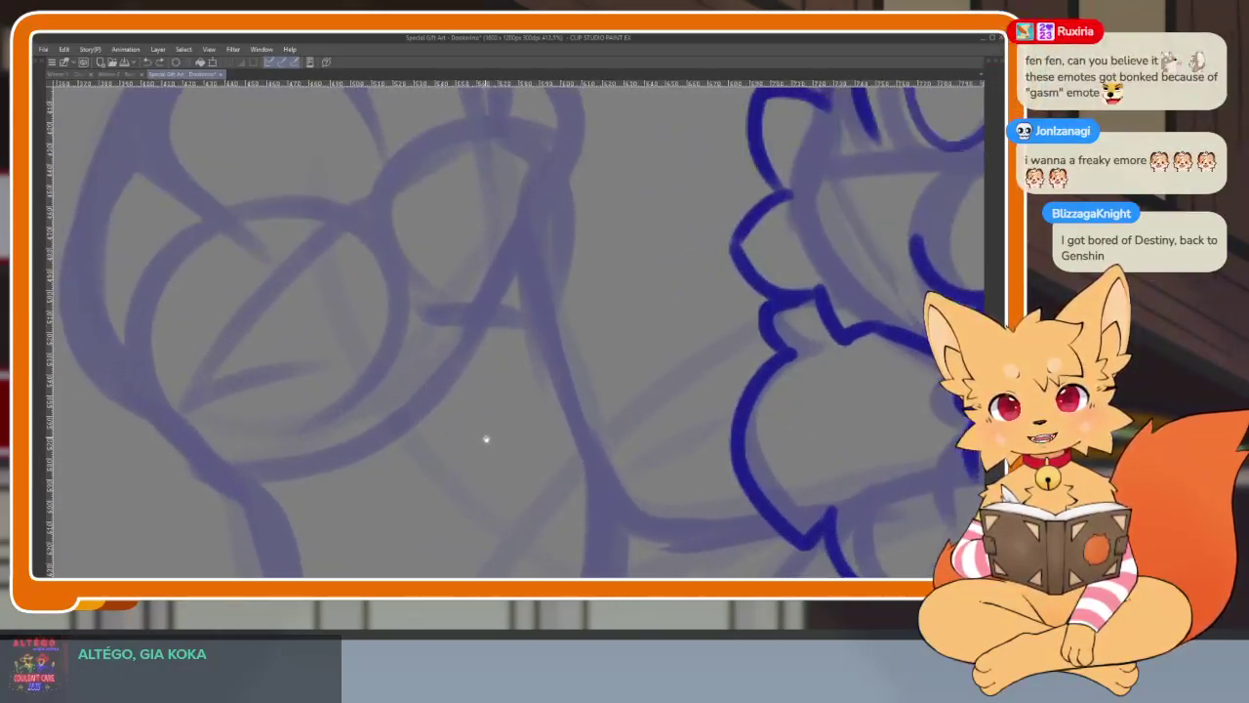
pyautogui.scroll(-1, 494, 443)
pyautogui.hscroll(1, 502, 432)
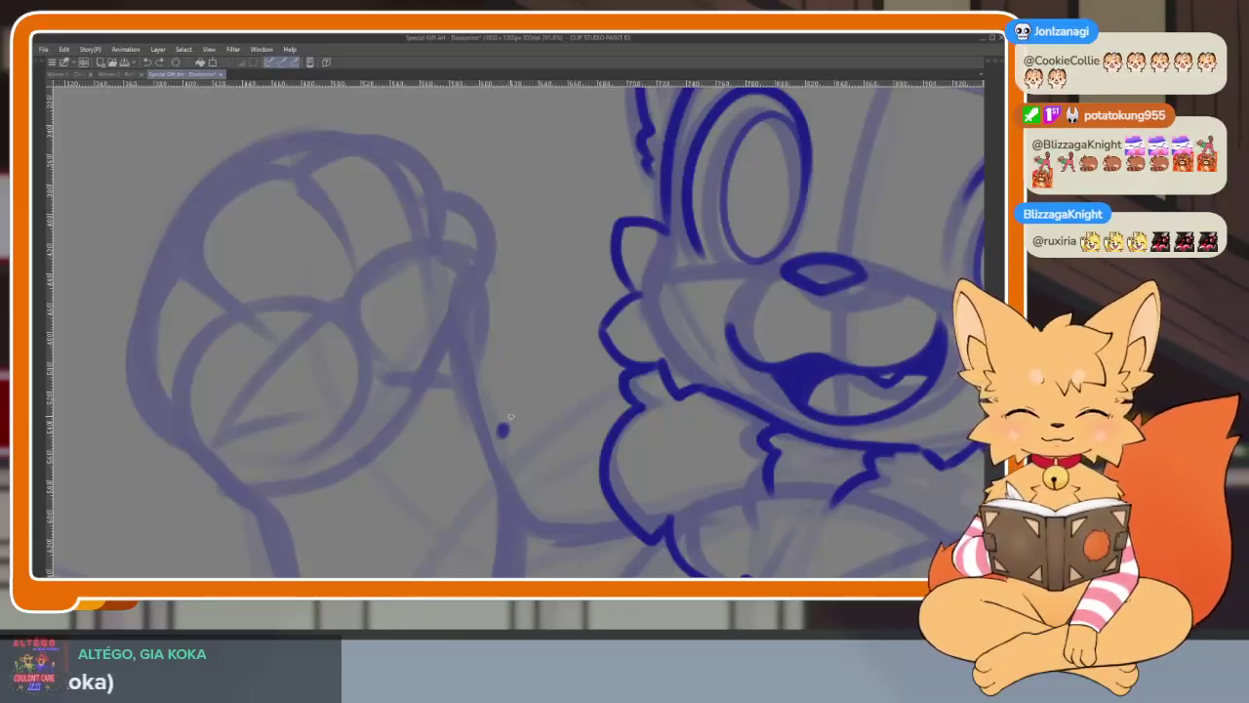
pyautogui.scroll(1, 426, 438)
pyautogui.scroll(1, 434, 444)
pyautogui.moveTo(440, 446)
pyautogui.mouseDown()
pyautogui.moveTo(566, 403)
pyautogui.moveTo(447, 209)
pyautogui.moveTo(478, 395)
pyautogui.mouseUp()
pyautogui.scroll(-6, 649, 356)
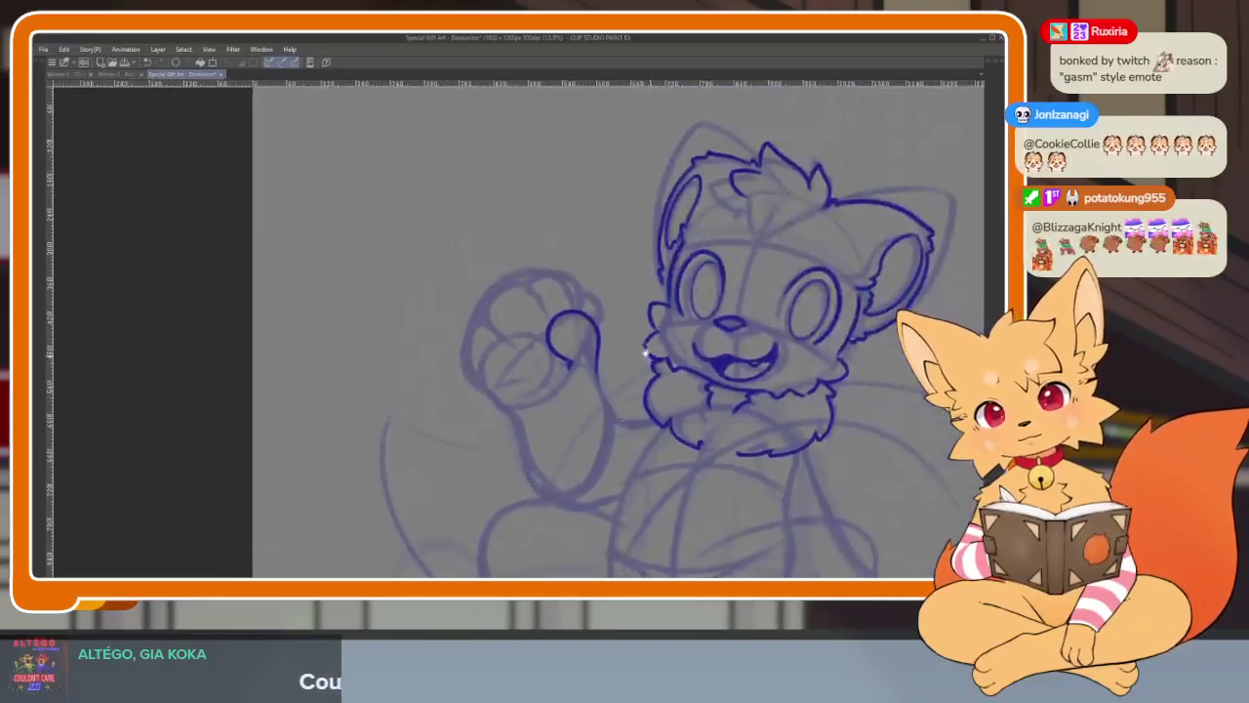
pyautogui.scroll(5, 644, 360)
pyautogui.scroll(2, 639, 371)
pyautogui.moveTo(625, 420)
pyautogui.mouseDown()
pyautogui.moveTo(636, 297)
pyautogui.moveTo(492, 408)
pyautogui.mouseUp()
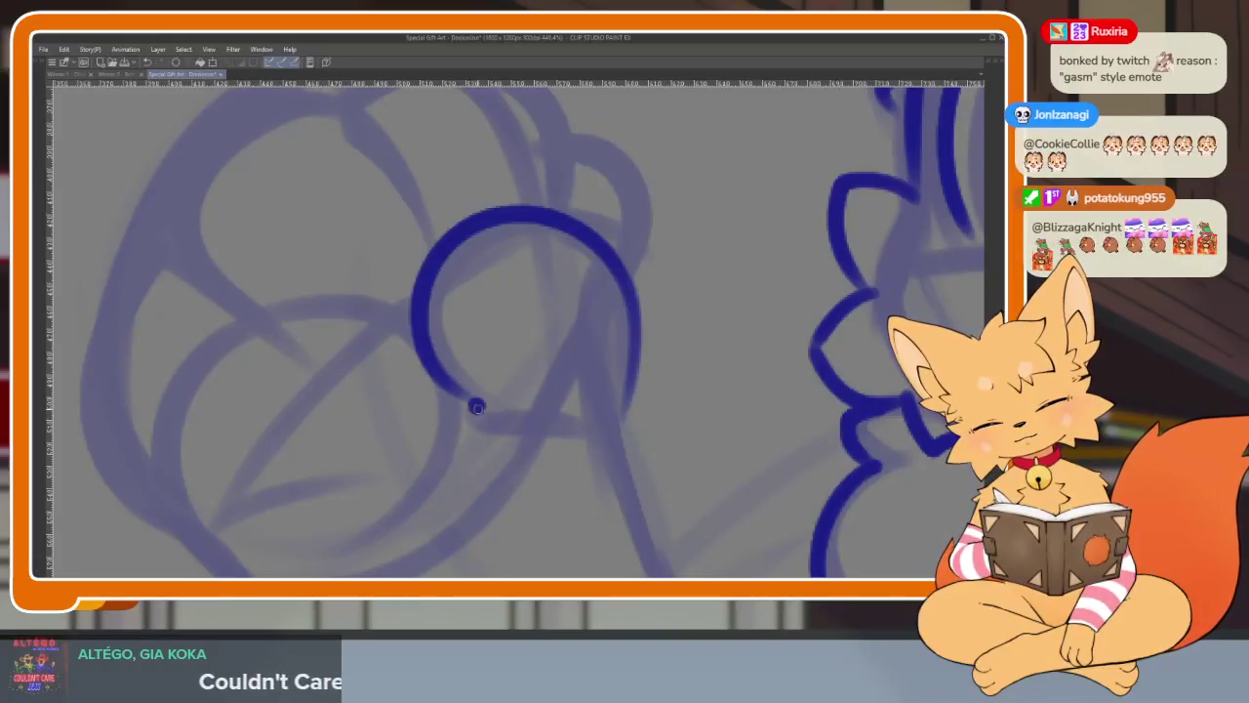
# - Pan across the paw and ink a second knuckle arc to the left of the first
pyautogui.moveTo(305, 421); pyautogui.dragTo(422, 352)
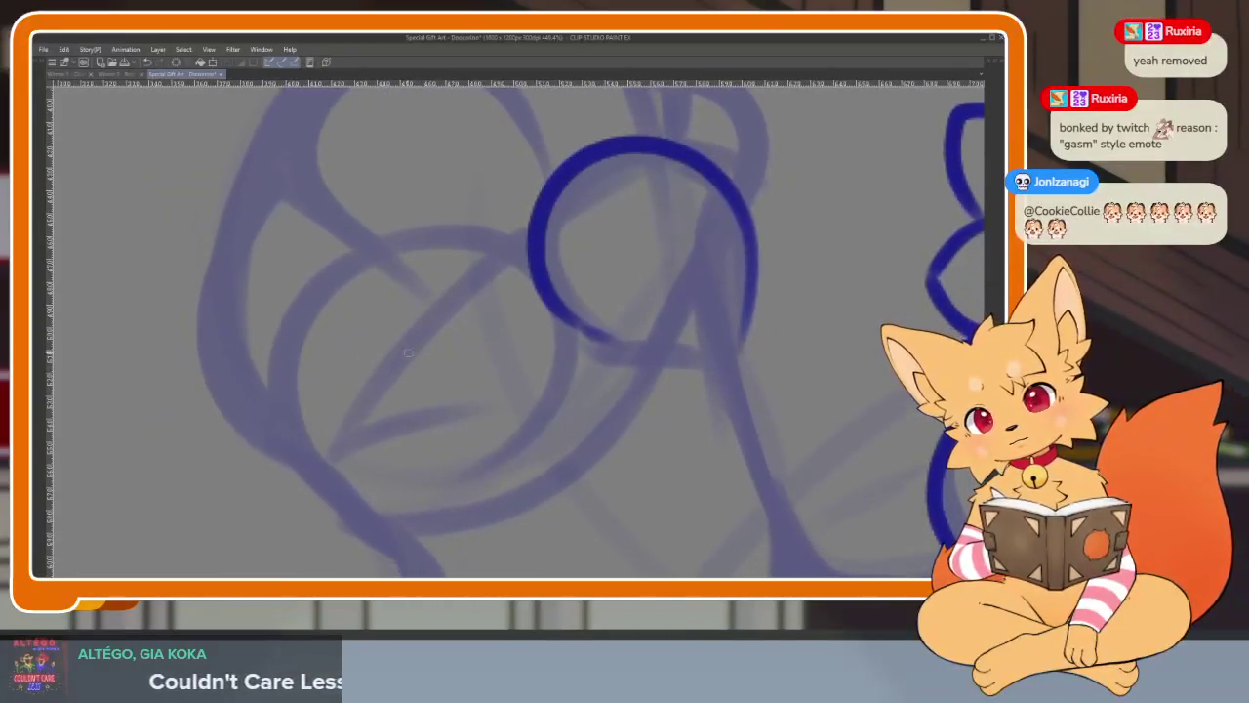
pyautogui.moveTo(318, 322)
pyautogui.mouseDown()
pyautogui.moveTo(390, 252)
pyautogui.moveTo(396, 457)
pyautogui.mouseUp()
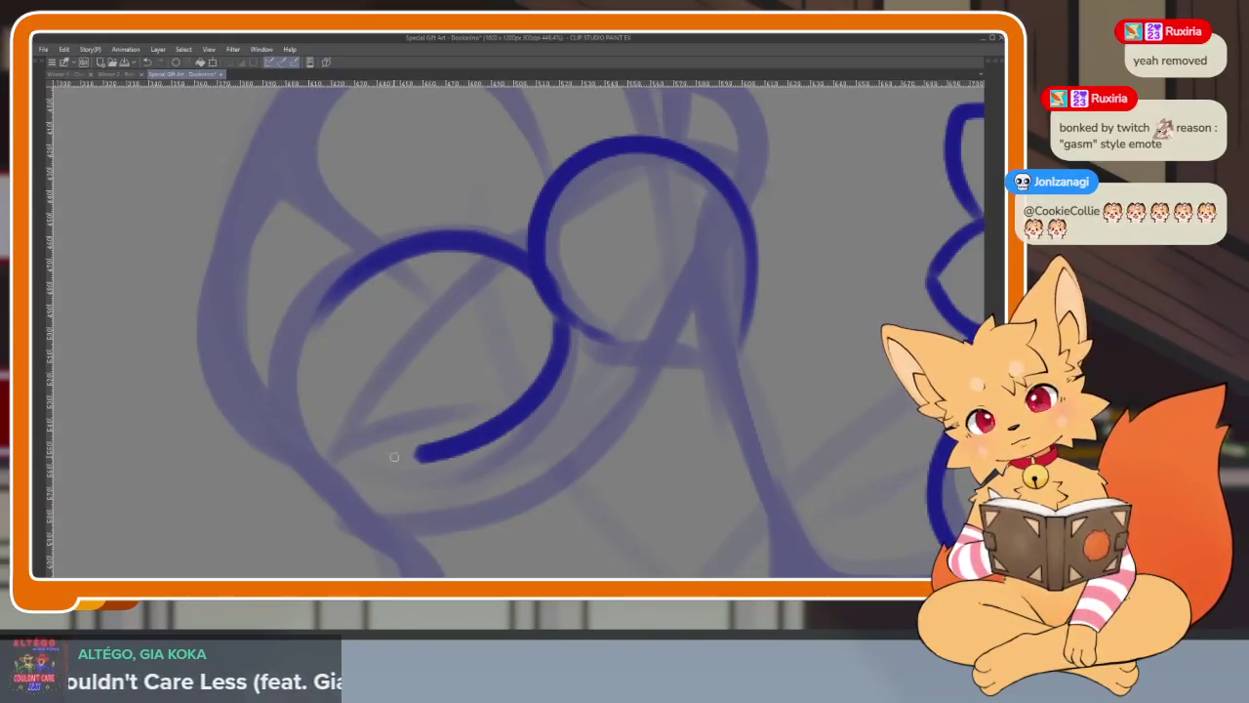
pyautogui.scroll(-5, 605, 340)
pyautogui.scroll(2, 645, 357)
pyautogui.scroll(3, 613, 357)
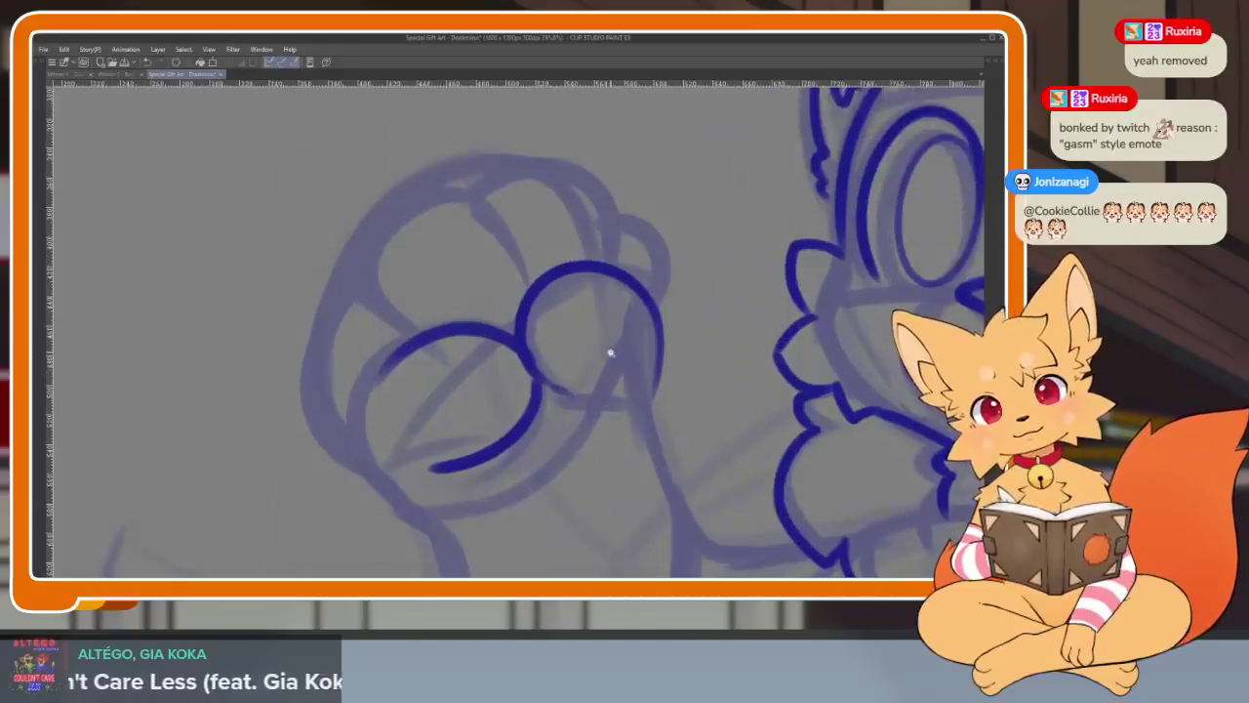
pyautogui.scroll(2, 613, 357)
pyautogui.scroll(2, 605, 430)
pyautogui.scroll(1, 602, 416)
pyautogui.scroll(1, 635, 387)
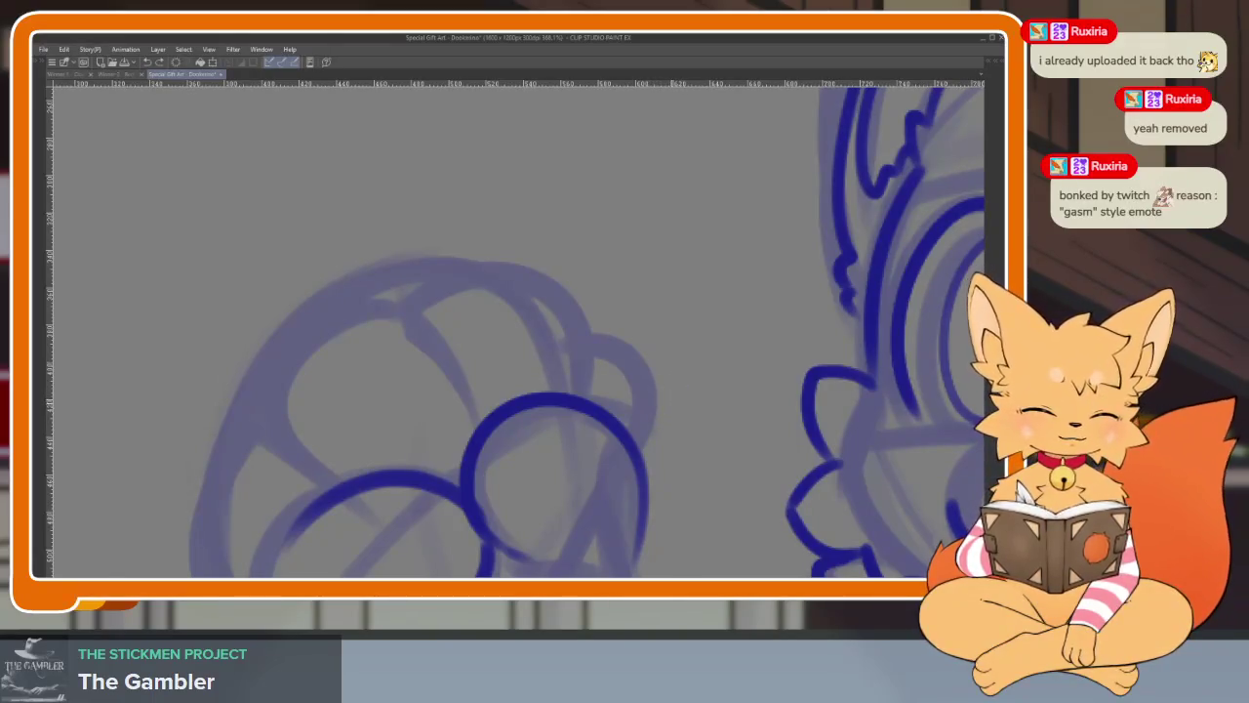
pyautogui.scroll(-1, 664, 415)
pyautogui.scroll(-1, 652, 425)
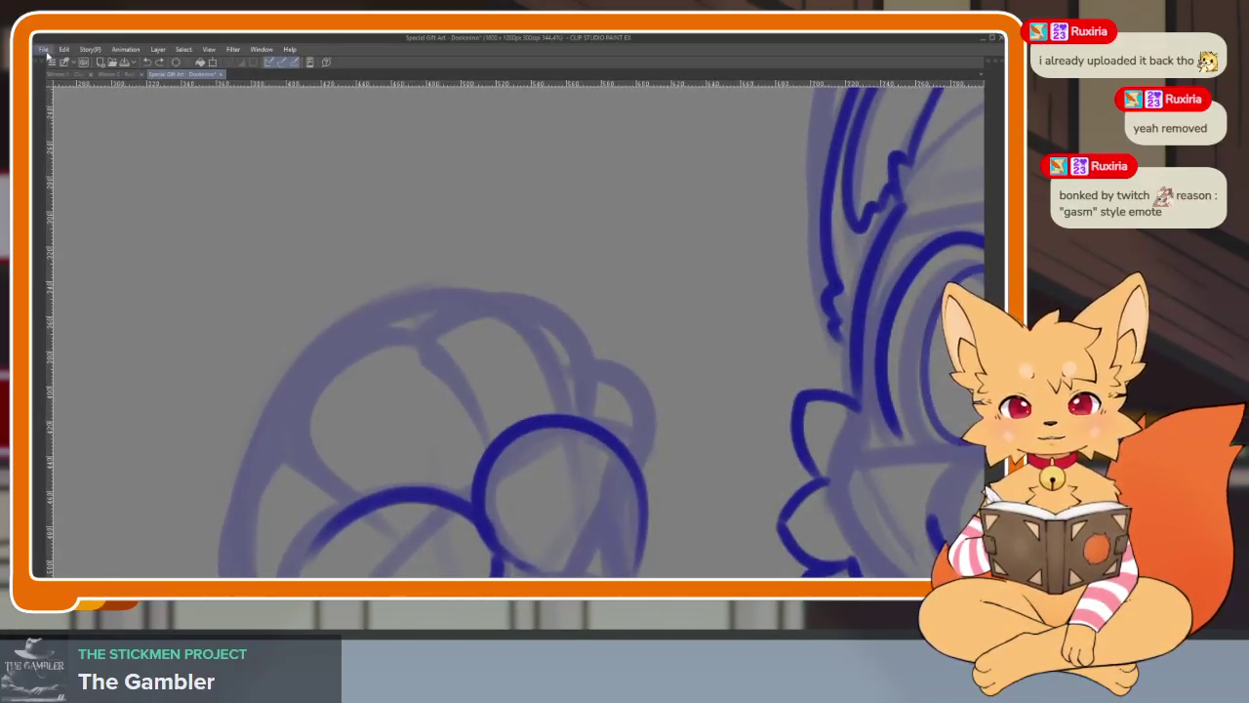
# - Open the Emote Sketches document and reveal the Gasm+, Coin and Pout sketch layers
pyautogui.click(43, 49)
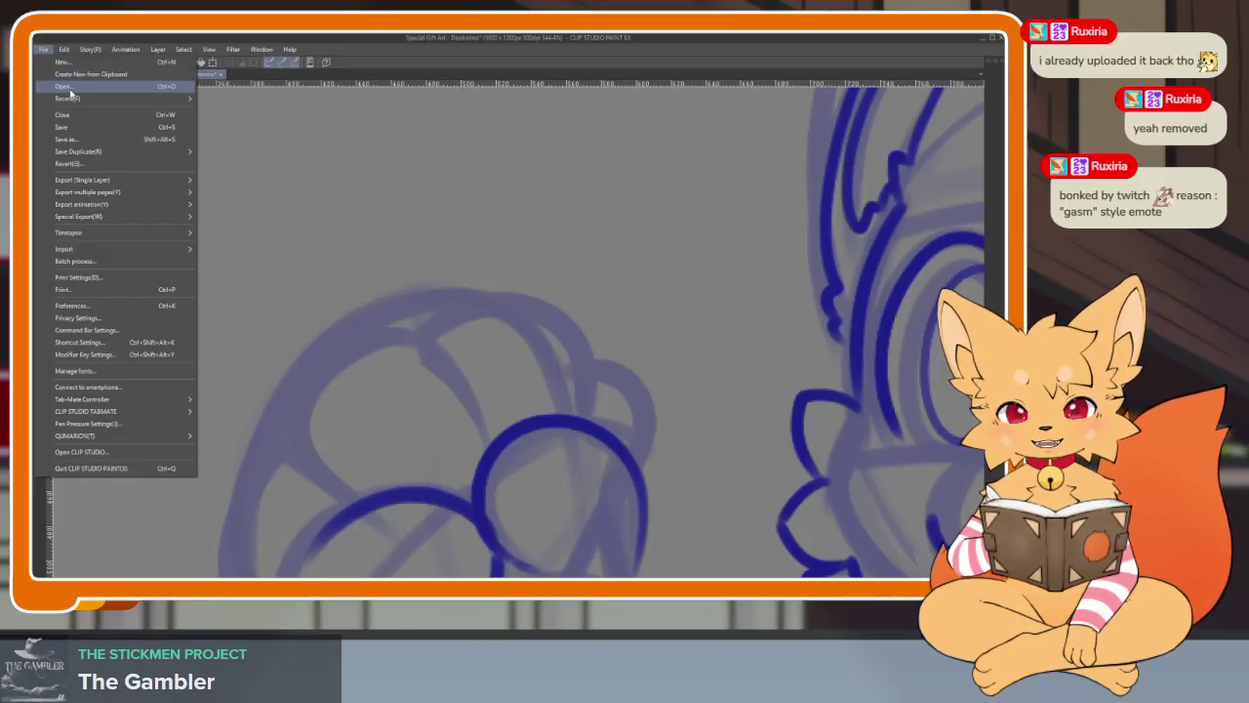
pyautogui.click(68, 89)
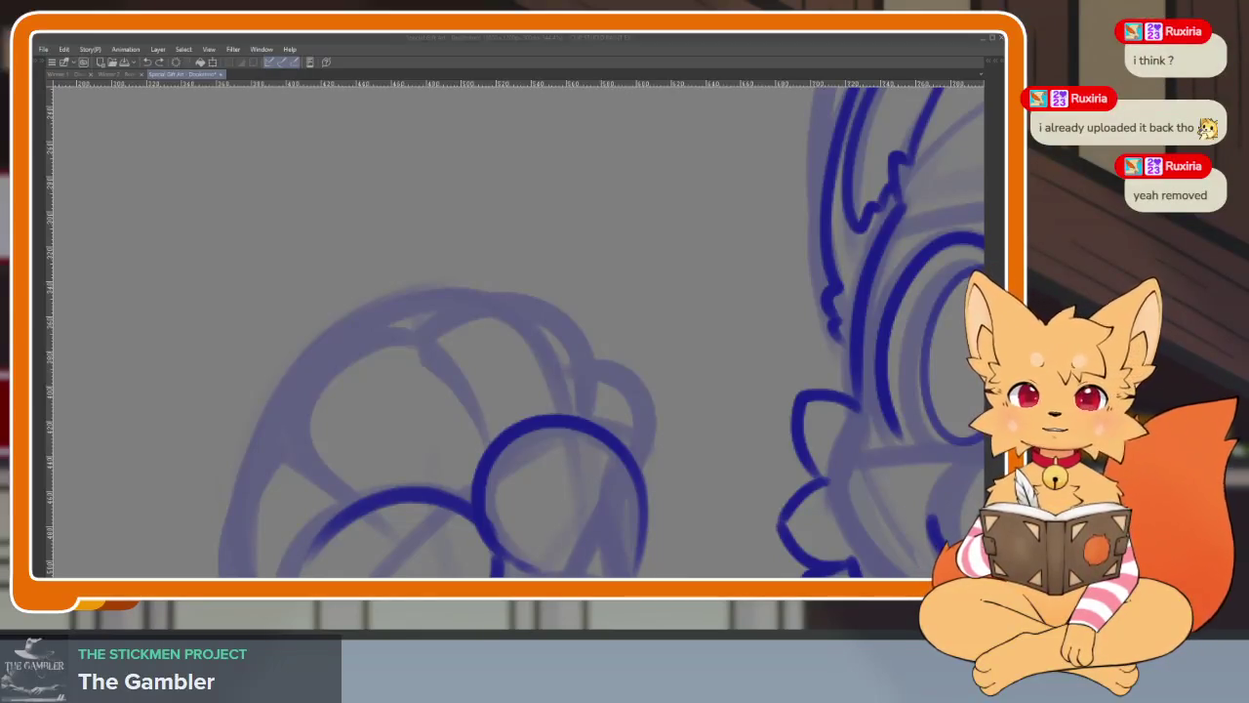
pyautogui.press('Tab')
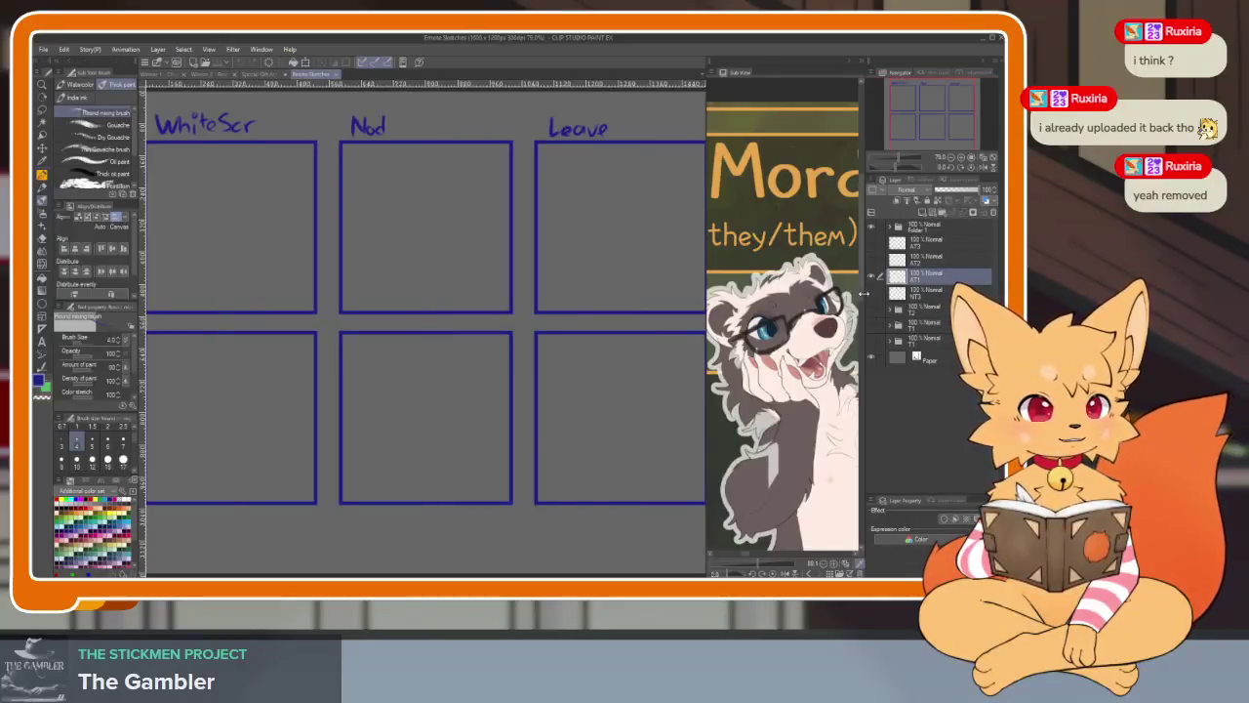
pyautogui.click(871, 275)
pyautogui.click(871, 292)
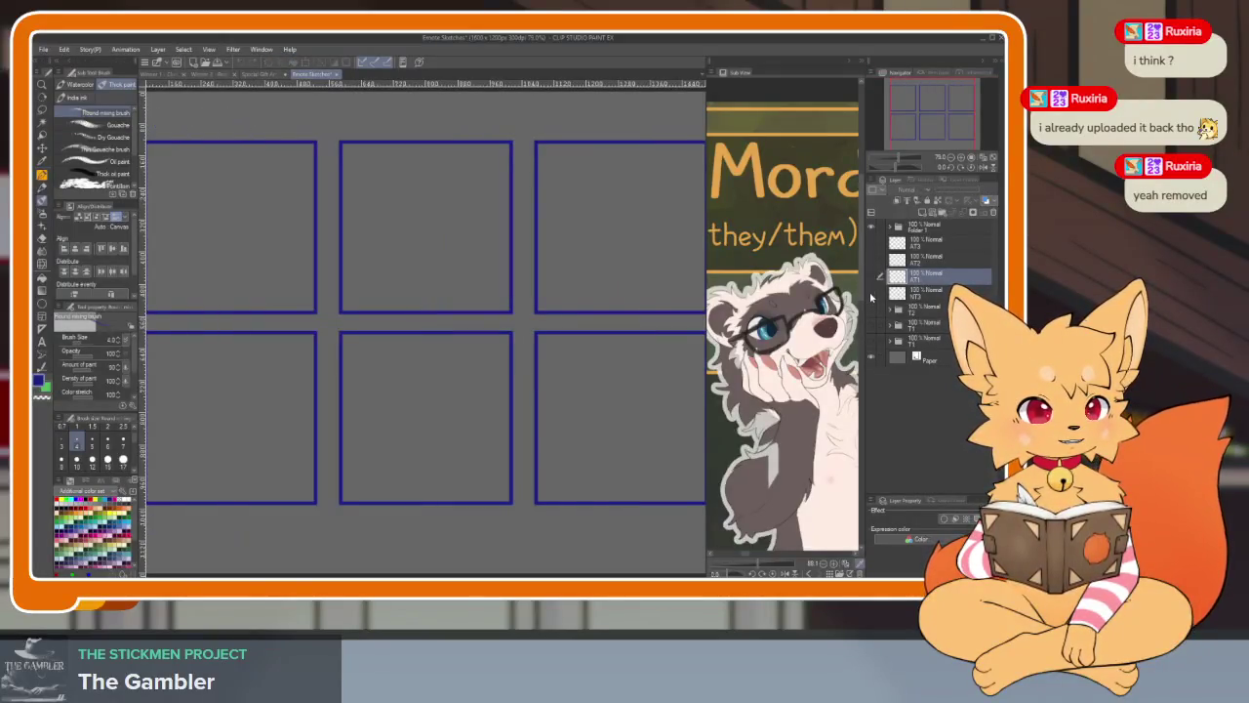
pyautogui.moveTo(872, 297); pyautogui.dragTo(872, 312)
pyautogui.press('Tab')
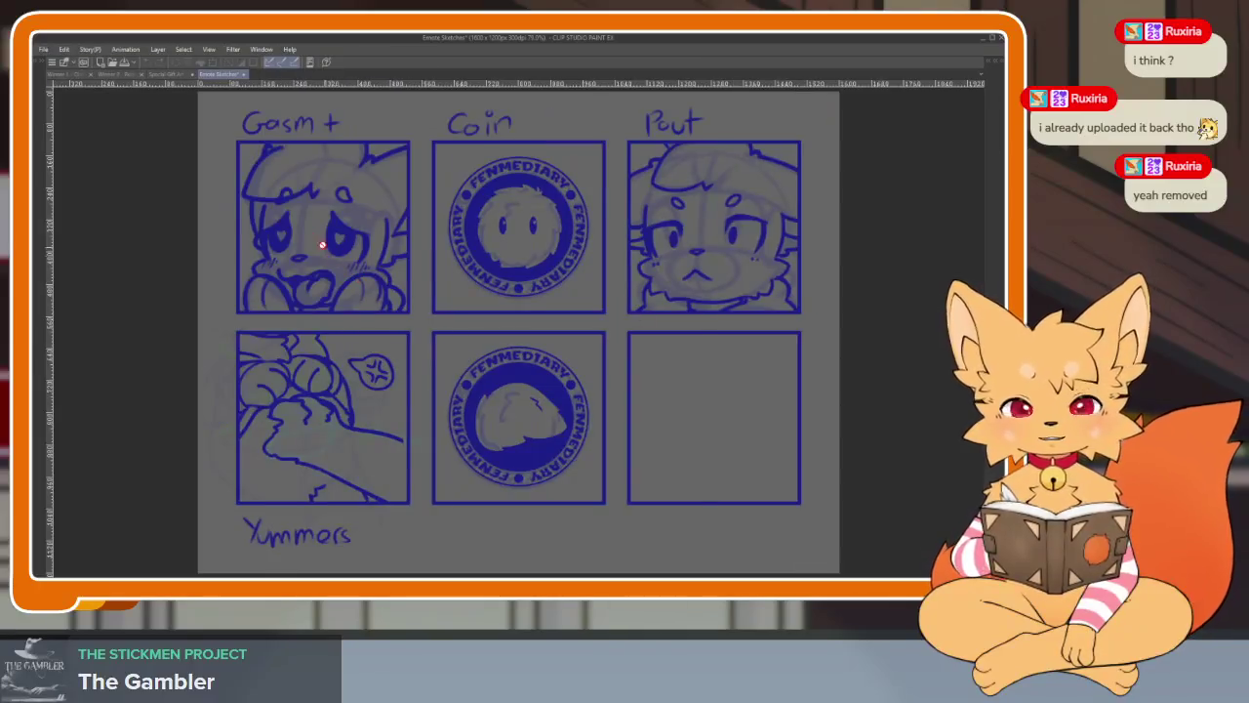
# - Zoom and pan through the emote grid down to its second row
pyautogui.scroll(3, 327, 250)
pyautogui.scroll(2, 299, 218)
pyautogui.scroll(-1, 329, 224)
pyautogui.scroll(-1, 396, 342)
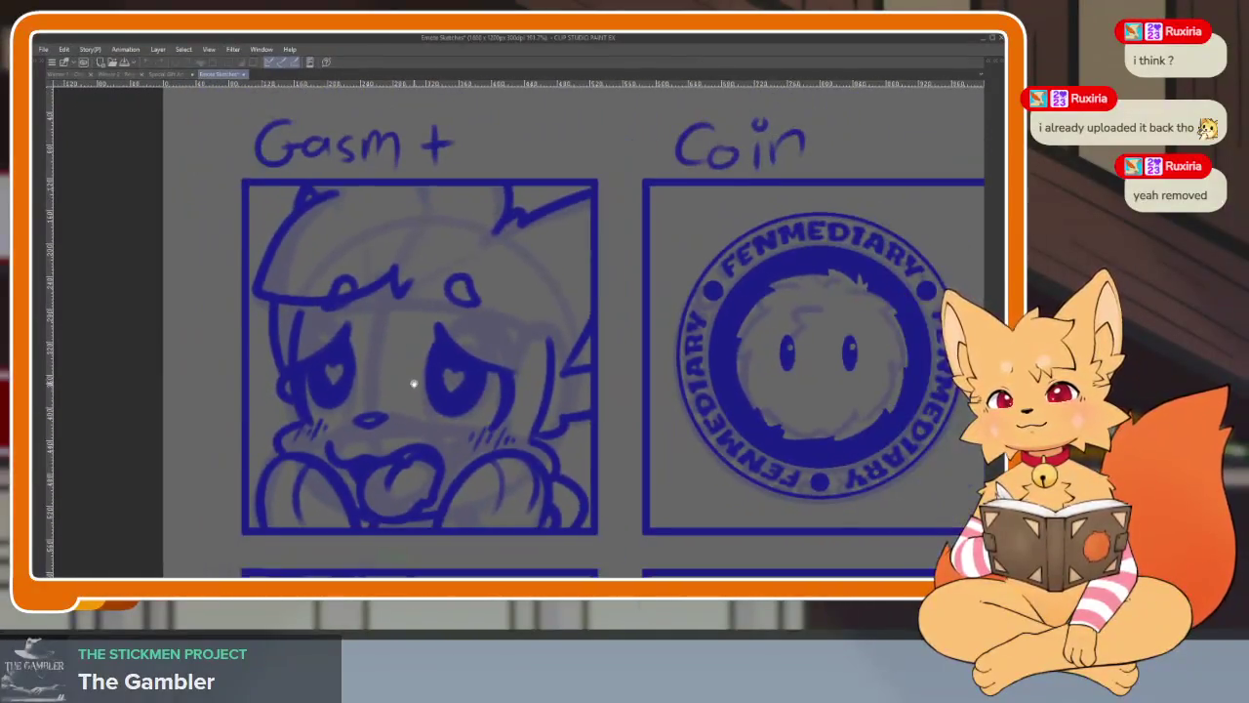
pyautogui.scroll(-1, 413, 383)
pyautogui.scroll(1, 363, 382)
pyautogui.scroll(-1, 371, 389)
pyautogui.scroll(-1, 371, 388)
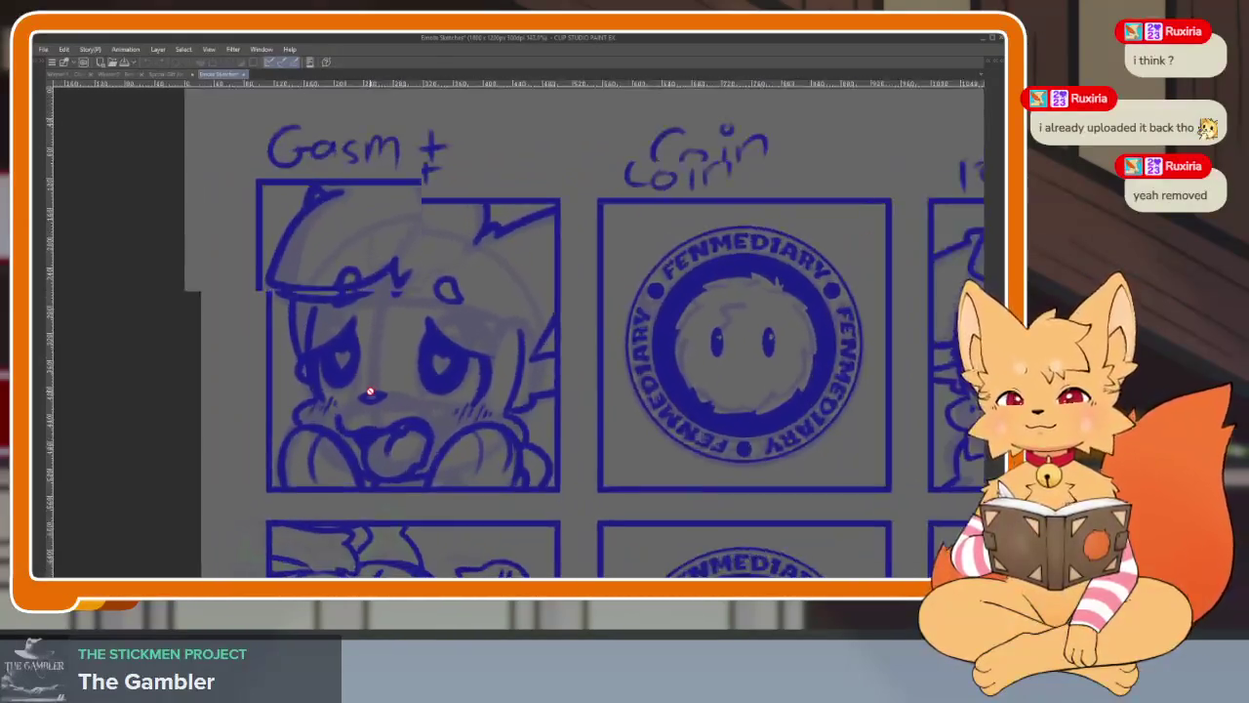
pyautogui.scroll(-1, 371, 390)
pyautogui.scroll(1, 368, 394)
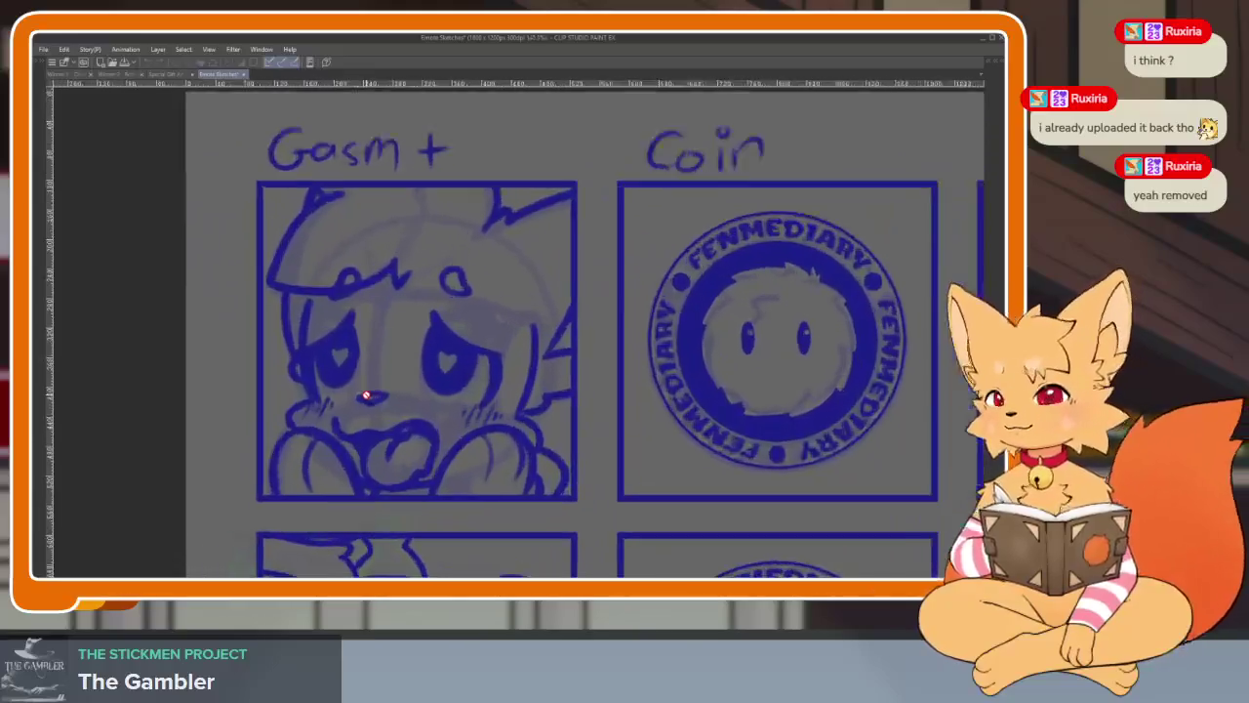
pyautogui.scroll(-1, 366, 395)
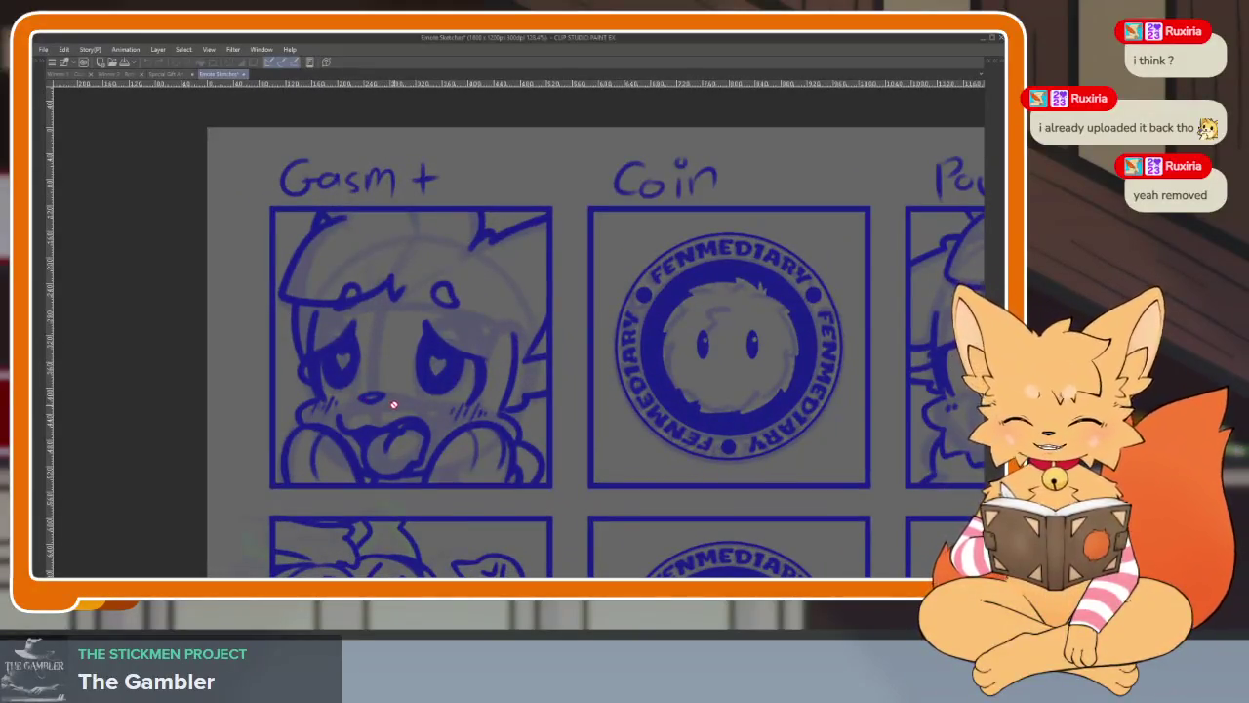
pyautogui.moveTo(510, 468); pyautogui.dragTo(504, 291)
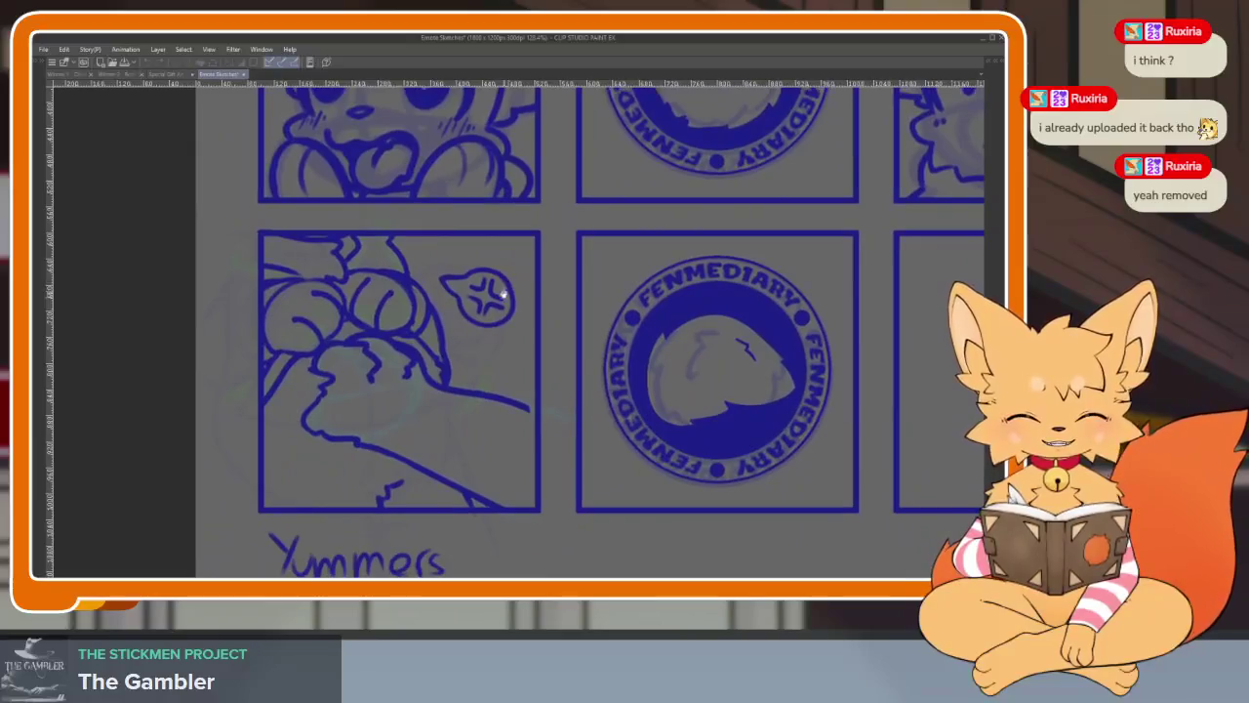
pyautogui.scroll(1, 390, 415)
pyautogui.scroll(1, 390, 413)
pyautogui.scroll(1, 389, 410)
pyautogui.scroll(-1, 390, 410)
pyautogui.scroll(2, 389, 409)
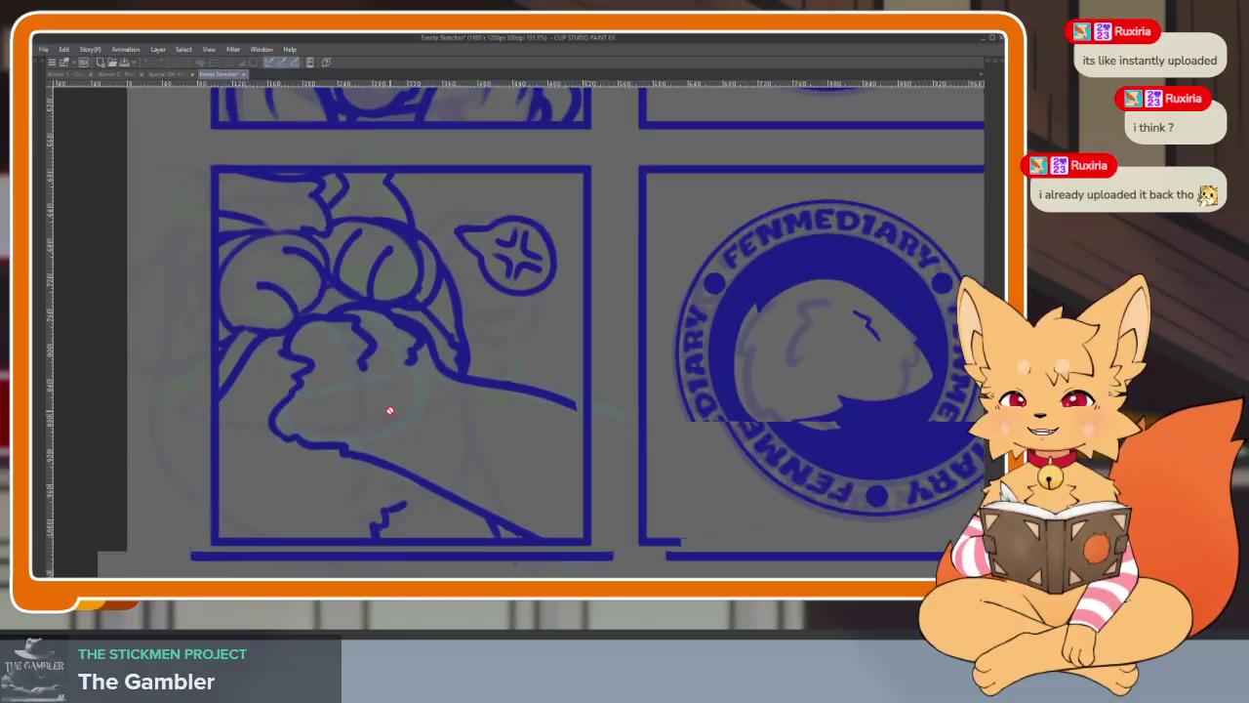
pyautogui.scroll(-1, 390, 410)
pyautogui.scroll(-1, 391, 410)
# - Pan to the right-hand emote panels, then recentre the view on the Gasm+ face
pyautogui.moveTo(590, 366); pyautogui.dragTo(425, 394)
pyautogui.scroll(3, 459, 380)
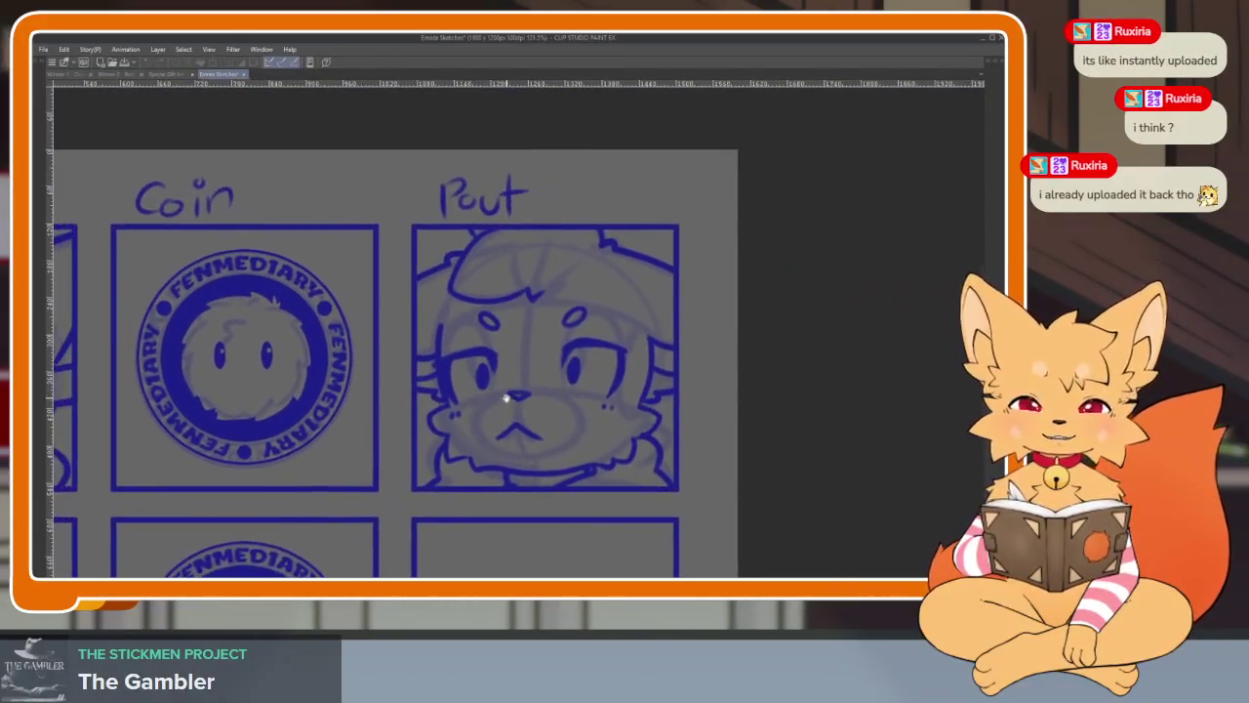
pyautogui.hscroll(-3, 532, 383)
pyautogui.scroll(-1, 527, 371)
pyautogui.scroll(-1, 527, 361)
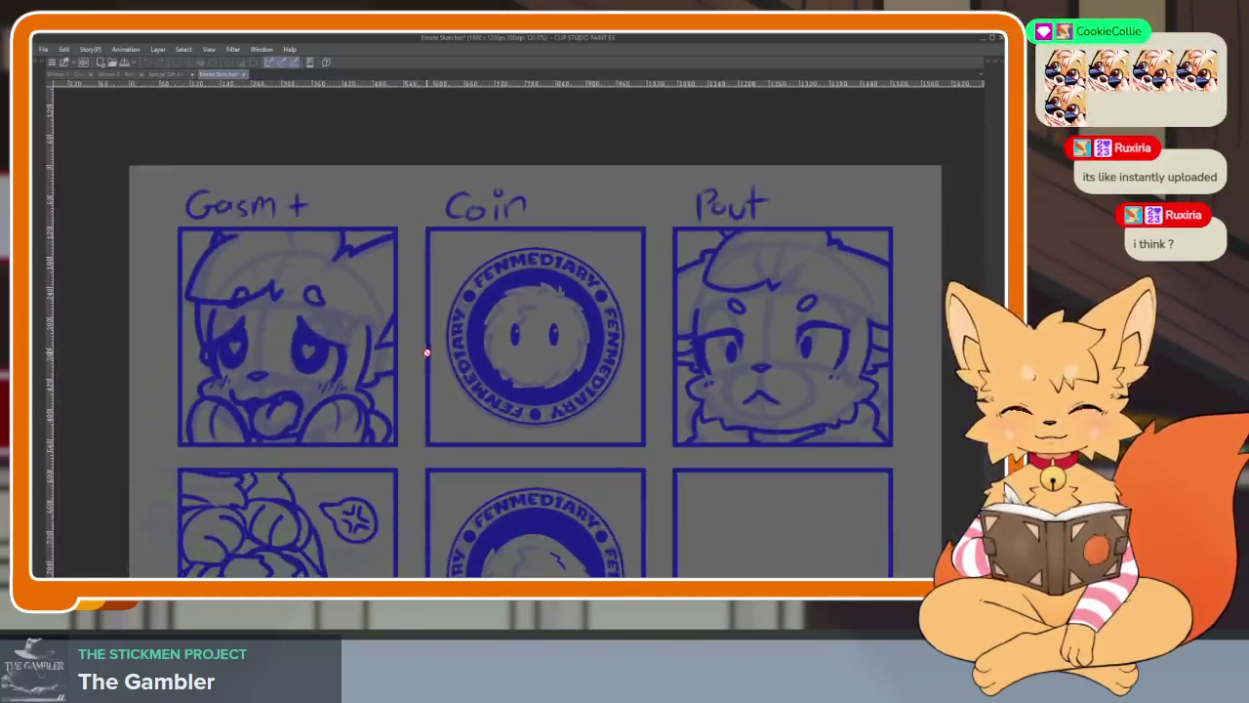
pyautogui.scroll(-1, 533, 345)
pyautogui.moveTo(533, 345); pyautogui.dragTo(559, 295)
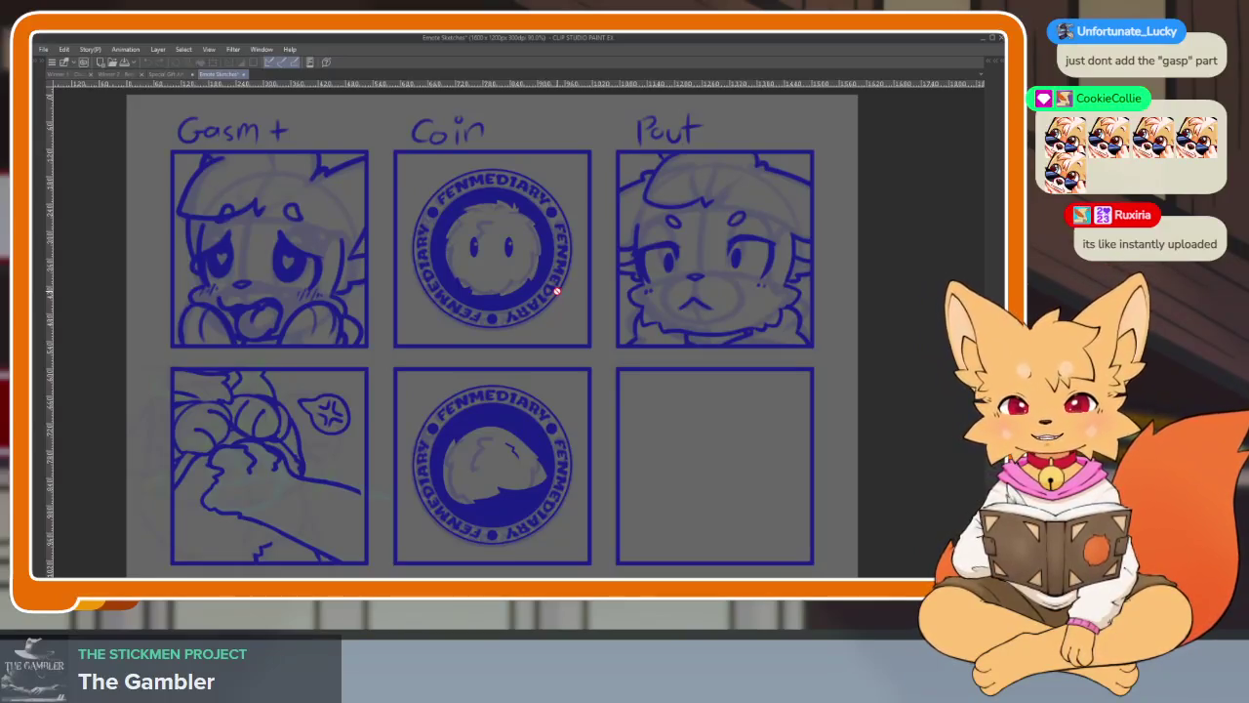
pyautogui.scroll(3, 322, 293)
pyautogui.scroll(-1, 323, 293)
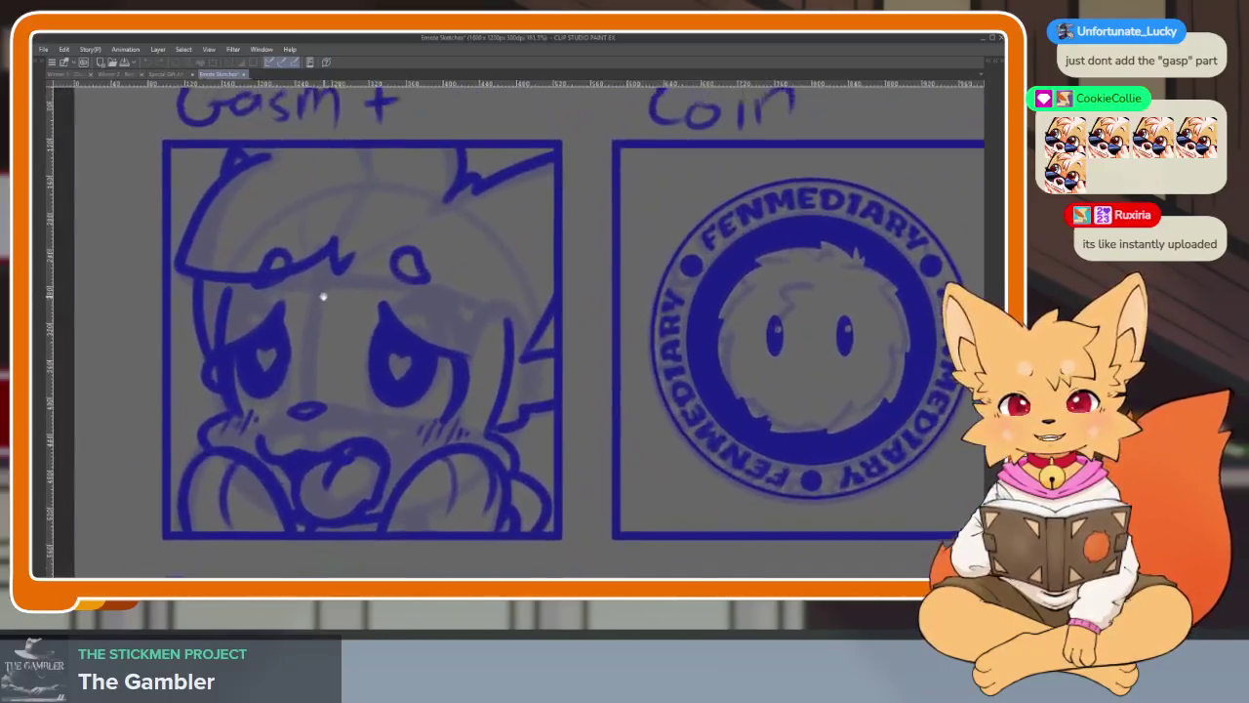
pyautogui.scroll(2, 325, 300)
pyautogui.scroll(-1, 342, 293)
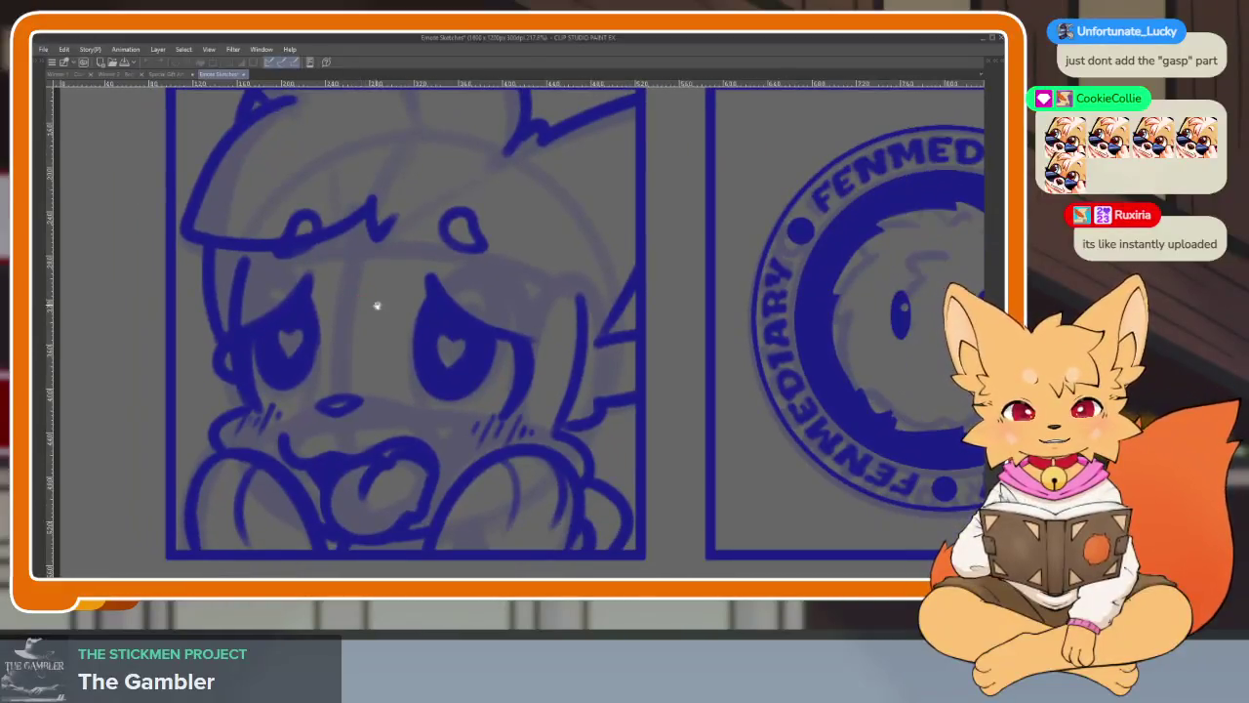
pyautogui.moveTo(371, 304); pyautogui.dragTo(382, 315)
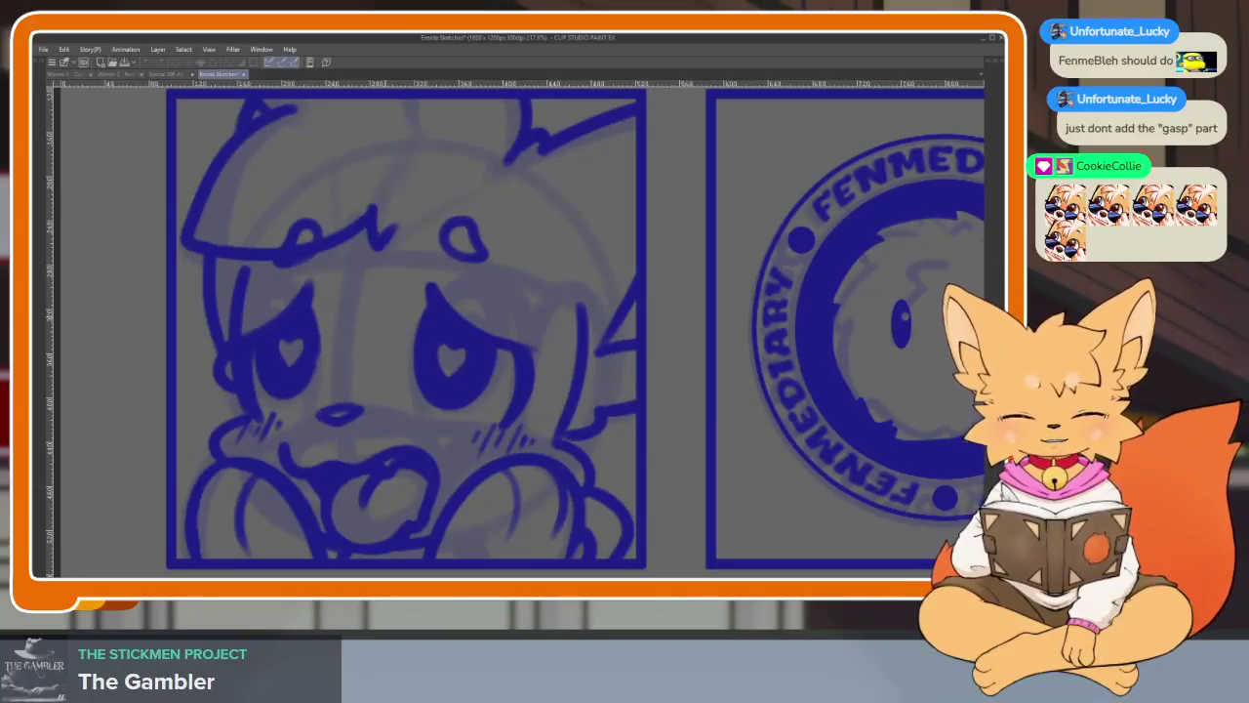
# - Hide the Gasm+ layer and switch the visible emote sketch to the CUTE emote layer
pyautogui.press('Tab')
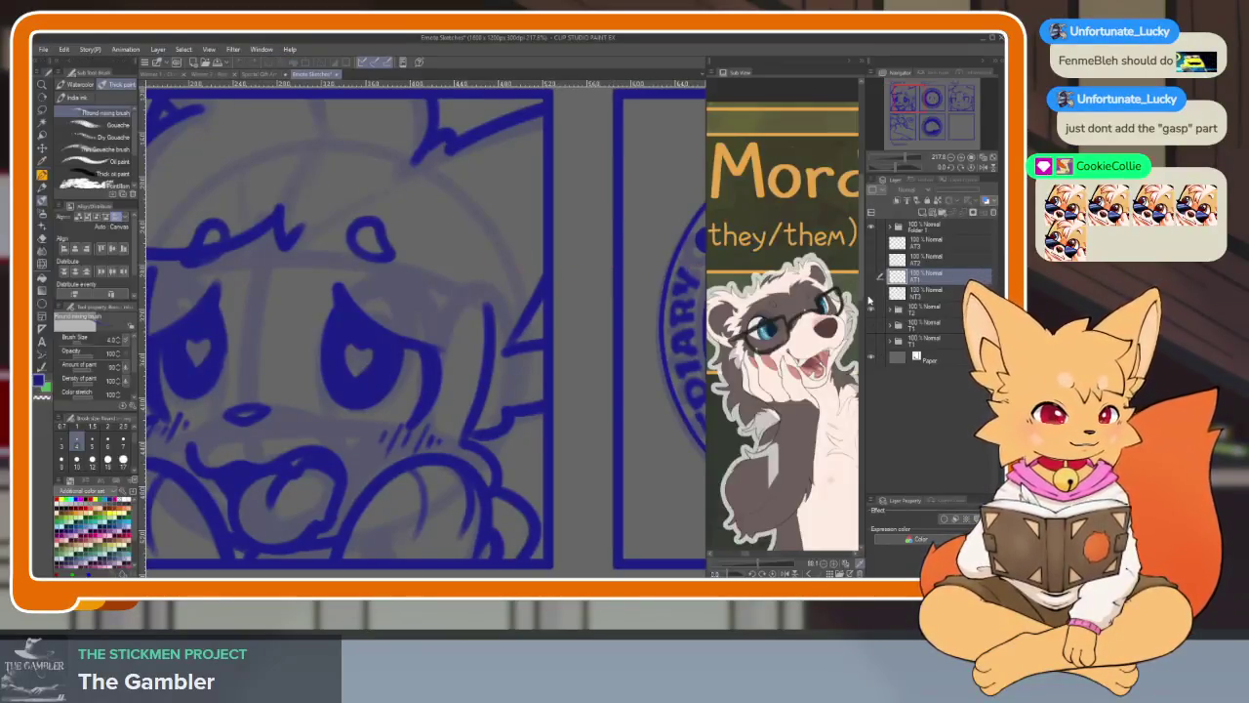
pyautogui.click(873, 310)
pyautogui.click(872, 327)
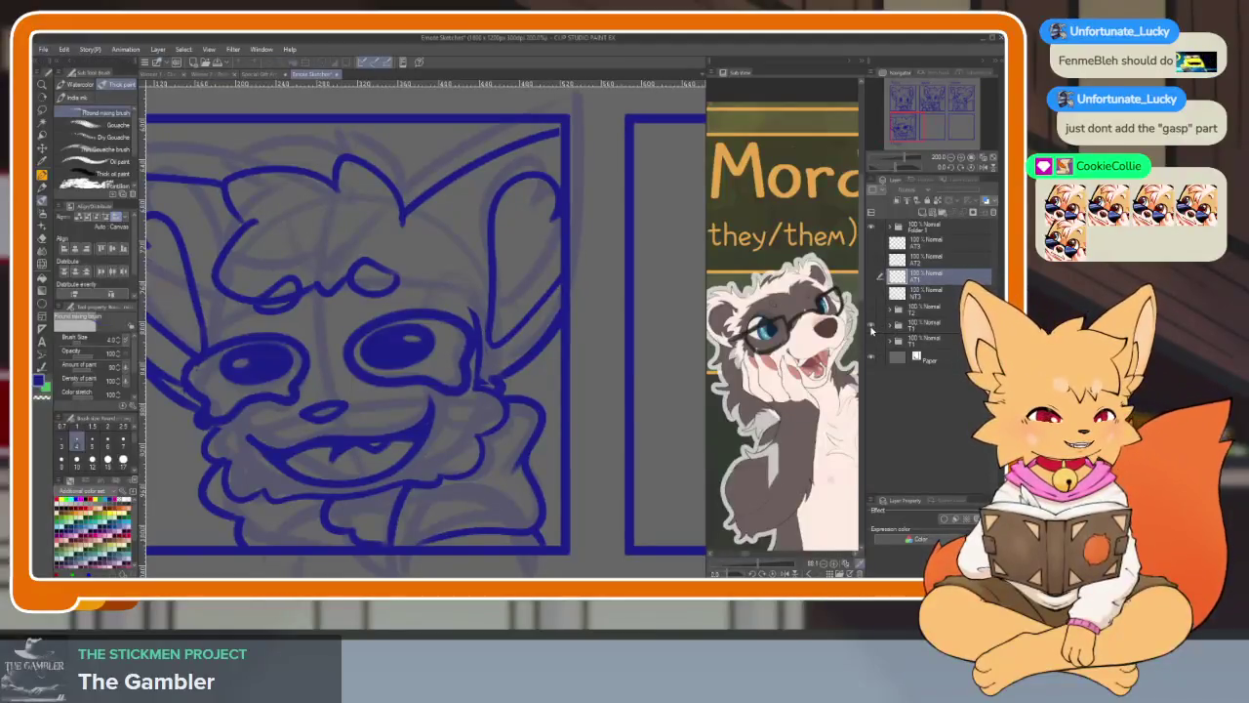
pyautogui.click(873, 330)
pyautogui.click(873, 350)
pyautogui.press('Tab')
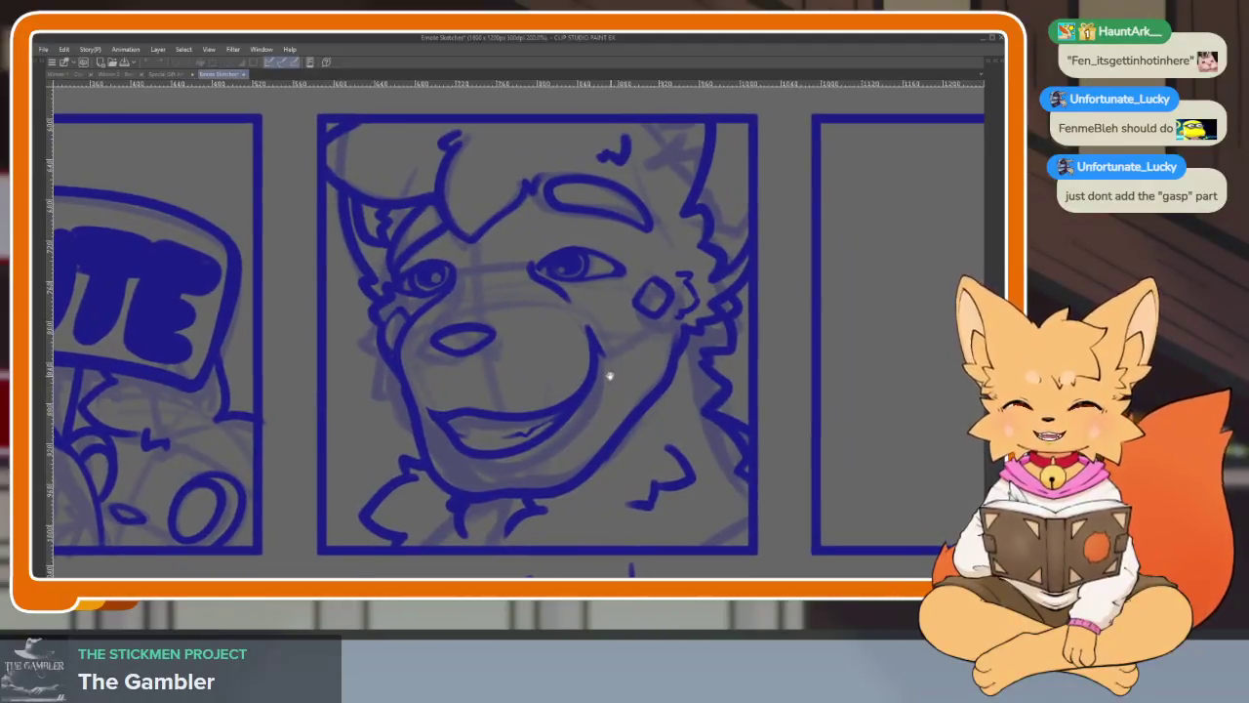
# - Zoom around the emote and mirror the canvas view horizontally to check the drawing
pyautogui.scroll(-2, 566, 381)
pyautogui.scroll(2, 566, 381)
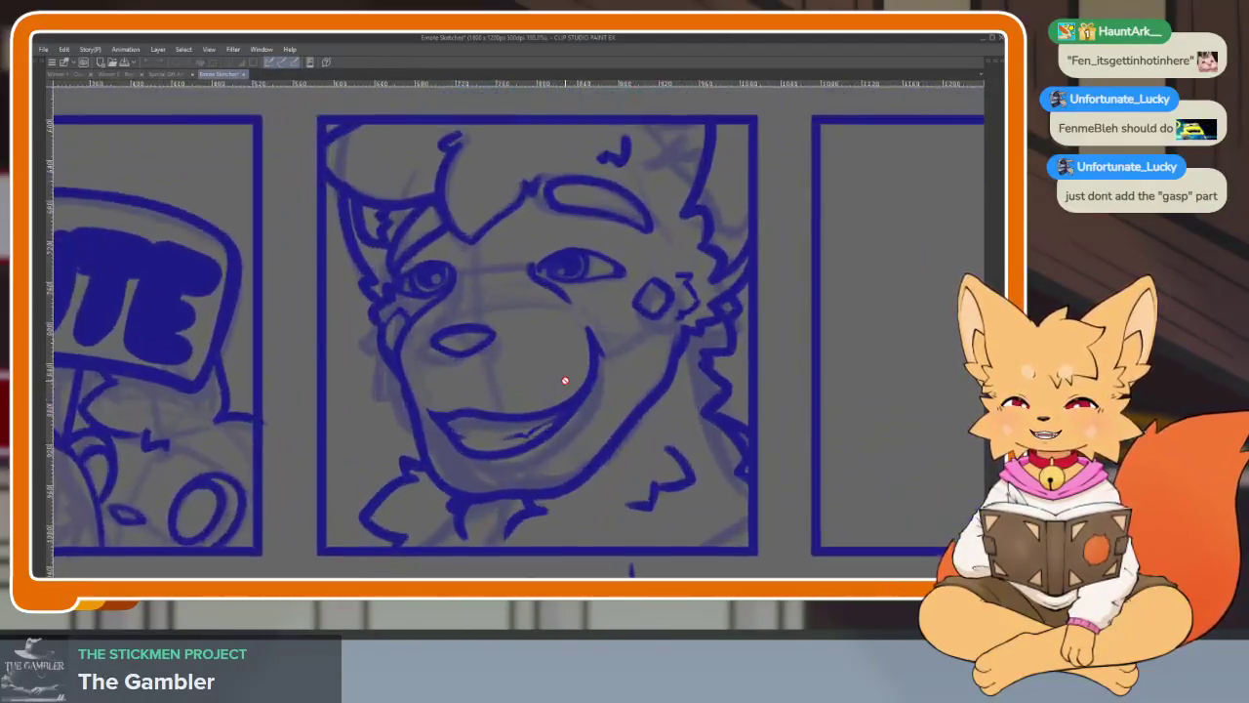
pyautogui.scroll(-1, 564, 380)
pyautogui.scroll(1, 564, 380)
pyautogui.scroll(1, 564, 380)
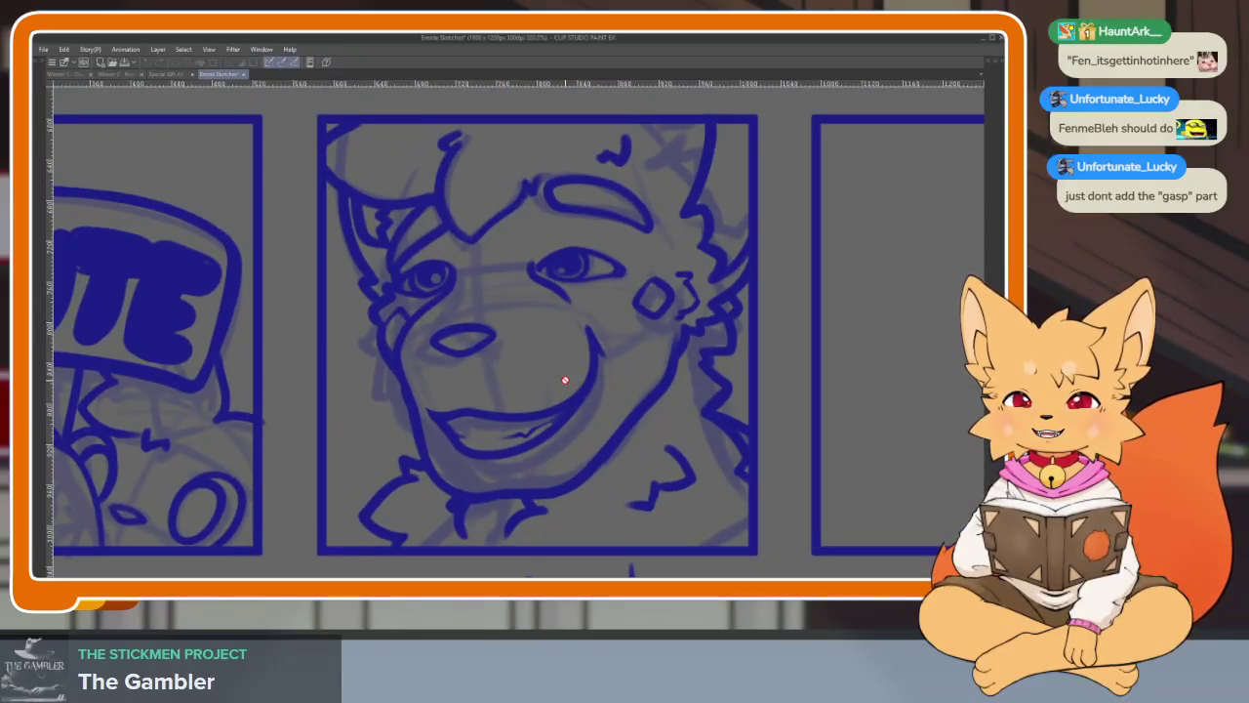
pyautogui.scroll(-1, 564, 381)
pyautogui.scroll(1, 565, 381)
pyautogui.scroll(-1, 564, 381)
pyautogui.scroll(1, 564, 381)
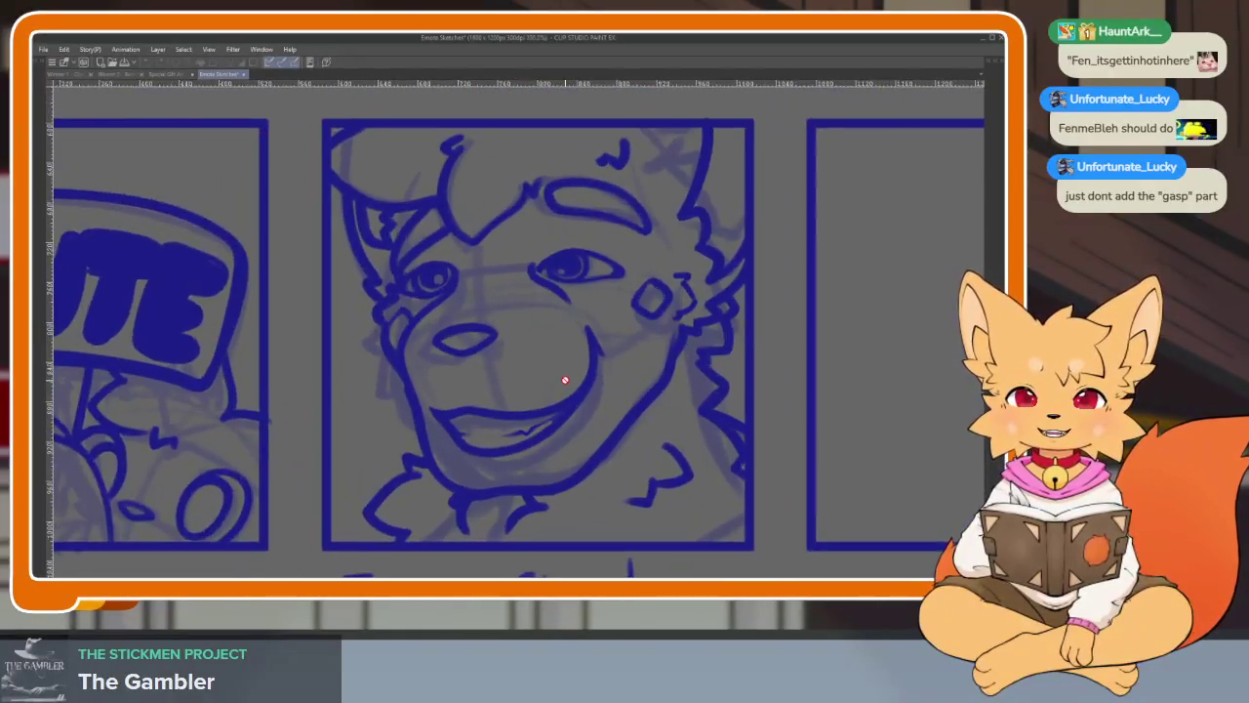
pyautogui.scroll(1, 564, 380)
pyautogui.press('h')
pyautogui.press('h')
pyautogui.press('h')
pyautogui.press('h')
pyautogui.scroll(-2, 564, 371)
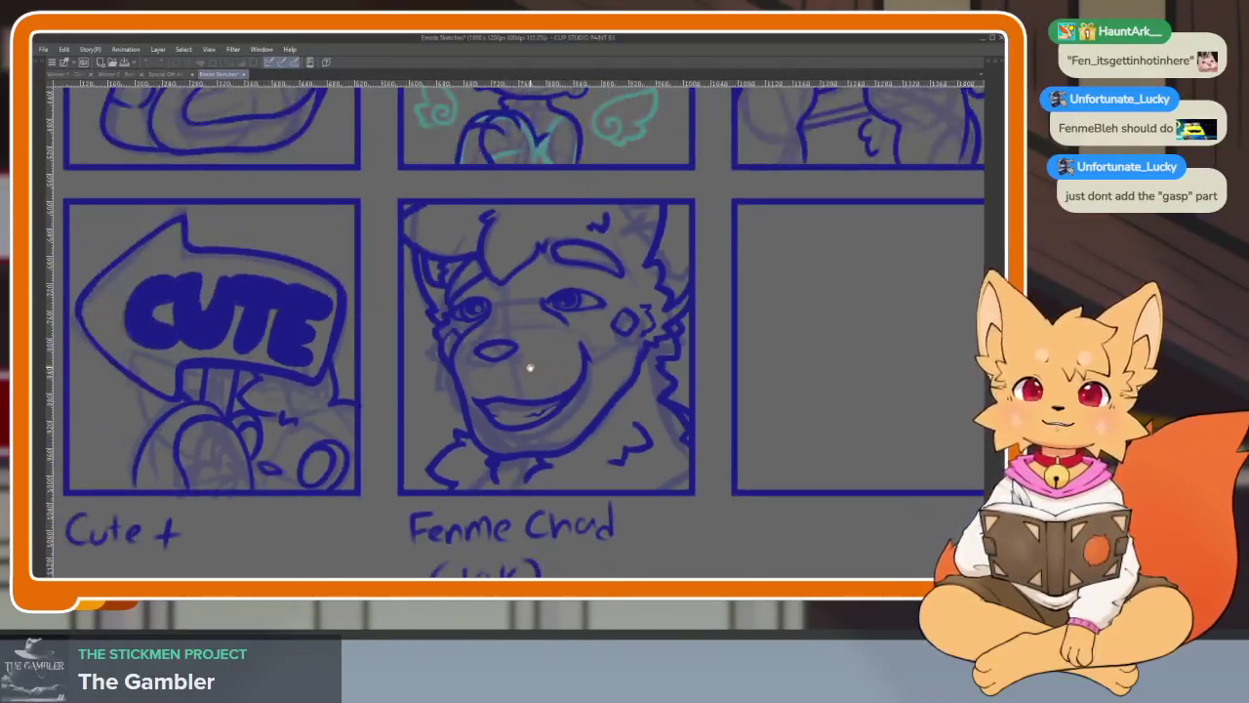
pyautogui.scroll(-2, 564, 335)
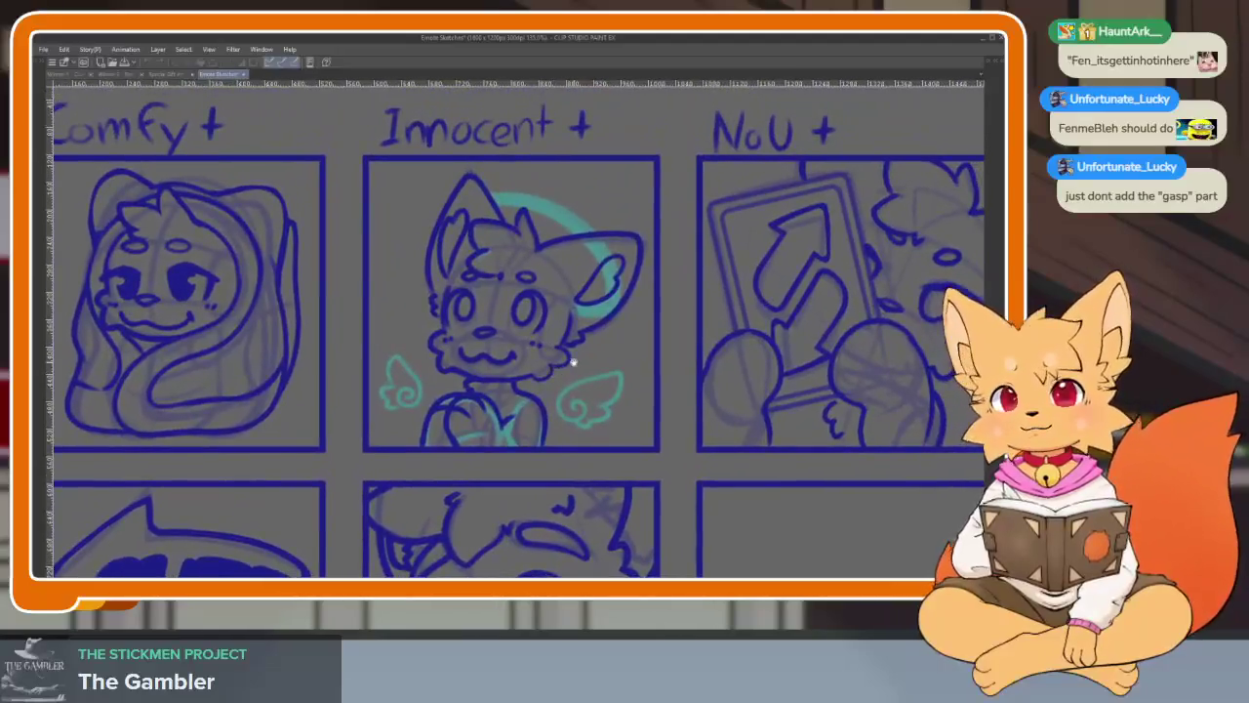
pyautogui.scroll(2, 576, 370)
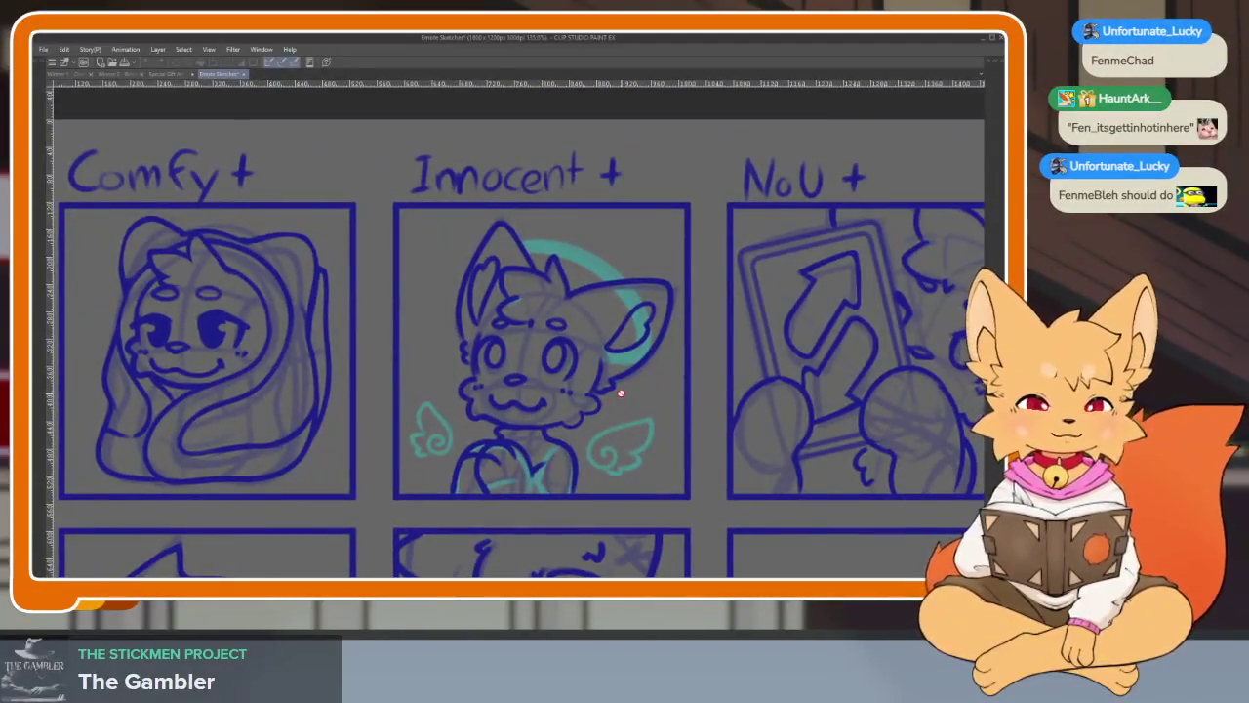
# - Restore the Gasm+ and Coin emote layers and close the Emote Sketches document
pyautogui.press('Tab')
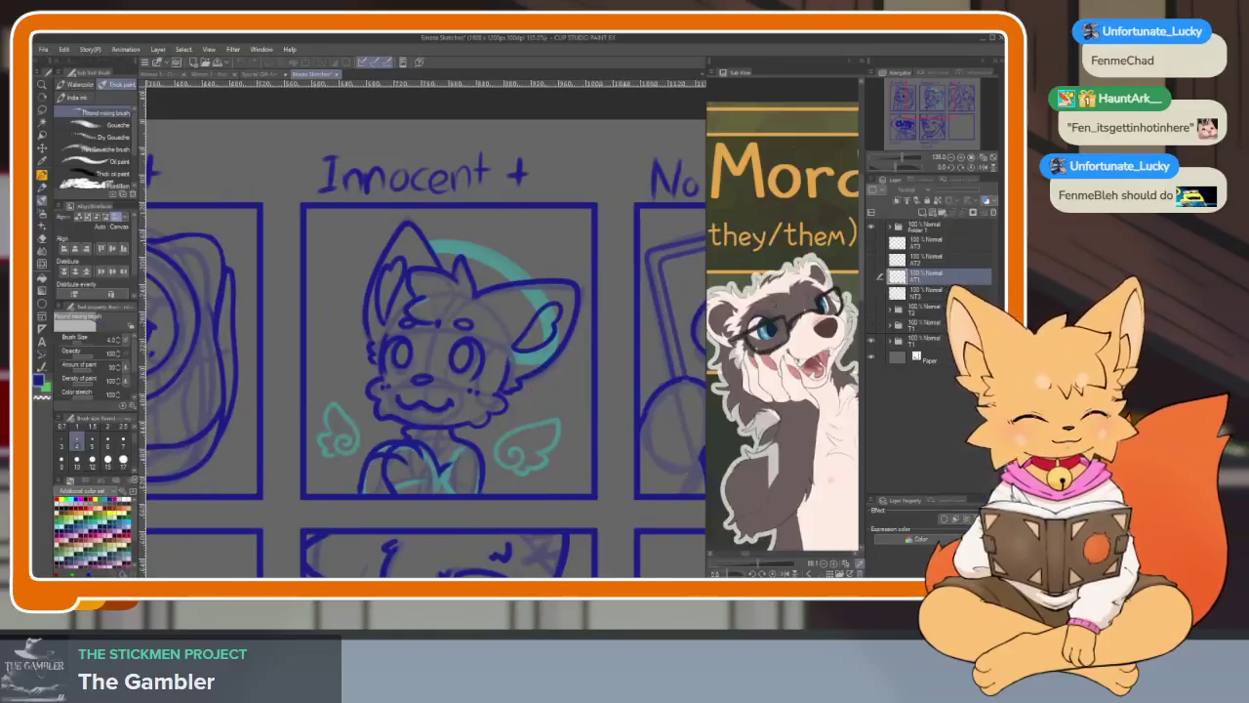
pyautogui.click(875, 327)
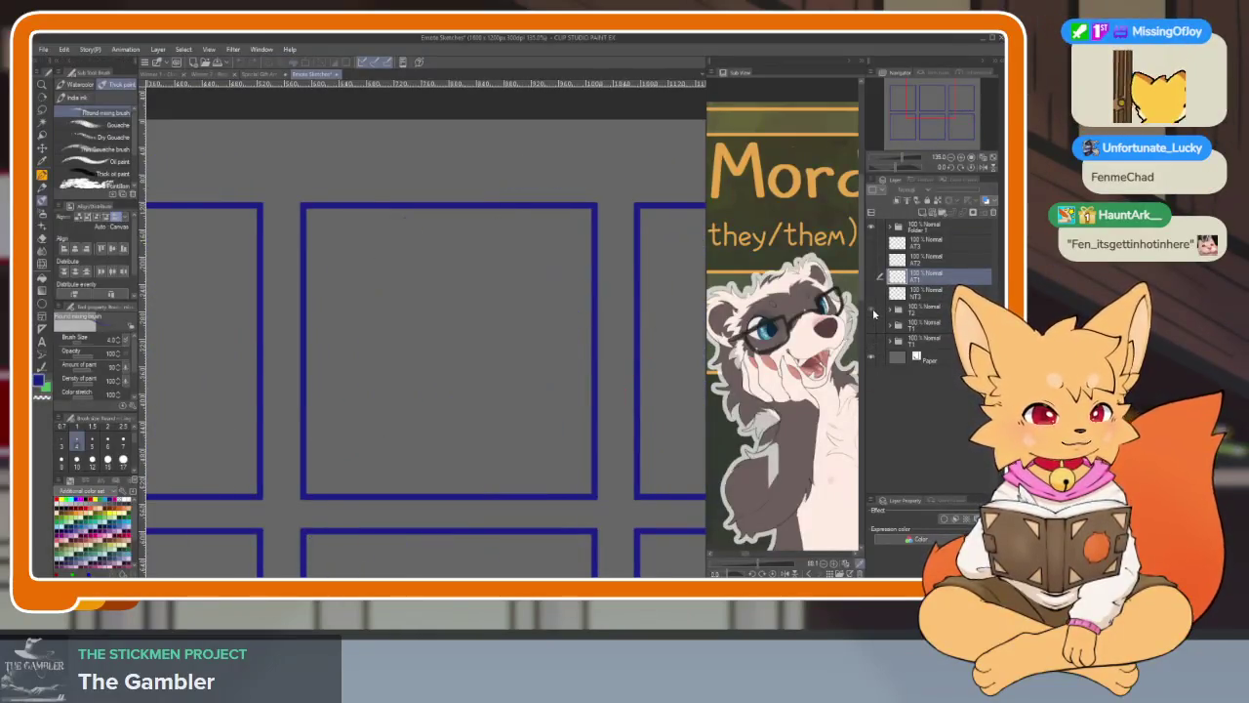
pyautogui.click(873, 312)
pyautogui.press('Tab')
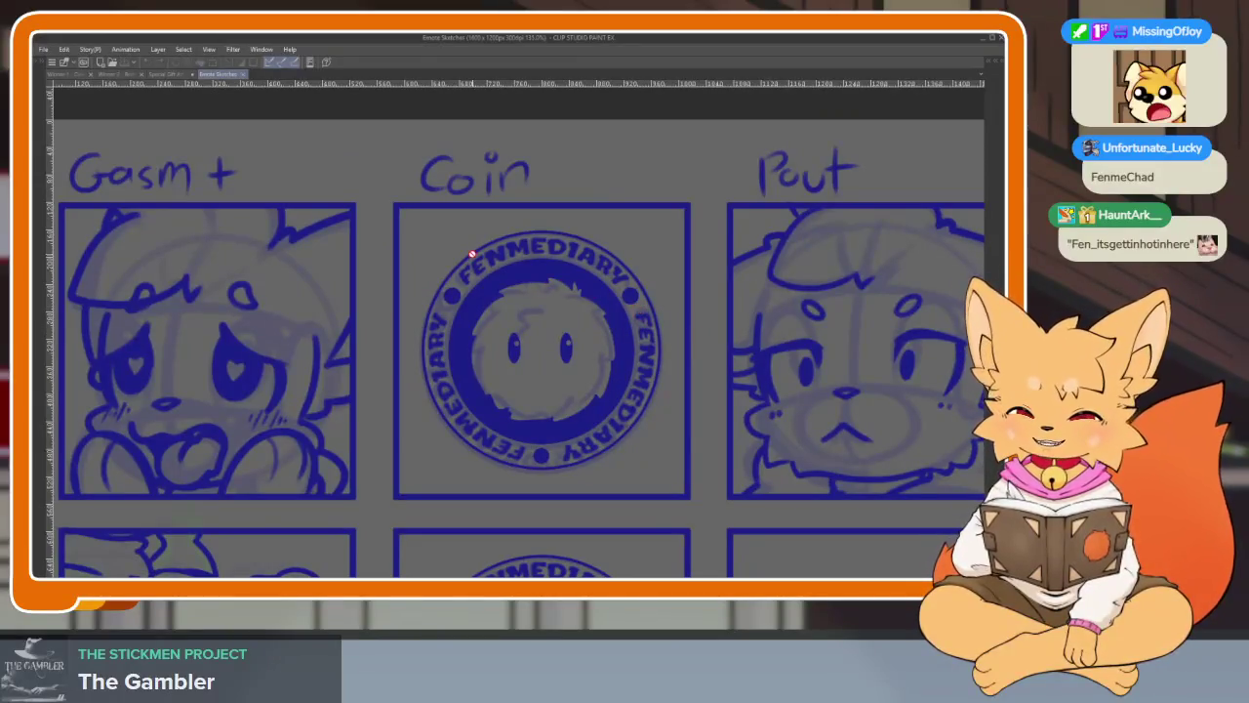
pyautogui.click(244, 75)
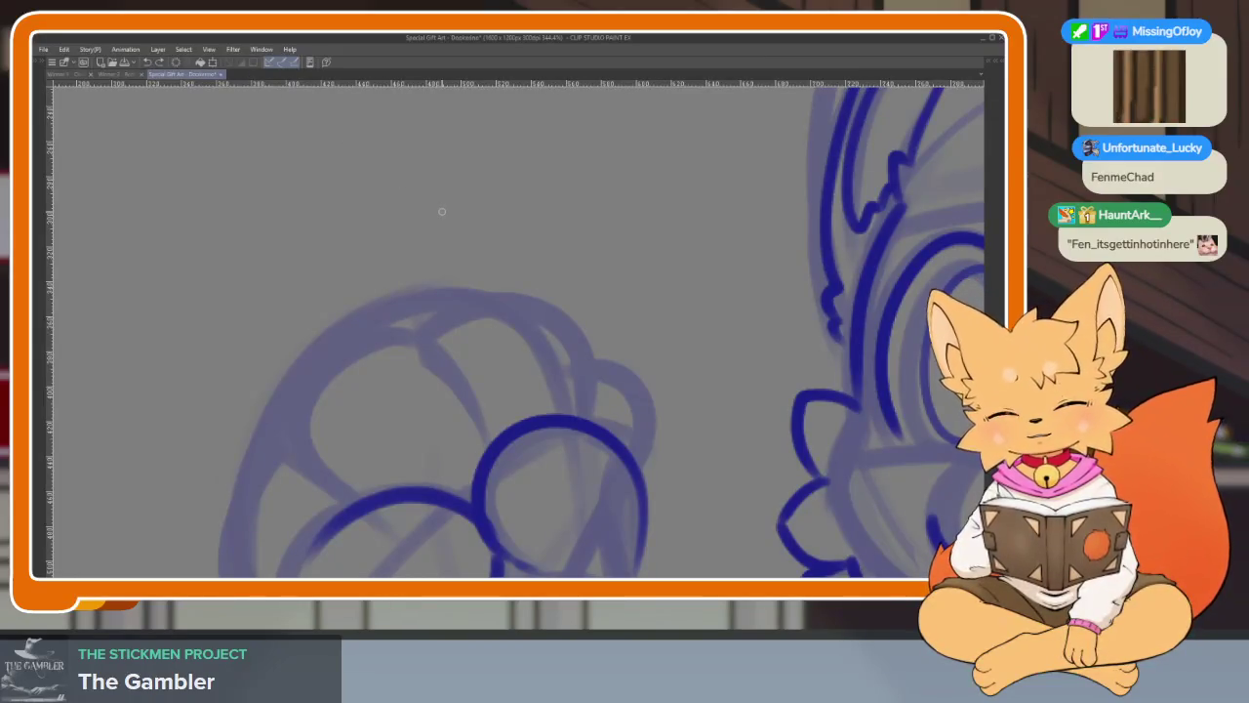
# - Ink the first toe-bean loops on the raised paw, undoing a test stroke and a misplaced loop
pyautogui.moveTo(571, 317); pyautogui.dragTo(605, 281)
pyautogui.hotkey('ctrl', 'z')
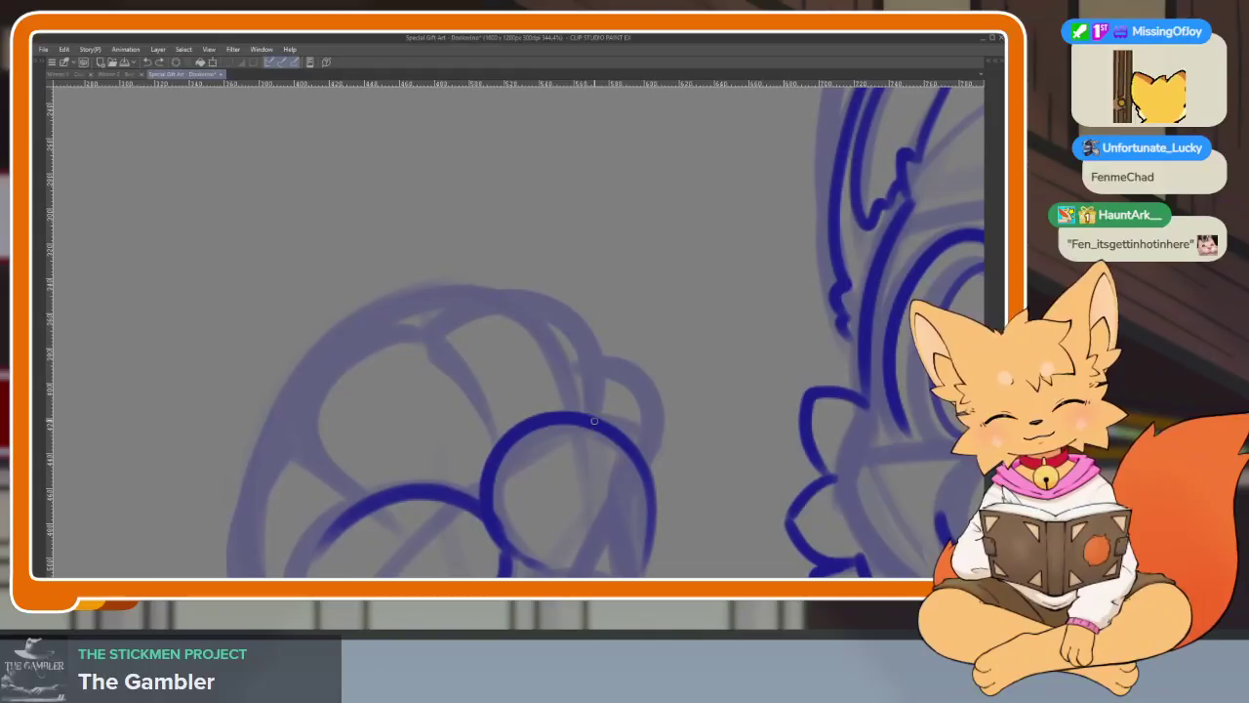
pyautogui.moveTo(593, 398); pyautogui.dragTo(454, 455)
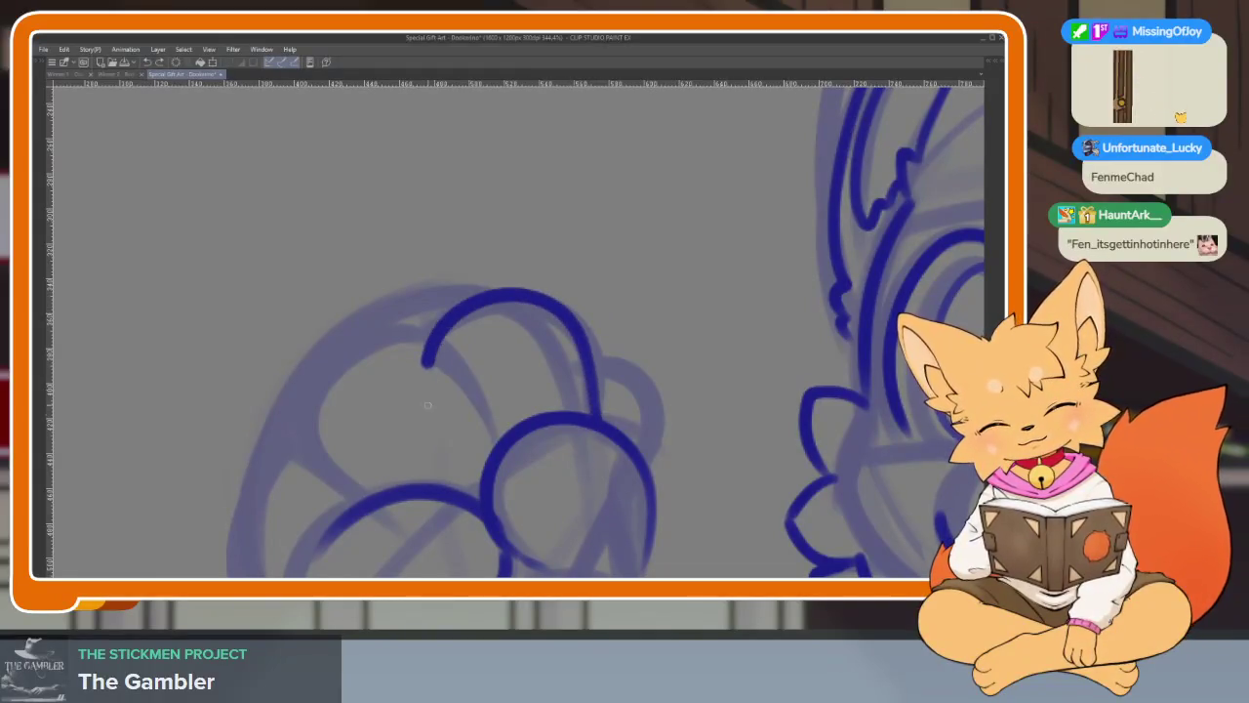
pyautogui.hotkey('ctrl', 'z')
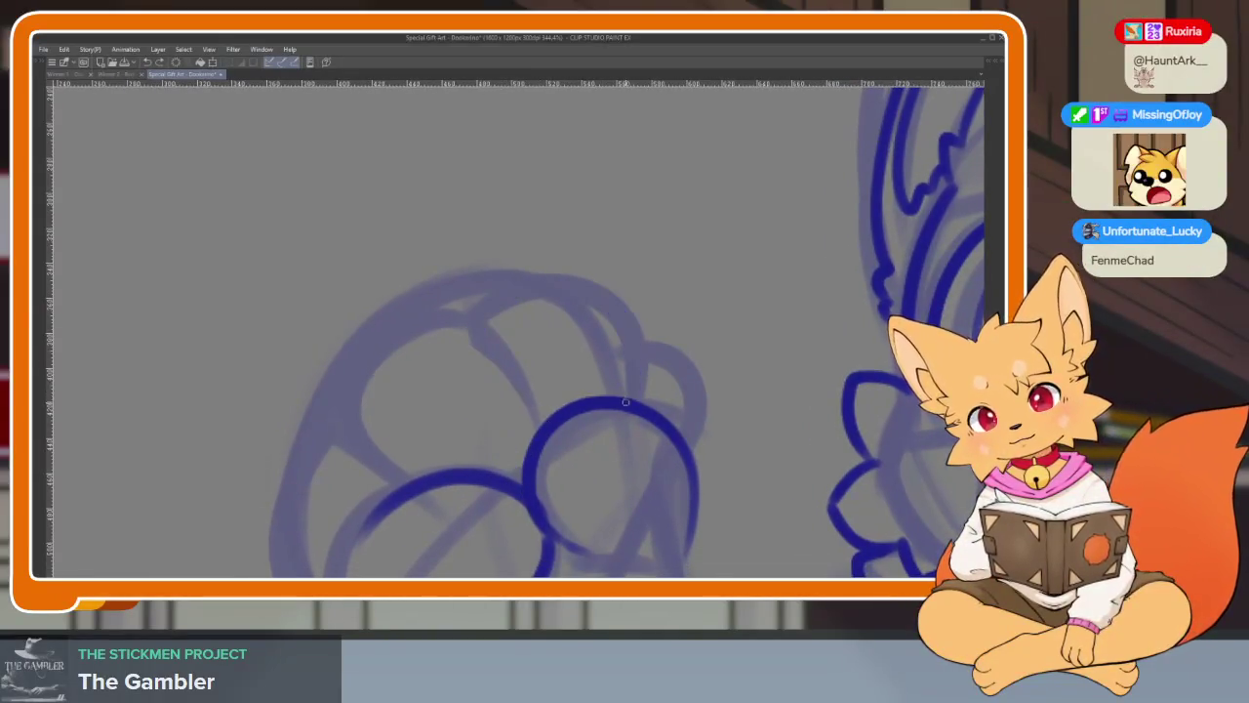
pyautogui.moveTo(639, 401)
pyautogui.mouseDown()
pyautogui.moveTo(617, 305)
pyautogui.moveTo(488, 317)
pyautogui.moveTo(496, 431)
pyautogui.mouseUp()
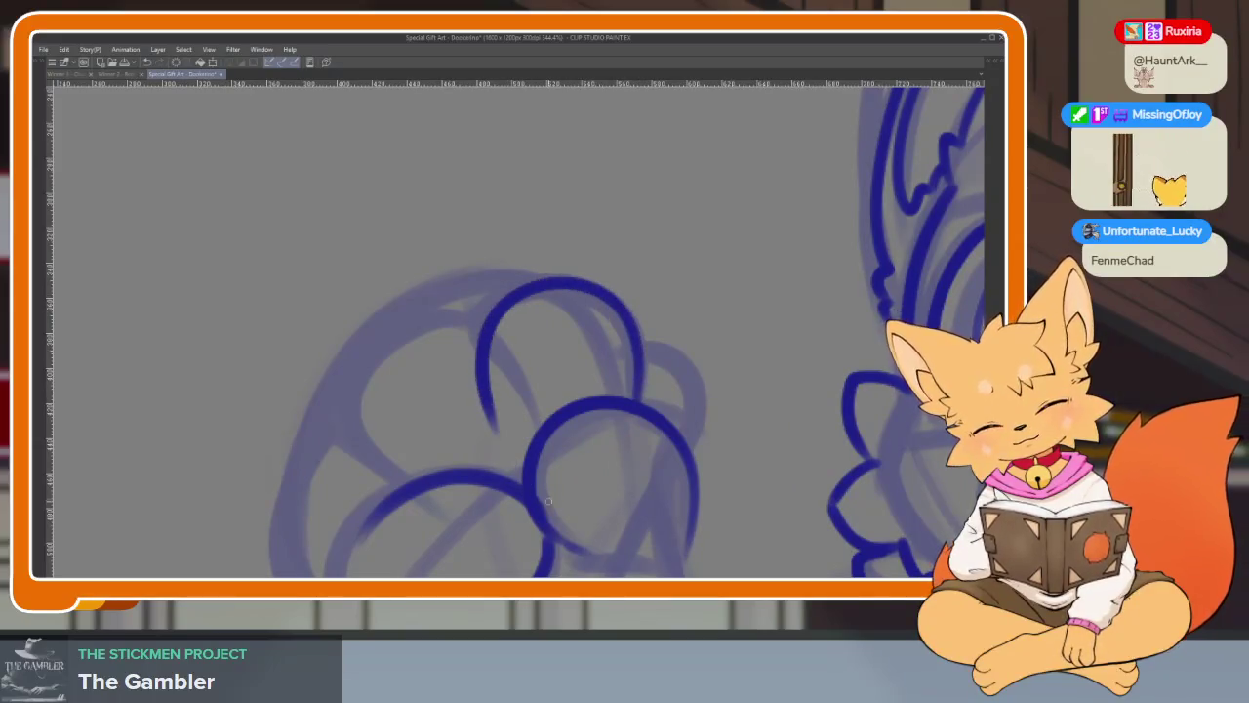
pyautogui.moveTo(495, 381)
pyautogui.mouseDown()
pyautogui.moveTo(395, 336)
pyautogui.moveTo(330, 458)
pyautogui.moveTo(376, 512)
pyautogui.mouseUp()
# - Shrink the pen brush size and zoom in closer on the paw
pyautogui.scroll(-5, 663, 429)
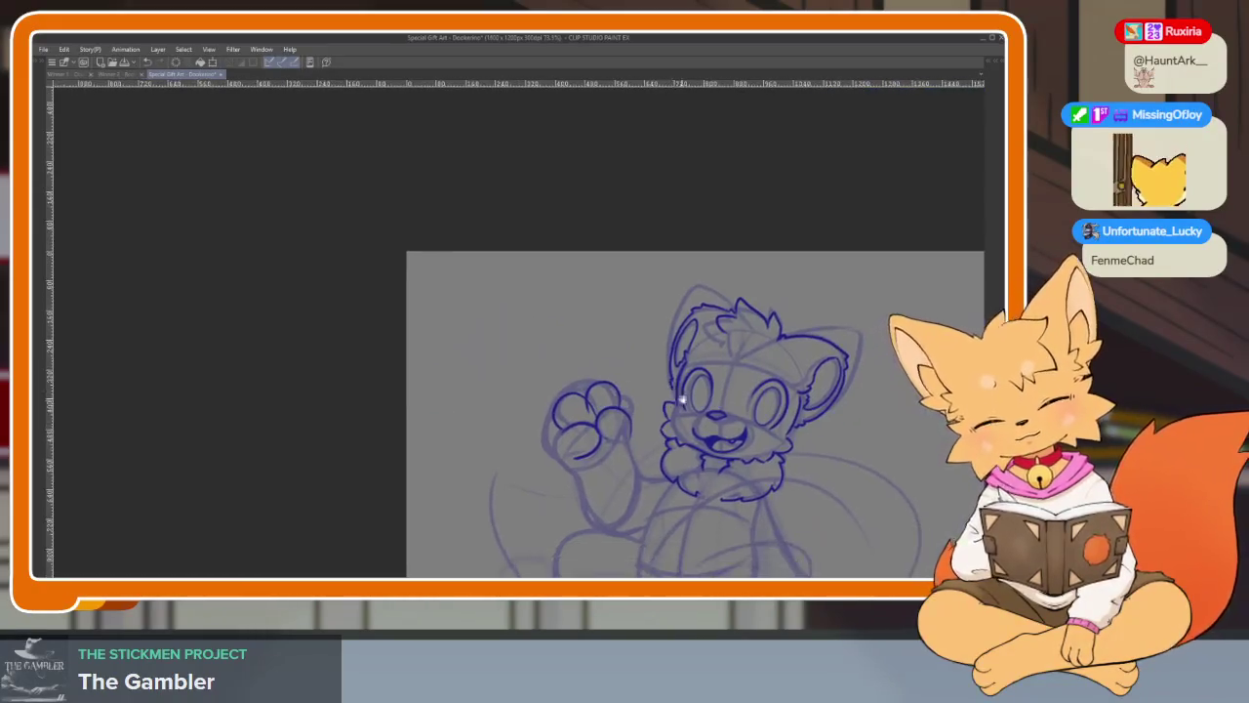
pyautogui.scroll(3, 591, 419)
pyautogui.scroll(2, 591, 420)
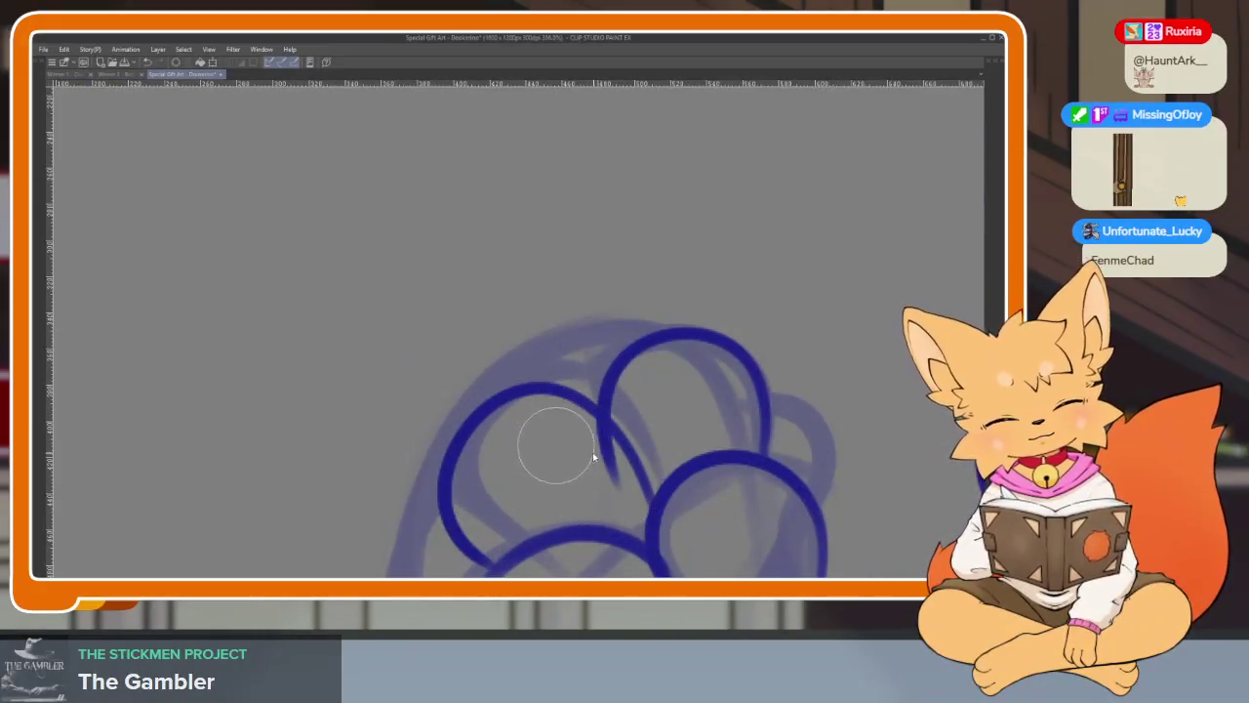
pyautogui.moveTo(593, 456); pyautogui.dragTo(589, 446)
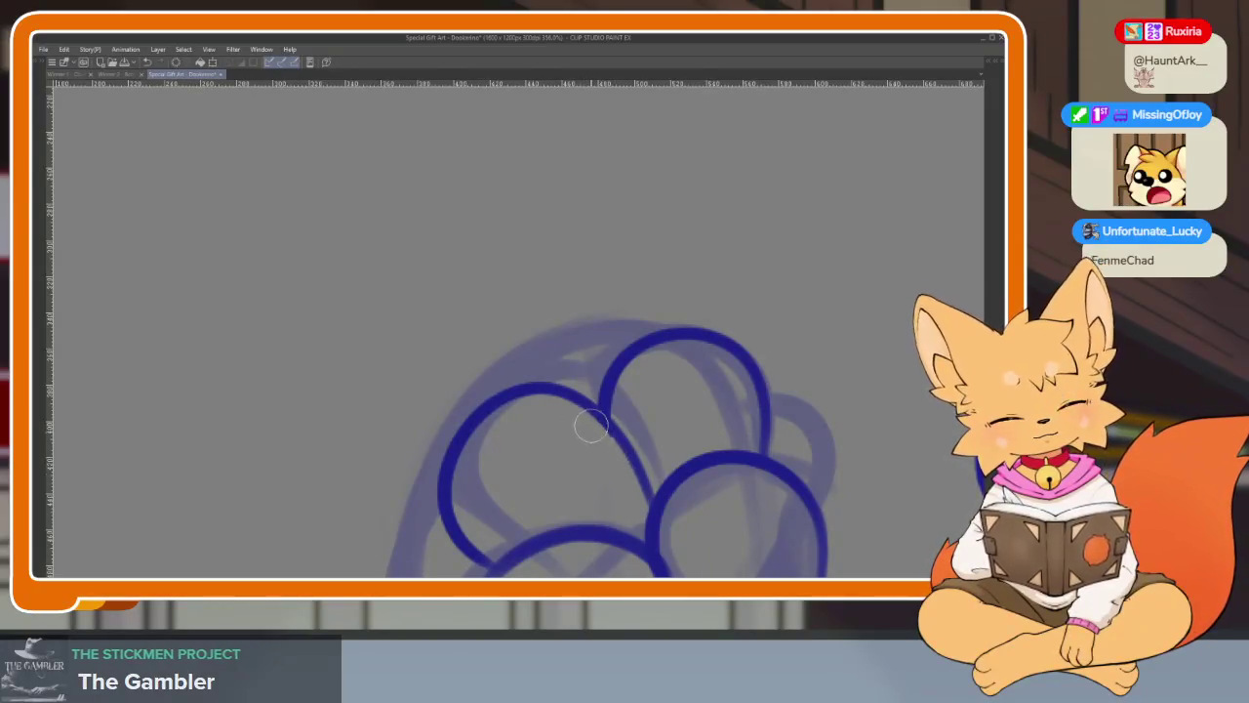
pyautogui.scroll(-5, 739, 418)
pyautogui.scroll(2, 688, 371)
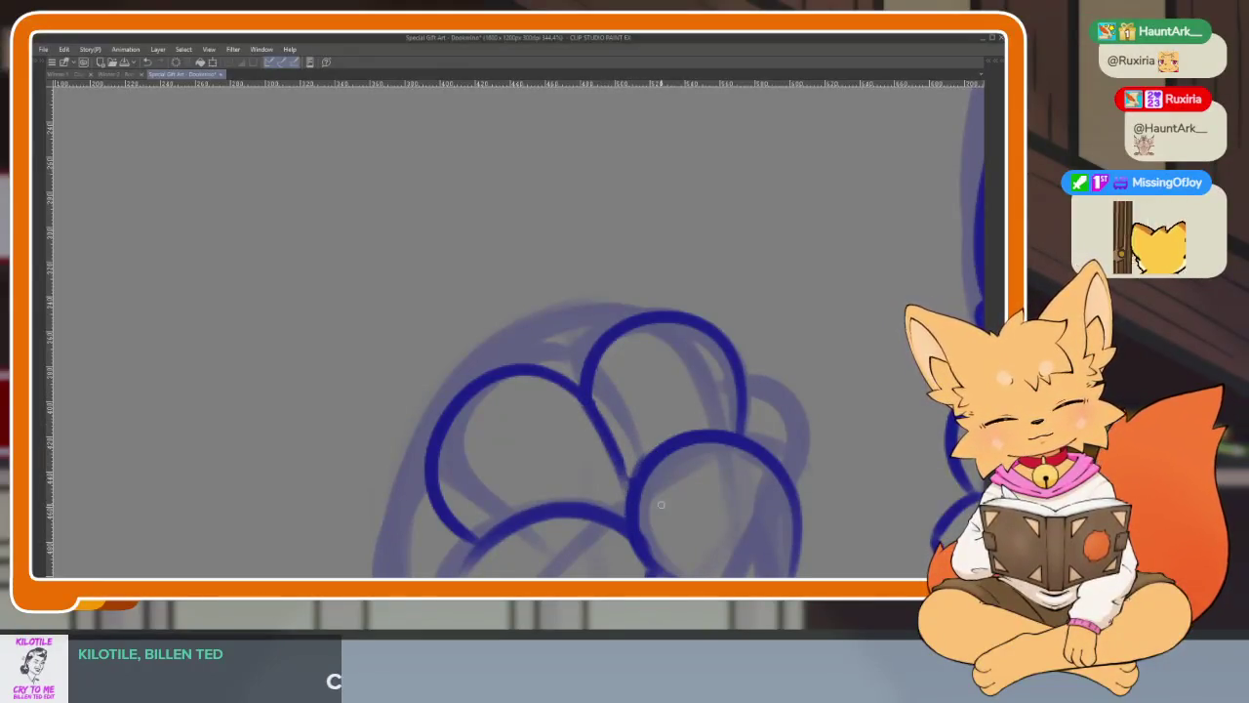
pyautogui.scroll(-1, 618, 478)
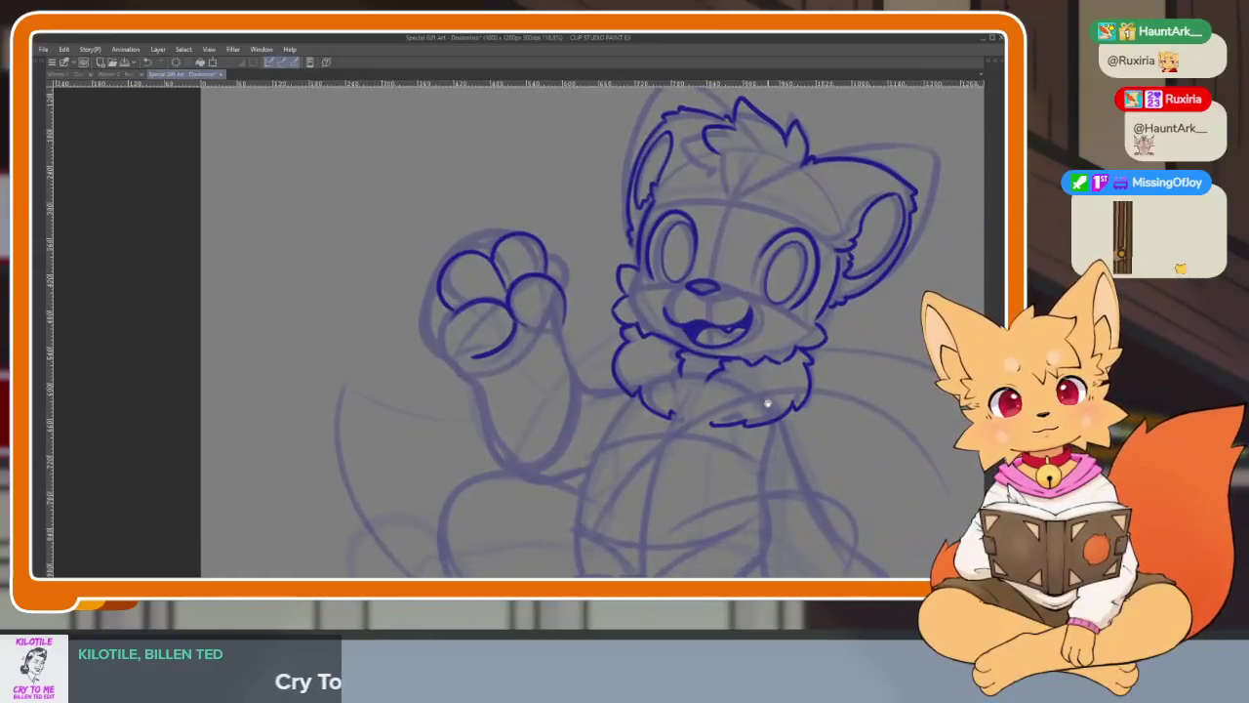
pyautogui.scroll(3, 551, 423)
pyautogui.scroll(1, 552, 424)
pyautogui.scroll(3, 524, 452)
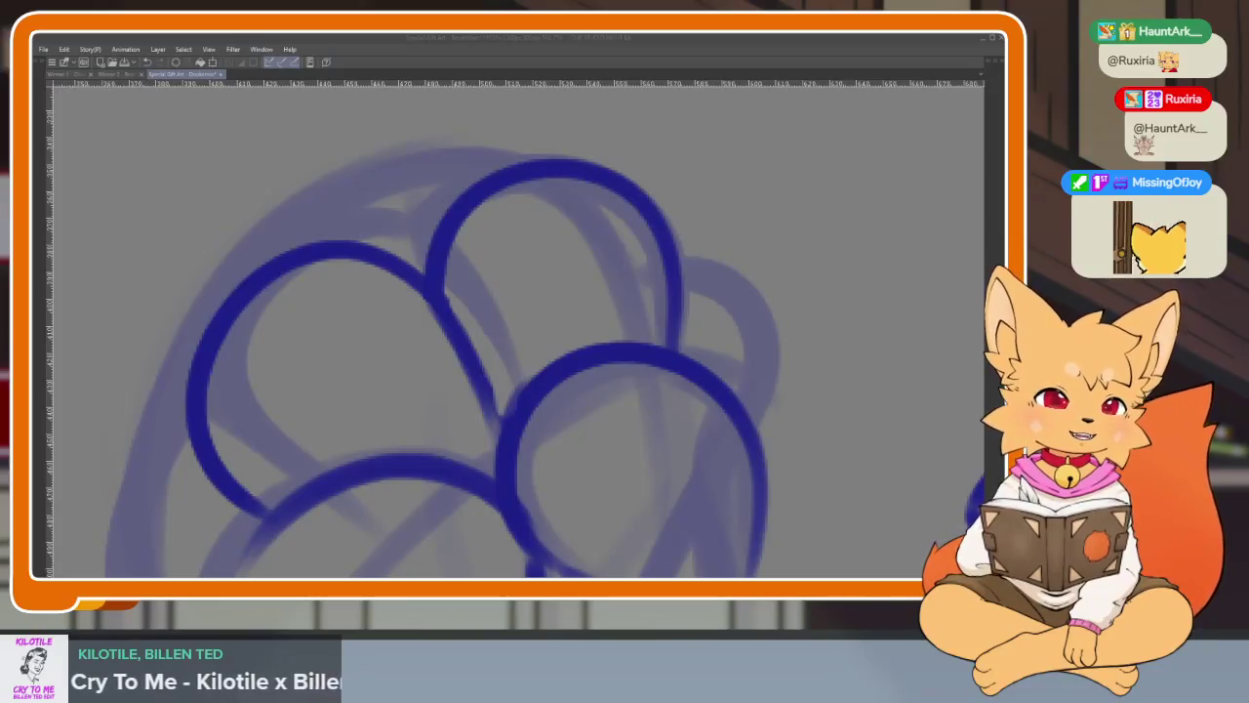
pyautogui.click(755, 420)
pyautogui.scroll(1, 755, 420)
pyautogui.scroll(1, 747, 446)
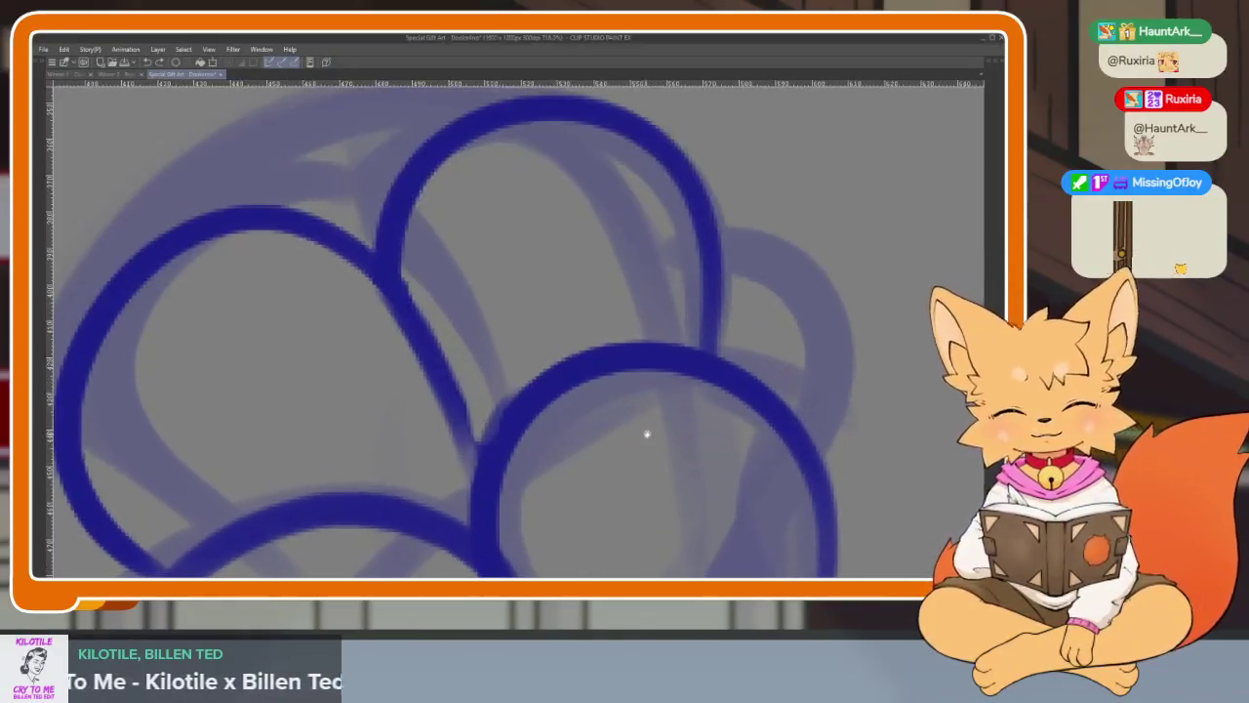
pyautogui.scroll(1, 644, 433)
# - Ink the top toe-bean loop and add the inner pad arc on the paw
pyautogui.moveTo(539, 439); pyautogui.dragTo(327, 503)
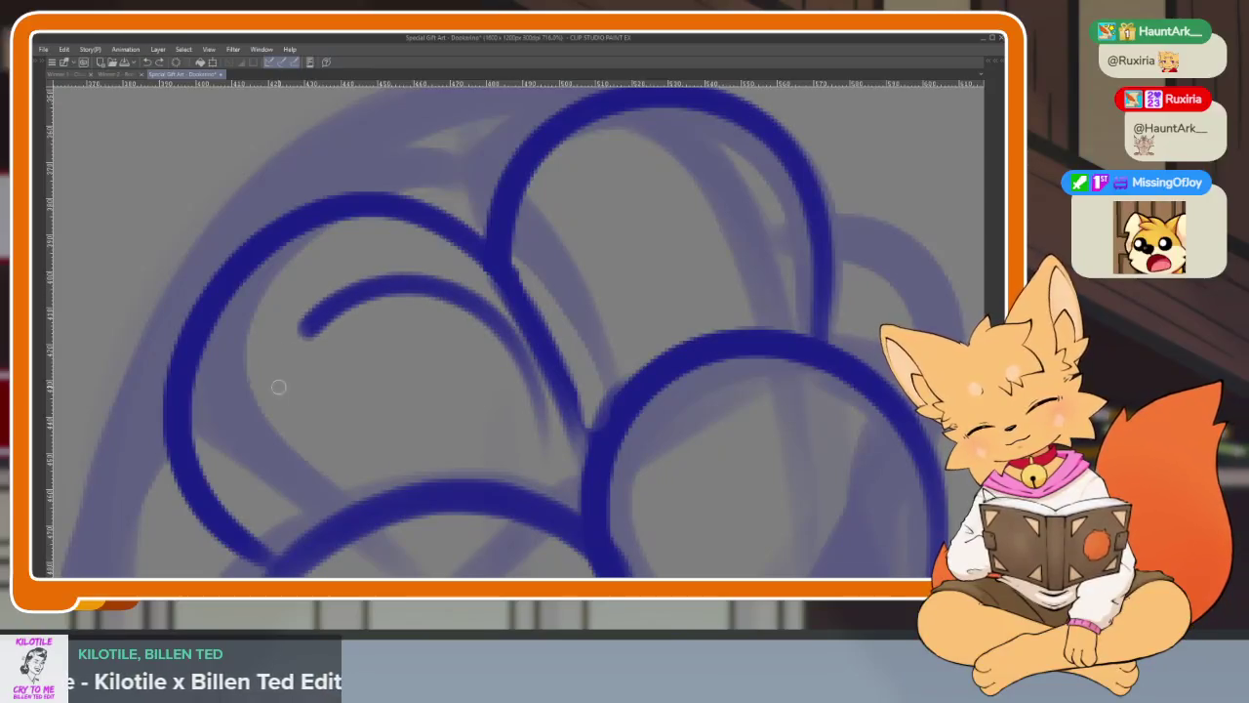
pyautogui.moveTo(519, 381); pyautogui.dragTo(504, 500)
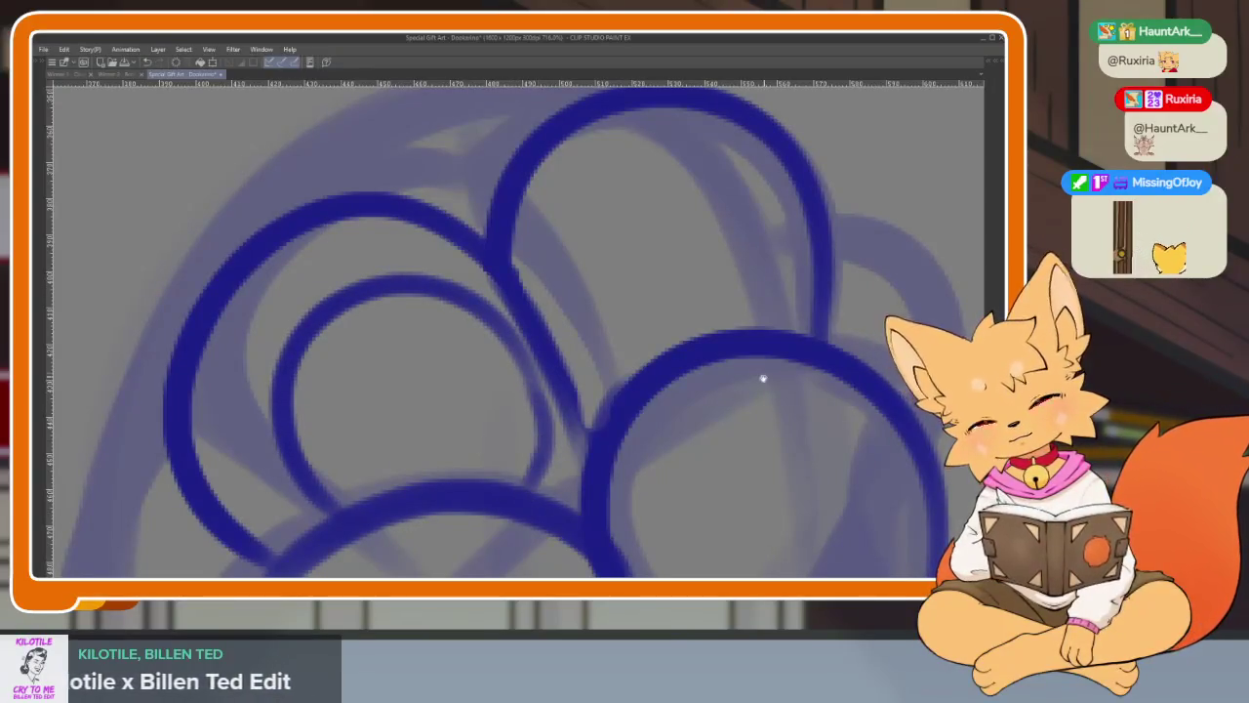
pyautogui.moveTo(760, 373); pyautogui.dragTo(702, 458)
pyautogui.moveTo(517, 378)
pyautogui.mouseDown()
pyautogui.moveTo(650, 250)
pyautogui.moveTo(697, 438)
pyautogui.moveTo(722, 312)
pyautogui.moveTo(513, 439)
pyautogui.mouseUp()
pyautogui.scroll(-5, 678, 432)
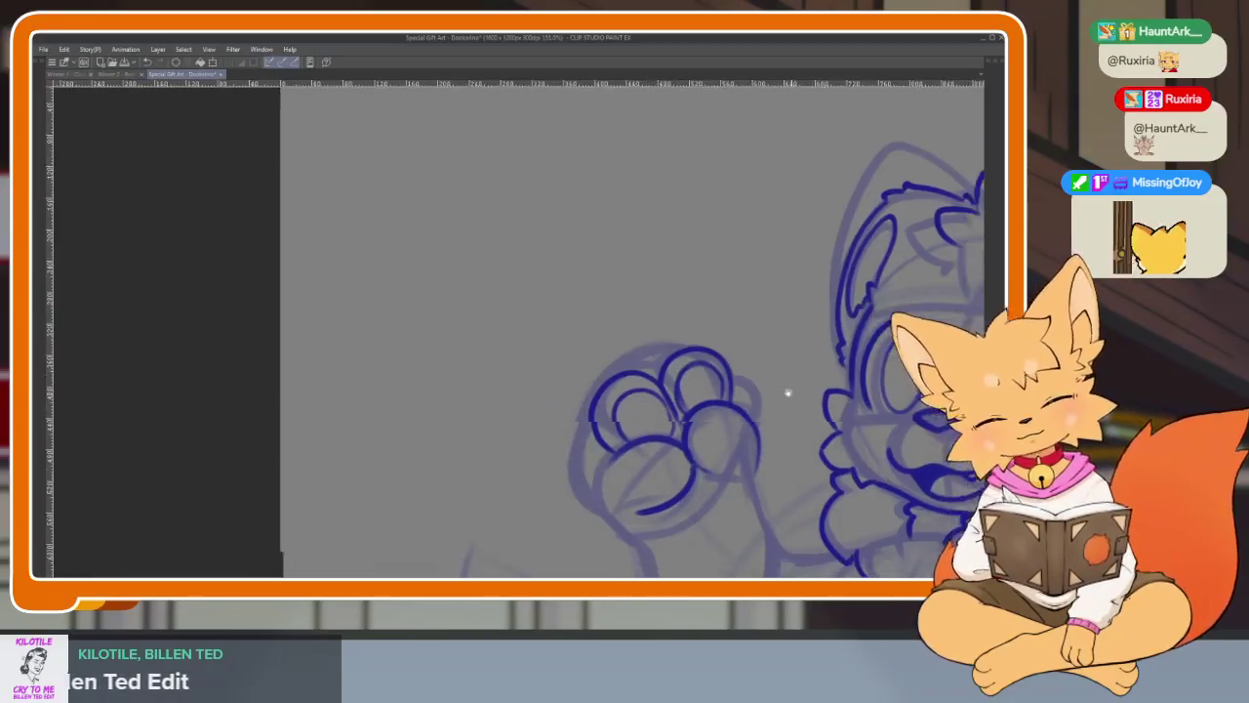
# - Ink the main pad curve down the paw and add strokes on its lower right
pyautogui.scroll(-2, 787, 391)
pyautogui.scroll(1, 810, 420)
pyautogui.scroll(4, 810, 420)
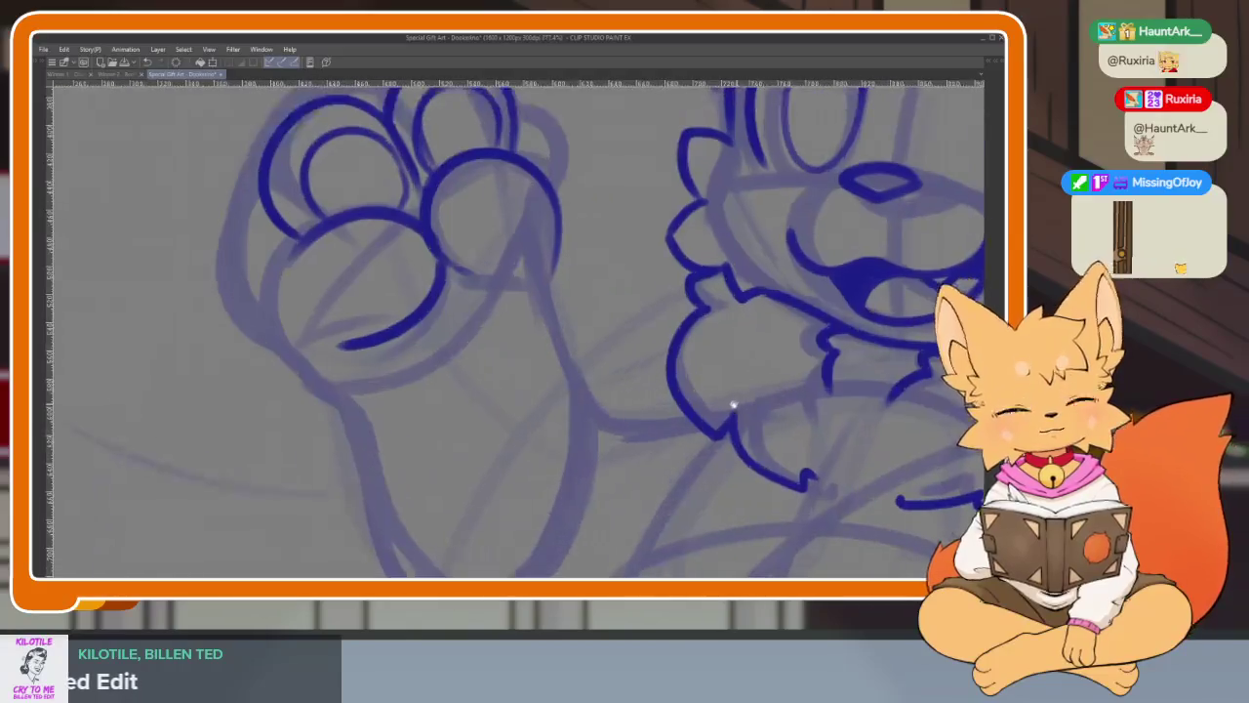
pyautogui.moveTo(299, 249); pyautogui.dragTo(278, 310)
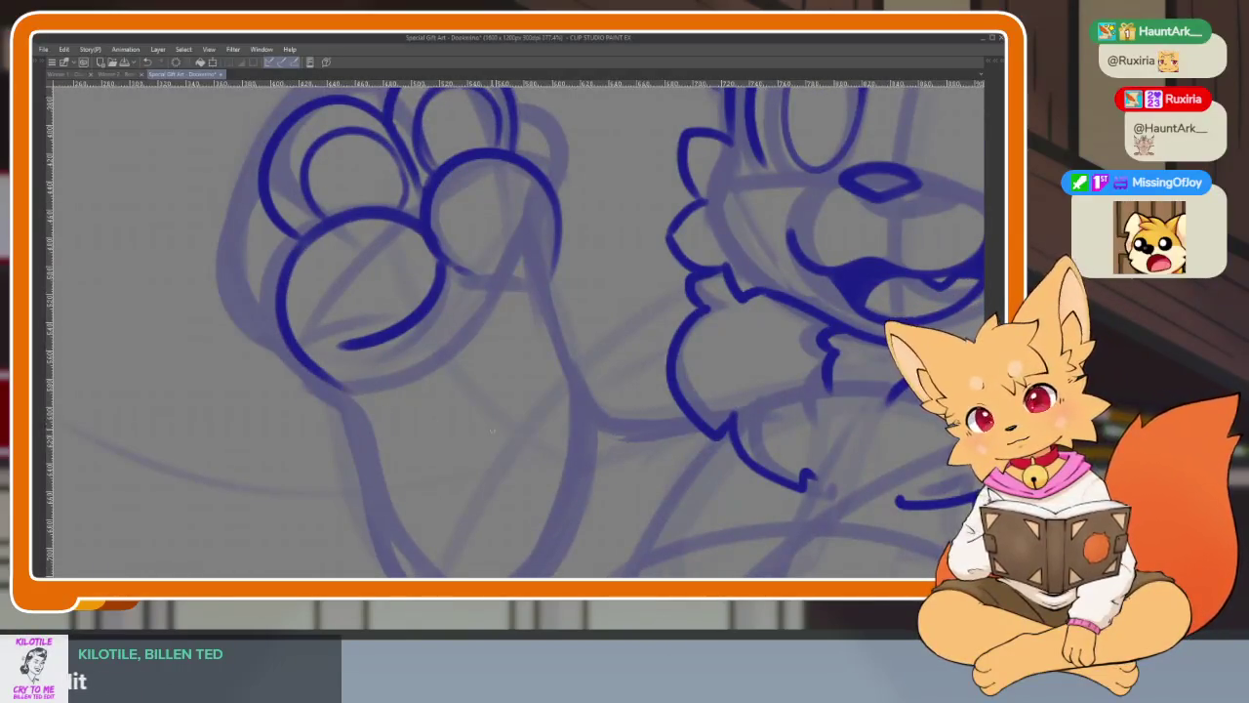
pyautogui.scroll(1, 544, 424)
pyautogui.scroll(1, 376, 521)
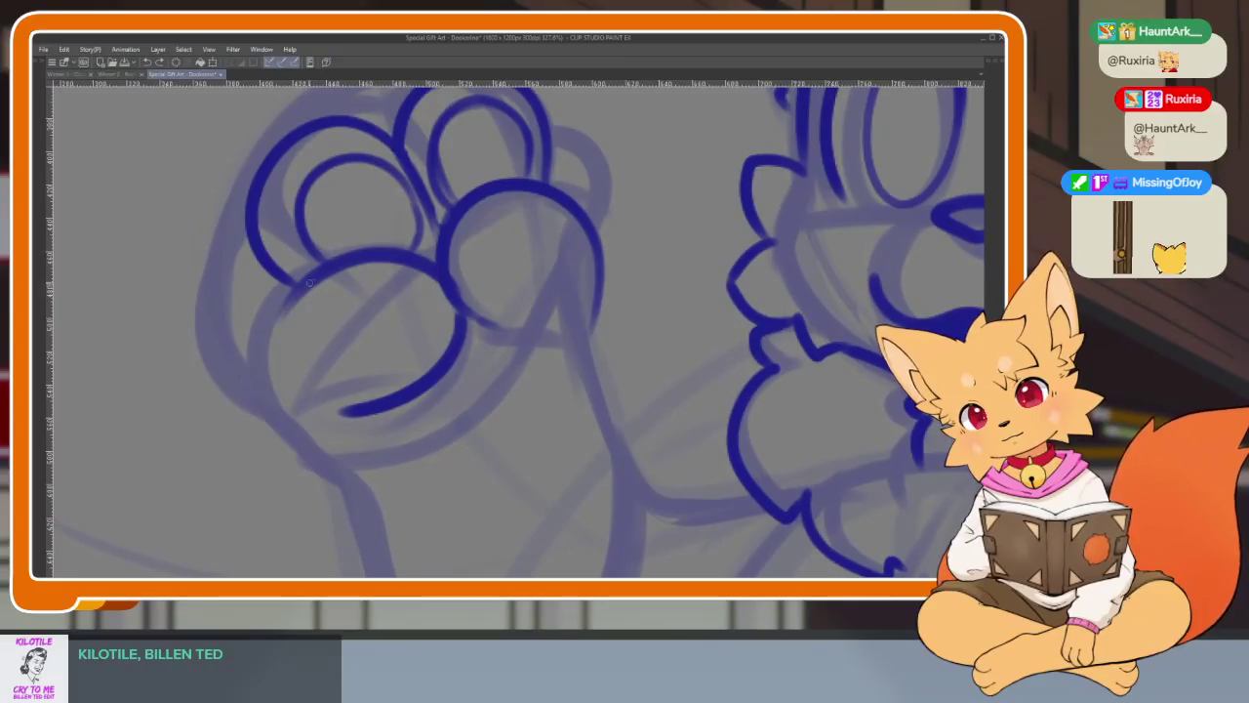
pyautogui.moveTo(310, 283); pyautogui.dragTo(298, 410)
pyautogui.scroll(-2, 619, 426)
pyautogui.scroll(3, 628, 430)
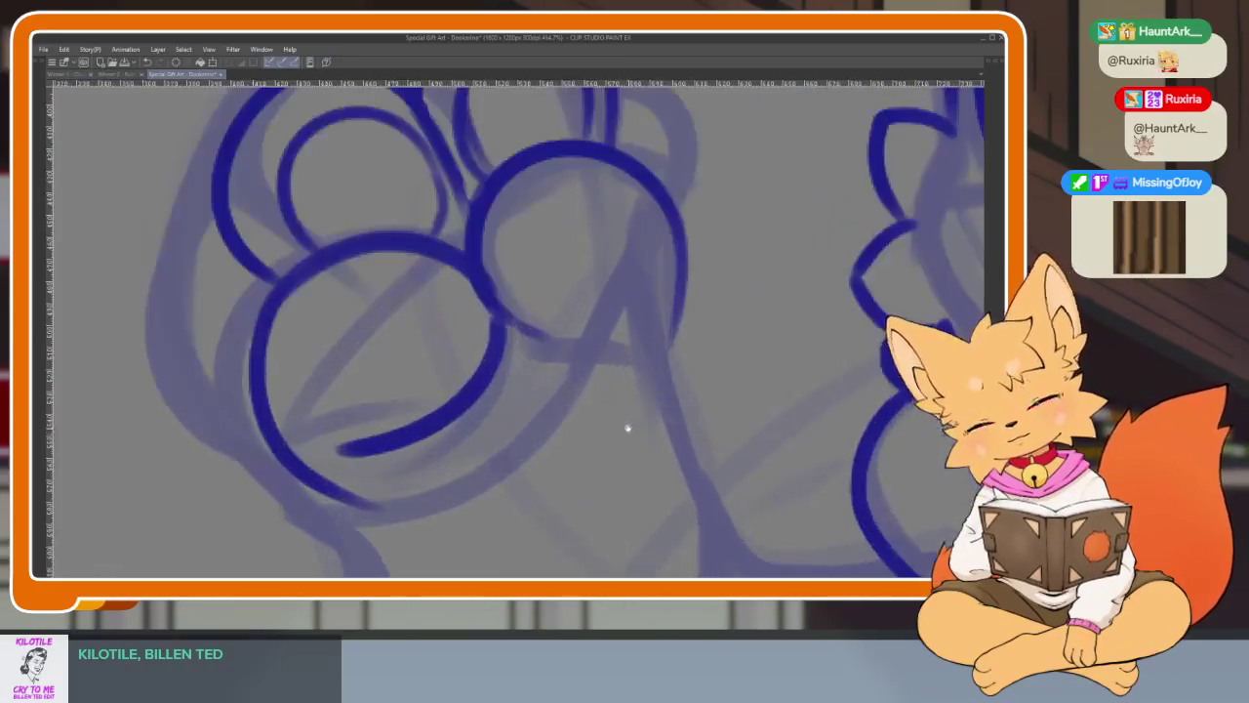
pyautogui.moveTo(394, 453); pyautogui.dragTo(597, 330)
# - Recentre on the paw and face, then pan down to the raised arm below the paw
pyautogui.scroll(-1, 597, 332)
pyautogui.scroll(-1, 625, 356)
pyautogui.scroll(2, 659, 390)
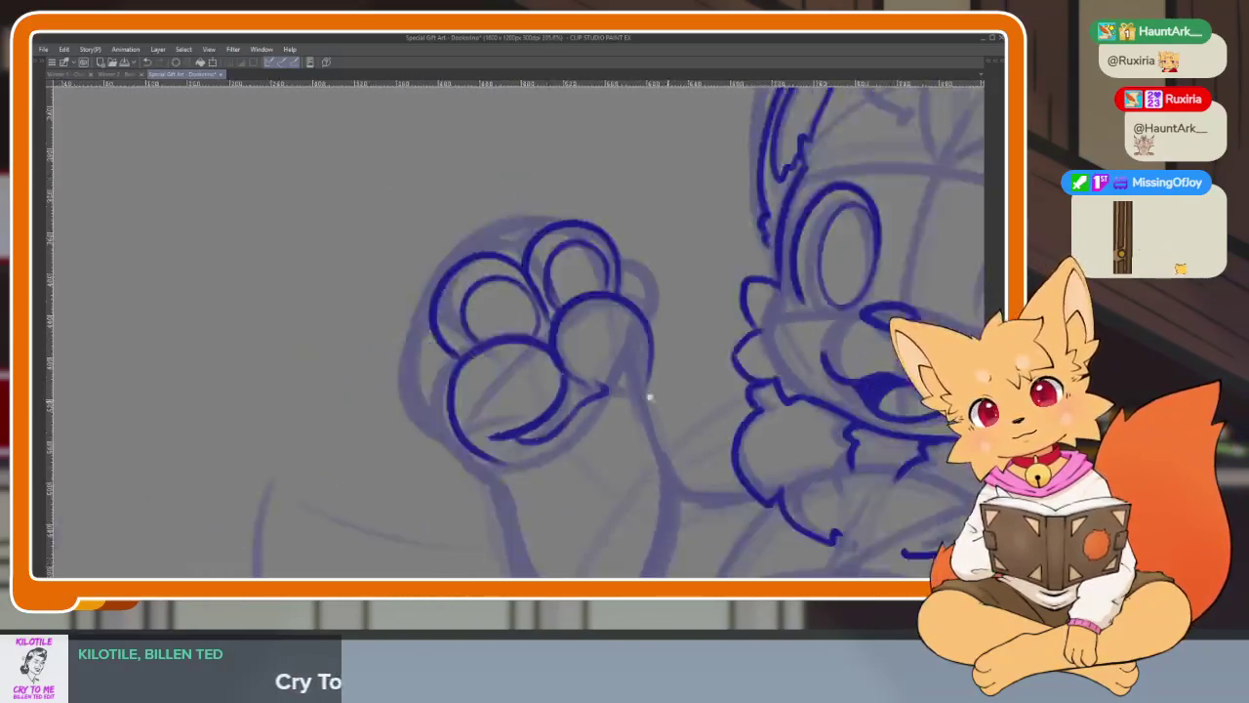
pyautogui.scroll(-3, 664, 398)
pyautogui.scroll(2, 684, 398)
pyautogui.moveTo(685, 399); pyautogui.dragTo(652, 353)
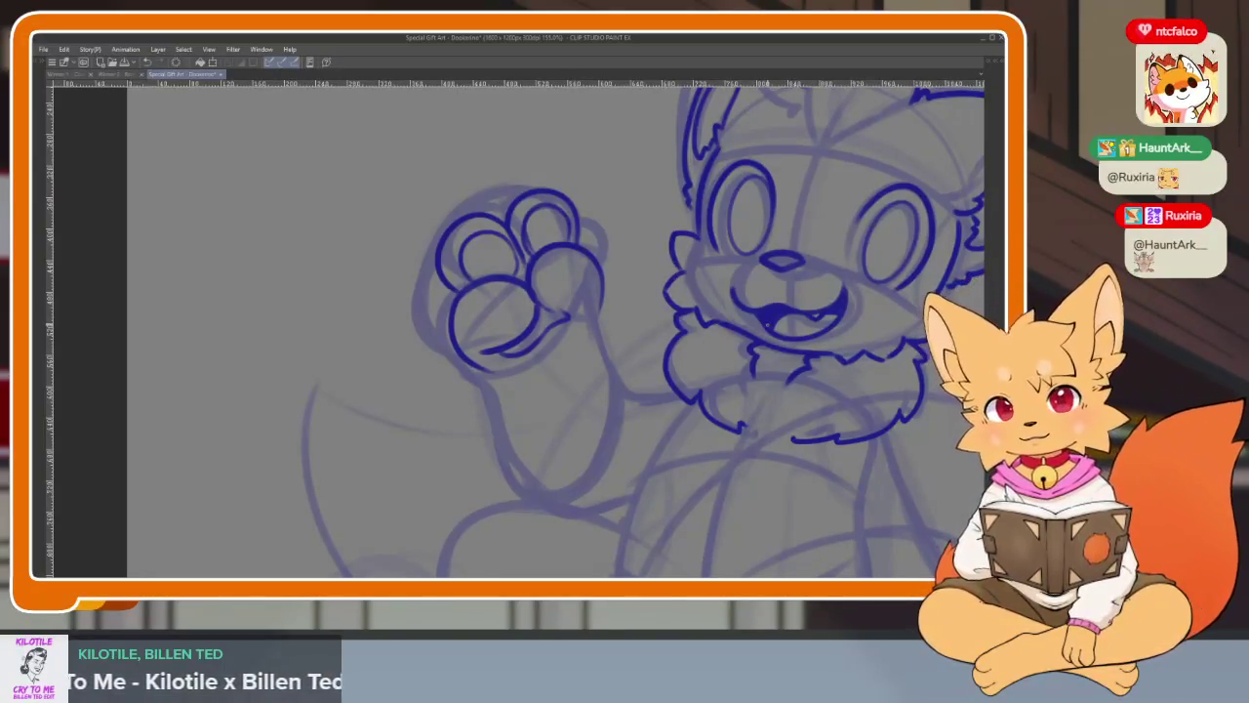
pyautogui.scroll(2, 542, 464)
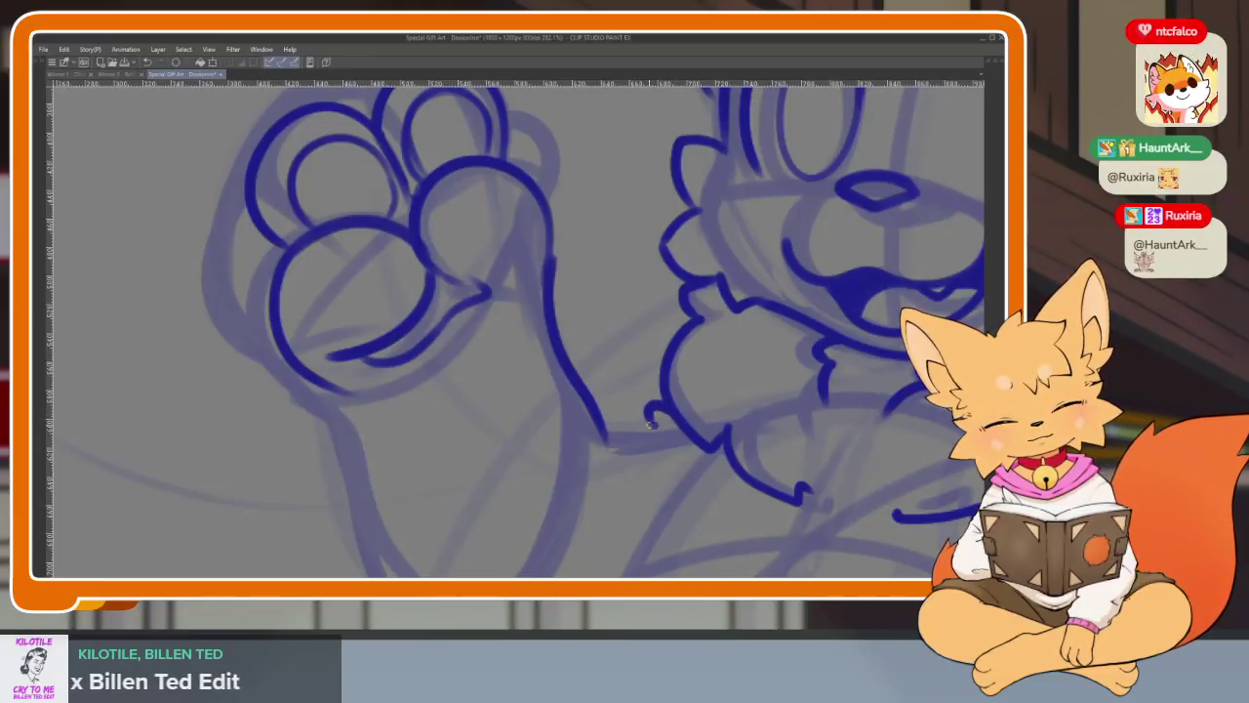
pyautogui.moveTo(599, 418); pyautogui.dragTo(611, 295)
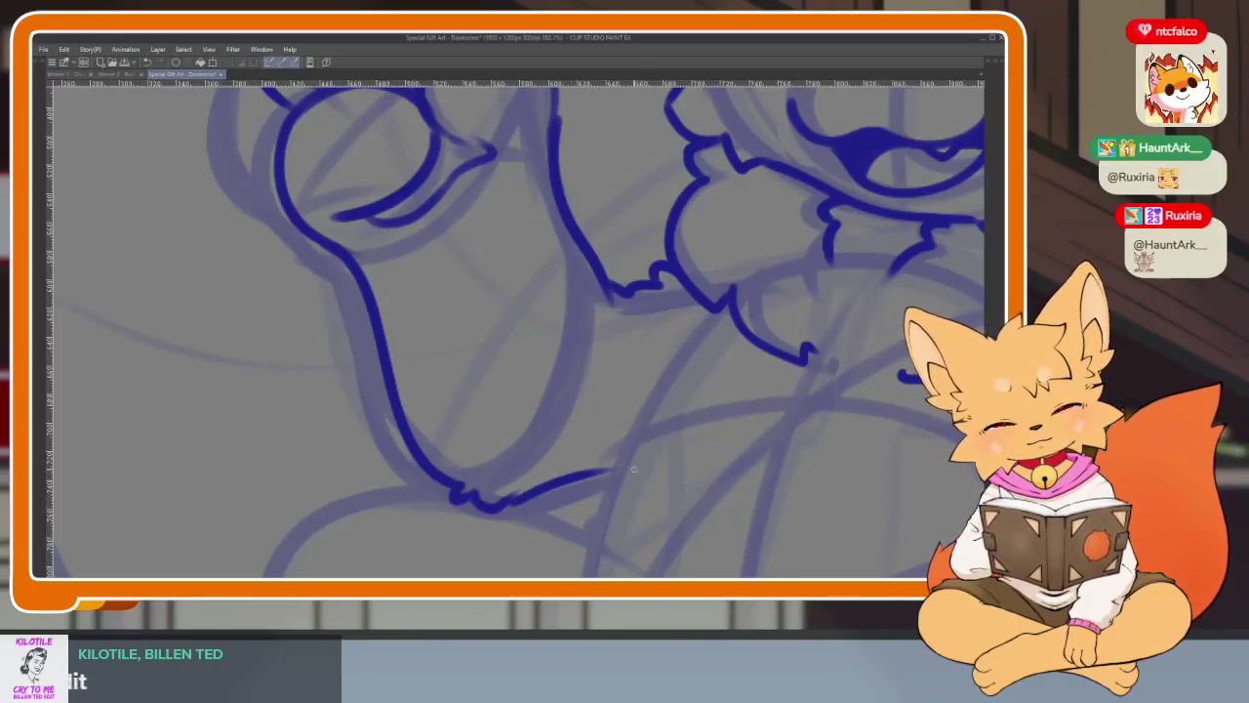
# - Zoom in on the chest and try a fur stroke down it, then undo it
pyautogui.scroll(-5, 781, 459)
pyautogui.scroll(5, 752, 404)
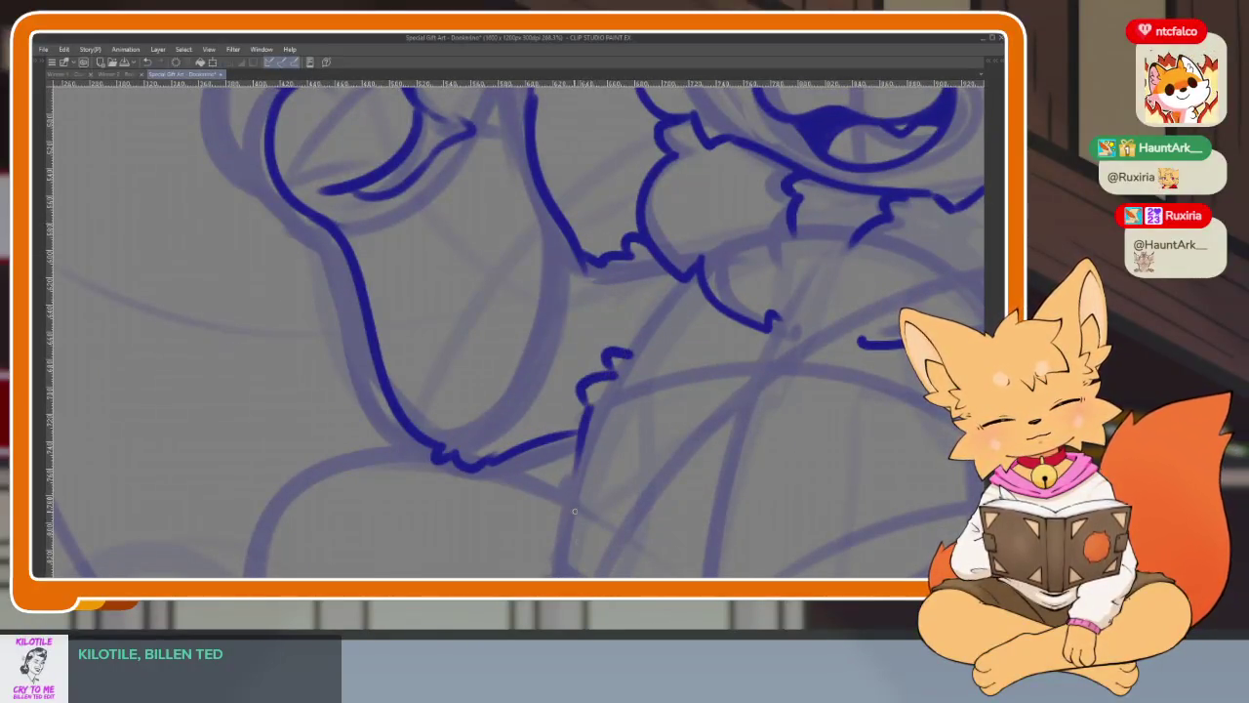
pyautogui.scroll(-5, 704, 495)
pyautogui.scroll(4, 717, 432)
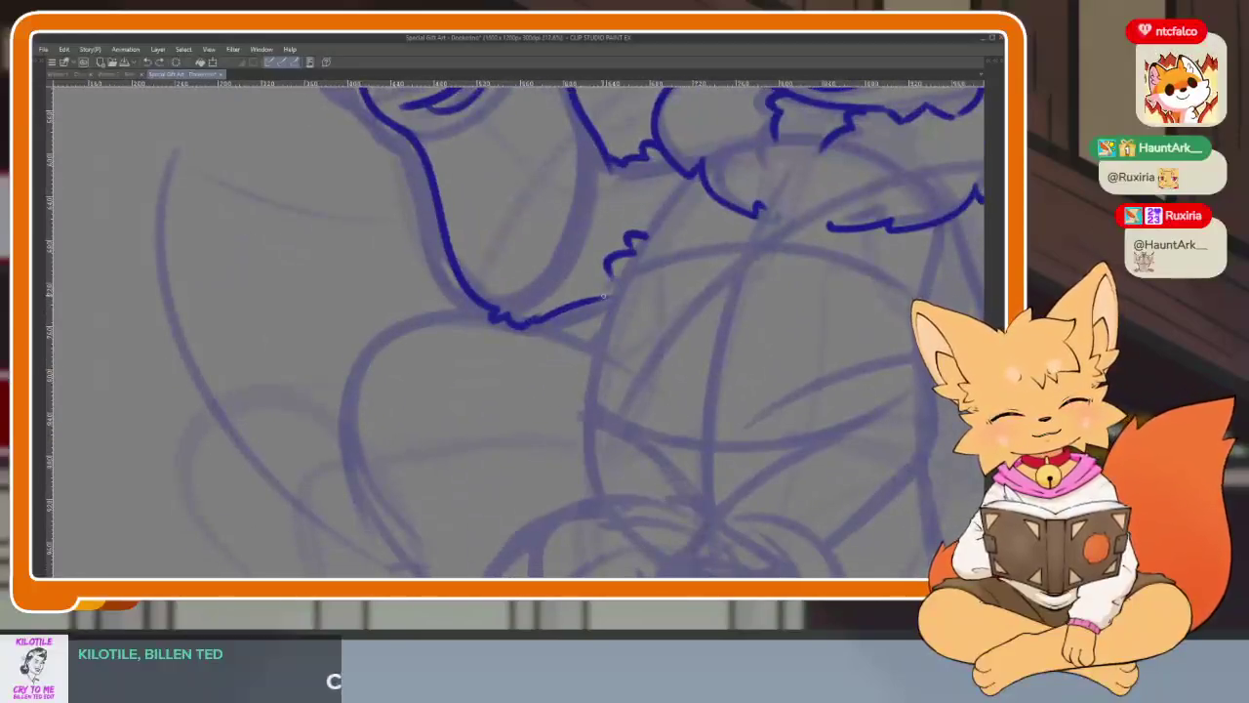
pyautogui.scroll(-5, 703, 410)
pyautogui.scroll(4, 790, 377)
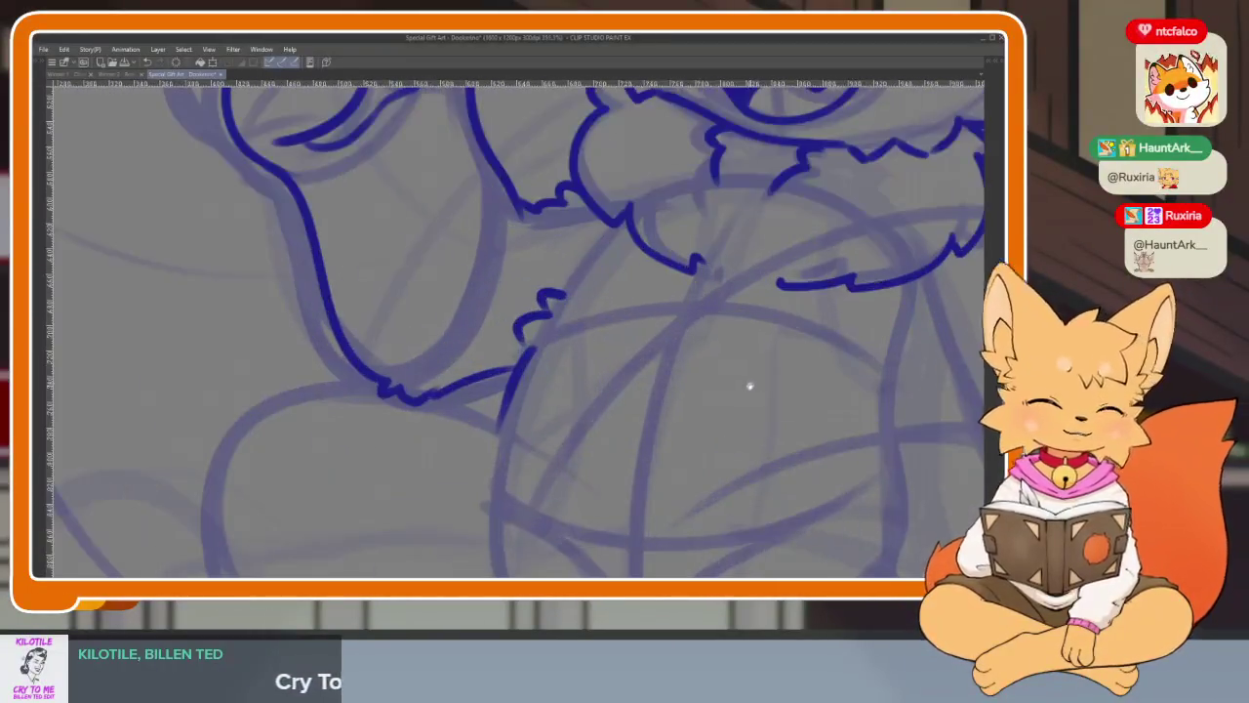
pyautogui.scroll(1, 653, 387)
pyautogui.scroll(2, 653, 410)
pyautogui.scroll(-2, 654, 430)
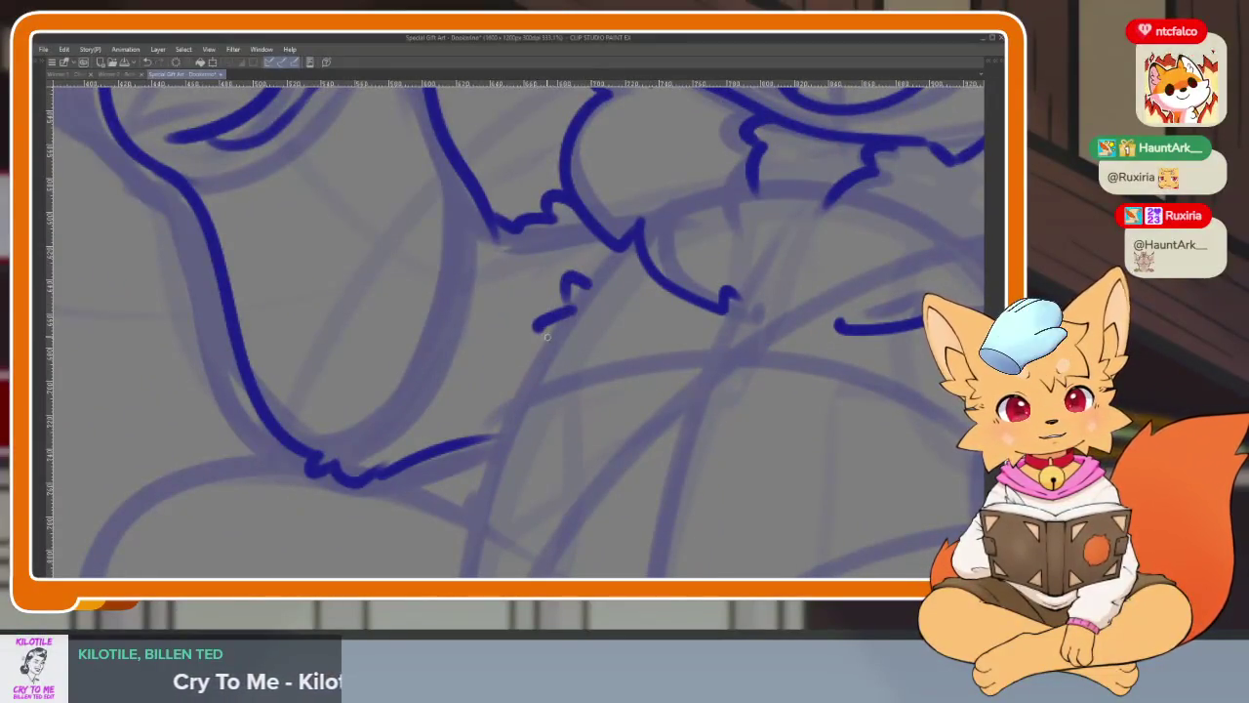
pyautogui.moveTo(561, 337); pyautogui.dragTo(488, 512)
pyautogui.hotkey('ctrl', 'z')
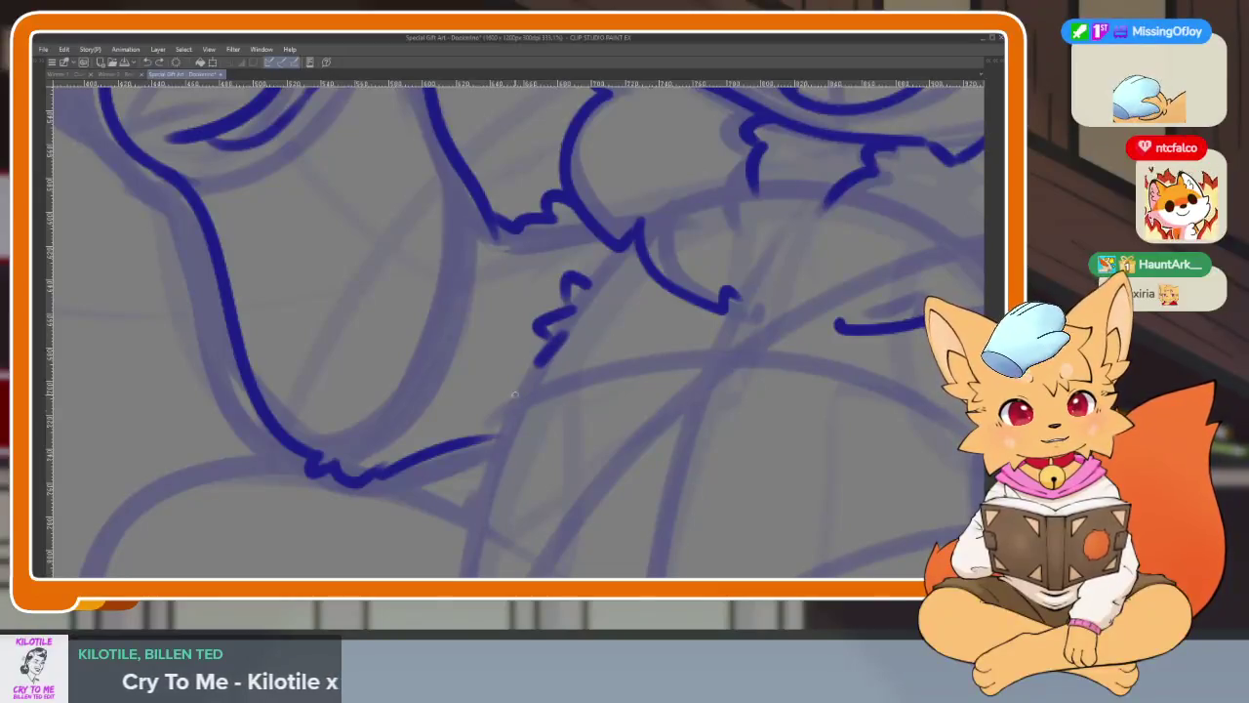
# - Ink the jagged dark-blue body line down from the chin, then fit the canvas in view
pyautogui.scroll(-3, 720, 404)
pyautogui.scroll(1, 700, 432)
pyautogui.scroll(2, 721, 440)
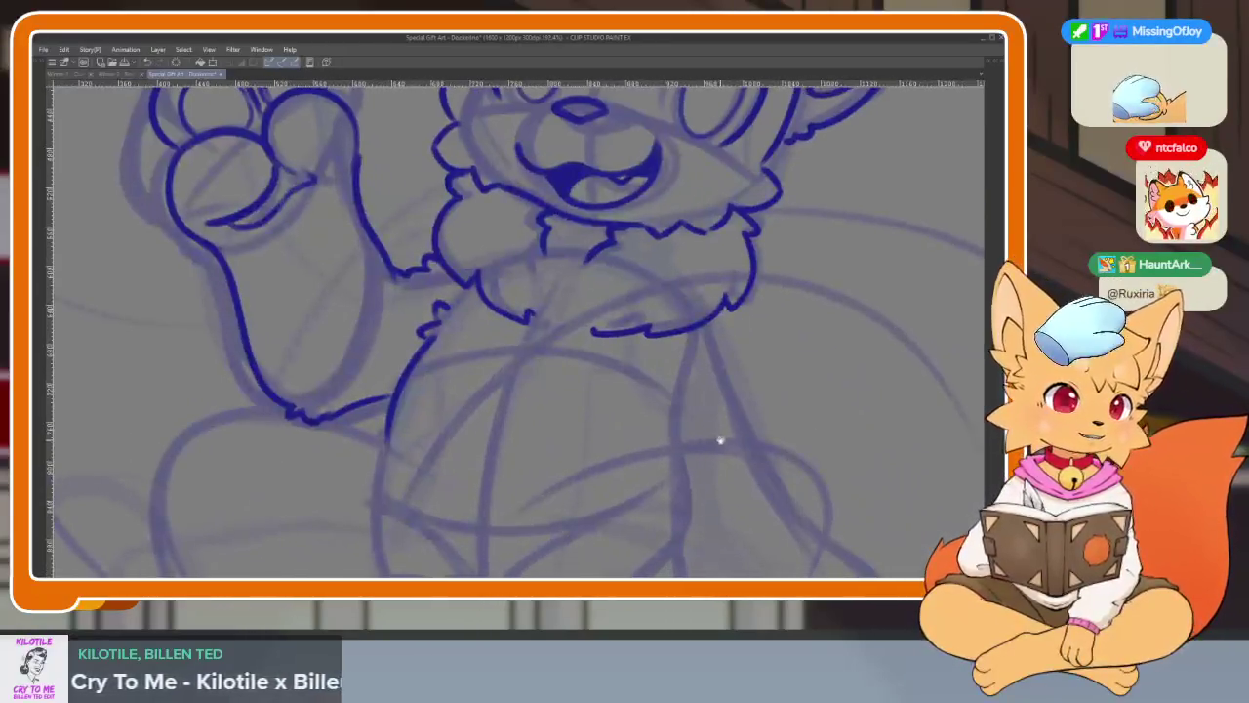
pyautogui.scroll(1, 722, 437)
pyautogui.scroll(-1, 683, 435)
pyautogui.scroll(1, 624, 435)
pyautogui.scroll(1, 547, 391)
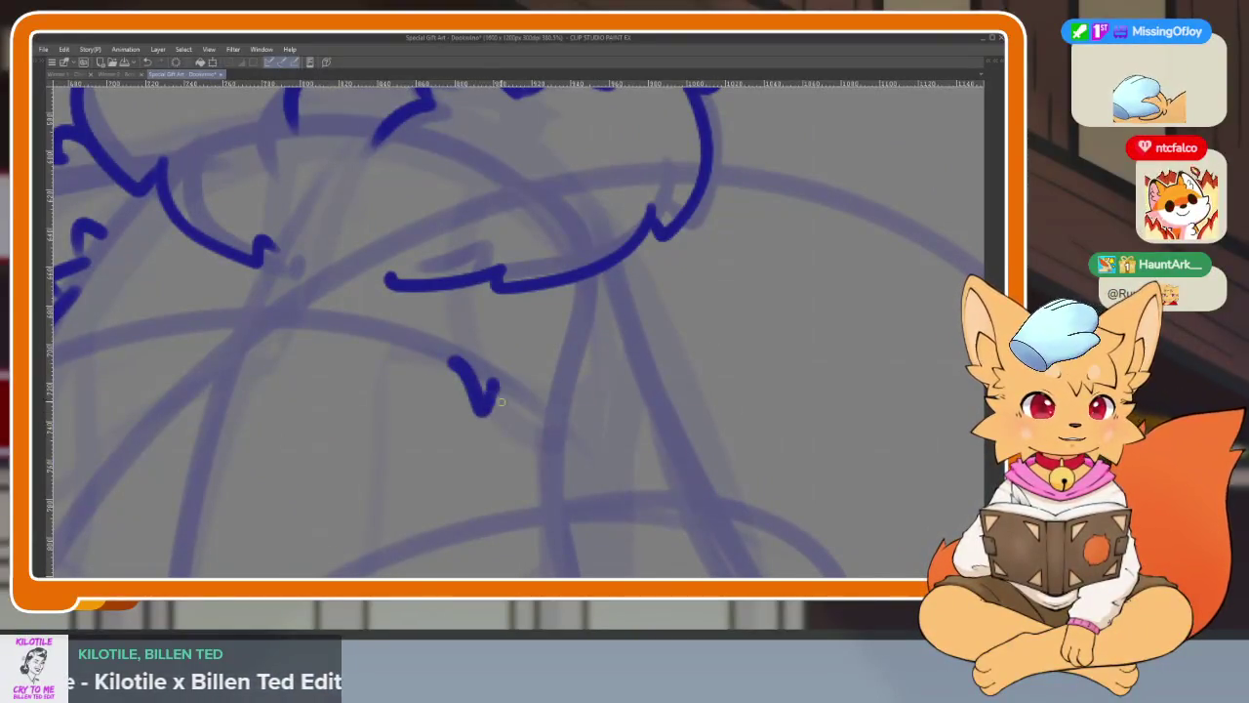
pyautogui.scroll(-1, 663, 393)
pyautogui.scroll(-2, 655, 307)
pyautogui.scroll(2, 635, 343)
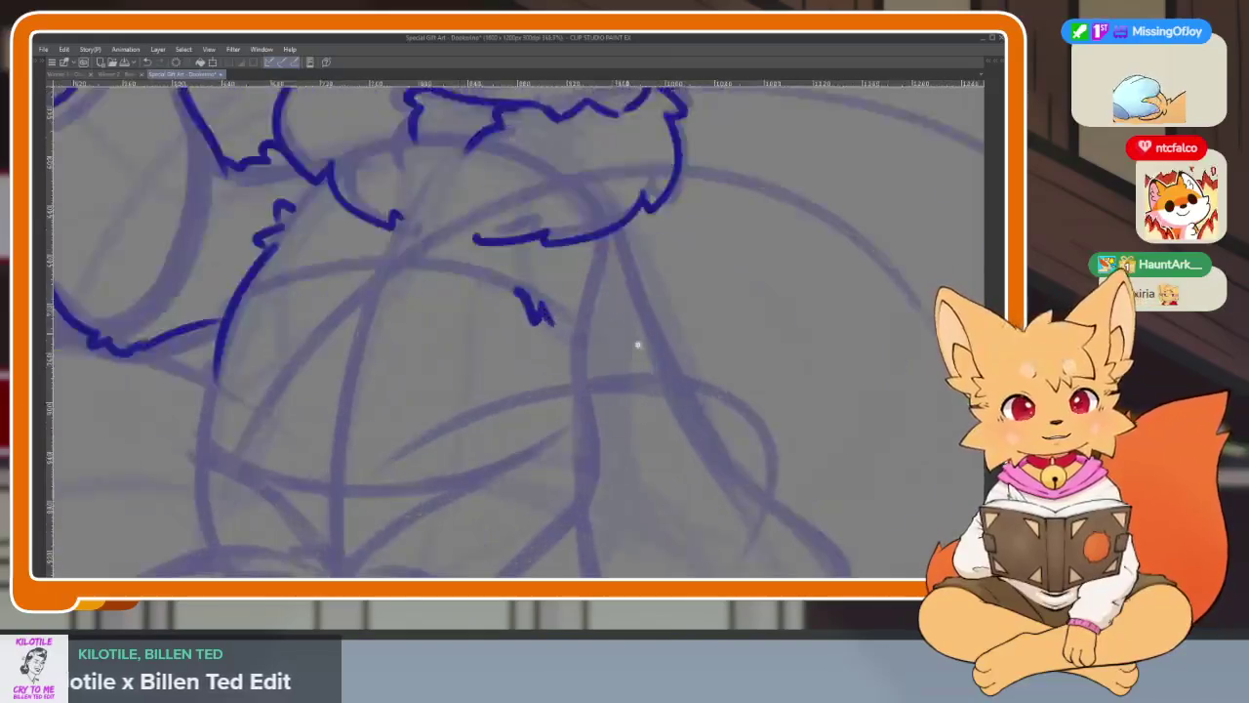
pyautogui.scroll(1, 528, 314)
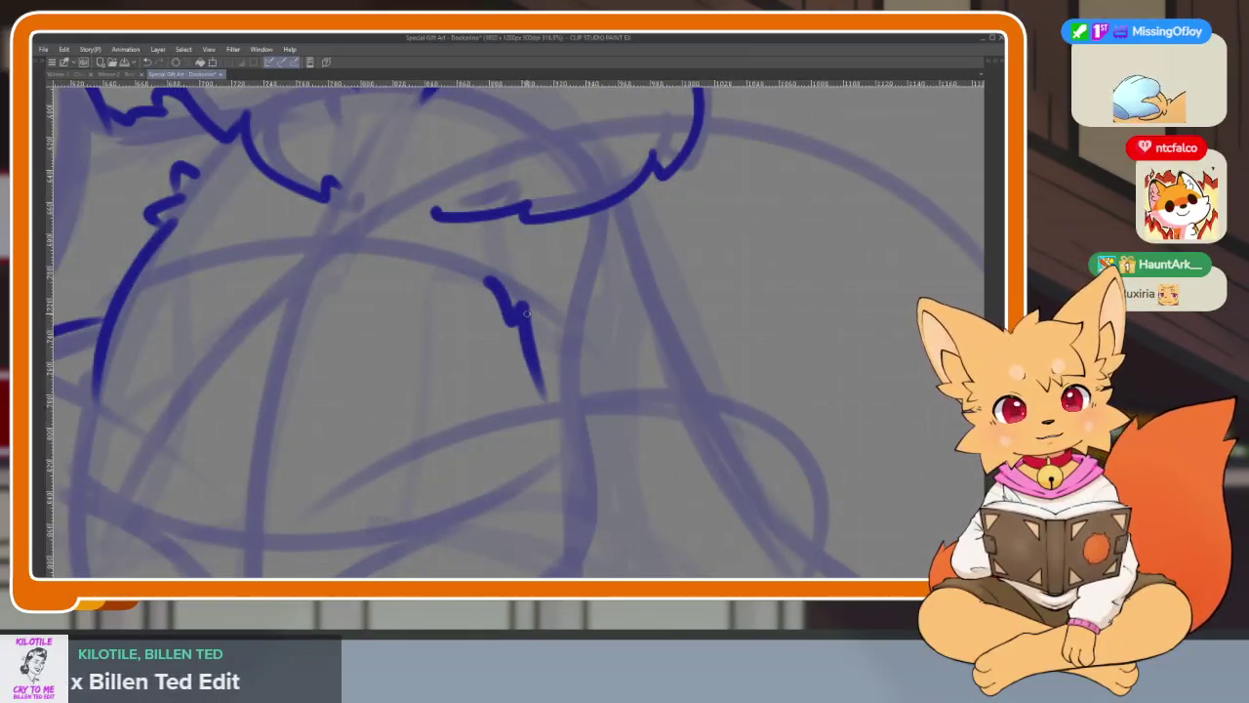
pyautogui.scroll(1, 670, 347)
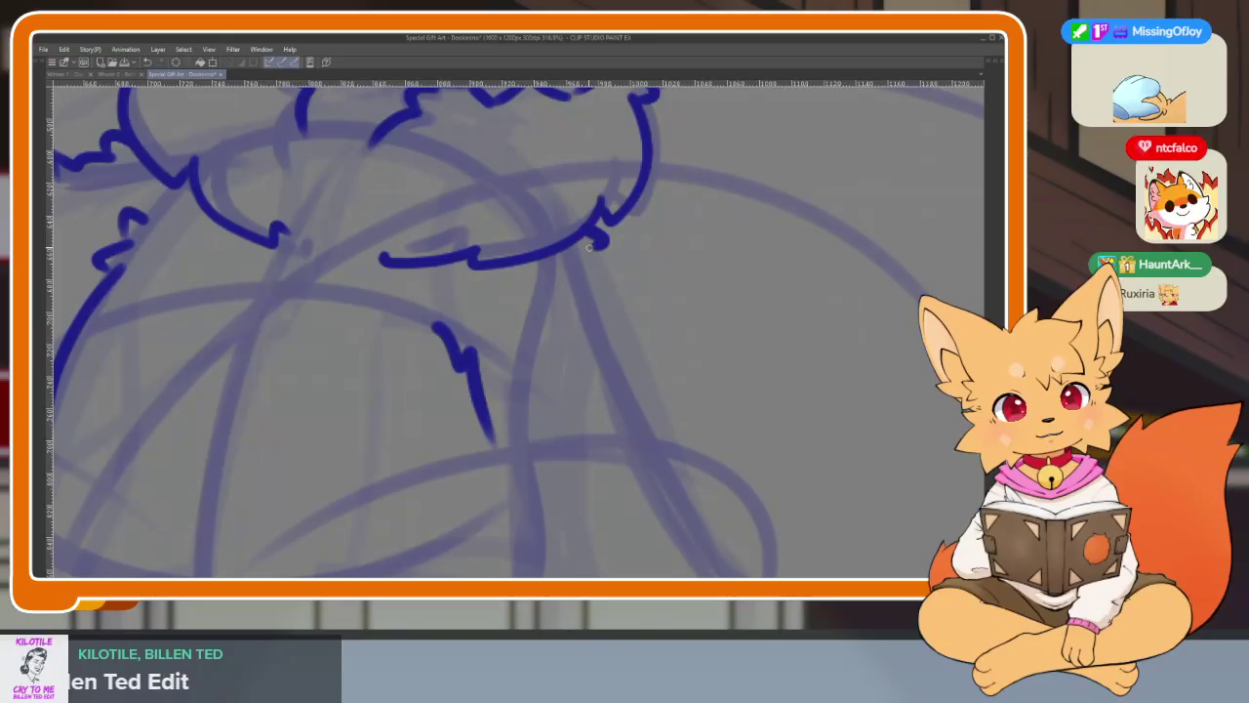
pyautogui.moveTo(609, 274); pyautogui.dragTo(660, 438)
pyautogui.hotkey('ctrl', '0')
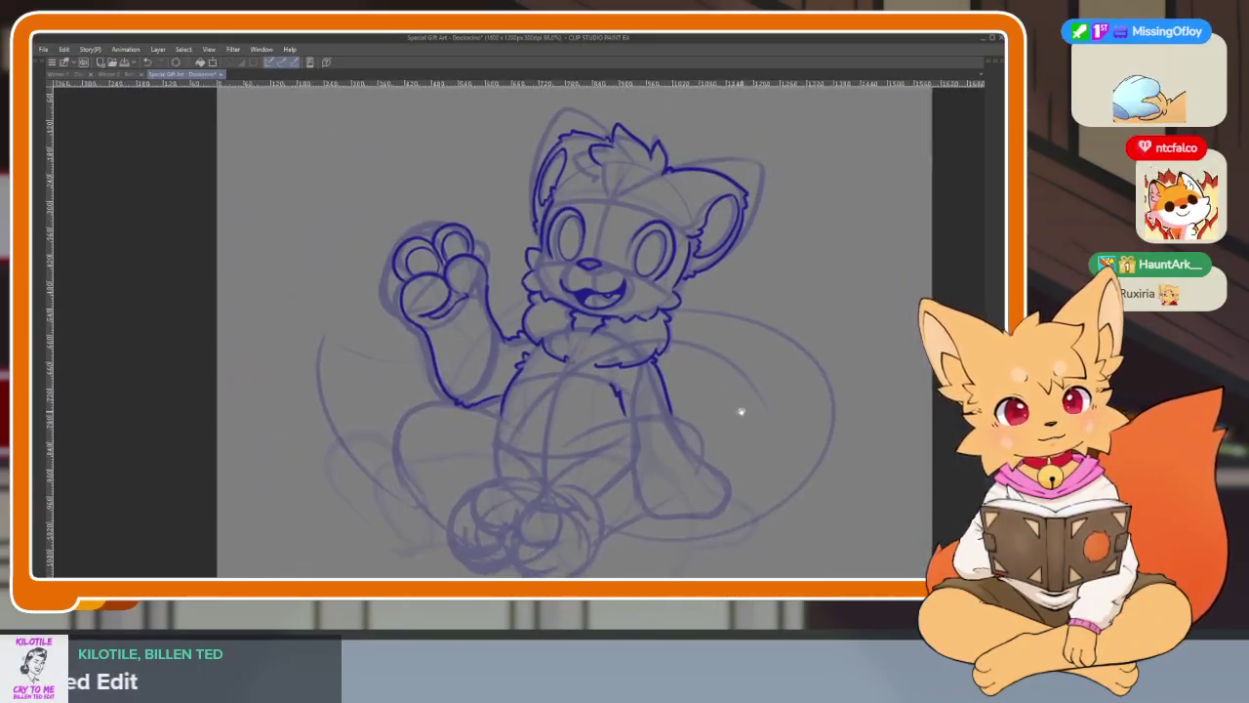
# - Zoom into the lower body and trace the left thigh's top outline leftward along the sketch
pyautogui.scroll(2, 658, 417)
pyautogui.scroll(2, 624, 433)
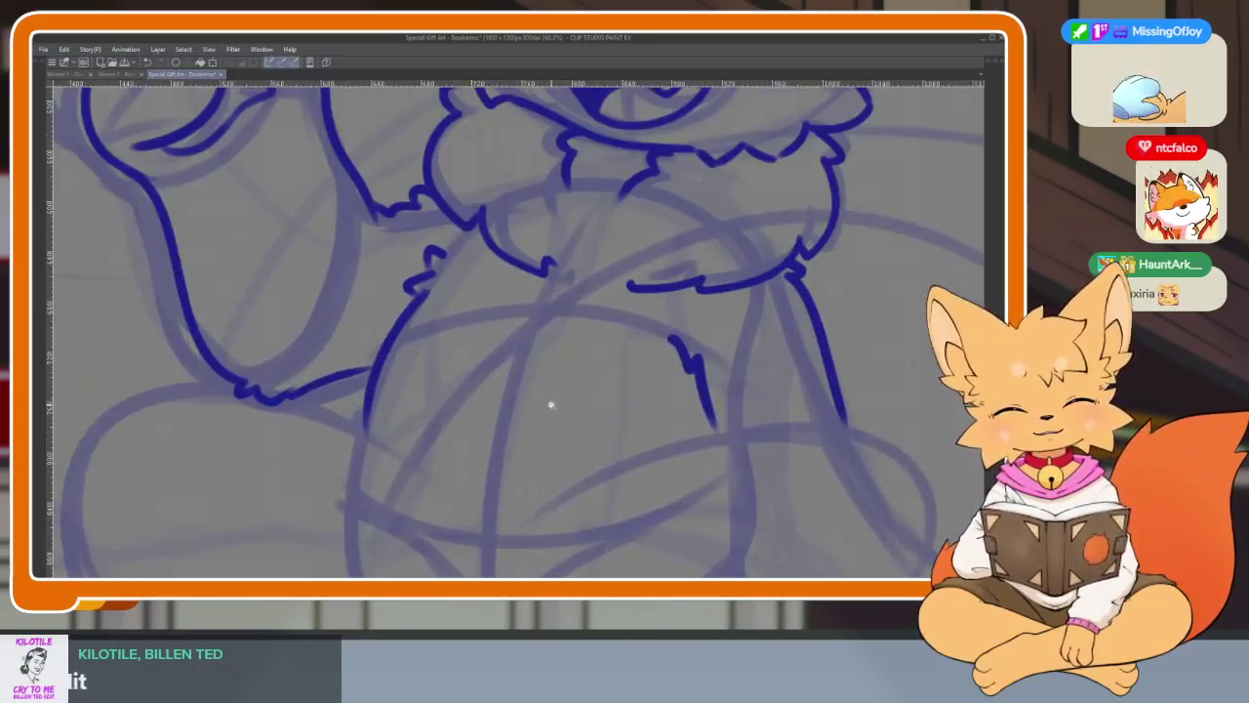
pyautogui.scroll(1, 552, 410)
pyautogui.scroll(1, 515, 420)
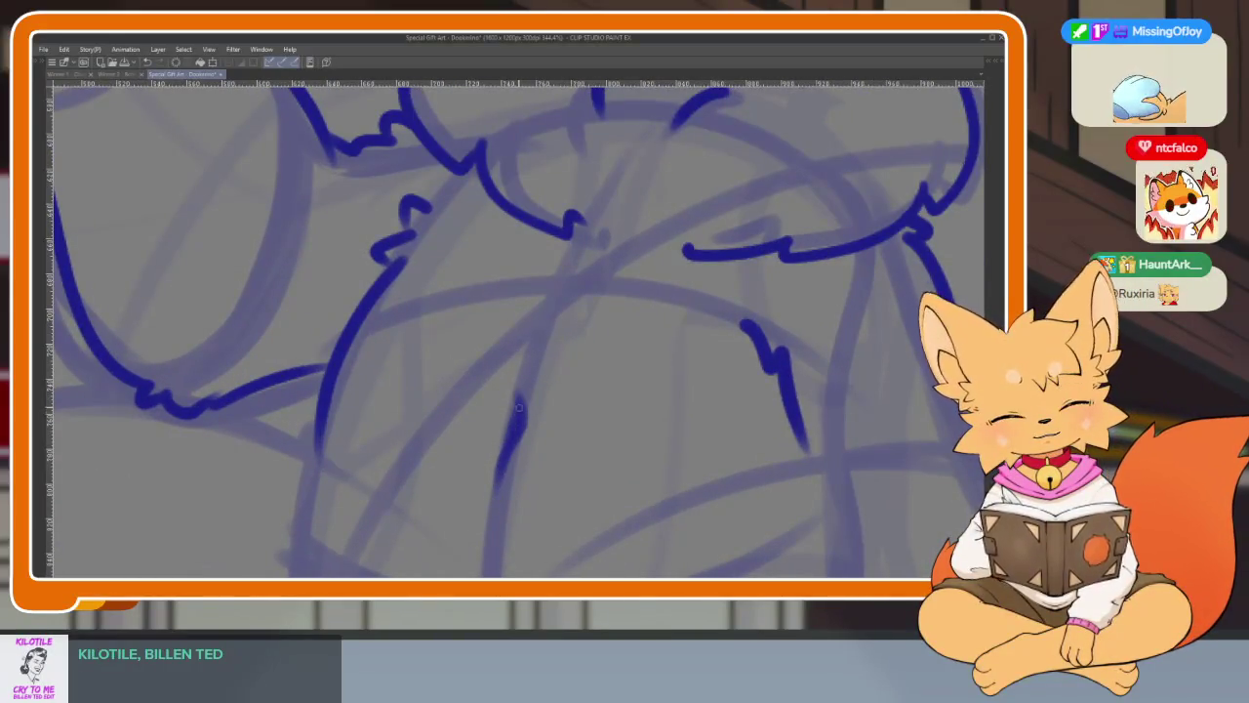
pyautogui.scroll(-3, 575, 476)
pyautogui.scroll(1, 629, 469)
pyautogui.scroll(2, 615, 411)
pyautogui.scroll(2, 607, 422)
pyautogui.scroll(-3, 612, 429)
pyautogui.scroll(4, 606, 420)
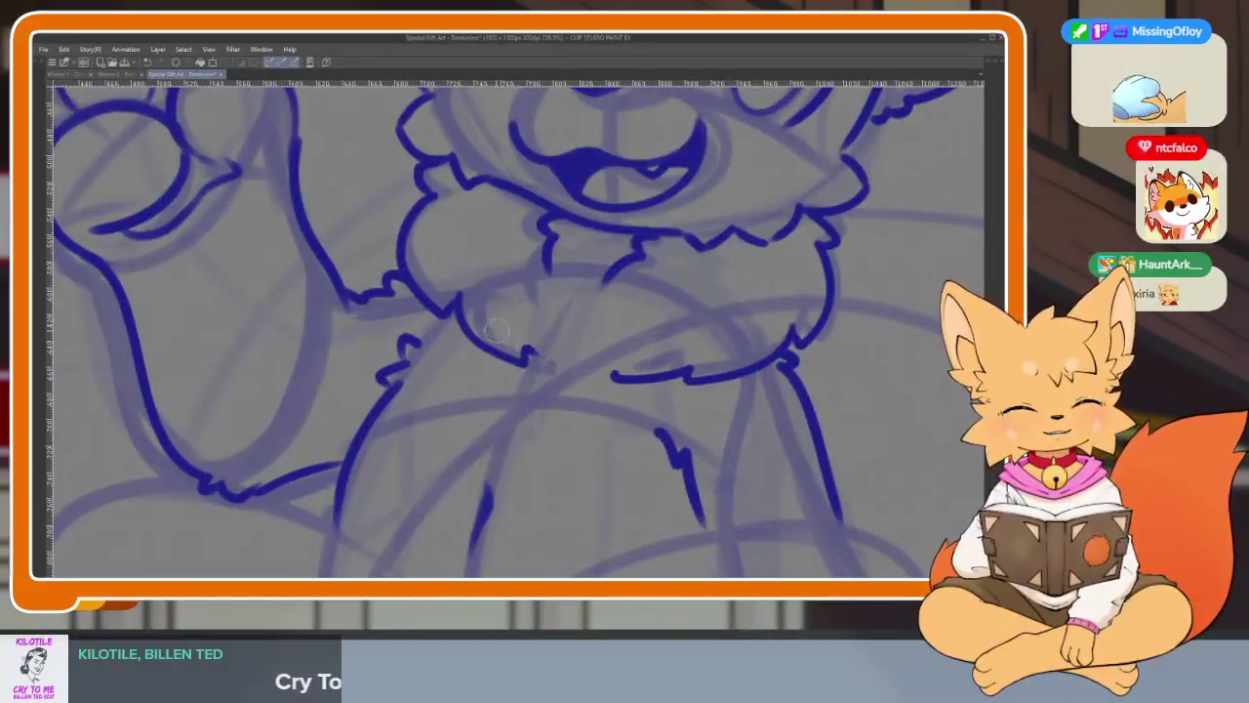
pyautogui.scroll(-1, 514, 316)
pyautogui.scroll(-2, 670, 413)
pyautogui.scroll(2, 672, 423)
pyautogui.scroll(1, 604, 456)
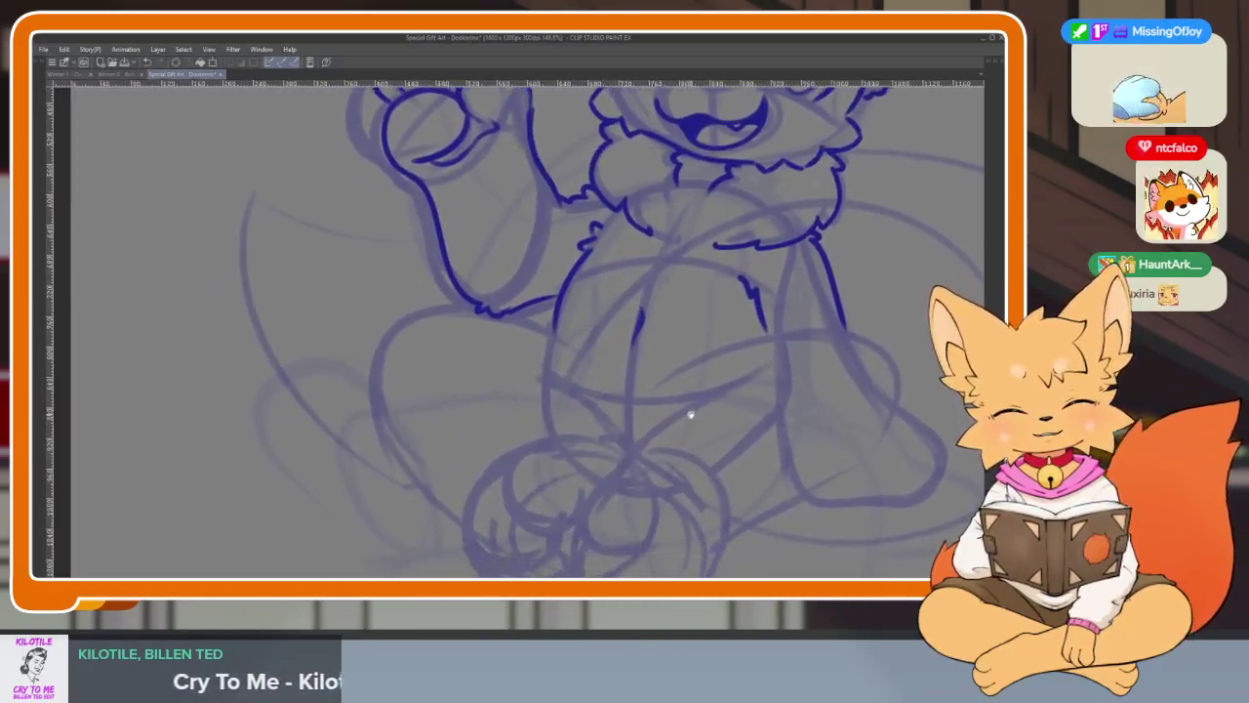
pyautogui.scroll(2, 689, 413)
pyautogui.scroll(1, 566, 362)
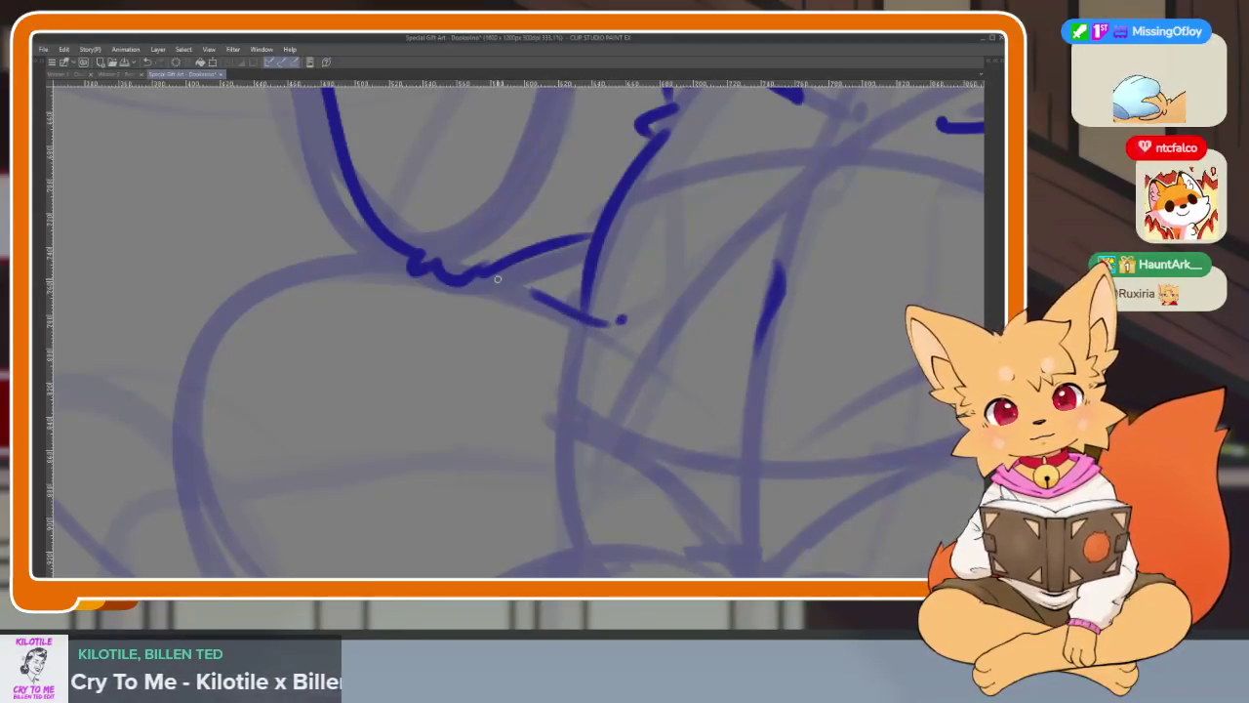
pyautogui.moveTo(404, 255); pyautogui.dragTo(305, 252)
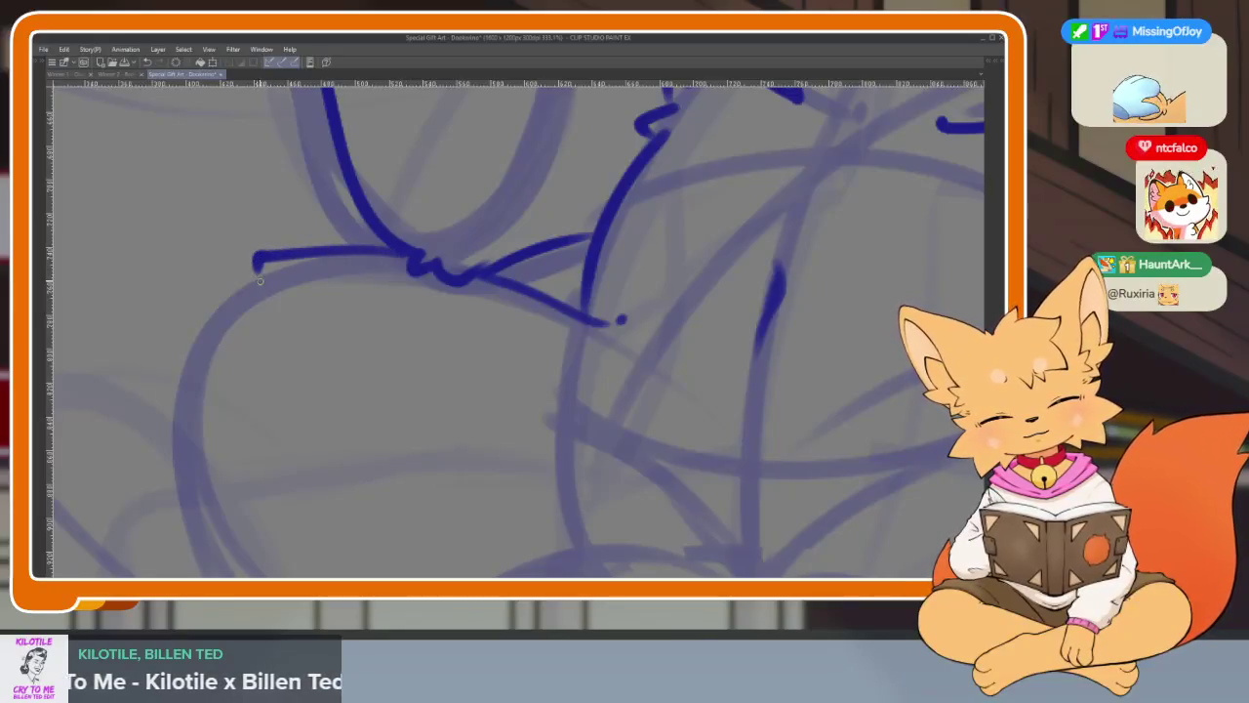
pyautogui.scroll(-3, 212, 349)
pyautogui.scroll(-1, 253, 336)
pyautogui.scroll(3, 300, 324)
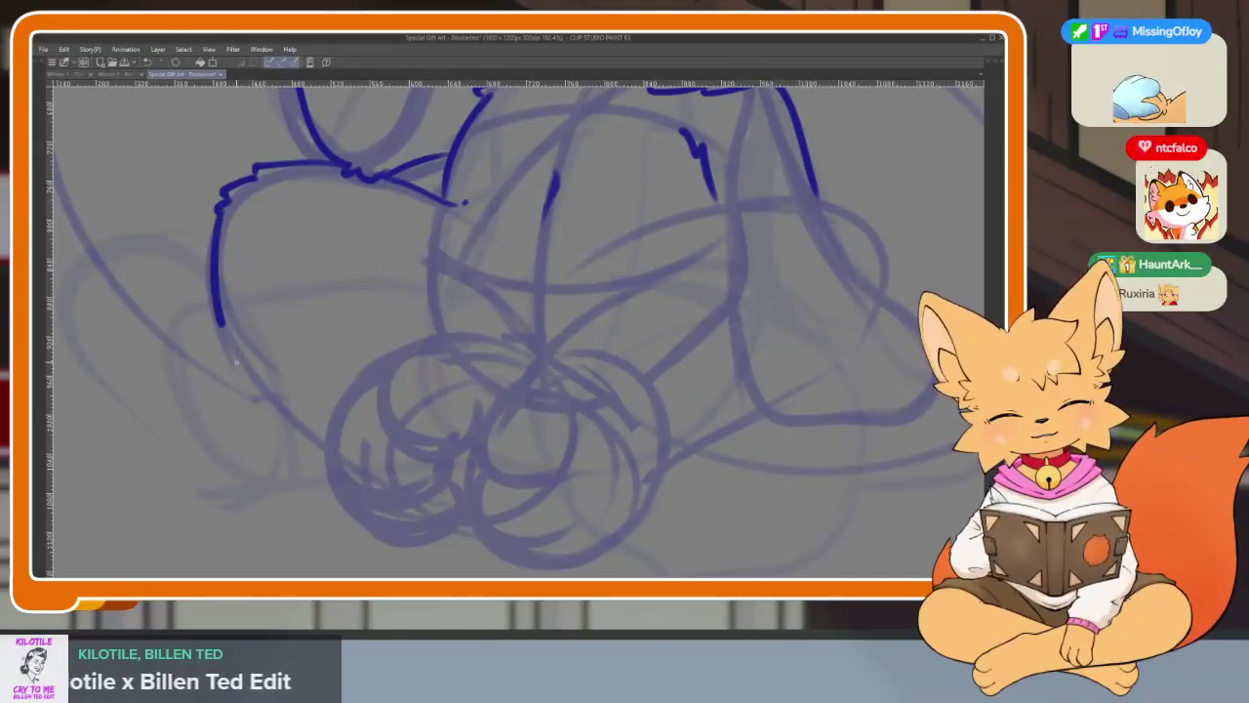
pyautogui.scroll(3, 530, 410)
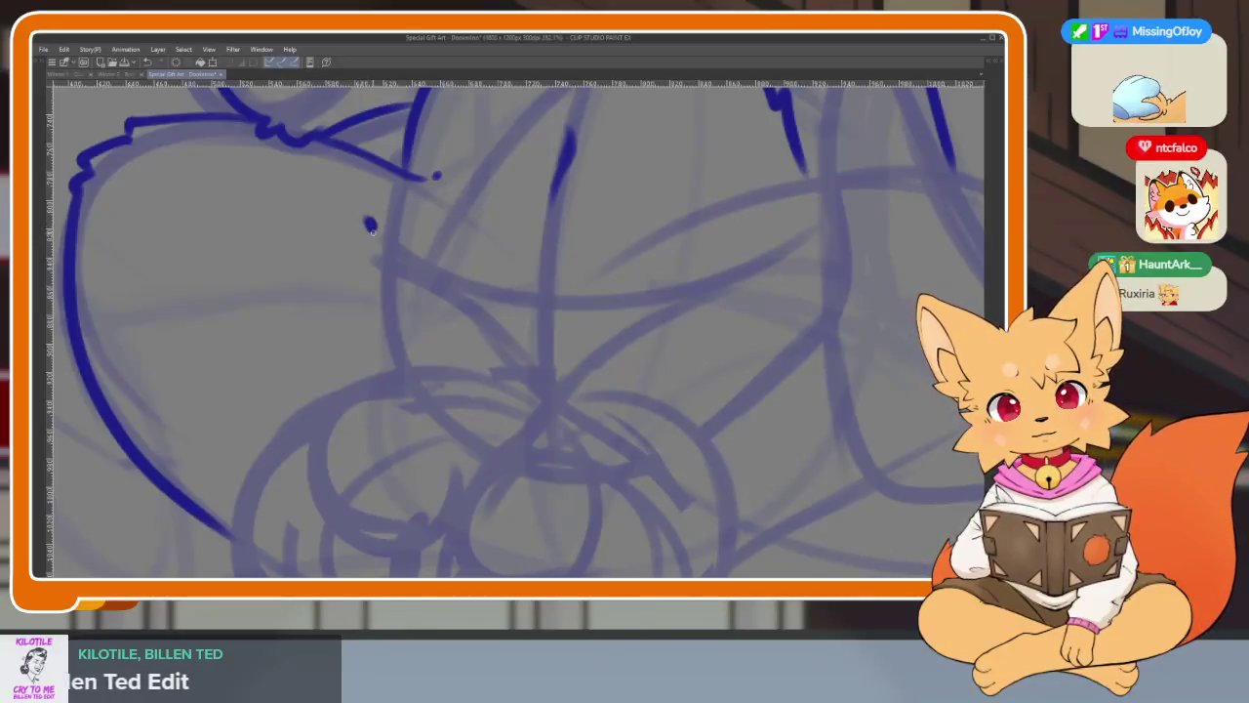
pyautogui.scroll(-3, 642, 427)
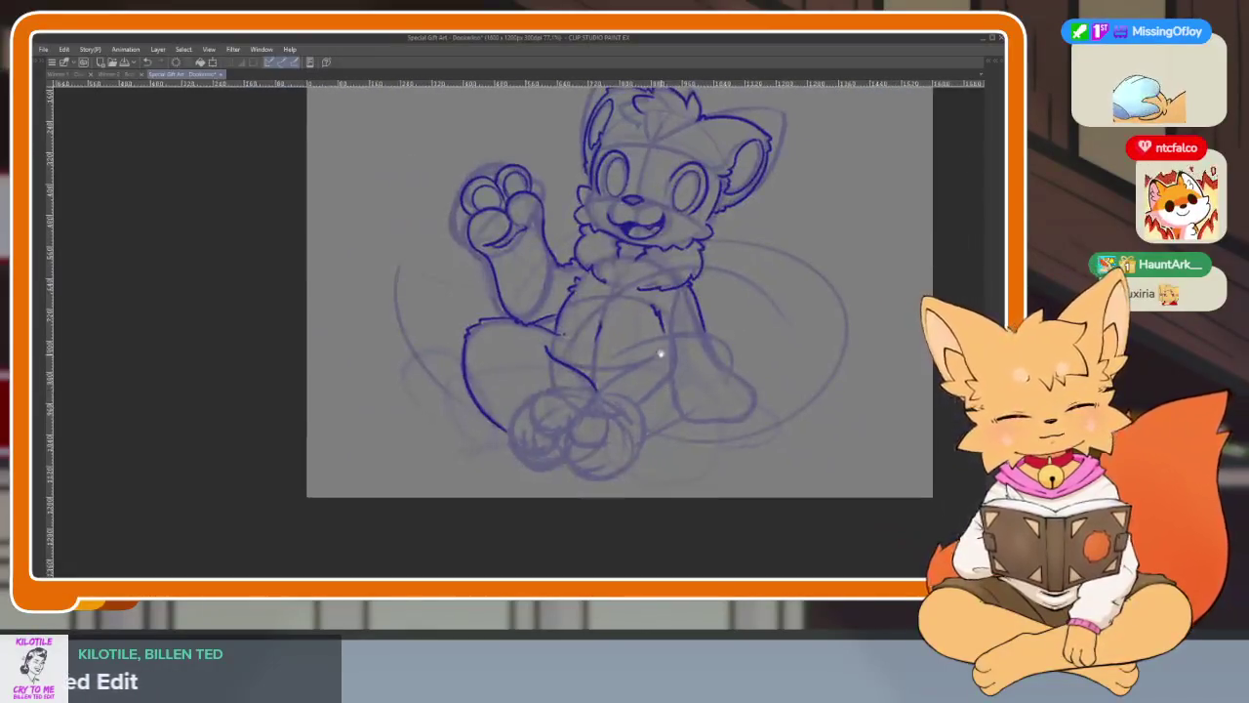
# - Ink a toe's curved top and continue the curve down and around it
pyautogui.scroll(3, 650, 348)
pyautogui.scroll(1, 599, 455)
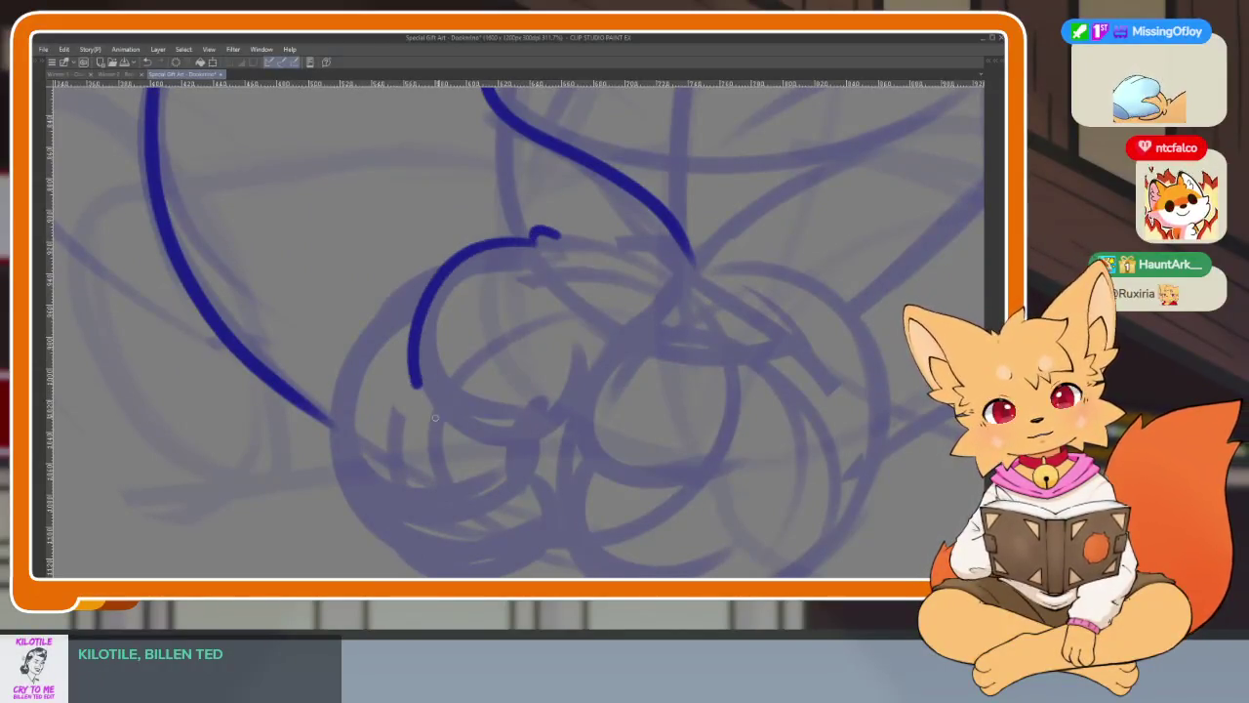
pyautogui.moveTo(428, 412); pyautogui.dragTo(580, 387)
pyautogui.scroll(-1, 446, 248)
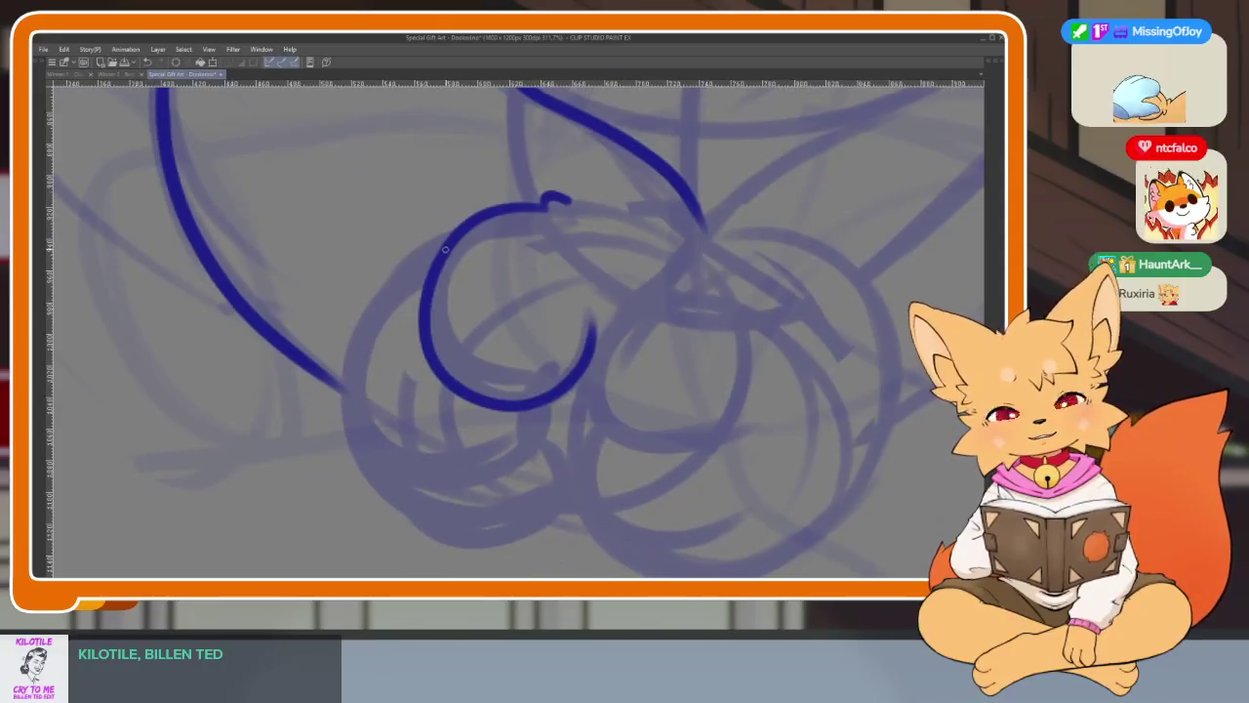
pyautogui.moveTo(370, 344); pyautogui.dragTo(469, 472)
pyautogui.scroll(-1, 540, 386)
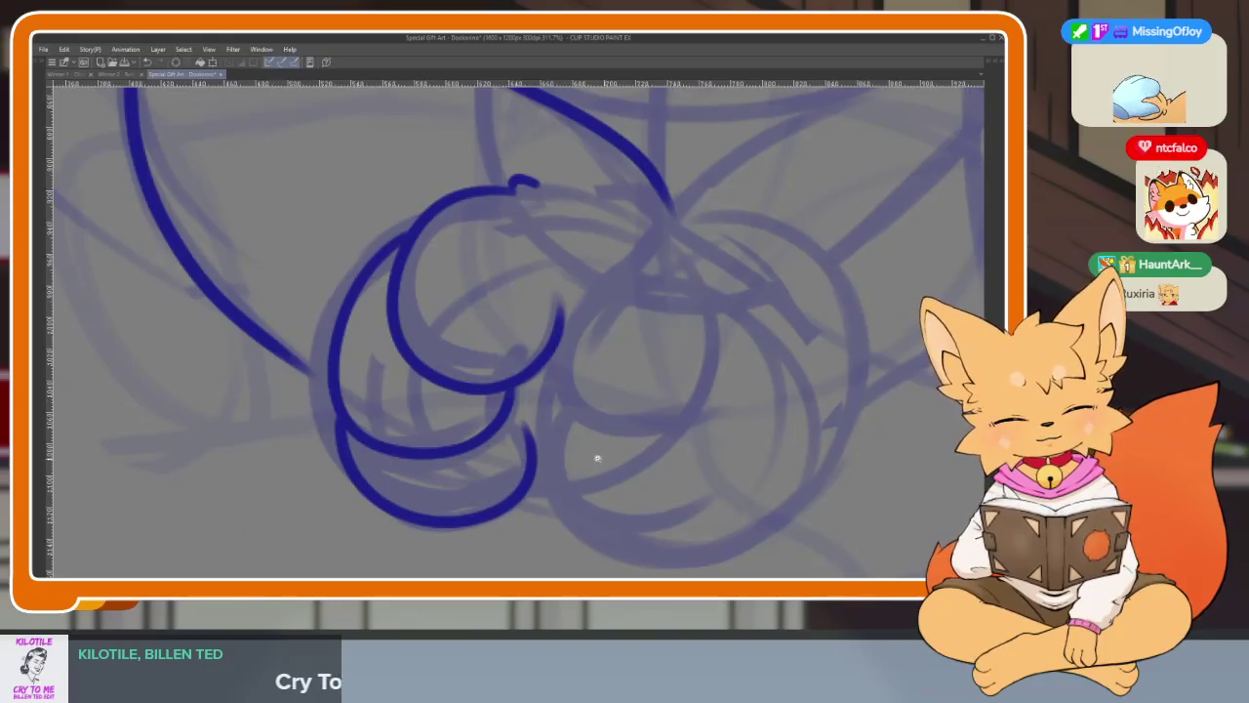
pyautogui.hotkey('ctrl', '0')
pyautogui.scroll(5, 647, 440)
pyautogui.hscroll(1, 544, 455)
pyautogui.scroll(1, 498, 483)
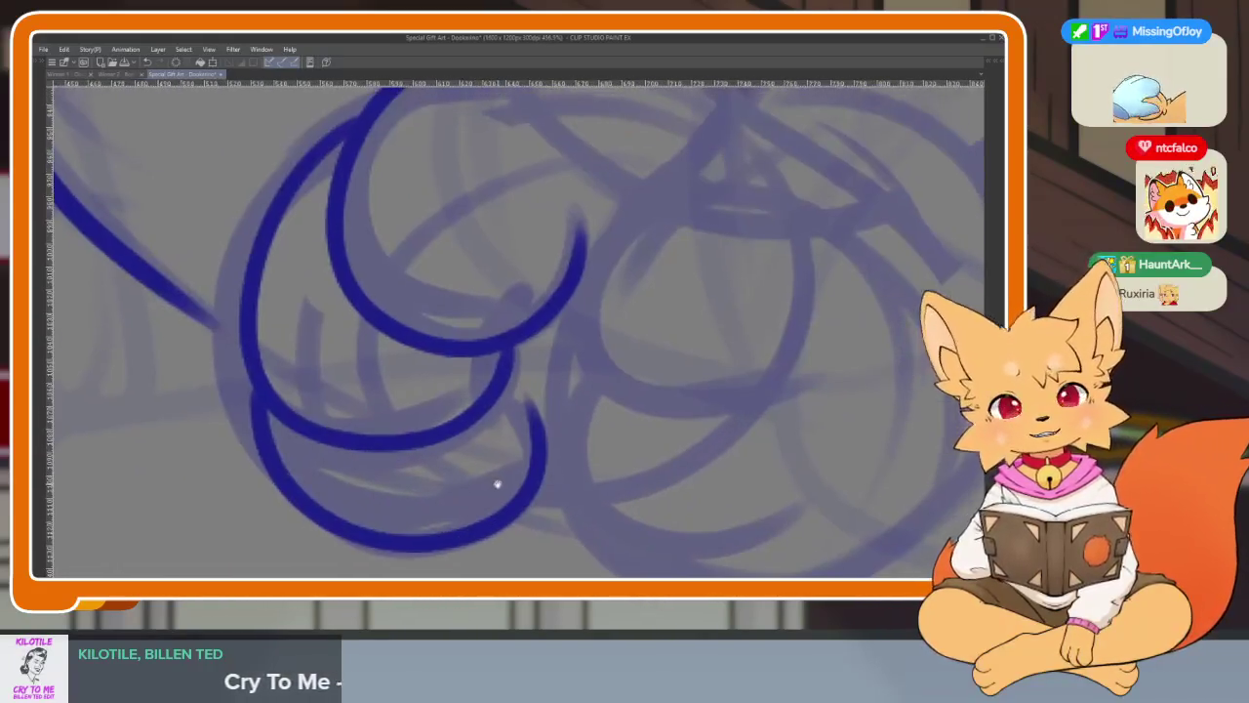
# - Add the small curls and loops inside the toes, redrawing a misplaced curl shorter
pyautogui.moveTo(505, 391); pyautogui.dragTo(495, 496)
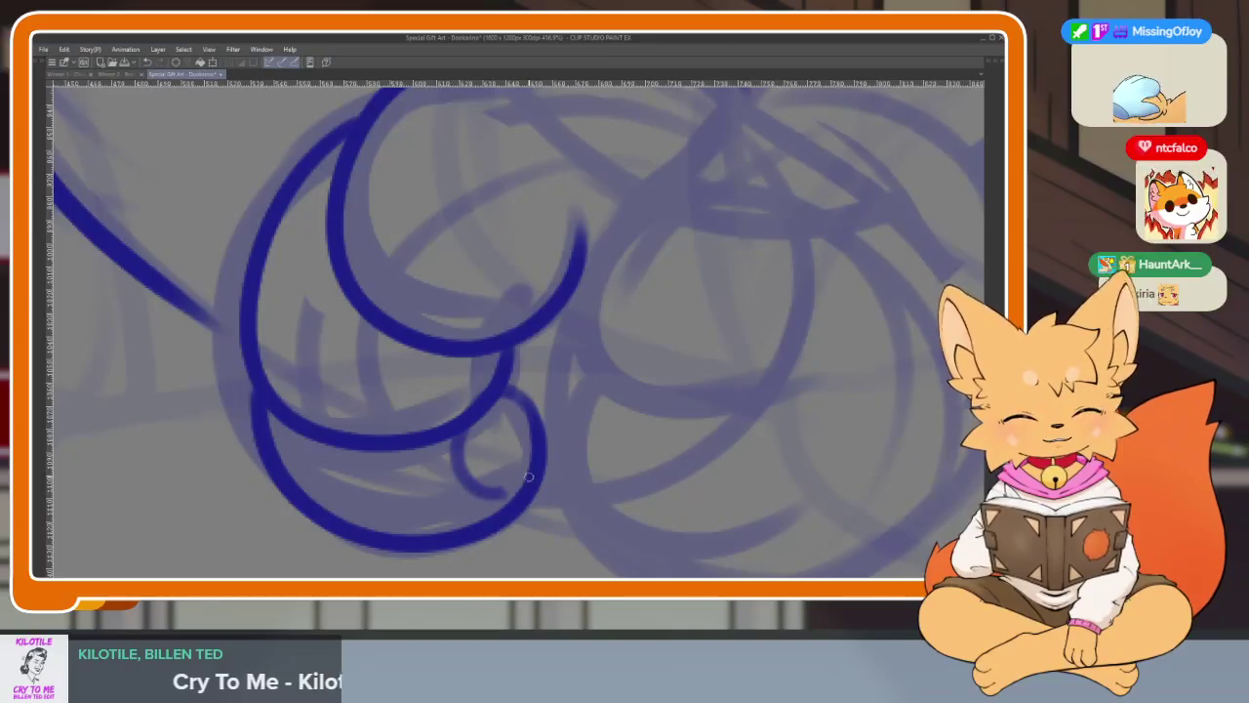
pyautogui.hotkey('ctrl', 'z')
pyautogui.moveTo(479, 410); pyautogui.dragTo(527, 474)
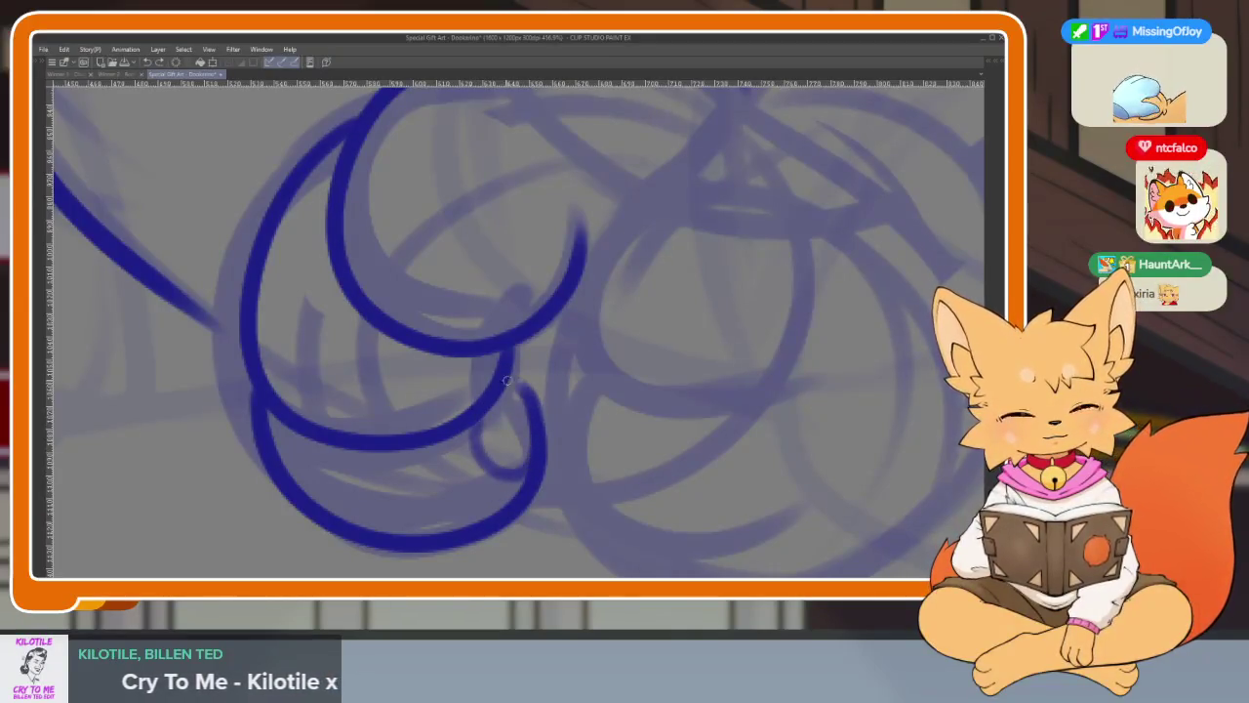
pyautogui.moveTo(500, 392); pyautogui.dragTo(418, 353)
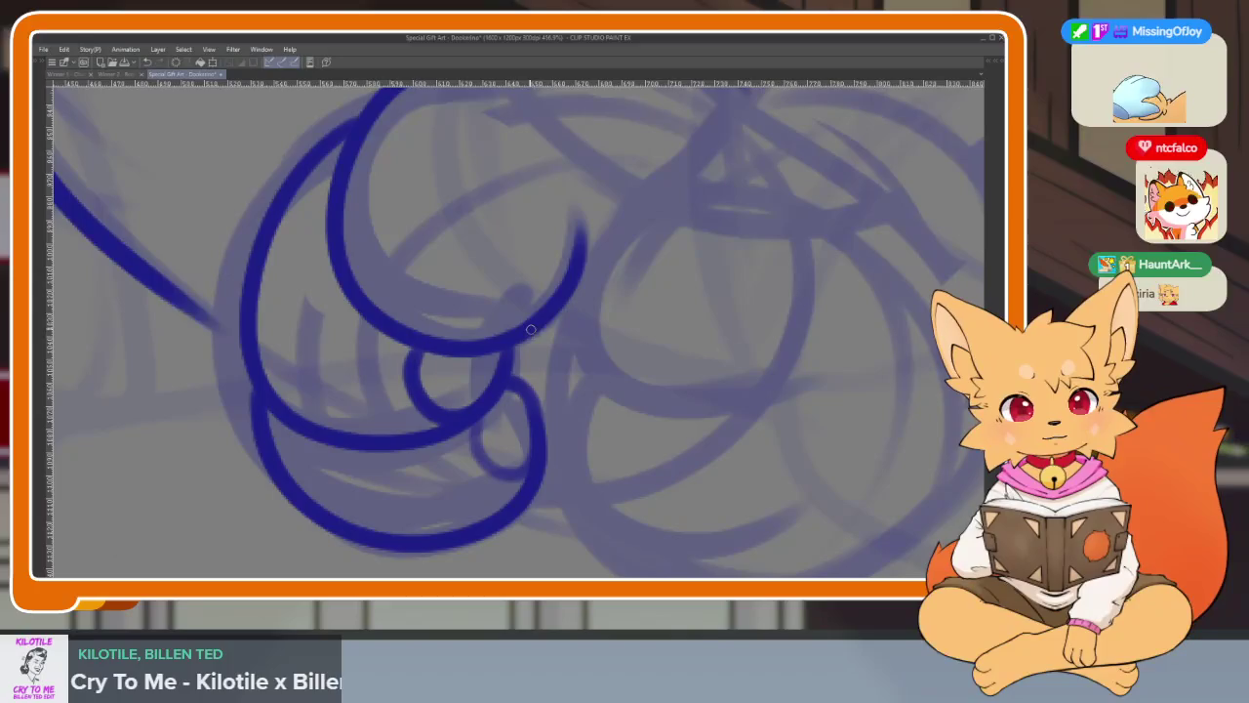
pyautogui.moveTo(565, 269); pyautogui.dragTo(437, 342)
pyautogui.scroll(-5, 658, 451)
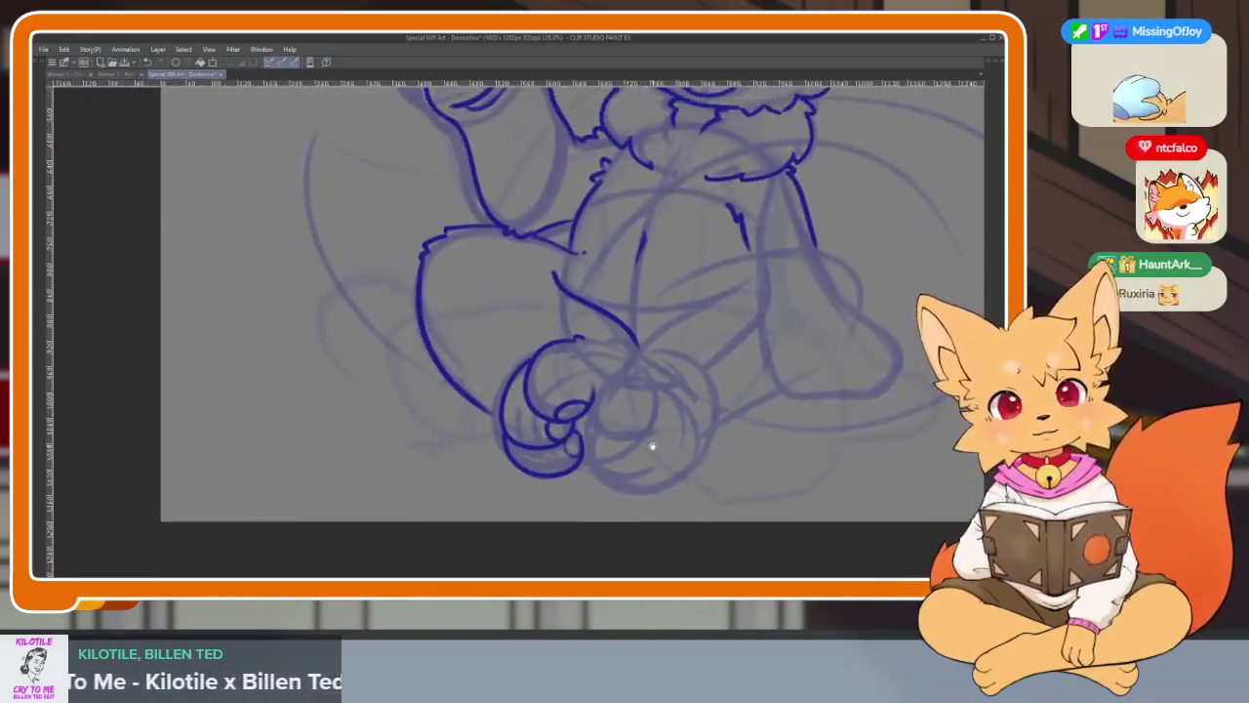
pyautogui.scroll(5, 658, 451)
pyautogui.moveTo(532, 386); pyautogui.dragTo(570, 359)
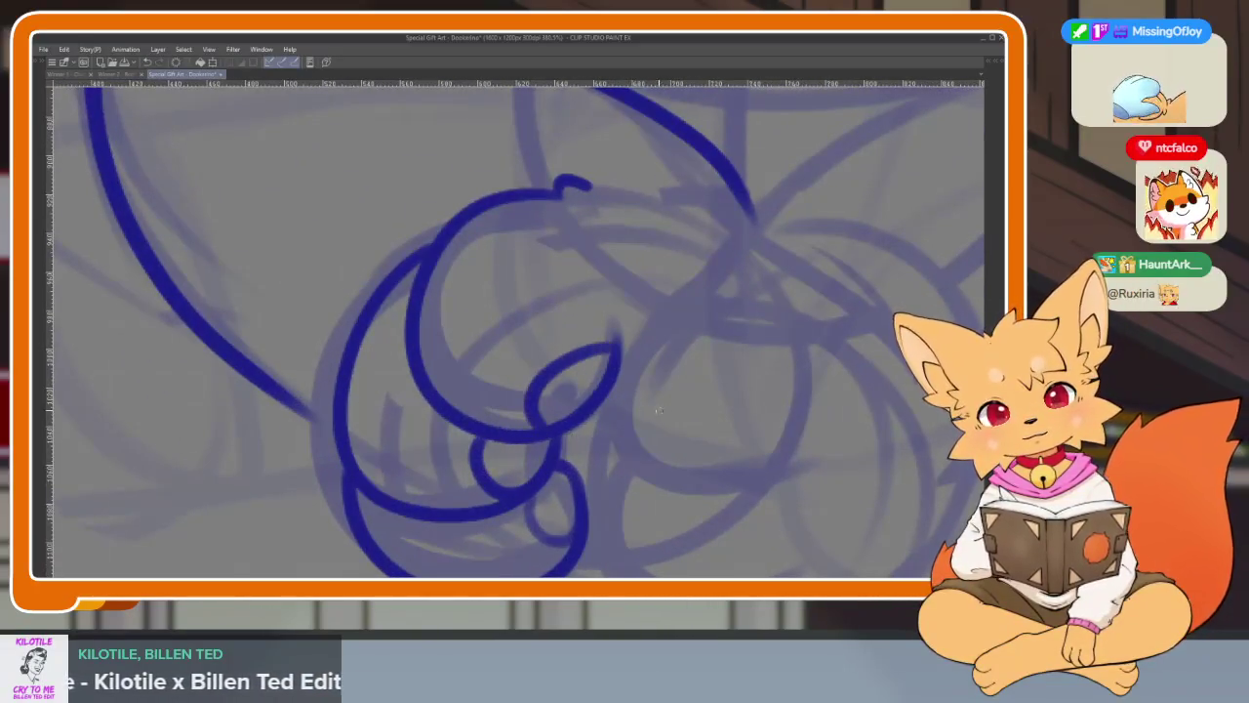
pyautogui.scroll(-3, 634, 405)
pyautogui.scroll(3, 697, 413)
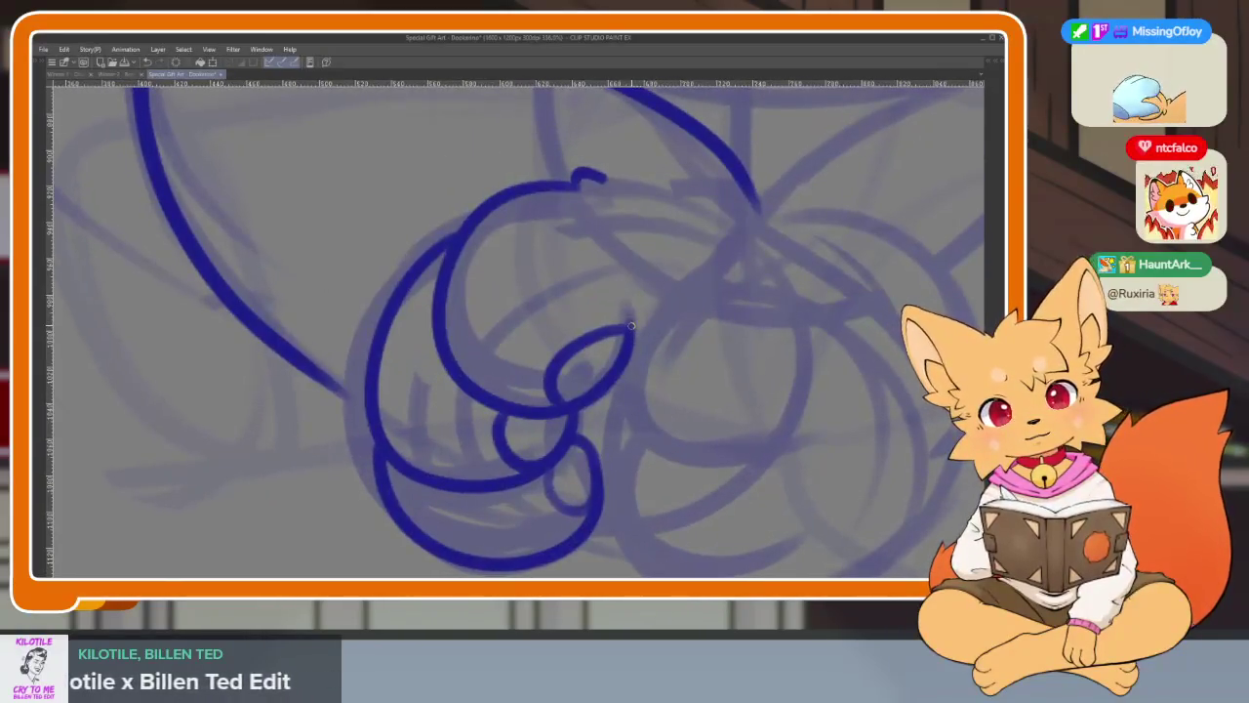
pyautogui.hscroll(5, 748, 354)
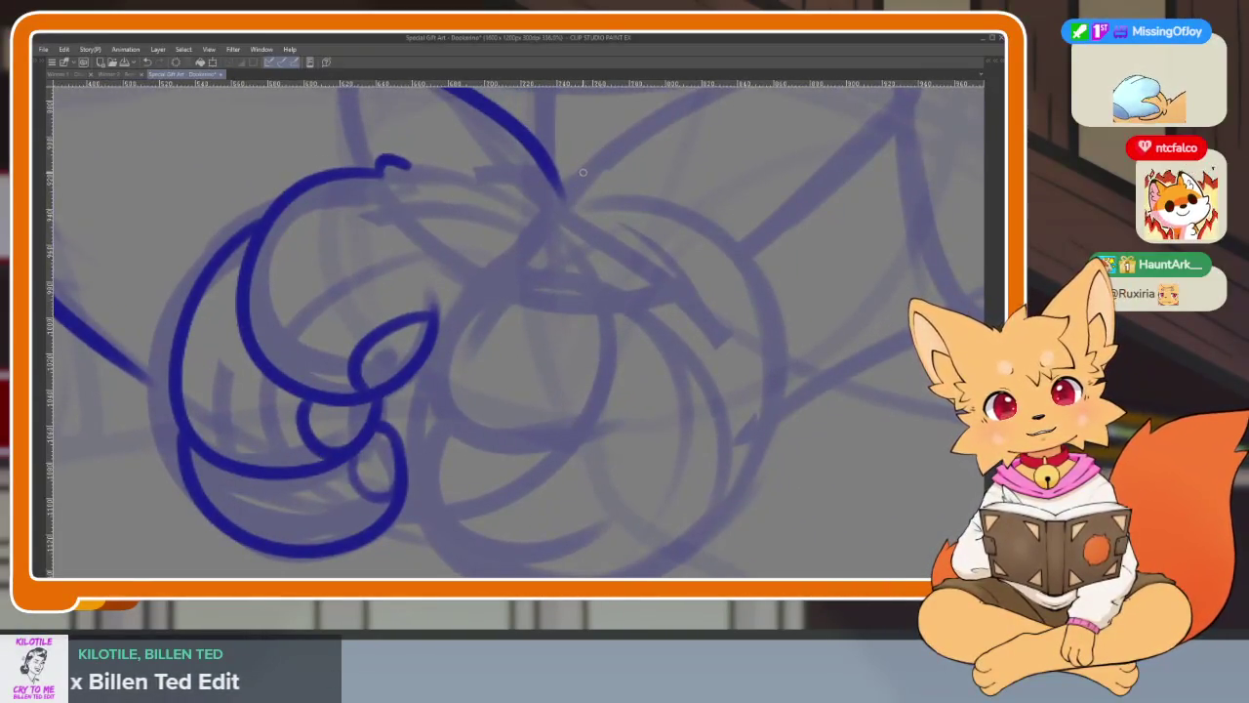
# - Draw the next toe and the foot's bottom curve, undoing the stray attempts
pyautogui.moveTo(440, 312); pyautogui.dragTo(576, 424)
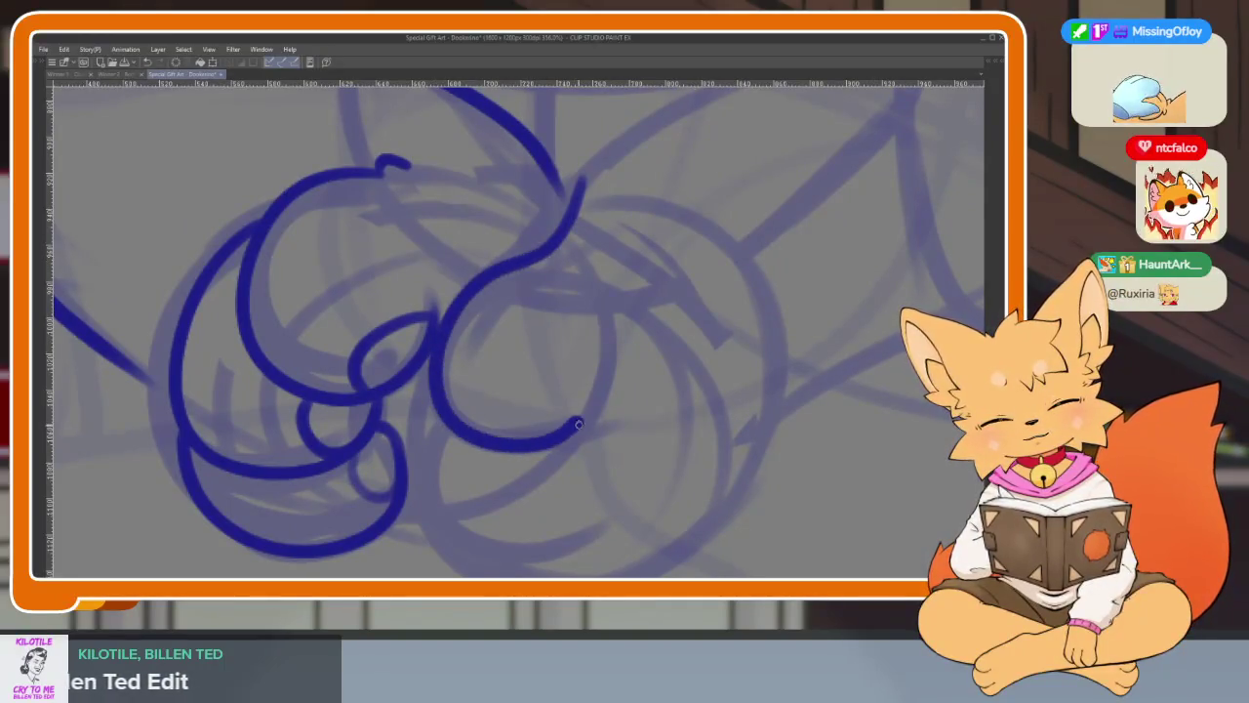
pyautogui.scroll(-2, 496, 392)
pyautogui.moveTo(415, 466); pyautogui.dragTo(556, 488)
pyautogui.hotkey('ctrl', 'z')
pyautogui.hotkey('ctrl', 'z')
pyautogui.moveTo(404, 469); pyautogui.dragTo(561, 492)
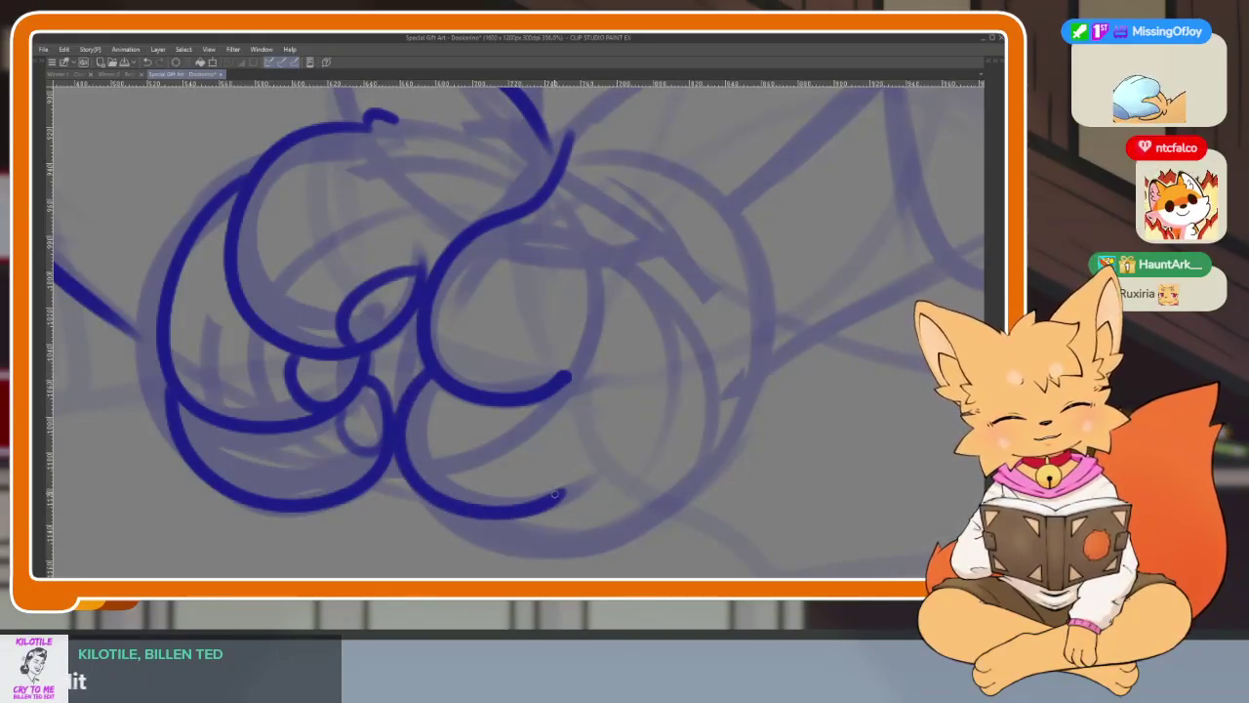
pyautogui.hotkey('ctrl', 'z')
pyautogui.moveTo(408, 438); pyautogui.dragTo(544, 500)
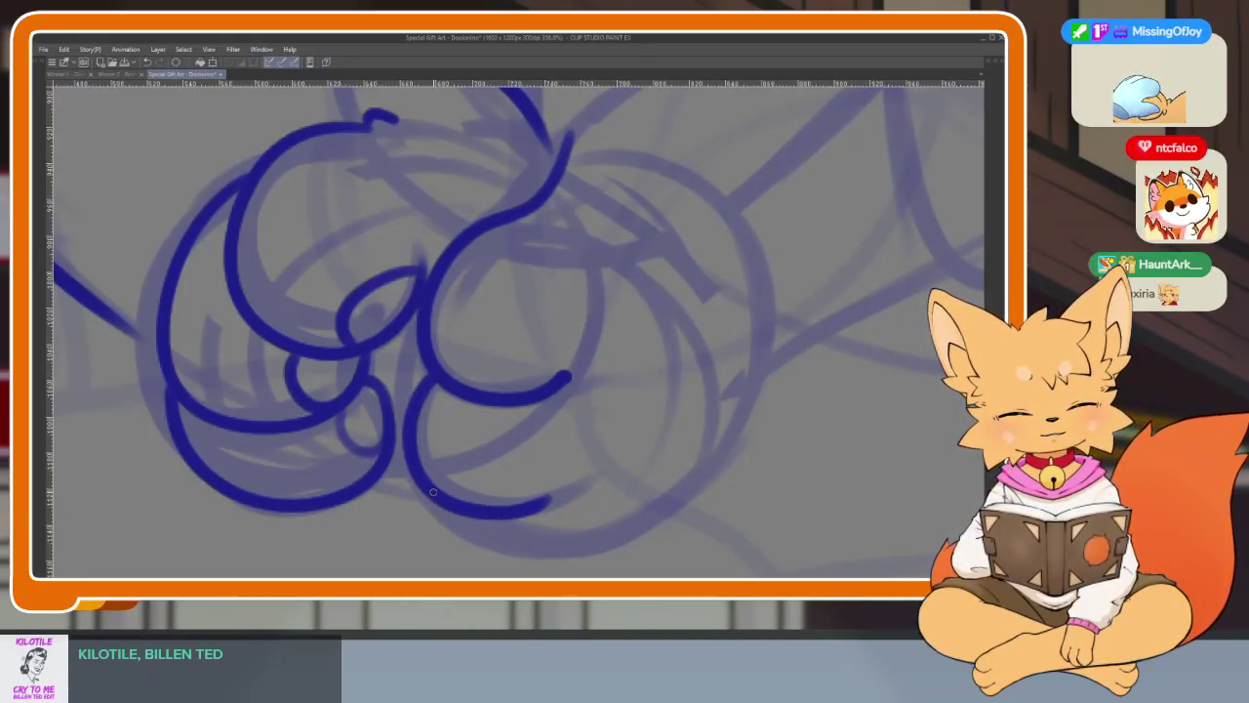
pyautogui.moveTo(431, 509); pyautogui.dragTo(561, 543)
pyautogui.hotkey('ctrl', 'z')
pyautogui.moveTo(415, 483)
pyautogui.mouseDown()
pyautogui.moveTo(512, 553)
pyautogui.moveTo(664, 503)
pyautogui.moveTo(746, 304)
pyautogui.mouseUp()
# - Redraw the paw's underside curving up to the right and refine the inner left toe curve
pyautogui.scroll(-3, 771, 342)
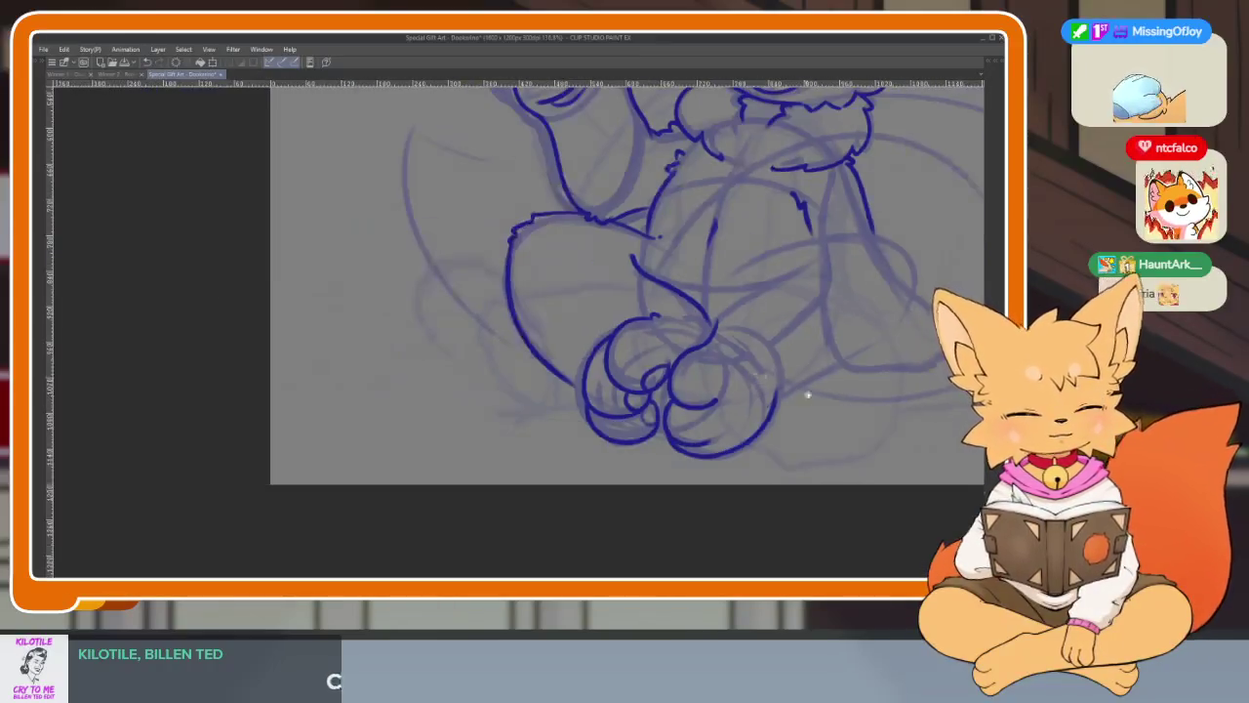
pyautogui.scroll(-3, 781, 444)
pyautogui.scroll(5, 771, 454)
pyautogui.hotkey('ctrl', 'z')
pyautogui.scroll(1, 753, 467)
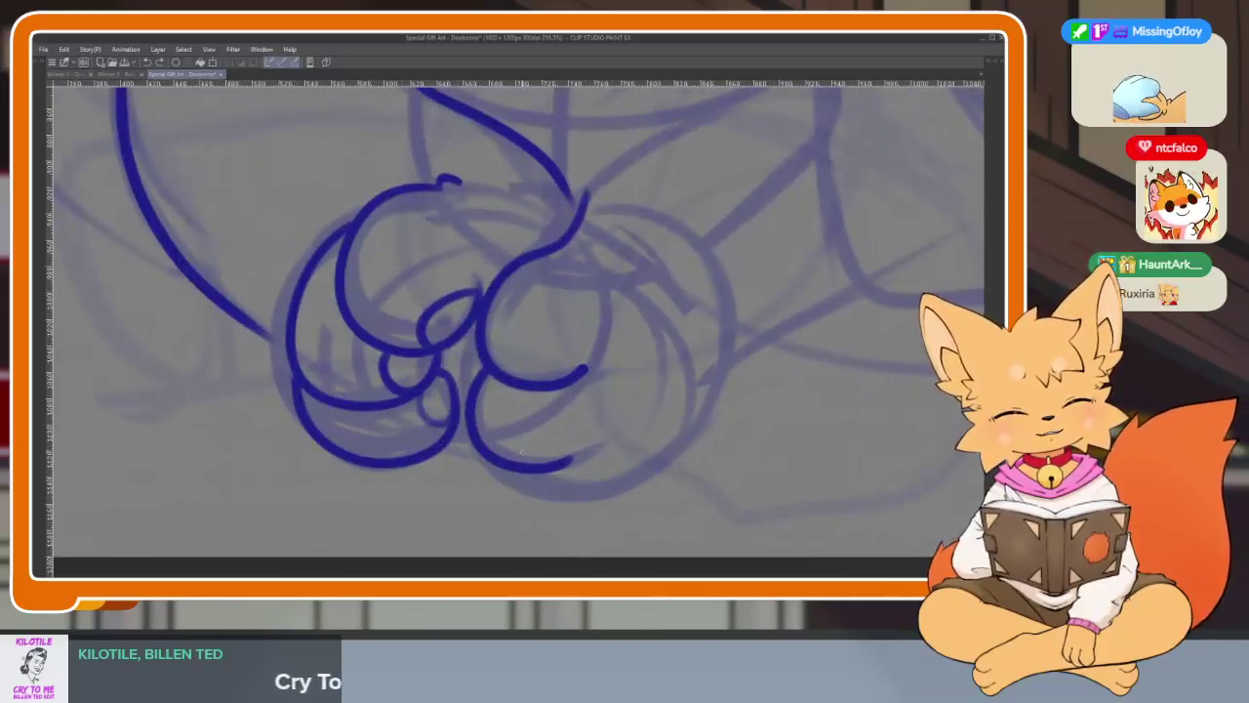
pyautogui.moveTo(500, 475)
pyautogui.mouseDown()
pyautogui.moveTo(625, 493)
pyautogui.moveTo(708, 385)
pyautogui.mouseUp()
pyautogui.scroll(-3, 781, 390)
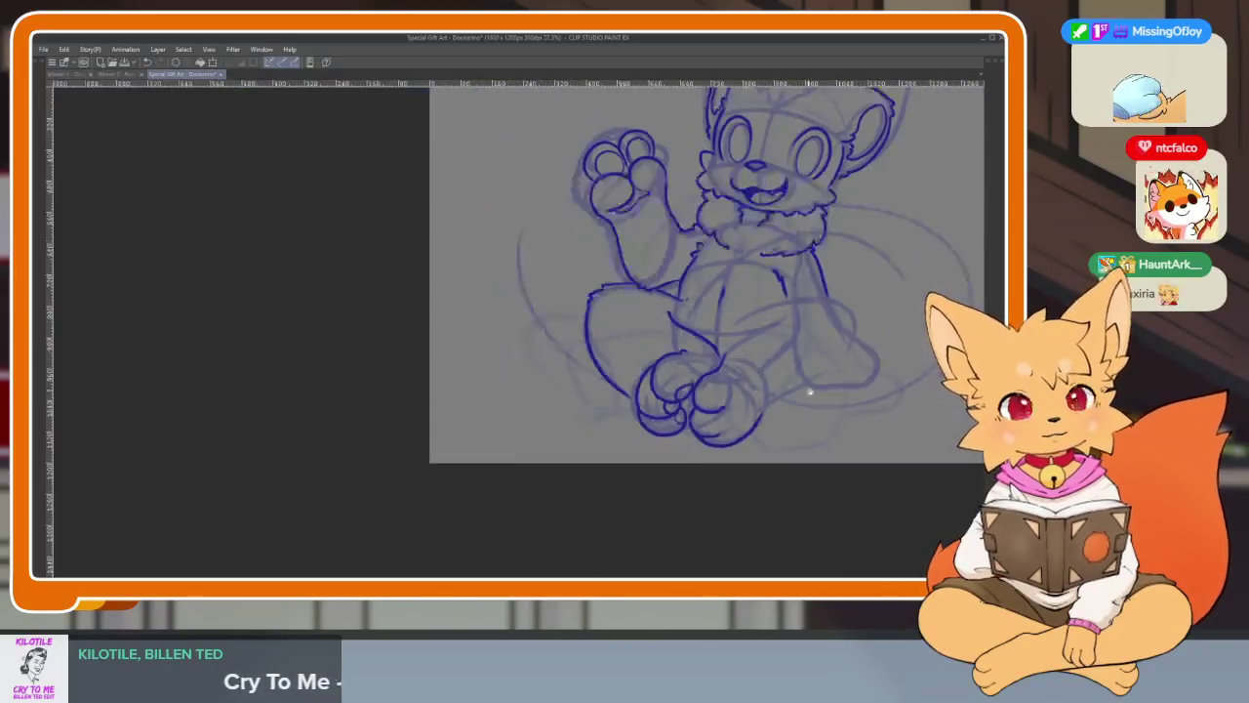
pyautogui.scroll(3, 752, 411)
pyautogui.scroll(2, 752, 411)
pyautogui.scroll(3, 619, 452)
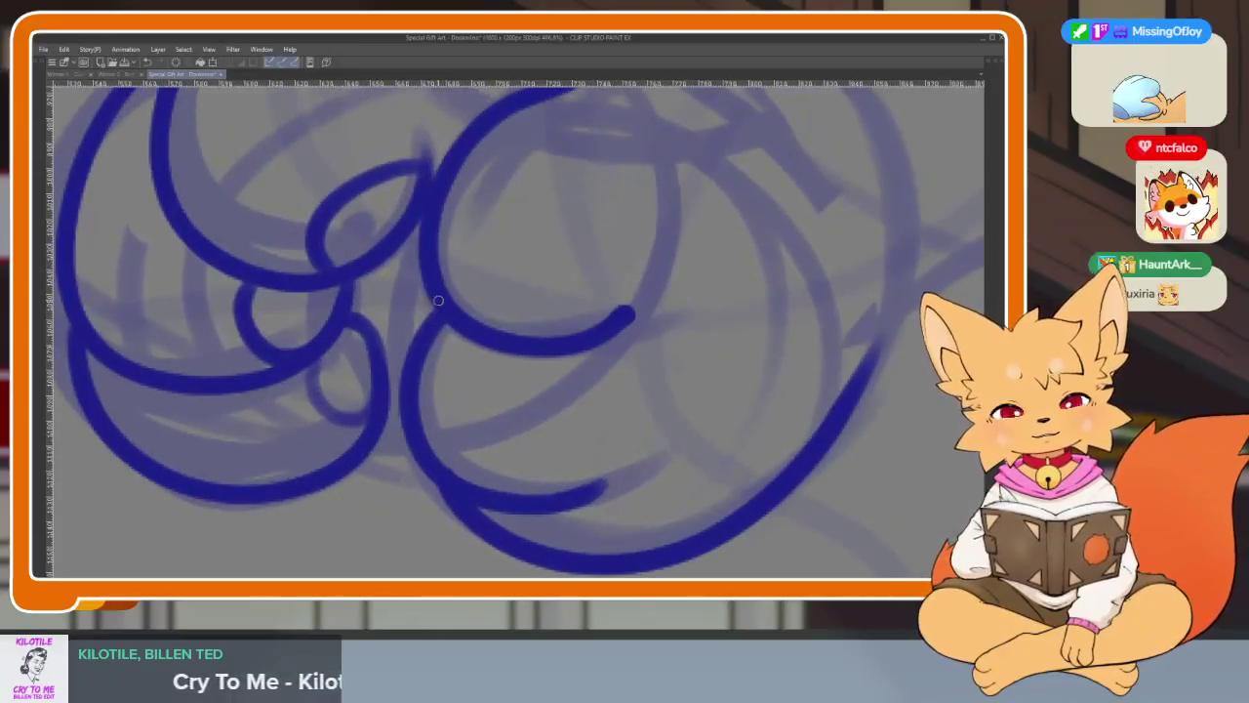
pyautogui.moveTo(409, 391)
pyautogui.mouseDown()
pyautogui.moveTo(508, 488)
pyautogui.moveTo(618, 479)
pyautogui.moveTo(488, 503)
pyautogui.moveTo(427, 480)
pyautogui.moveTo(427, 320)
pyautogui.mouseUp()
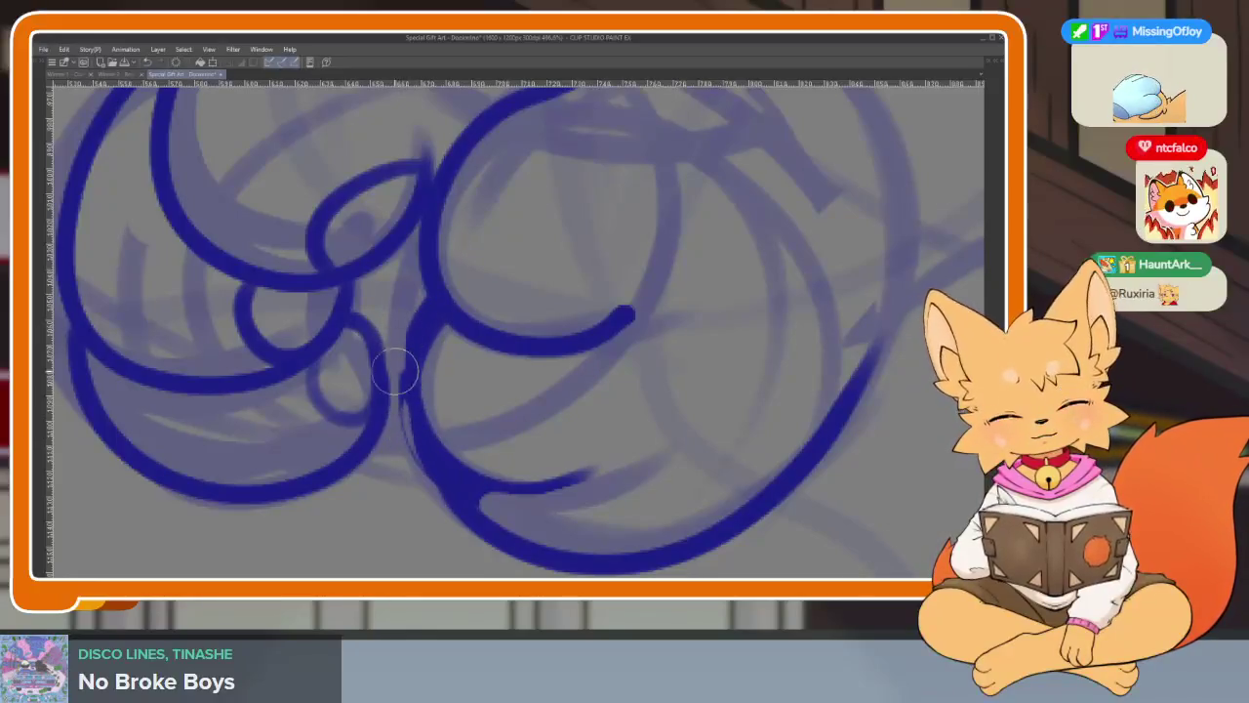
pyautogui.moveTo(396, 360); pyautogui.dragTo(424, 329)
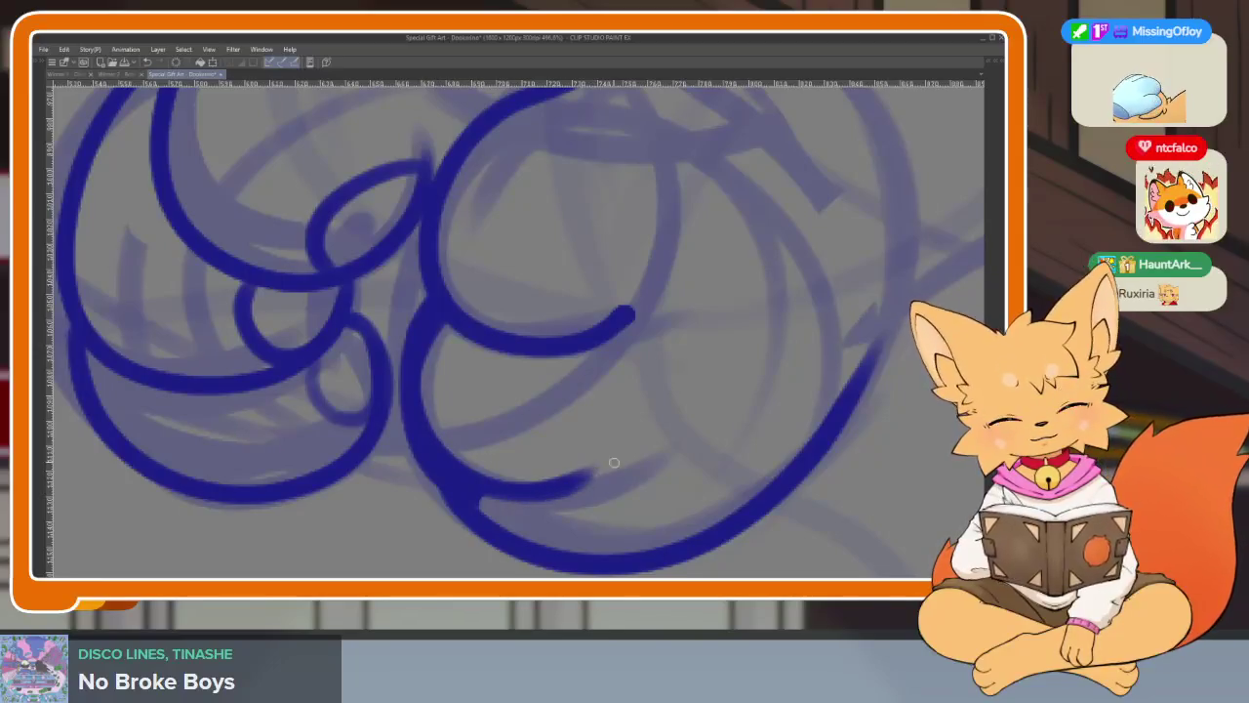
pyautogui.scroll(-5, 609, 464)
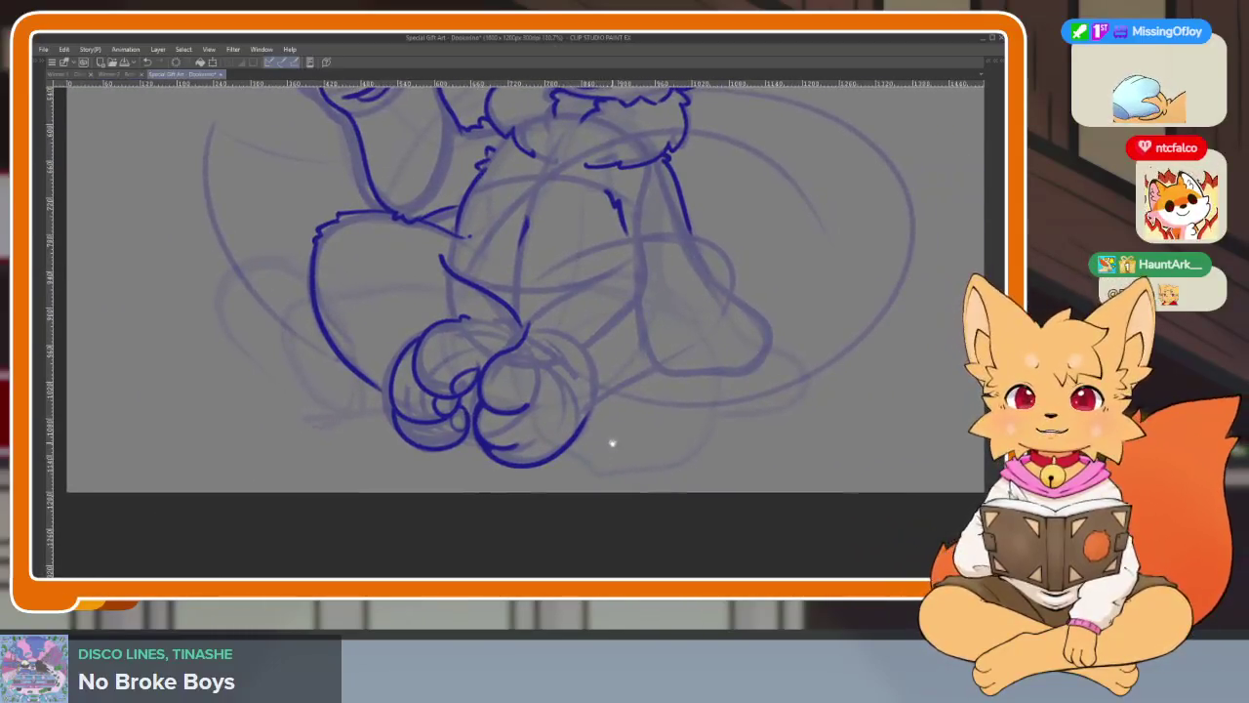
# - Zoom into the legs and ink the line rising from the paw toward the front leg
pyautogui.hscroll(2, 611, 443)
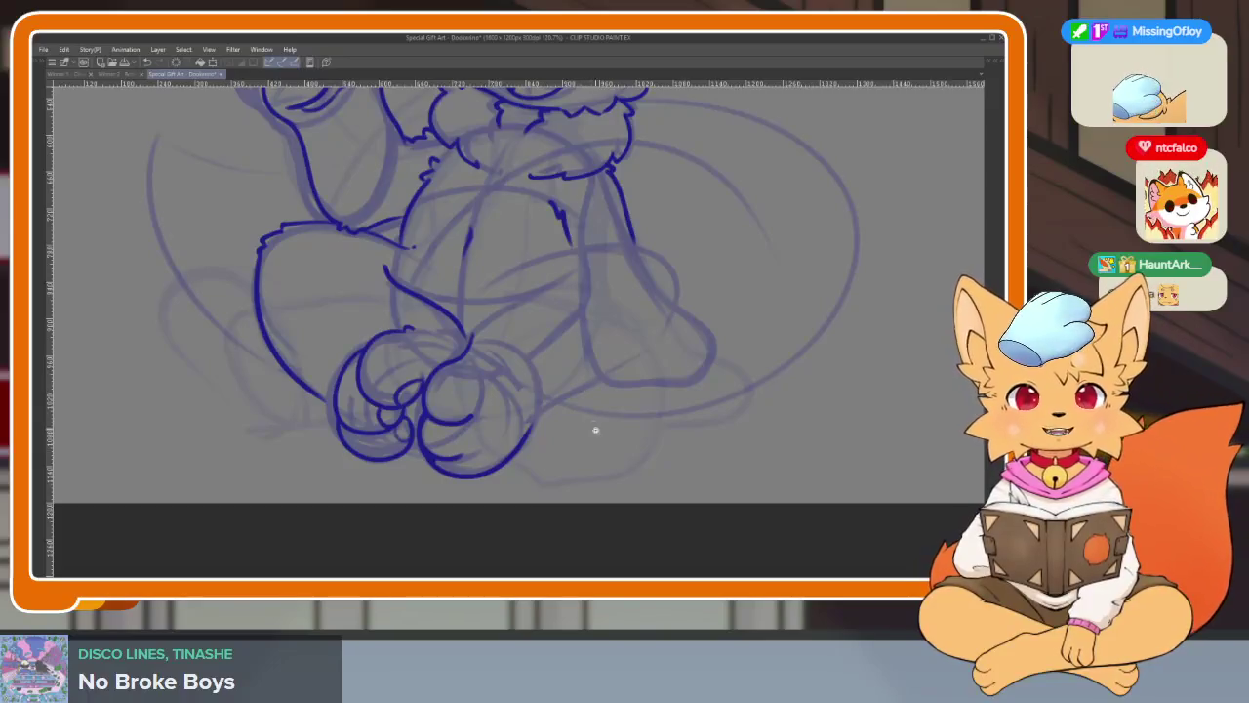
pyautogui.scroll(-1, 594, 423)
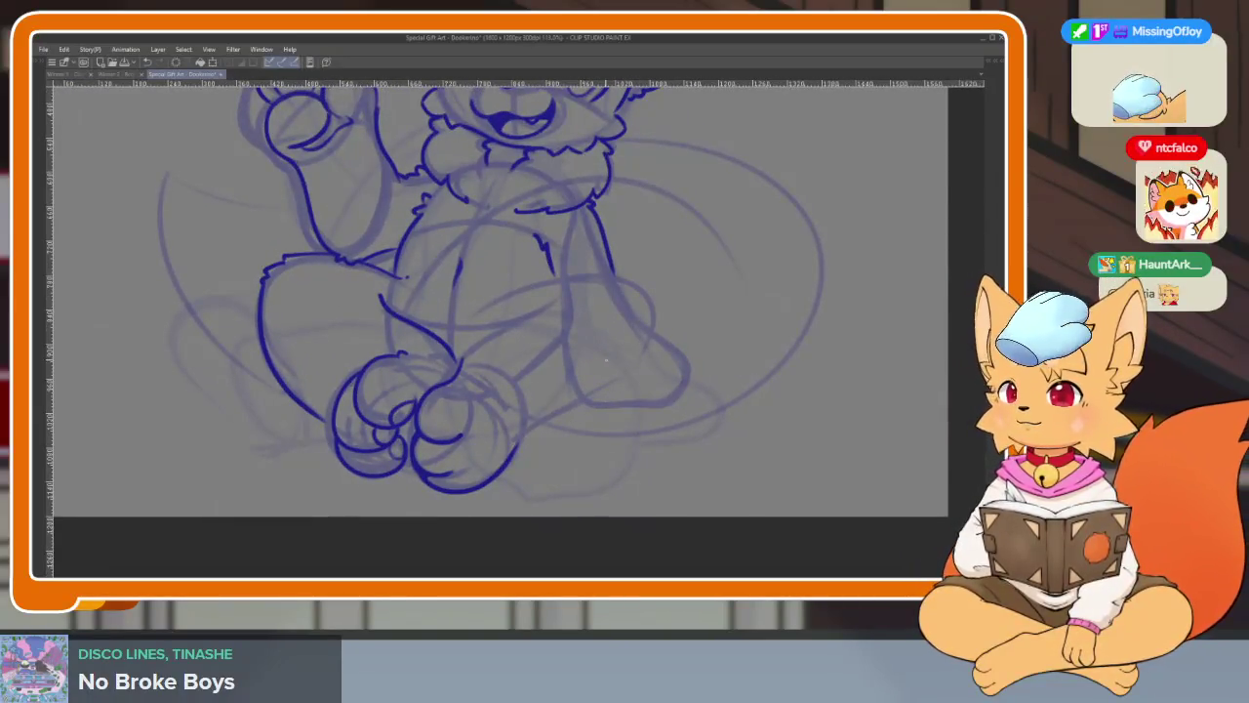
pyautogui.scroll(3, 589, 438)
pyautogui.scroll(1, 583, 468)
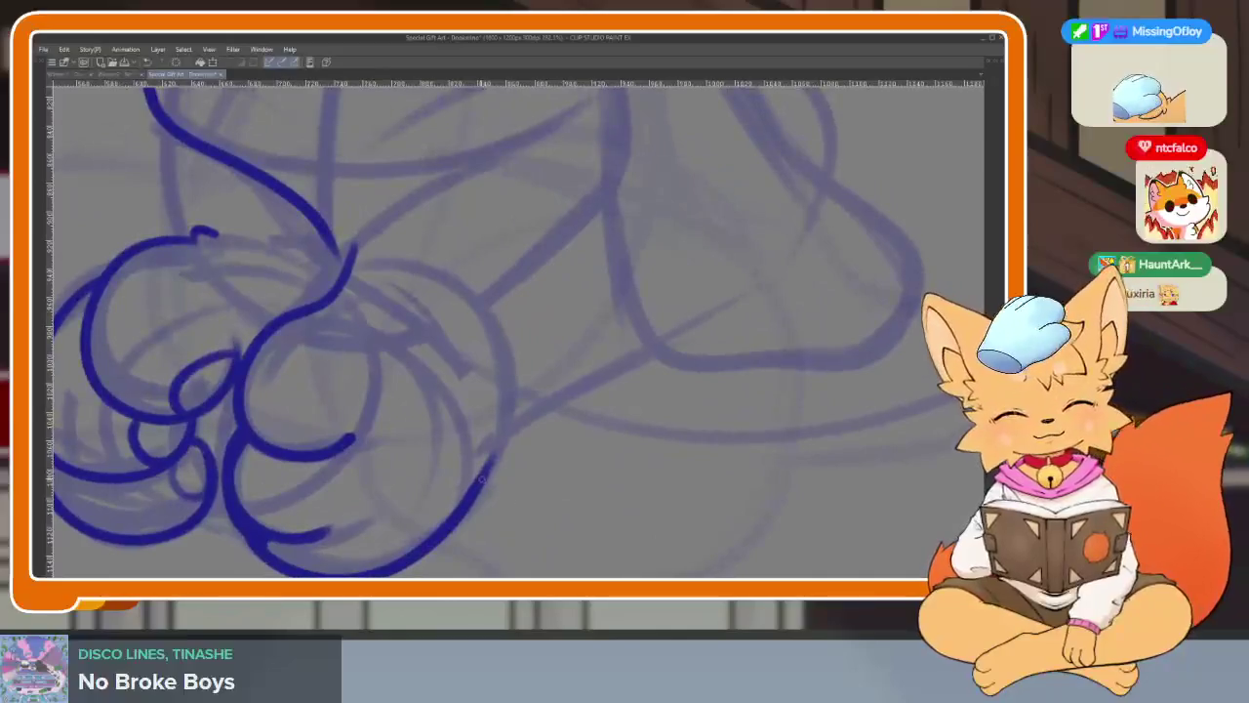
pyautogui.scroll(1, 585, 466)
pyautogui.moveTo(465, 503); pyautogui.dragTo(634, 390)
pyautogui.scroll(-2, 662, 372)
pyautogui.scroll(2, 600, 492)
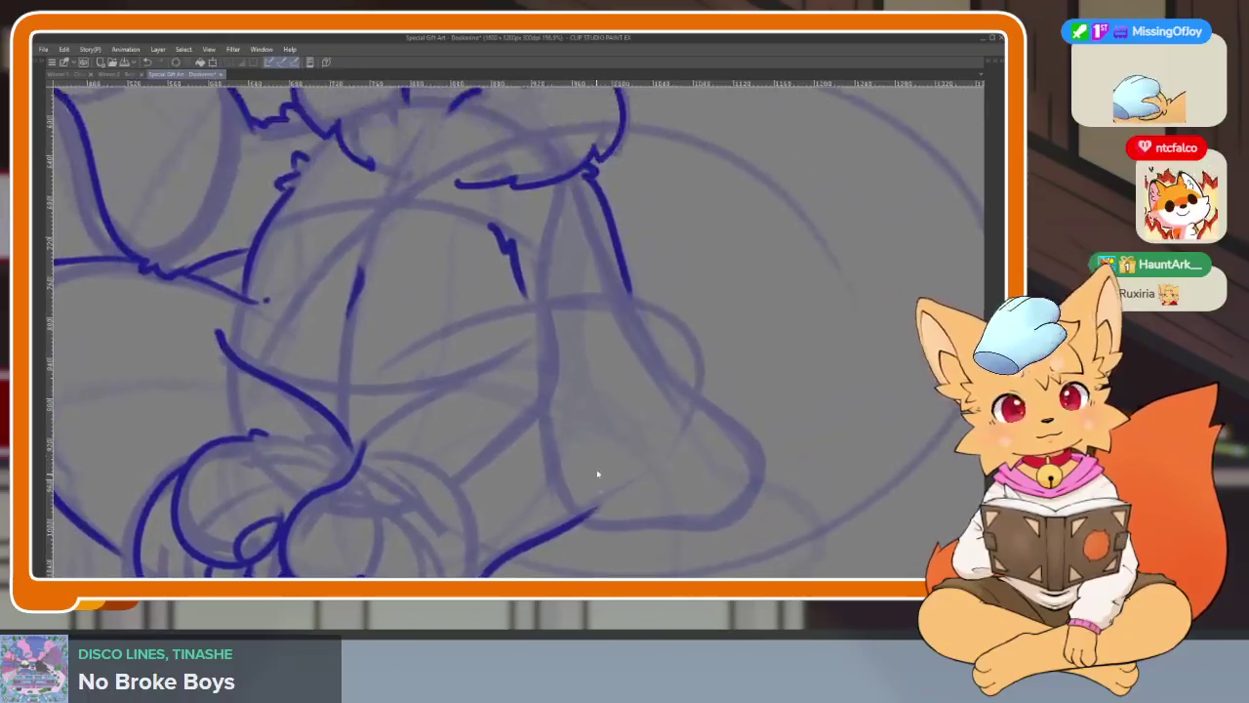
pyautogui.scroll(1, 600, 492)
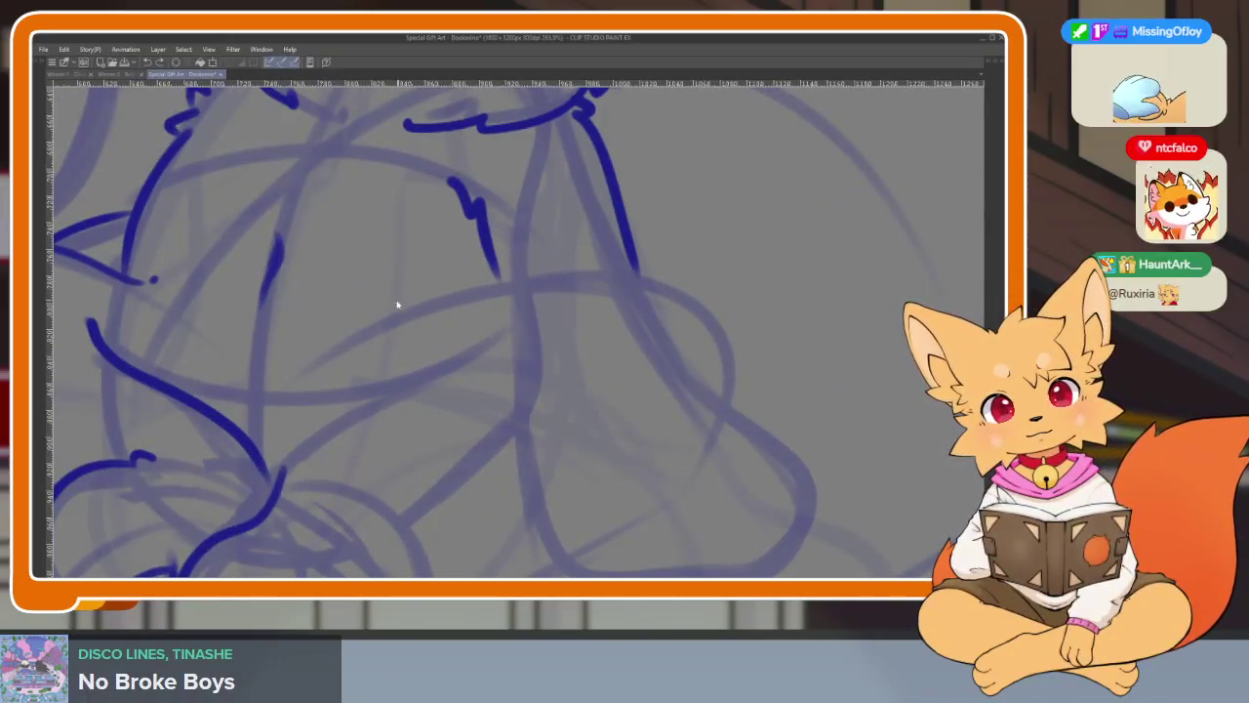
pyautogui.scroll(1, 391, 302)
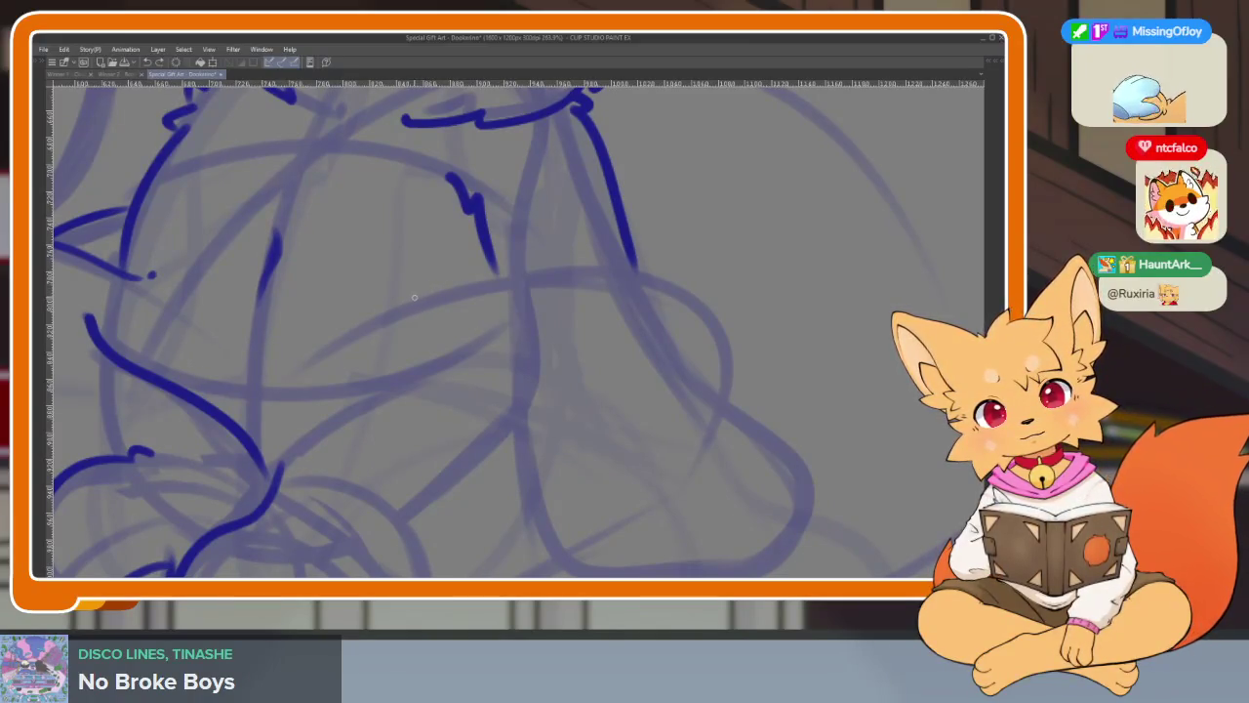
pyautogui.scroll(-2, 575, 261)
# - Ink the crossed front leg's top edge and lower outline, checking the full figure
pyautogui.moveTo(430, 219)
pyautogui.mouseDown()
pyautogui.moveTo(556, 199)
pyautogui.moveTo(688, 223)
pyautogui.mouseUp()
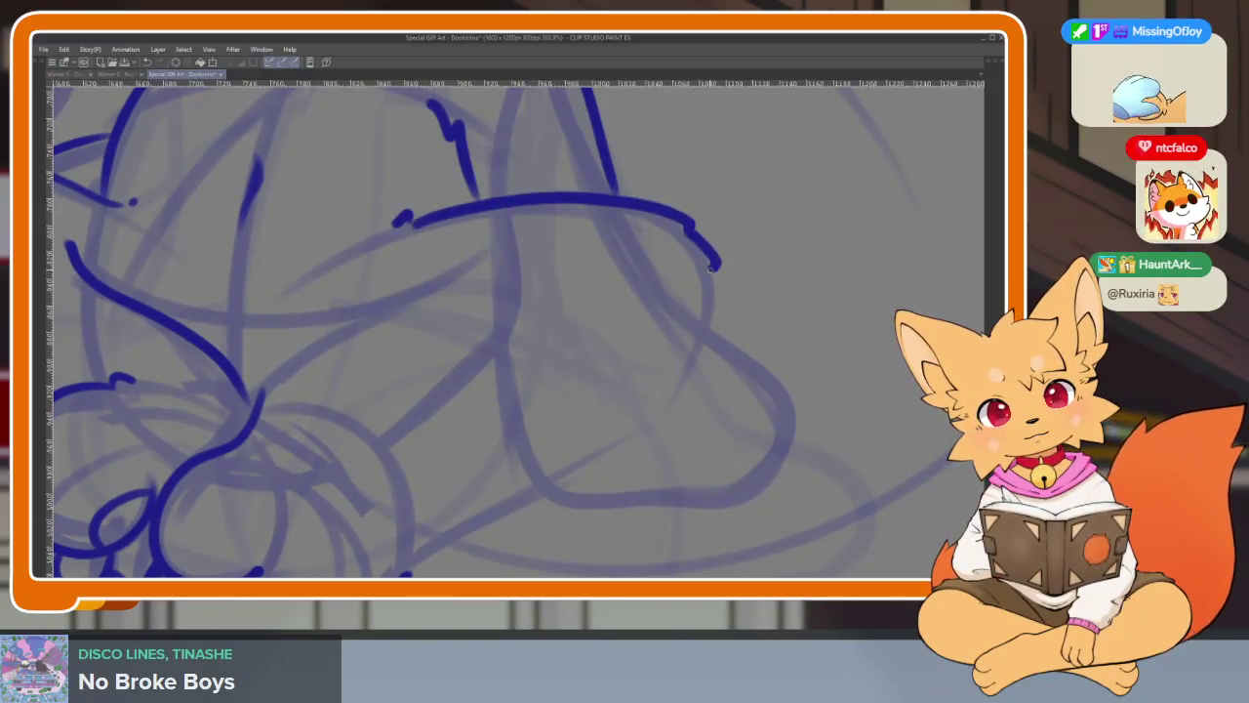
pyautogui.scroll(-1, 724, 313)
pyautogui.moveTo(728, 271)
pyautogui.mouseDown()
pyautogui.moveTo(698, 351)
pyautogui.moveTo(424, 545)
pyautogui.mouseUp()
pyautogui.hotkey('ctrl', '0')
pyautogui.scroll(5, 748, 407)
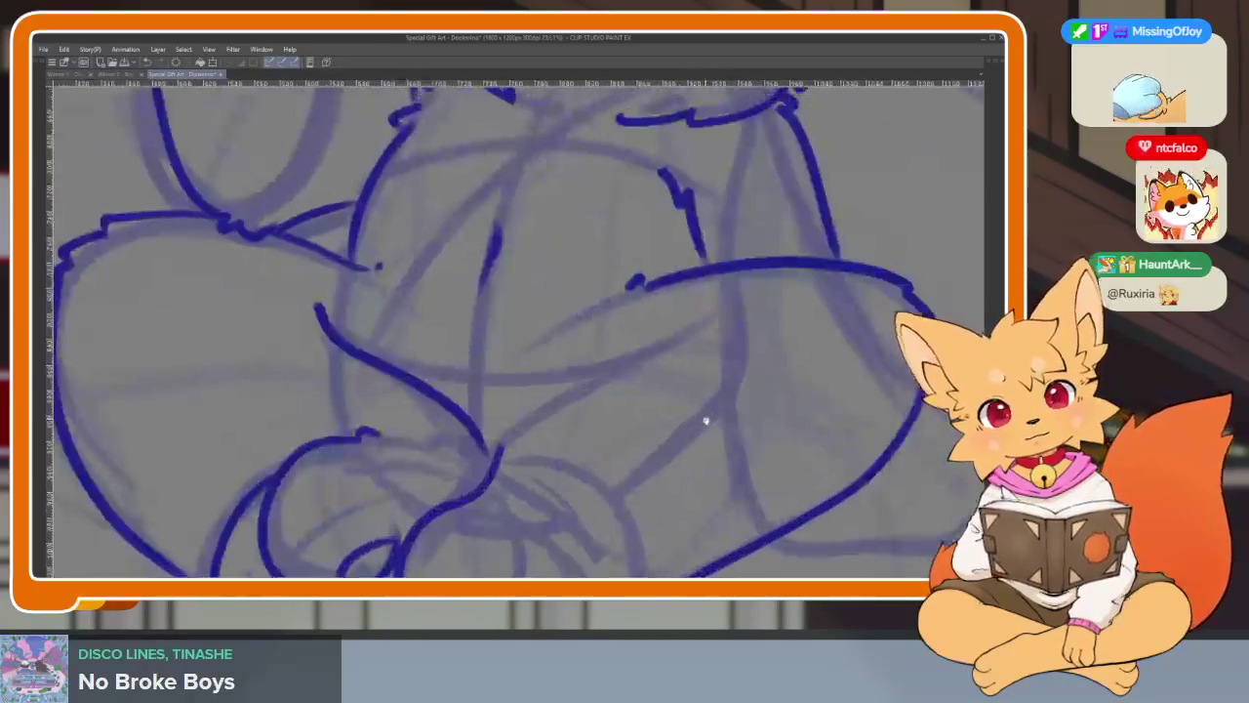
pyautogui.moveTo(677, 349)
pyautogui.mouseDown()
pyautogui.moveTo(549, 419)
pyautogui.moveTo(482, 496)
pyautogui.mouseUp()
pyautogui.hotkey('ctrl', '0')
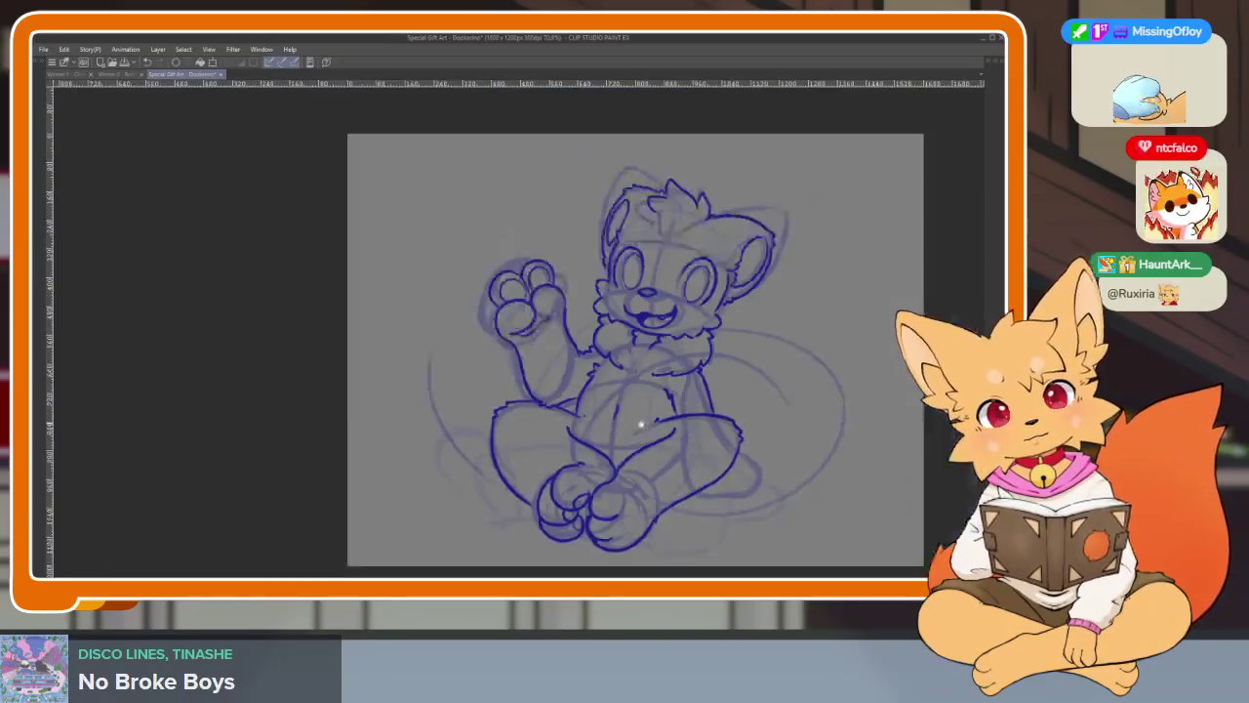
pyautogui.scroll(4, 674, 434)
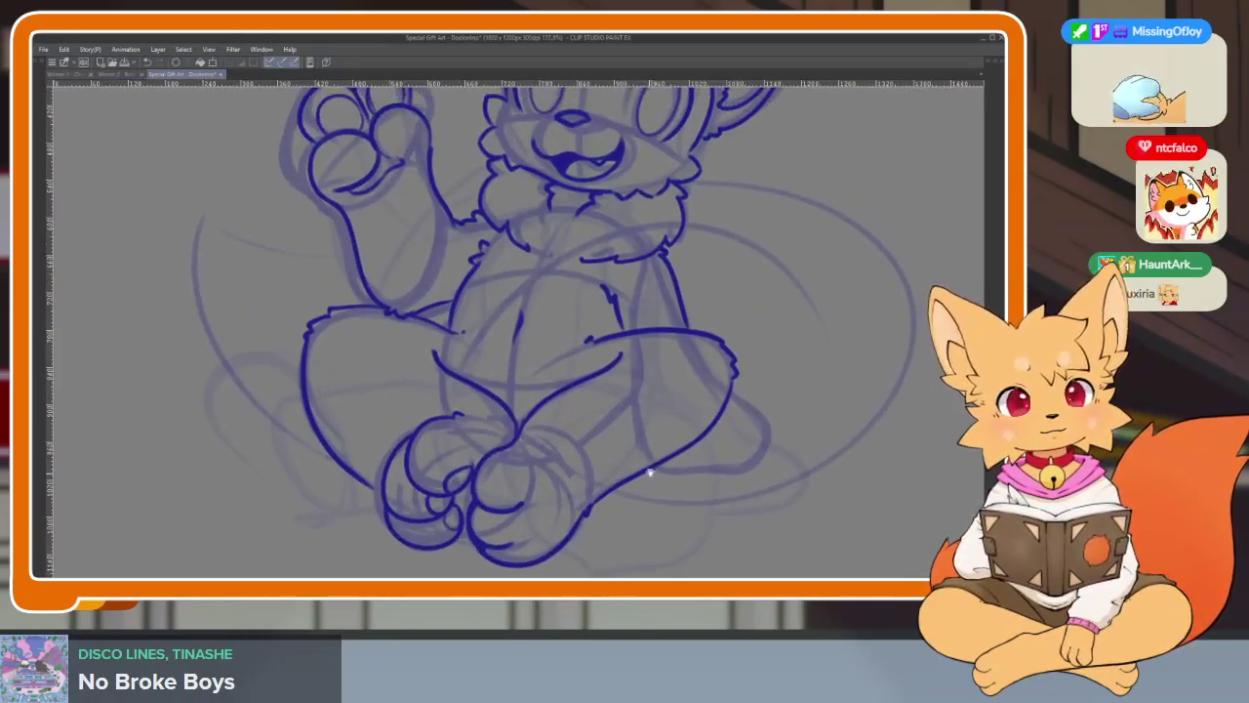
pyautogui.scroll(2, 647, 473)
pyautogui.scroll(3, 653, 483)
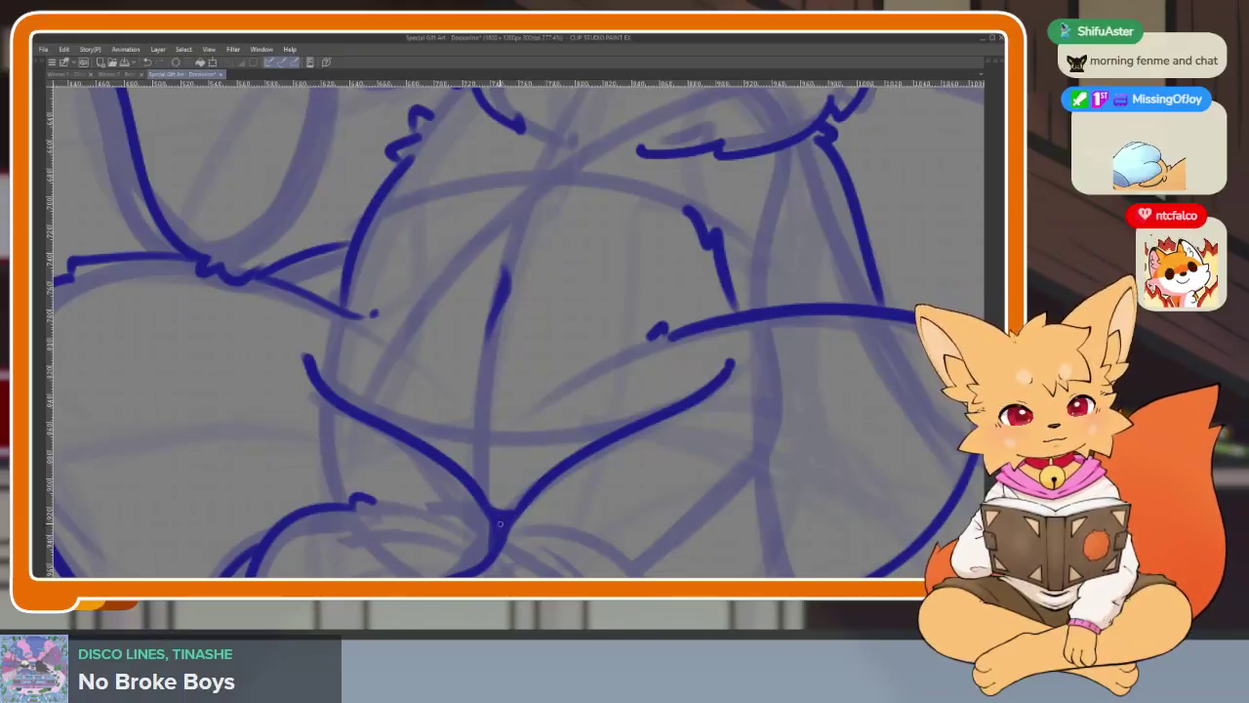
pyautogui.scroll(-6, 647, 505)
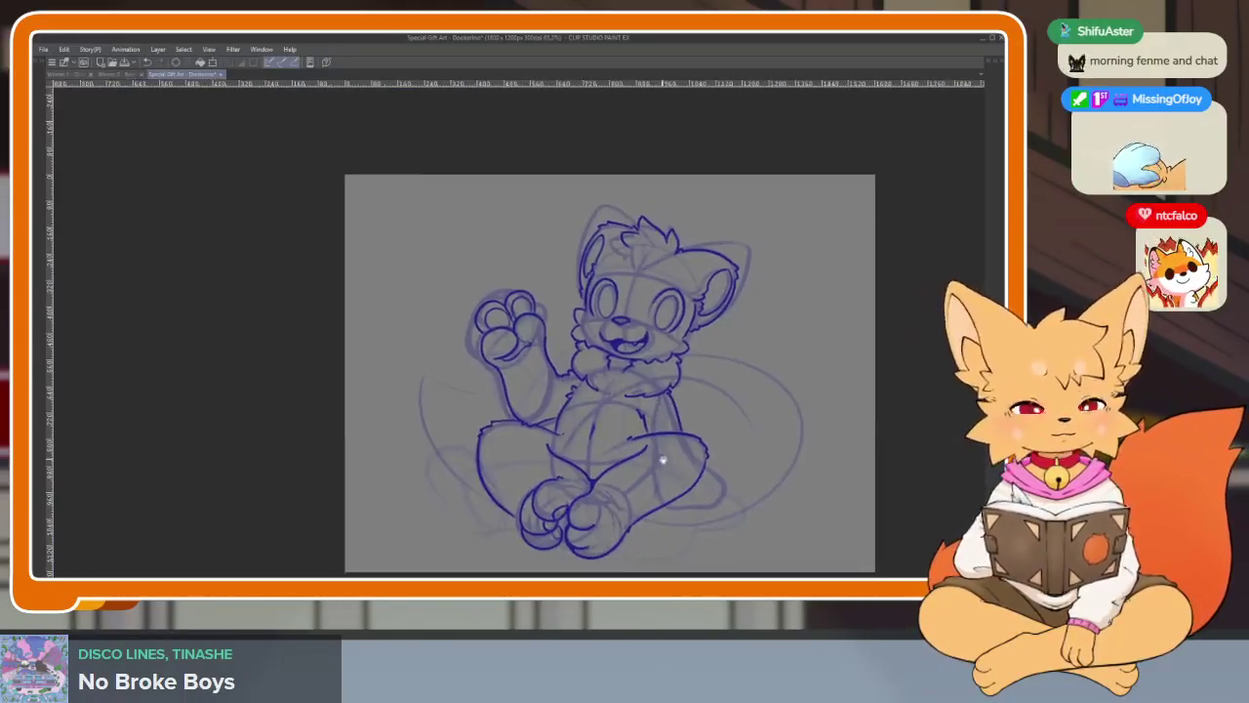
pyautogui.scroll(4, 680, 427)
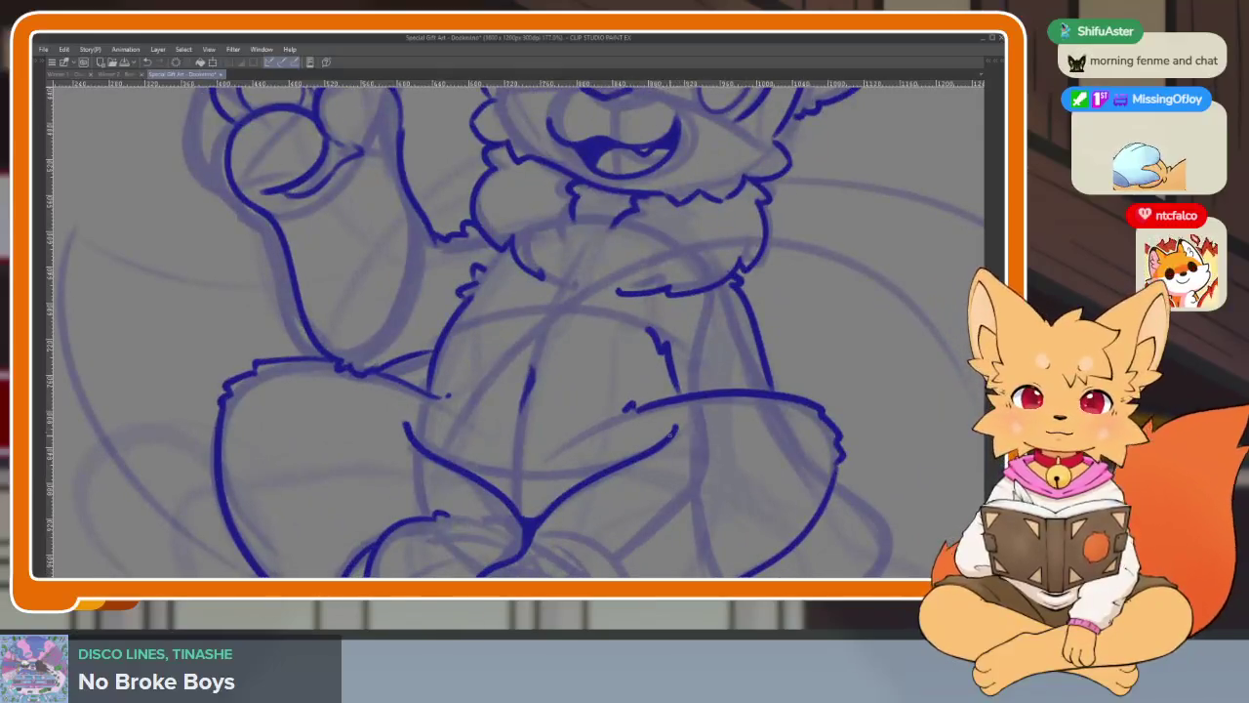
pyautogui.scroll(-2, 638, 455)
pyautogui.scroll(-2, 658, 439)
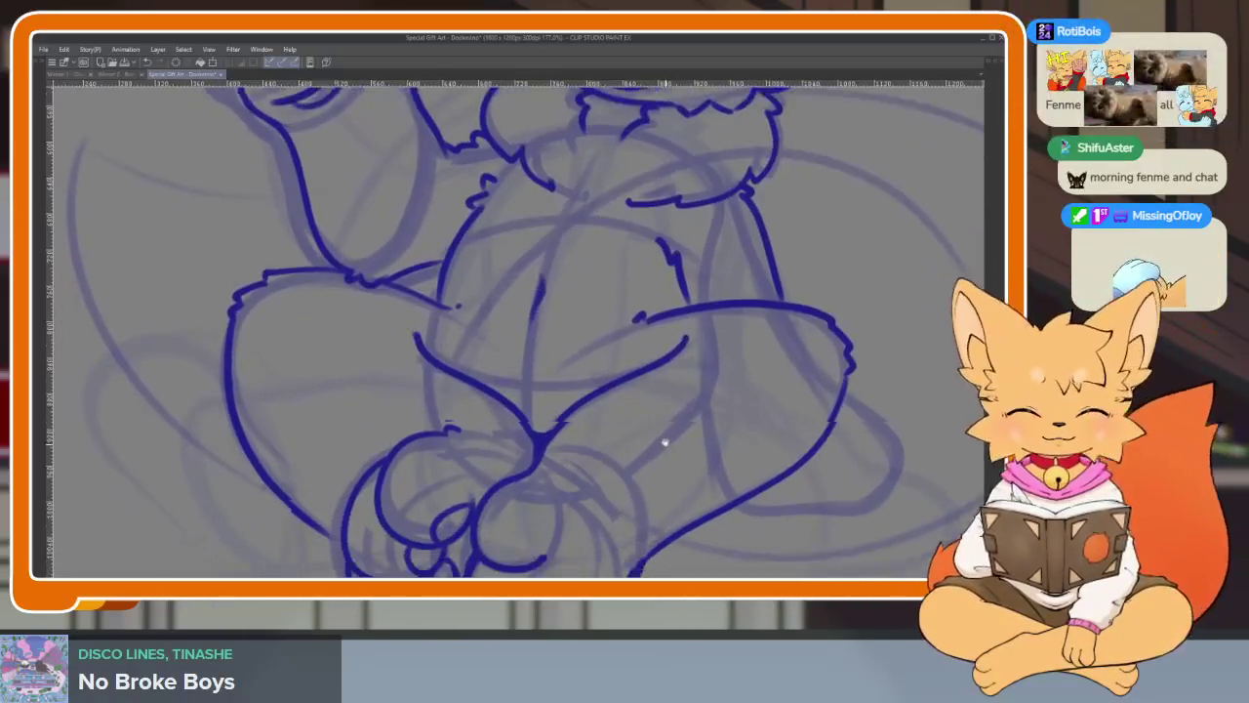
pyautogui.scroll(-2, 667, 446)
pyautogui.scroll(2, 694, 434)
pyautogui.scroll(1, 619, 438)
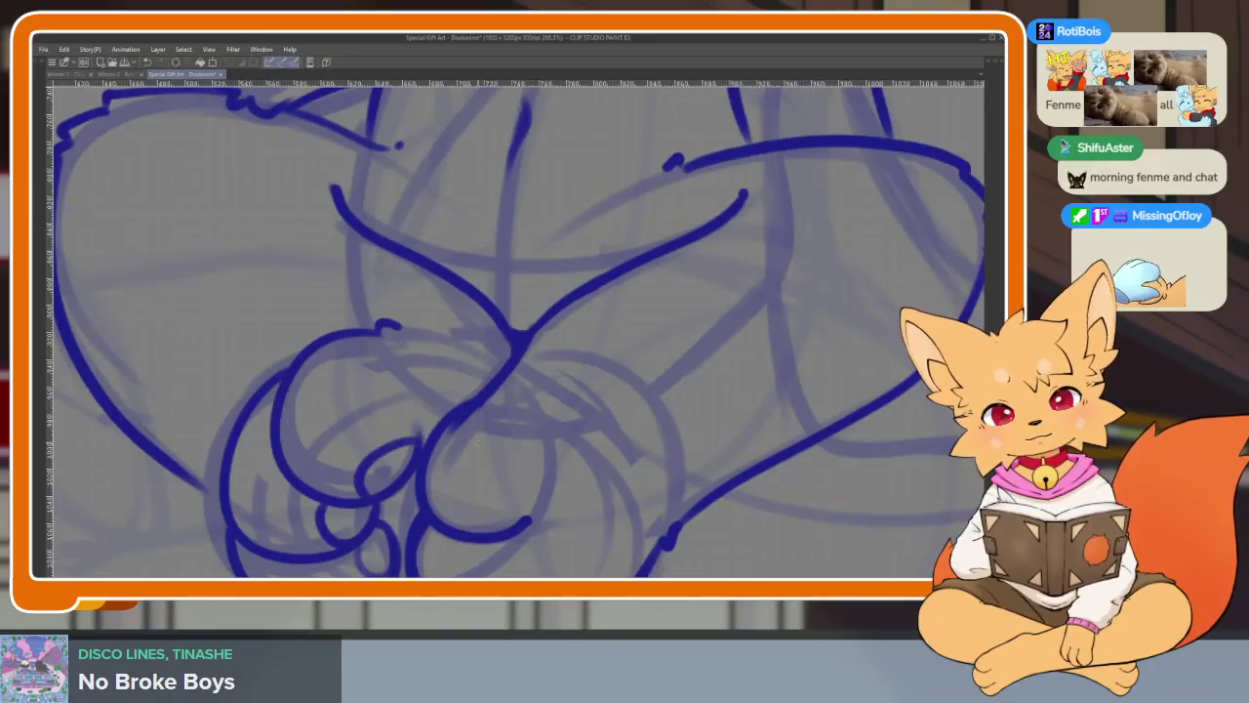
pyautogui.scroll(-5, 477, 442)
pyautogui.scroll(6, 561, 431)
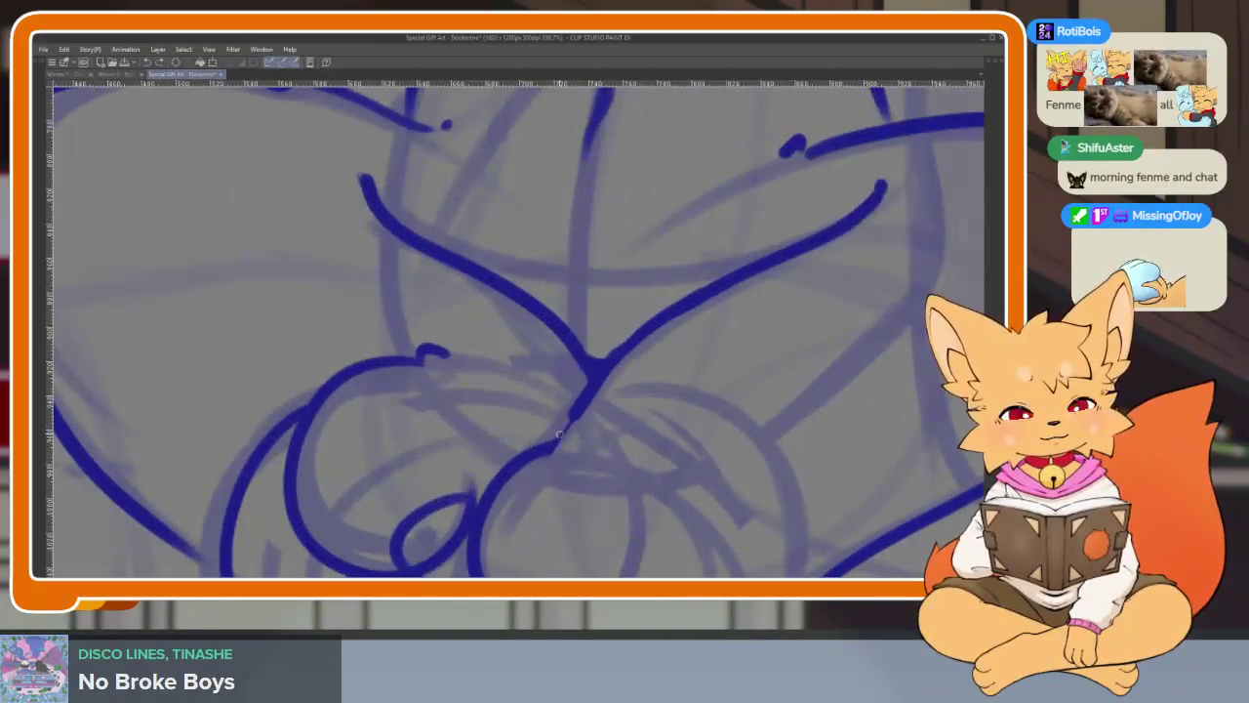
pyautogui.scroll(-5, 605, 433)
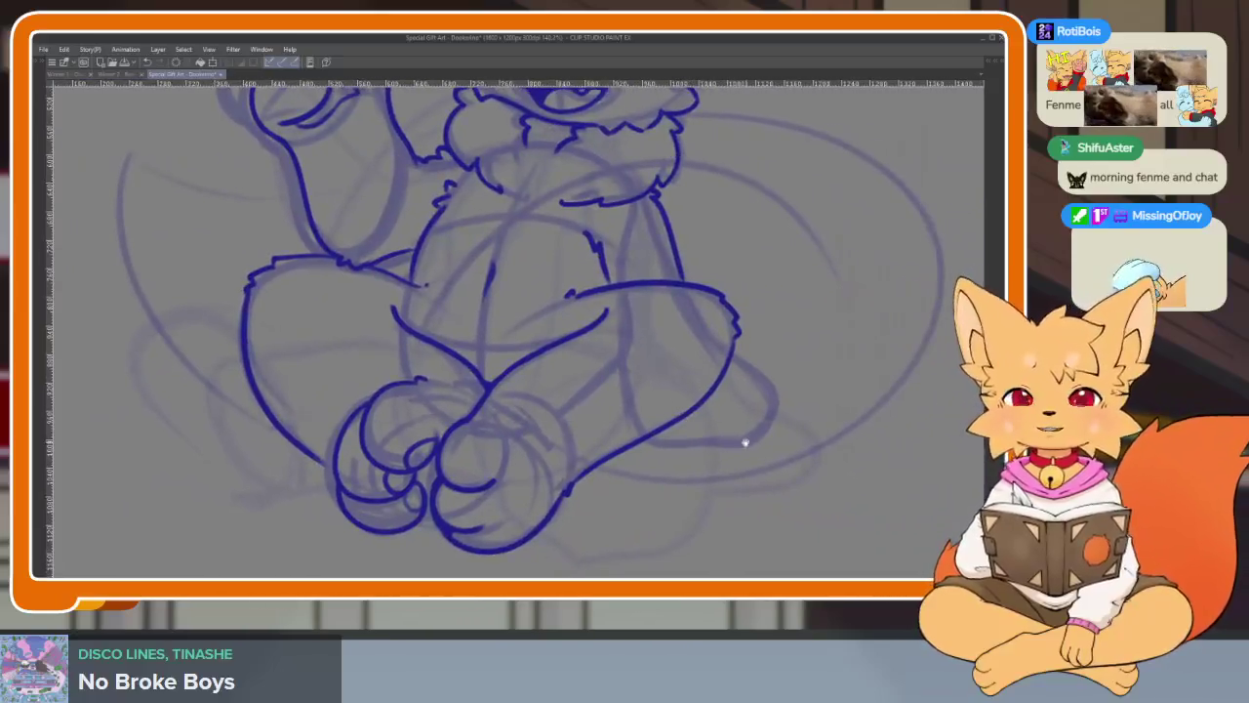
pyautogui.scroll(-3, 745, 442)
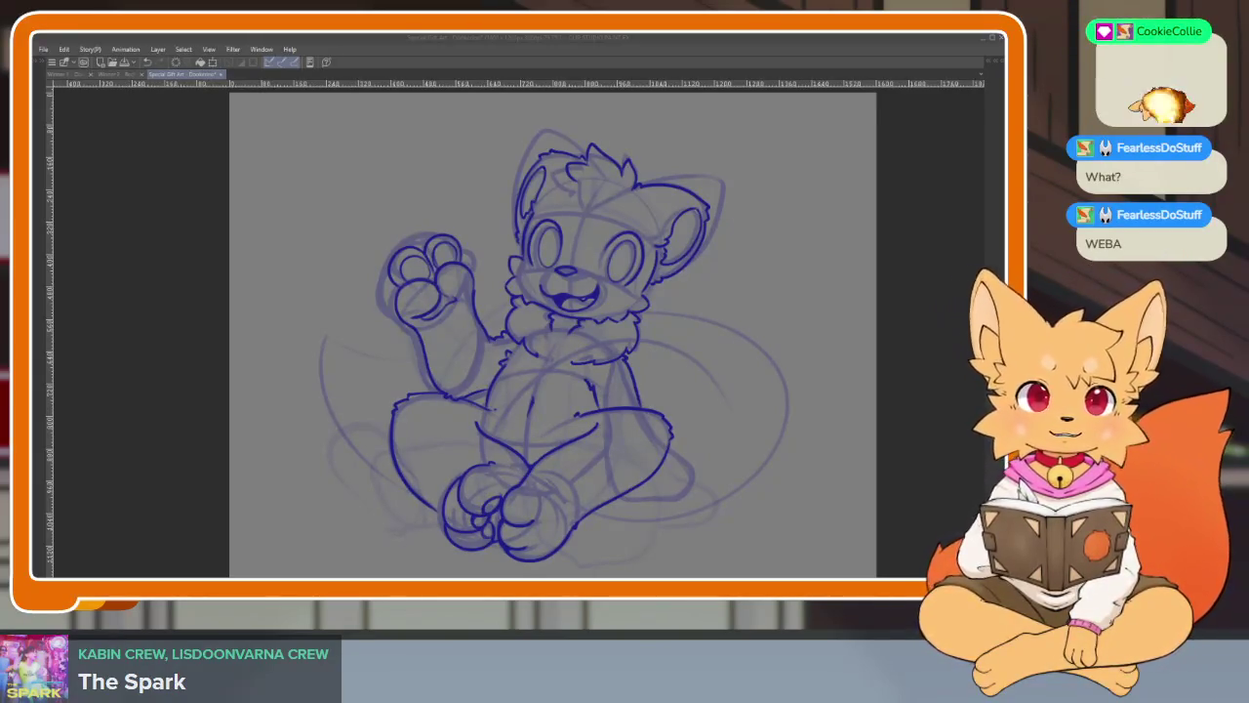
# - Continue the front leg outline down and redraw the foot's underside with a dip
pyautogui.click(626, 41)
pyautogui.moveTo(657, 254); pyautogui.dragTo(632, 451)
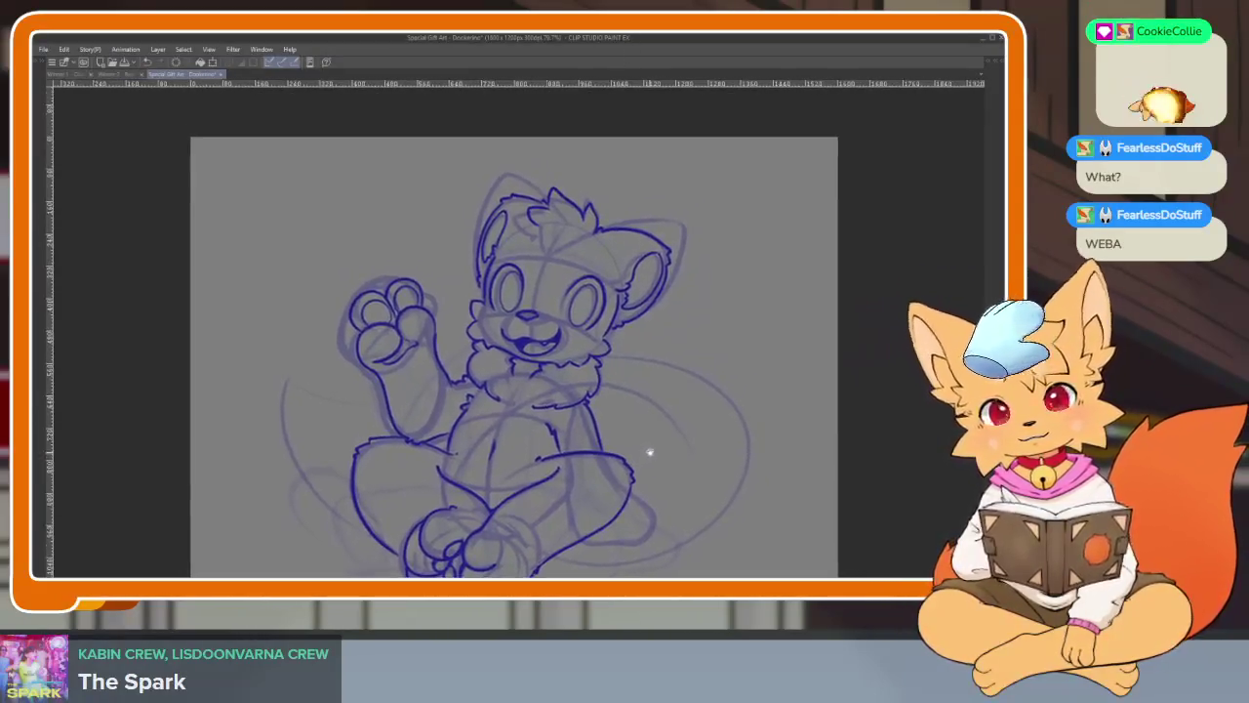
pyautogui.scroll(2, 632, 451)
pyautogui.scroll(2, 619, 454)
pyautogui.scroll(2, 602, 465)
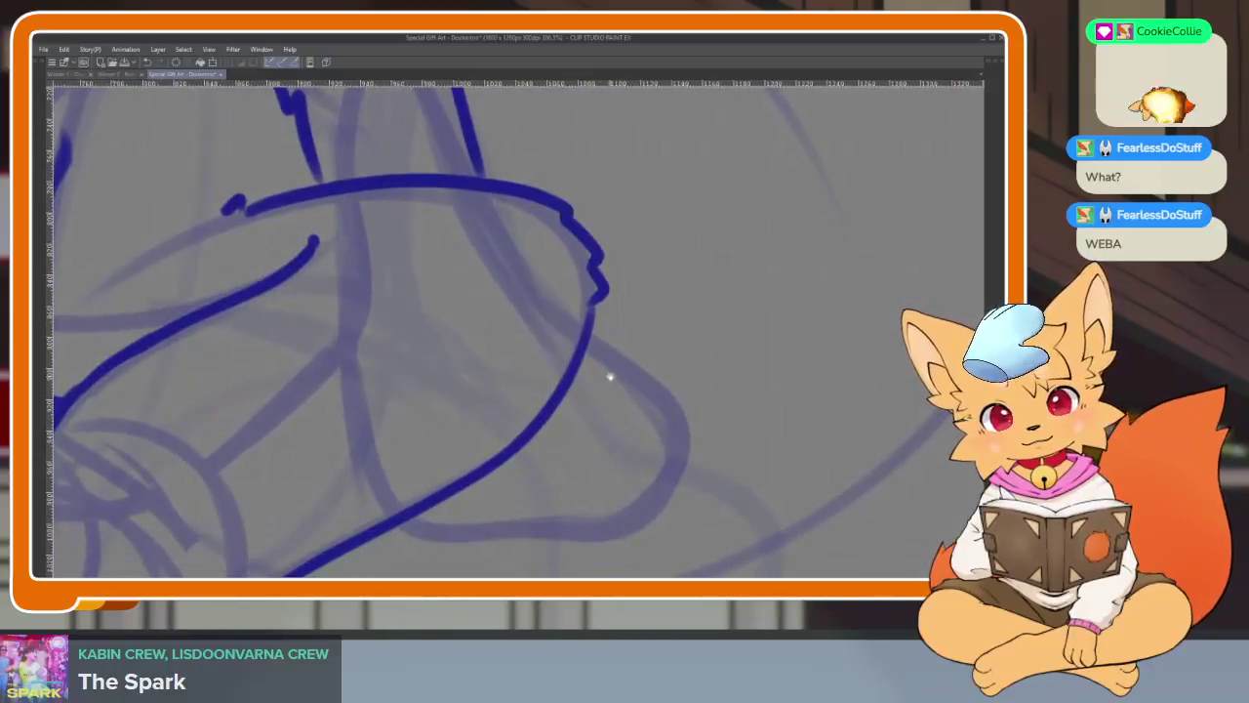
pyautogui.scroll(2, 608, 374)
pyautogui.moveTo(578, 311)
pyautogui.mouseDown()
pyautogui.moveTo(639, 365)
pyautogui.moveTo(558, 490)
pyautogui.moveTo(395, 493)
pyautogui.mouseUp()
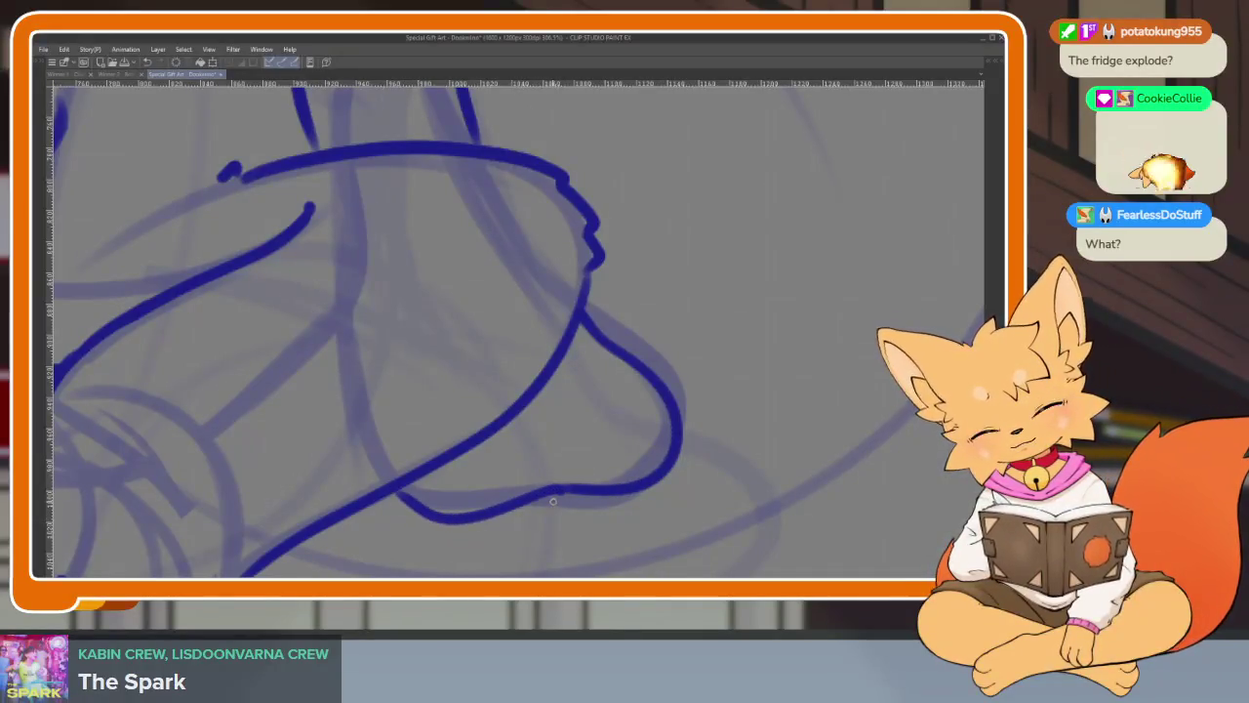
pyautogui.hotkey('ctrl', 'z')
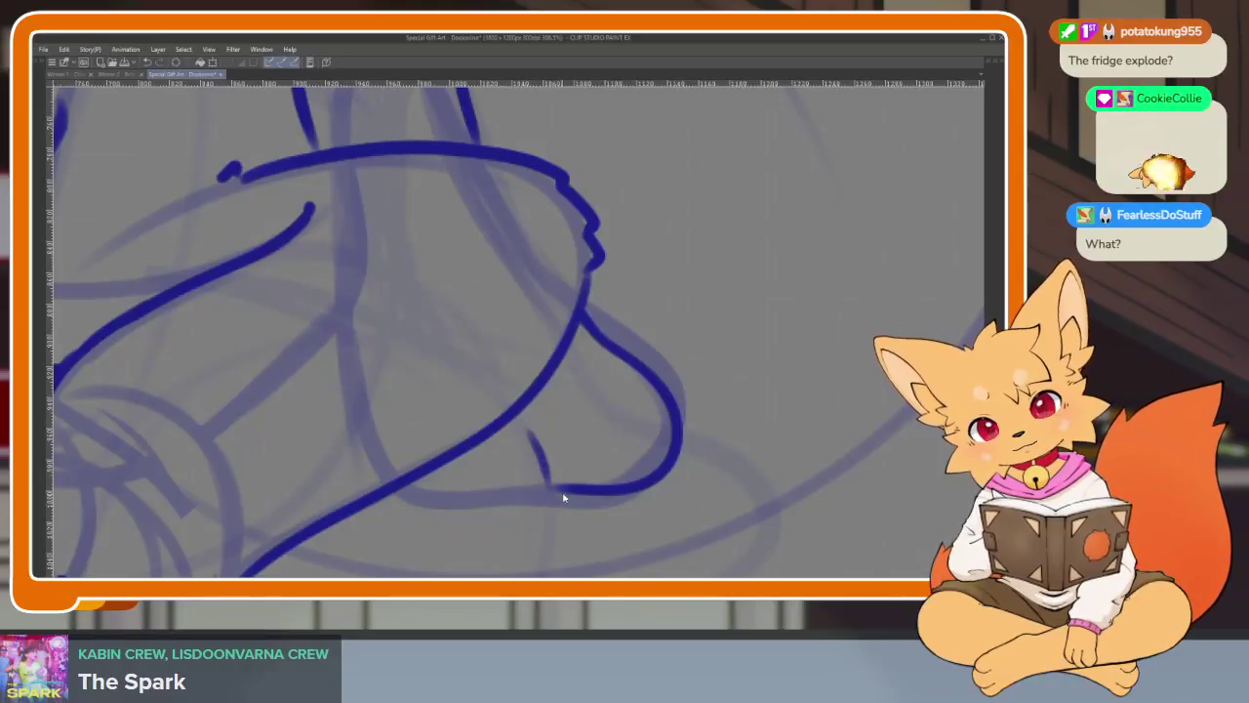
pyautogui.moveTo(541, 513); pyautogui.dragTo(400, 492)
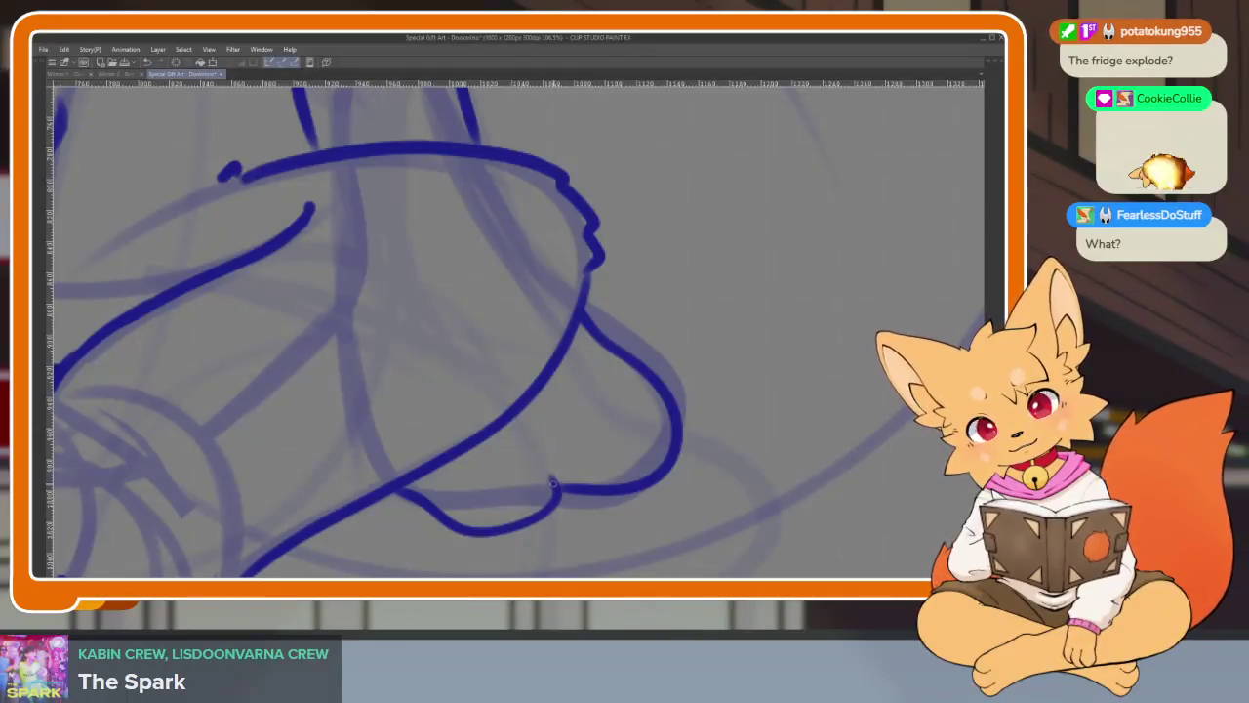
pyautogui.scroll(-2, 720, 488)
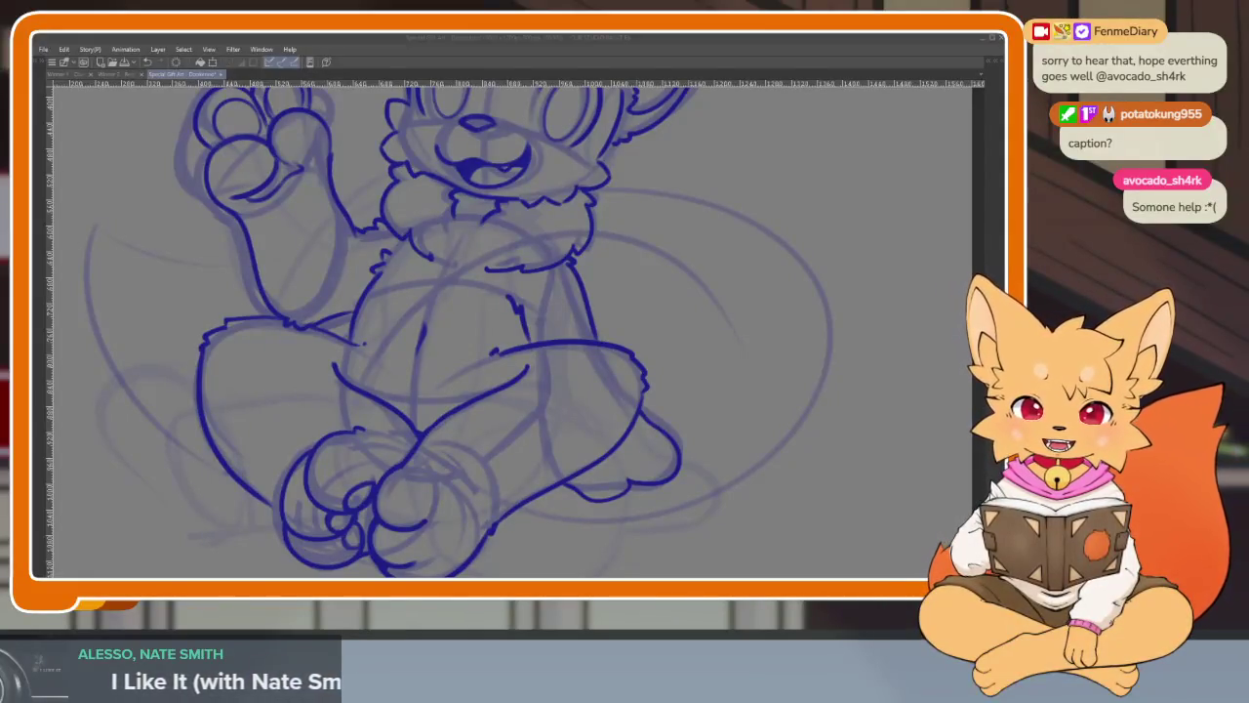
pyautogui.click(556, 50)
pyautogui.scroll(-2, 709, 455)
pyautogui.hscroll(2, 712, 453)
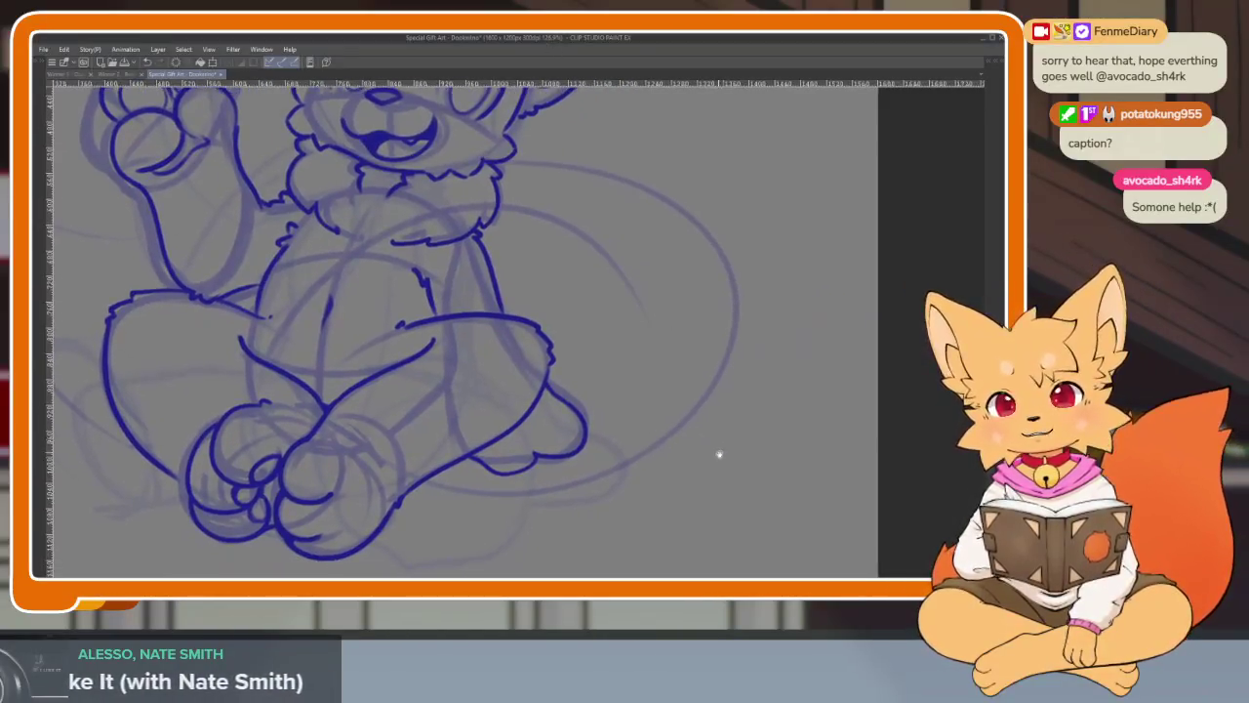
pyautogui.scroll(1, 716, 451)
pyautogui.scroll(2, 595, 462)
pyautogui.scroll(2, 611, 474)
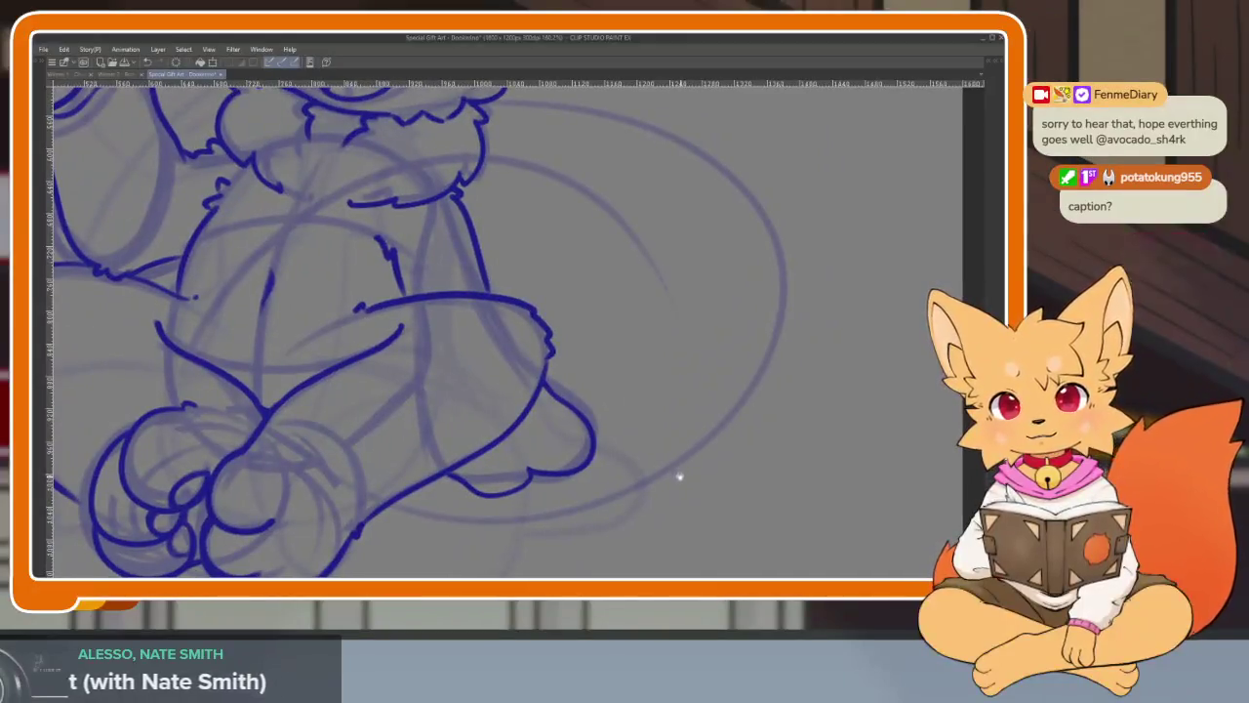
pyautogui.scroll(-2, 679, 476)
pyautogui.scroll(-2, 666, 491)
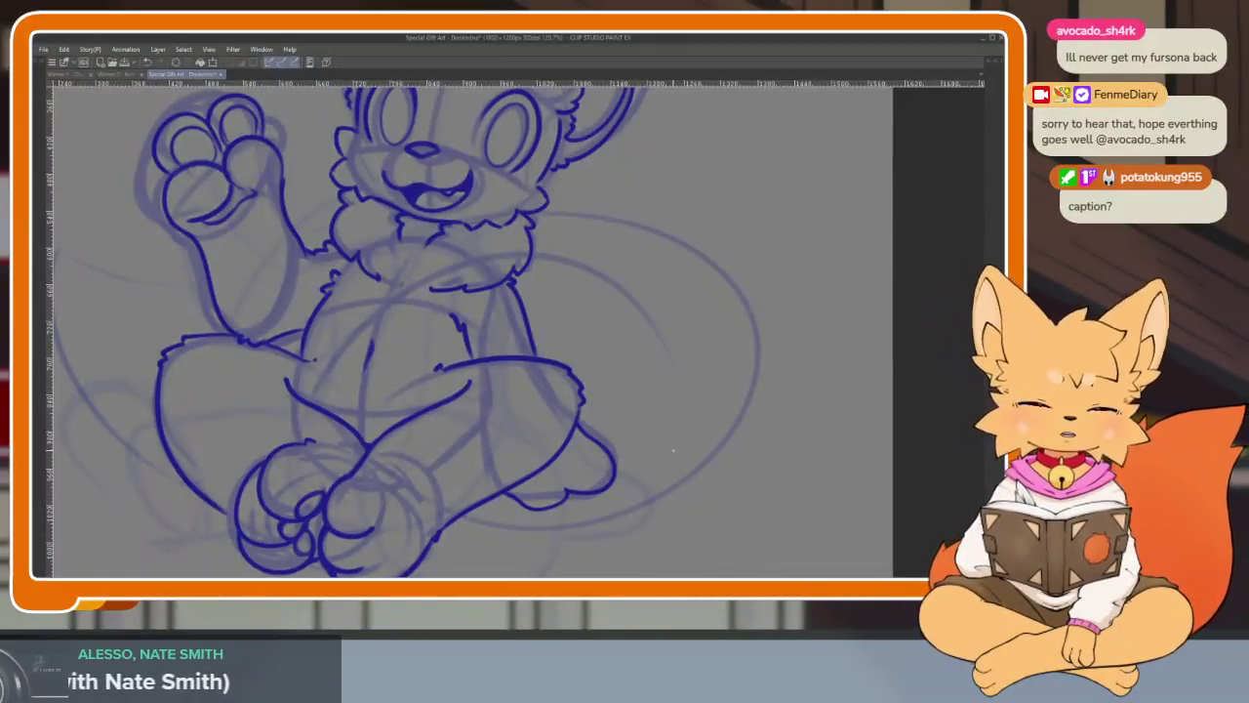
pyautogui.scroll(-1, 673, 452)
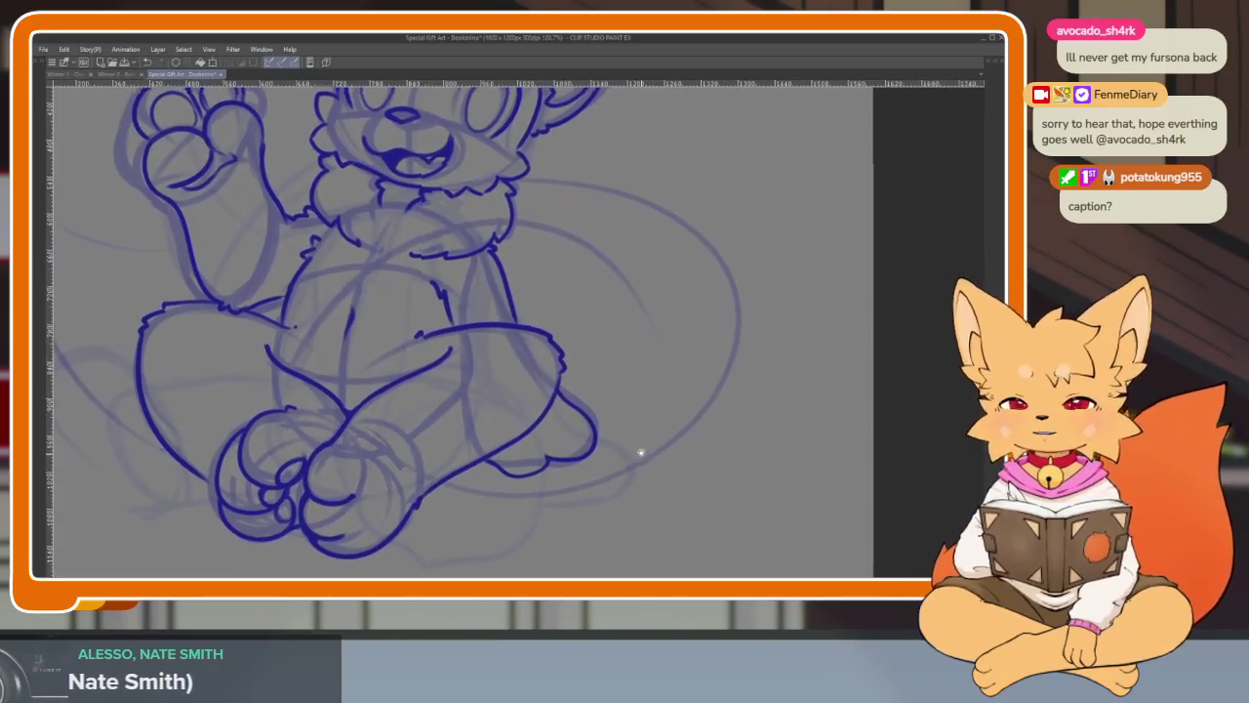
pyautogui.scroll(-1, 636, 491)
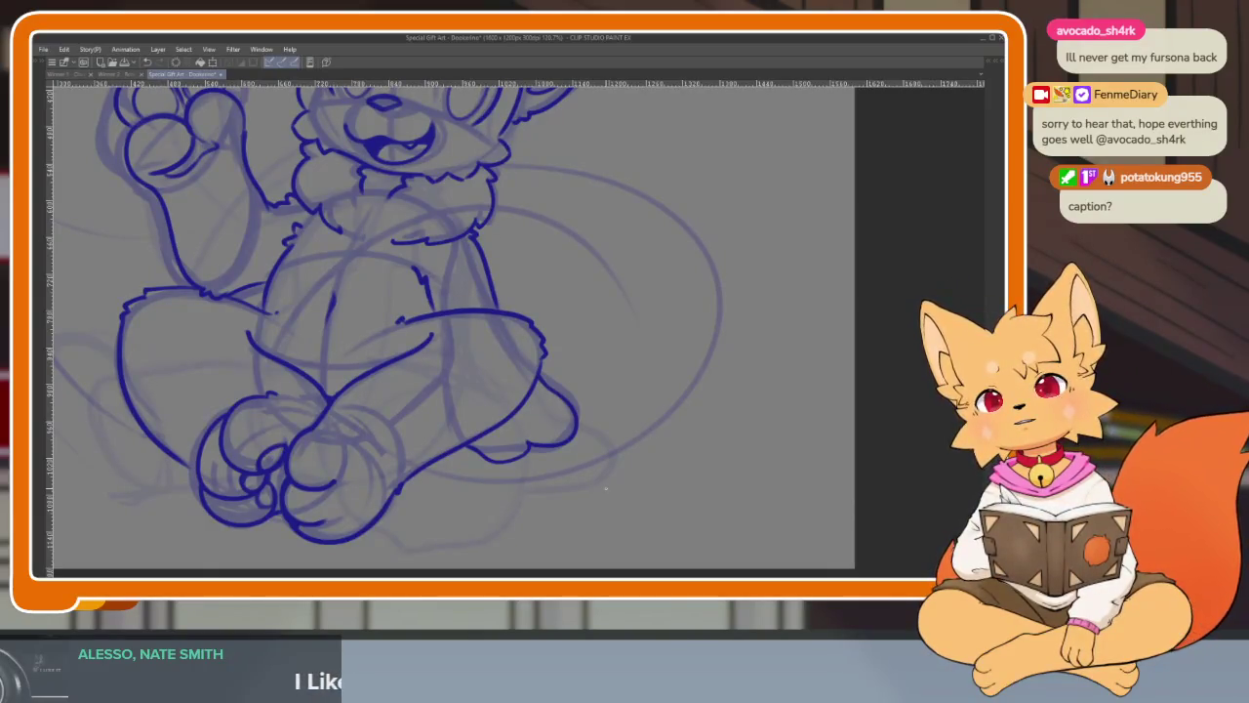
pyautogui.scroll(-3, 605, 488)
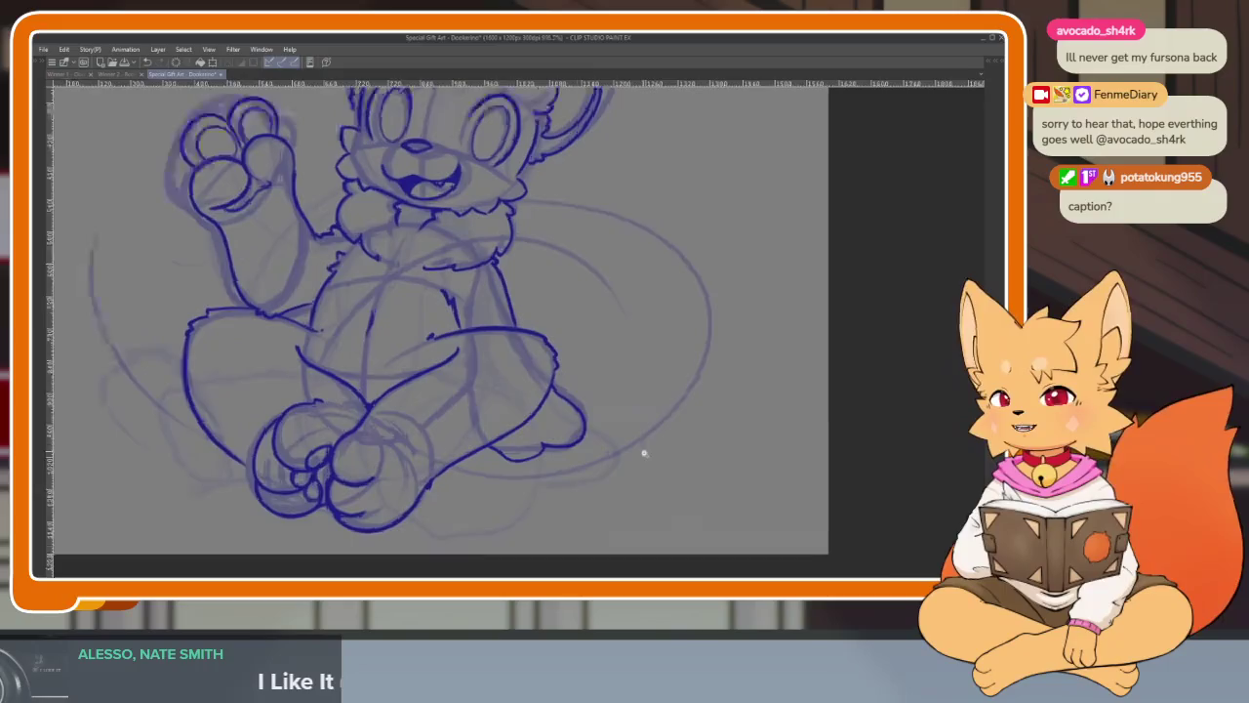
pyautogui.scroll(2, 642, 452)
pyautogui.scroll(2, 672, 446)
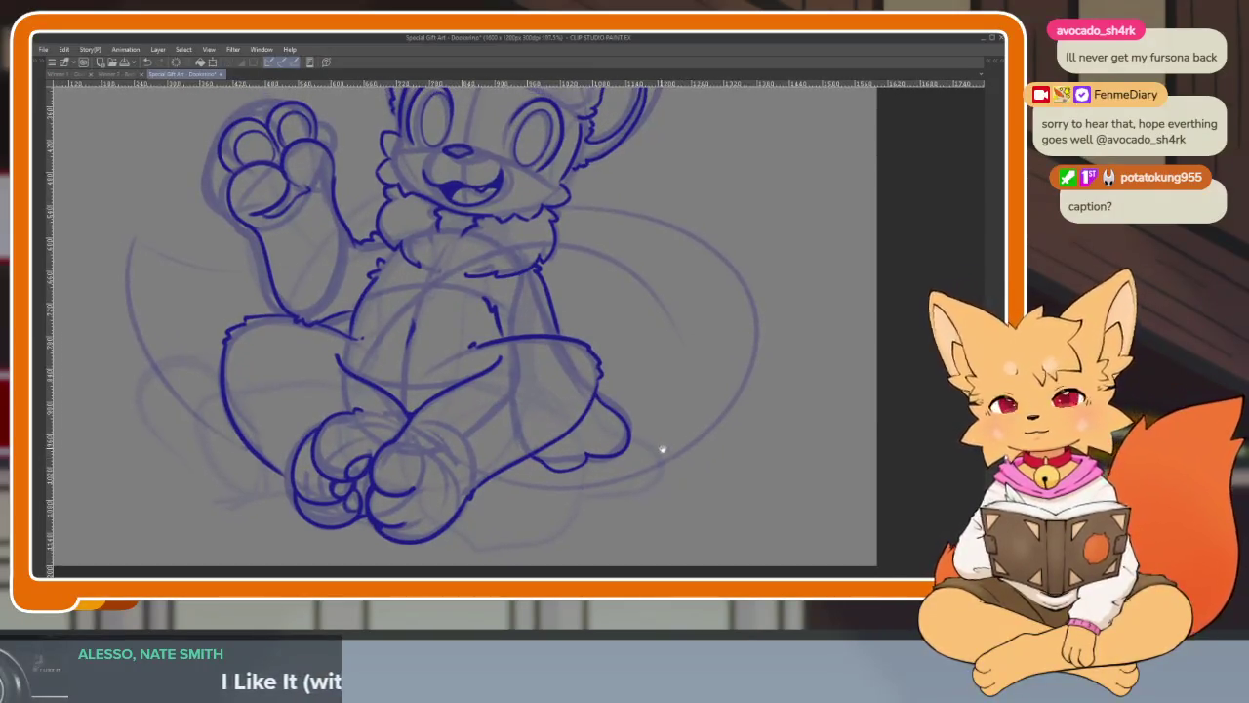
pyautogui.scroll(-2, 663, 454)
pyautogui.scroll(2, 670, 474)
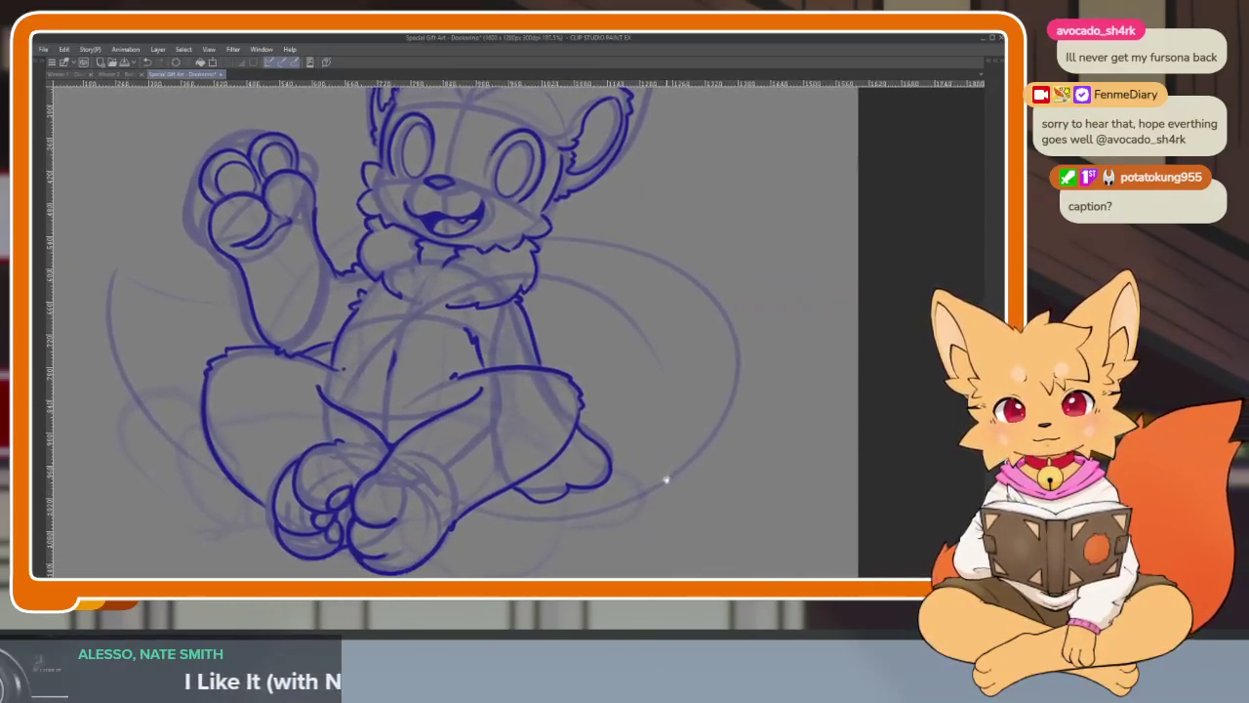
pyautogui.scroll(2, 635, 502)
pyautogui.scroll(-1, 638, 497)
pyautogui.scroll(-3, 638, 498)
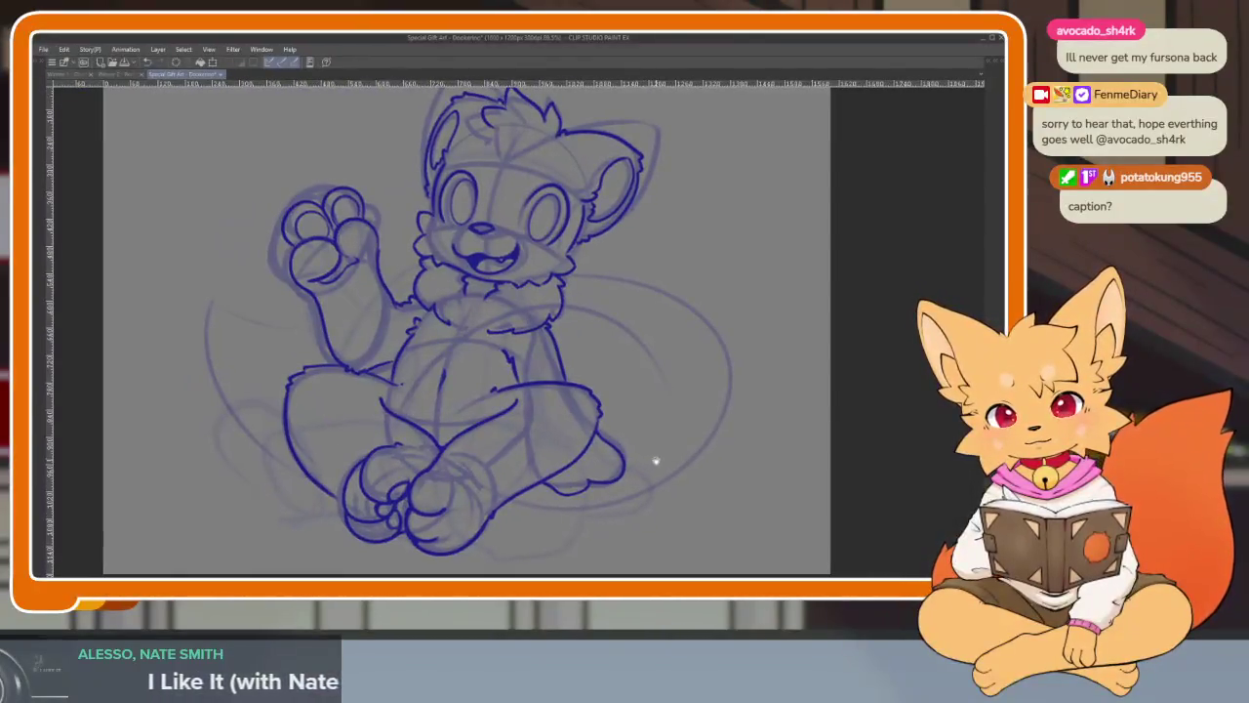
pyautogui.scroll(1, 638, 469)
pyautogui.scroll(3, 638, 485)
pyautogui.scroll(-1, 638, 485)
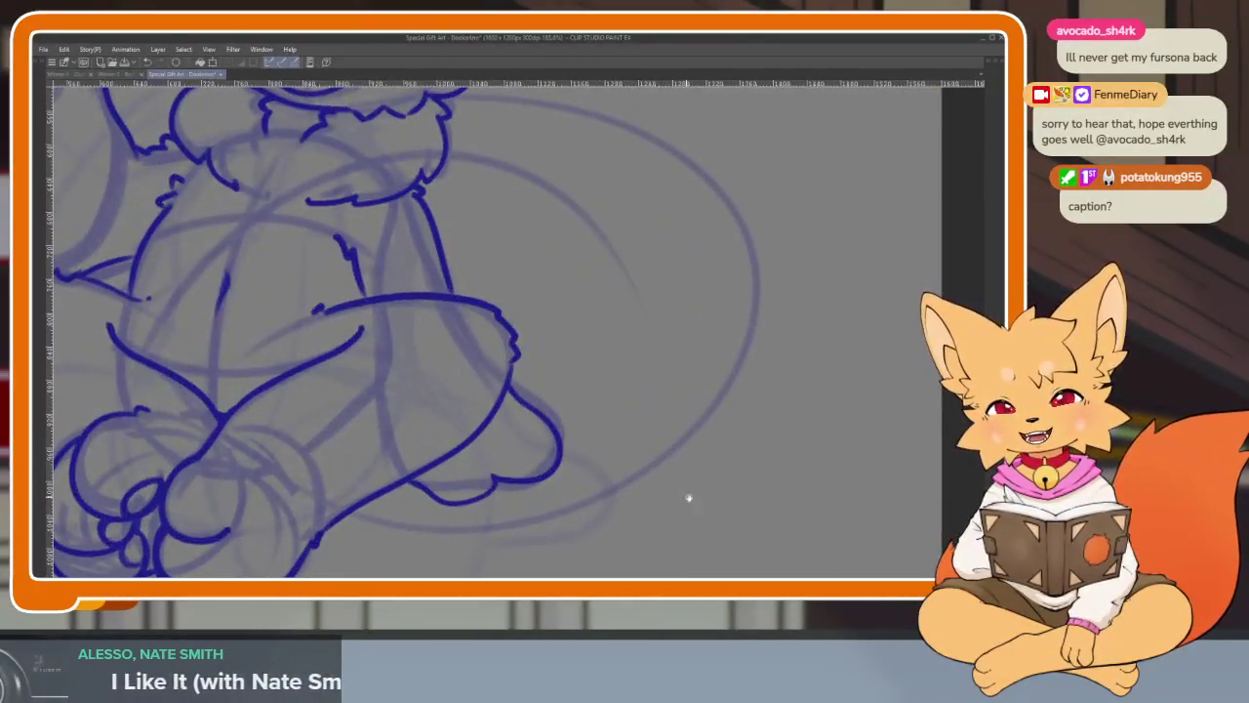
pyautogui.scroll(-1, 683, 497)
pyautogui.scroll(-1, 671, 469)
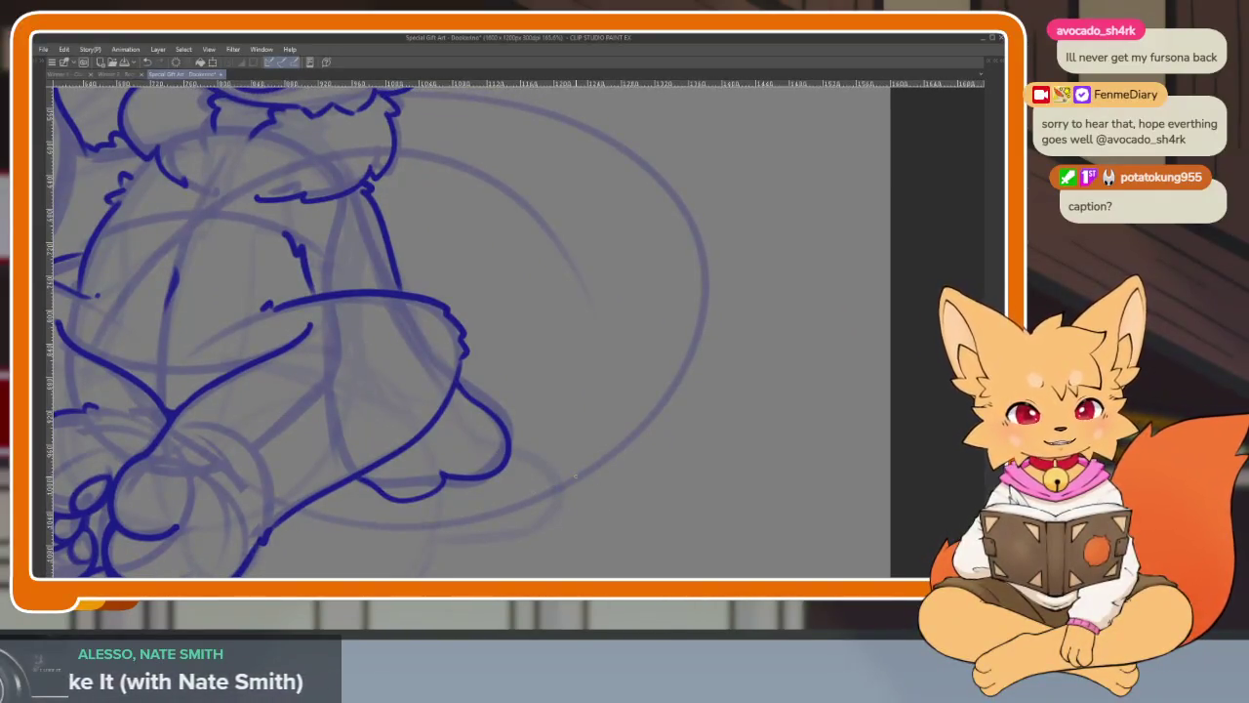
pyautogui.moveTo(382, 484); pyautogui.dragTo(692, 491)
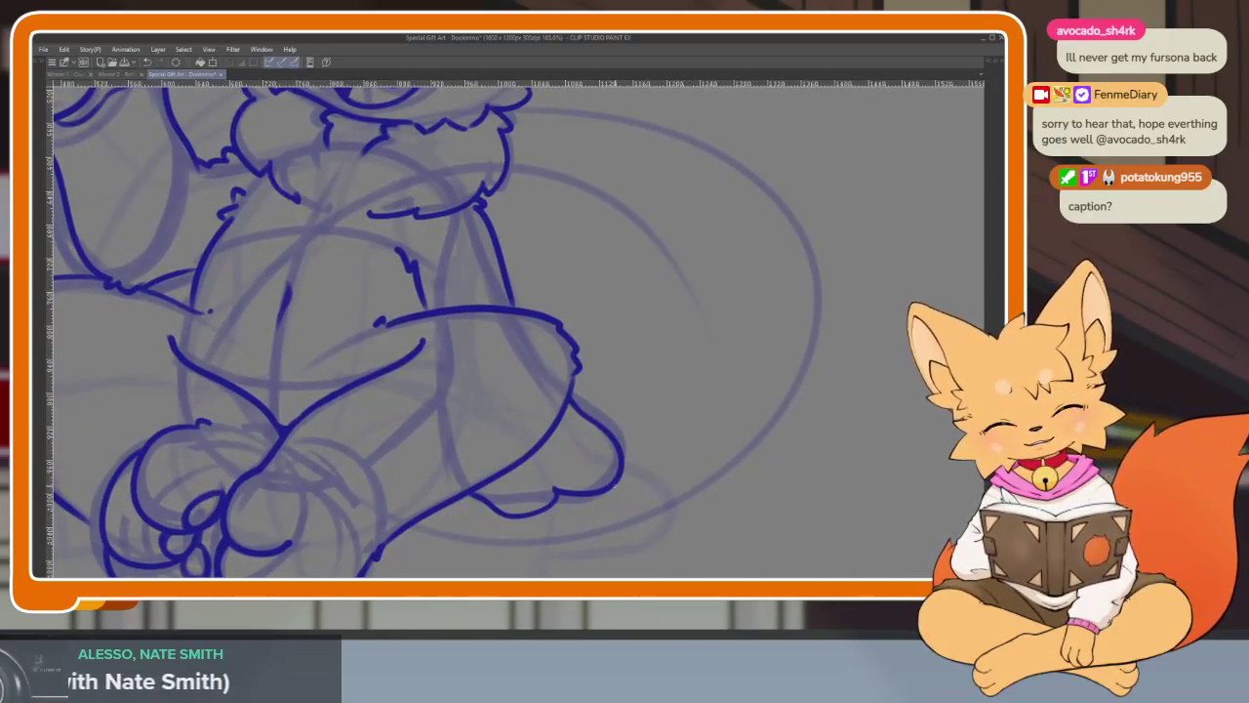
pyautogui.scroll(-1, 664, 486)
pyautogui.scroll(-3, 699, 488)
pyautogui.scroll(3, 730, 452)
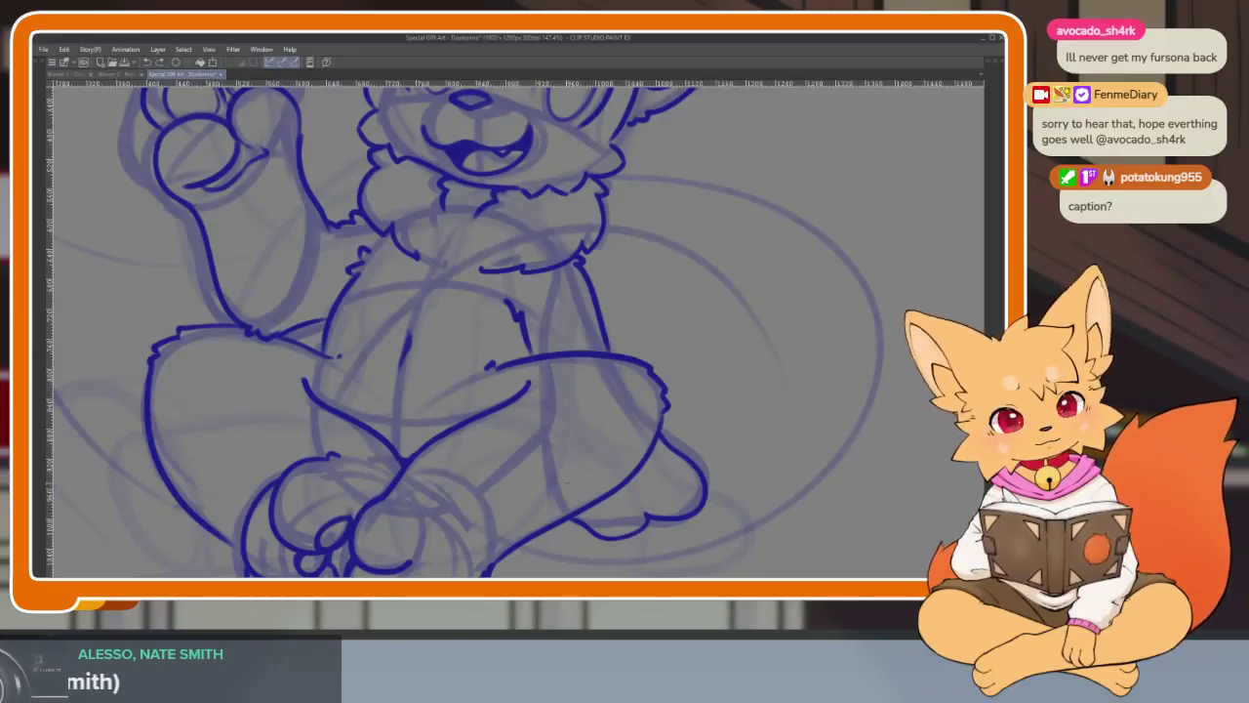
# - Ink the tail's outer curve, extending the leg line up to the pointed tip
pyautogui.moveTo(705, 510); pyautogui.dragTo(781, 498)
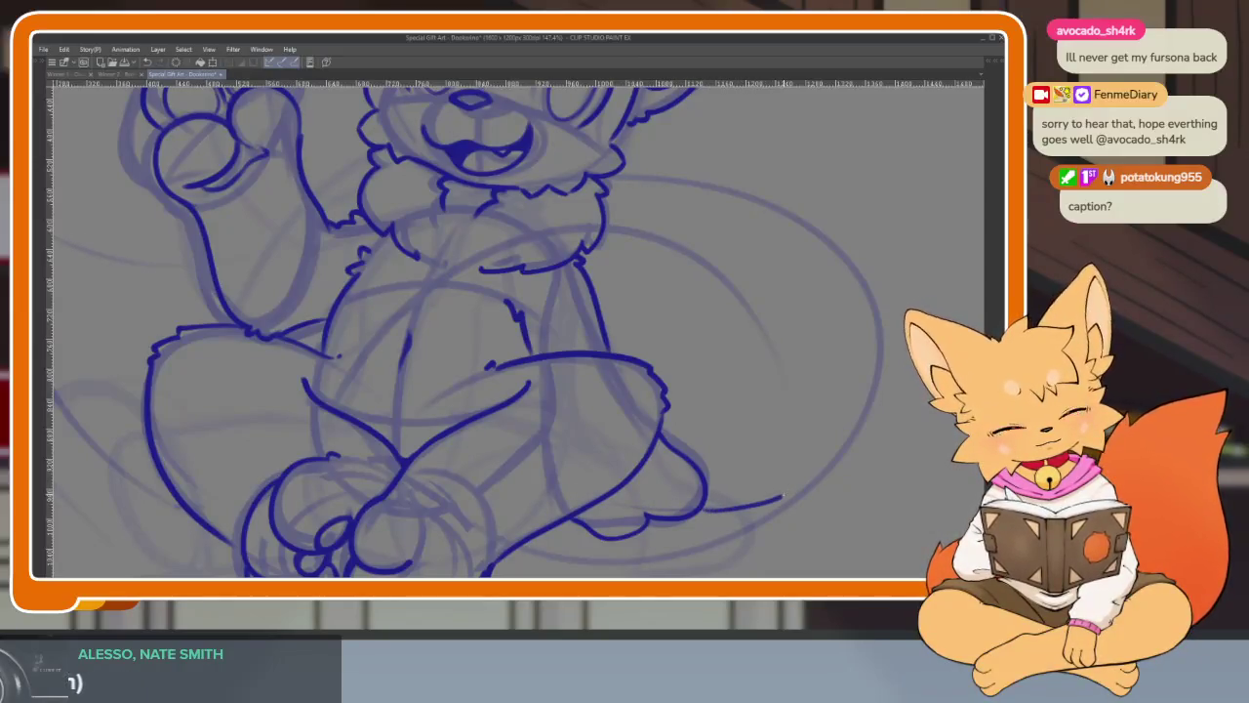
pyautogui.hotkey('ctrl', 'z')
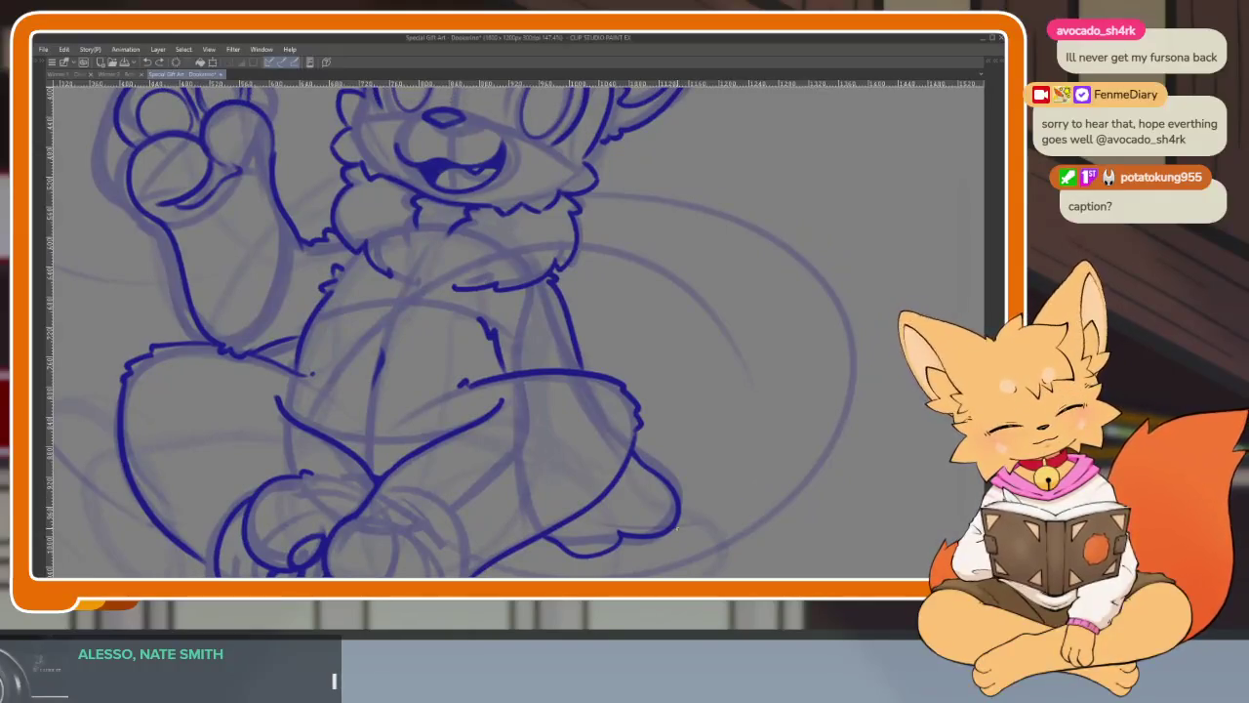
pyautogui.moveTo(727, 525)
pyautogui.mouseDown()
pyautogui.moveTo(816, 496)
pyautogui.moveTo(857, 281)
pyautogui.moveTo(732, 230)
pyautogui.moveTo(614, 220)
pyautogui.mouseUp()
pyautogui.scroll(-5, 865, 263)
pyautogui.scroll(4, 850, 279)
pyautogui.scroll(-2, 836, 293)
pyautogui.scroll(3, 815, 263)
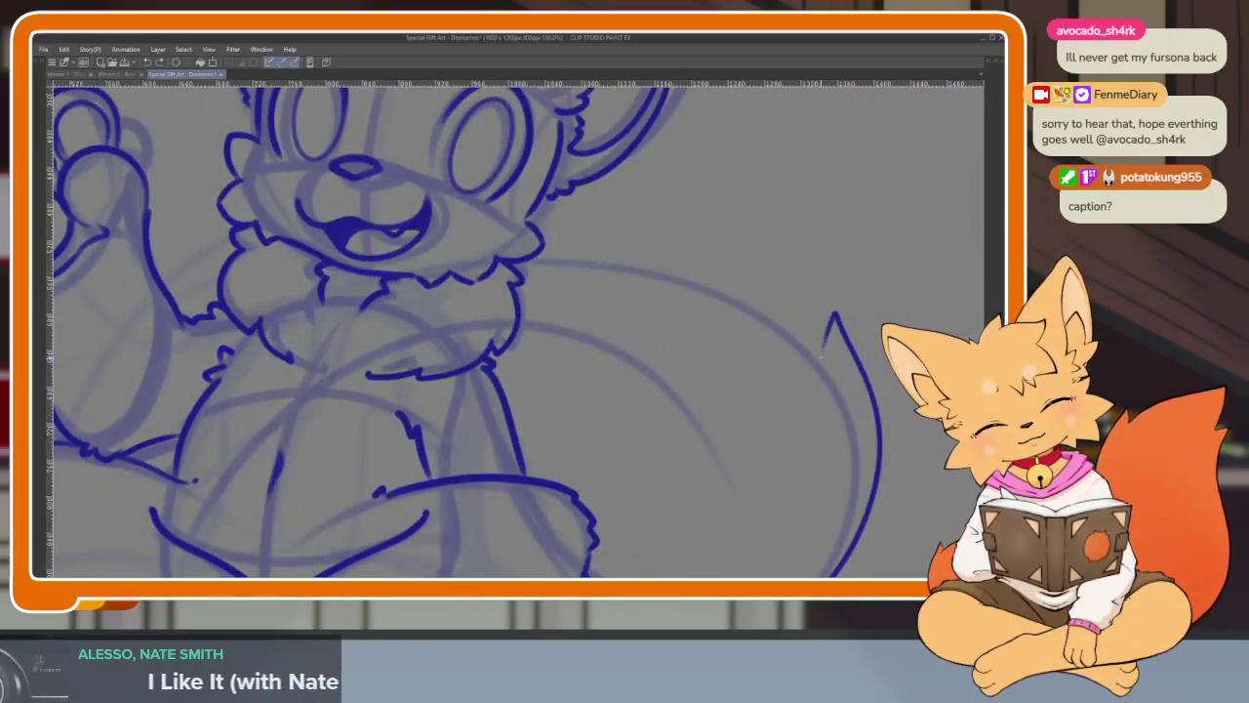
pyautogui.scroll(-3, 831, 328)
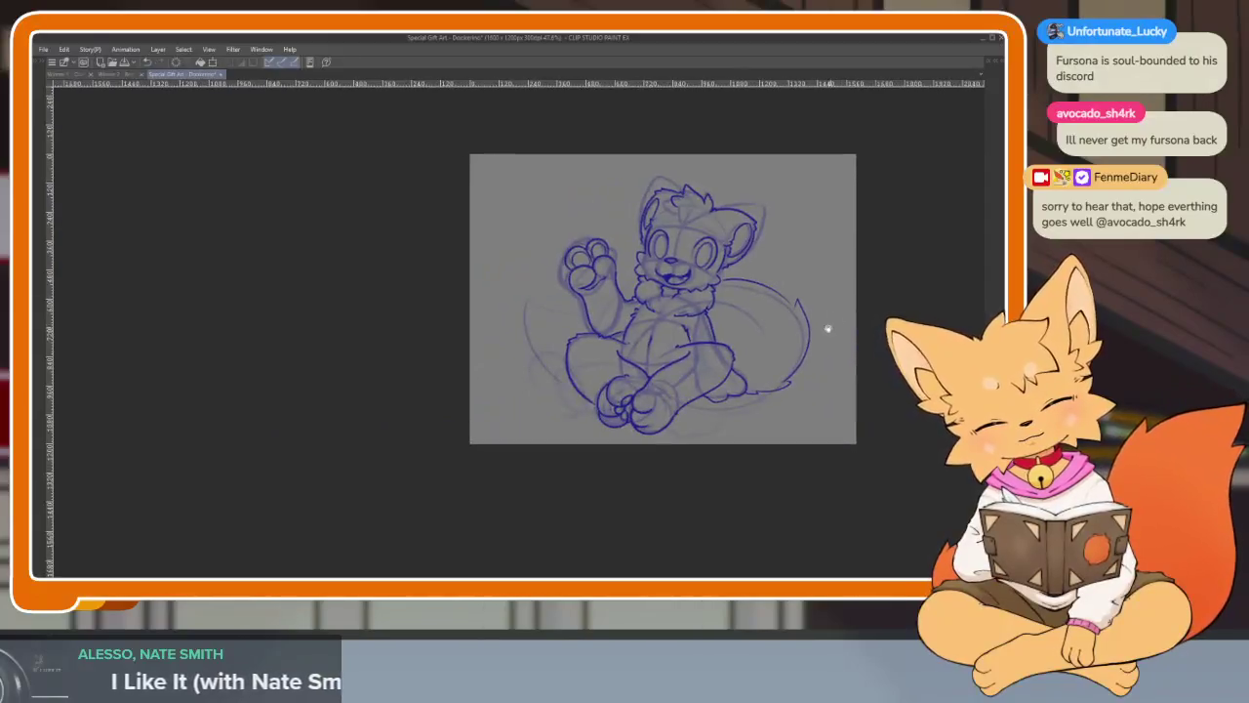
pyautogui.scroll(2, 830, 328)
pyautogui.scroll(2, 800, 349)
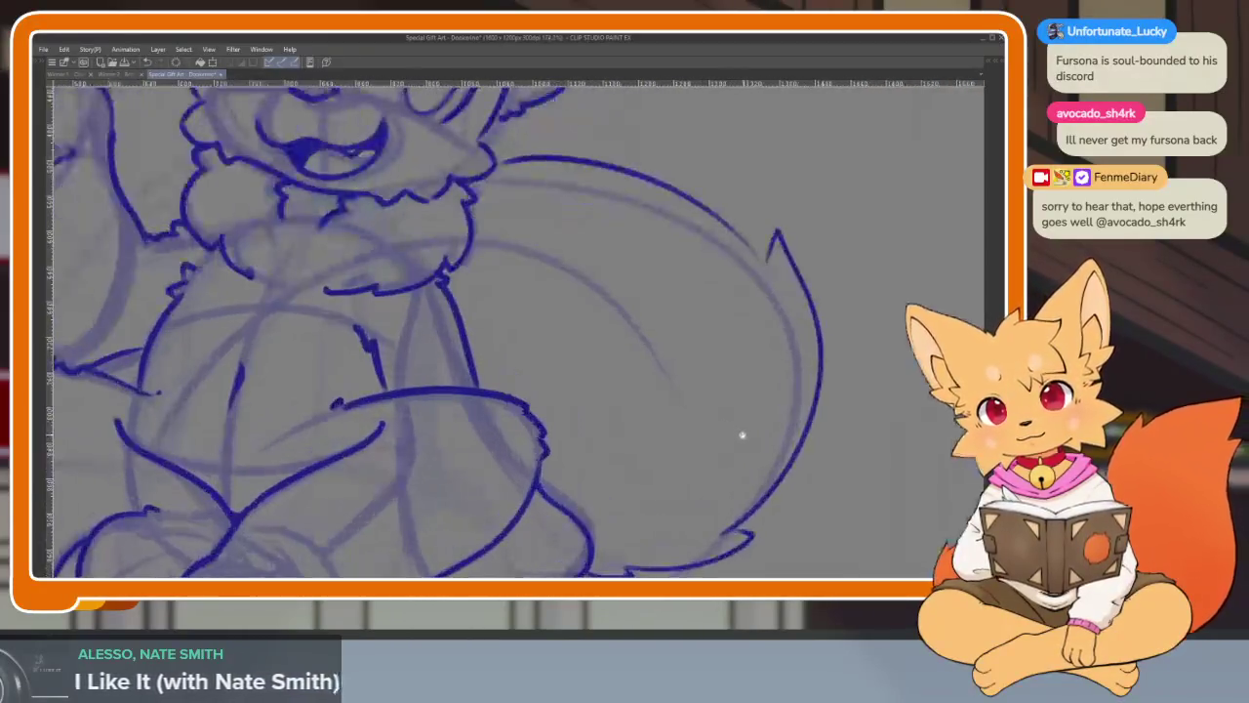
pyautogui.scroll(-1, 733, 436)
pyautogui.scroll(1, 745, 432)
pyautogui.scroll(-1, 719, 412)
pyautogui.scroll(1, 678, 482)
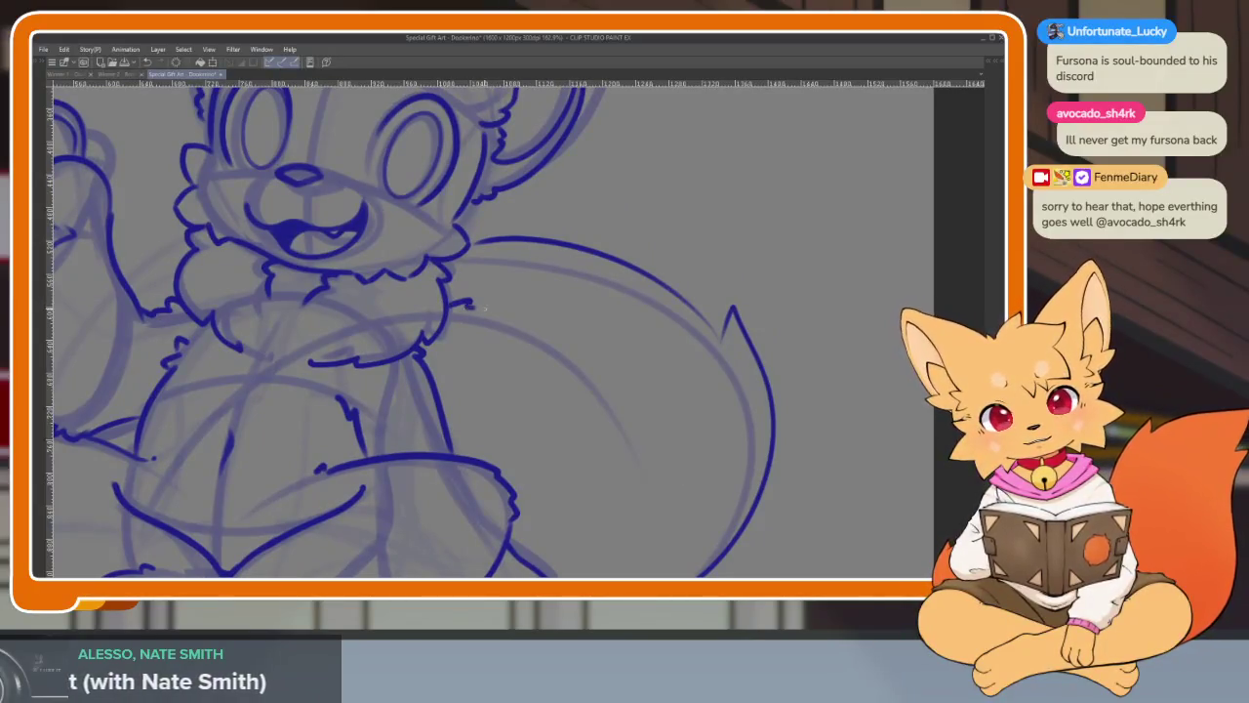
# - Redraw the tail's upper edge as a longer curve joining the outer curve
pyautogui.moveTo(471, 306); pyautogui.dragTo(552, 340)
pyautogui.hotkey('ctrl', 'z')
pyautogui.moveTo(468, 305)
pyautogui.mouseDown()
pyautogui.moveTo(526, 313)
pyautogui.moveTo(605, 363)
pyautogui.mouseUp()
pyautogui.scroll(-5, 611, 382)
pyautogui.scroll(1, 647, 371)
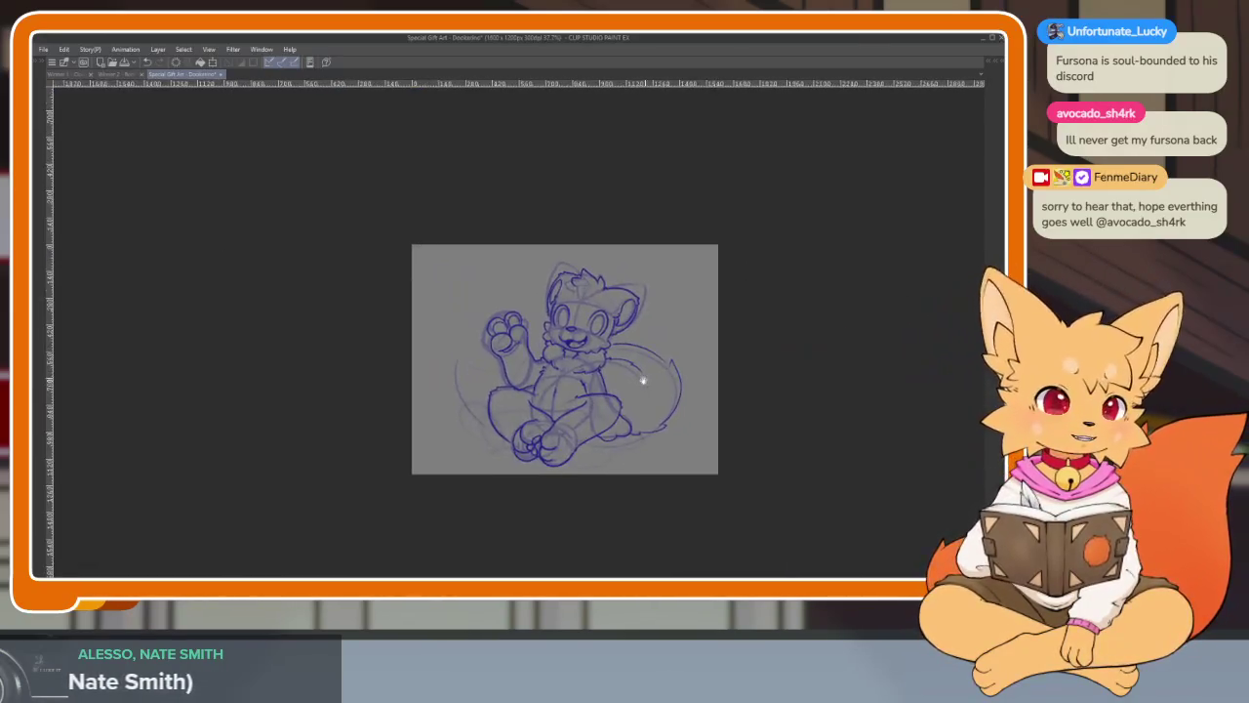
pyautogui.scroll(5, 694, 410)
pyautogui.scroll(-1, 747, 446)
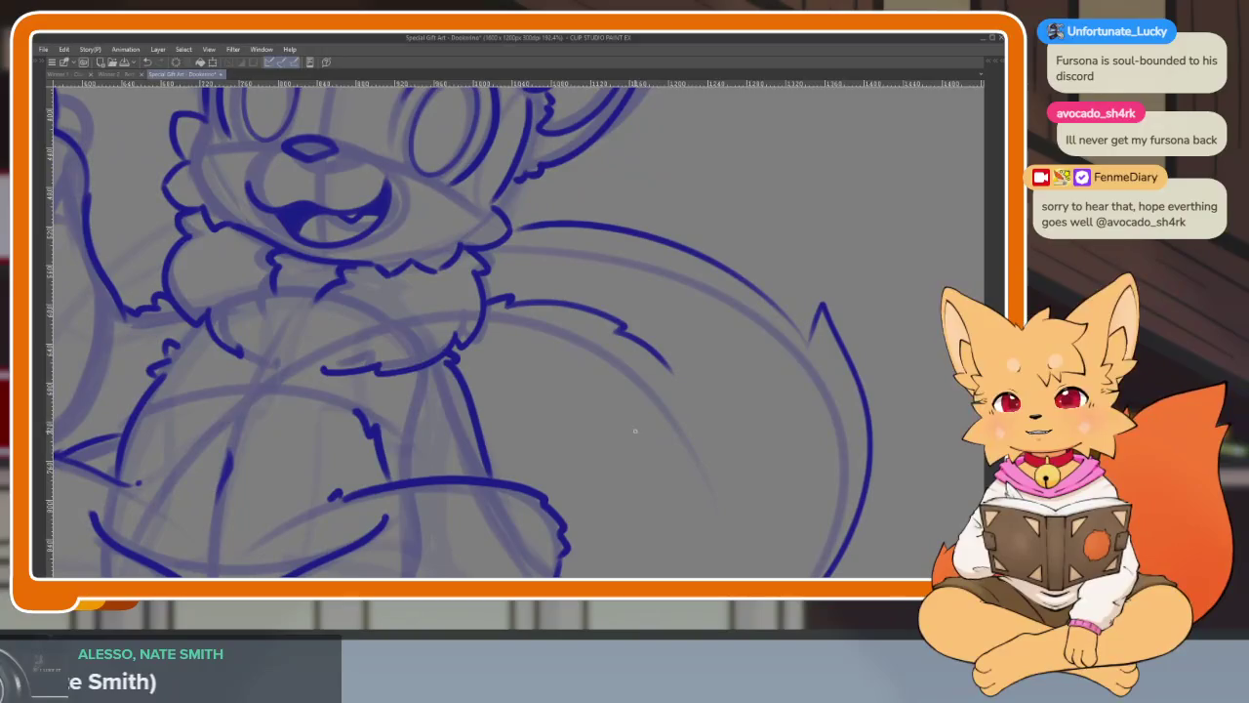
pyautogui.scroll(1, 511, 479)
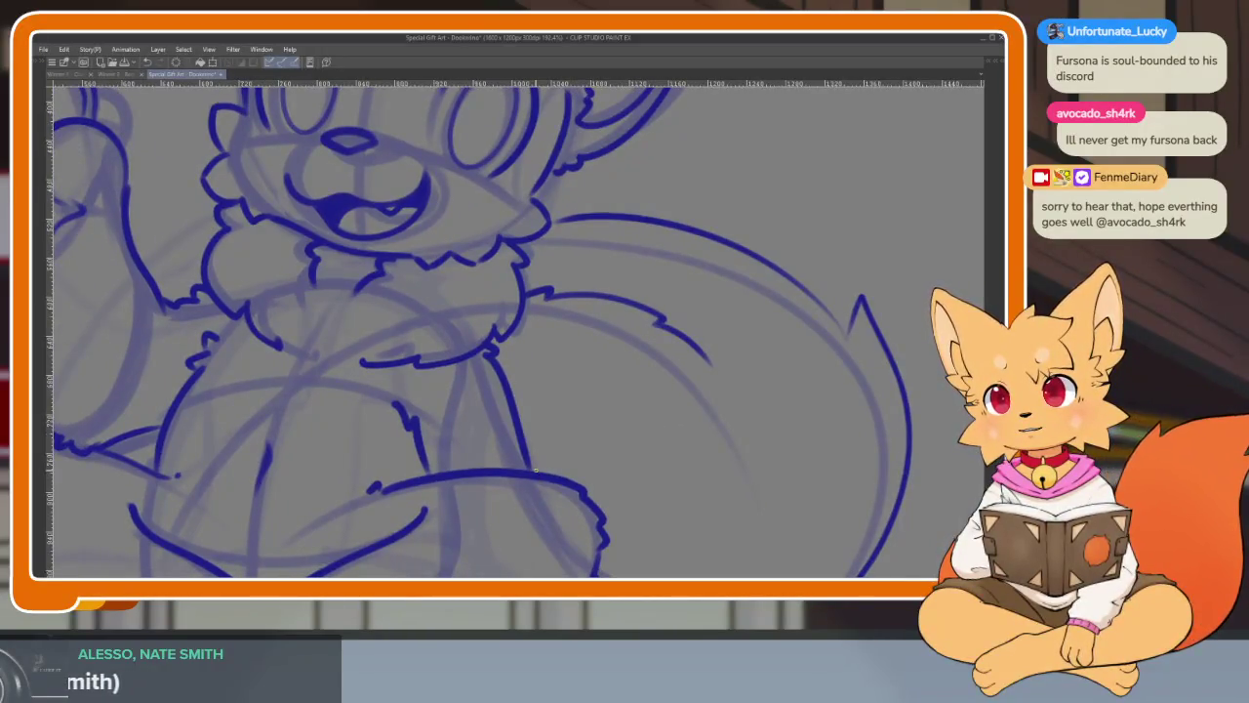
pyautogui.scroll(-2, 599, 471)
pyautogui.scroll(-3, 516, 469)
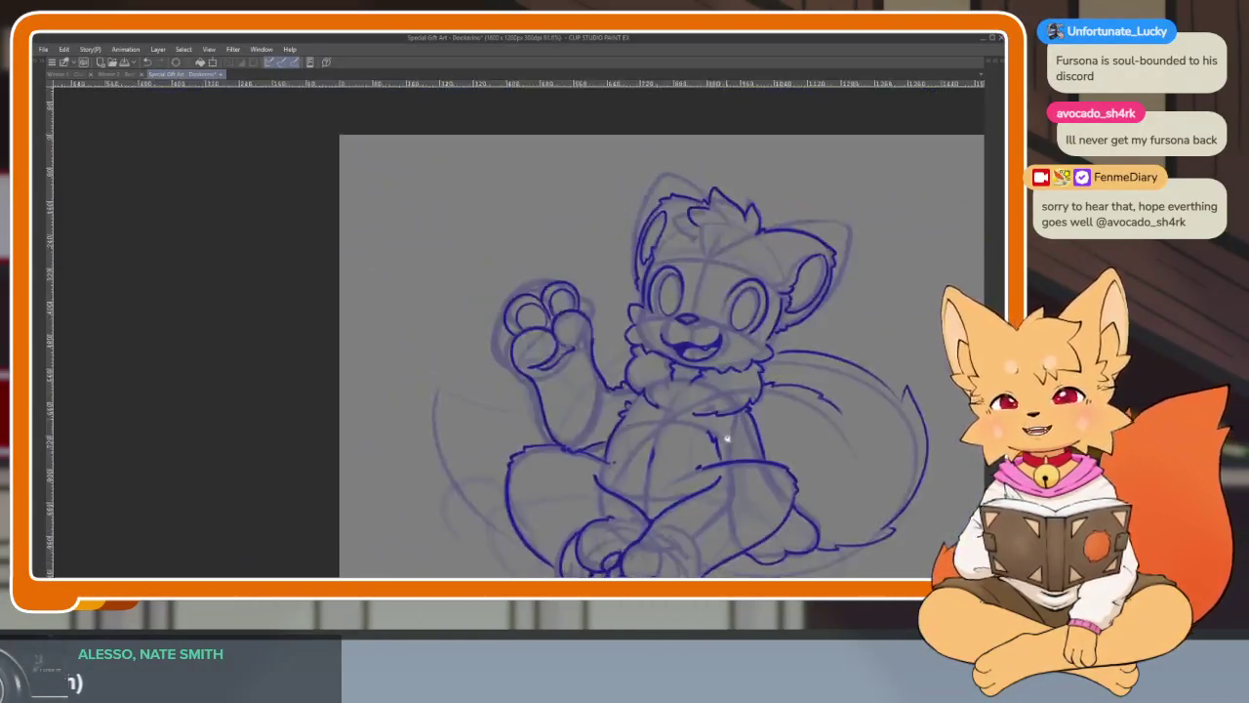
pyautogui.scroll(1, 521, 429)
pyautogui.scroll(3, 521, 429)
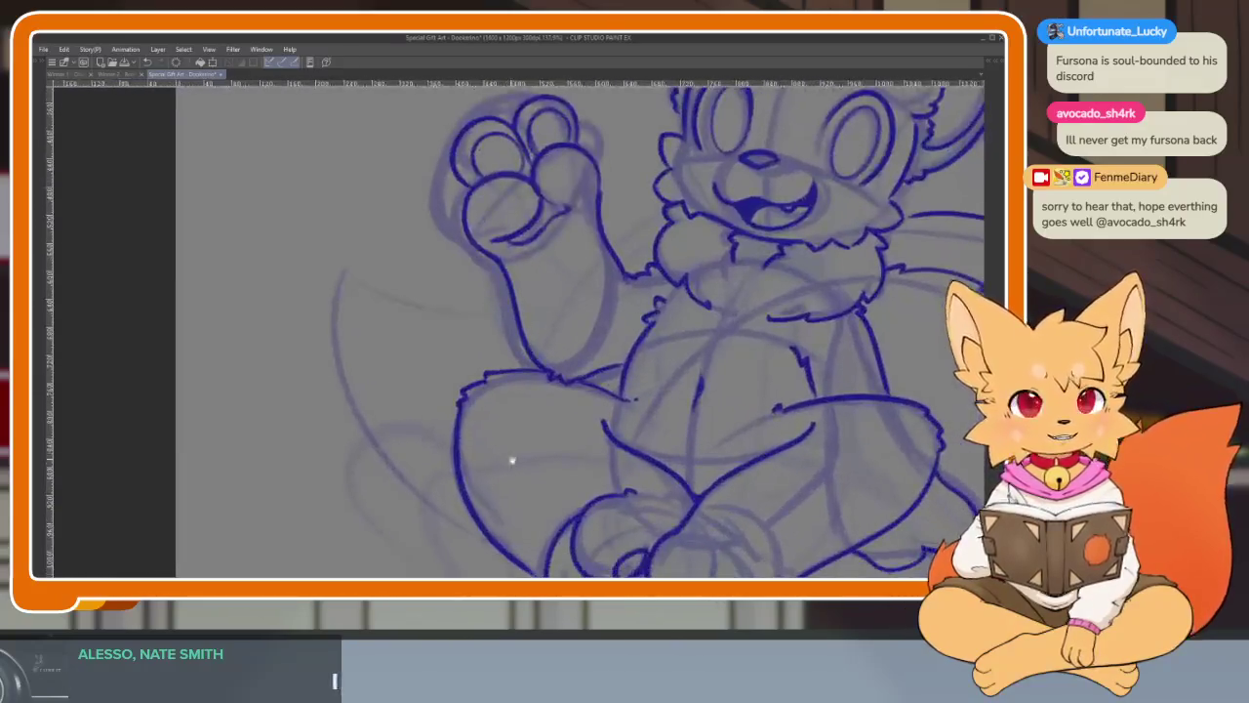
pyautogui.scroll(-1, 479, 477)
pyautogui.scroll(-2, 483, 480)
pyautogui.scroll(2, 508, 486)
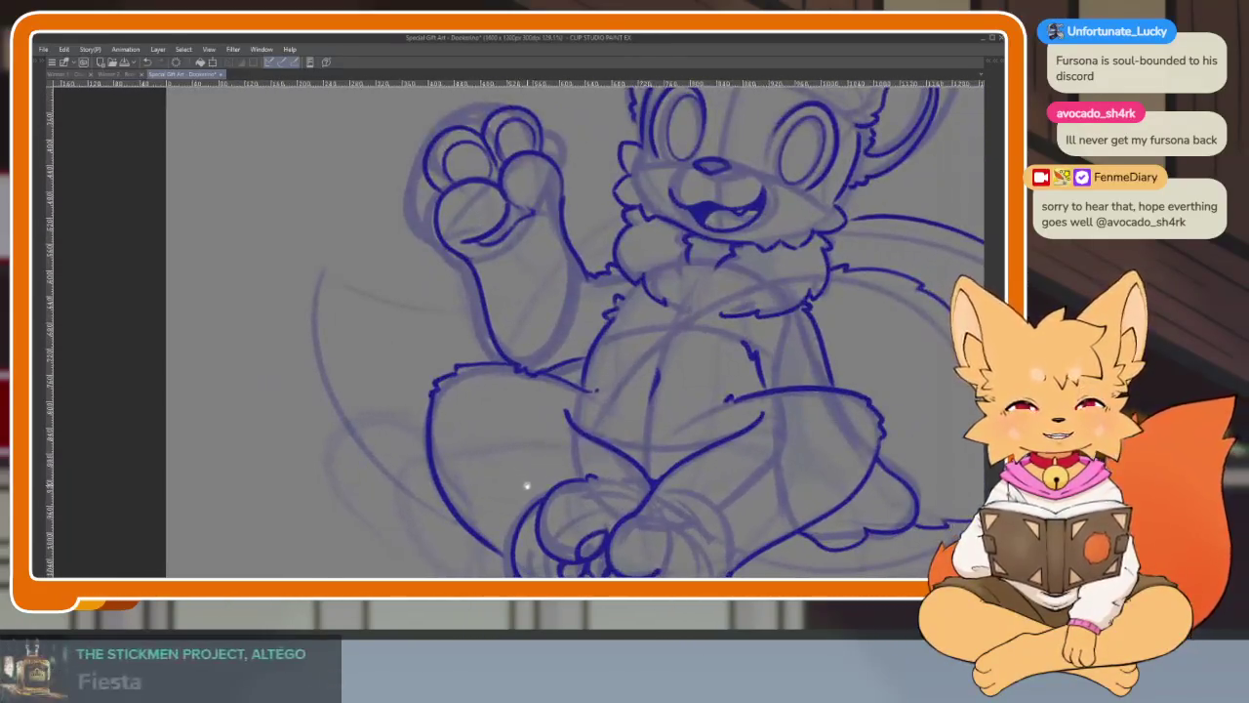
pyautogui.scroll(-1, 496, 482)
pyautogui.scroll(-1, 493, 486)
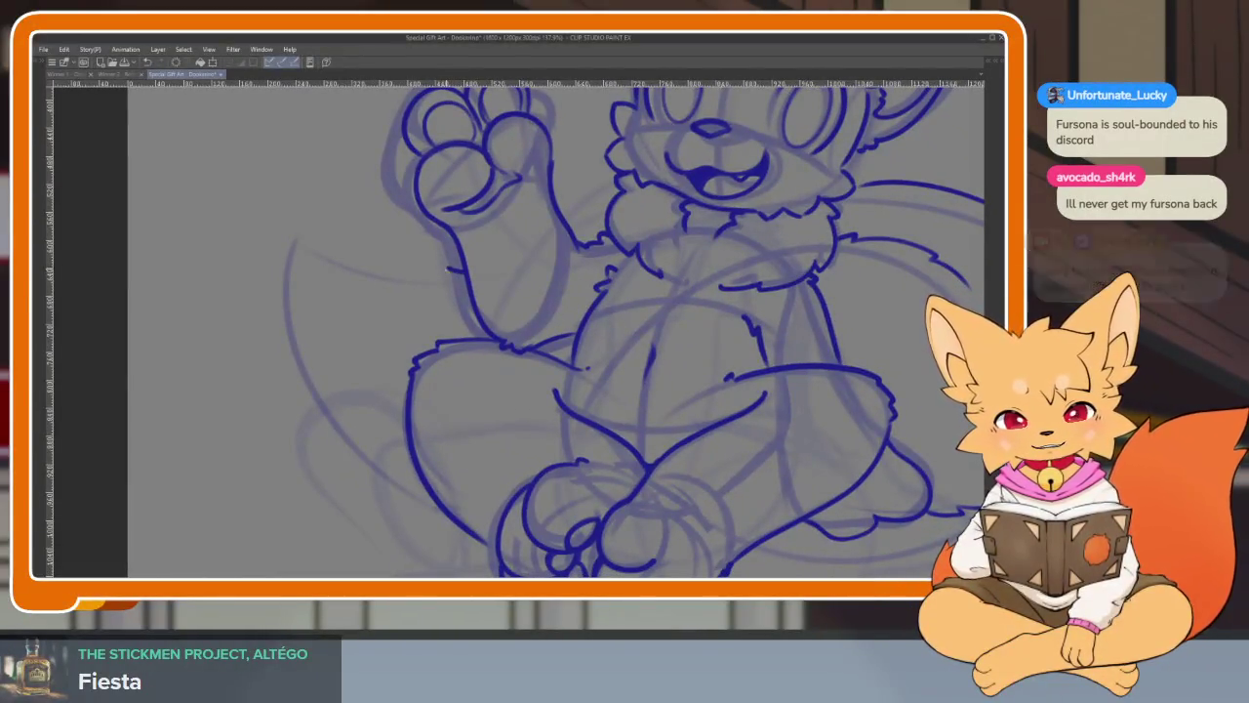
# - Ink the pointed tail outline sweeping down the fox's left side
pyautogui.moveTo(384, 270); pyautogui.dragTo(451, 277)
pyautogui.hotkey('ctrl', 'z')
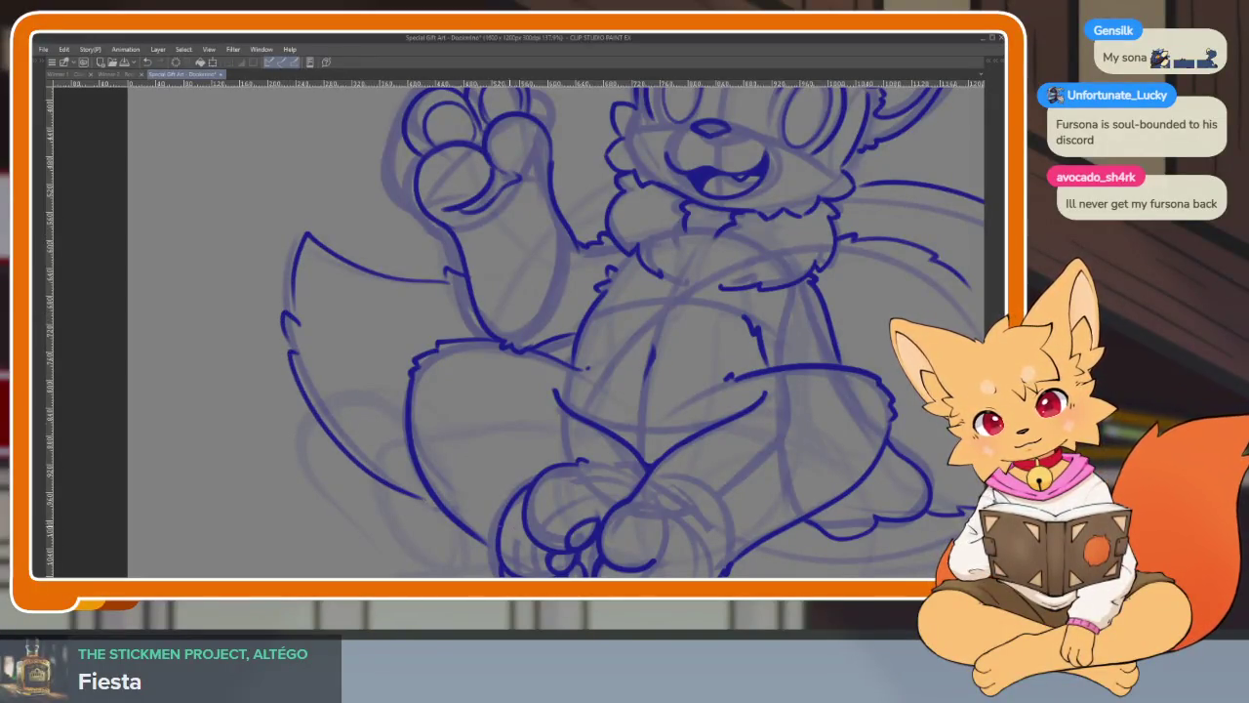
pyautogui.hotkey('ctrl', '0')
pyautogui.scroll(5, 428, 432)
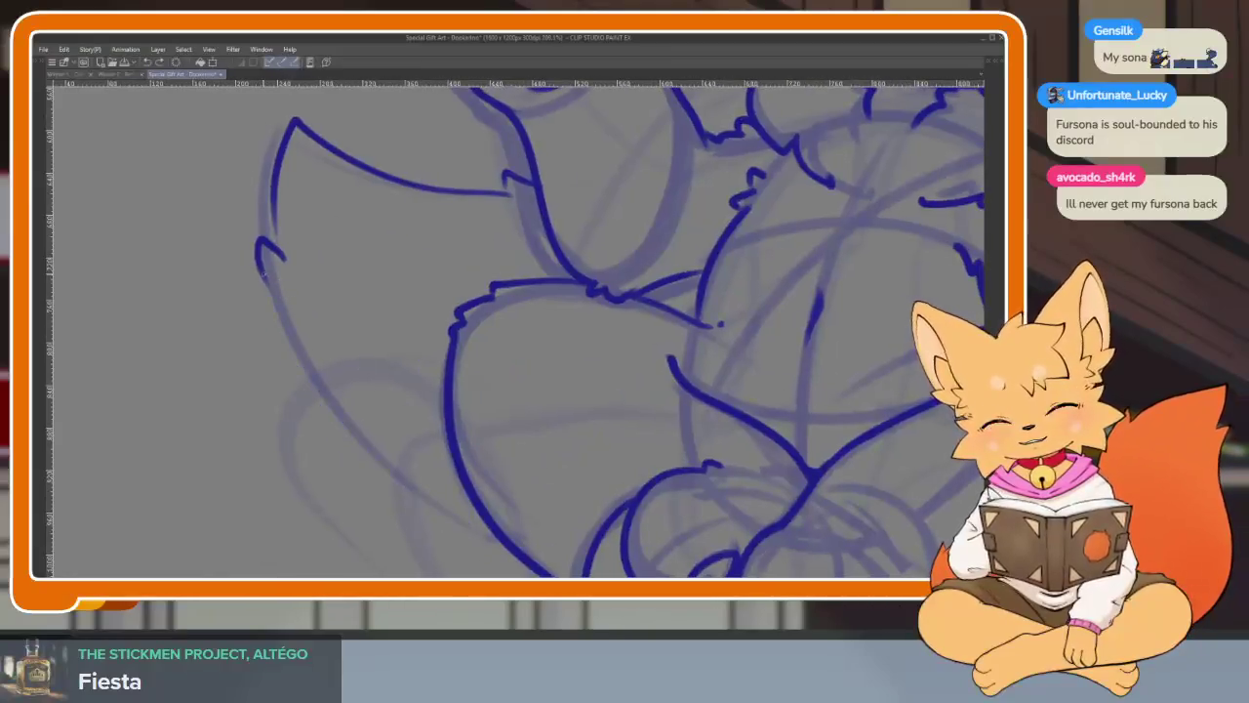
pyautogui.moveTo(260, 246)
pyautogui.mouseDown()
pyautogui.moveTo(302, 380)
pyautogui.moveTo(483, 529)
pyautogui.mouseUp()
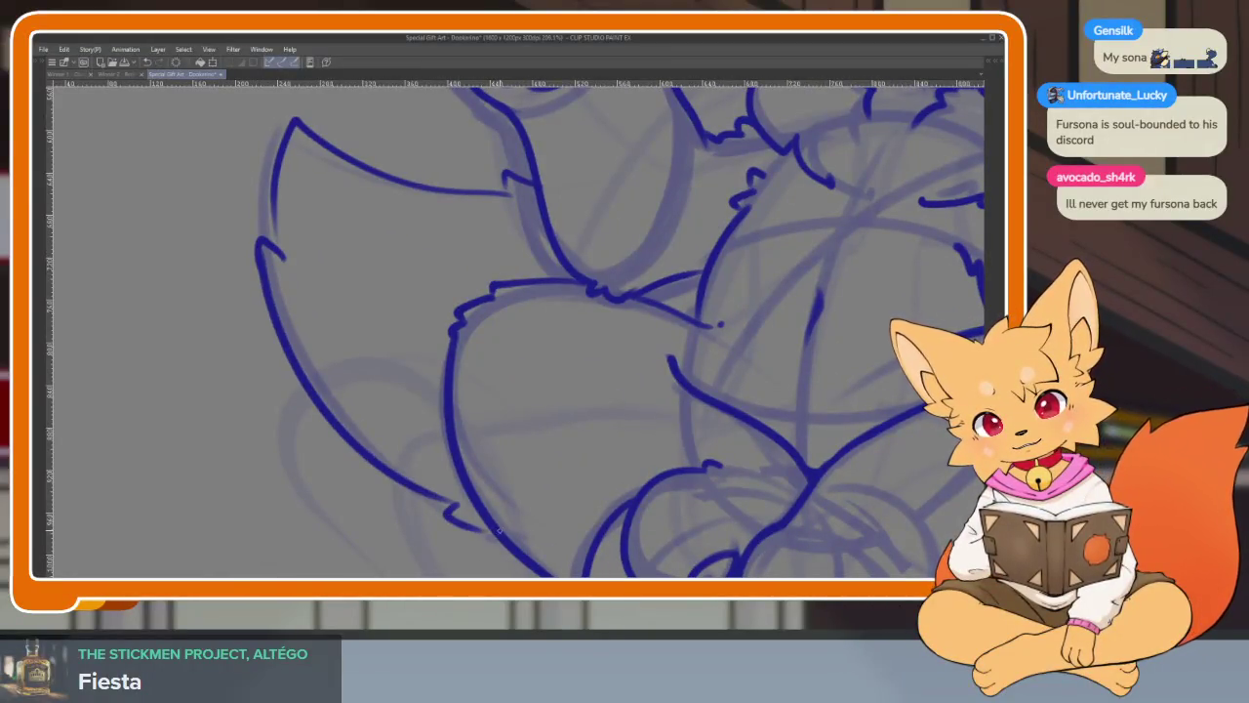
# - Pan and zoom across the canvas to check the nearly finished lineart
pyautogui.scroll(-5, 605, 459)
pyautogui.hscroll(2, 605, 459)
pyautogui.hscroll(1, 767, 441)
pyautogui.hscroll(1, 775, 440)
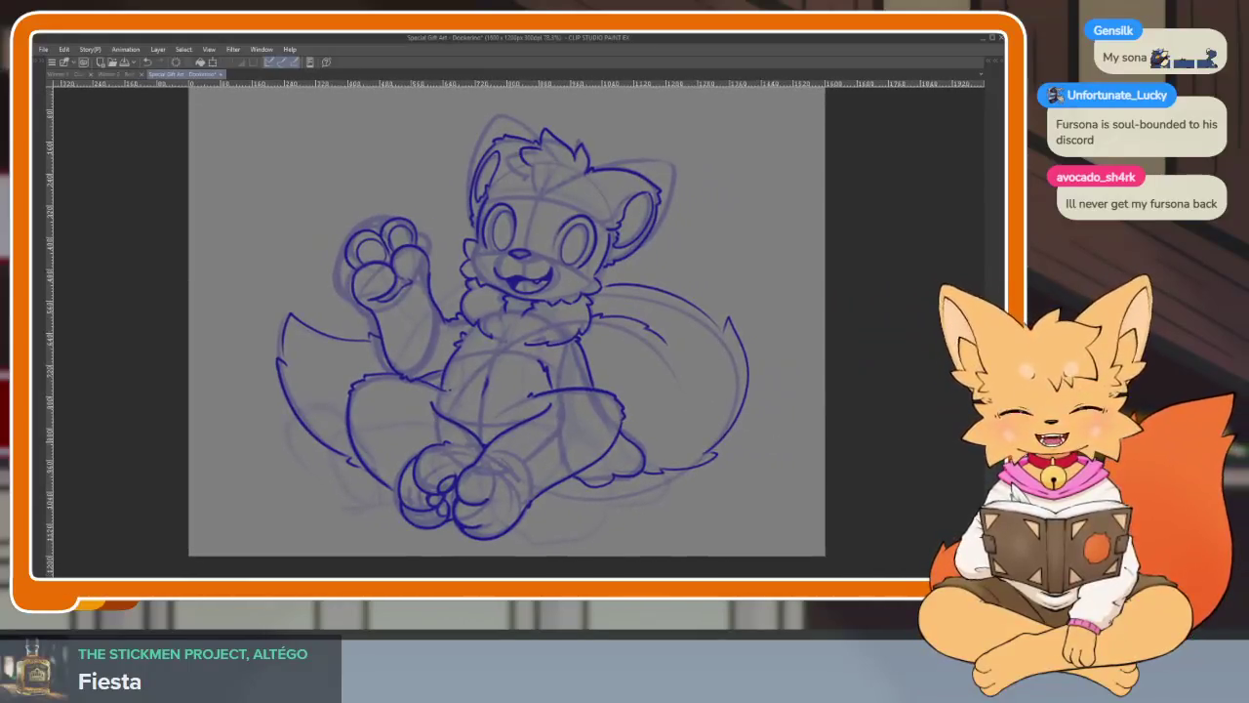
pyautogui.hscroll(1, 716, 441)
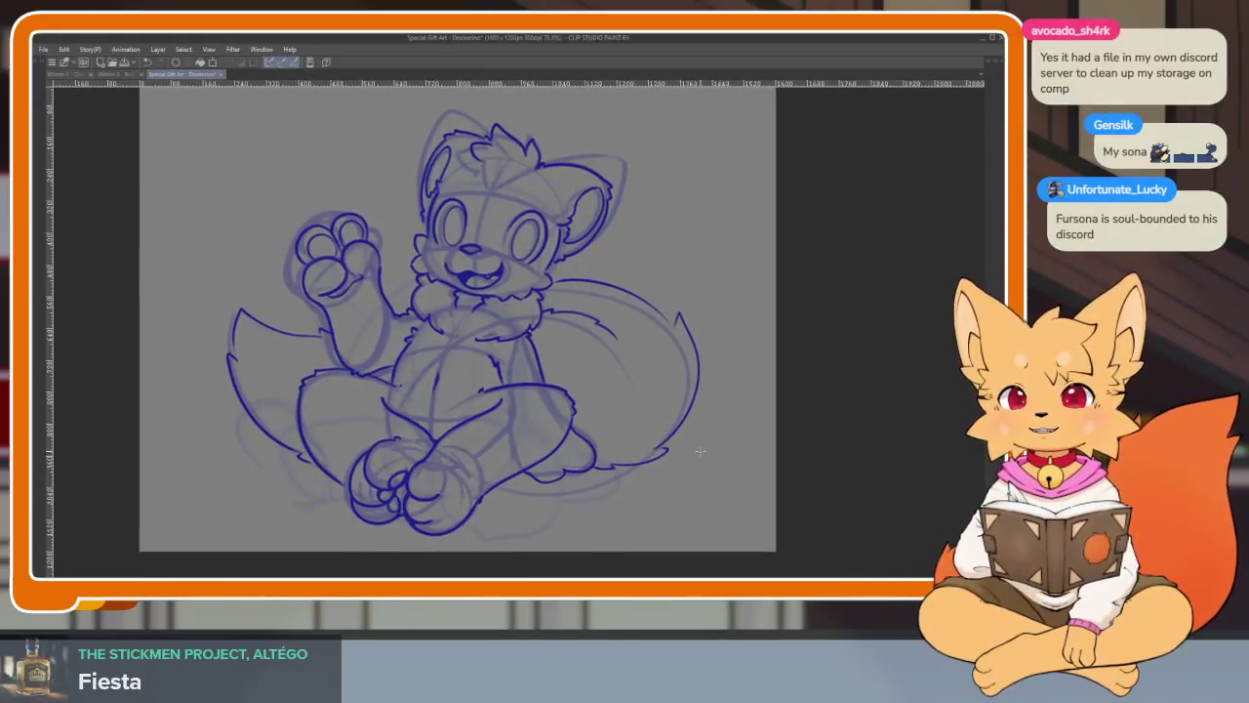
pyautogui.scroll(2, 716, 441)
pyautogui.scroll(-3, 658, 473)
pyautogui.scroll(3, 689, 488)
pyautogui.scroll(1, 689, 490)
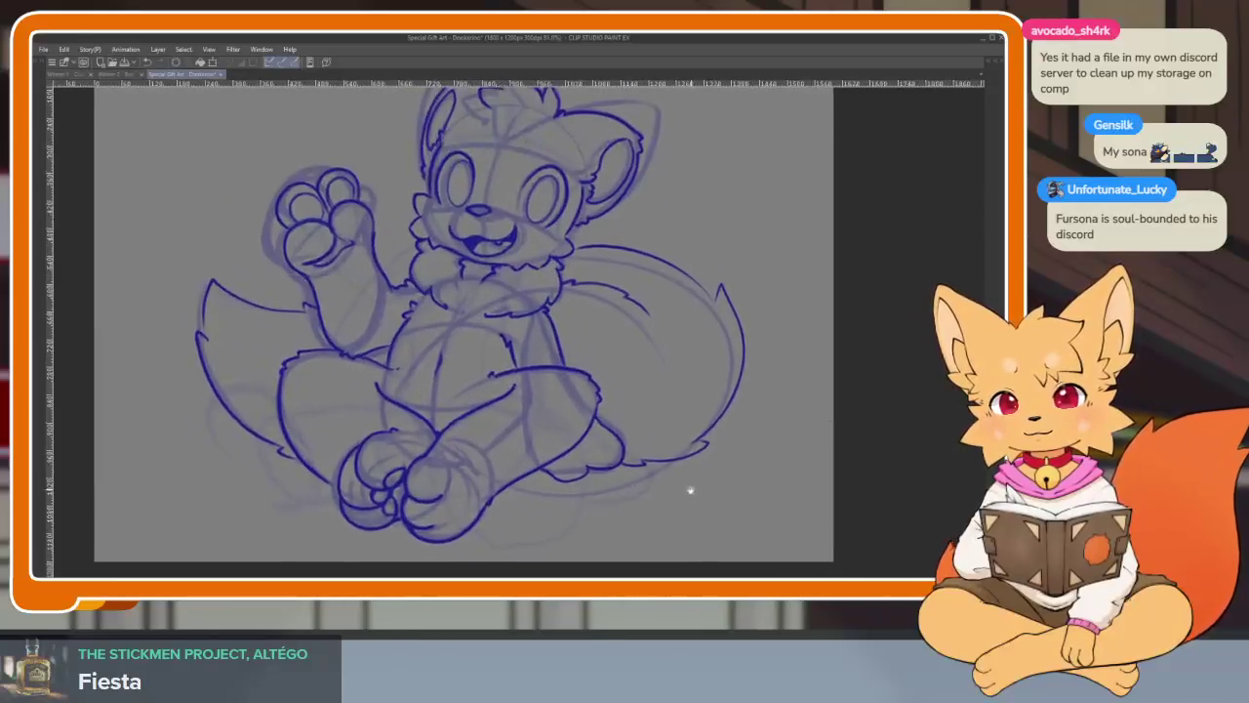
pyautogui.moveTo(698, 490); pyautogui.dragTo(717, 490)
pyautogui.scroll(1, 713, 497)
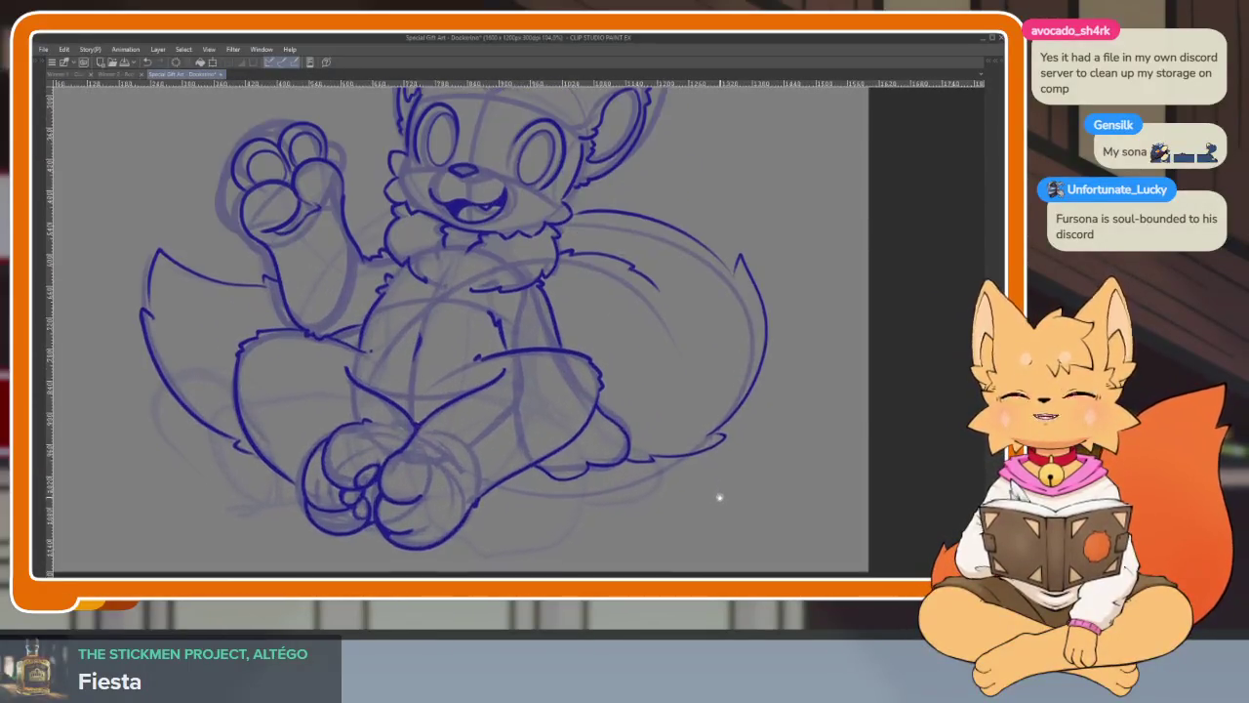
pyautogui.scroll(1, 713, 493)
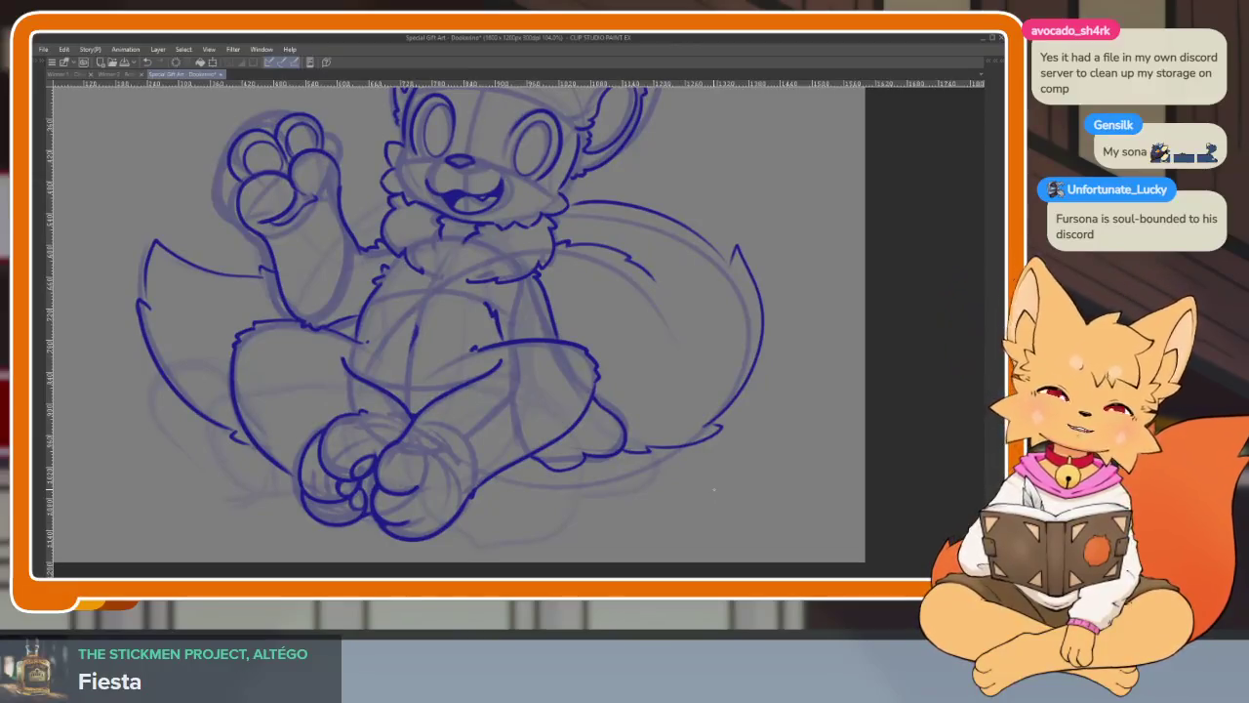
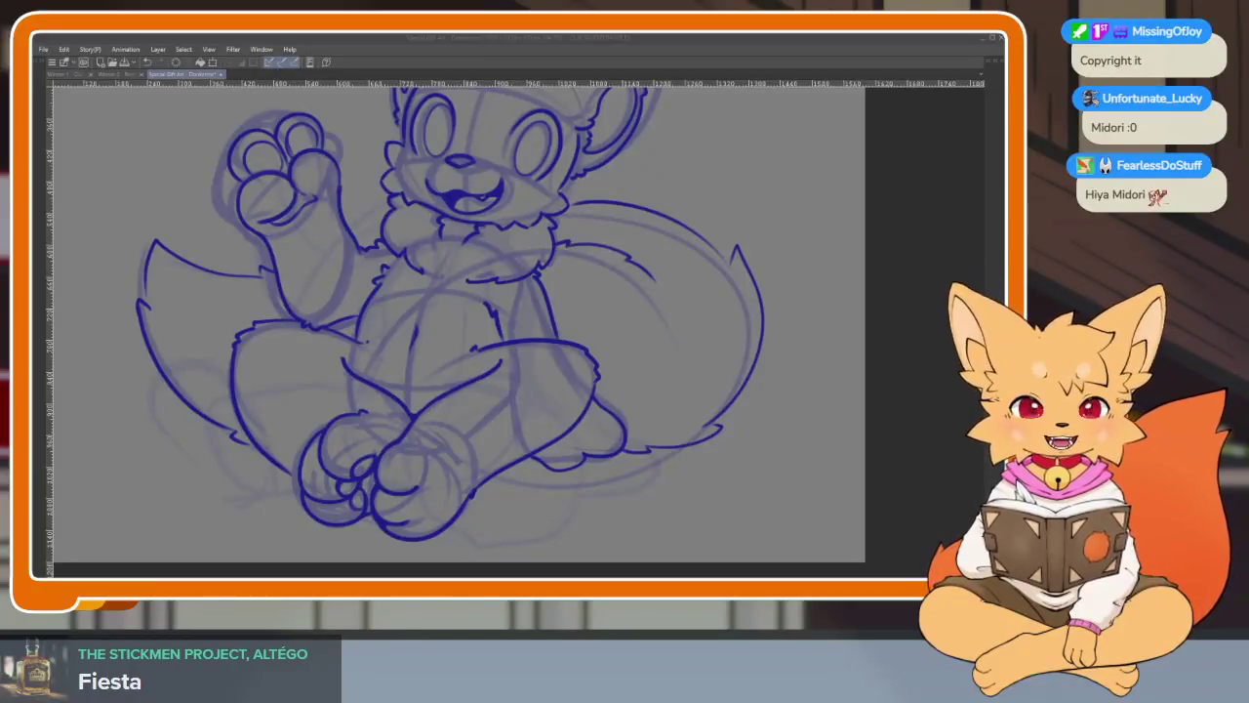
# - Add a short blue stroke, then mirror the canvas to check the drawing
pyautogui.moveTo(736, 463); pyautogui.dragTo(762, 450)
pyautogui.scroll(-5, 734, 415)
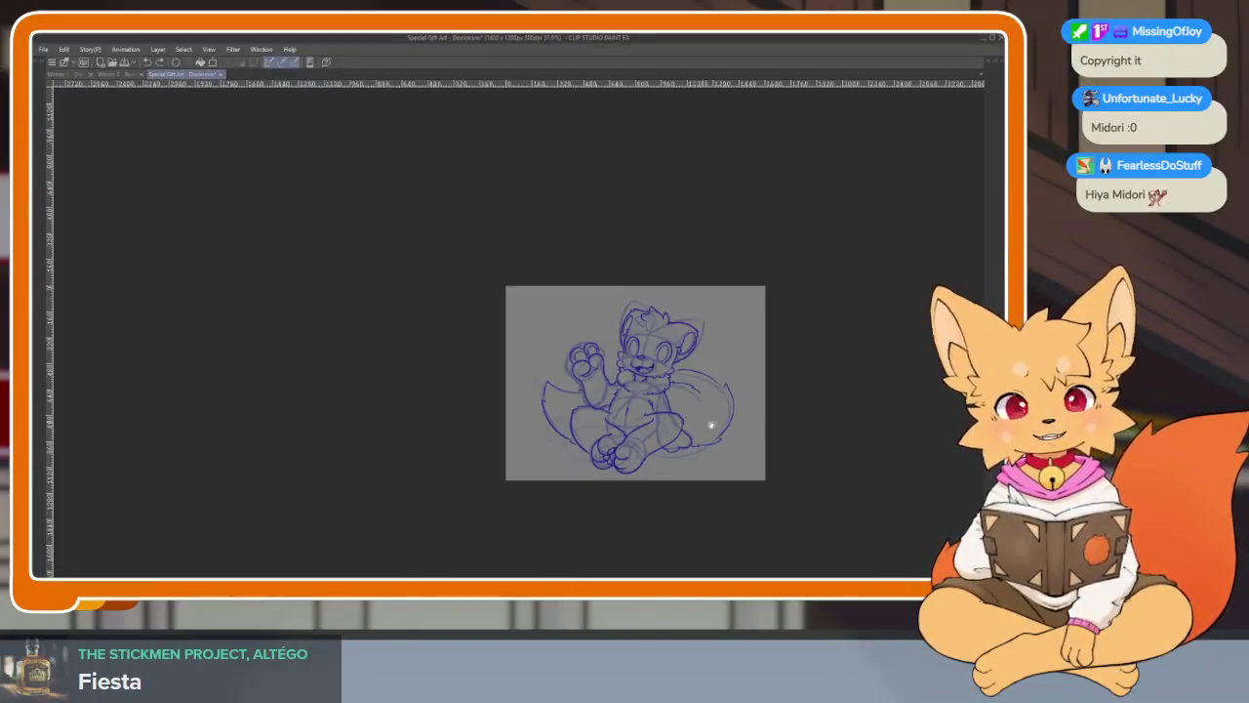
pyautogui.scroll(3, 706, 418)
pyautogui.press('h')
pyautogui.press('h')
pyautogui.press('h')
pyautogui.press('h')
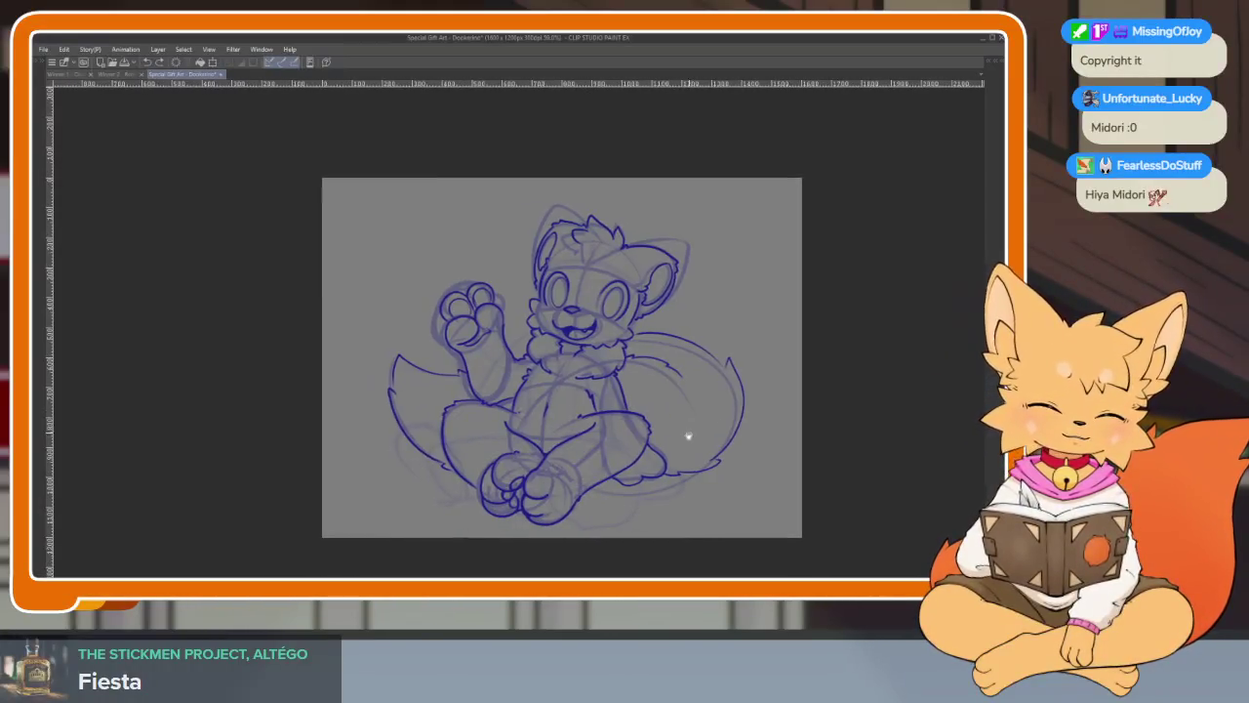
pyautogui.scroll(2, 683, 435)
pyautogui.scroll(-1, 683, 434)
# - Hide the palettes, lasso the head, and start a free transform with Ctrl+T
pyautogui.press('Tab')
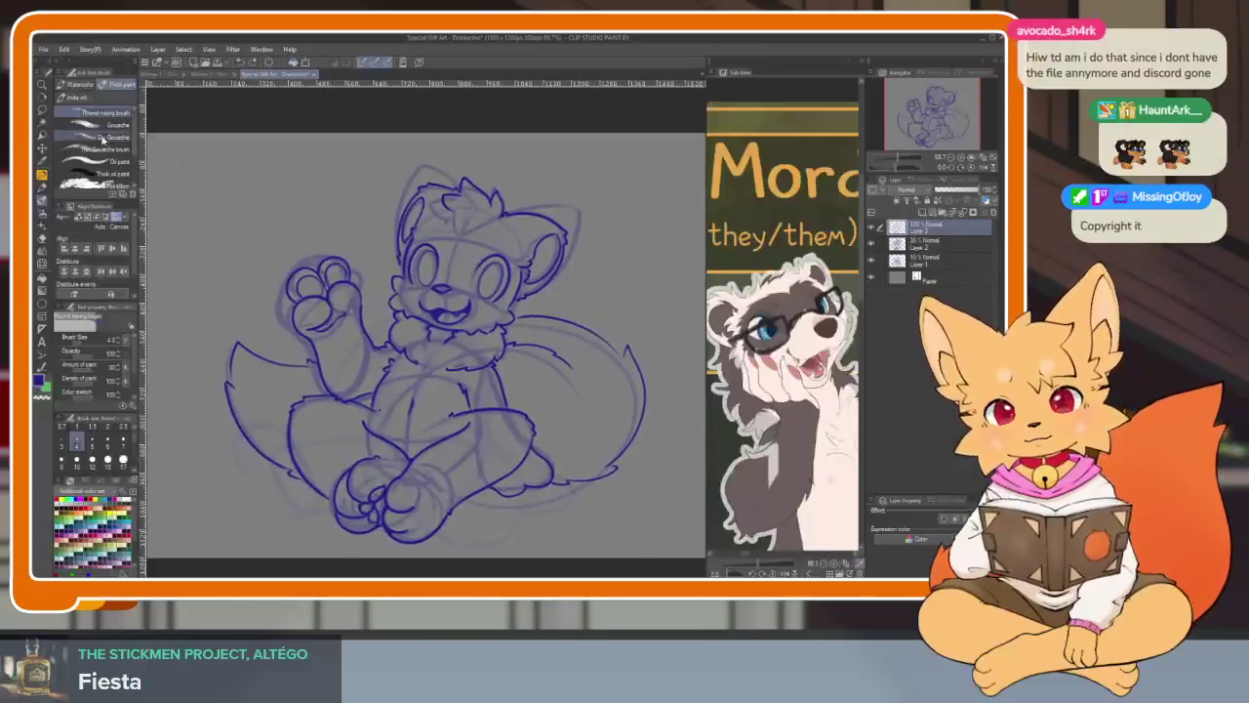
pyautogui.press('Tab')
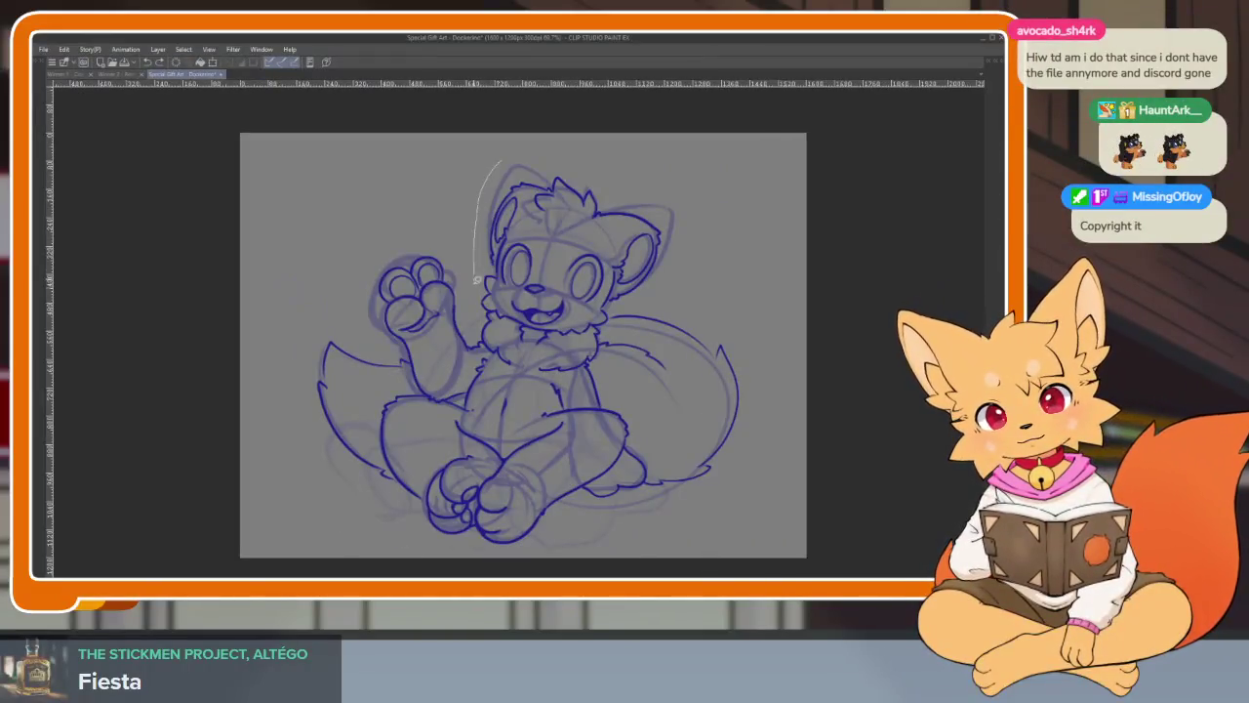
pyautogui.moveTo(503, 157)
pyautogui.mouseDown()
pyautogui.moveTo(488, 352)
pyautogui.moveTo(576, 404)
pyautogui.moveTo(639, 177)
pyautogui.moveTo(567, 159)
pyautogui.mouseUp()
pyautogui.hotkey('ctrl', 't')
# - Skew the top of the head slightly left and apply the transform
pyautogui.moveTo(683, 161); pyautogui.dragTo(677, 162)
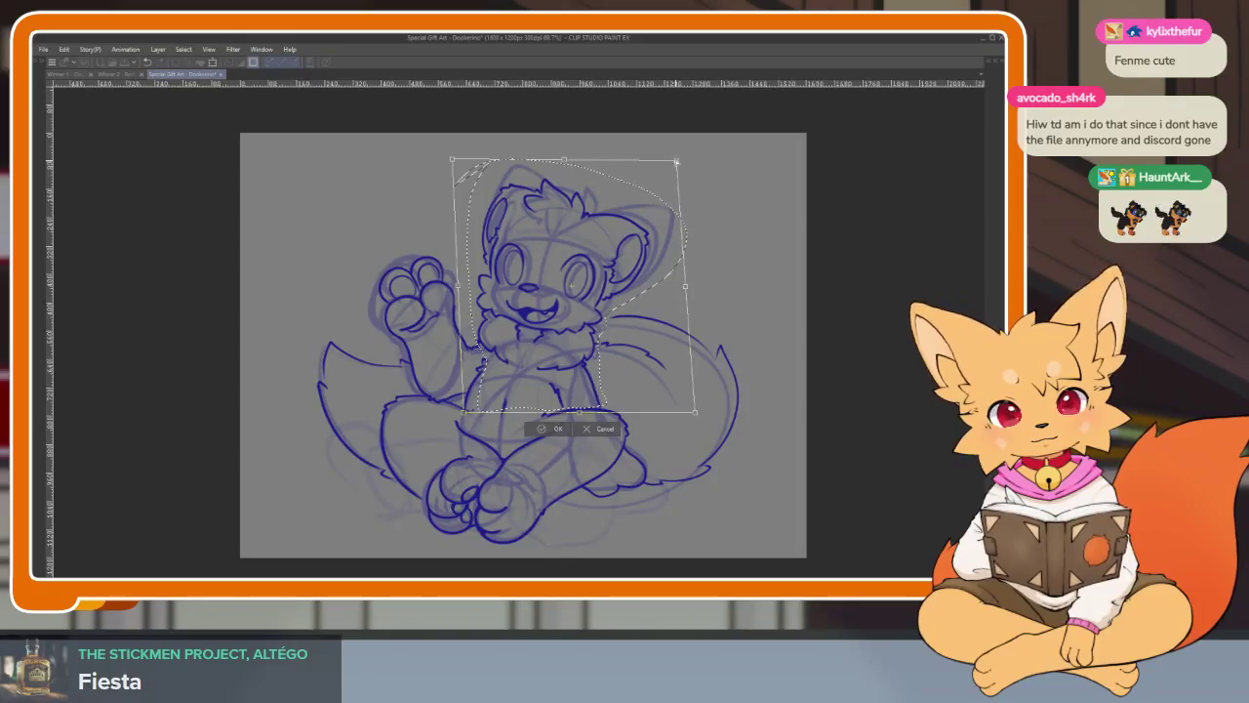
pyautogui.click(553, 430)
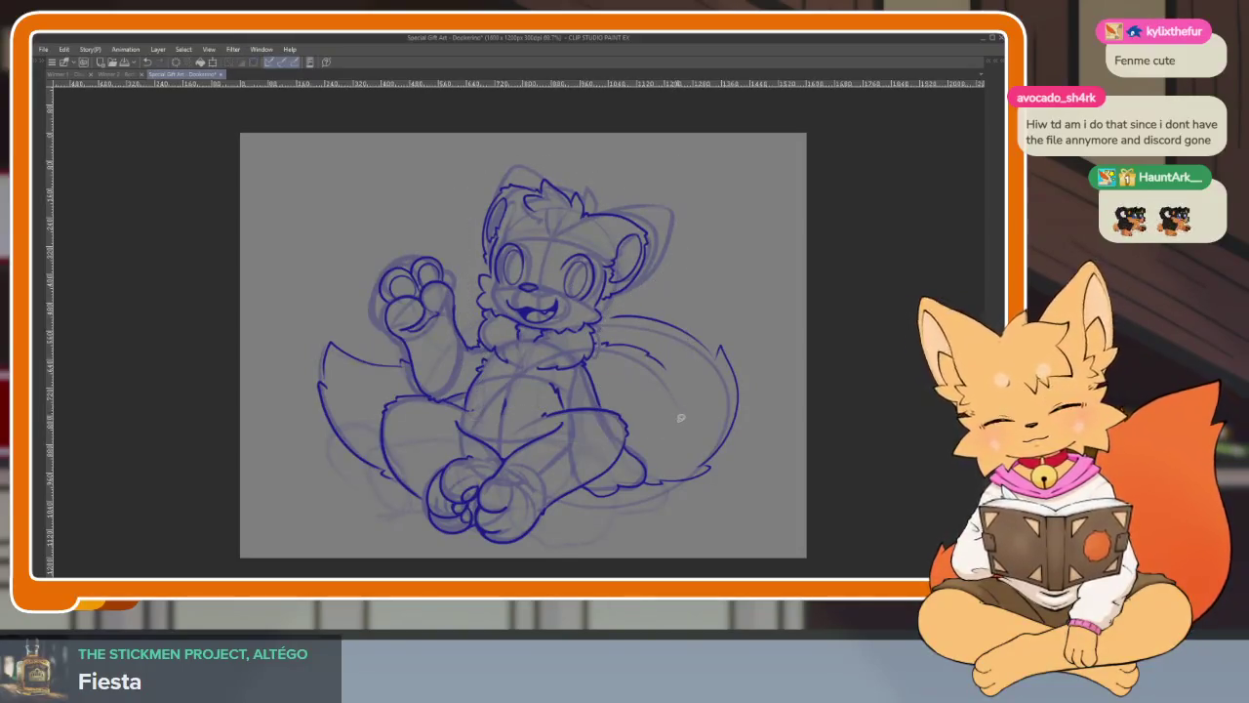
pyautogui.scroll(2, 678, 410)
pyautogui.scroll(-3, 661, 438)
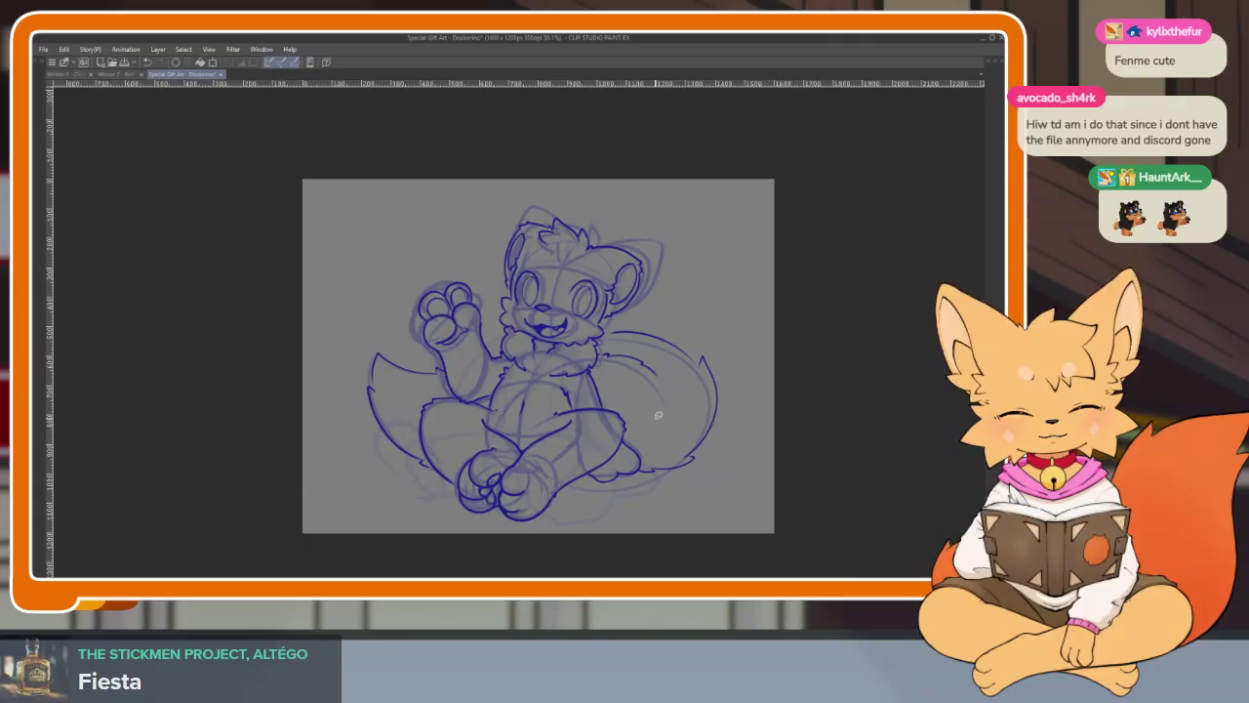
# - Set the sketch layer to 10% opacity, make Layer 1 active, and hide the palettes
pyautogui.press('Tab')
pyautogui.click(940, 191)
pyautogui.click(932, 258)
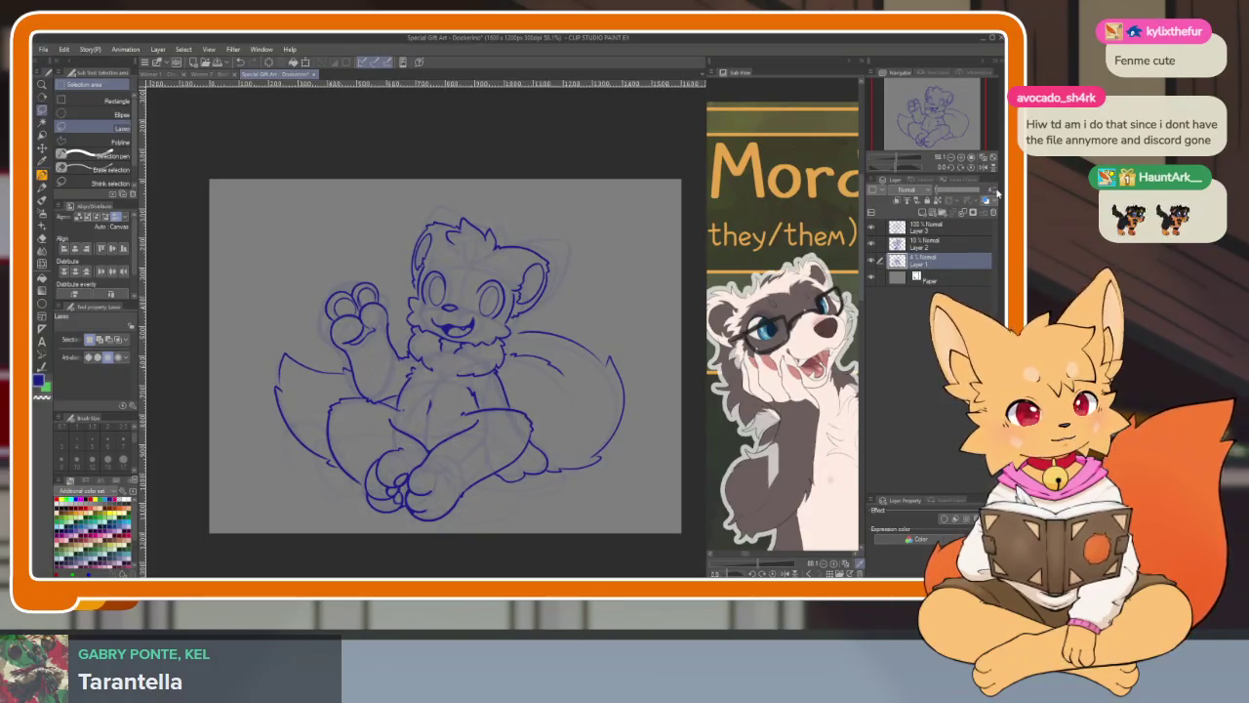
pyautogui.press('Tab')
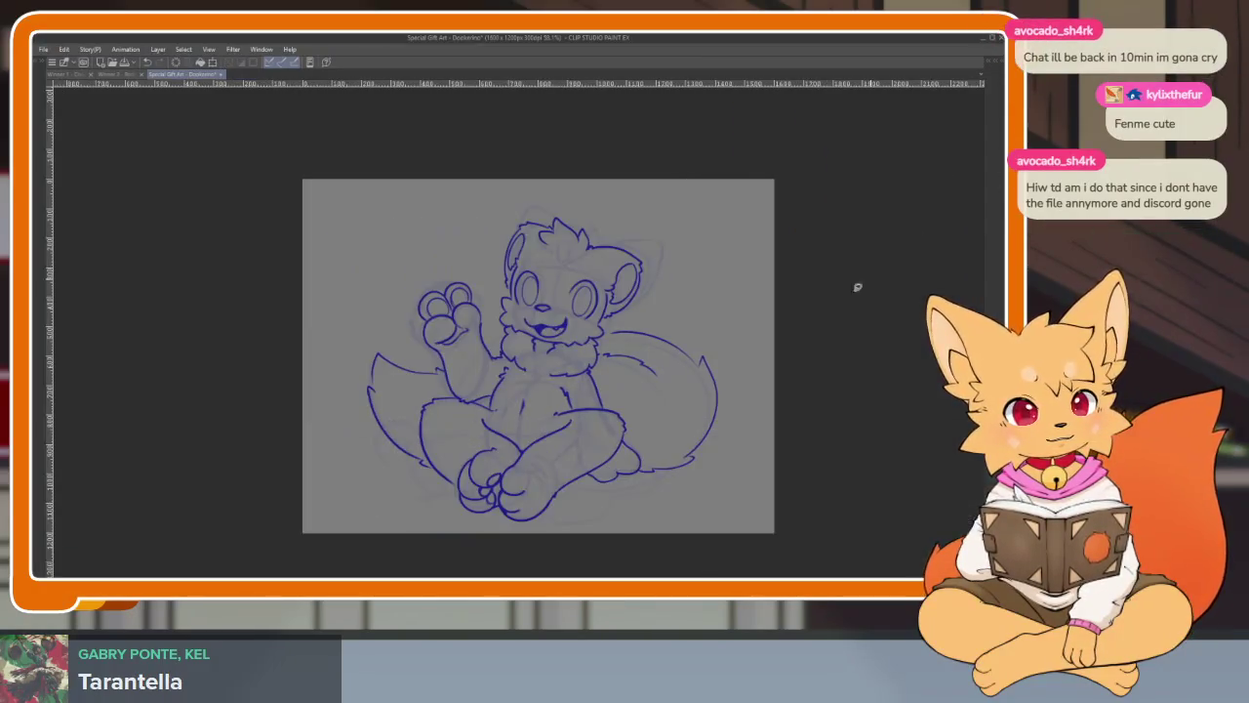
# - Mirror the canvas horizontally to check the figure's proportions
pyautogui.scroll(1, 576, 450)
pyautogui.scroll(-2, 592, 459)
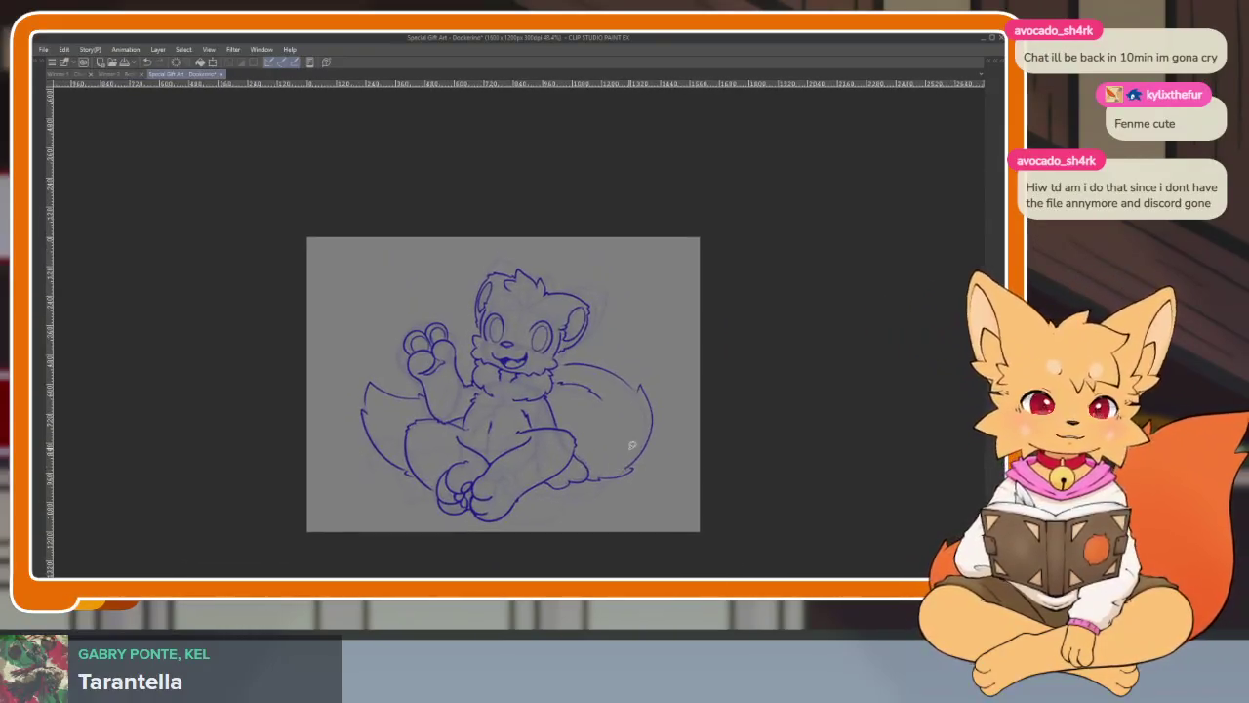
pyautogui.press('h')
pyautogui.press('h')
pyautogui.press('h')
pyautogui.press('h')
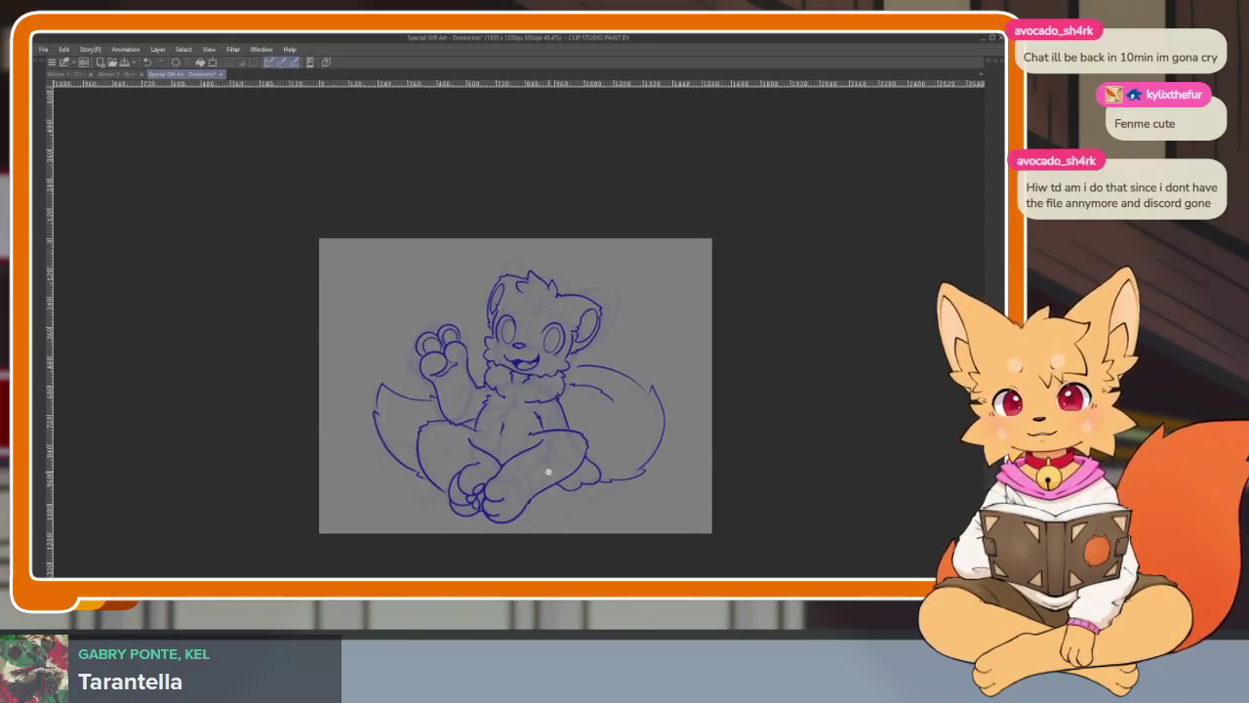
pyautogui.scroll(1, 547, 473)
pyautogui.scroll(1, 548, 474)
pyautogui.scroll(-1, 586, 488)
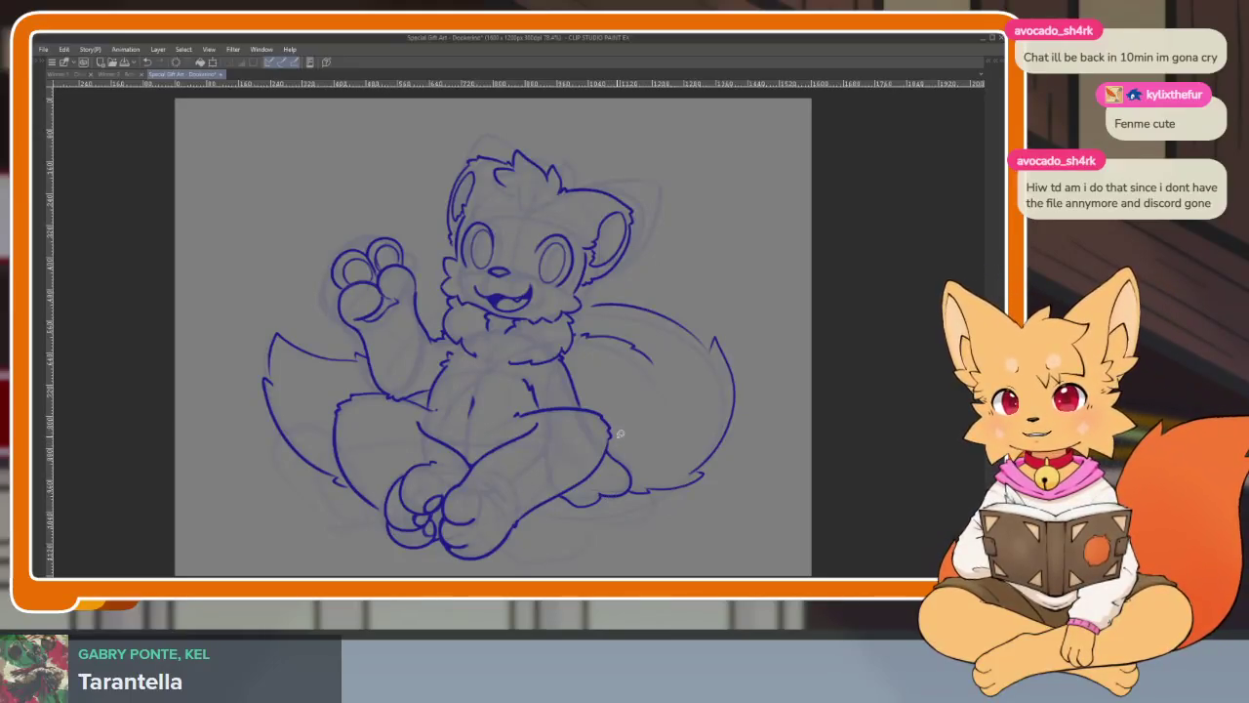
# - Zoom to about 413% on the crossing leg lines below the body
pyautogui.scroll(2, 586, 449)
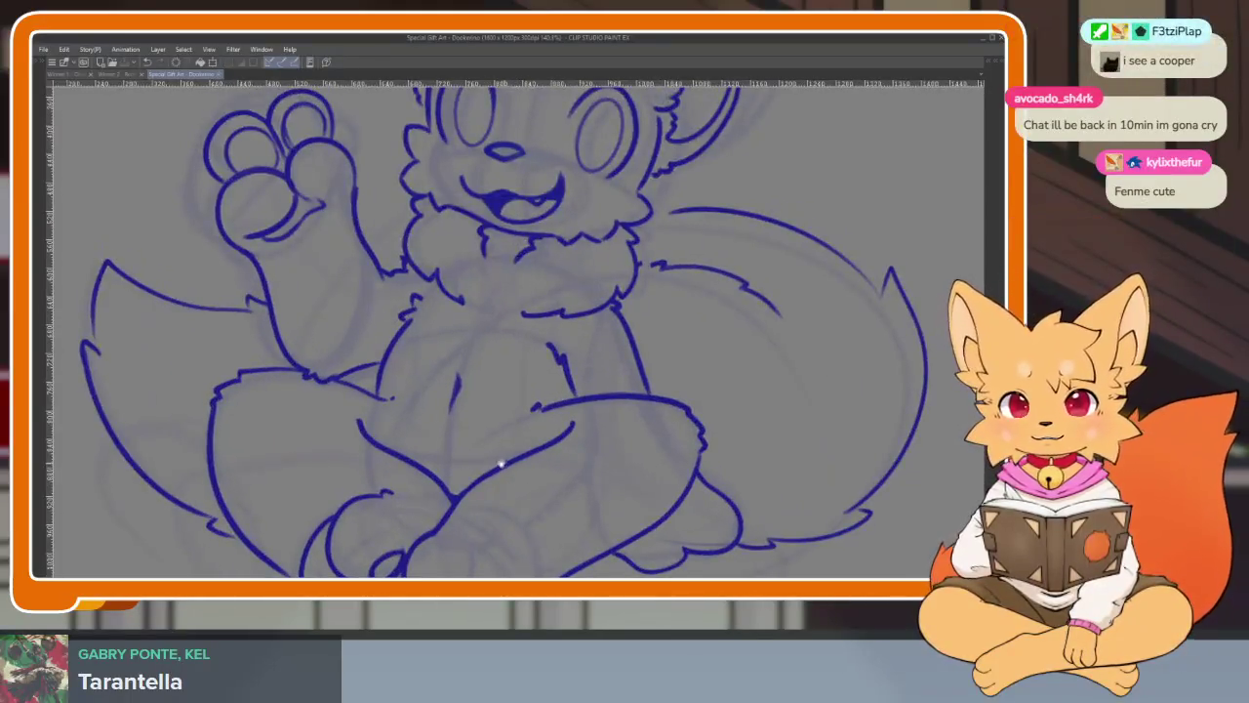
pyautogui.scroll(-1, 498, 469)
pyautogui.scroll(2, 491, 472)
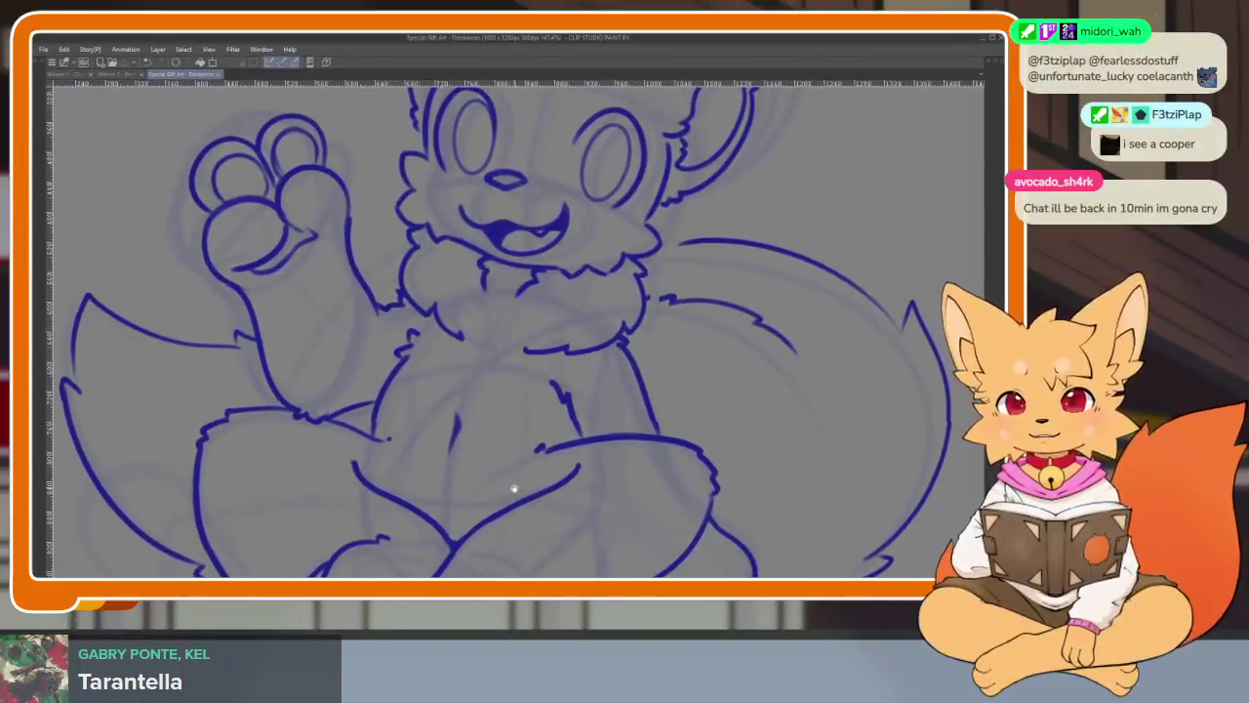
pyautogui.moveTo(513, 451); pyautogui.dragTo(498, 476)
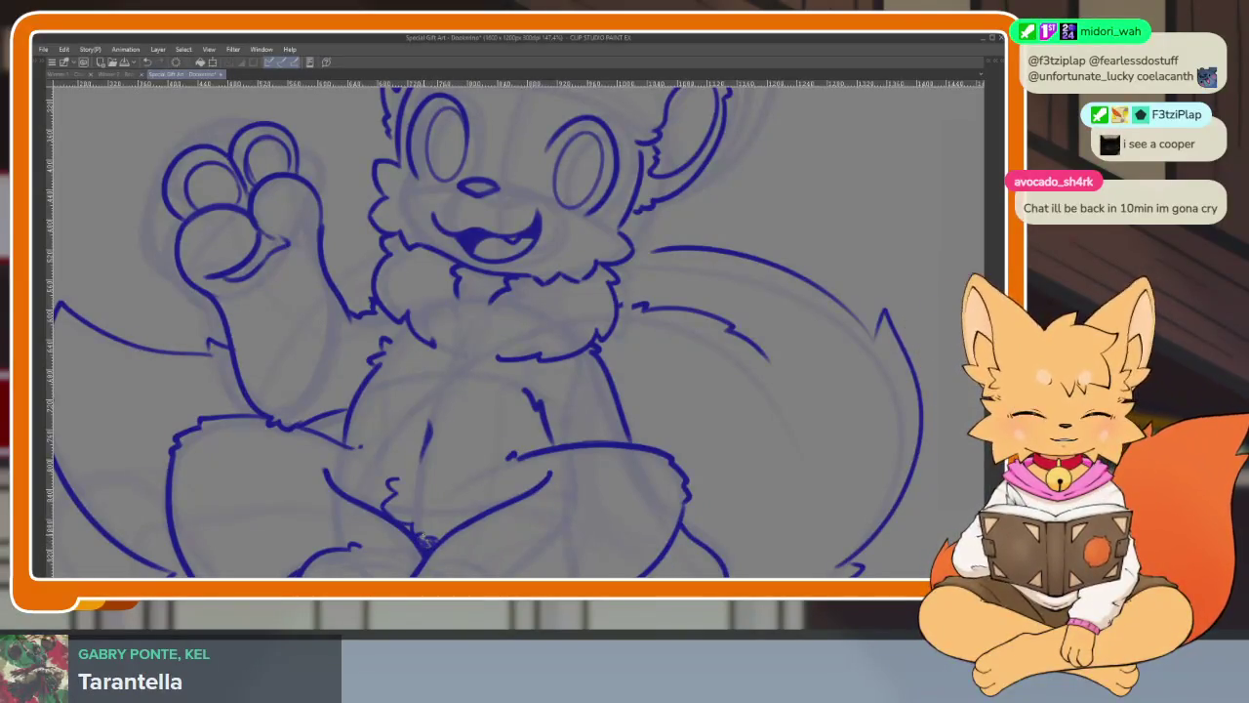
pyautogui.scroll(-5, 589, 511)
pyautogui.scroll(2, 636, 485)
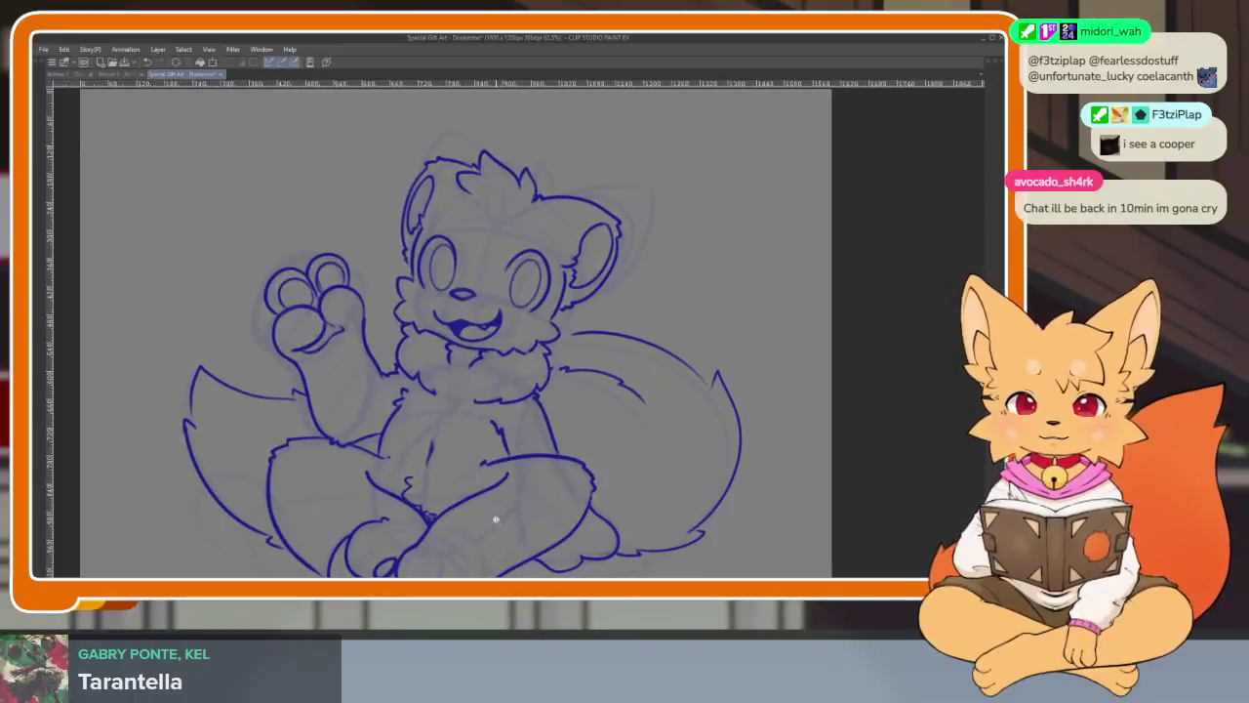
pyautogui.scroll(5, 506, 518)
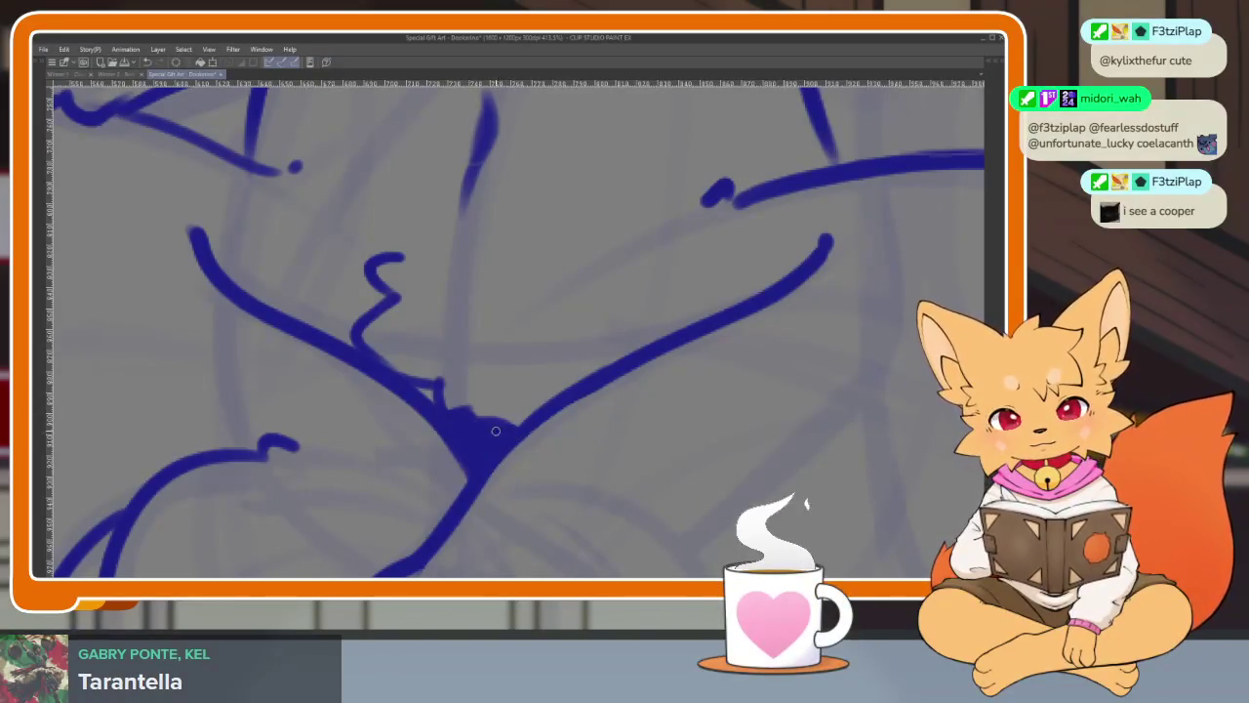
# - Zoom in, try thickening the diagonal leg line, then undo that stroke
pyautogui.scroll(-3, 499, 431)
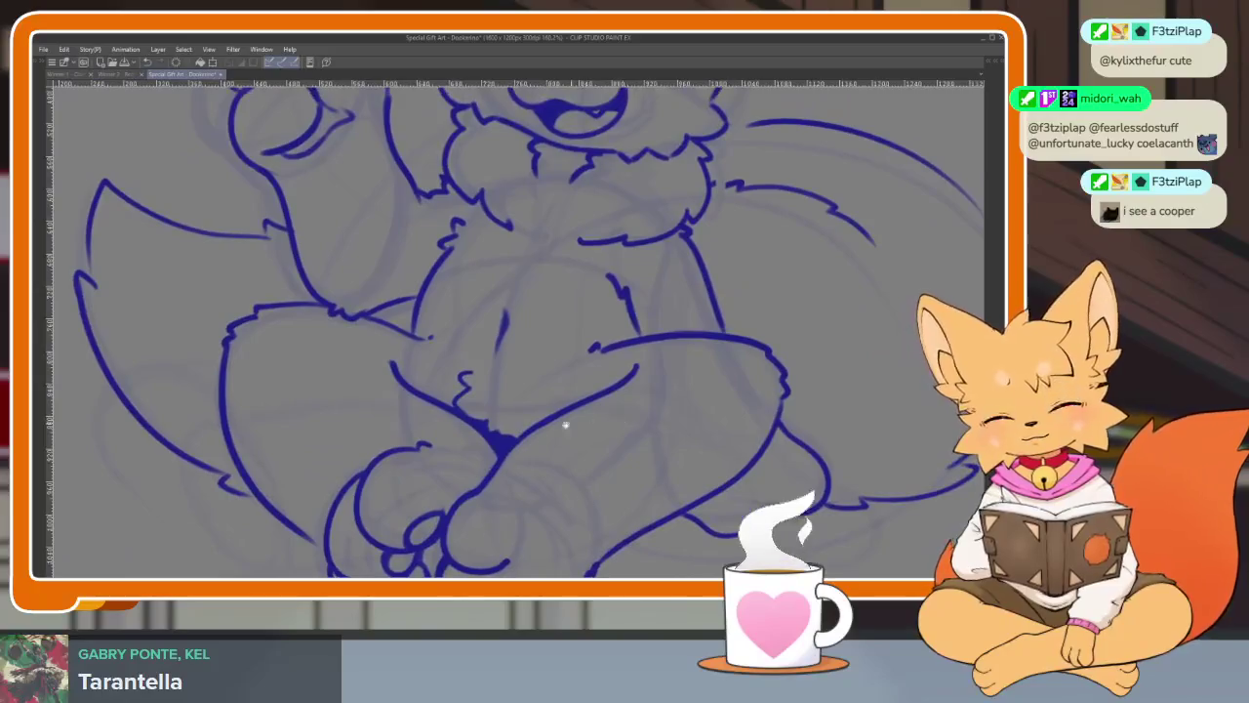
pyautogui.scroll(4, 577, 423)
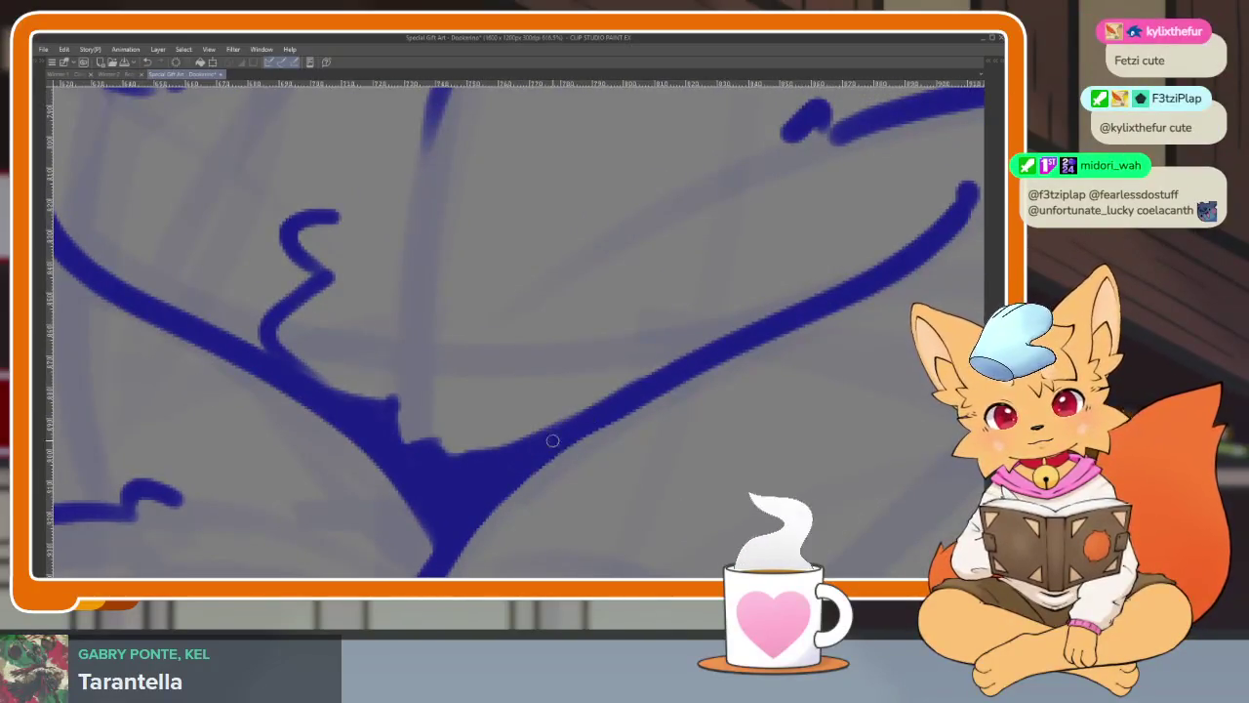
pyautogui.scroll(-6, 616, 409)
pyautogui.scroll(1, 605, 429)
pyautogui.scroll(3, 596, 439)
pyautogui.scroll(1, 591, 449)
pyautogui.scroll(1, 590, 449)
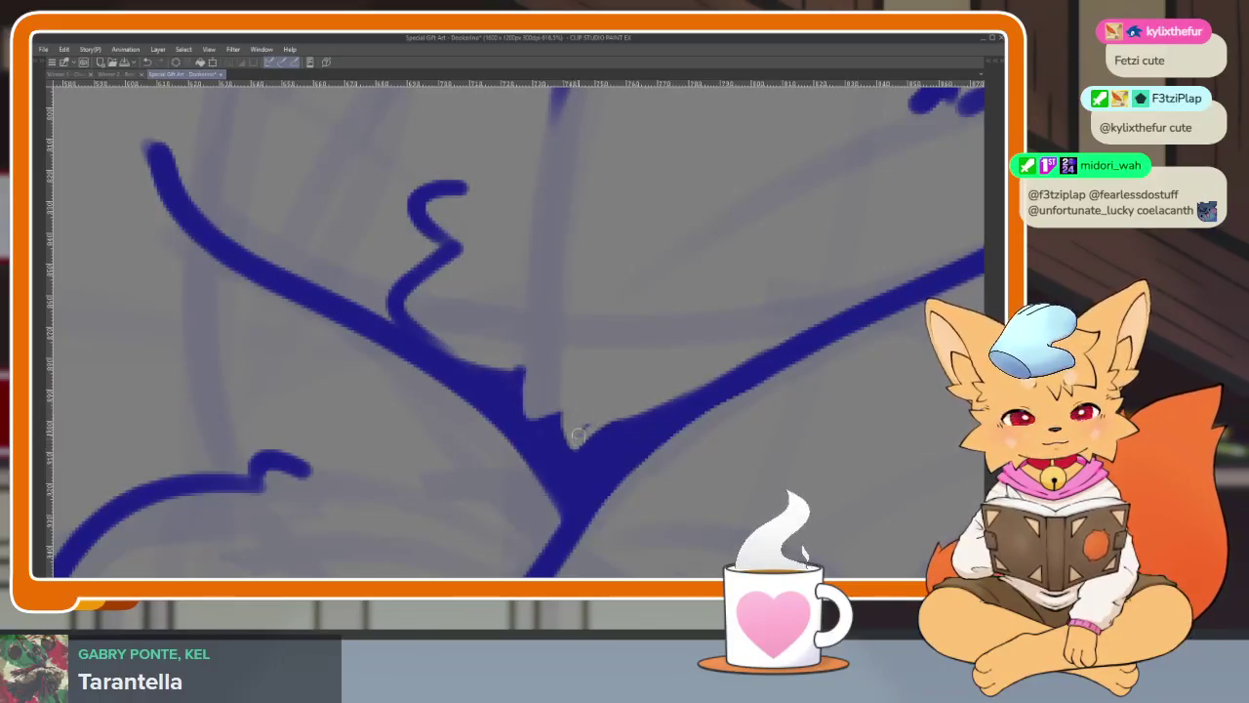
pyautogui.moveTo(697, 387); pyautogui.dragTo(581, 420)
pyautogui.hotkey('ctrl', 'z')
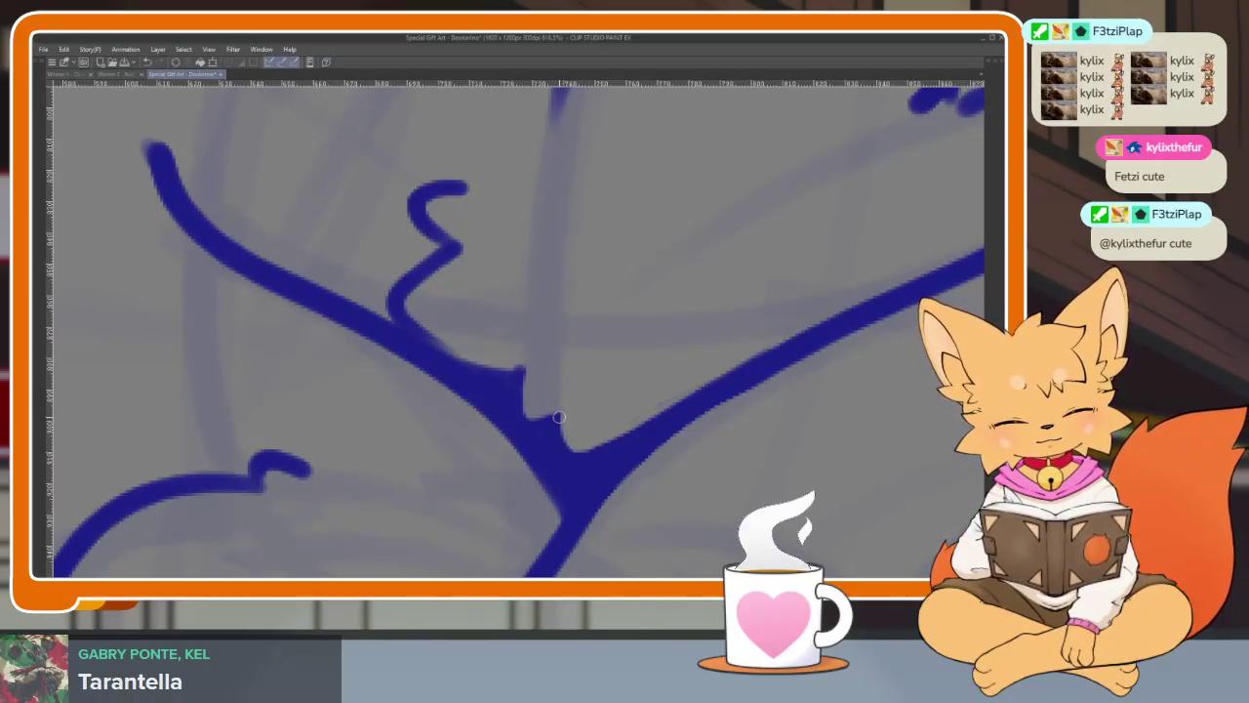
# - Zoom in and out to inspect the line art
pyautogui.scroll(-1, 635, 459)
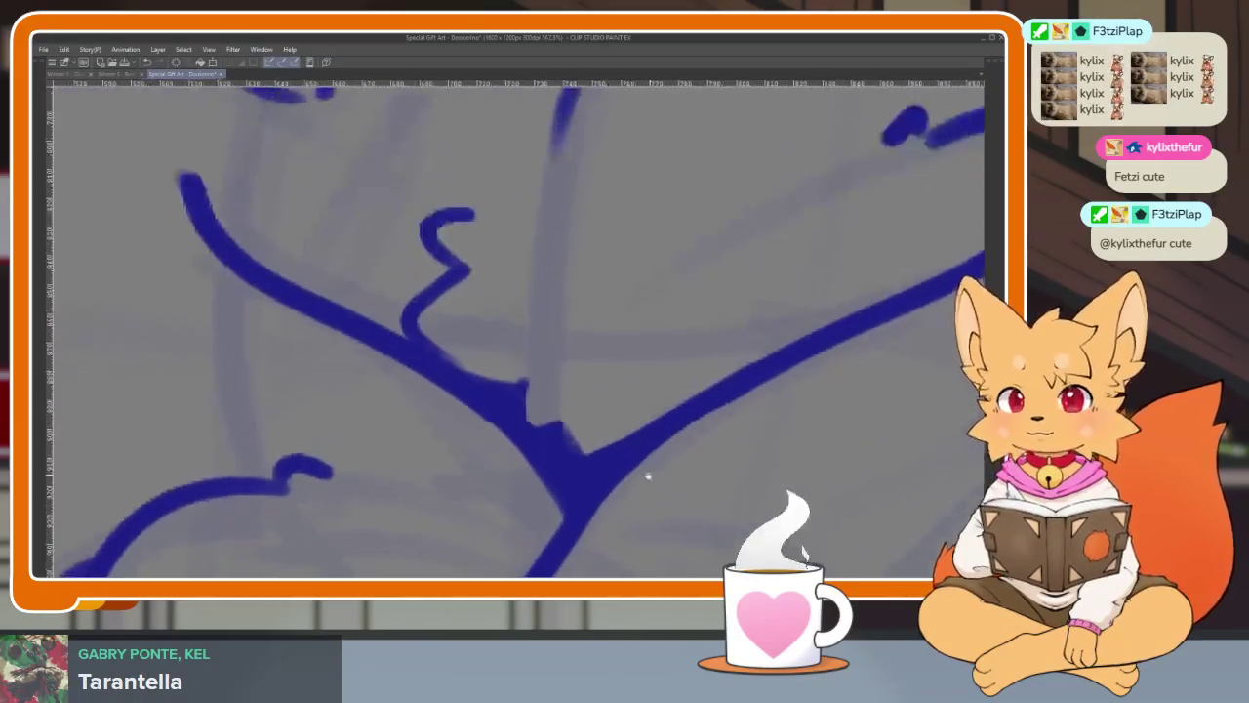
pyautogui.scroll(2, 599, 497)
pyautogui.scroll(1, 525, 430)
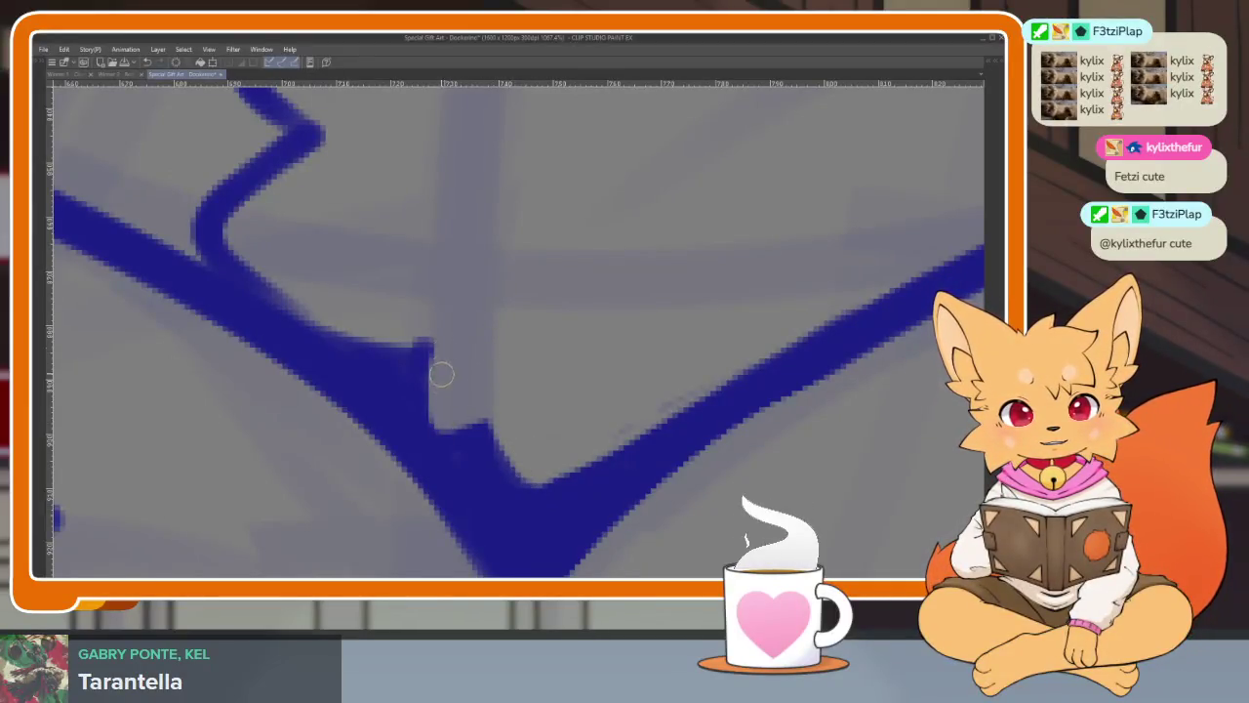
pyautogui.scroll(-2, 463, 323)
pyautogui.scroll(-2, 602, 427)
pyautogui.scroll(-1, 642, 446)
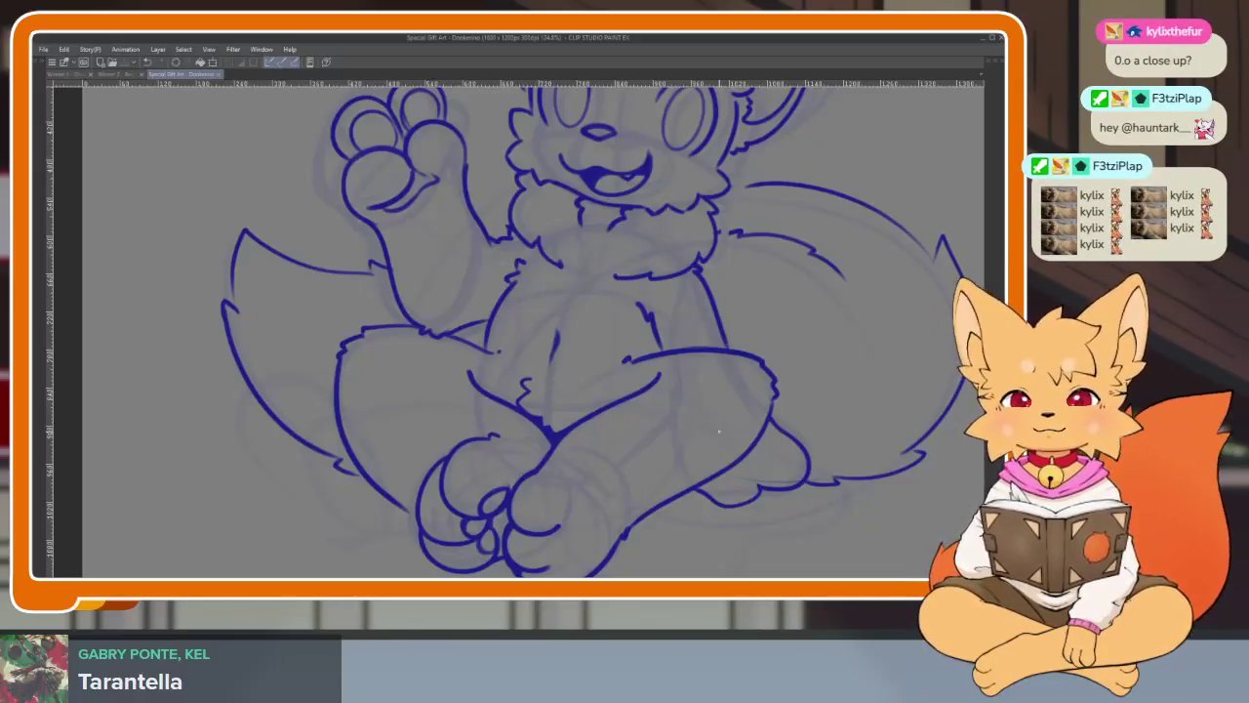
pyautogui.scroll(1, 606, 395)
pyautogui.scroll(2, 567, 419)
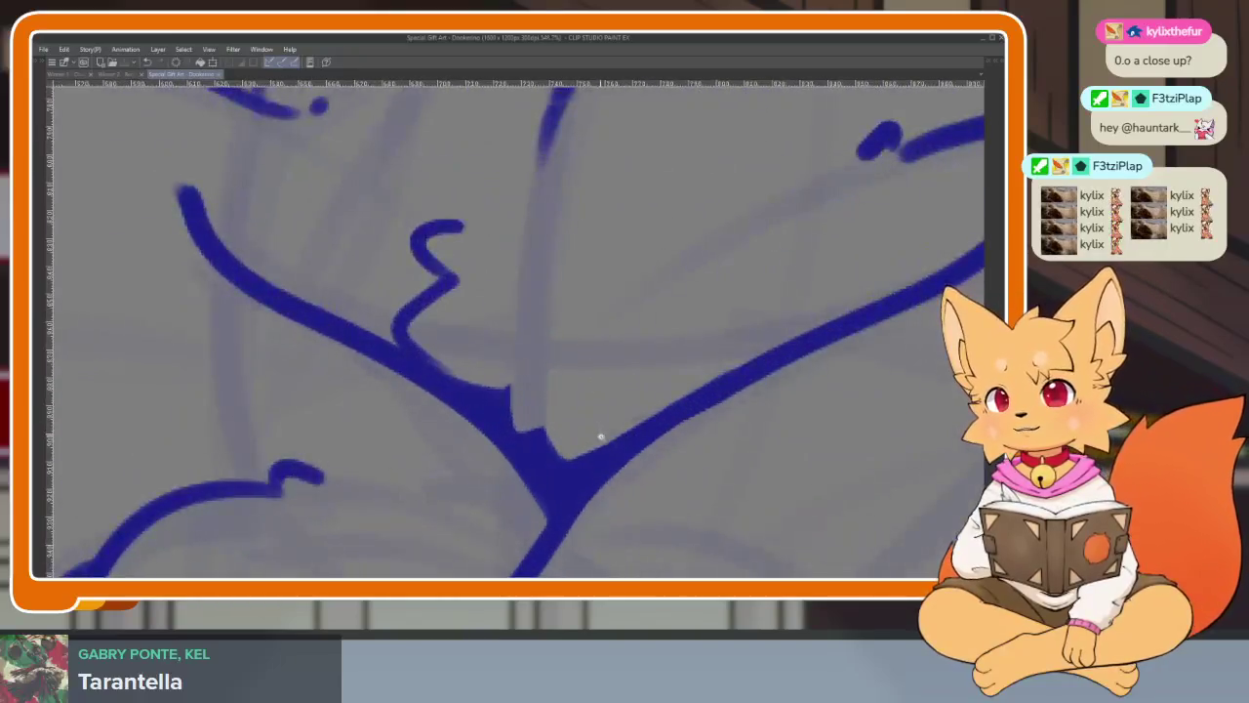
pyautogui.scroll(-1, 599, 438)
pyautogui.scroll(1, 586, 433)
pyautogui.scroll(-2, 575, 421)
pyautogui.scroll(-1, 661, 452)
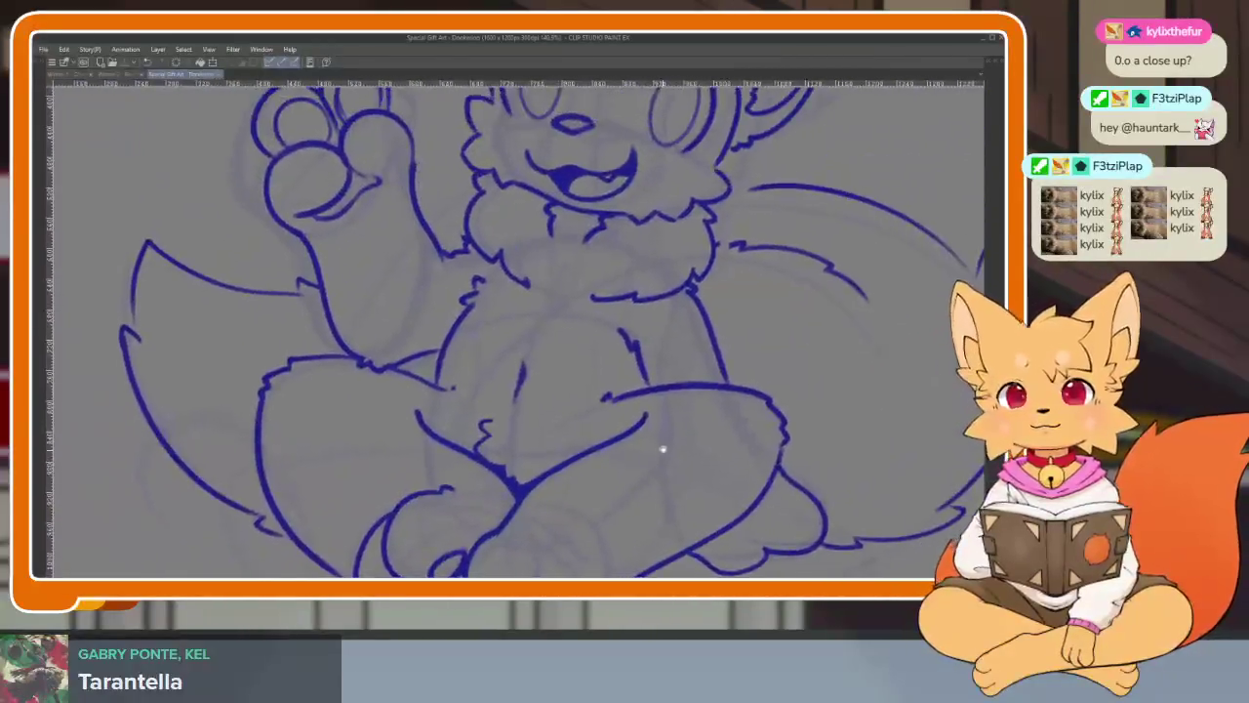
pyautogui.scroll(-1, 630, 458)
pyautogui.scroll(-1, 706, 450)
pyautogui.scroll(-2, 706, 449)
pyautogui.scroll(-1, 727, 459)
pyautogui.scroll(3, 683, 451)
pyautogui.scroll(1, 676, 477)
pyautogui.scroll(-1, 675, 477)
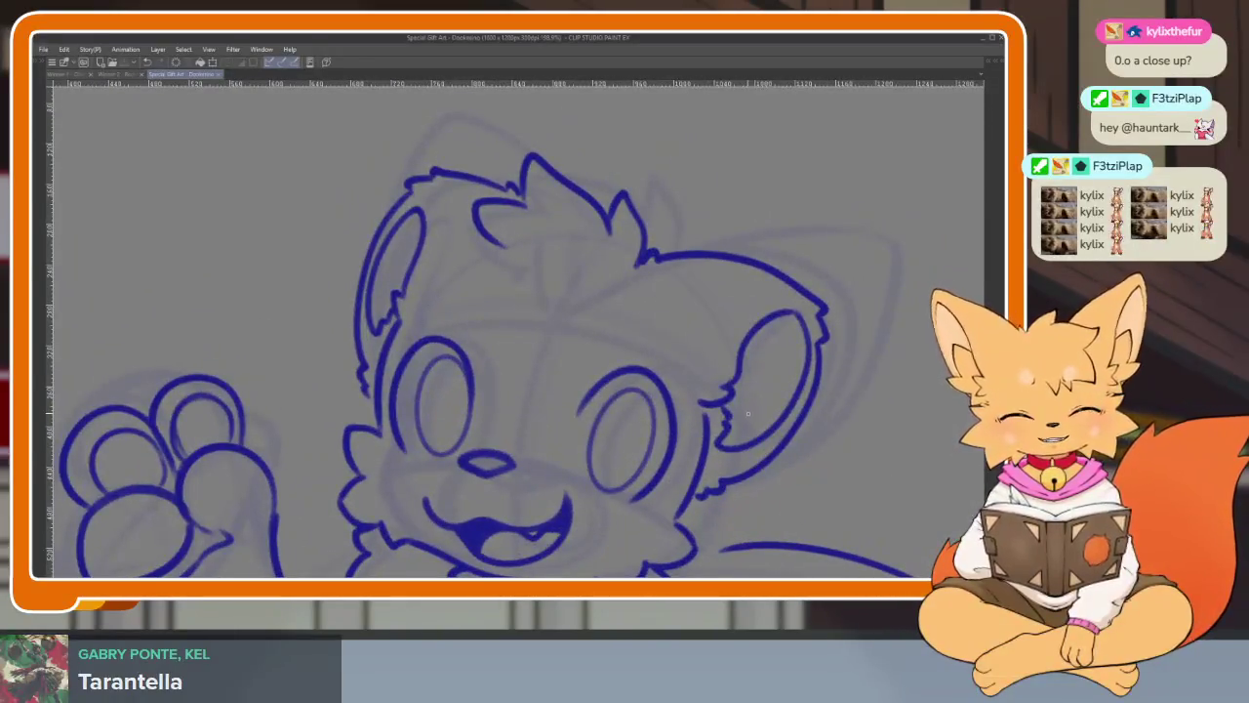
# - Mirror the view to check the face, then show the palettes and reference image
pyautogui.press('h')
pyautogui.press('h')
pyautogui.scroll(-1, 748, 420)
pyautogui.scroll(2, 713, 427)
pyautogui.press('Tab')
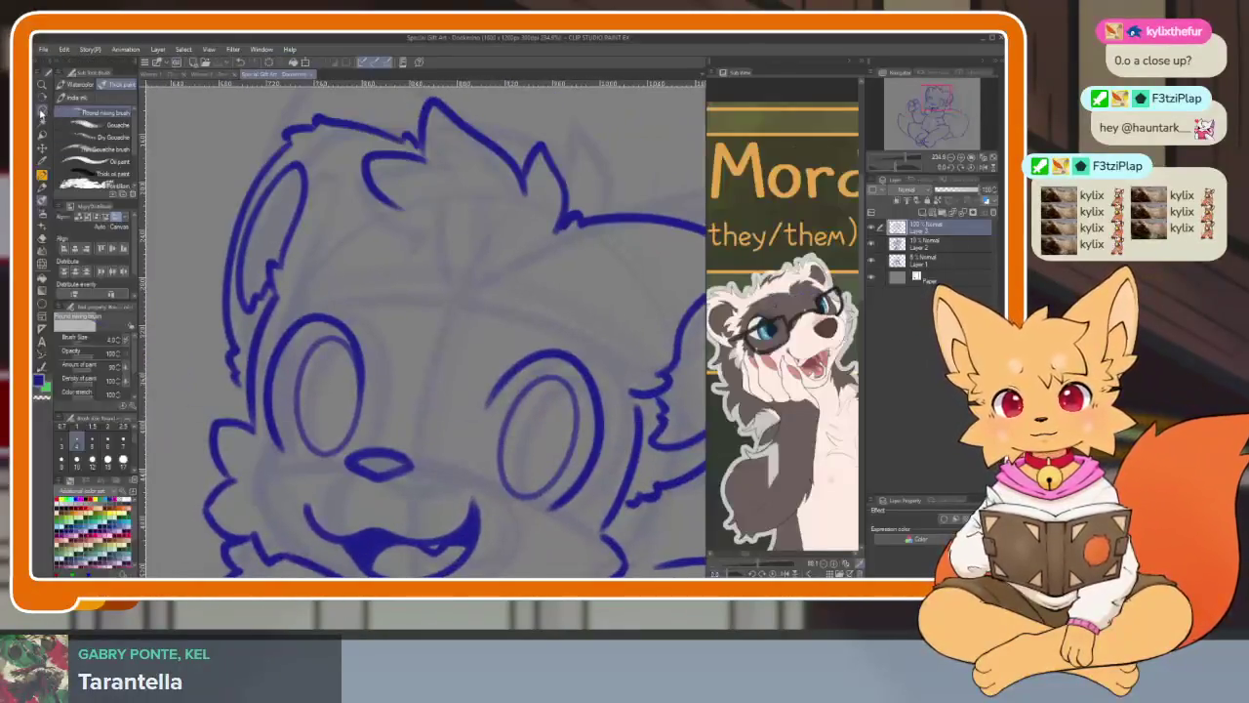
# - Lasso the right eye, narrow and tilt it, move it up-left, and apply
pyautogui.press('Tab')
pyautogui.moveTo(552, 322)
pyautogui.mouseDown()
pyautogui.moveTo(655, 315)
pyautogui.moveTo(574, 343)
pyautogui.mouseUp()
pyautogui.hotkey('ctrl', 't')
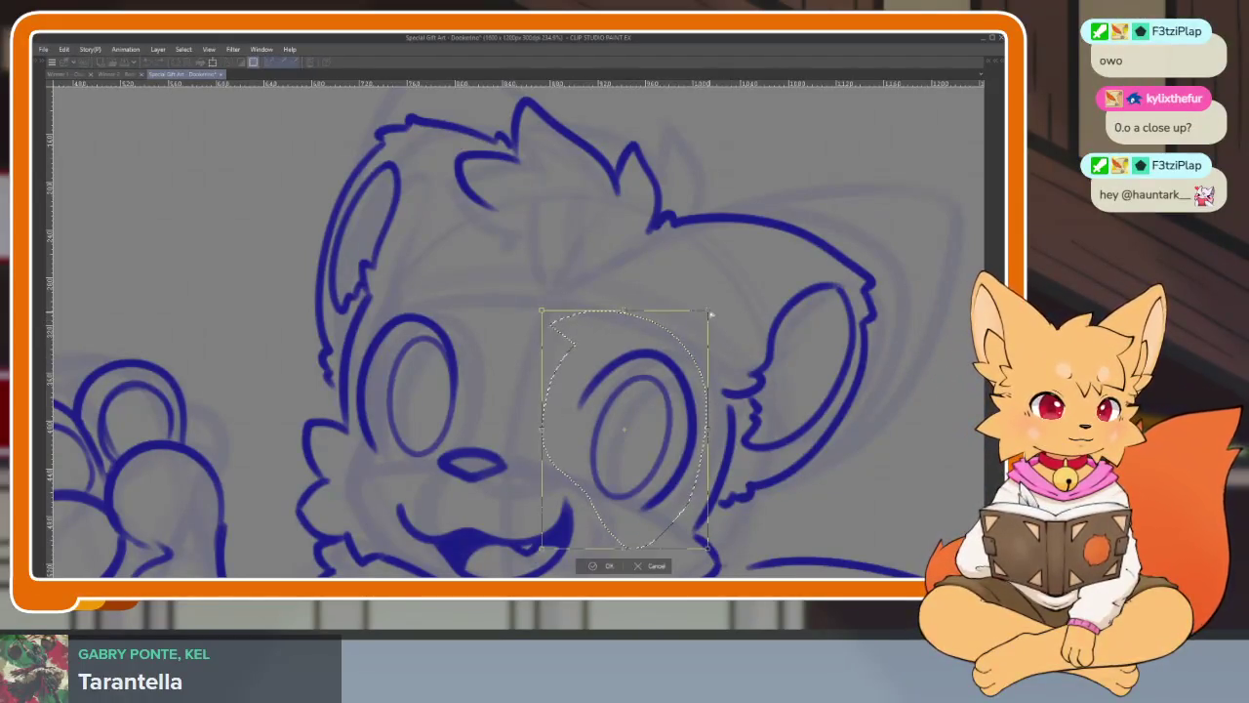
pyautogui.moveTo(710, 315); pyautogui.dragTo(697, 305)
pyautogui.moveTo(719, 427); pyautogui.dragTo(687, 456)
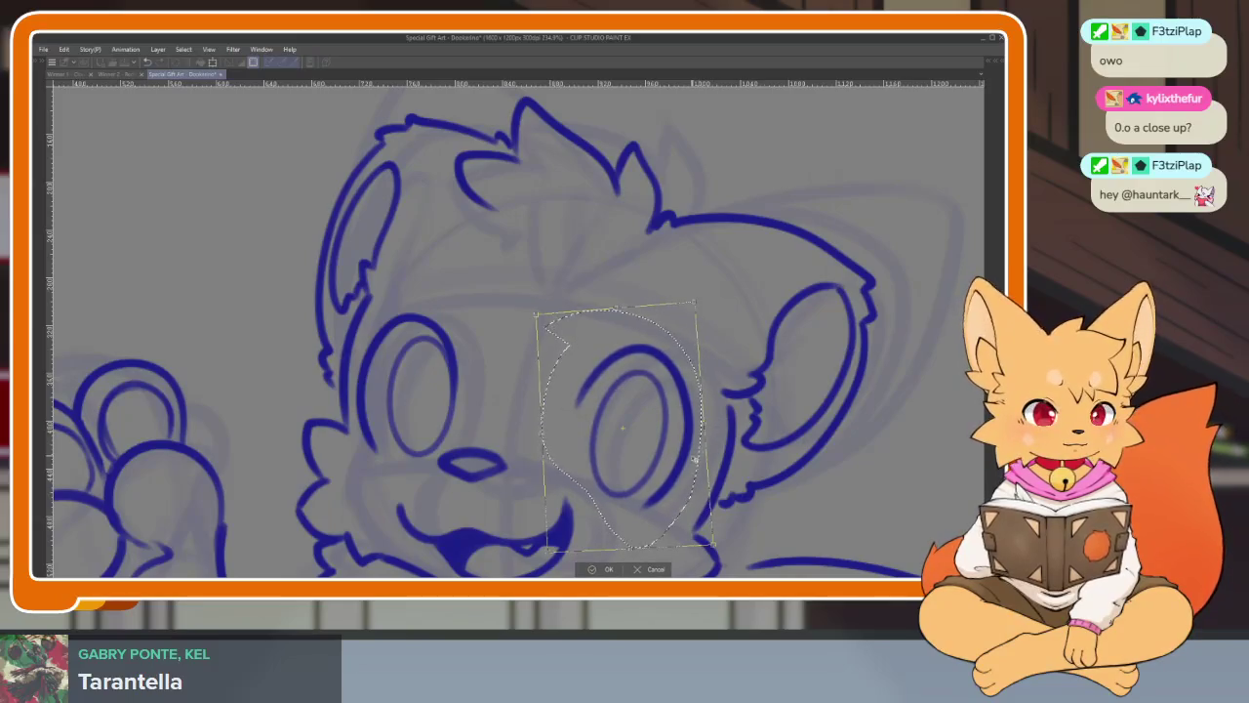
pyautogui.click(583, 565)
pyautogui.scroll(-5, 731, 432)
pyautogui.scroll(4, 731, 433)
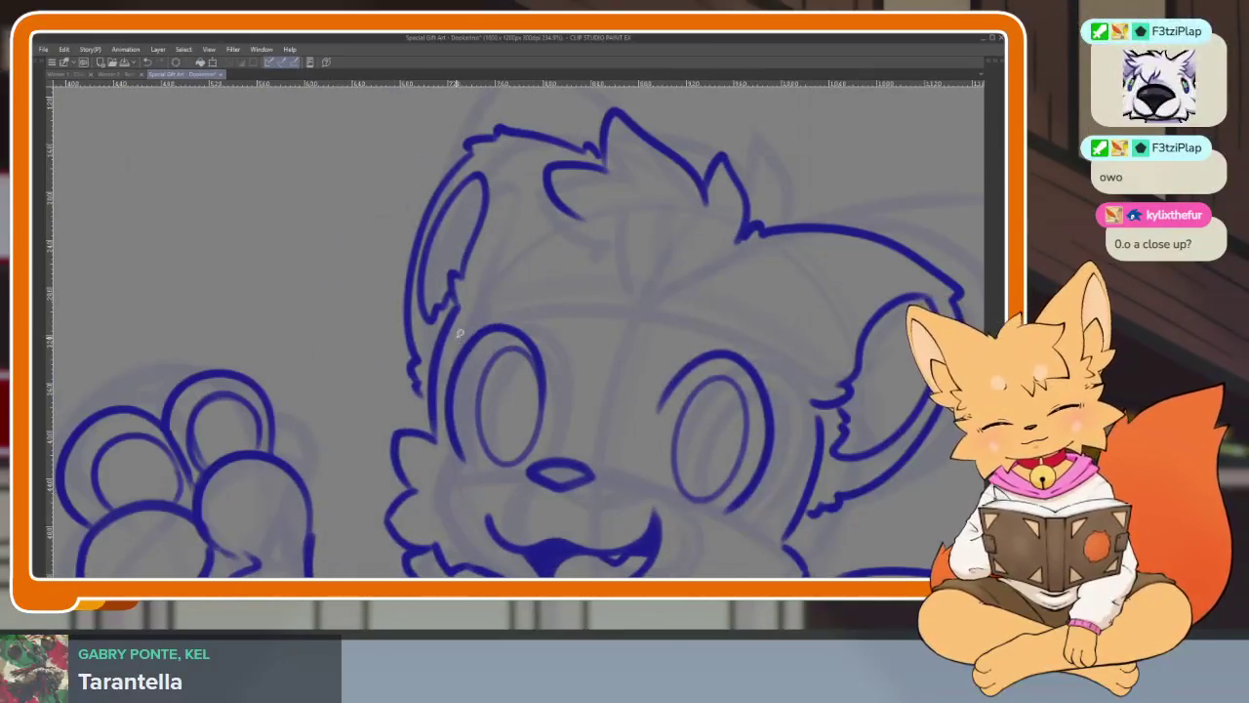
# - Lasso the left eye, widen it slightly to the right, commit, and restore the panels
pyautogui.moveTo(459, 335); pyautogui.dragTo(492, 488)
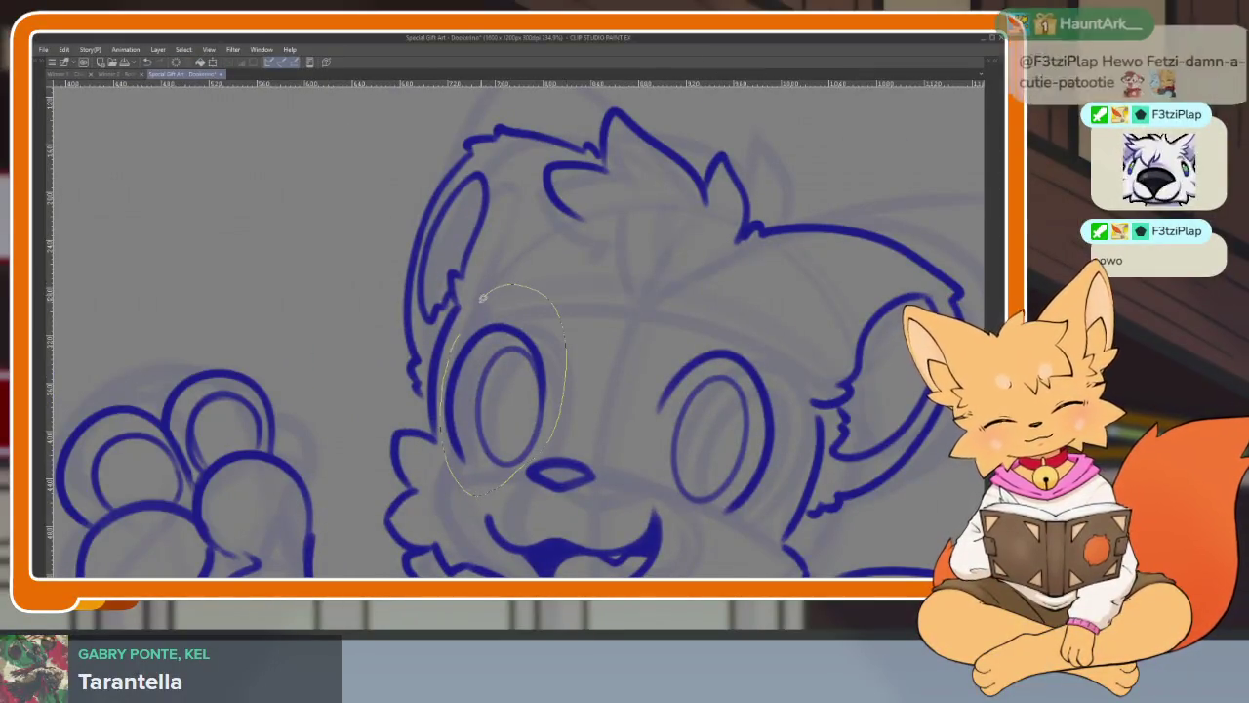
pyautogui.moveTo(550, 438); pyautogui.dragTo(464, 327)
pyautogui.hotkey('ctrl', 't')
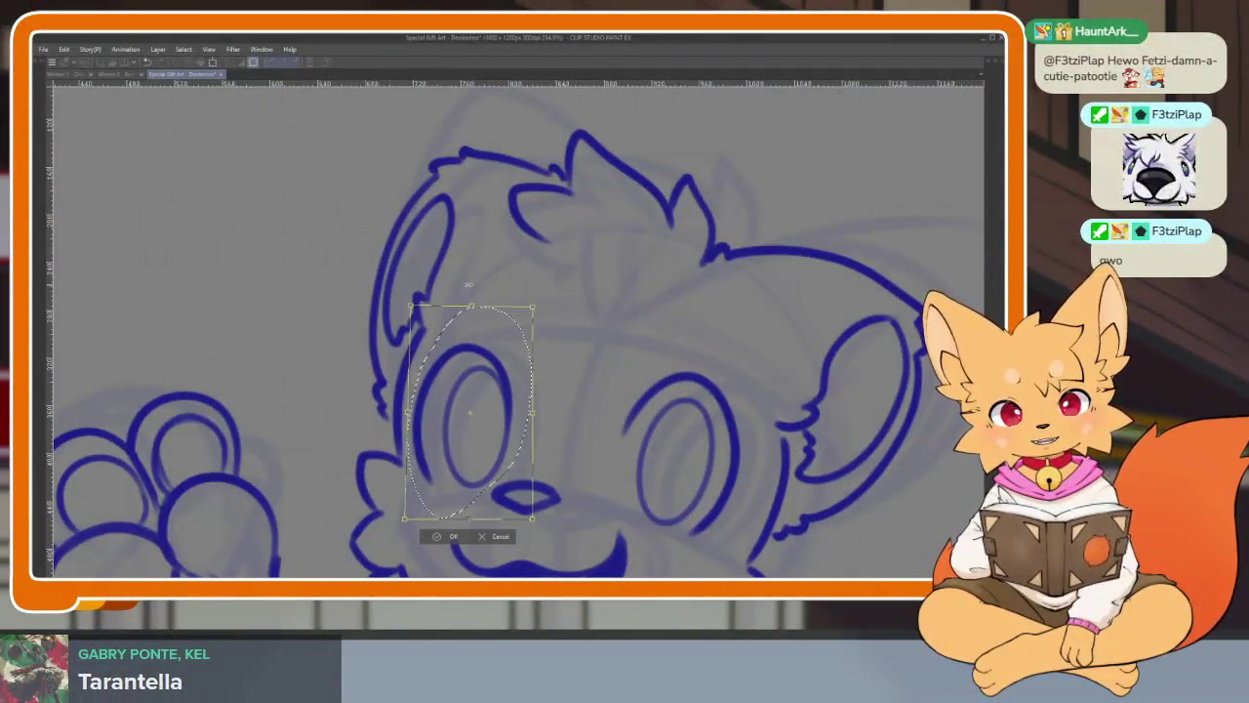
pyautogui.moveTo(533, 307); pyautogui.dragTo(514, 336)
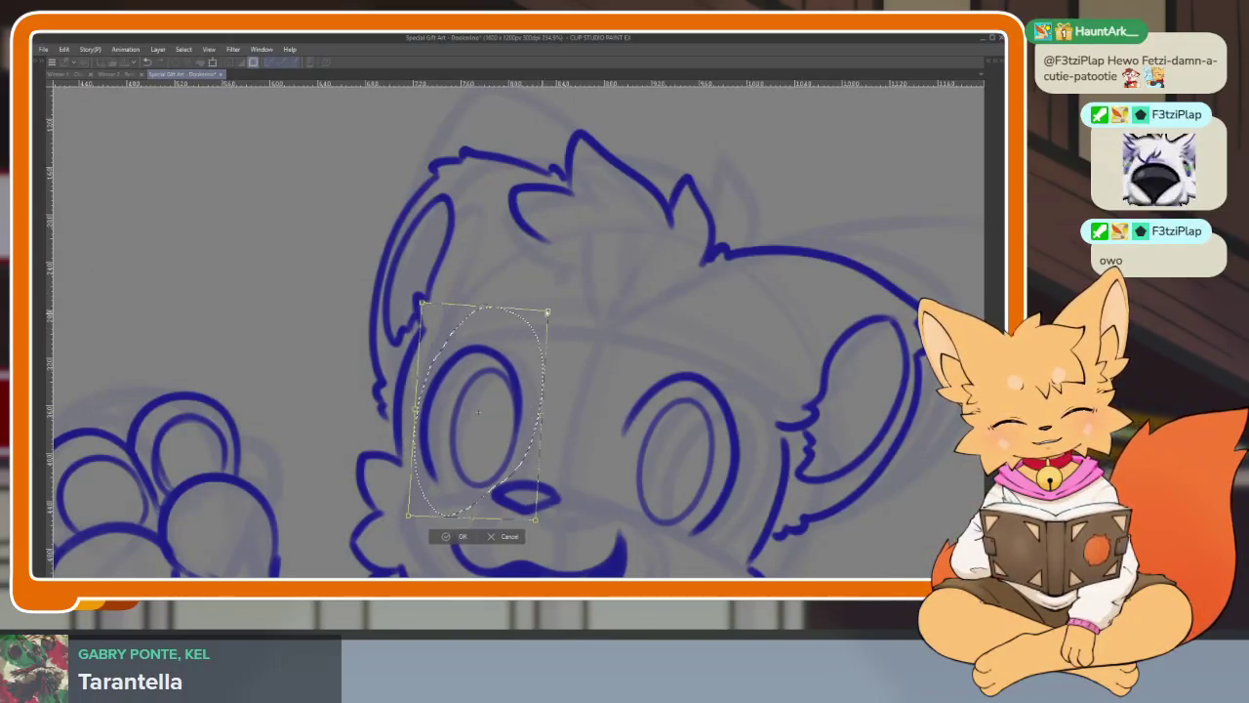
pyautogui.press('Return')
pyautogui.scroll(-5, 745, 478)
pyautogui.moveTo(746, 478); pyautogui.dragTo(681, 373)
pyautogui.scroll(5, 681, 374)
pyautogui.press('Tab')
pyautogui.scroll(2, 577, 446)
pyautogui.scroll(3, 463, 460)
pyautogui.scroll(-1, 479, 455)
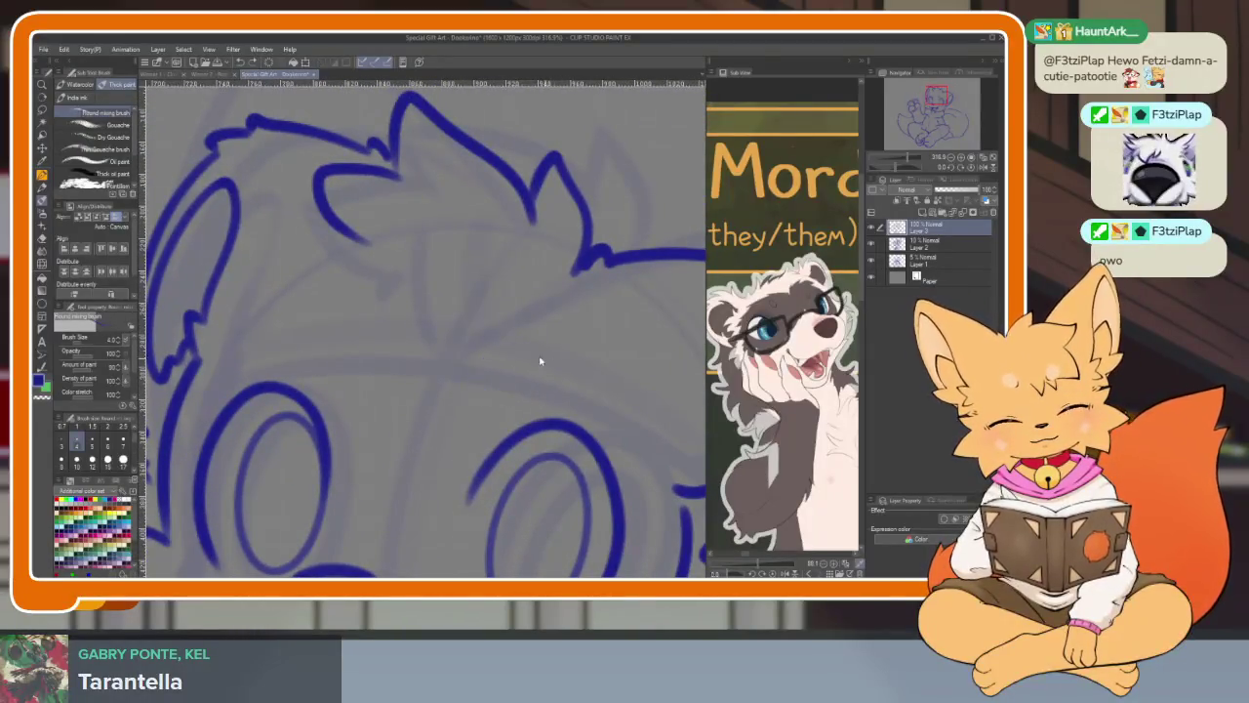
# - Undo the small eye stroke and redraw both eyes as larger closed ovals
pyautogui.hotkey('ctrl', 'z')
pyautogui.moveTo(564, 350)
pyautogui.mouseDown()
pyautogui.moveTo(562, 380)
pyautogui.moveTo(591, 383)
pyautogui.mouseUp()
pyautogui.moveTo(353, 328)
pyautogui.mouseDown()
pyautogui.moveTo(376, 326)
pyautogui.moveTo(391, 395)
pyautogui.mouseUp()
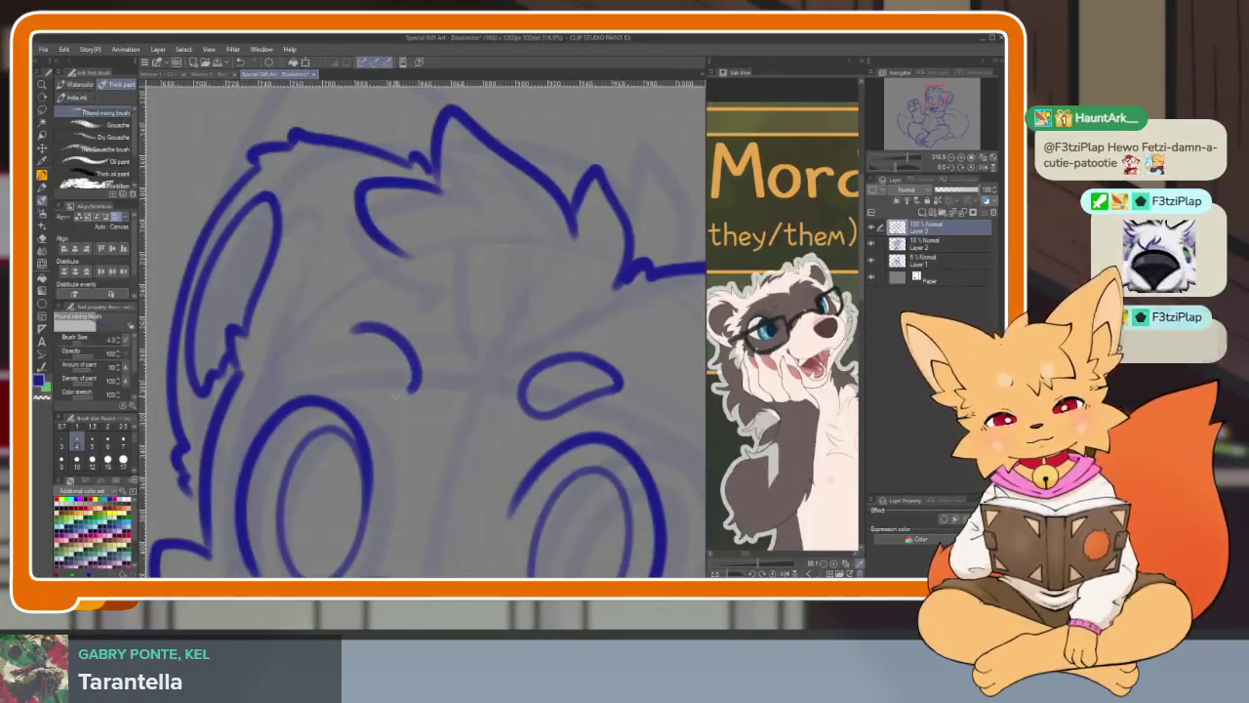
pyautogui.moveTo(359, 326); pyautogui.dragTo(386, 396)
pyautogui.scroll(-3, 430, 418)
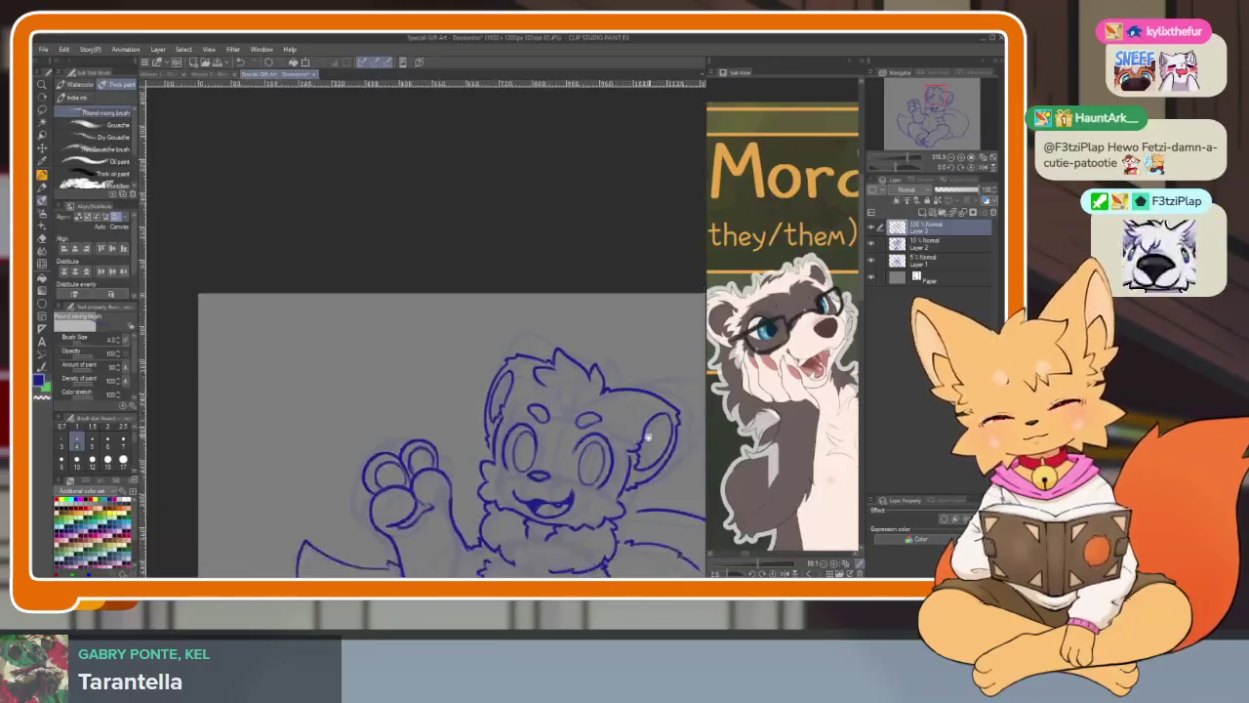
pyautogui.scroll(2, 460, 408)
pyautogui.scroll(3, 460, 407)
pyautogui.moveTo(363, 325)
pyautogui.mouseDown()
pyautogui.moveTo(430, 429)
pyautogui.moveTo(346, 341)
pyautogui.moveTo(420, 314)
pyautogui.moveTo(440, 445)
pyautogui.mouseUp()
# - Zoom in and pan across the face to inspect the redrawn eyes
pyautogui.scroll(-5, 313, 339)
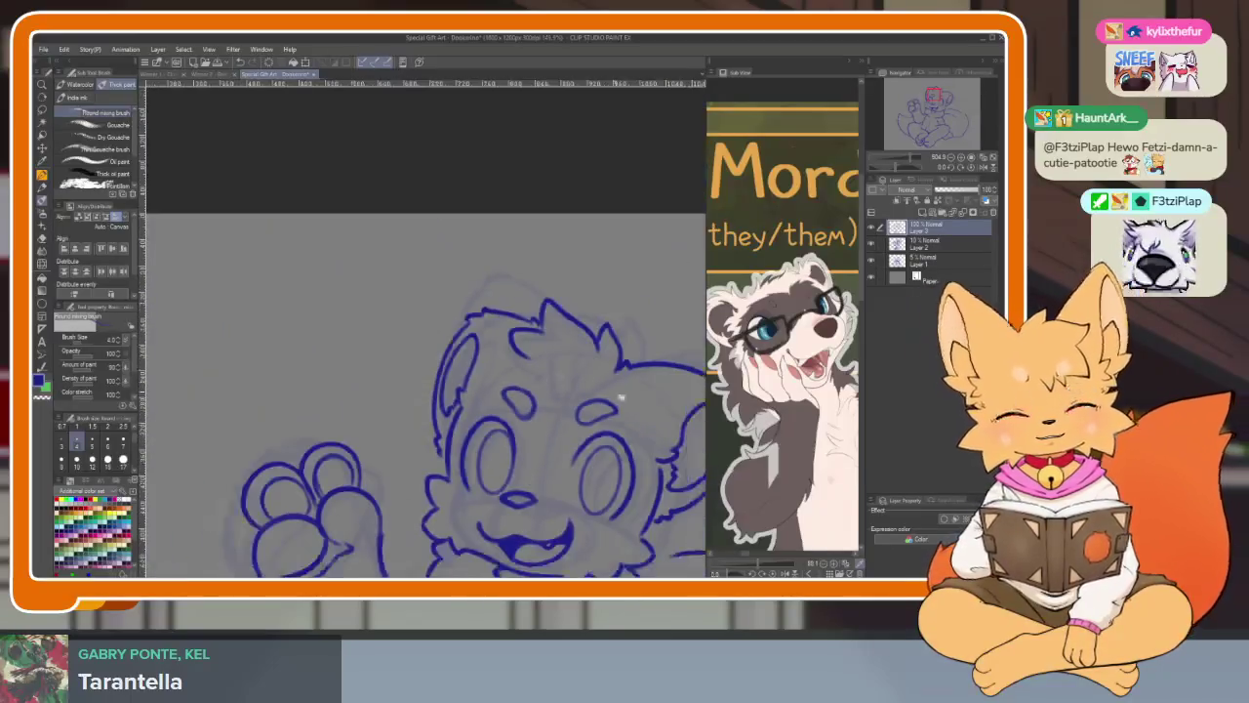
pyautogui.scroll(1, 576, 472)
pyautogui.scroll(1, 575, 471)
pyautogui.scroll(1, 576, 471)
pyautogui.scroll(1, 576, 472)
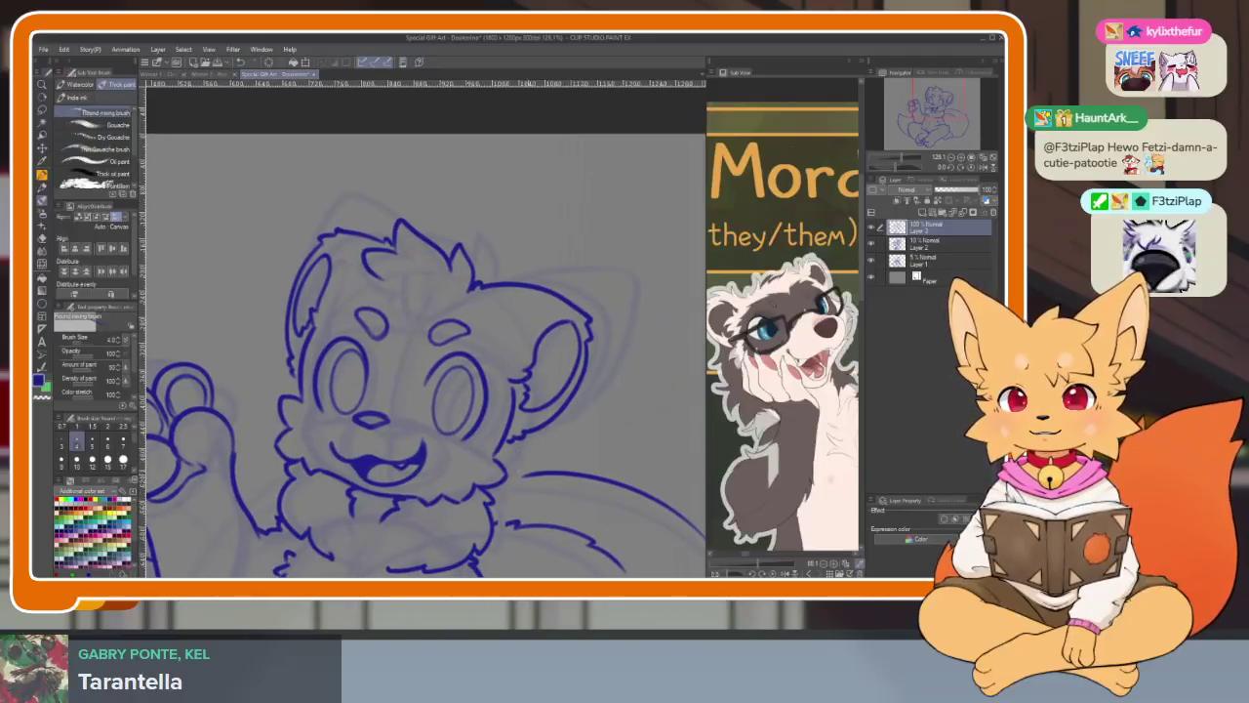
pyautogui.scroll(1, 571, 473)
pyautogui.scroll(1, 564, 477)
pyautogui.scroll(2, 576, 478)
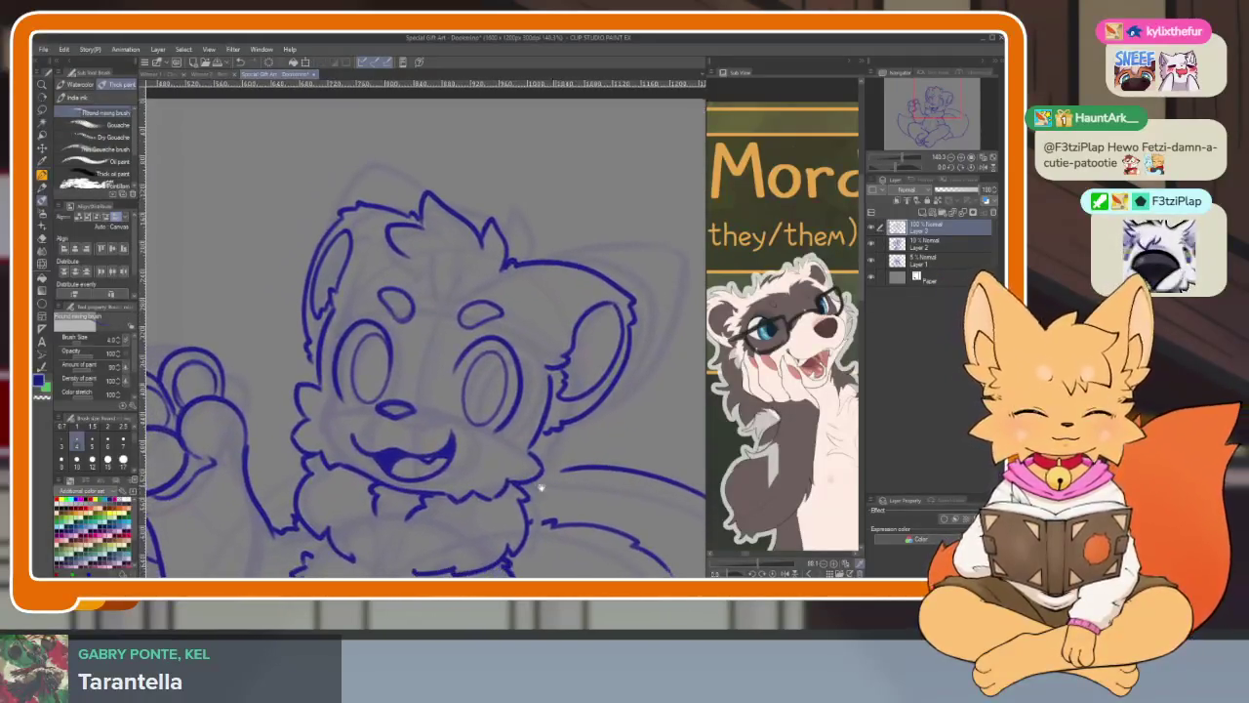
pyautogui.scroll(1, 555, 491)
pyautogui.scroll(1, 549, 468)
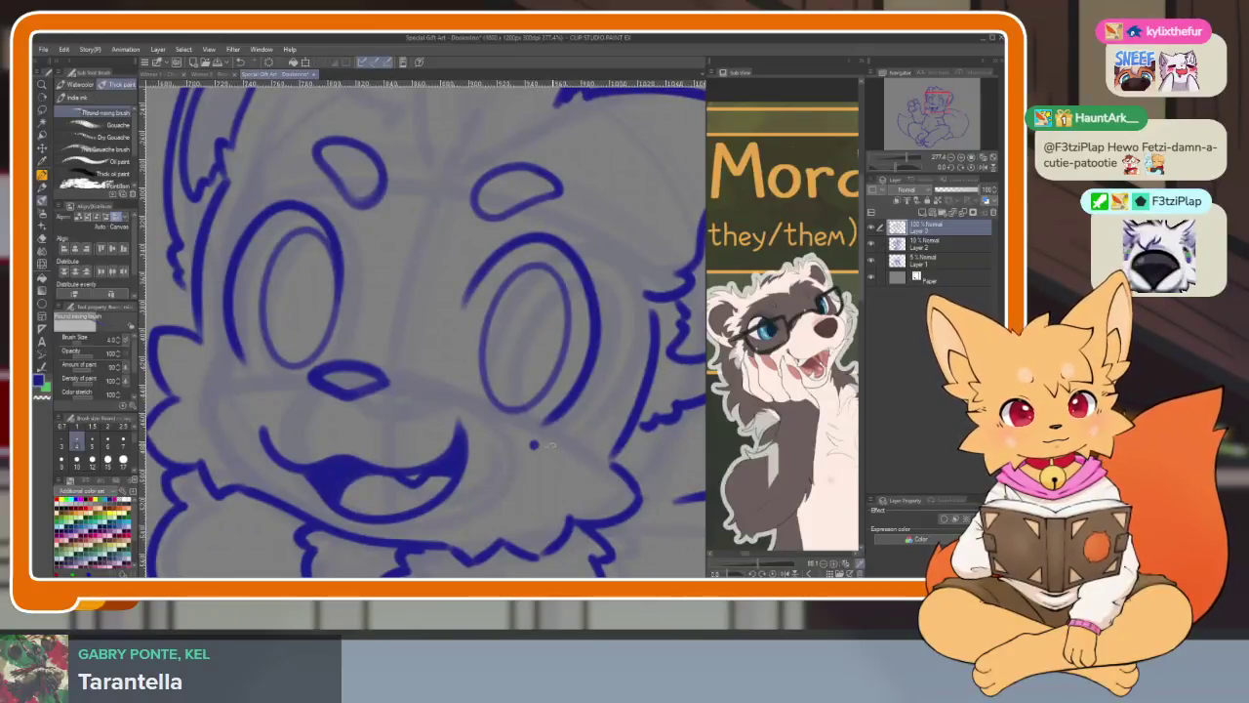
pyautogui.moveTo(219, 388); pyautogui.dragTo(276, 427)
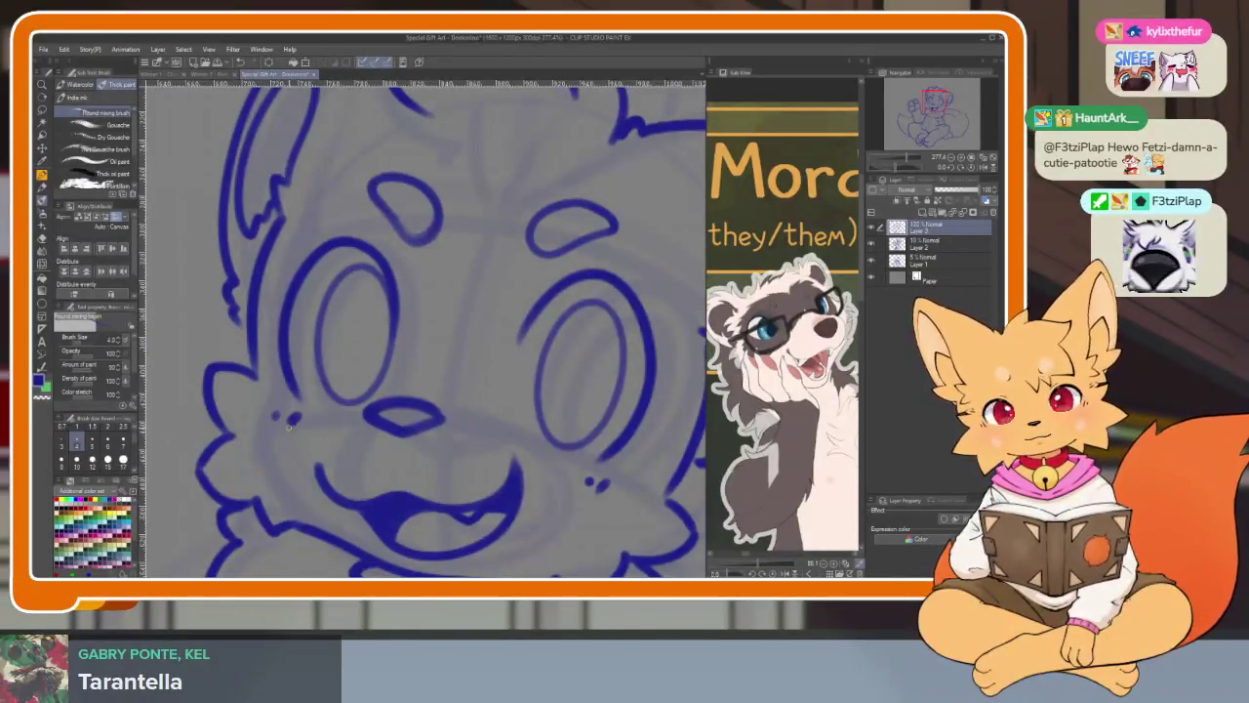
pyautogui.scroll(-4, 289, 424)
pyautogui.scroll(-1, 439, 449)
pyautogui.scroll(-1, 507, 458)
pyautogui.scroll(-1, 552, 465)
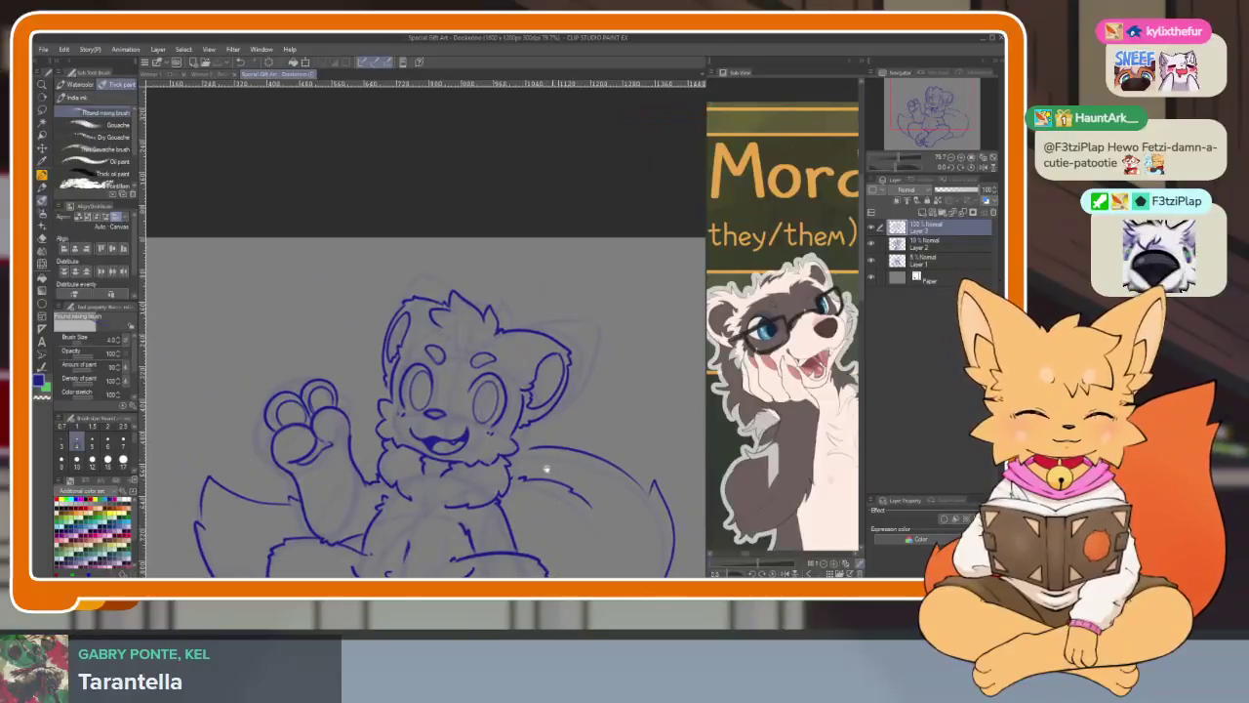
pyautogui.scroll(1, 547, 467)
pyautogui.scroll(1, 517, 470)
pyautogui.scroll(1, 488, 476)
pyautogui.scroll(1, 461, 481)
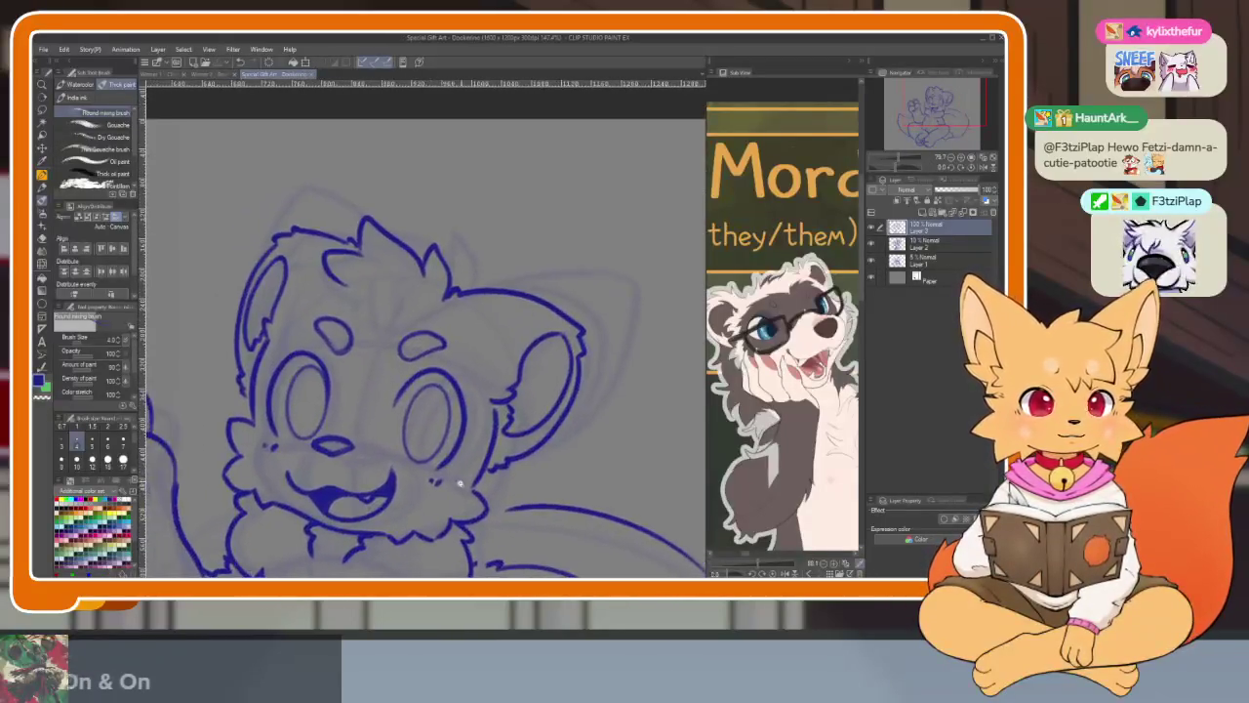
pyautogui.scroll(-1, 464, 484)
pyautogui.scroll(-1, 479, 493)
pyautogui.scroll(-1, 490, 505)
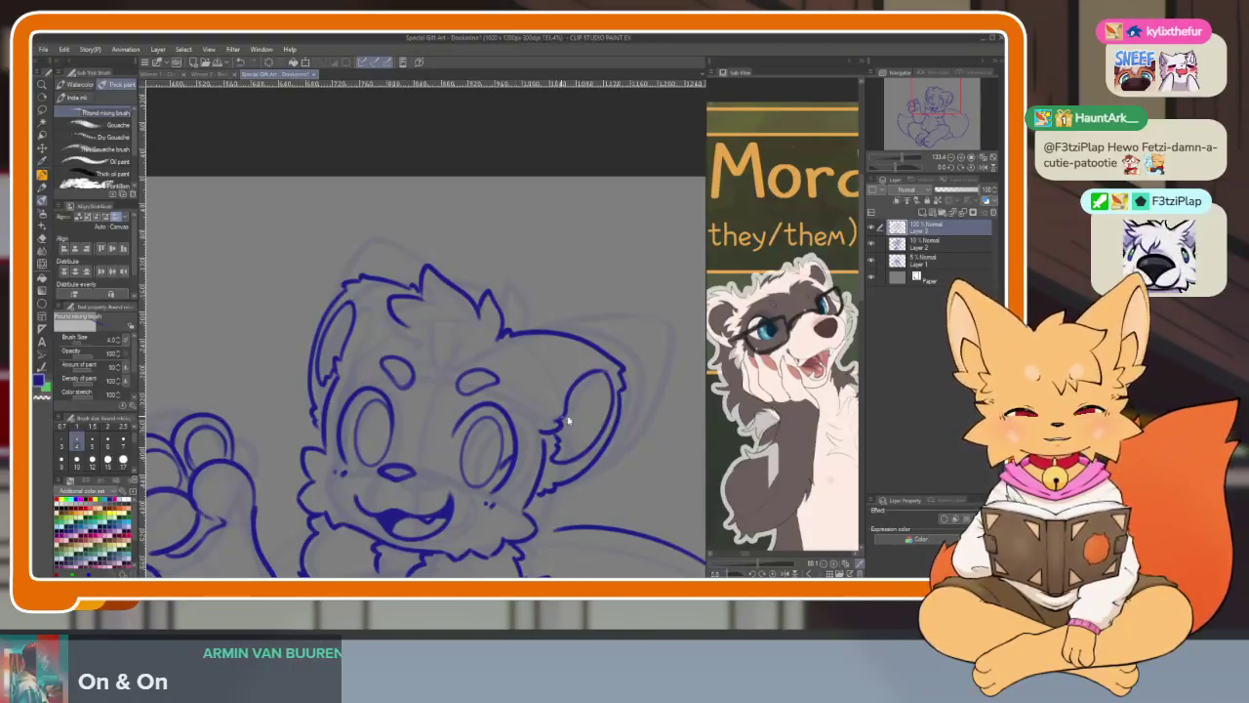
# - Add a new empty raster Layer 4 at the top of the stack
pyautogui.scroll(2, 512, 475)
pyautogui.scroll(2, 488, 497)
pyautogui.scroll(2, 580, 523)
pyautogui.hotkey('ctrl', 'shift', 'n')
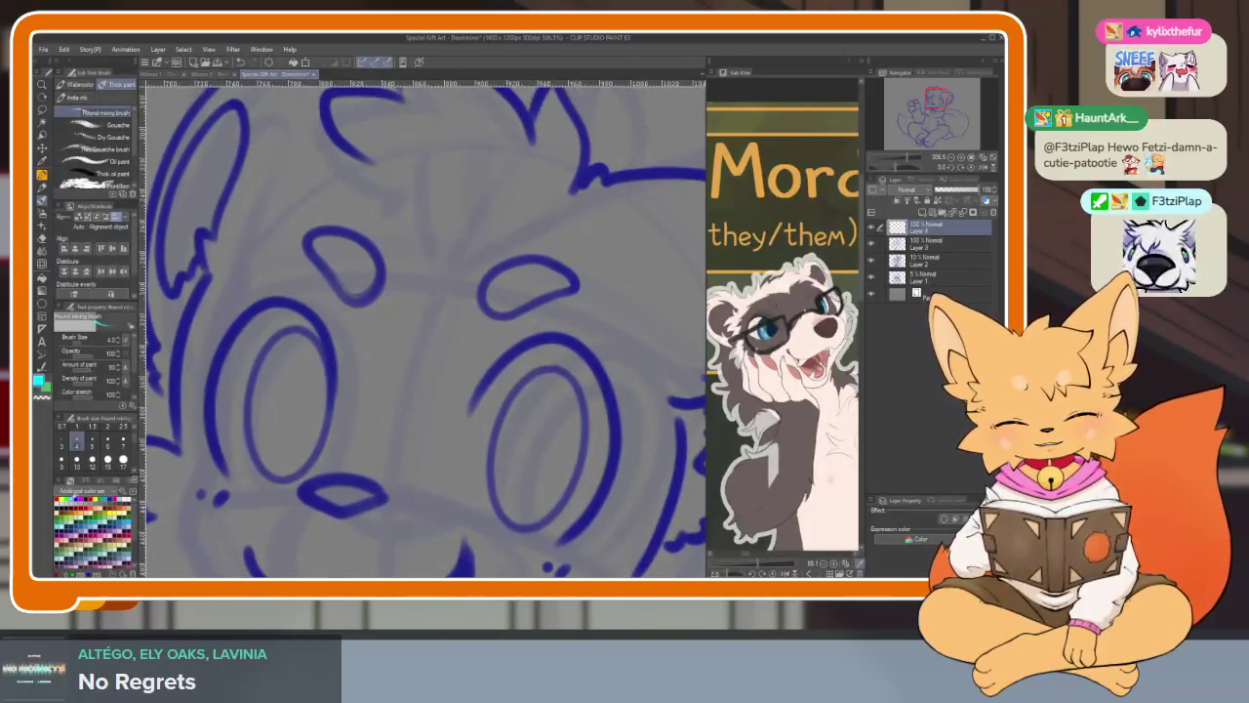
pyautogui.scroll(1, 421, 384)
pyautogui.scroll(1, 351, 413)
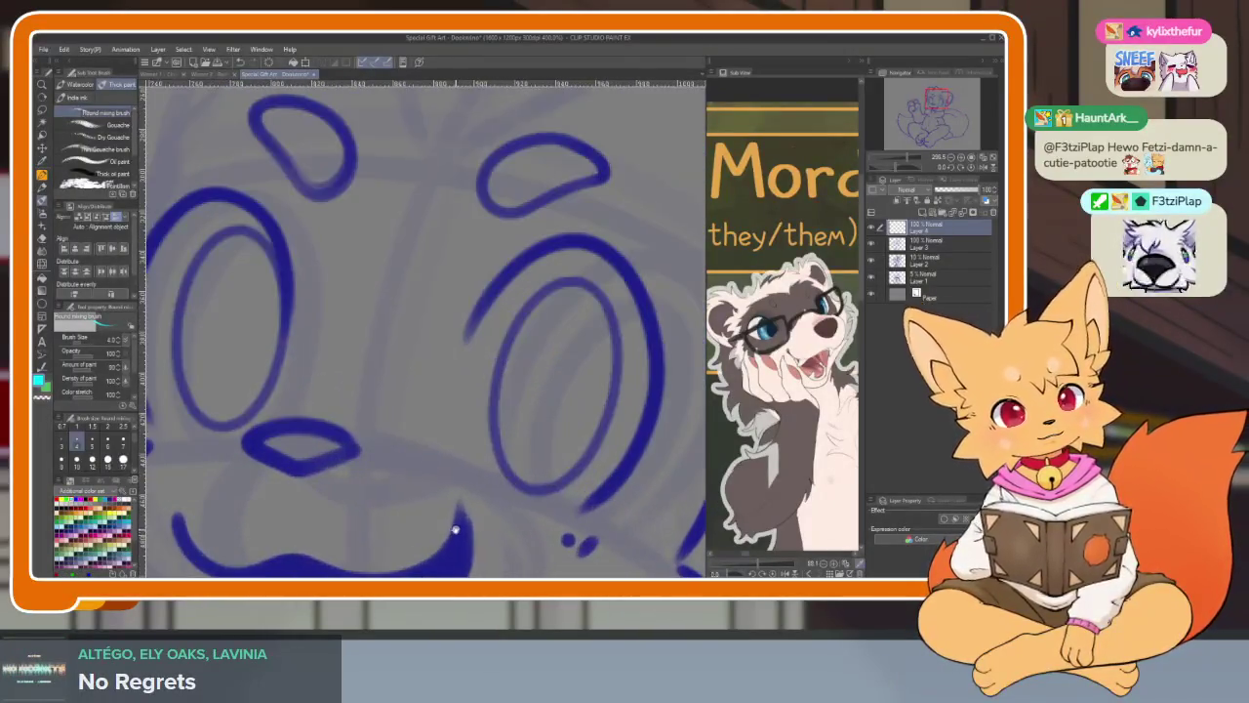
# - Try cyan strokes around the bear's nose and undo the unwanted ones
pyautogui.moveTo(353, 390); pyautogui.dragTo(426, 445)
pyautogui.scroll(-2, 425, 445)
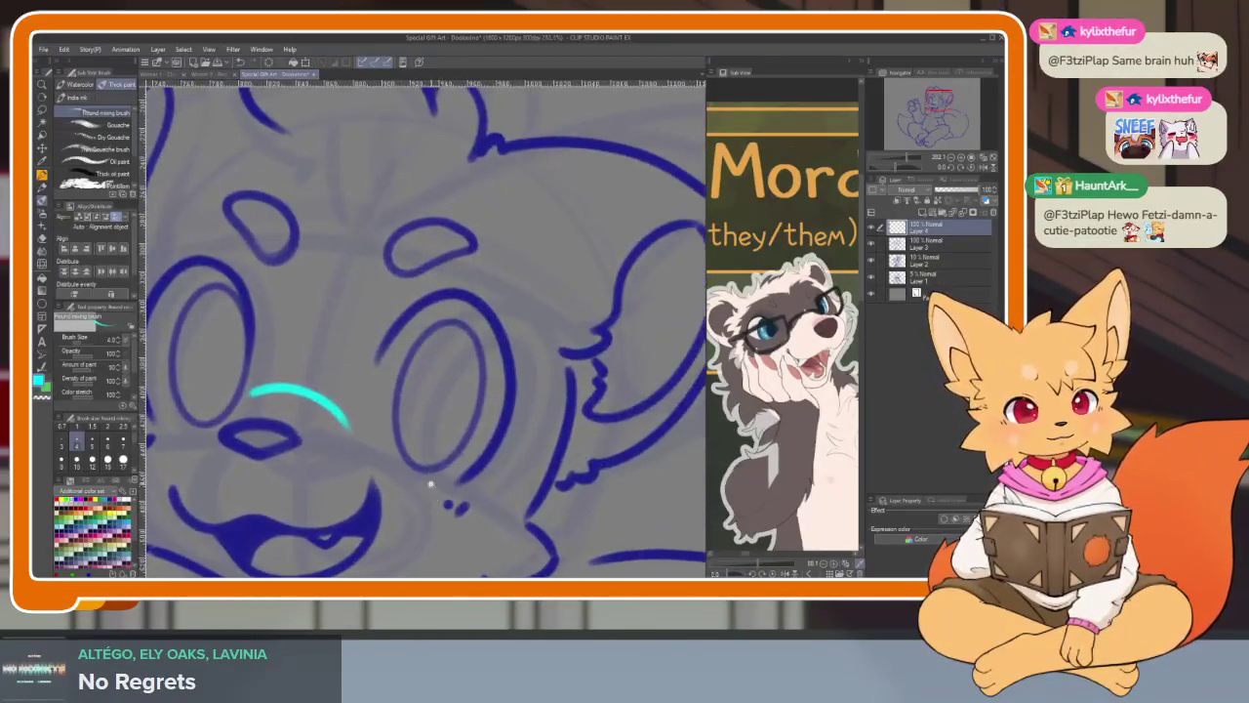
pyautogui.scroll(2, 431, 483)
pyautogui.scroll(-1, 430, 474)
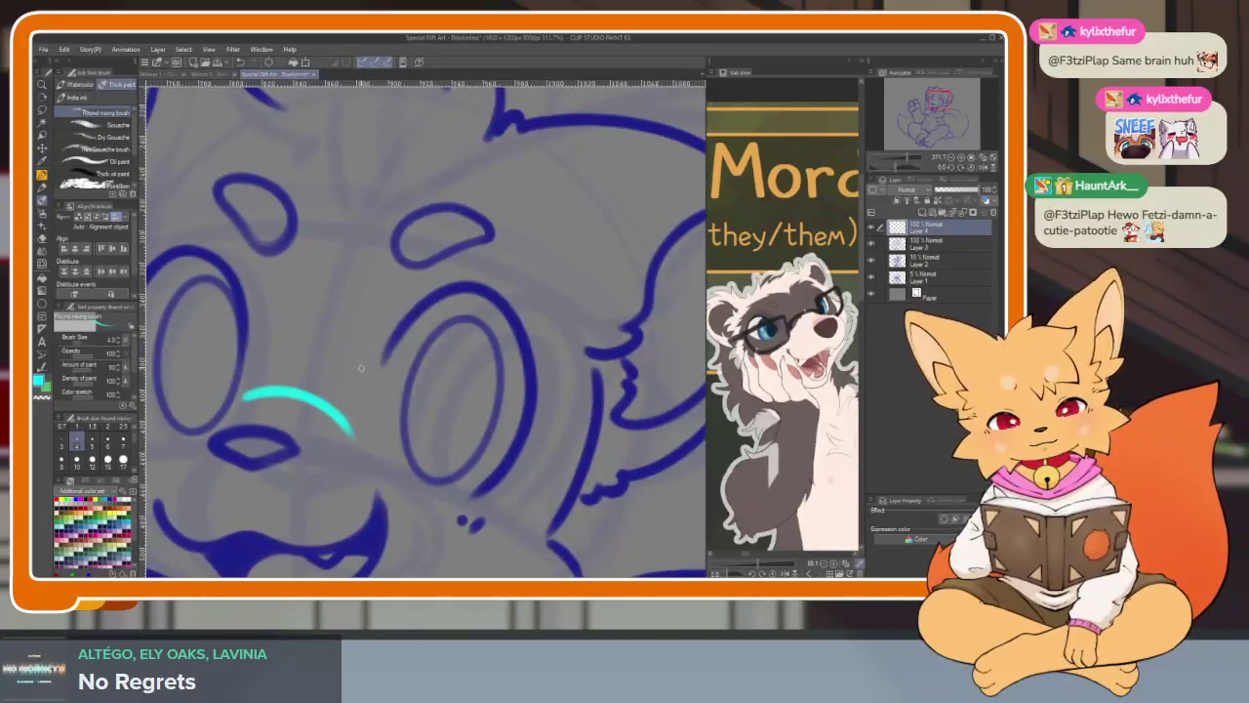
pyautogui.hotkey('ctrl', 'z')
pyautogui.moveTo(364, 356)
pyautogui.mouseDown()
pyautogui.moveTo(354, 472)
pyautogui.moveTo(508, 518)
pyautogui.mouseUp()
pyautogui.hotkey('ctrl', 'z')
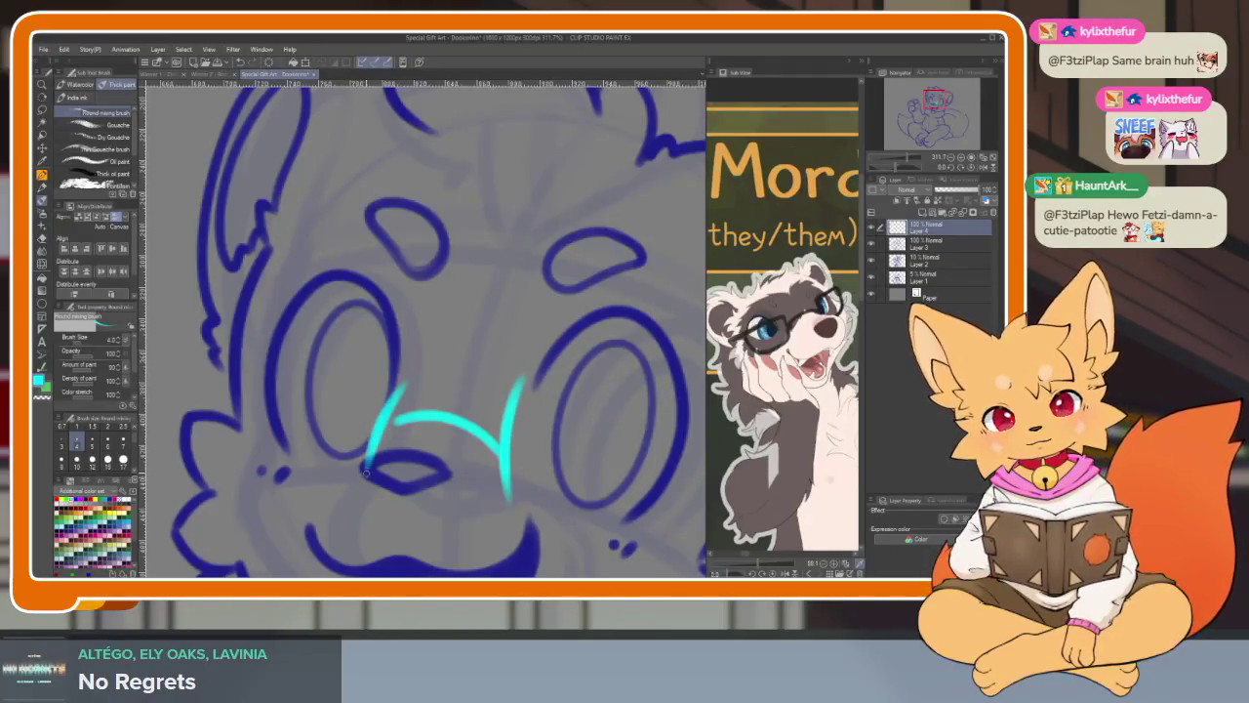
pyautogui.scroll(-5, 578, 428)
pyautogui.scroll(4, 462, 390)
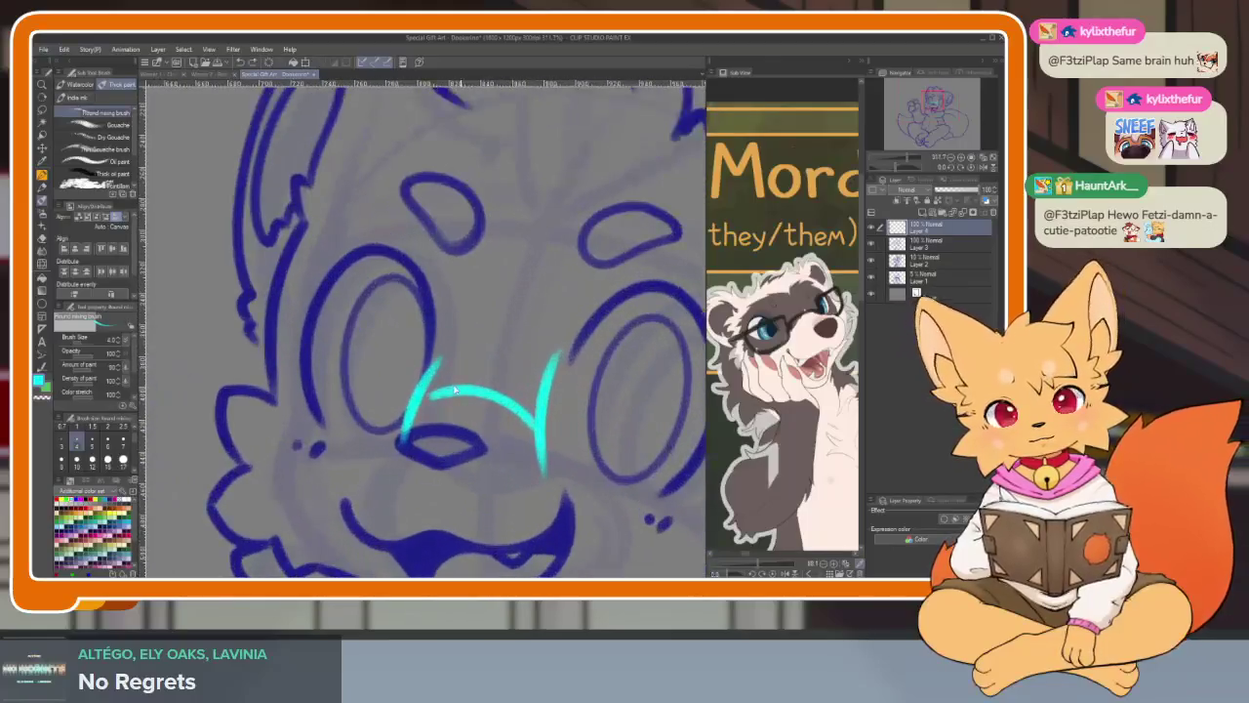
pyautogui.moveTo(440, 351); pyautogui.dragTo(393, 438)
pyautogui.hotkey('ctrl', 'z')
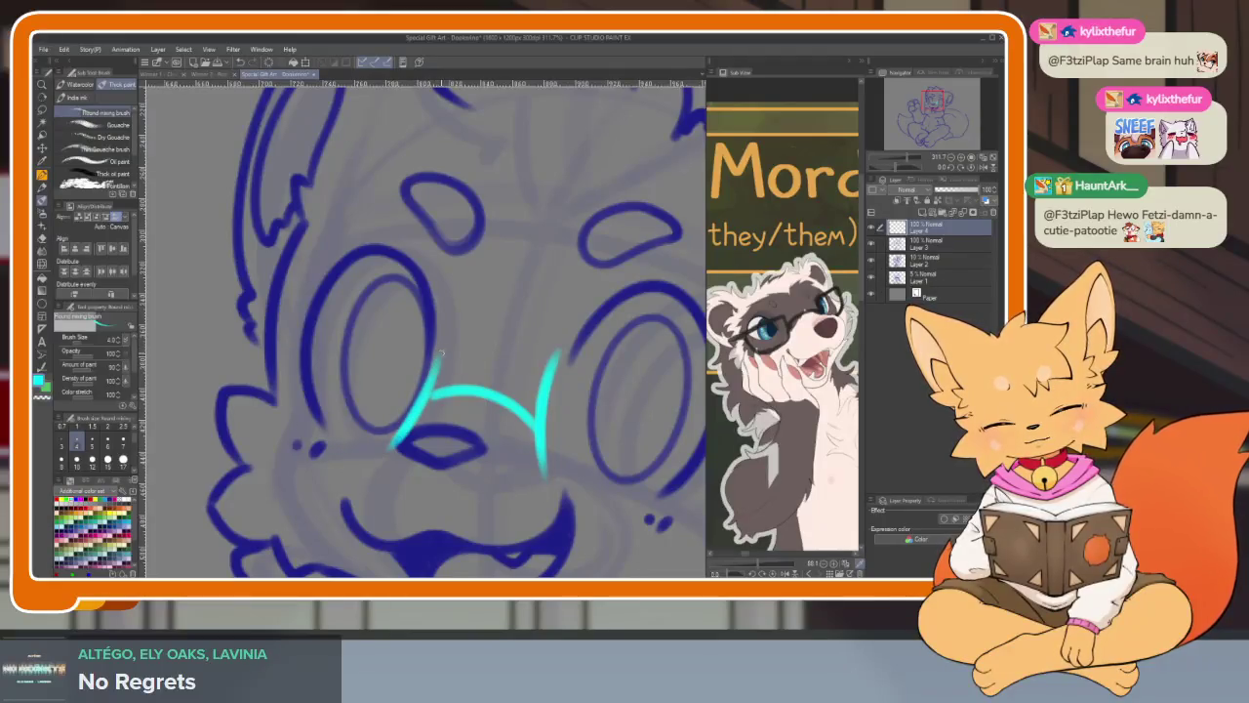
pyautogui.hotkey('ctrl', 'z')
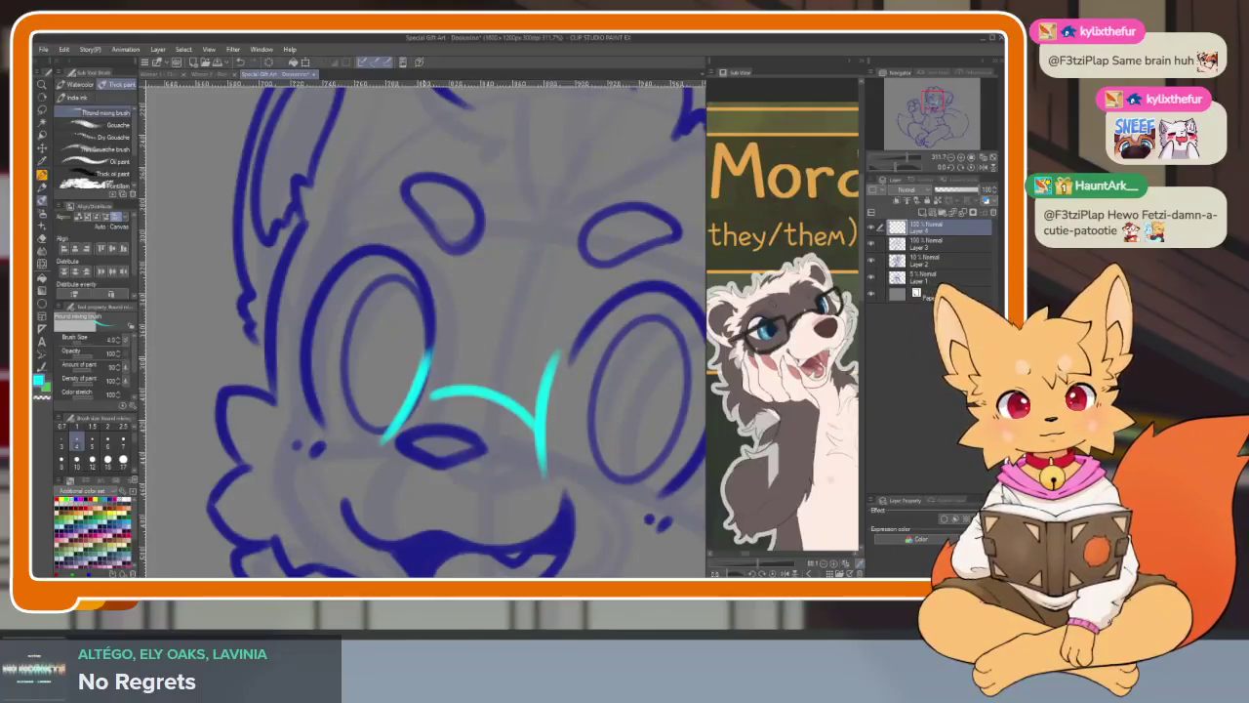
# - Draw closed cyan glasses rims around the eyes and zoom out to check them
pyautogui.scroll(3, 427, 329)
pyautogui.moveTo(365, 425); pyautogui.dragTo(342, 413)
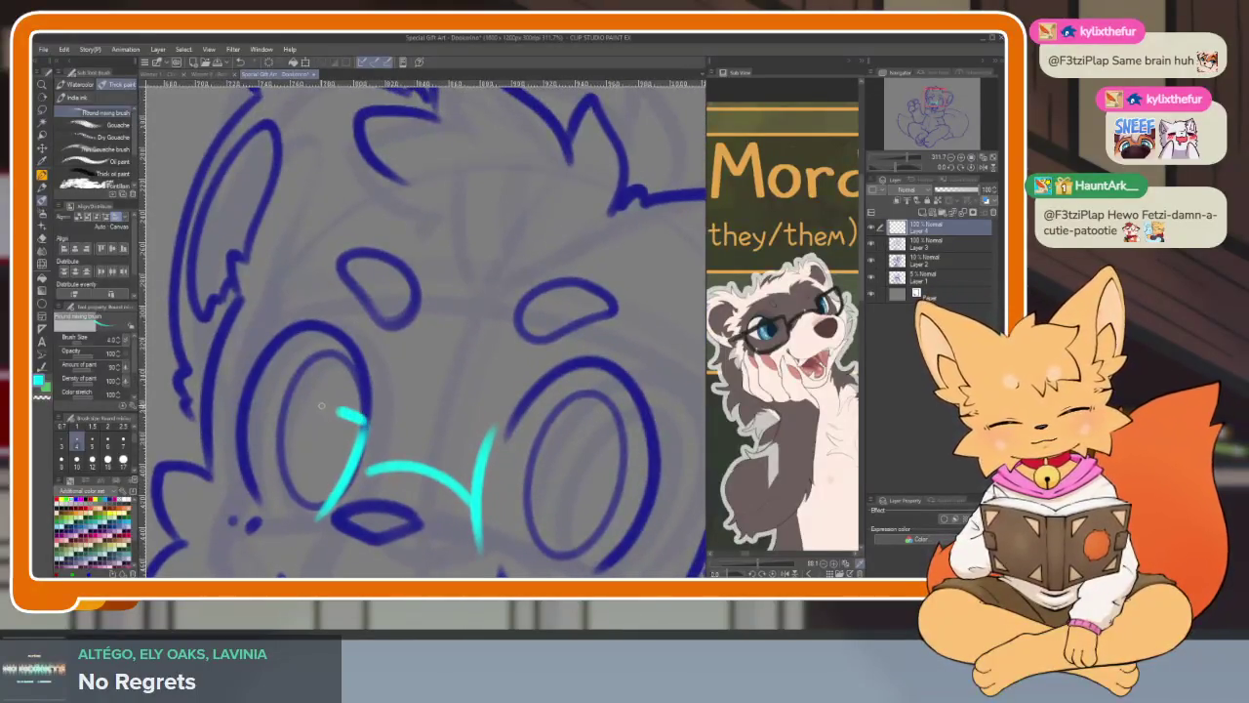
pyautogui.hotkey('ctrl', 'z')
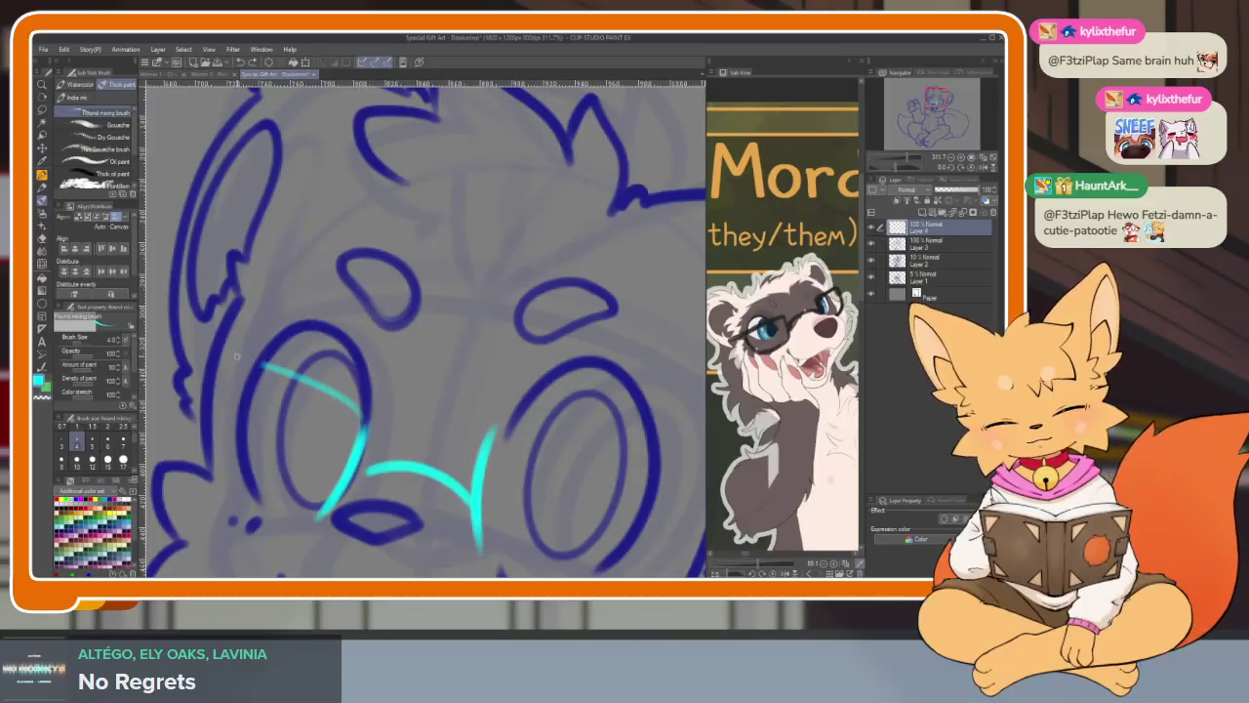
pyautogui.moveTo(219, 355); pyautogui.dragTo(213, 322)
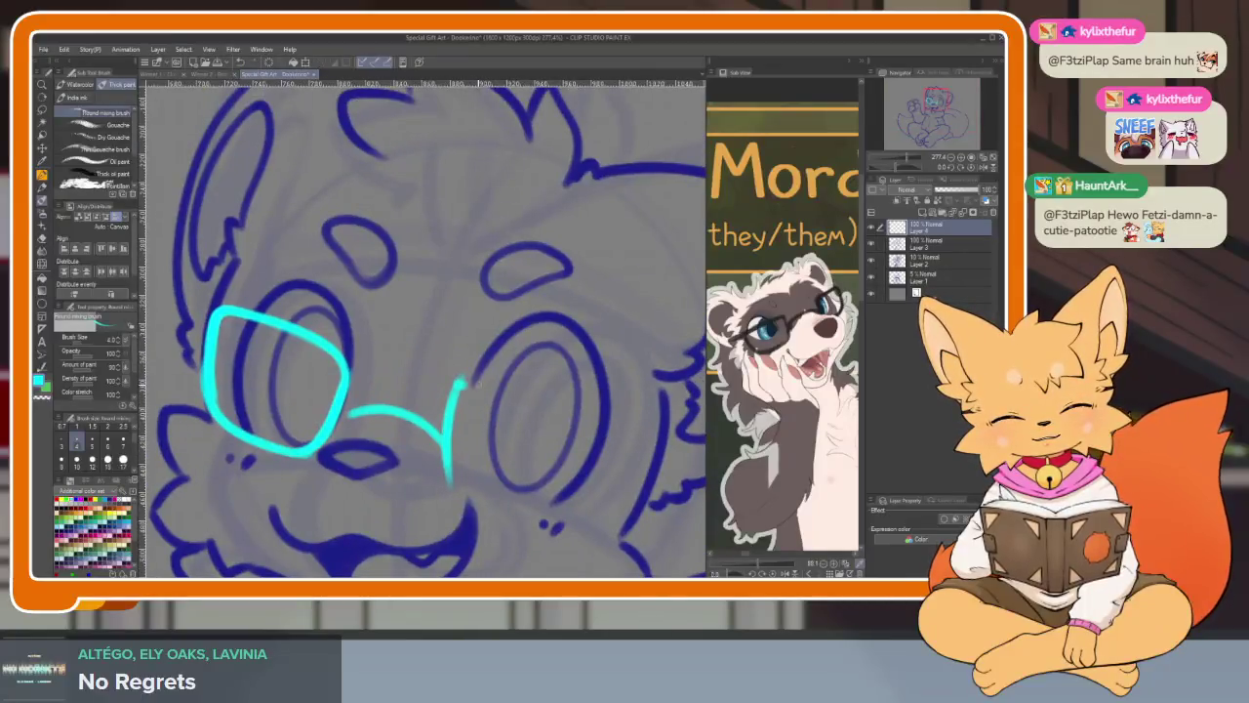
pyautogui.hotkey('ctrl', 'z')
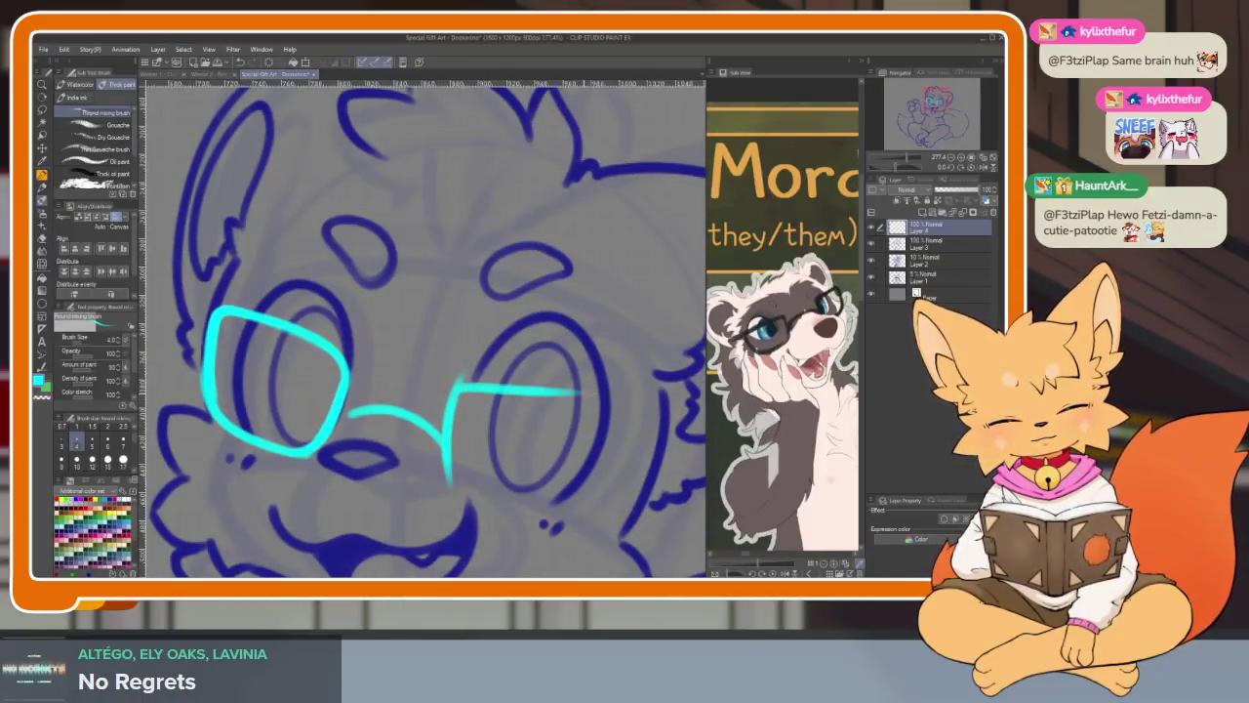
pyautogui.moveTo(504, 543); pyautogui.dragTo(479, 555)
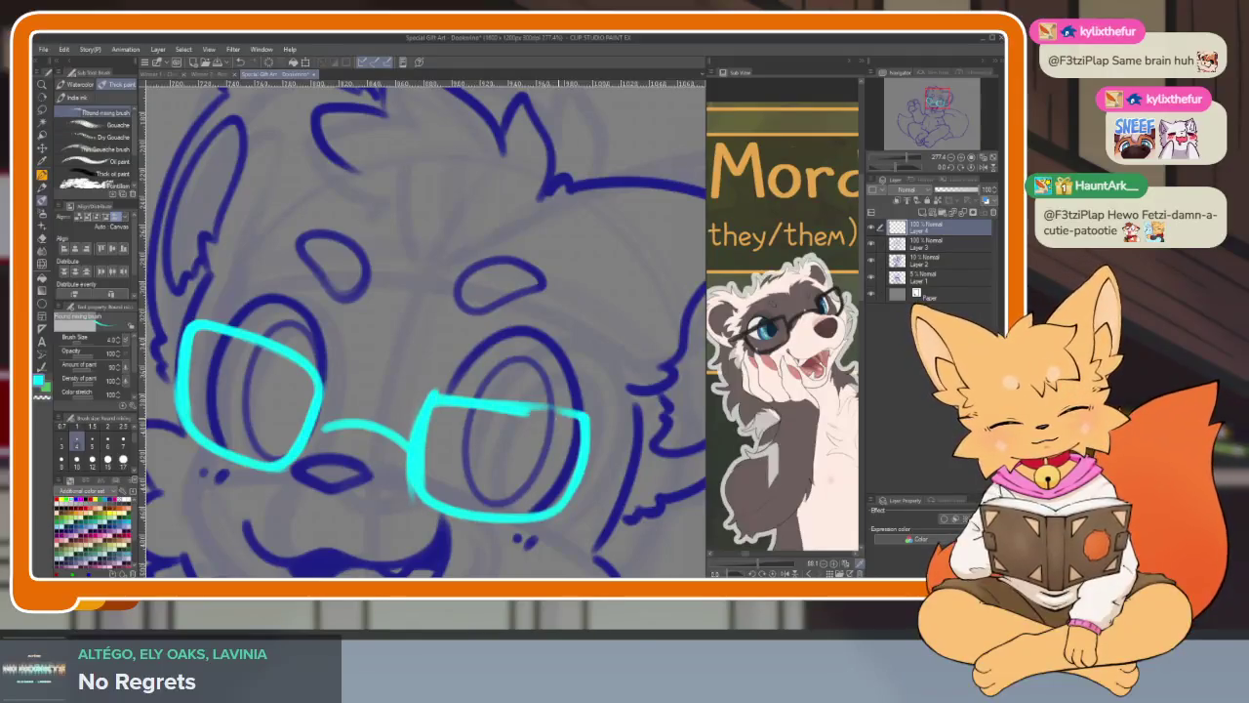
pyautogui.scroll(-5, 630, 432)
pyautogui.scroll(3, 586, 425)
pyautogui.scroll(1, 582, 421)
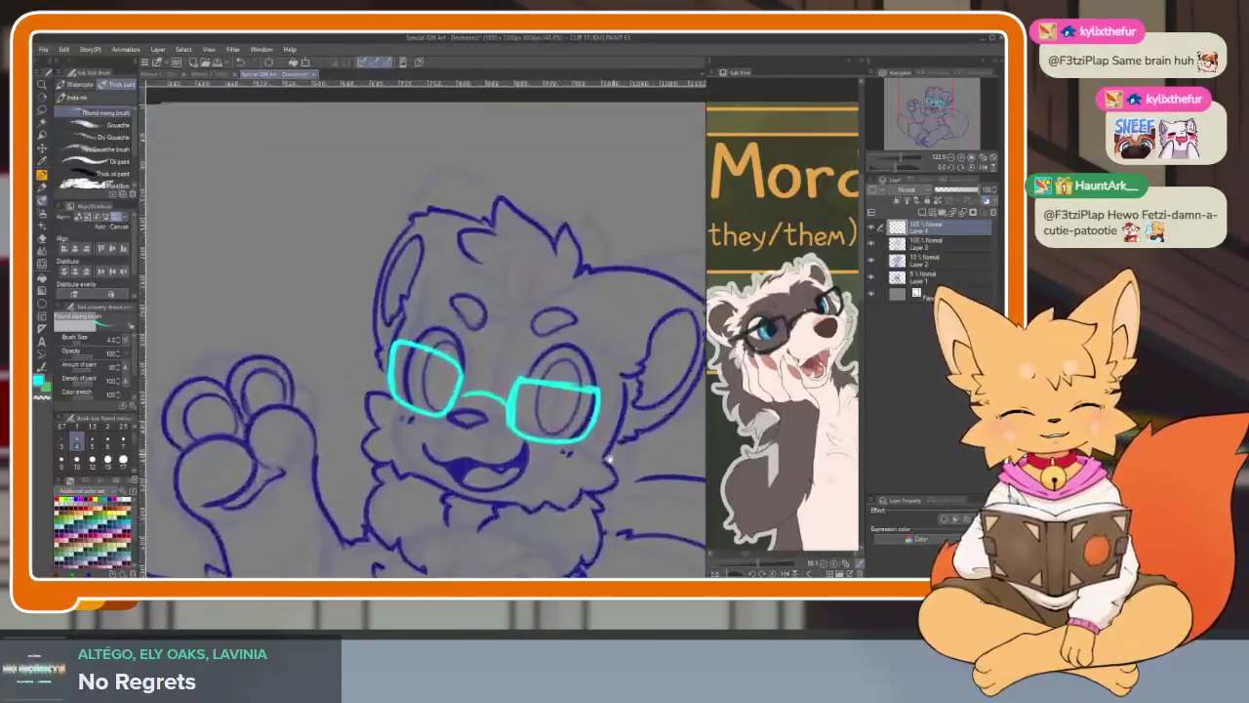
pyautogui.hotkey('ctrl', 't')
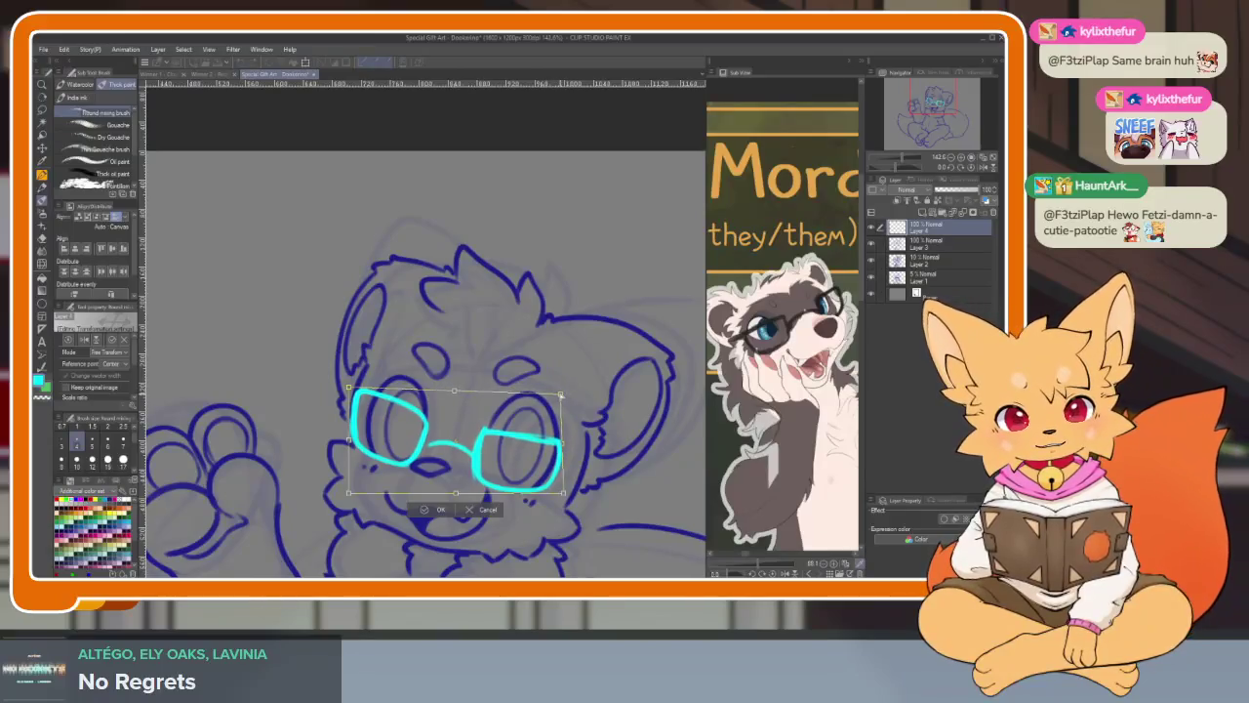
# - Tilt the cyan glasses slightly on the face and confirm the transform
pyautogui.moveTo(564, 396)
pyautogui.mouseDown()
pyautogui.moveTo(535, 461)
pyautogui.moveTo(452, 473)
pyautogui.mouseUp()
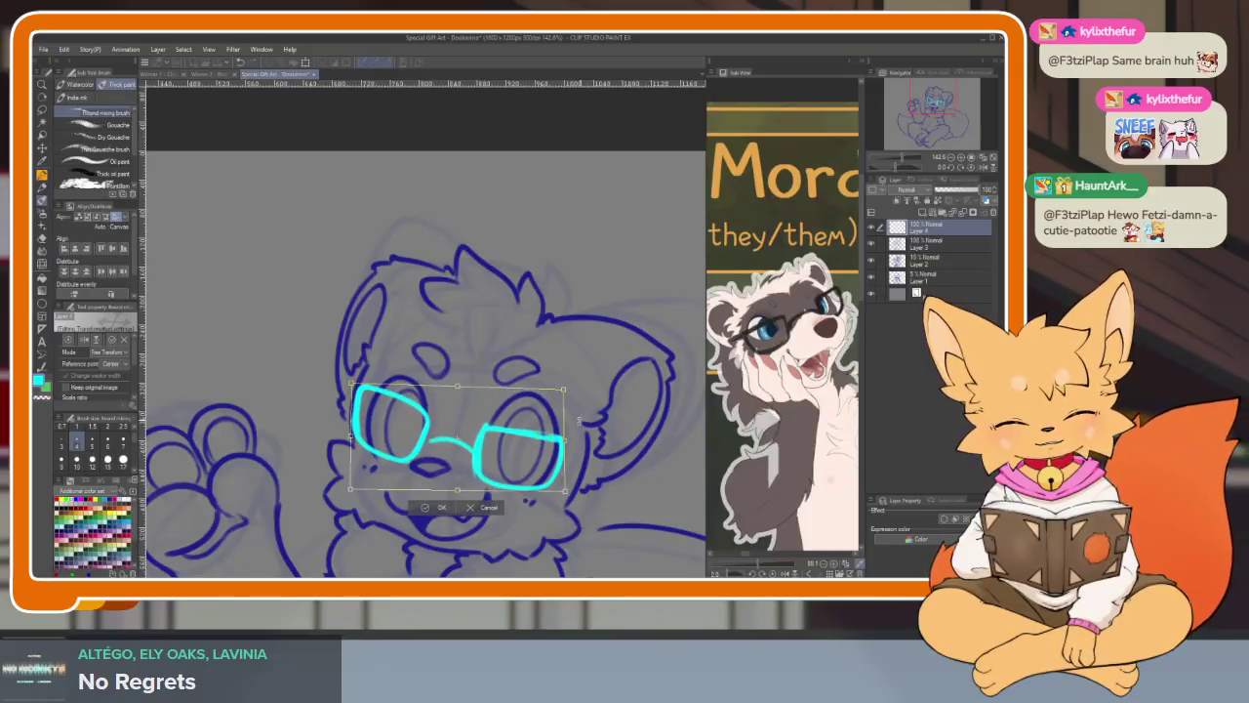
pyautogui.click(436, 508)
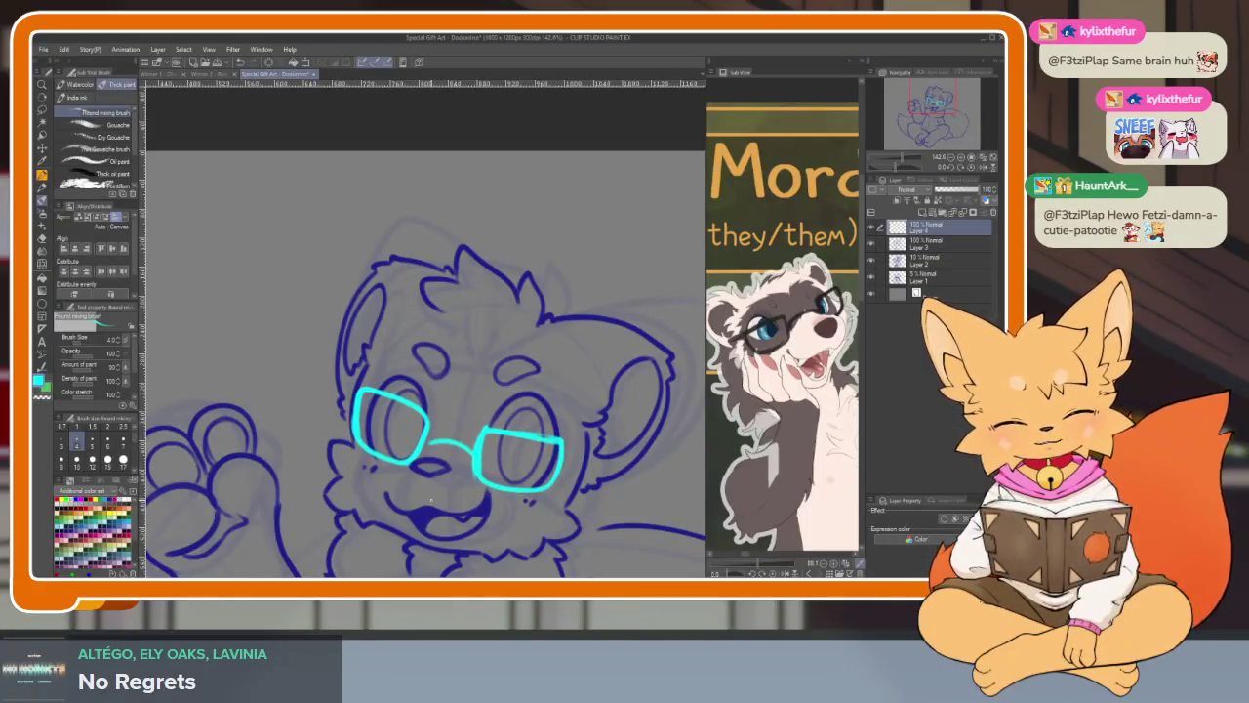
pyautogui.scroll(-2, 459, 469)
pyautogui.scroll(-2, 459, 468)
pyautogui.scroll(6, 544, 466)
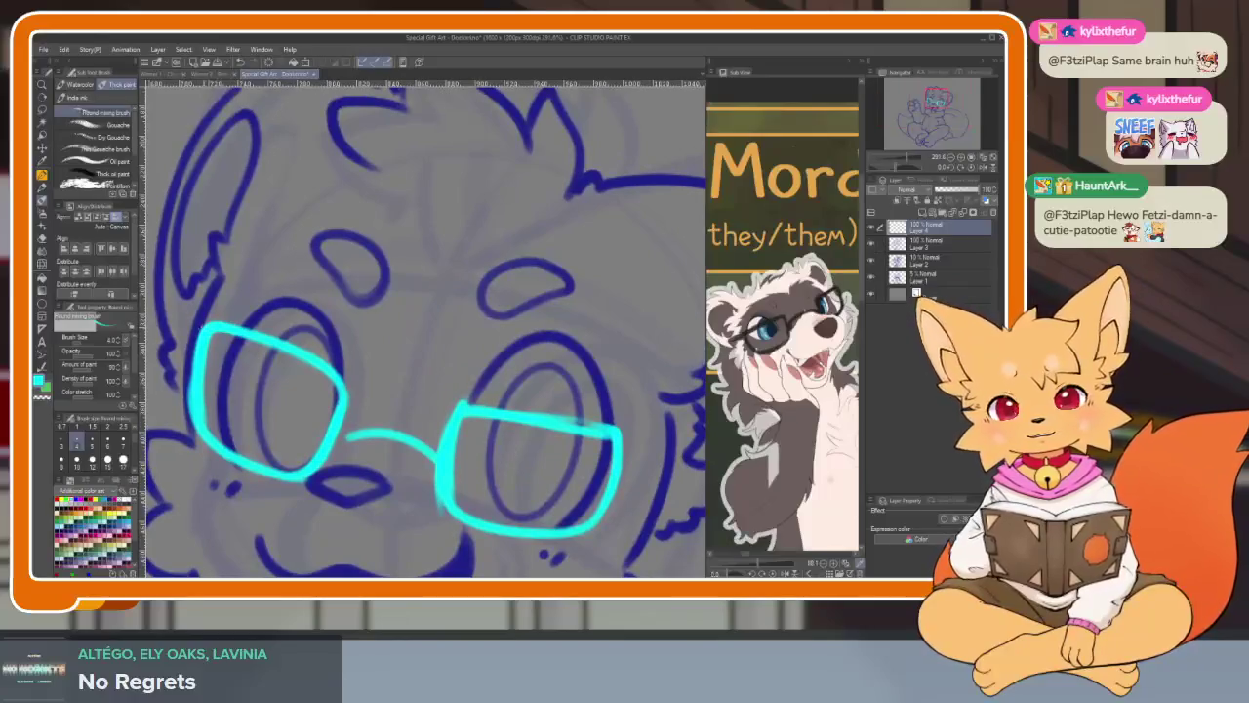
# - Draw a cyan top bar joining both lenses, undoing the stray attempts
pyautogui.moveTo(293, 356); pyautogui.dragTo(623, 424)
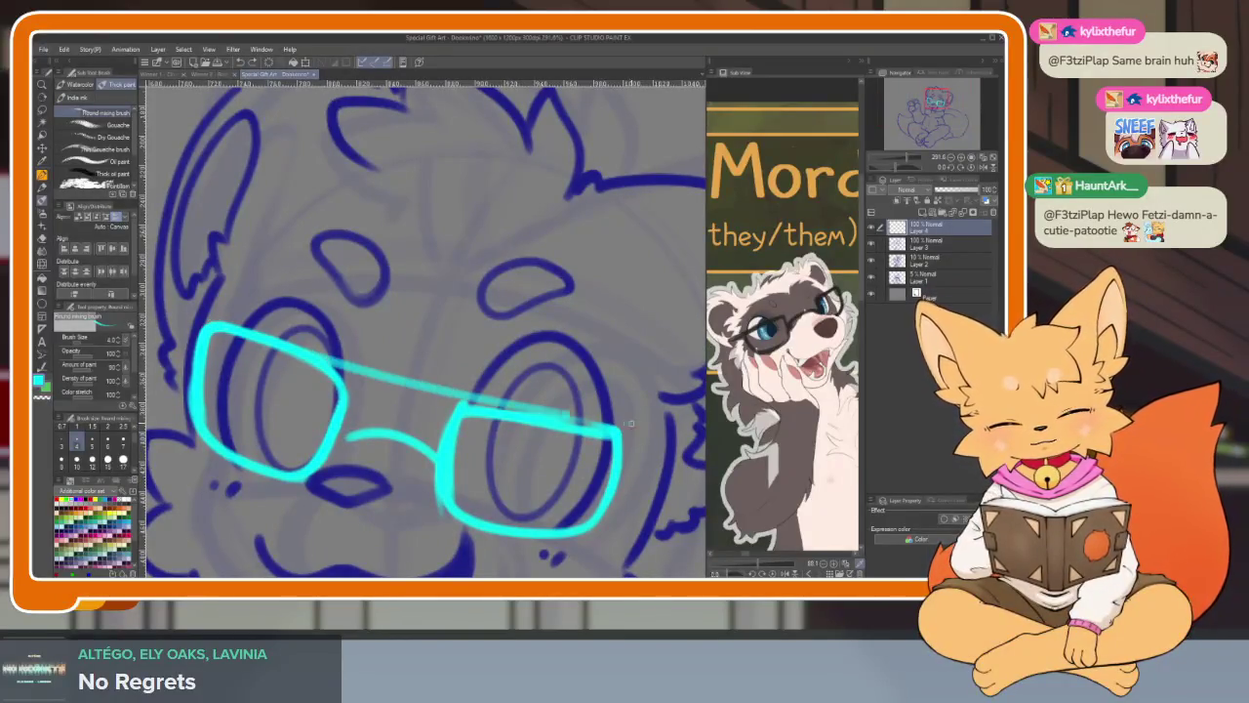
pyautogui.moveTo(522, 432); pyautogui.dragTo(479, 431)
pyautogui.hotkey('ctrl', 'z')
pyautogui.moveTo(195, 337); pyautogui.dragTo(605, 427)
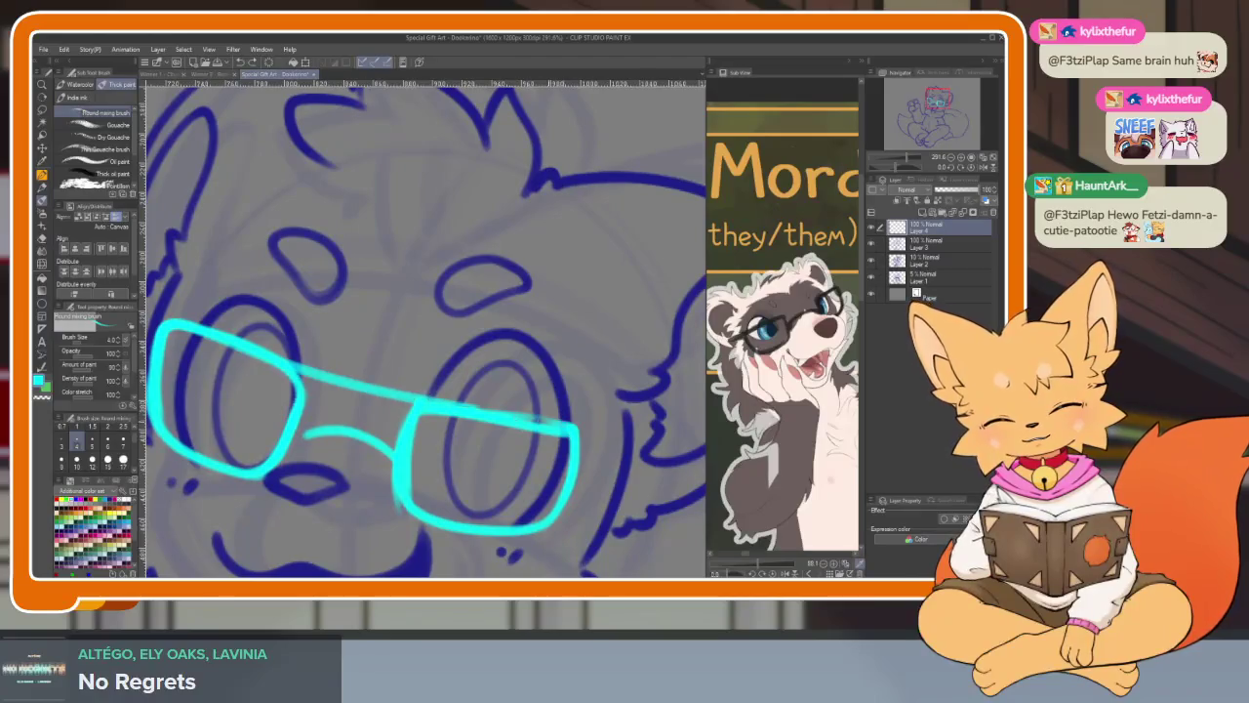
pyautogui.press('e')
pyautogui.hotkey('ctrl', 'z')
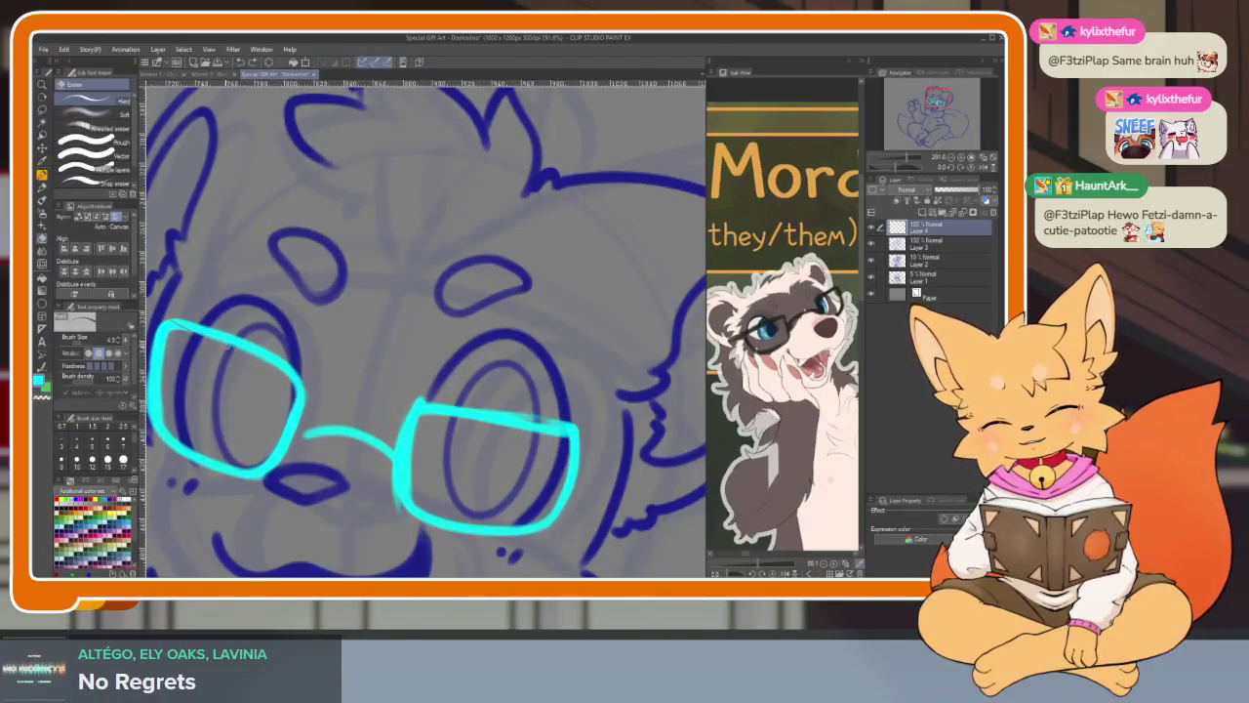
pyautogui.press('b')
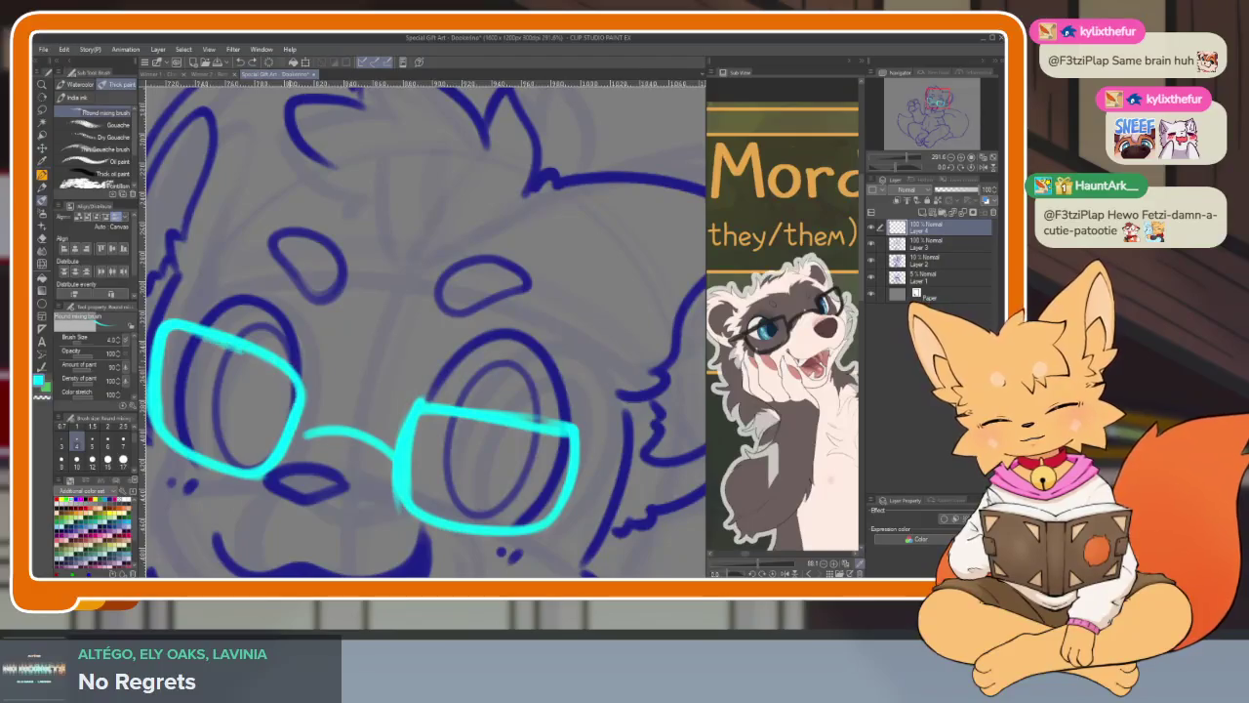
pyautogui.scroll(-5, 613, 445)
pyautogui.scroll(4, 613, 445)
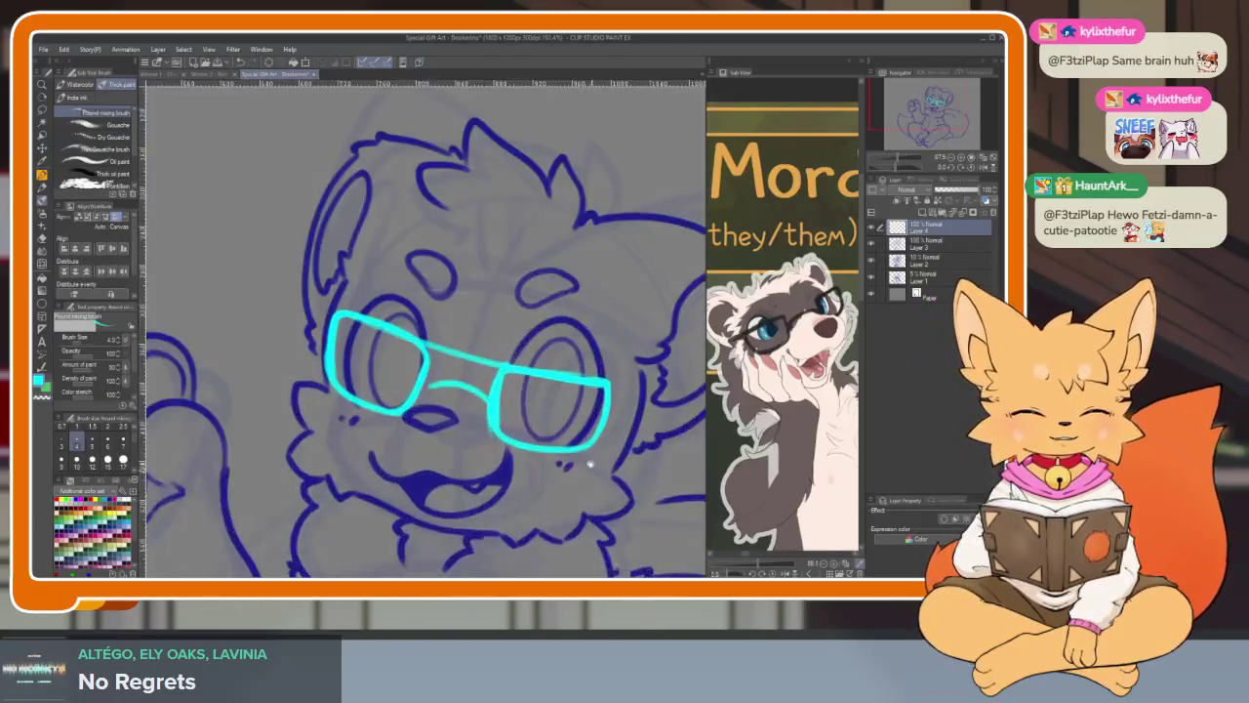
pyautogui.hotkey('ctrl', 'z')
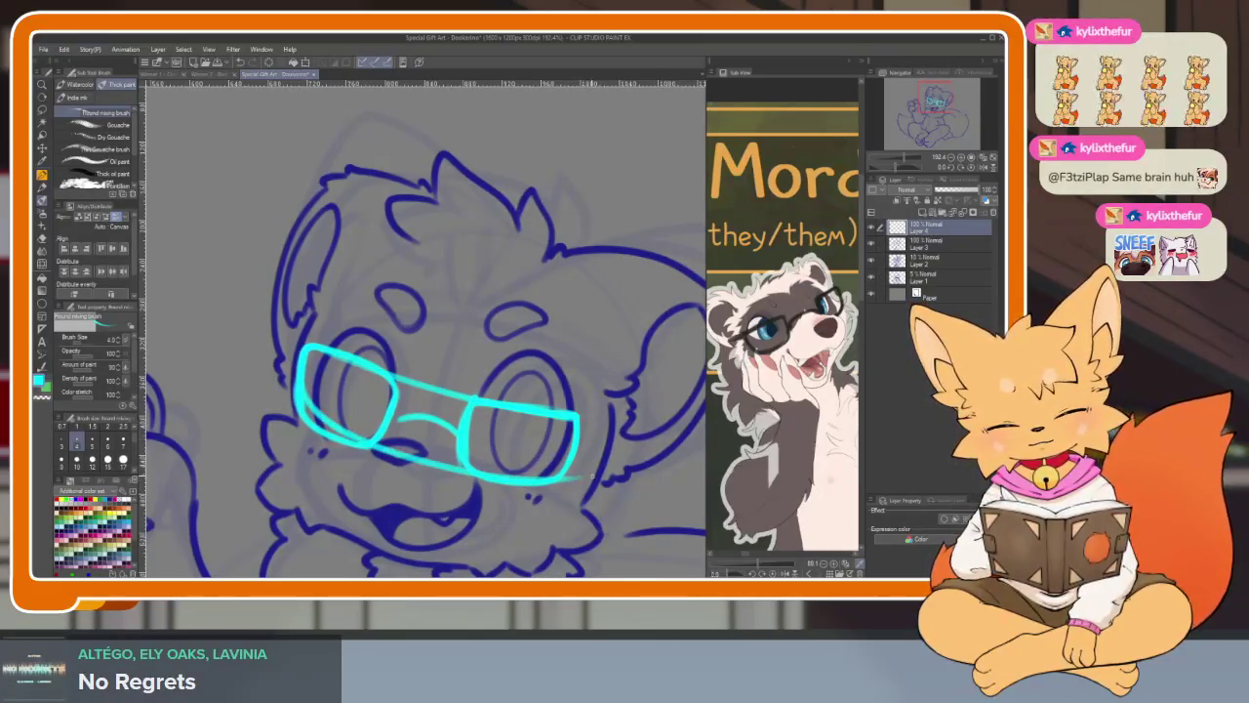
# - Erase stray cyan marks around the glasses and return to the brush
pyautogui.press('e')
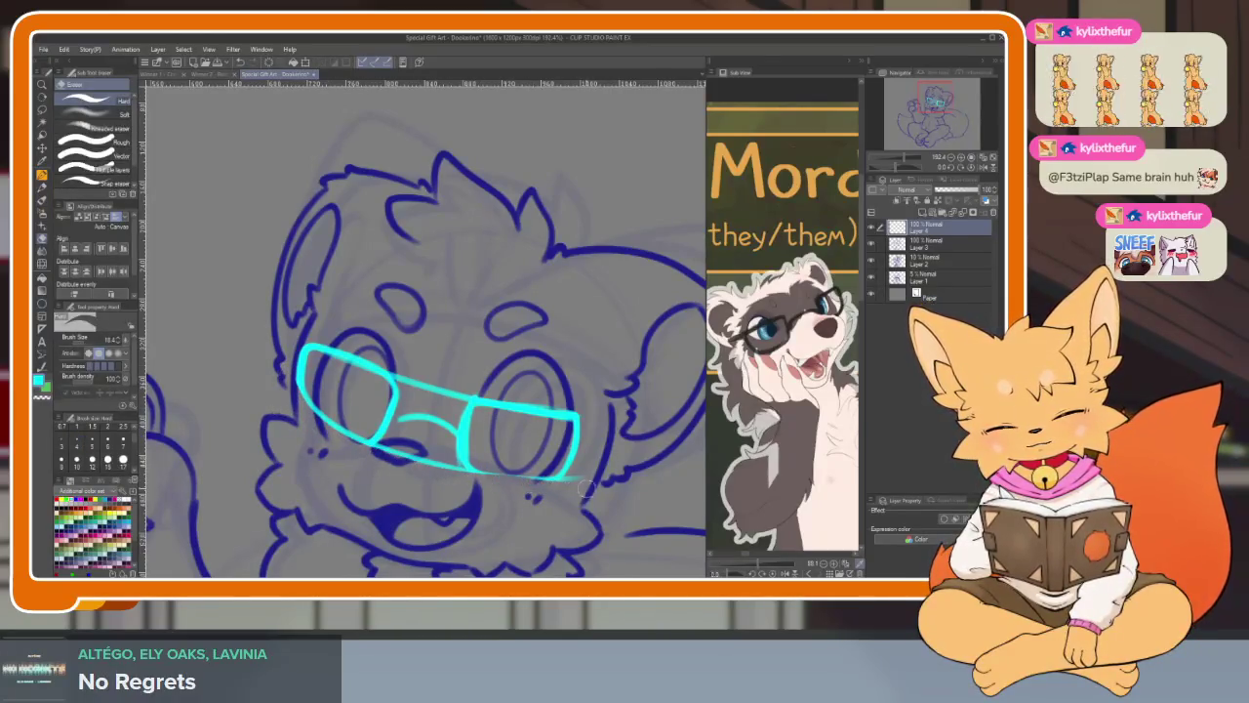
pyautogui.scroll(-5, 600, 479)
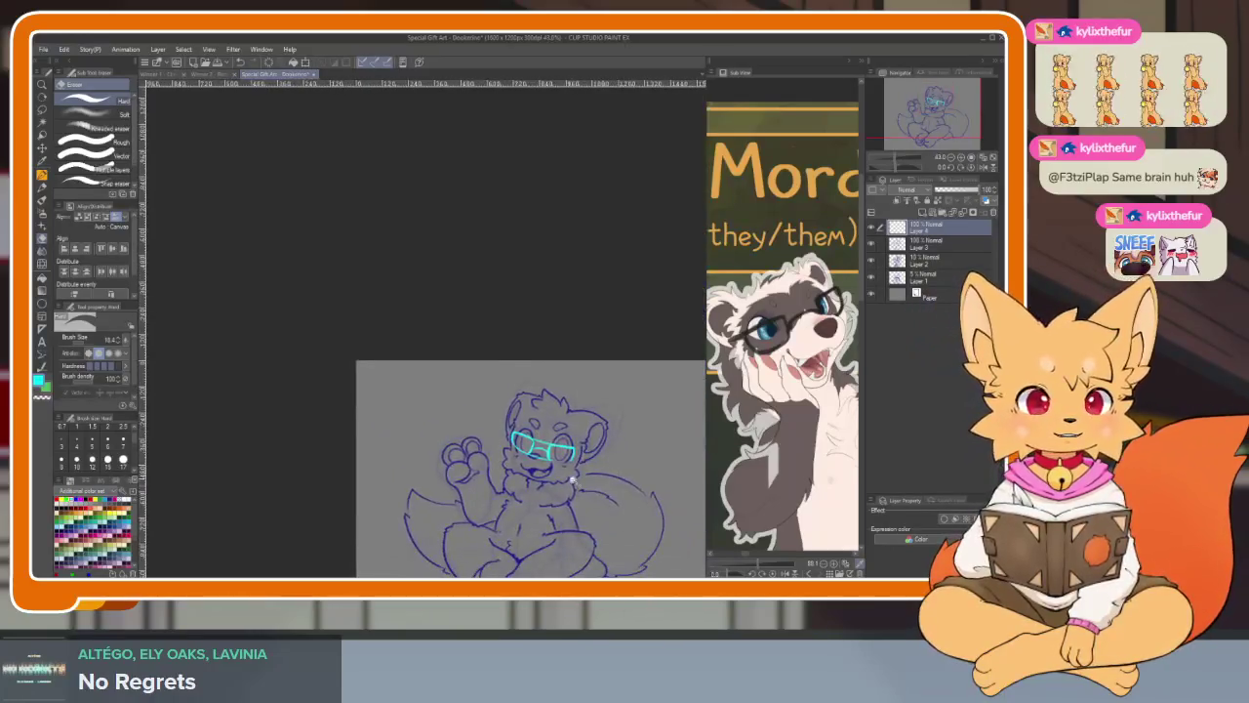
pyautogui.scroll(3, 499, 499)
pyautogui.scroll(2, 499, 499)
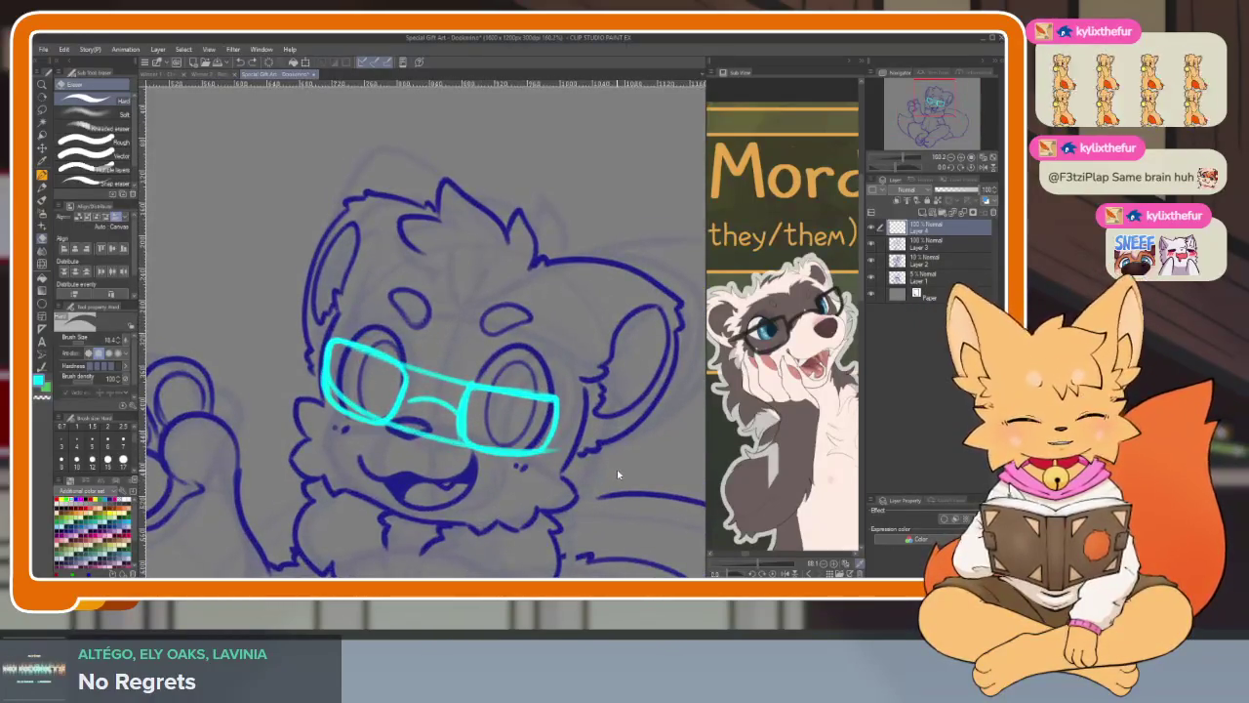
pyautogui.scroll(1, 579, 500)
pyautogui.scroll(2, 580, 500)
pyautogui.press('b')
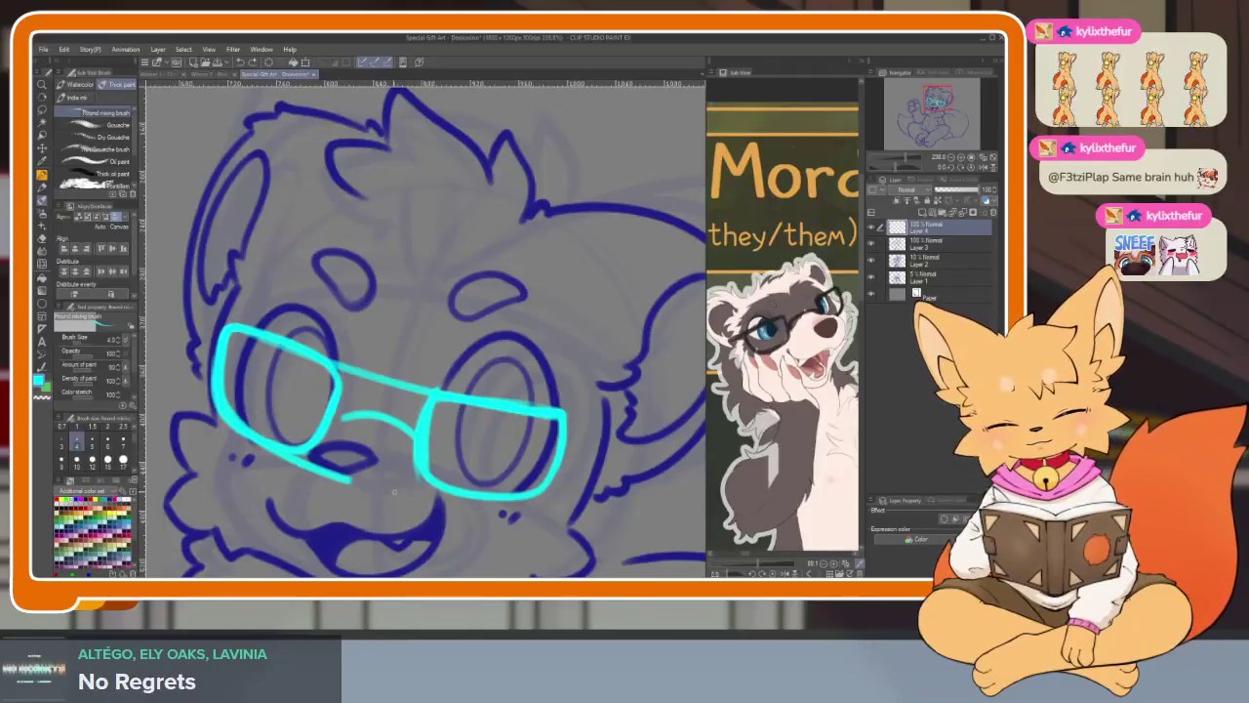
pyautogui.scroll(-3, 628, 500)
pyautogui.scroll(4, 439, 451)
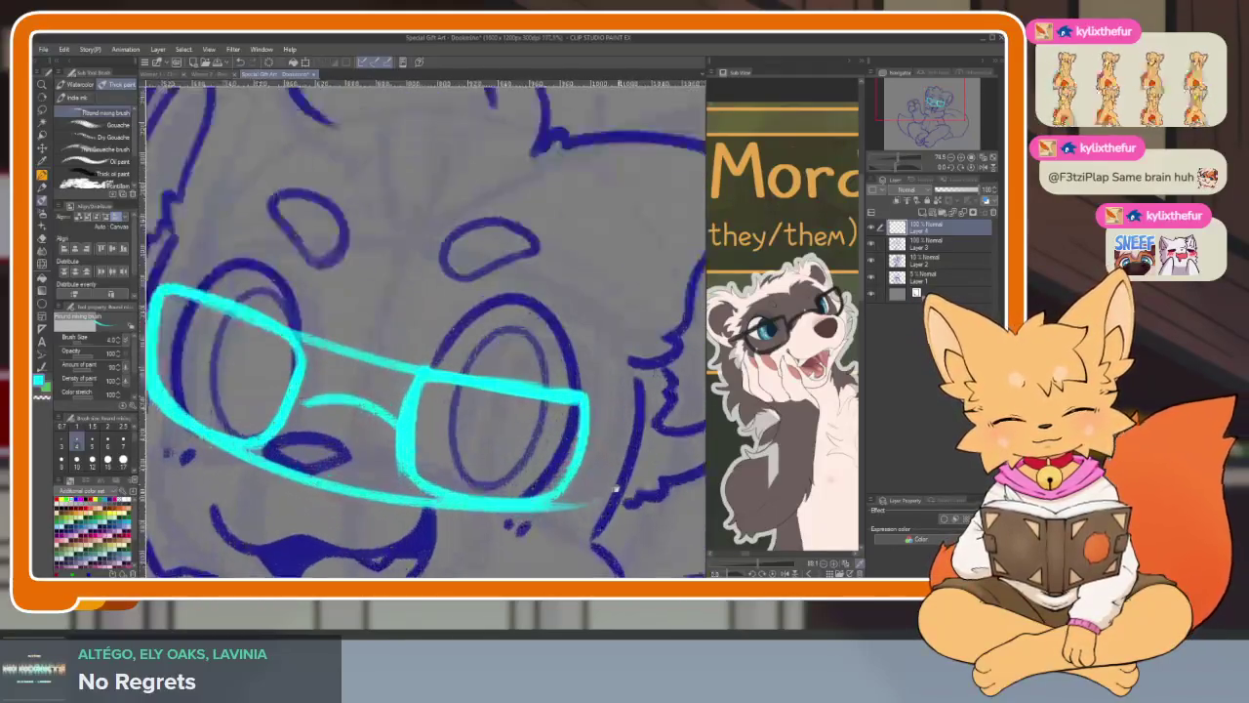
pyautogui.scroll(-1, 440, 451)
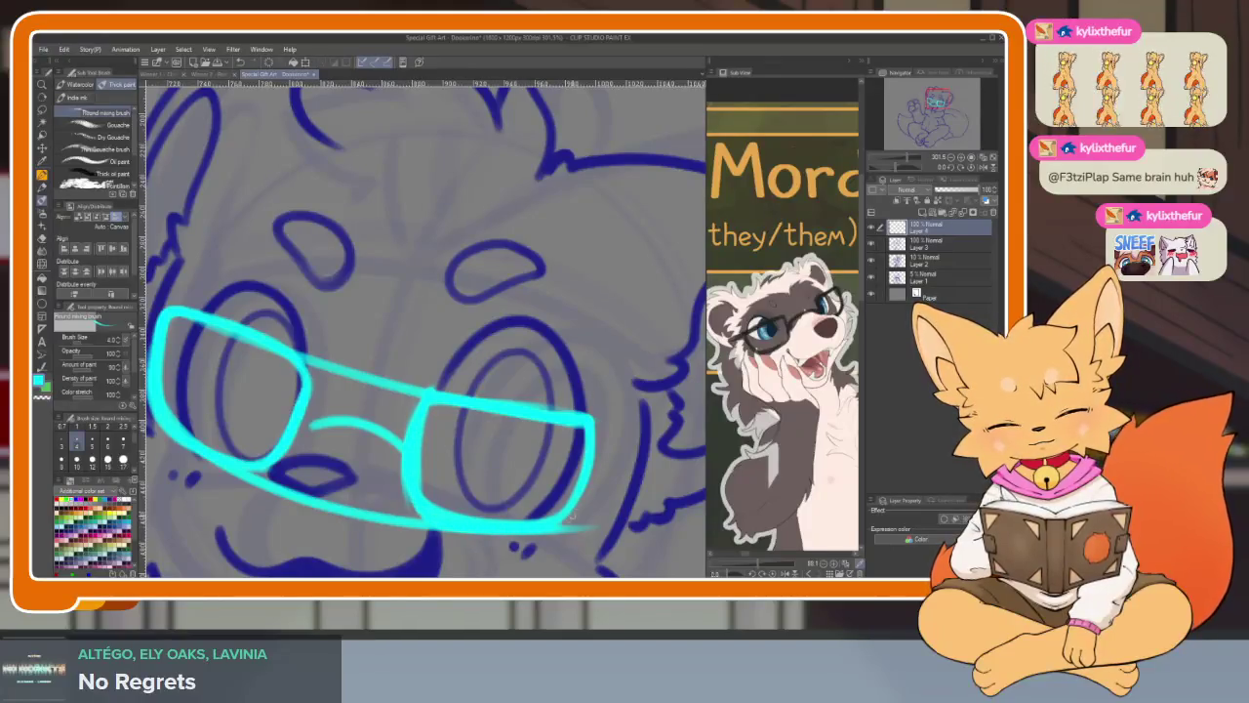
pyautogui.scroll(-3, 588, 389)
pyautogui.scroll(2, 526, 520)
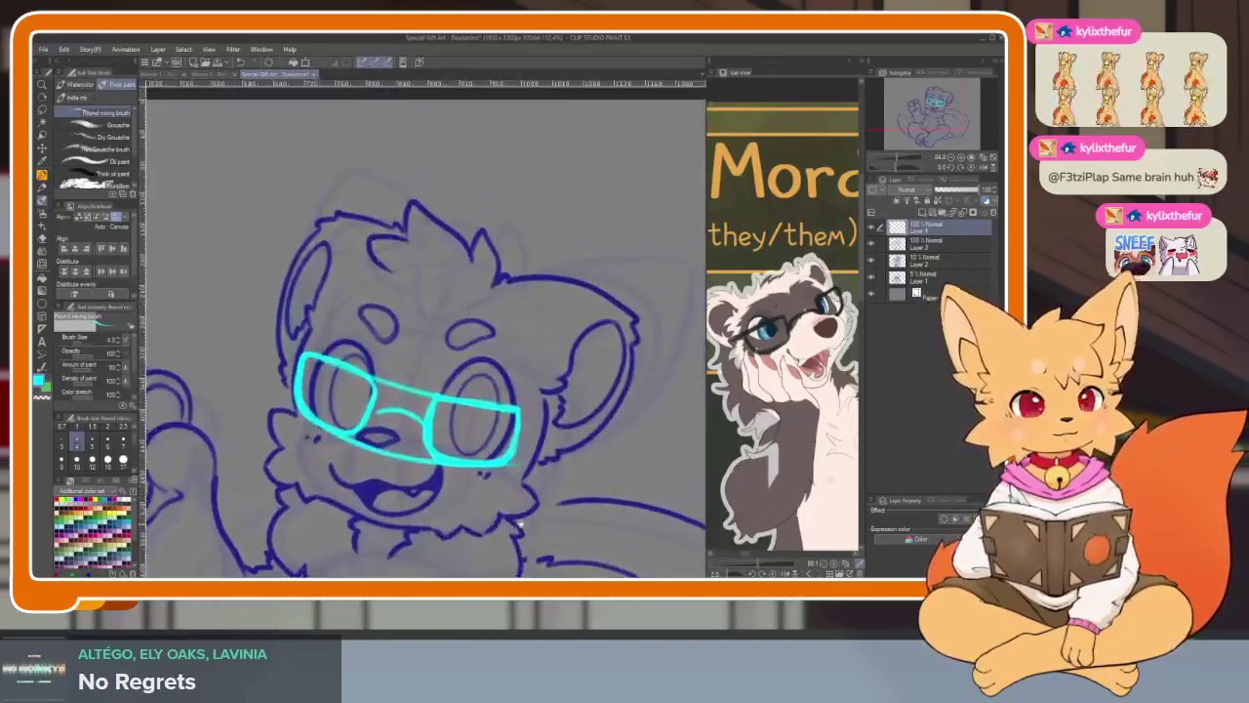
pyautogui.scroll(-2, 520, 509)
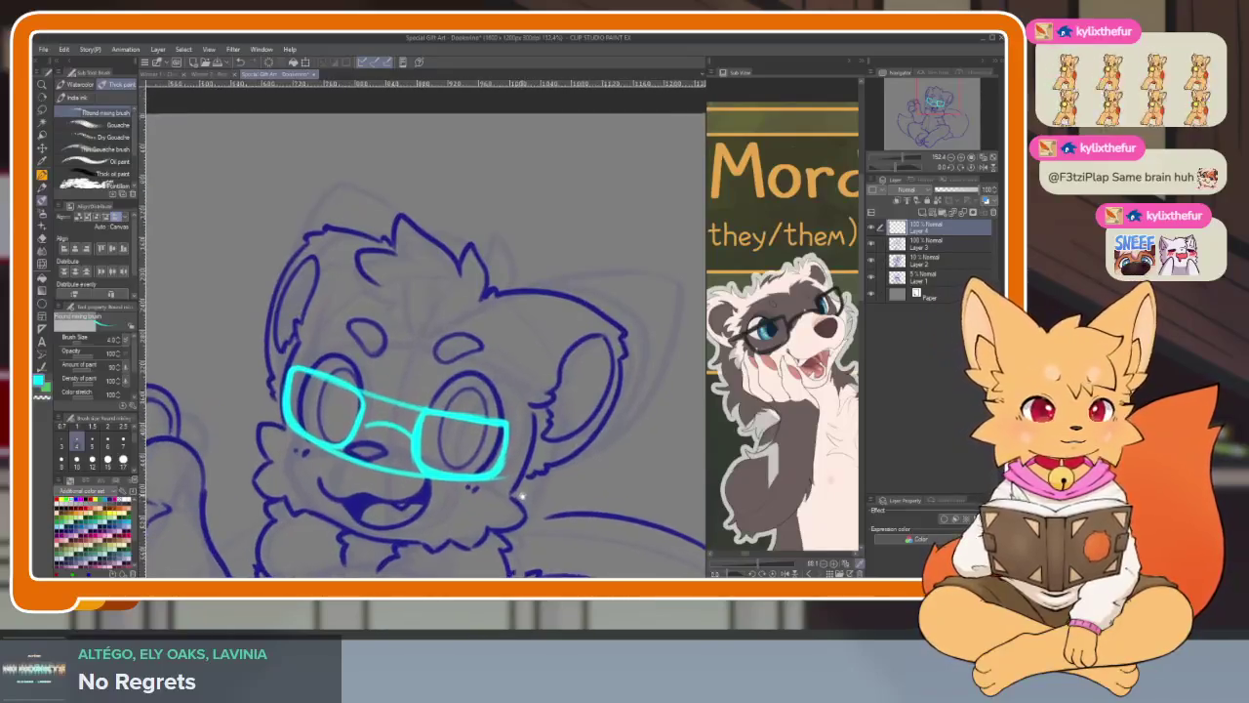
pyautogui.hotkey('ctrl', 't')
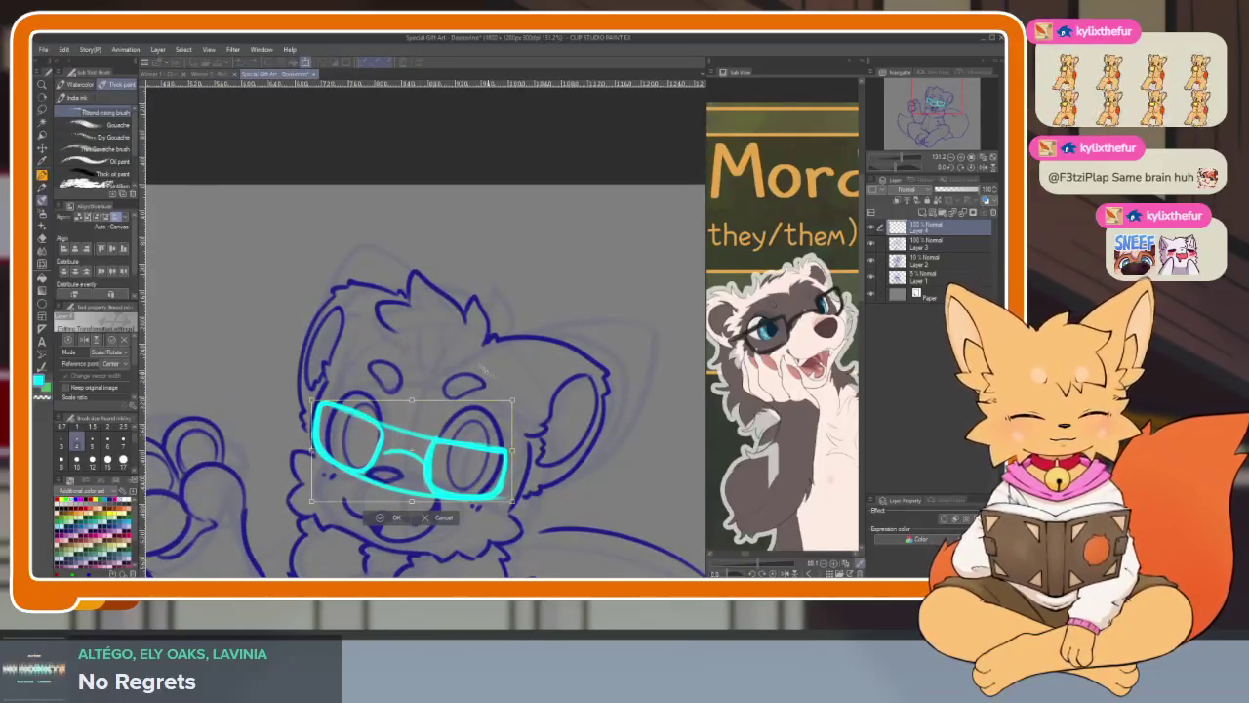
# - Enlarge, tilt and nudge the cyan glasses slightly left, then apply the transform
pyautogui.moveTo(412, 398); pyautogui.dragTo(432, 424)
pyautogui.moveTo(539, 365); pyautogui.dragTo(538, 359)
pyautogui.moveTo(574, 415); pyautogui.dragTo(553, 420)
pyautogui.moveTo(416, 443); pyautogui.dragTo(452, 471)
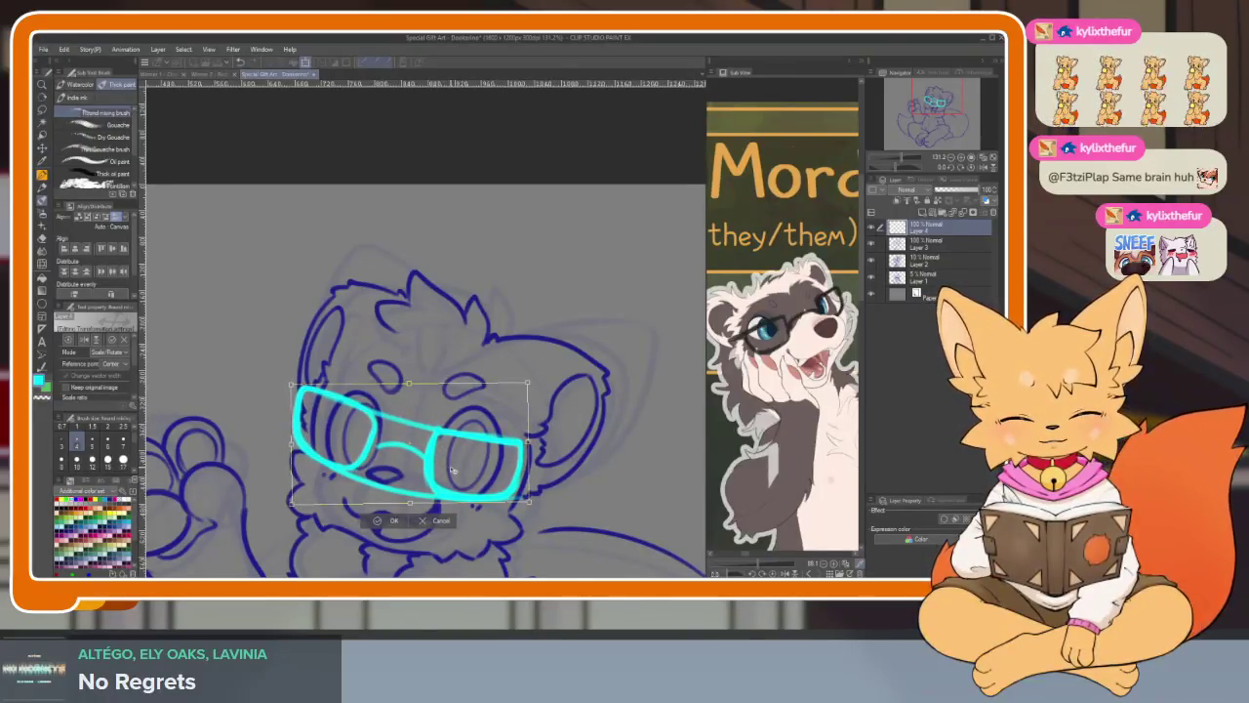
pyautogui.press('Return')
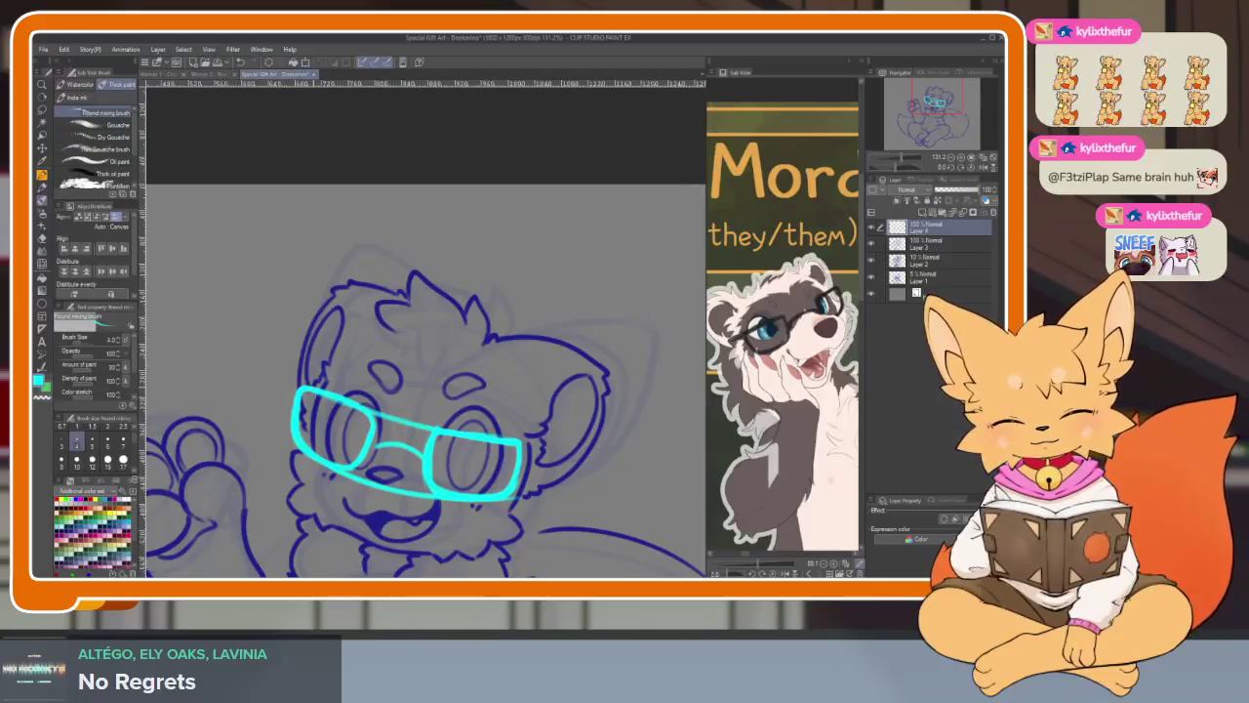
# - Shift the left lens slightly down-right and clear the selection
pyautogui.press('Tab')
pyautogui.scroll(3, 300, 362)
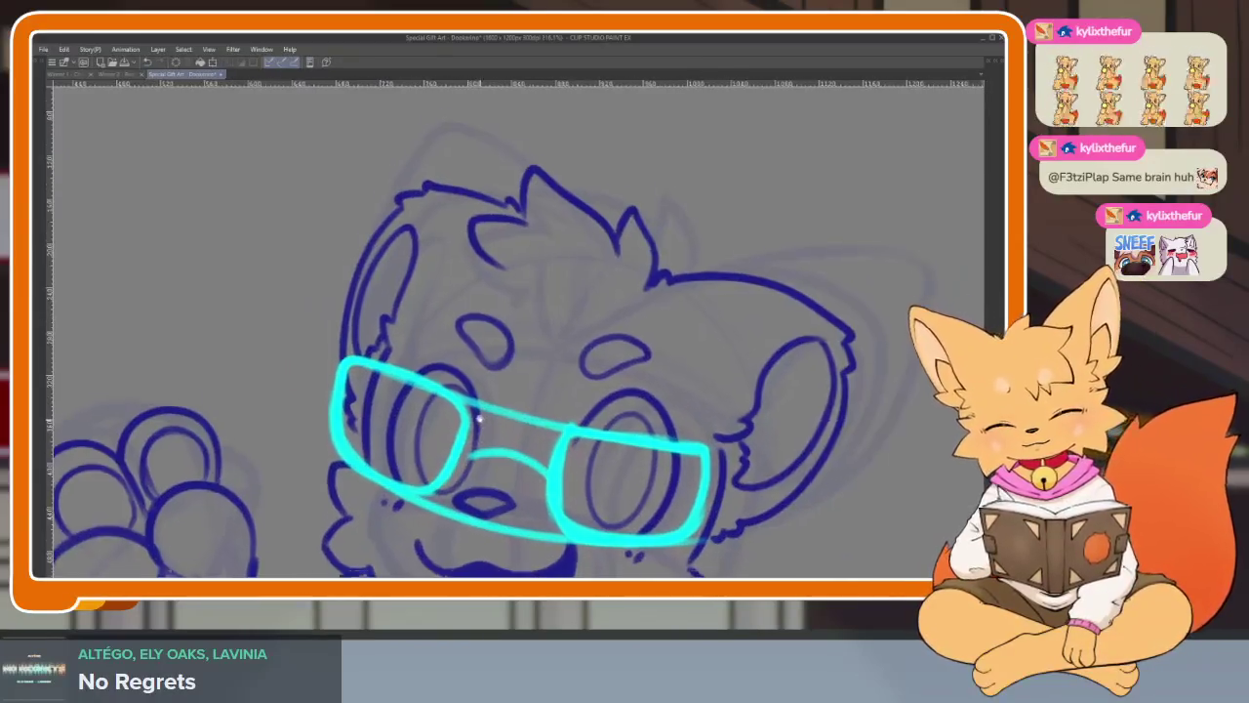
pyautogui.scroll(1, 301, 362)
pyautogui.moveTo(478, 403); pyautogui.dragTo(452, 407)
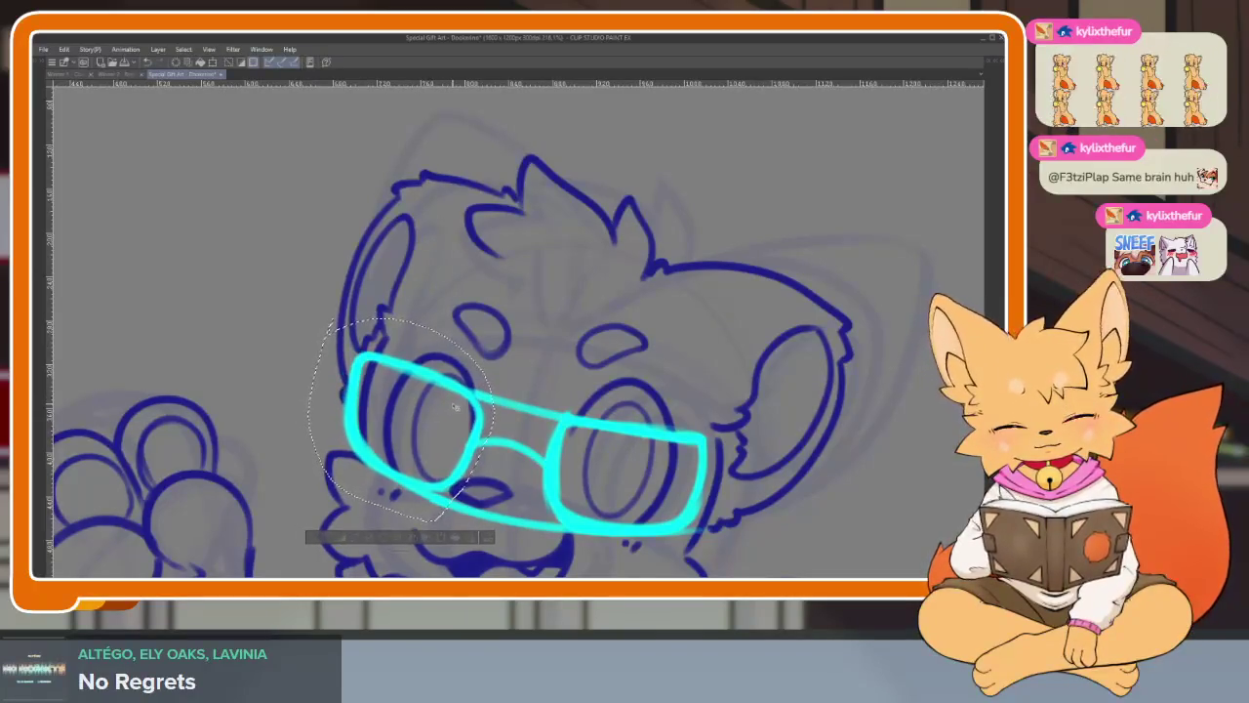
pyautogui.hotkey('ctrl', 'd')
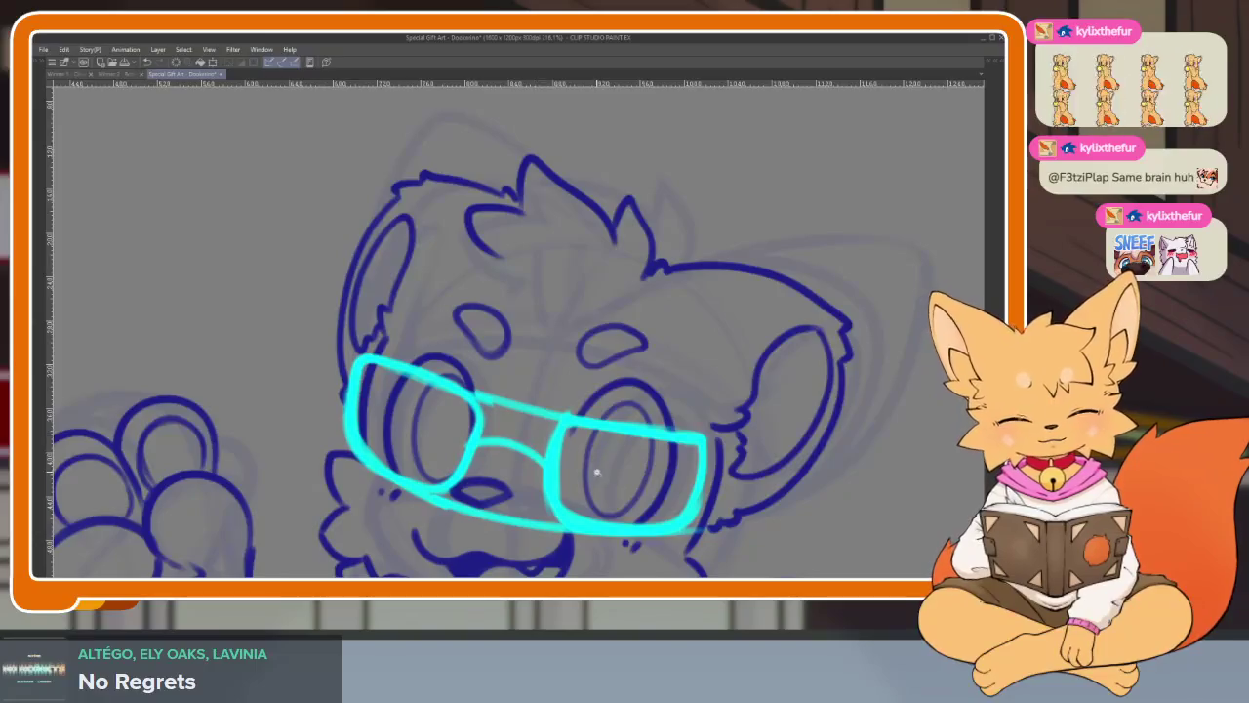
pyautogui.scroll(-3, 625, 468)
pyautogui.scroll(2, 624, 468)
# - Erase part of the left lens and bridge plus the left lens's outer edge
pyautogui.press('Tab')
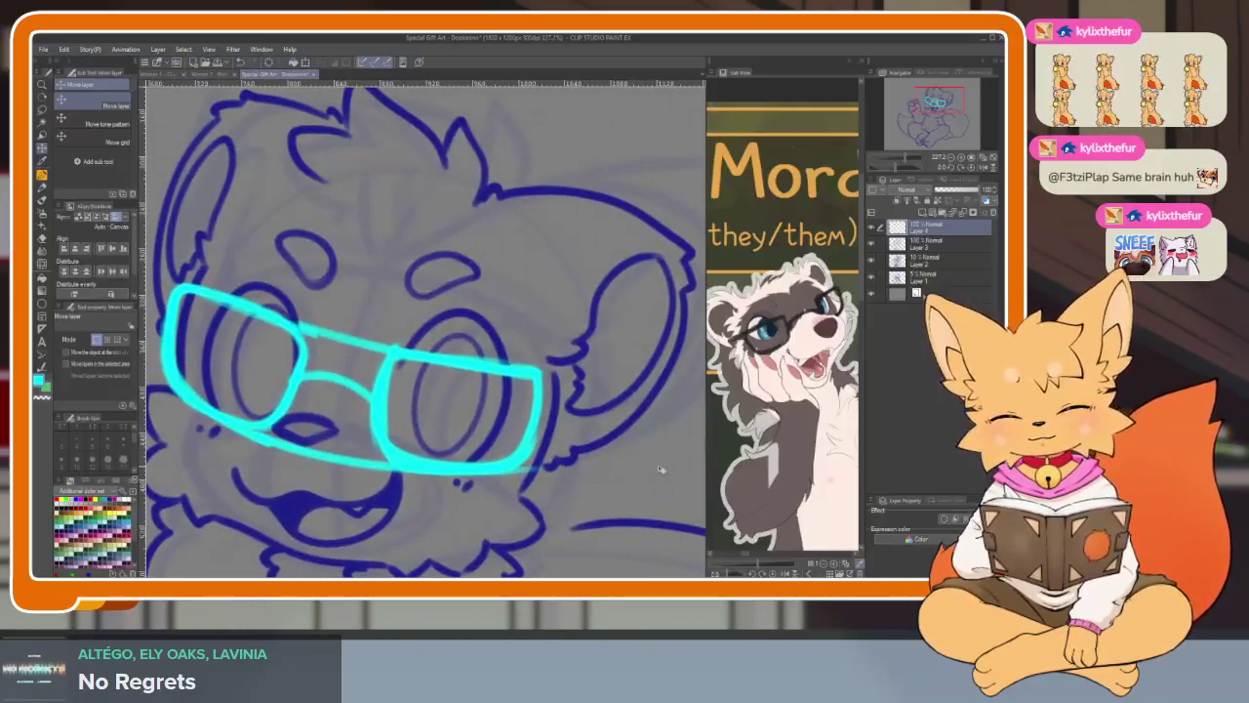
pyautogui.press('Tab')
pyautogui.scroll(-2, 660, 469)
pyautogui.scroll(-2, 644, 470)
pyautogui.scroll(3, 616, 470)
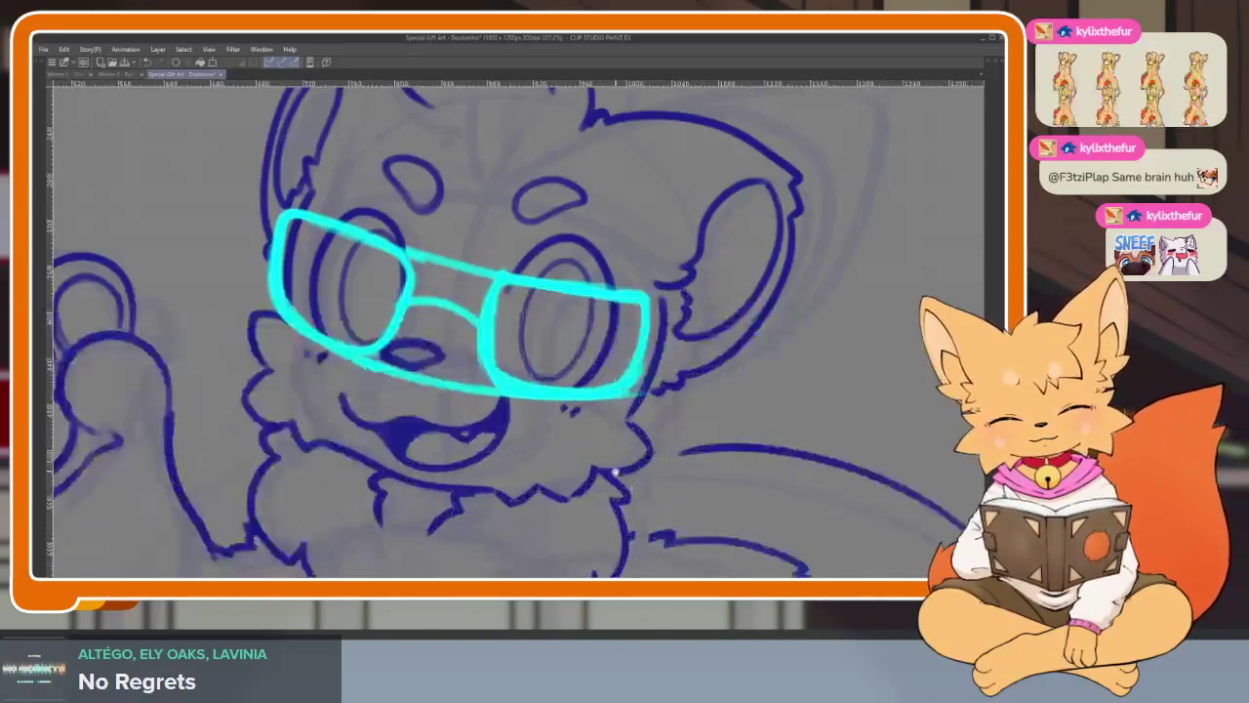
pyautogui.moveTo(617, 472); pyautogui.dragTo(587, 530)
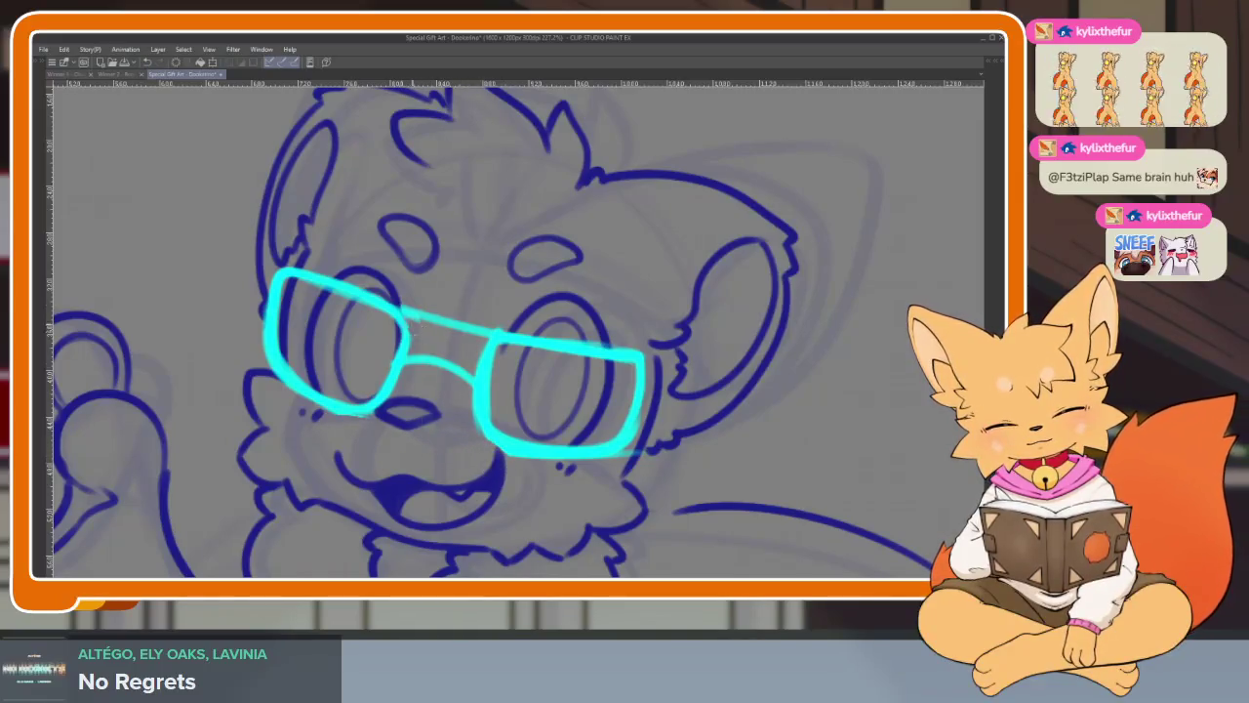
pyautogui.scroll(-2, 424, 309)
pyautogui.scroll(-2, 424, 310)
pyautogui.scroll(4, 653, 352)
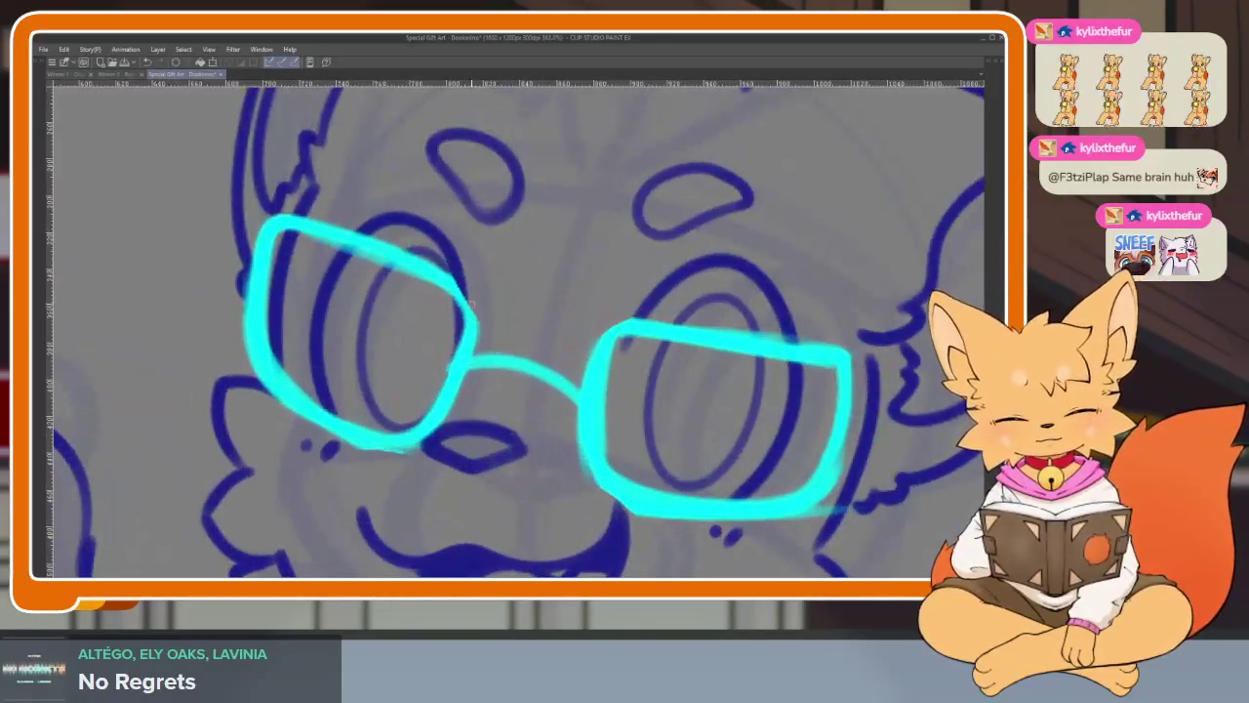
pyautogui.moveTo(454, 415); pyautogui.dragTo(483, 319)
pyautogui.scroll(-3, 459, 485)
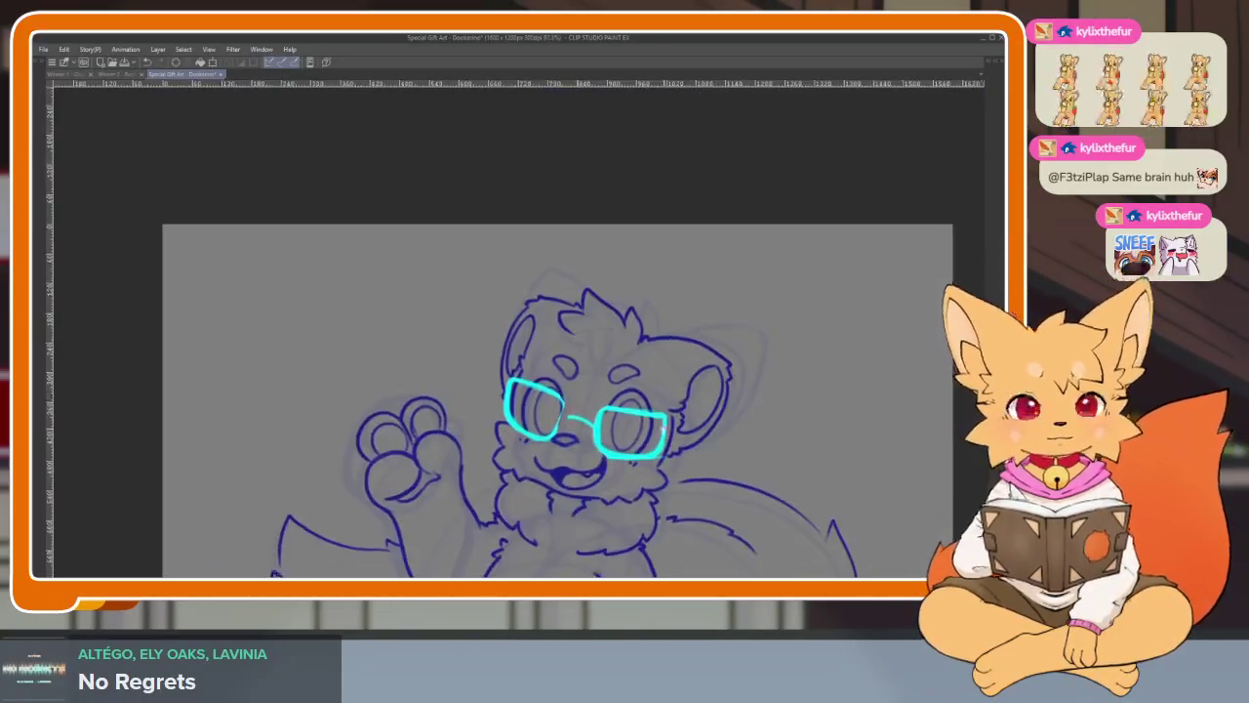
pyautogui.scroll(2, 459, 485)
pyautogui.scroll(2, 459, 485)
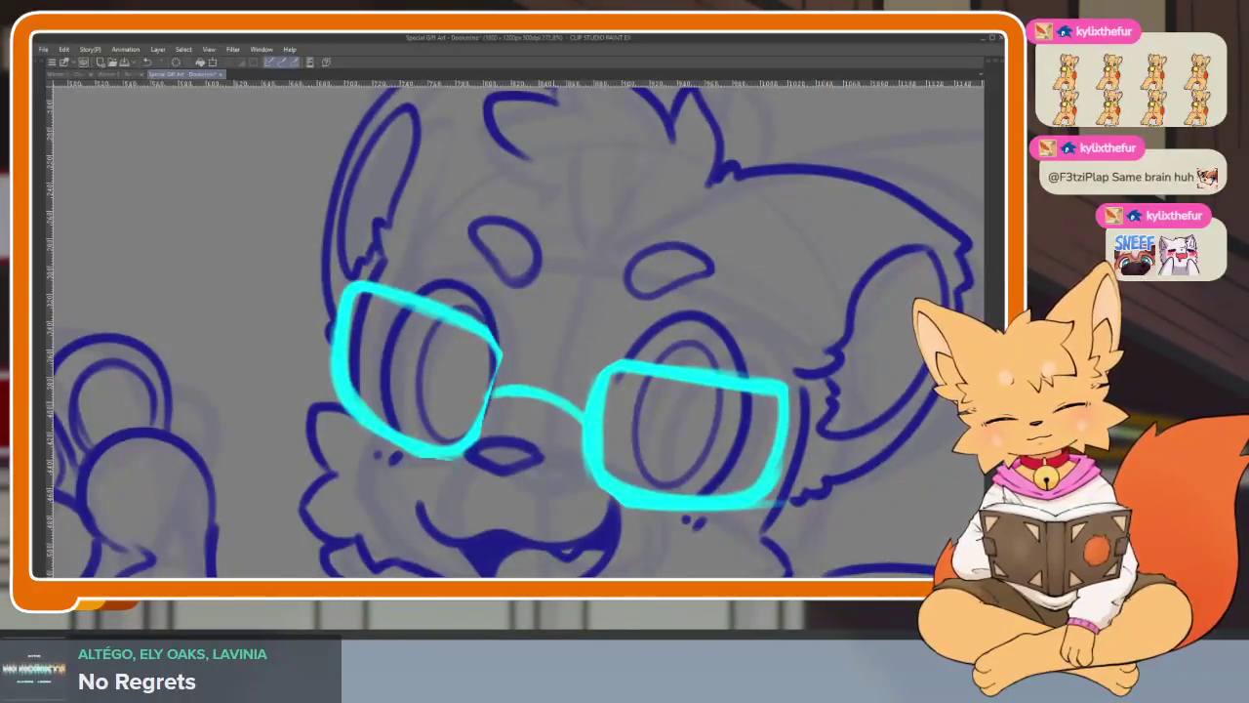
pyautogui.scroll(-3, 684, 452)
pyautogui.scroll(2, 495, 453)
pyautogui.scroll(1, 495, 453)
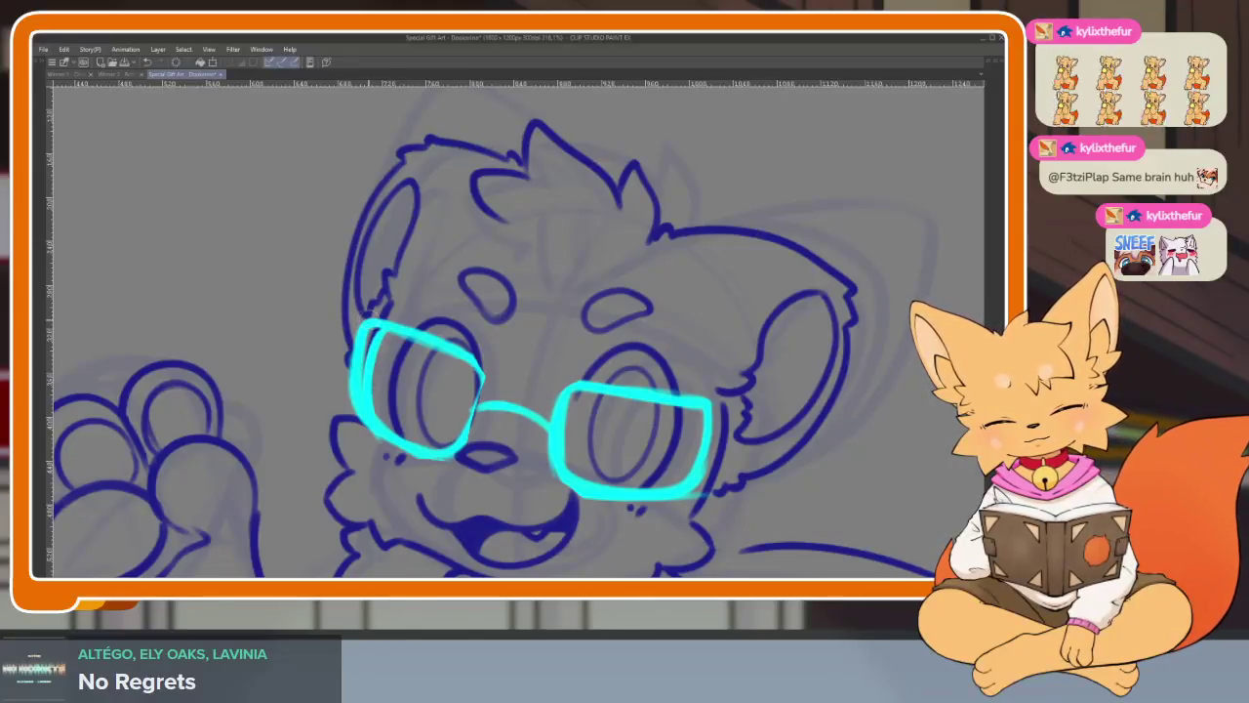
pyautogui.moveTo(368, 315); pyautogui.dragTo(355, 420)
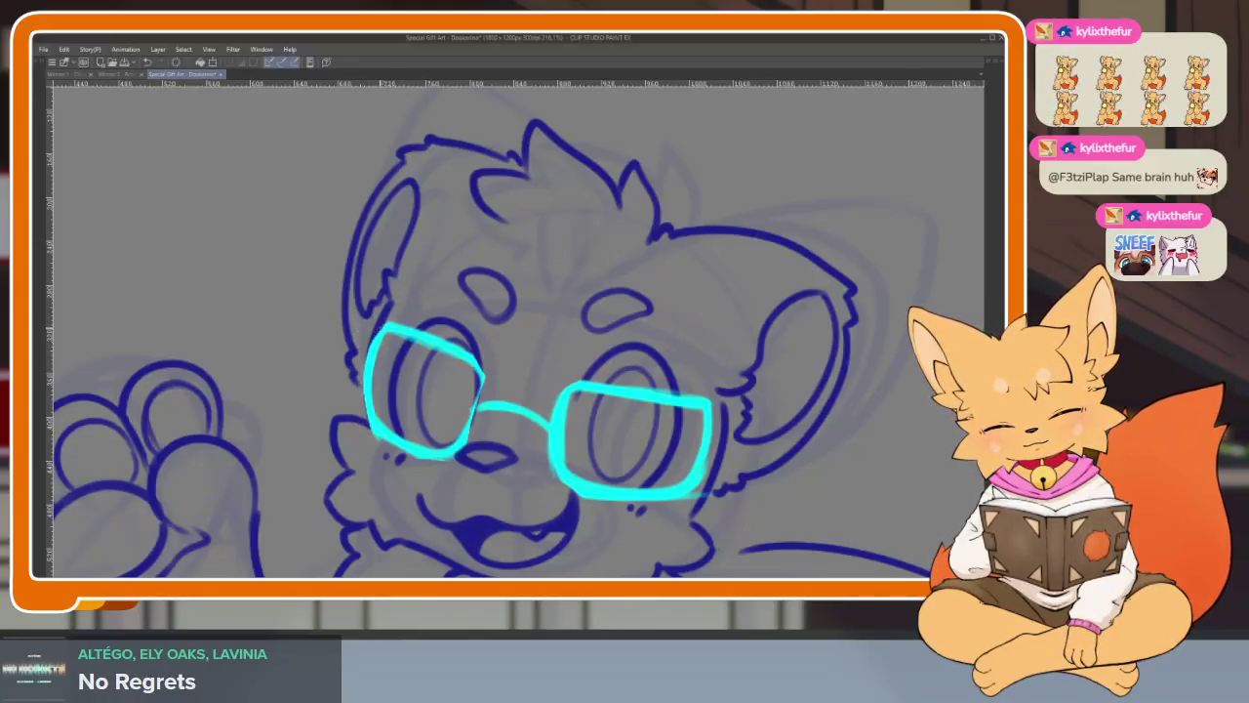
pyautogui.scroll(-3, 626, 440)
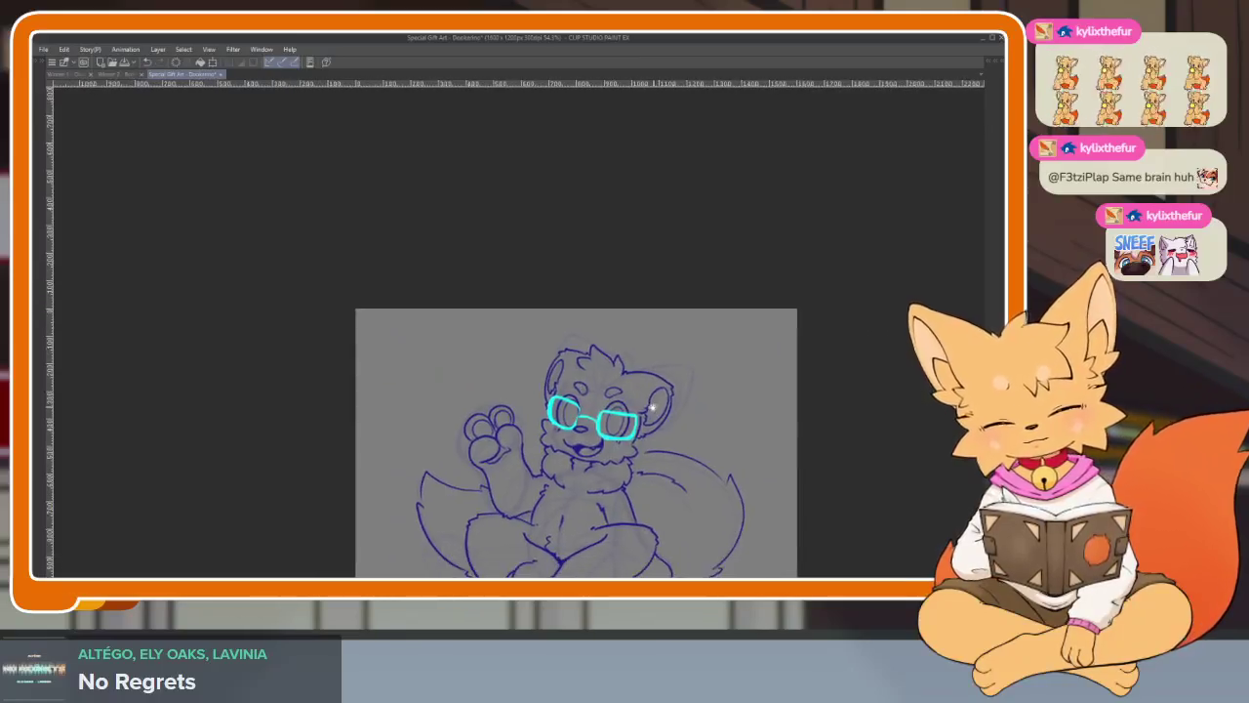
pyautogui.scroll(3, 669, 433)
pyautogui.scroll(1, 649, 415)
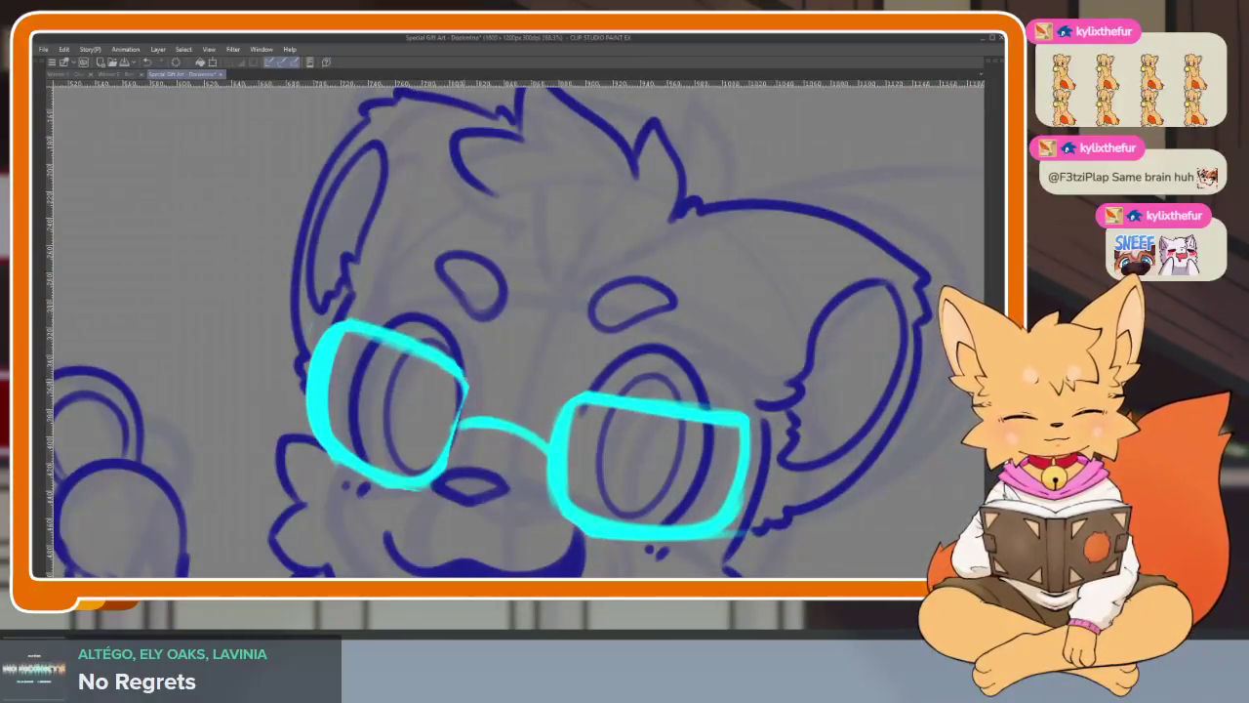
pyautogui.scroll(-3, 455, 449)
pyautogui.scroll(1, 585, 439)
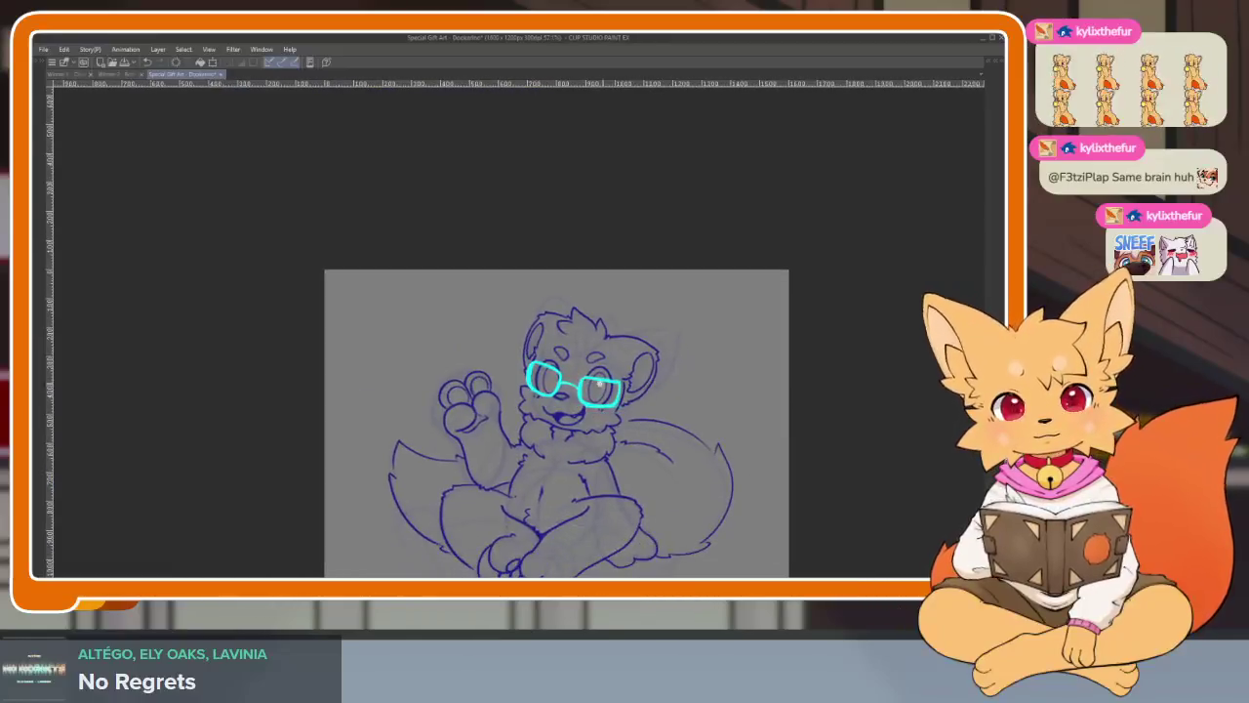
pyautogui.scroll(2, 657, 434)
pyautogui.scroll(-1, 657, 433)
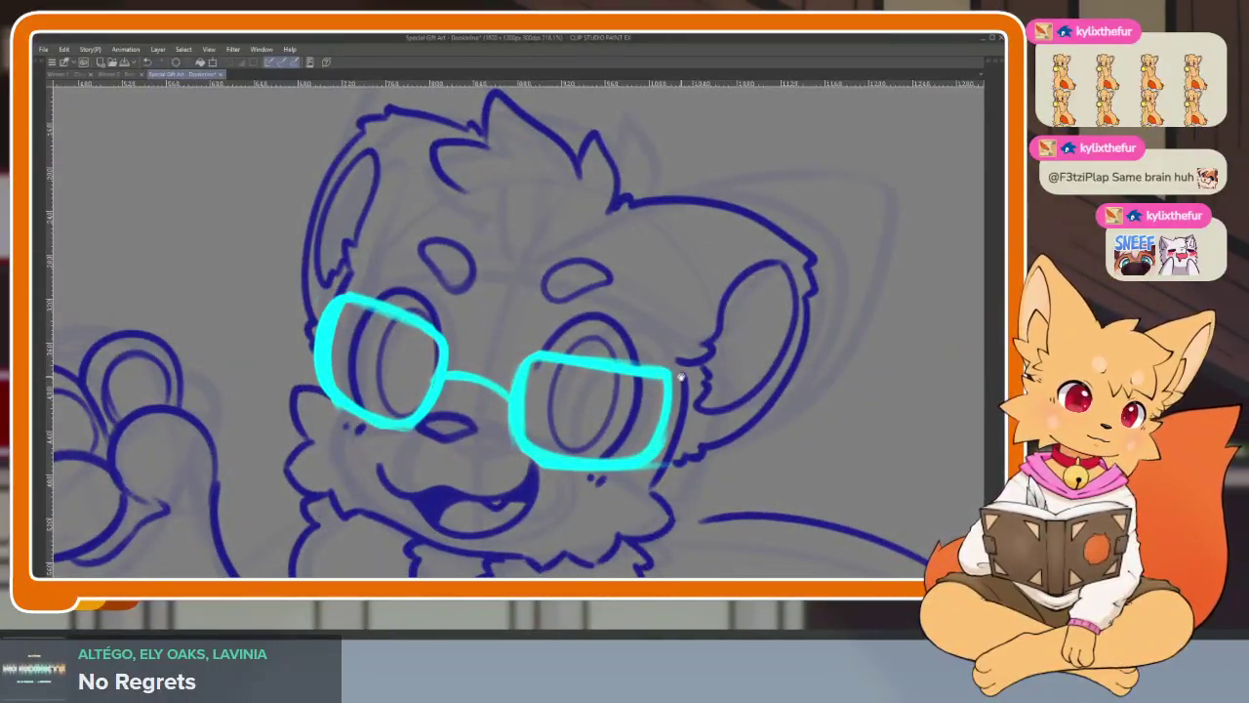
# - Scale the cyan glasses slightly and commit the resize
pyautogui.hotkey('ctrl', 't')
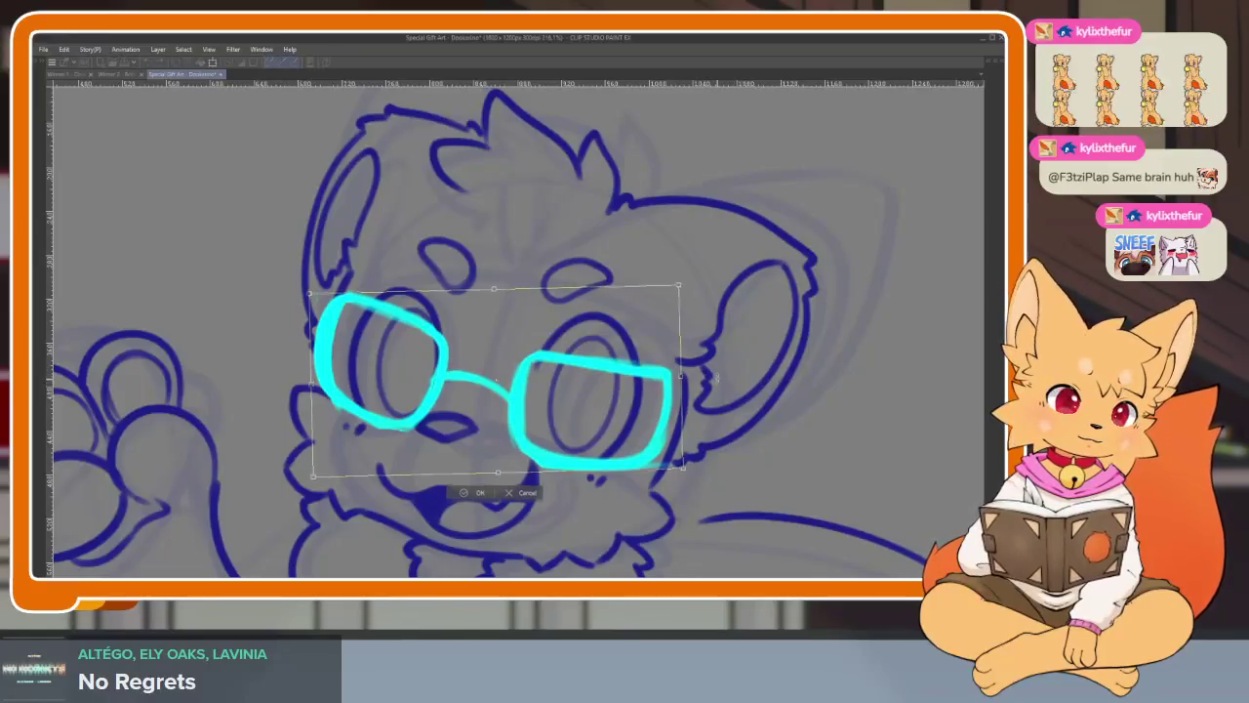
pyautogui.press('Return')
pyautogui.scroll(-5, 685, 425)
pyautogui.scroll(2, 705, 440)
pyautogui.scroll(6, 699, 481)
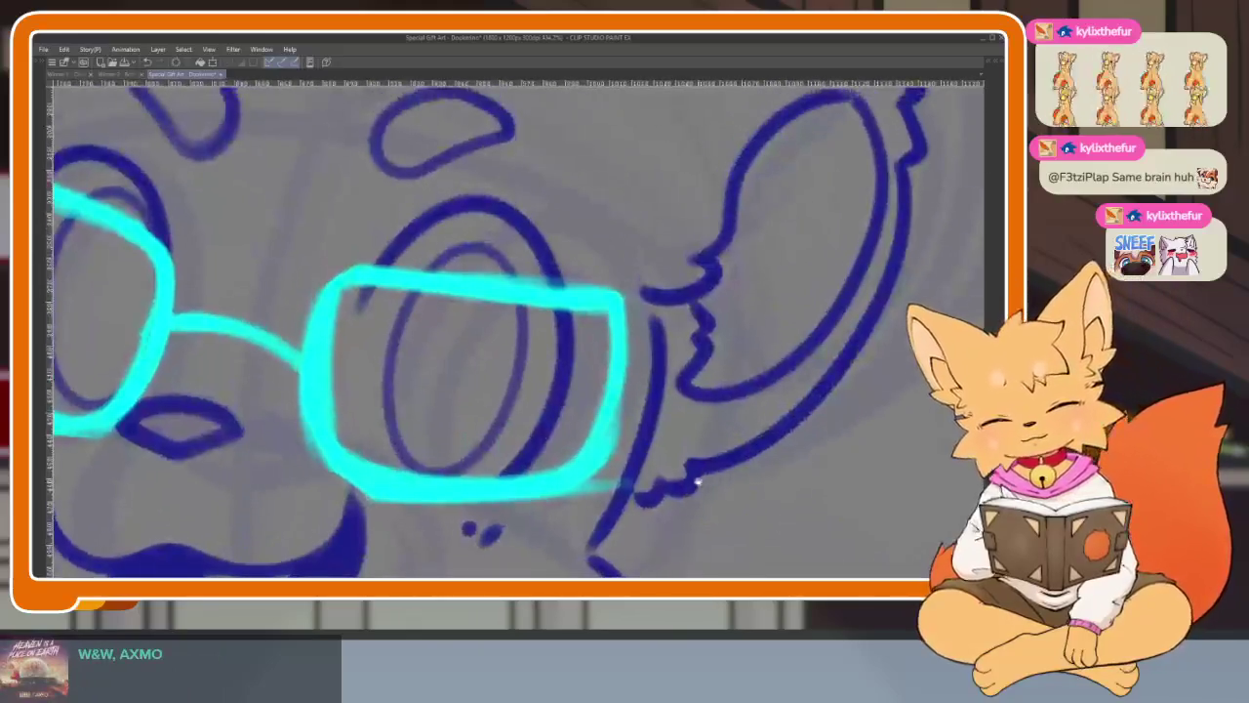
pyautogui.press('Tab')
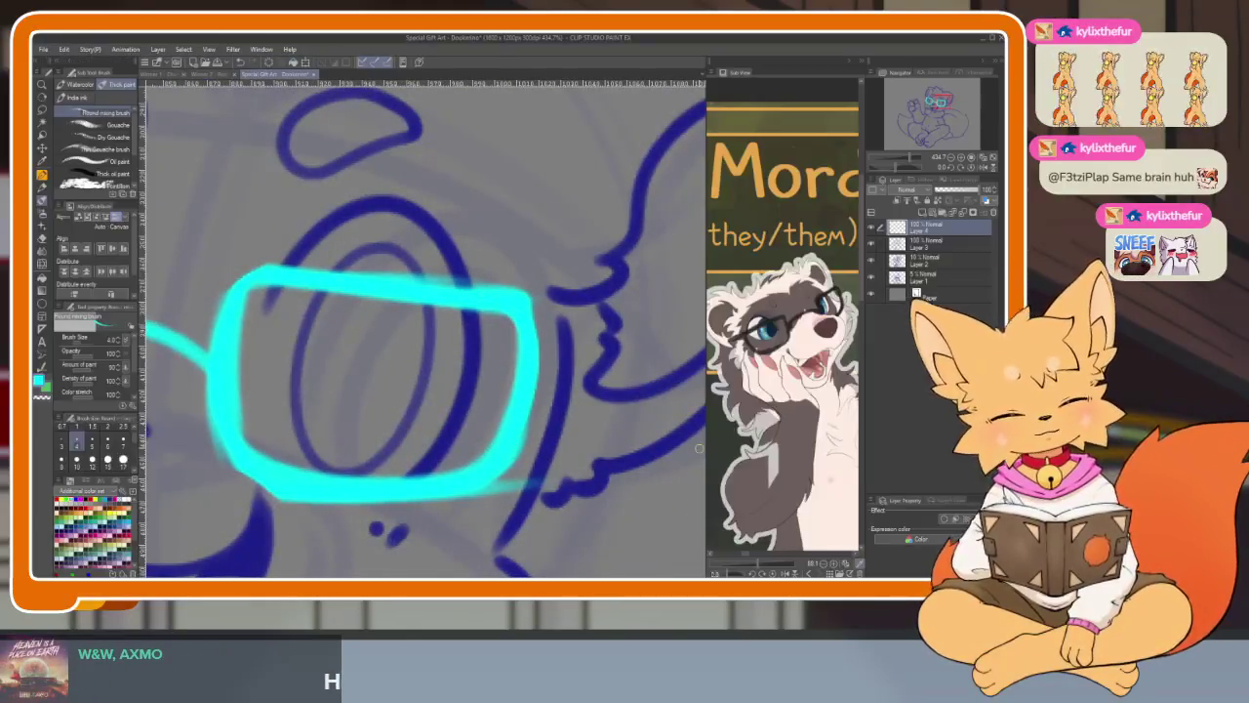
pyautogui.press('Tab')
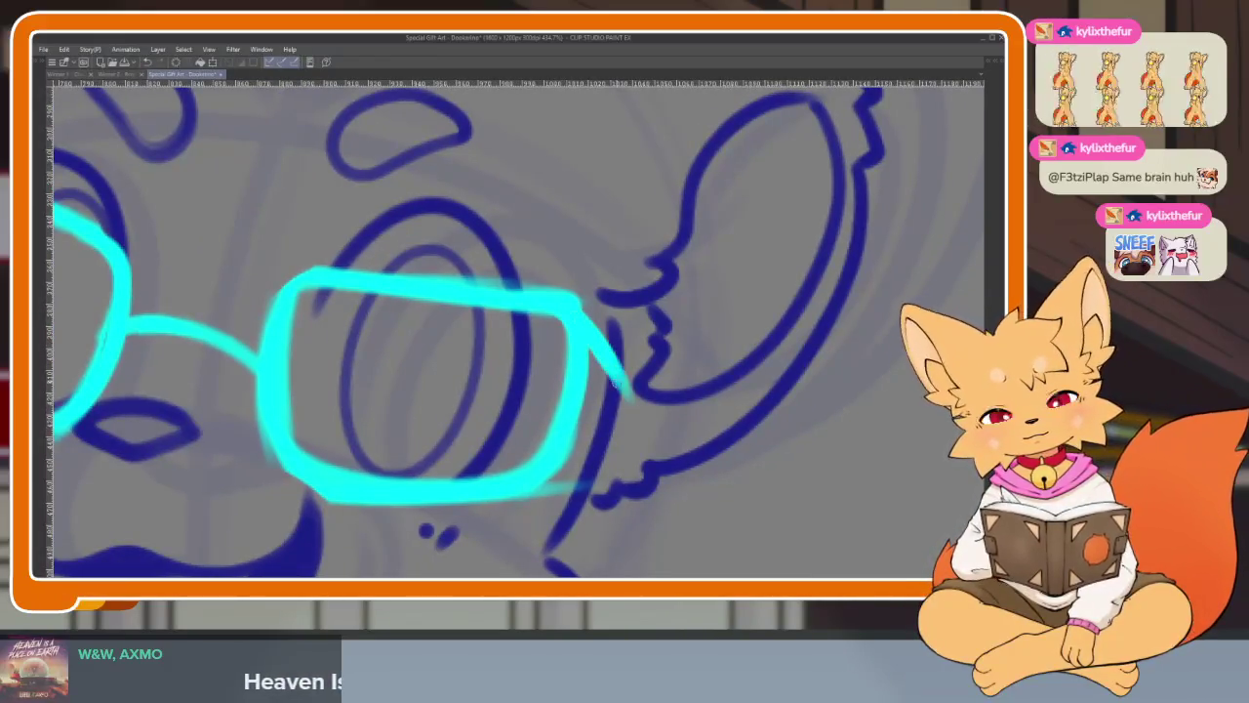
# - Extend the right lens's outer edge downward and recentre on the face
pyautogui.moveTo(584, 301); pyautogui.dragTo(613, 479)
pyautogui.scroll(-5, 634, 433)
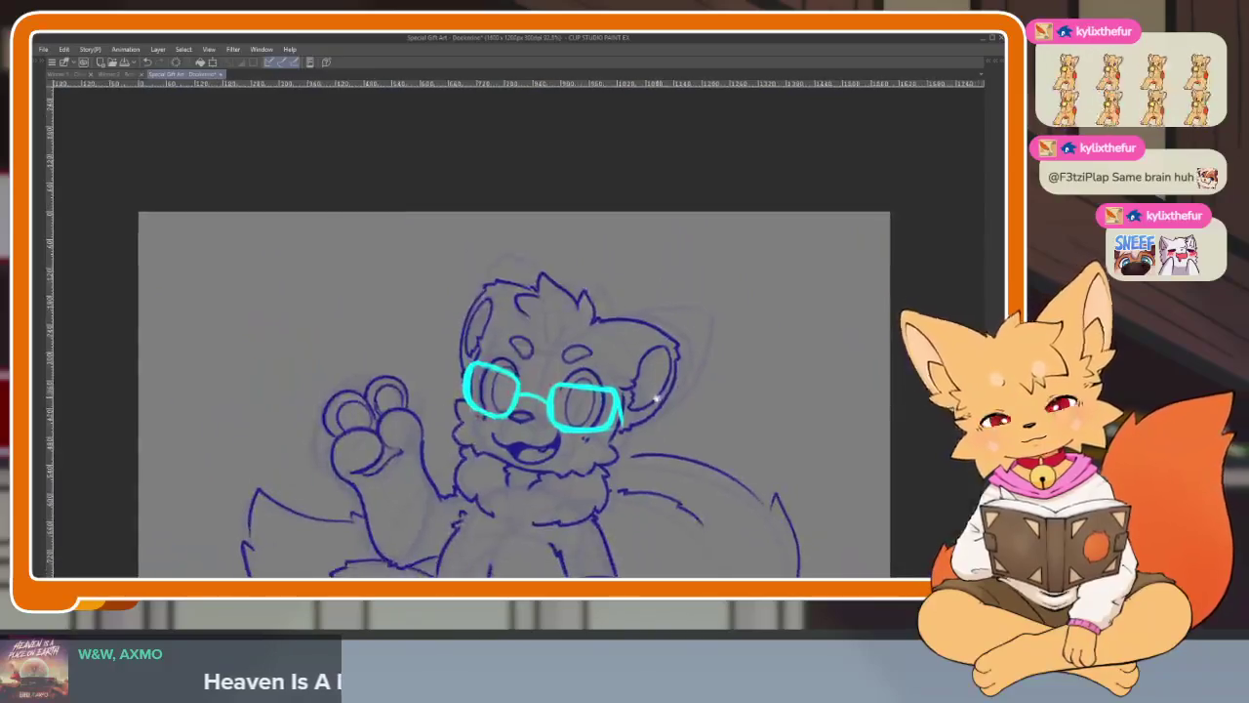
pyautogui.scroll(4, 635, 433)
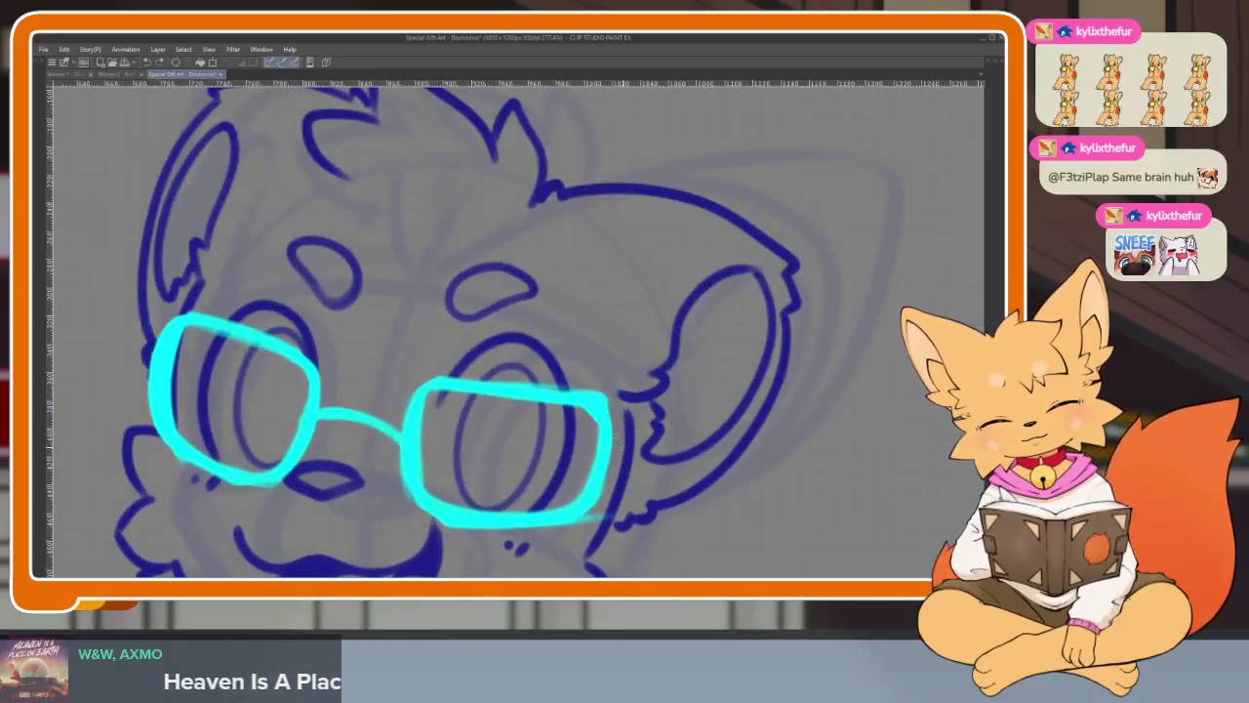
pyautogui.moveTo(599, 415); pyautogui.dragTo(619, 361)
pyautogui.moveTo(601, 453); pyautogui.dragTo(593, 469)
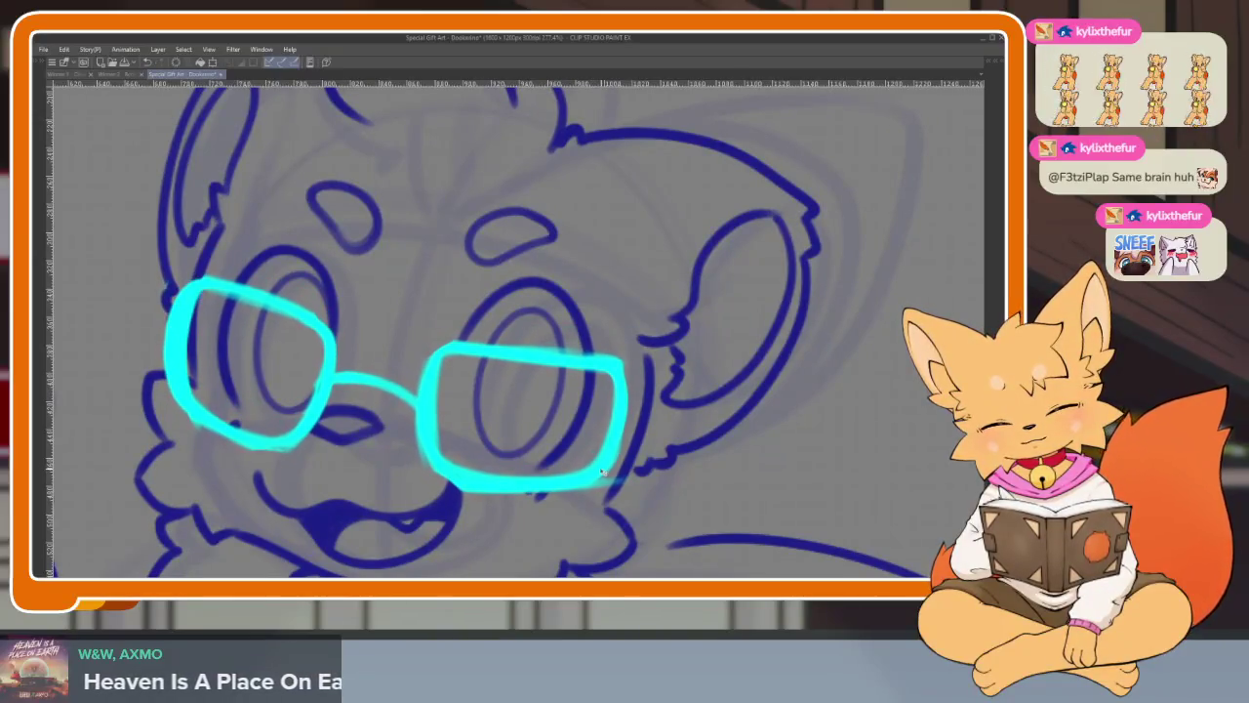
pyautogui.scroll(-5, 508, 332)
pyautogui.scroll(2, 507, 332)
pyautogui.scroll(2, 508, 331)
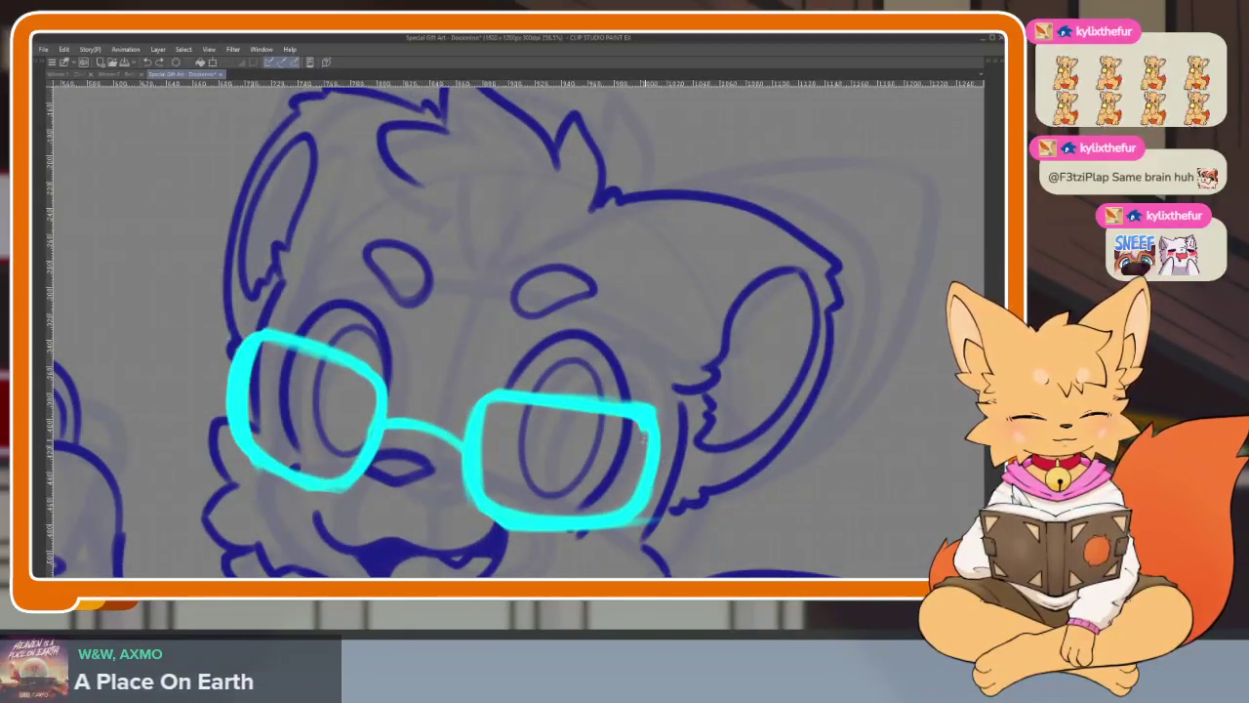
# - Redraw the right glasses arm angled further down and restore the palettes
pyautogui.moveTo(652, 402); pyautogui.dragTo(621, 532)
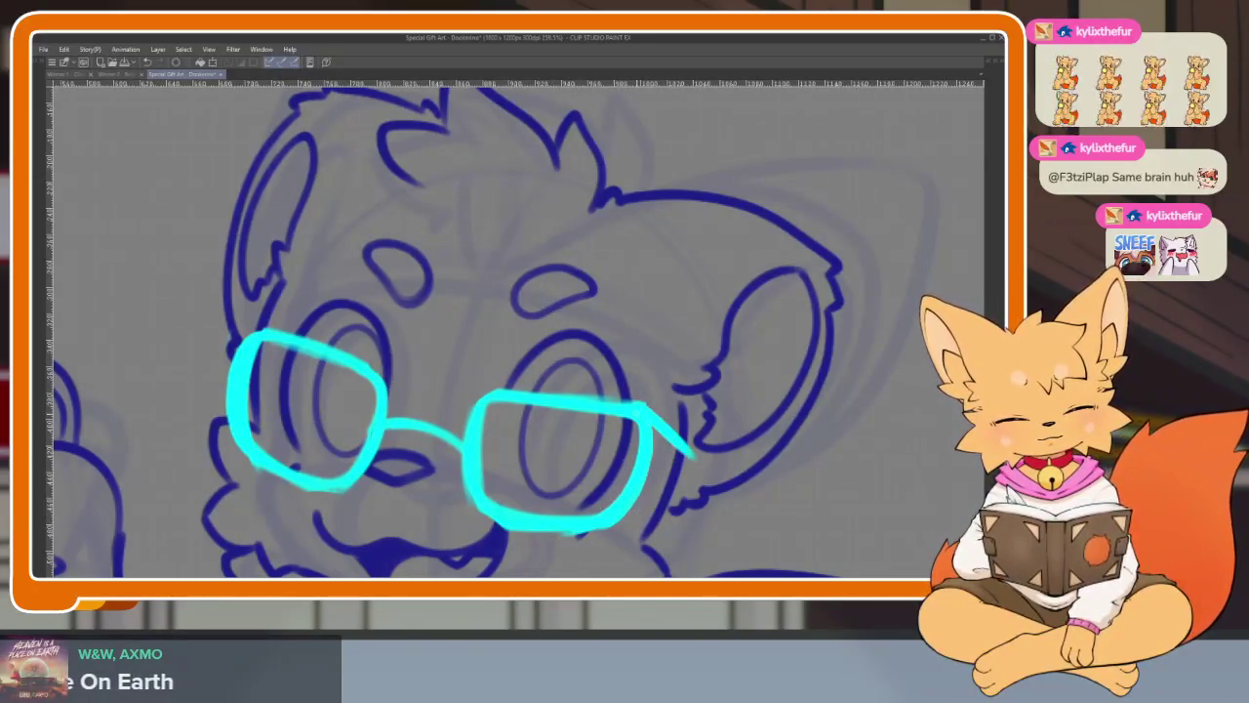
pyautogui.hotkey('ctrl', 'z')
pyautogui.moveTo(646, 411)
pyautogui.mouseDown()
pyautogui.moveTo(680, 441)
pyautogui.moveTo(683, 470)
pyautogui.mouseUp()
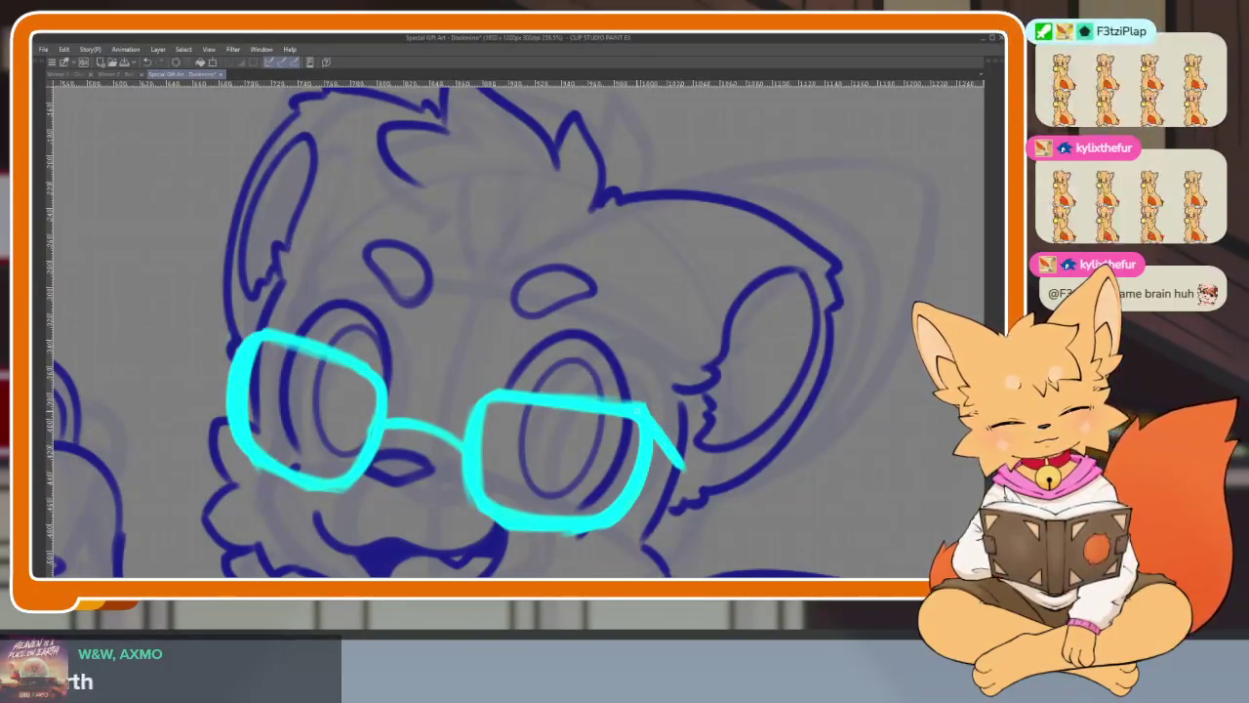
pyautogui.scroll(-5, 710, 475)
pyautogui.scroll(4, 697, 440)
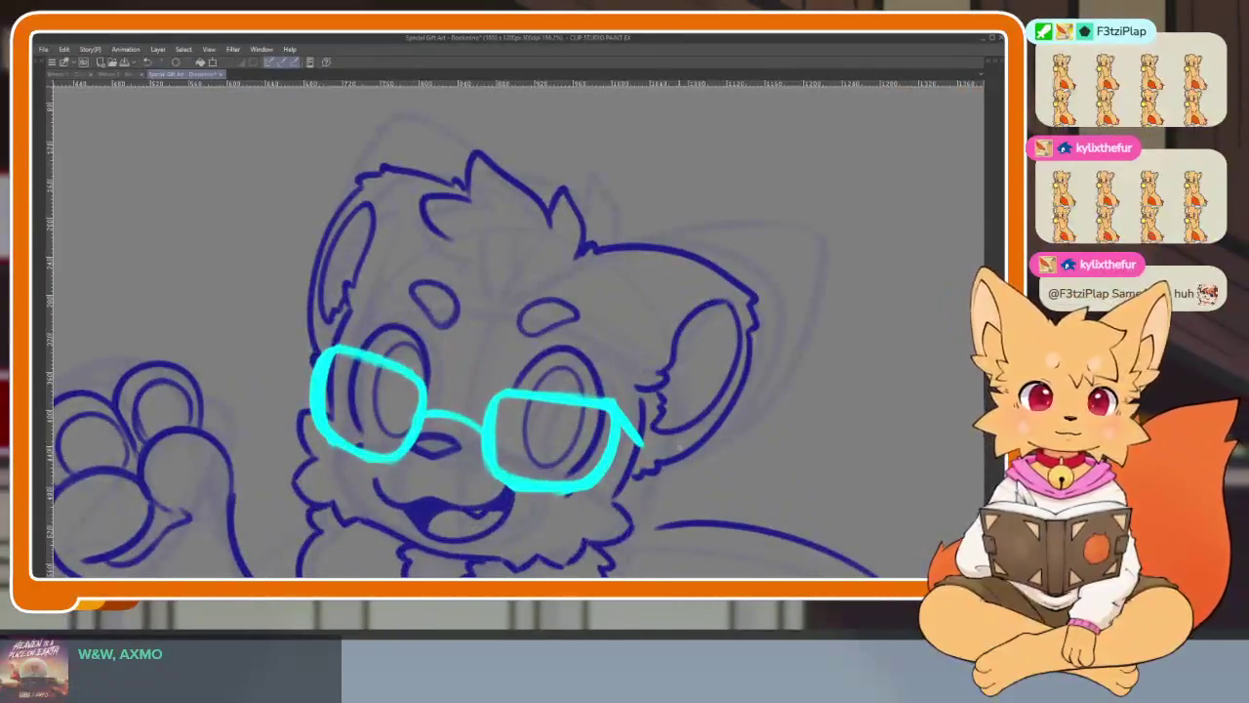
pyautogui.scroll(-1, 666, 447)
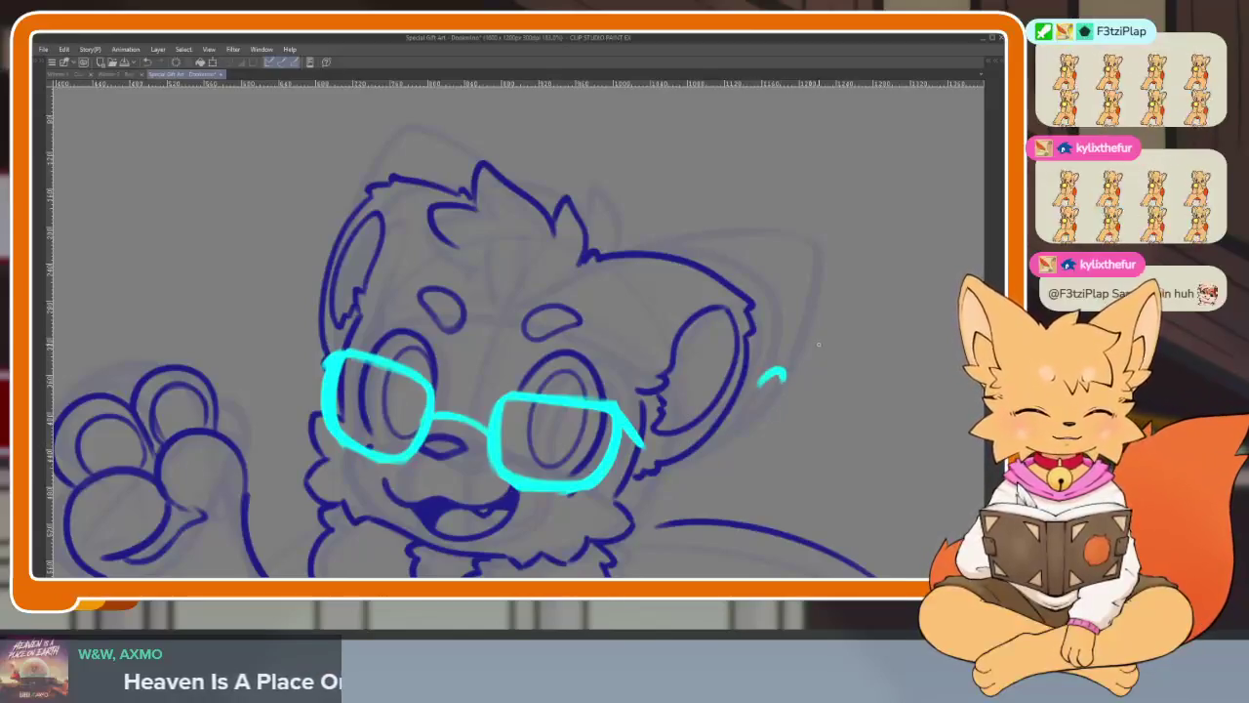
pyautogui.scroll(-5, 737, 377)
pyautogui.scroll(3, 734, 351)
pyautogui.press('Tab')
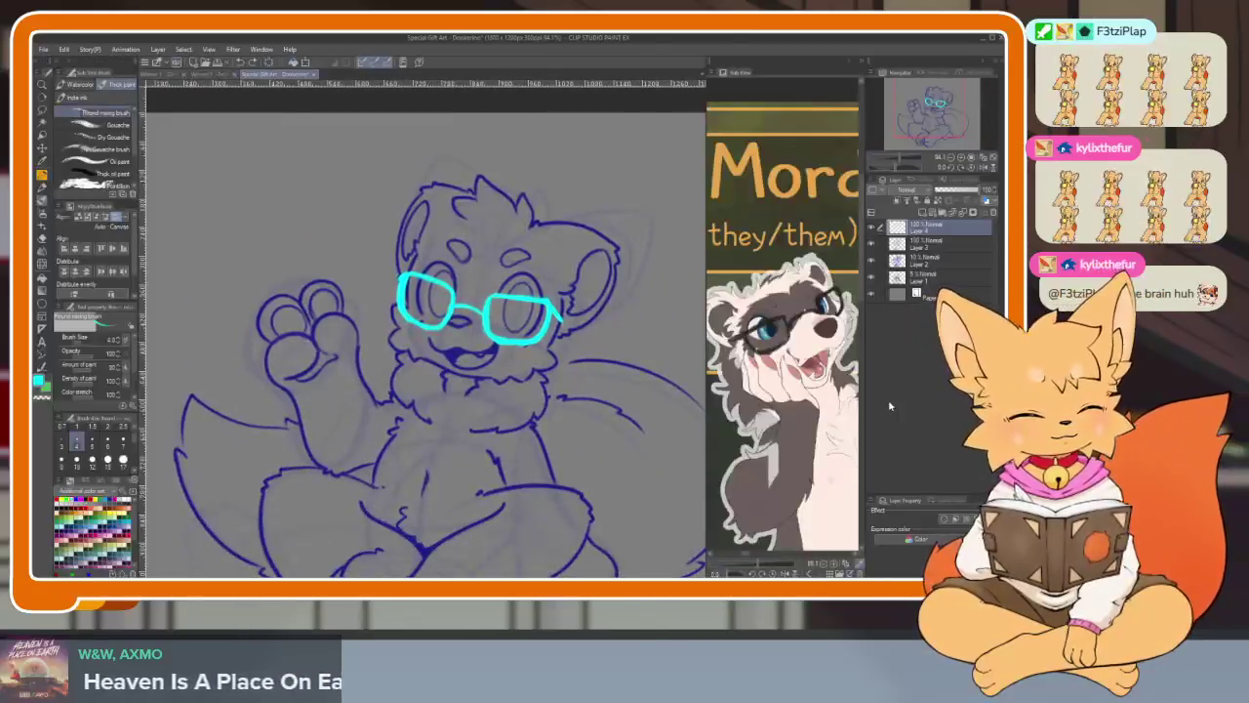
# - Move the reference sheet to show the bear's nose and mouth
pyautogui.moveTo(819, 425)
pyautogui.mouseDown()
pyautogui.moveTo(812, 450)
pyautogui.moveTo(787, 408)
pyautogui.moveTo(764, 558)
pyautogui.moveTo(748, 562)
pyautogui.mouseUp()
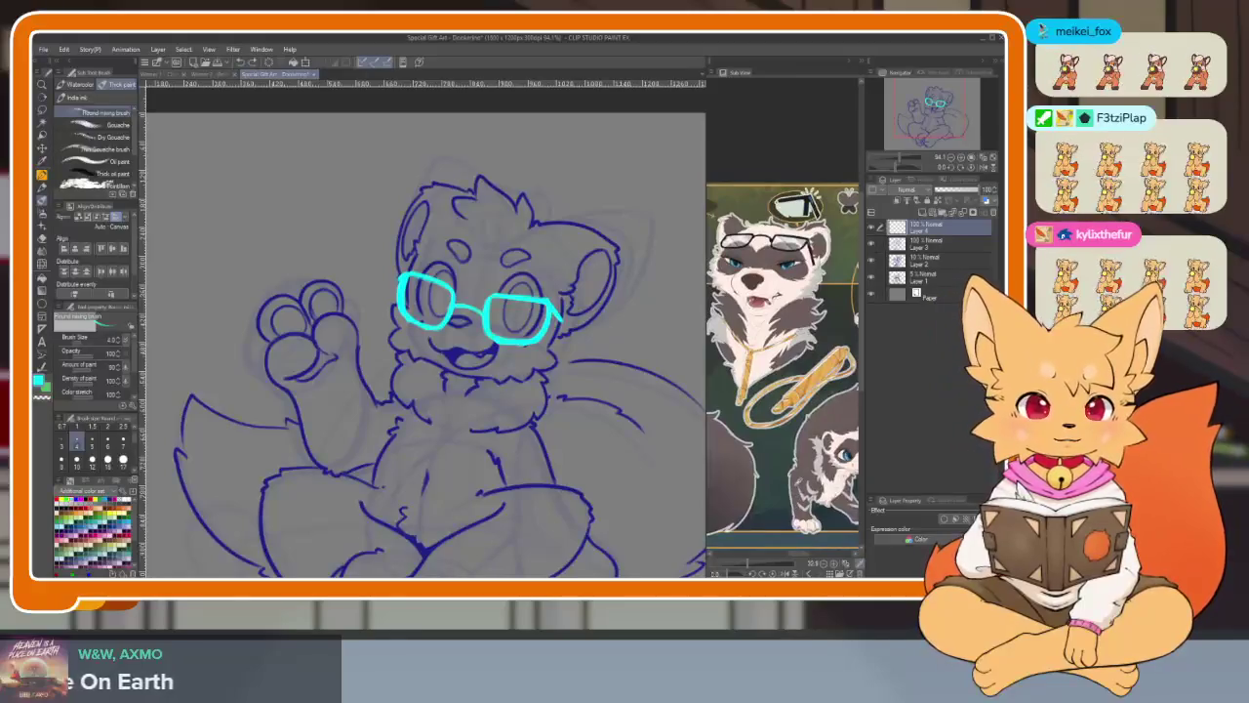
pyautogui.moveTo(781, 390)
pyautogui.mouseDown()
pyautogui.moveTo(752, 415)
pyautogui.moveTo(815, 420)
pyautogui.mouseUp()
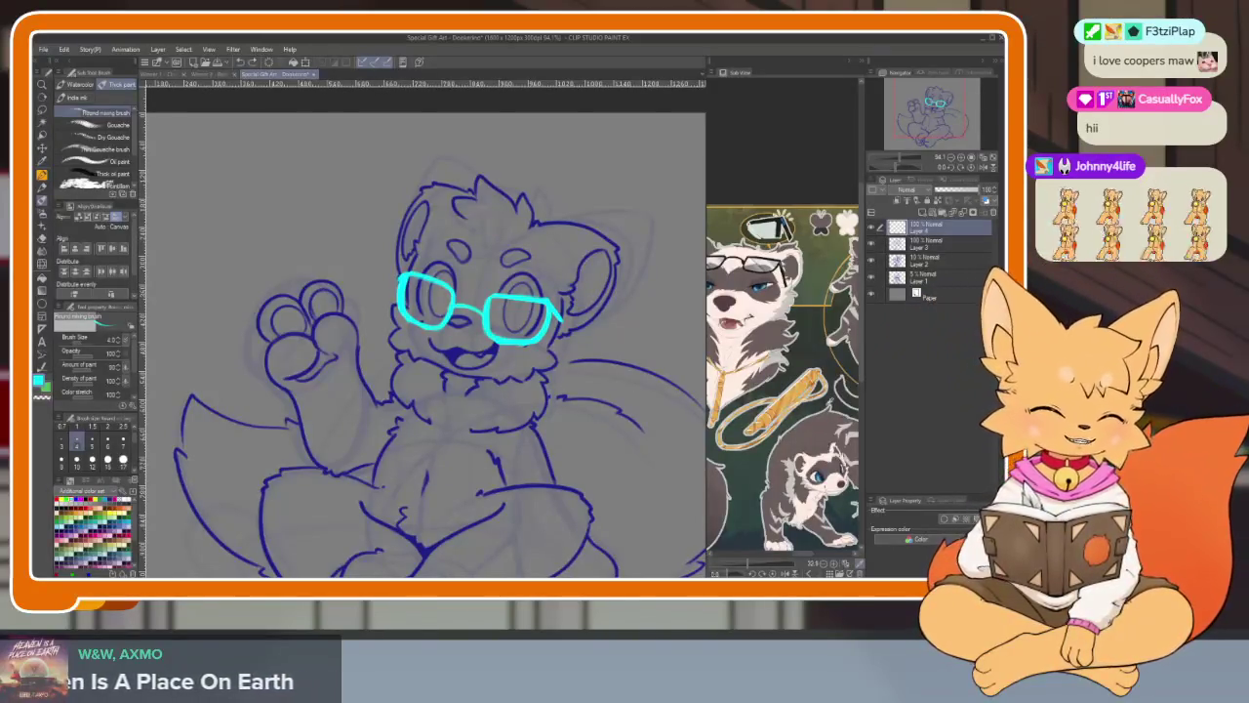
pyautogui.scroll(2, 781, 293)
pyautogui.scroll(2, 780, 293)
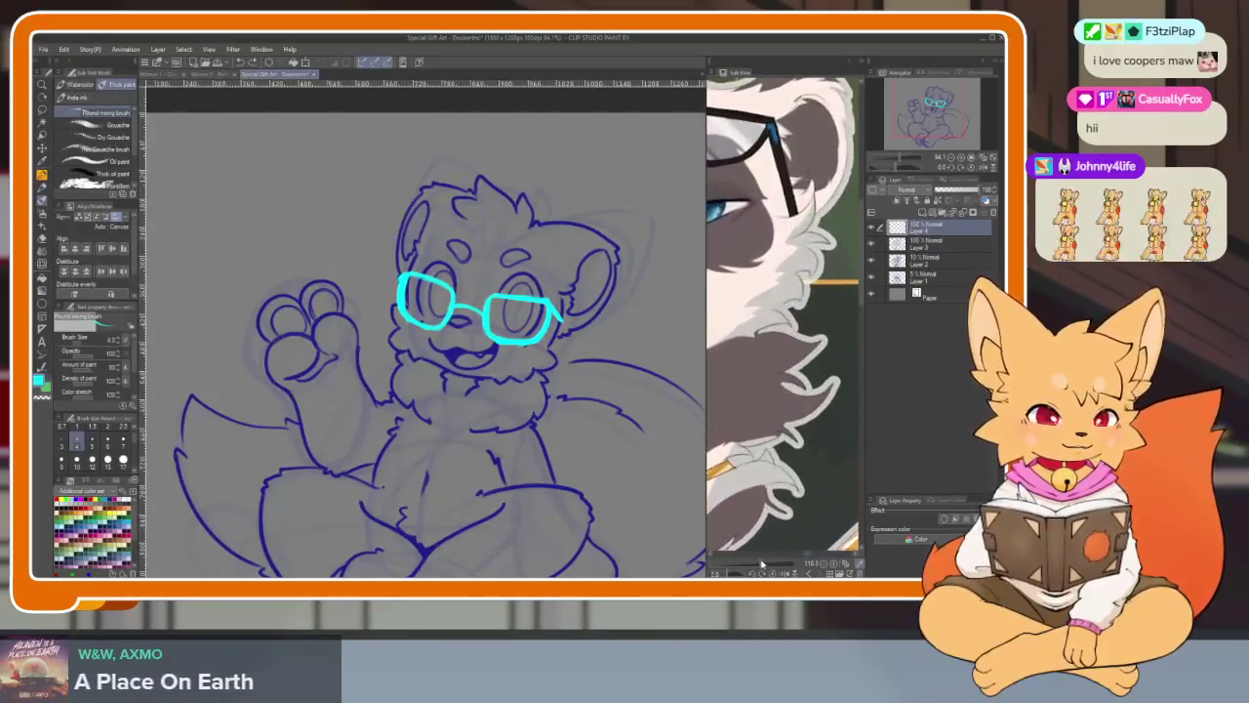
pyautogui.moveTo(768, 386); pyautogui.dragTo(794, 438)
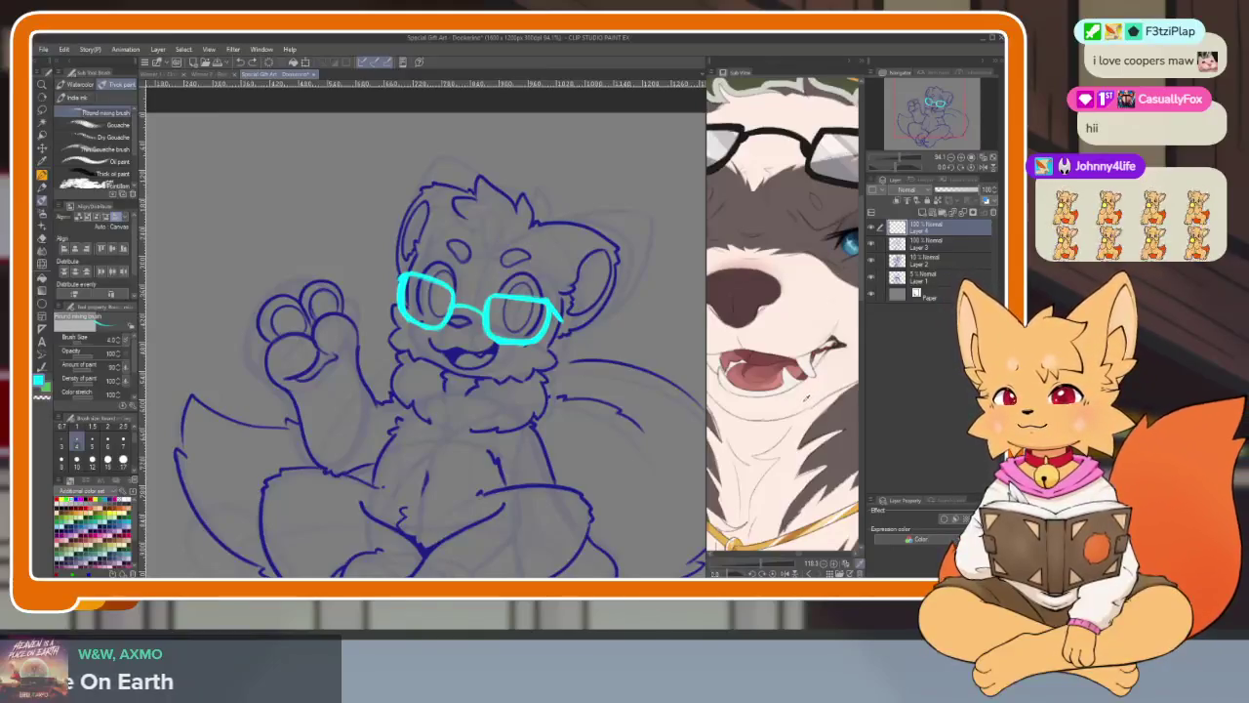
# - Zoom the canvas out to about 40% and back to about 72%, recentring the sketch
pyautogui.moveTo(580, 496); pyautogui.dragTo(531, 513)
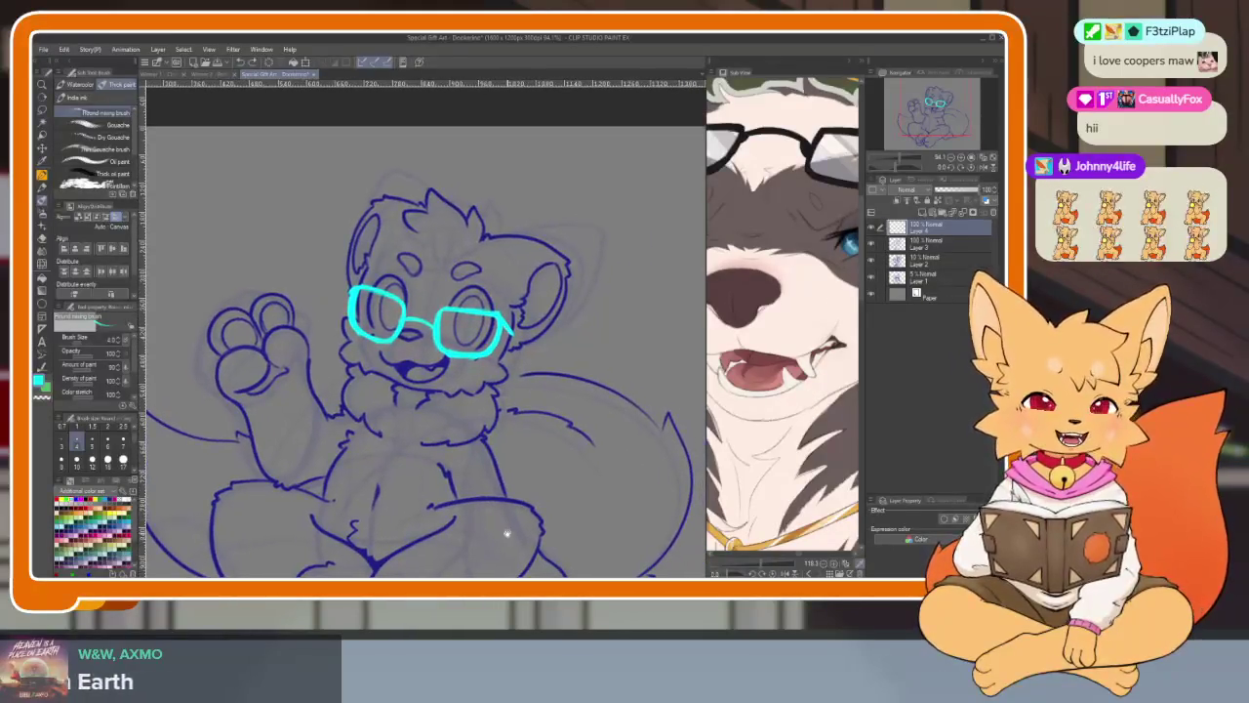
pyautogui.scroll(-3, 781, 342)
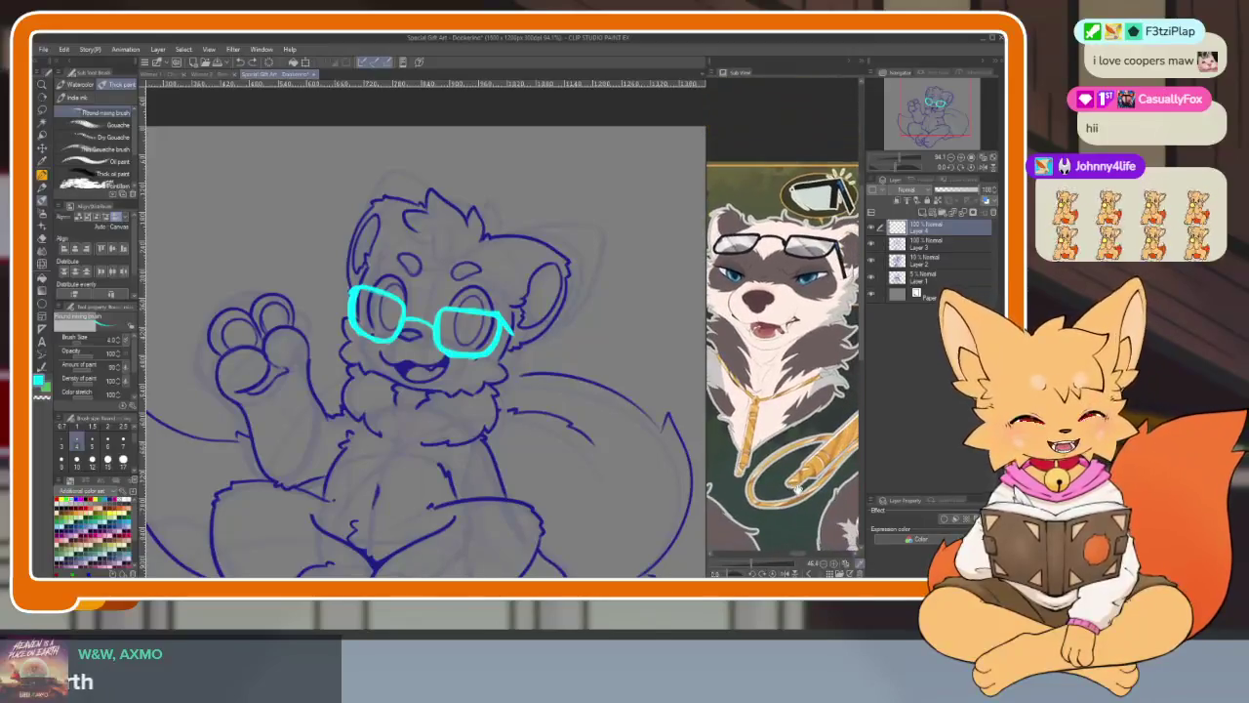
pyautogui.scroll(3, 503, 470)
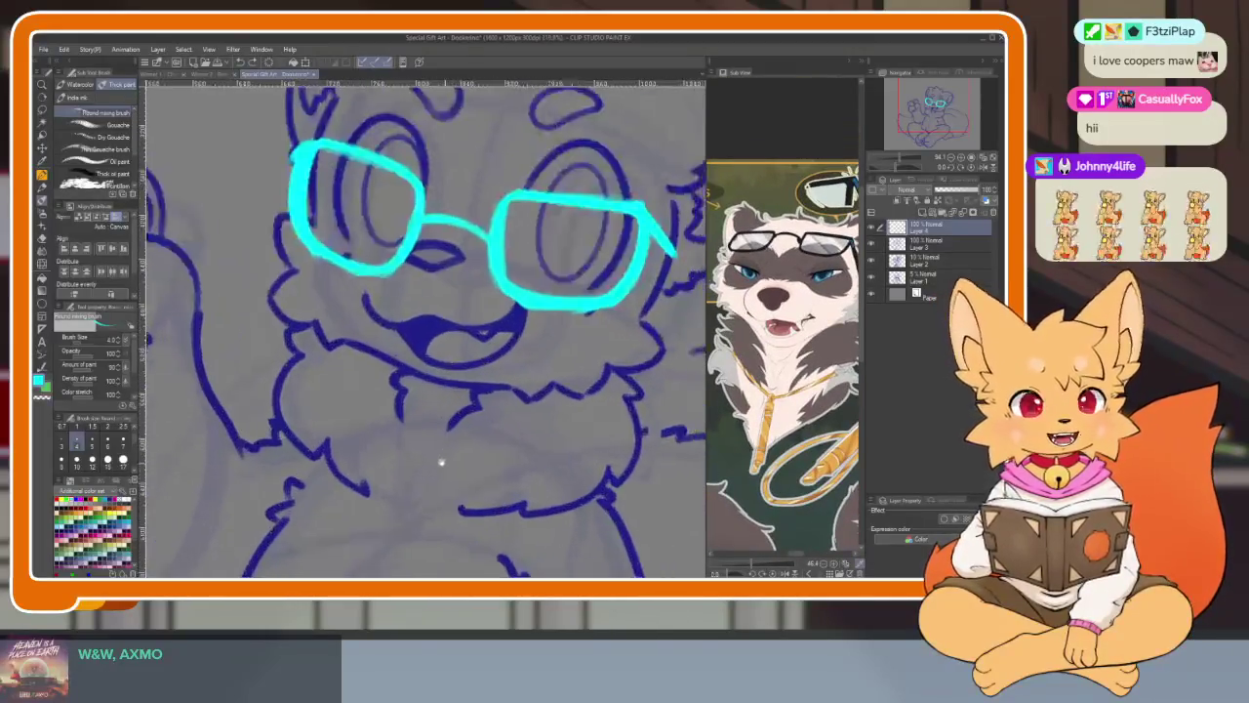
pyautogui.scroll(-2, 503, 468)
pyautogui.scroll(-2, 517, 464)
pyautogui.scroll(-3, 536, 459)
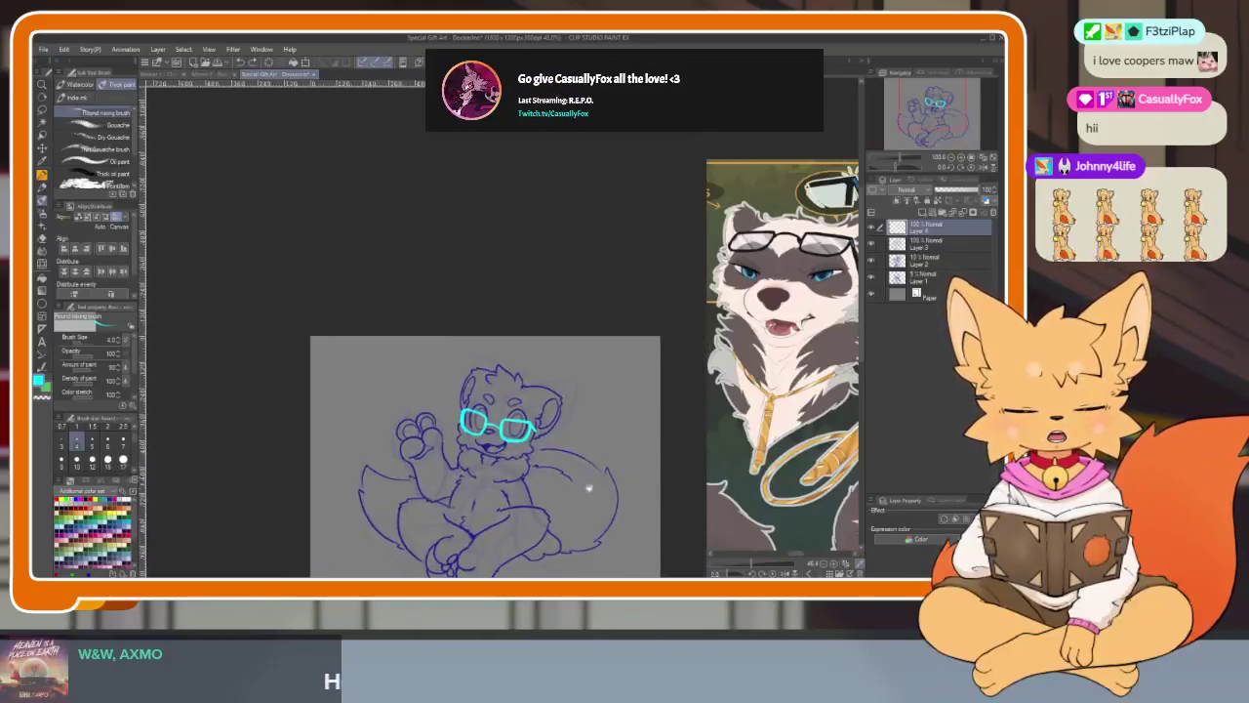
pyautogui.scroll(1, 547, 459)
pyautogui.scroll(1, 545, 473)
pyautogui.scroll(1, 546, 483)
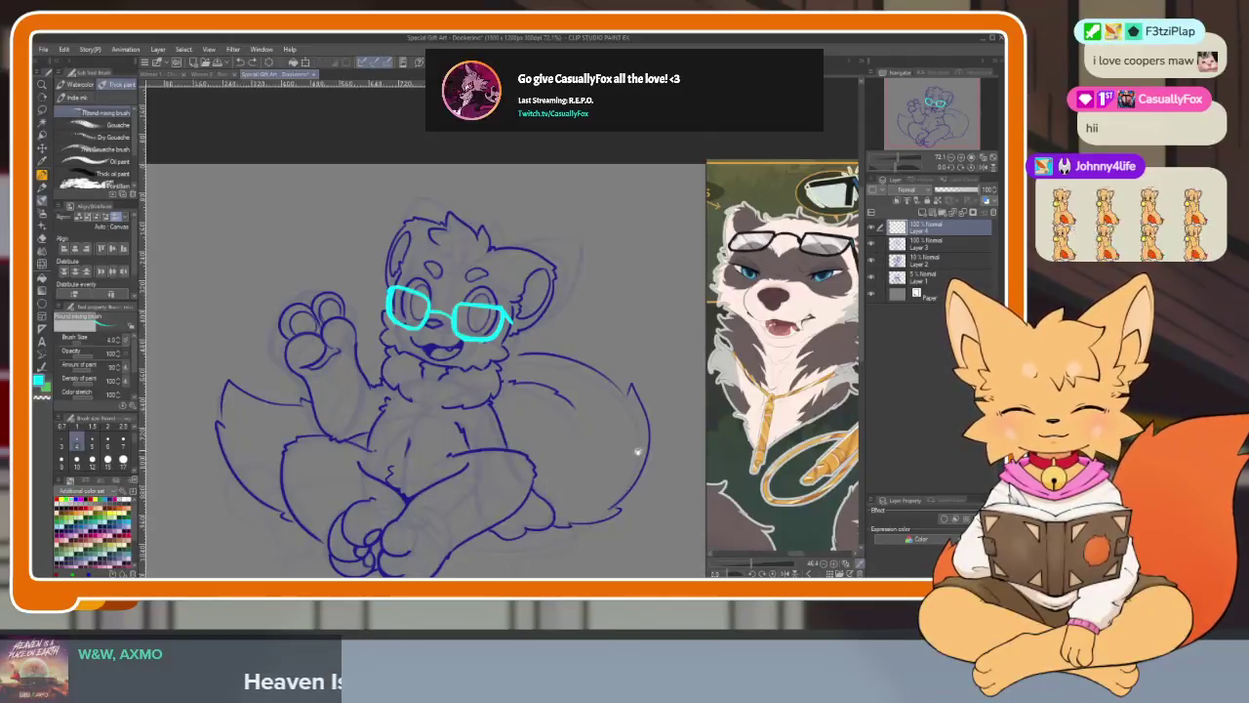
pyautogui.moveTo(639, 450); pyautogui.dragTo(646, 448)
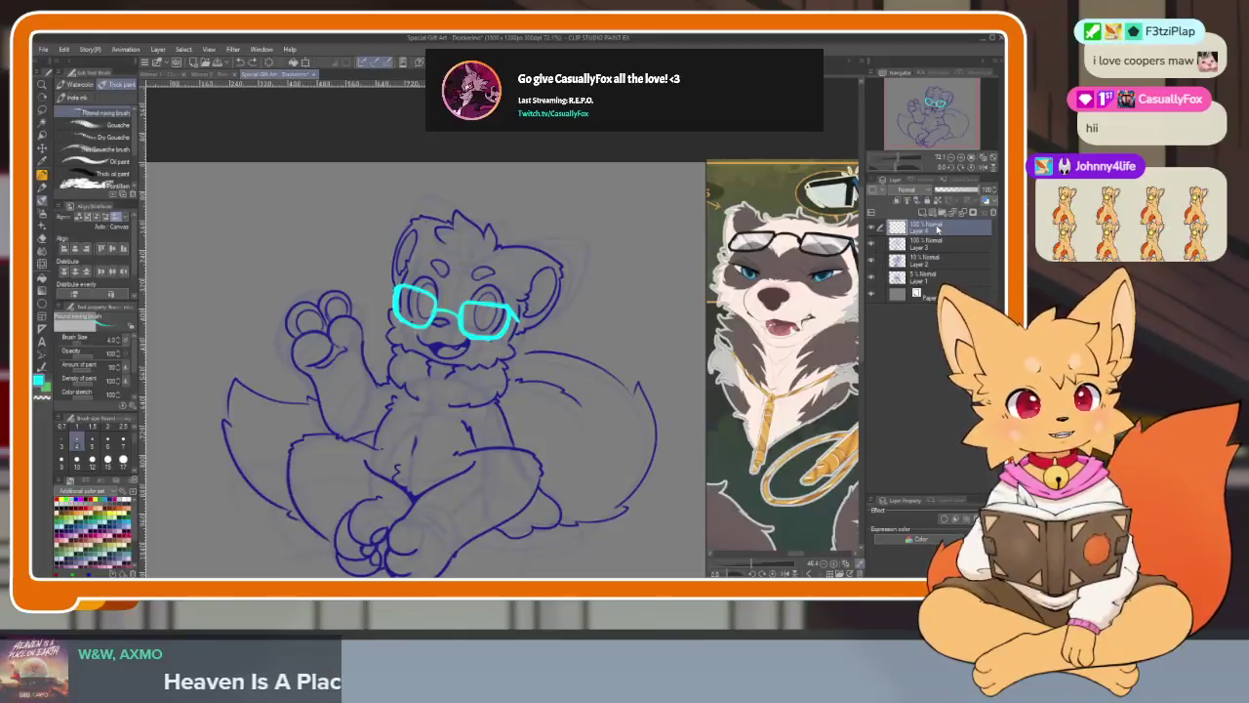
pyautogui.click(951, 191)
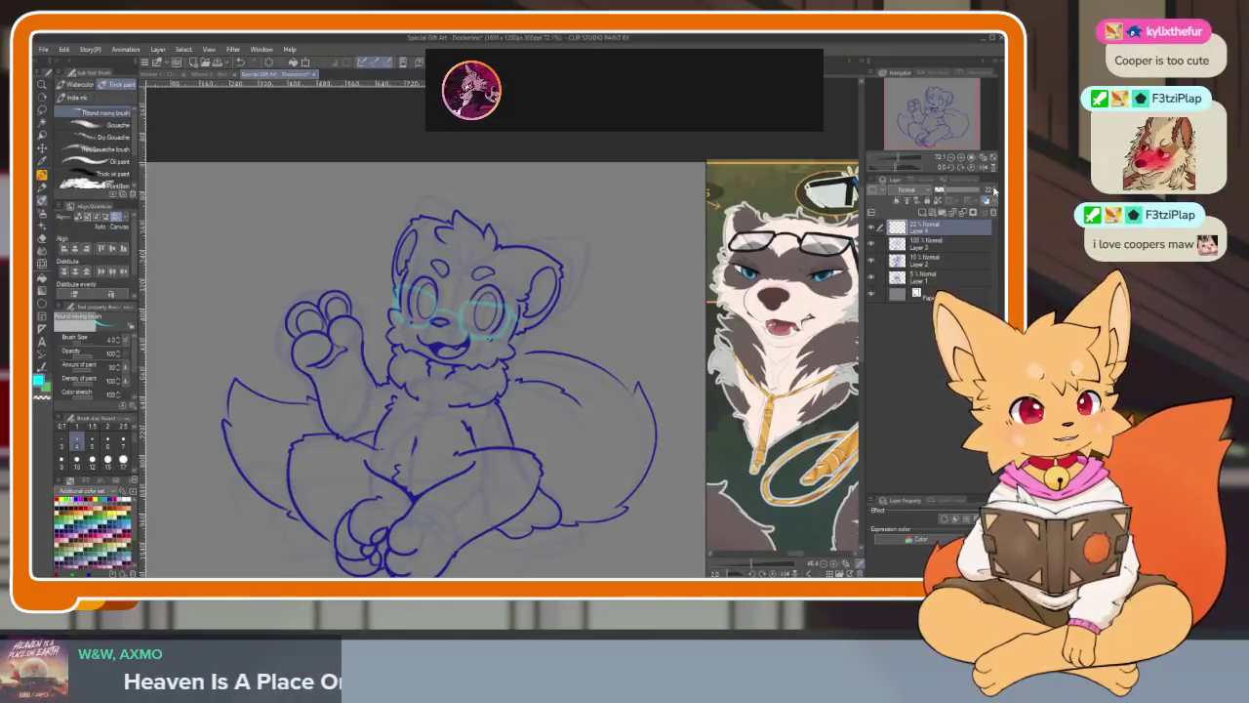
# - Set the glasses layer to 25% opacity and try adding a new raster layer
pyautogui.click(993, 192)
pyautogui.click(920, 213)
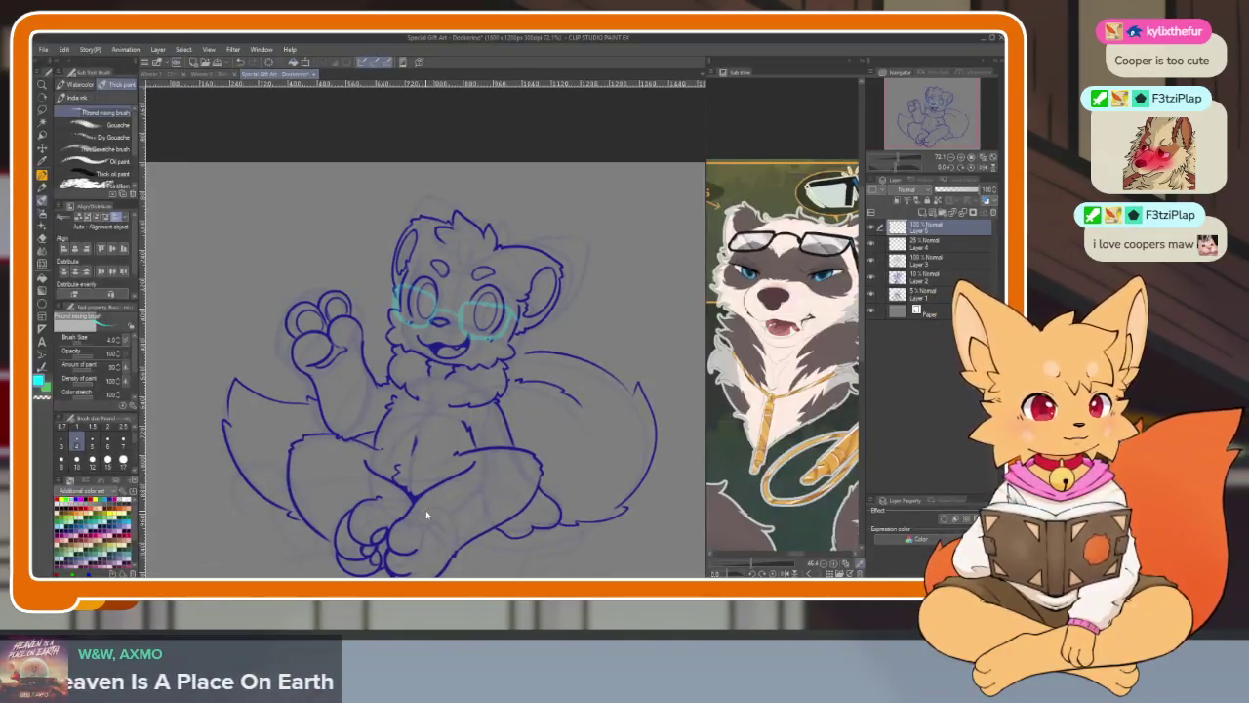
pyautogui.hotkey('ctrl', 'z')
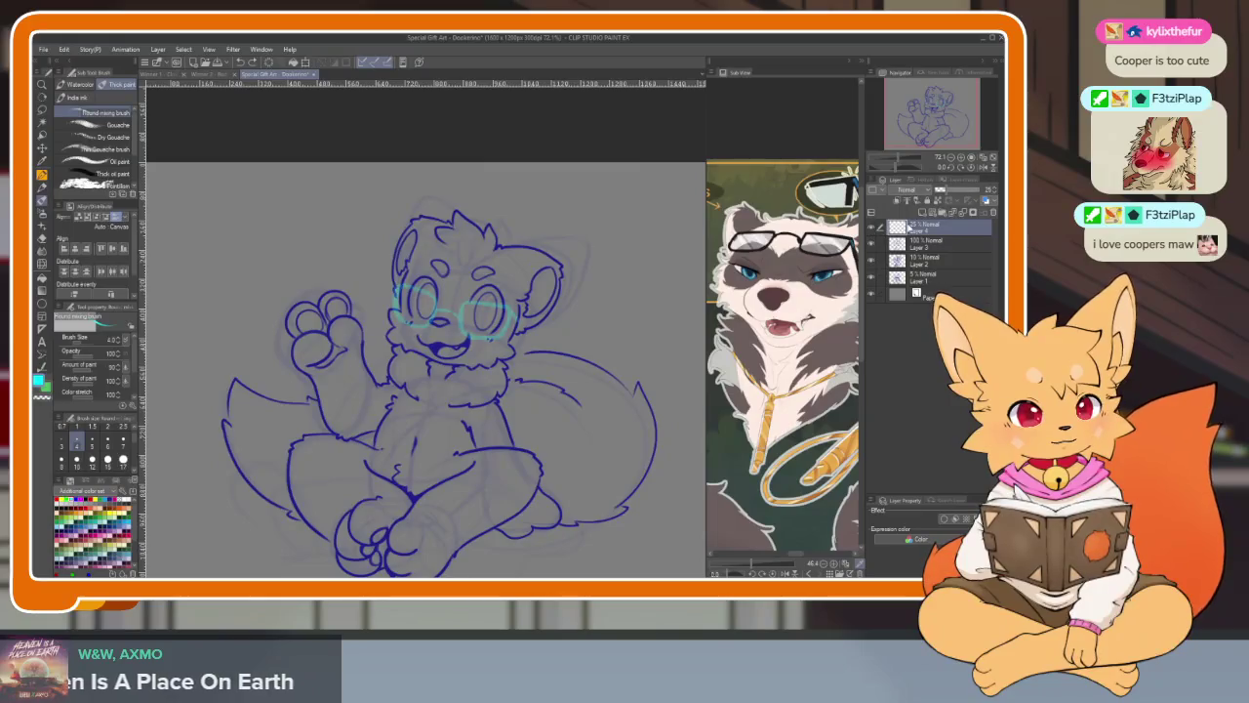
# - Hide the palettes, zoom in on the glasses and trace a dark-blue rim line
pyautogui.press('Tab')
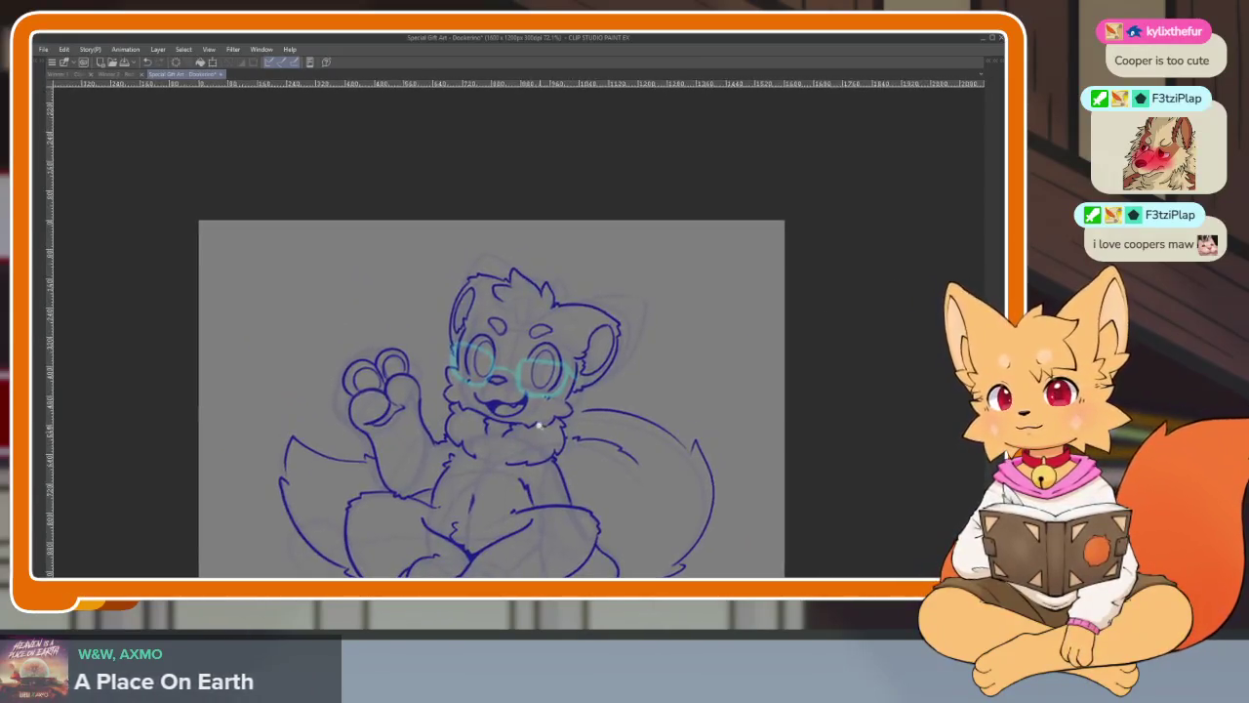
pyautogui.scroll(5, 563, 478)
pyautogui.scroll(3, 563, 478)
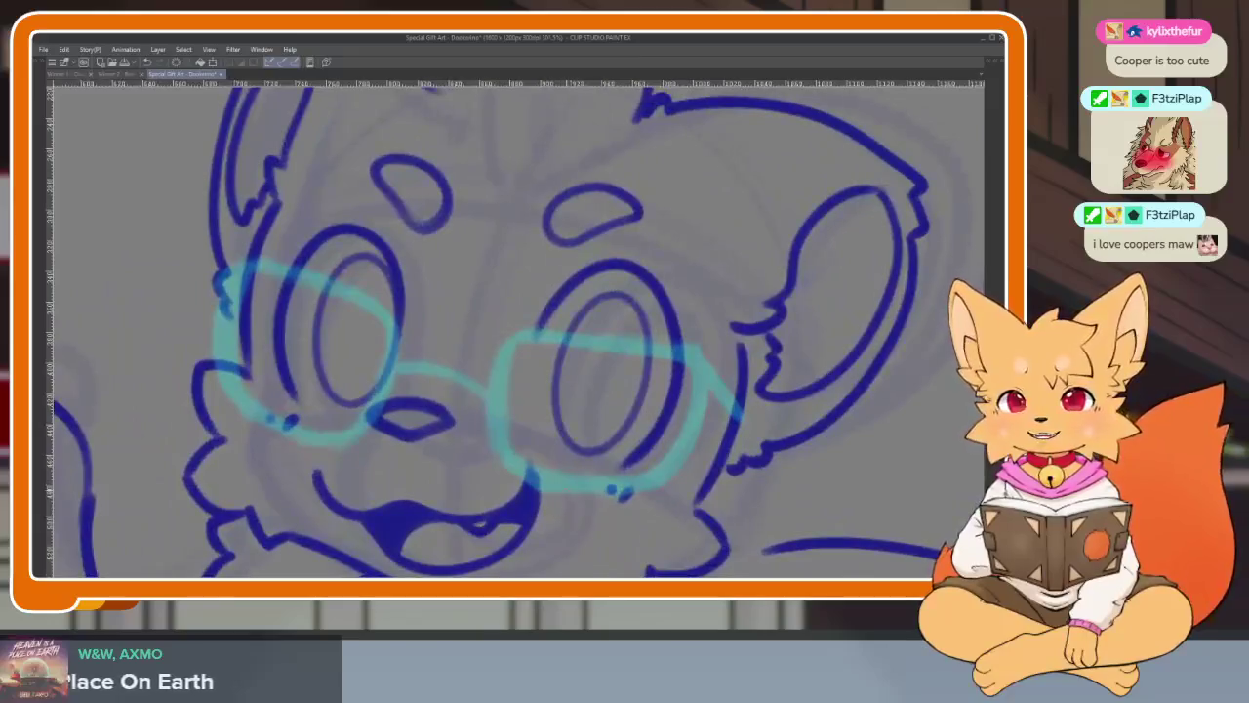
pyautogui.scroll(-1, 565, 502)
pyautogui.press('Tab')
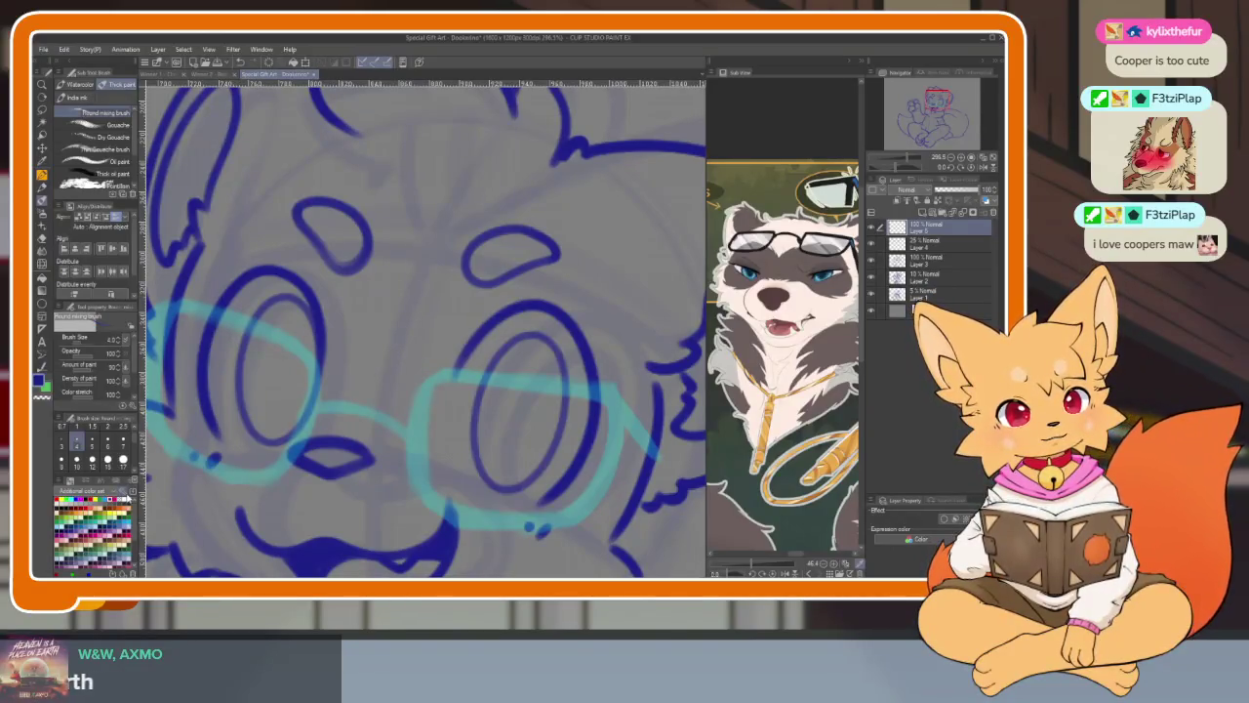
pyautogui.press('Tab')
pyautogui.scroll(2, 608, 362)
pyautogui.scroll(2, 481, 284)
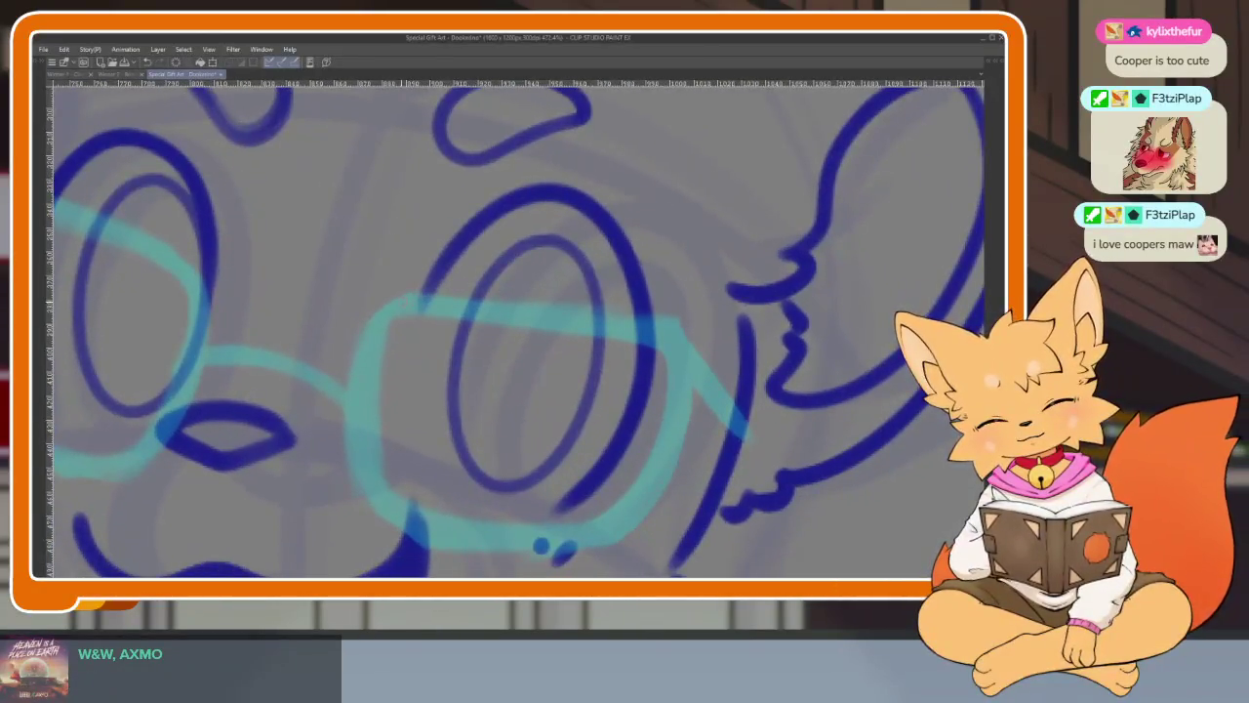
pyautogui.moveTo(390, 300)
pyautogui.mouseDown()
pyautogui.moveTo(667, 340)
pyautogui.moveTo(672, 457)
pyautogui.moveTo(600, 537)
pyautogui.moveTo(551, 542)
pyautogui.moveTo(386, 493)
pyautogui.moveTo(363, 371)
pyautogui.moveTo(401, 298)
pyautogui.moveTo(419, 297)
pyautogui.mouseUp()
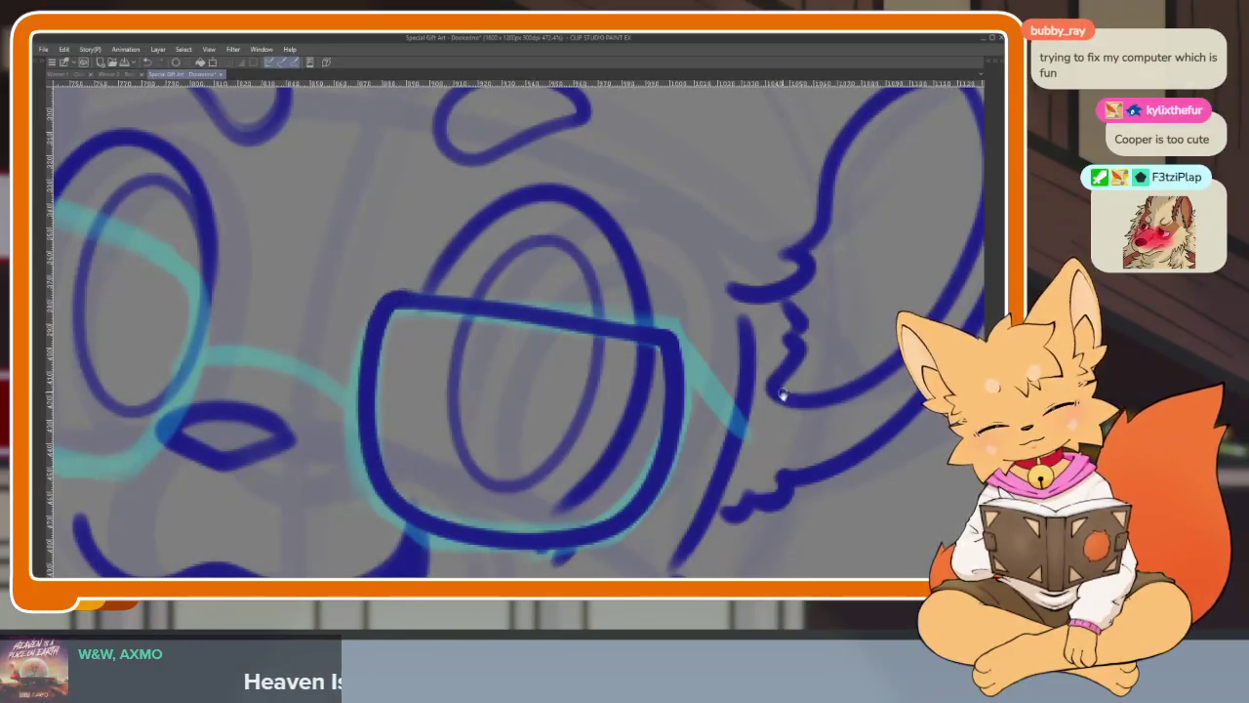
# - Undo the stroke across the glasses, restore the side panels and rotate the canvas view
pyautogui.scroll(-5, 781, 367)
pyautogui.scroll(5, 781, 367)
pyautogui.hotkey('ctrl', 'z')
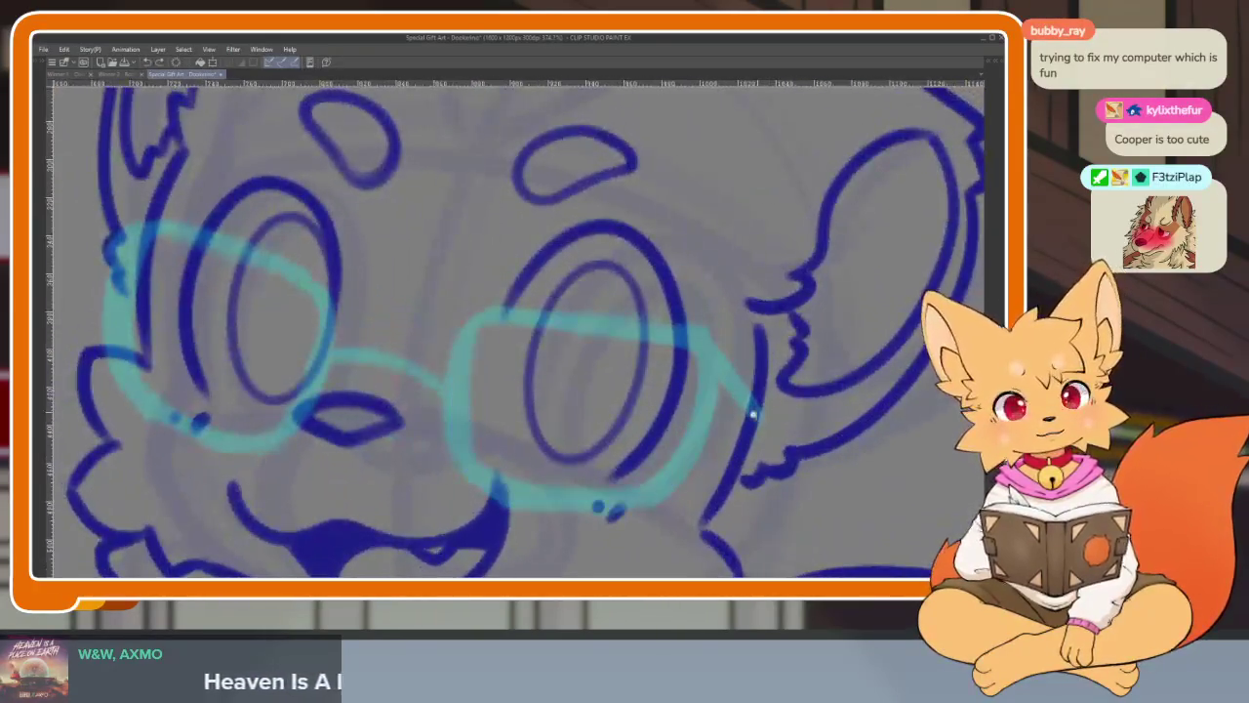
pyautogui.press('Tab')
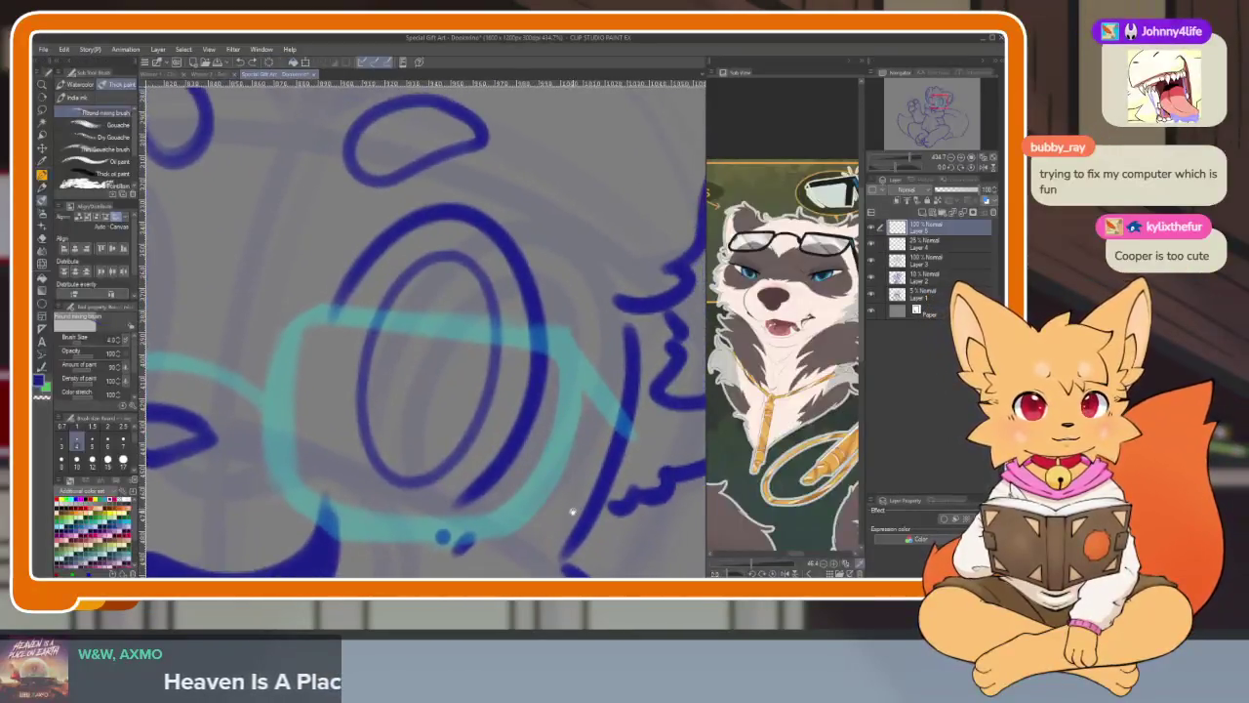
pyautogui.scroll(-1, 563, 506)
pyautogui.scroll(-1, 590, 505)
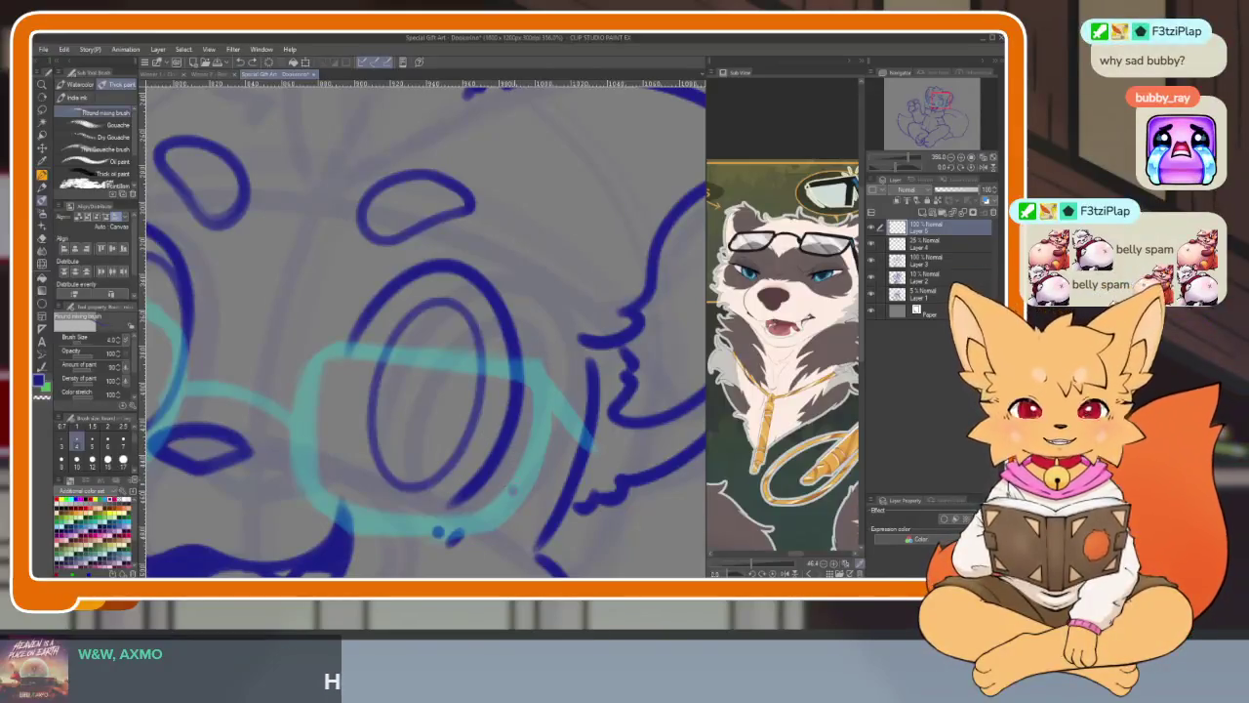
pyautogui.moveTo(520, 485)
pyautogui.mouseDown()
pyautogui.moveTo(528, 502)
pyautogui.moveTo(426, 448)
pyautogui.mouseUp()
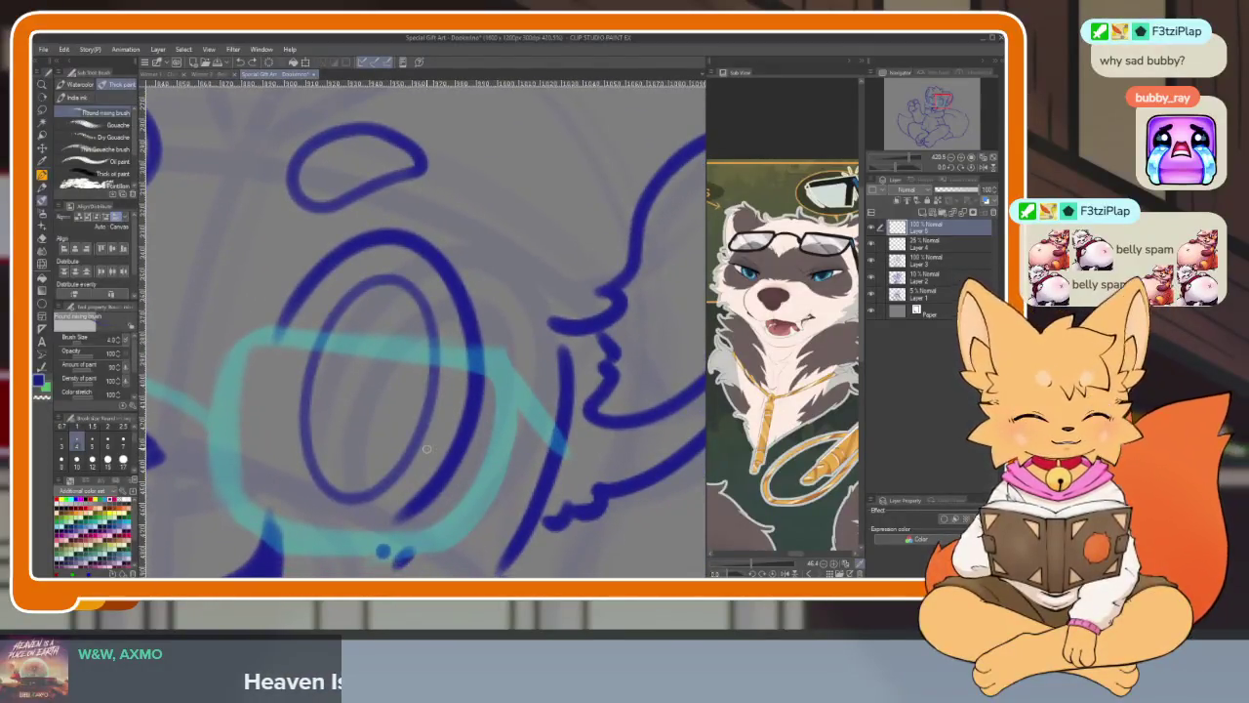
# - Draw the glasses lens with a thick top bar and a curved bottom
pyautogui.moveTo(247, 339); pyautogui.dragTo(500, 367)
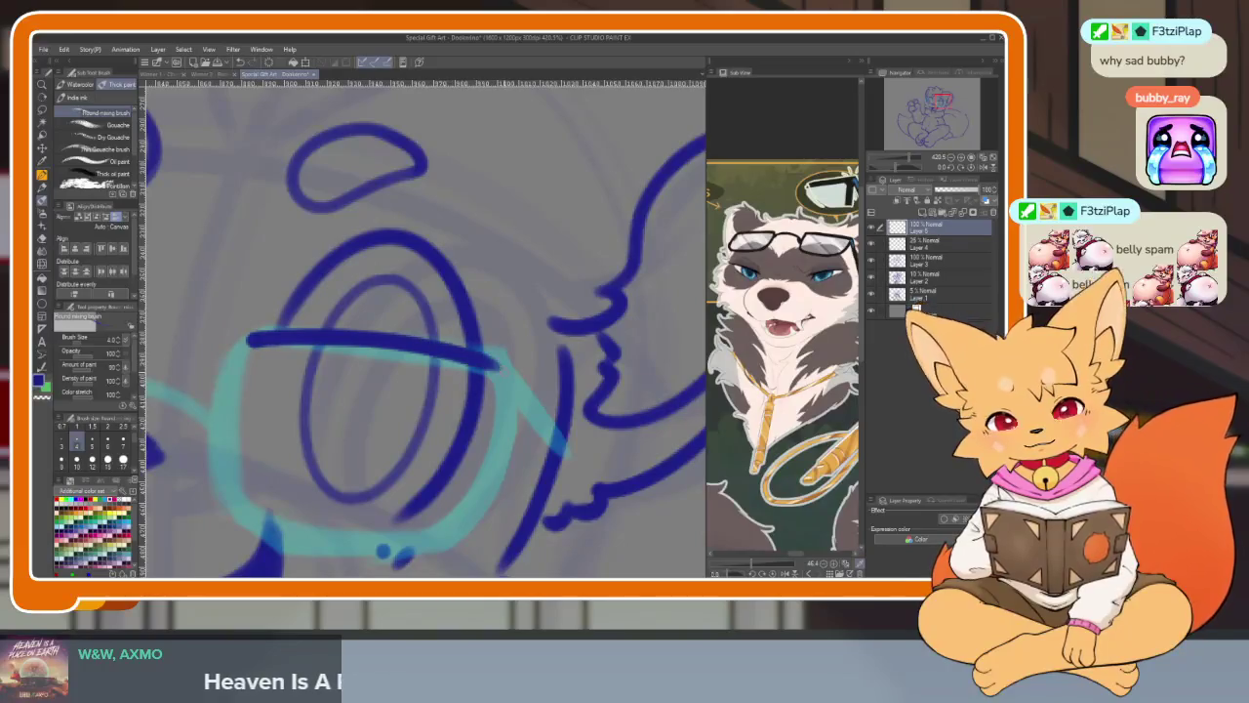
pyautogui.moveTo(498, 430)
pyautogui.mouseDown()
pyautogui.moveTo(458, 517)
pyautogui.moveTo(400, 539)
pyautogui.moveTo(278, 517)
pyautogui.moveTo(231, 395)
pyautogui.moveTo(249, 337)
pyautogui.mouseUp()
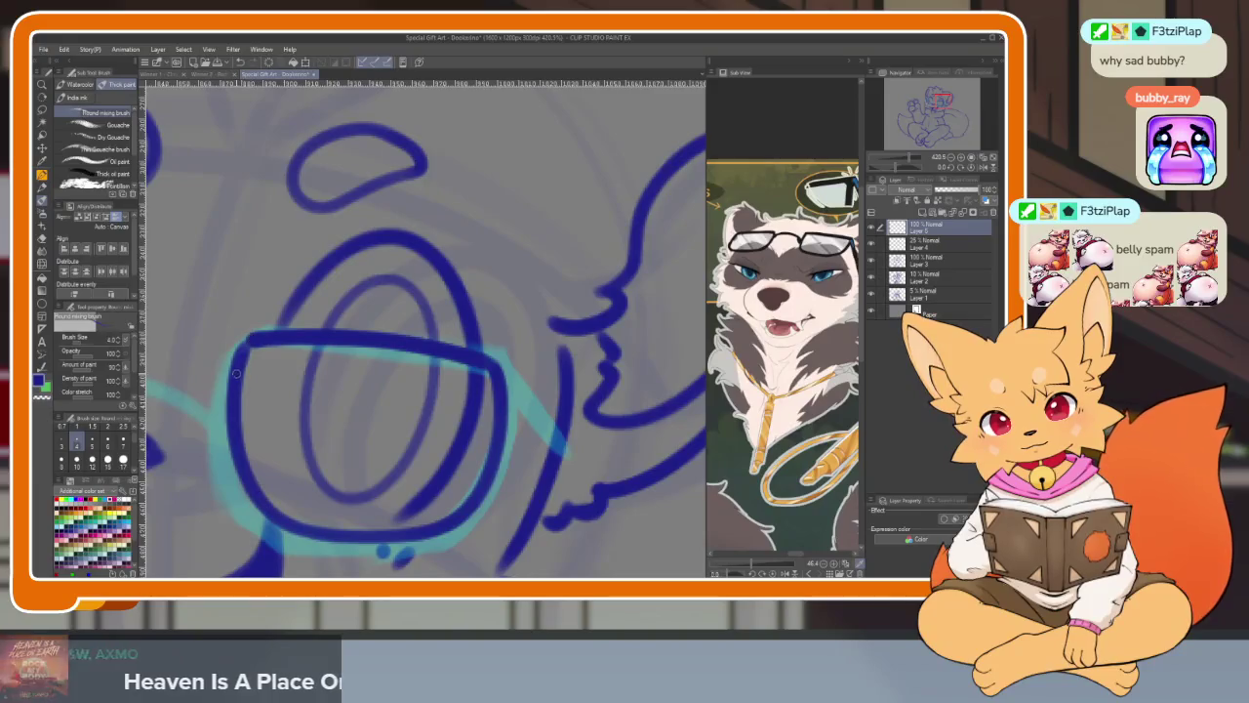
pyautogui.moveTo(331, 344); pyautogui.dragTo(478, 360)
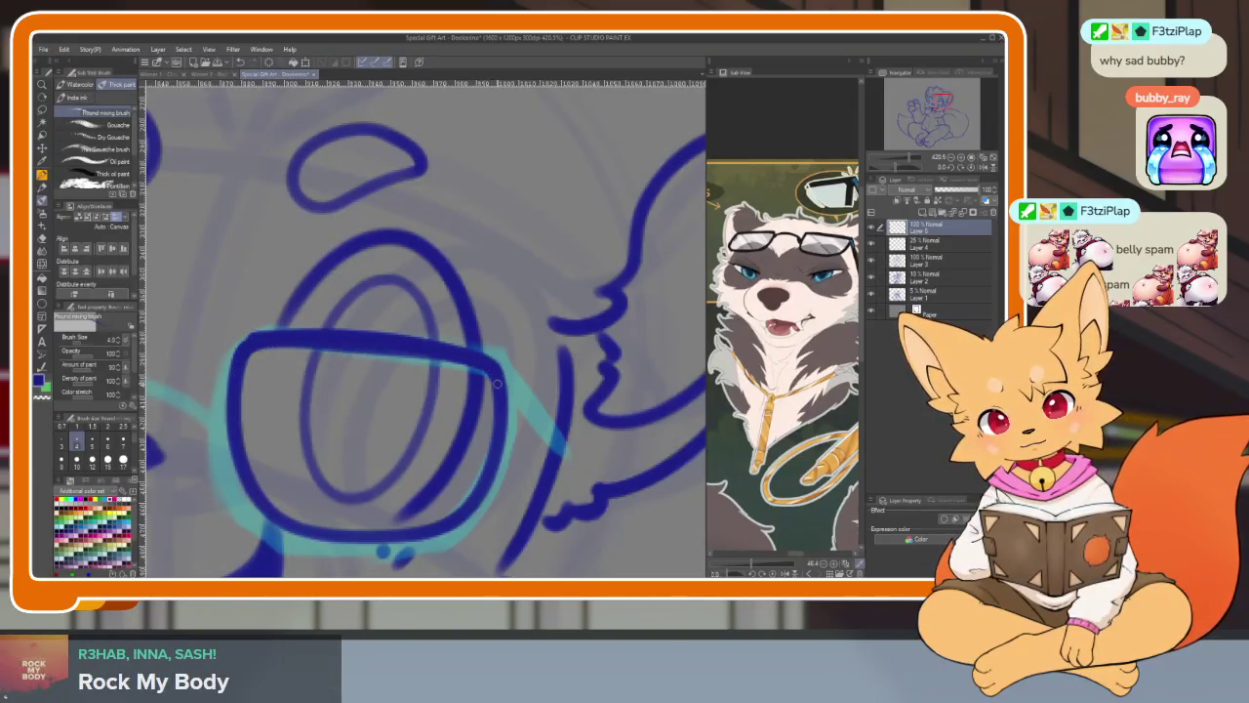
pyautogui.scroll(-8, 525, 471)
pyautogui.scroll(5, 532, 469)
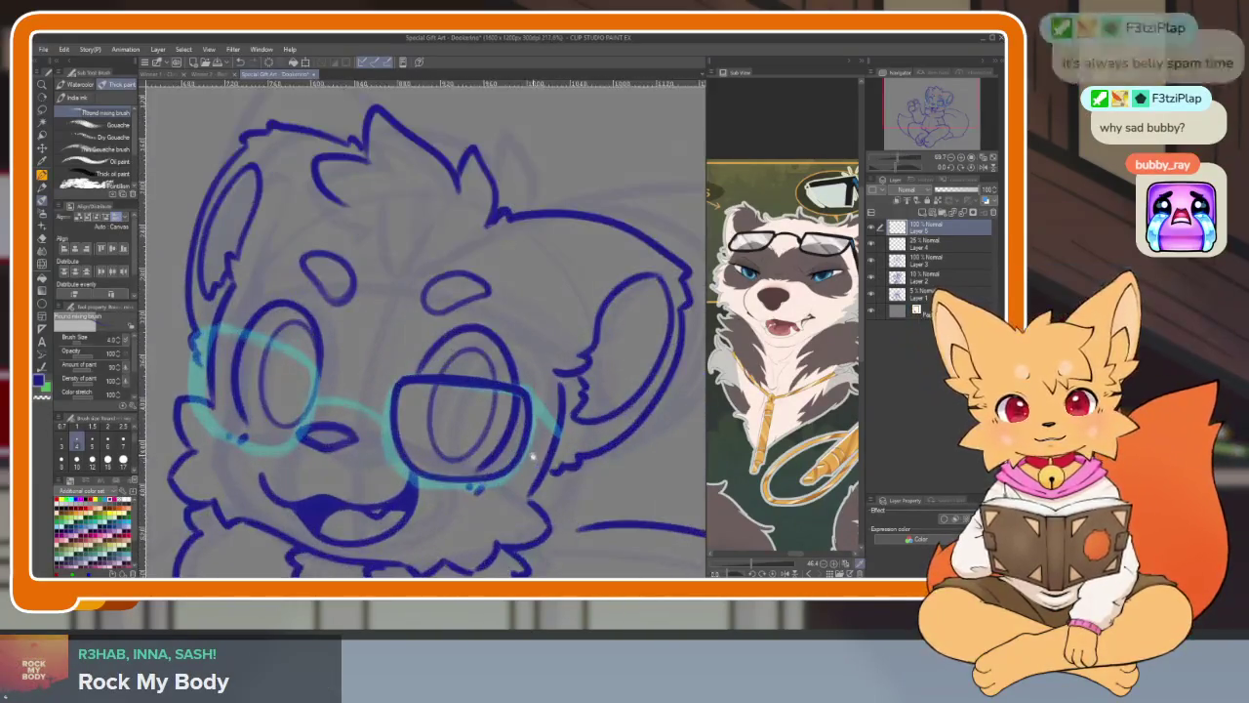
# - Undo those lens strokes and redraw the top bar and lens outline
pyautogui.hotkey('ctrl', 'z')
pyautogui.hotkey('ctrl', 'z')
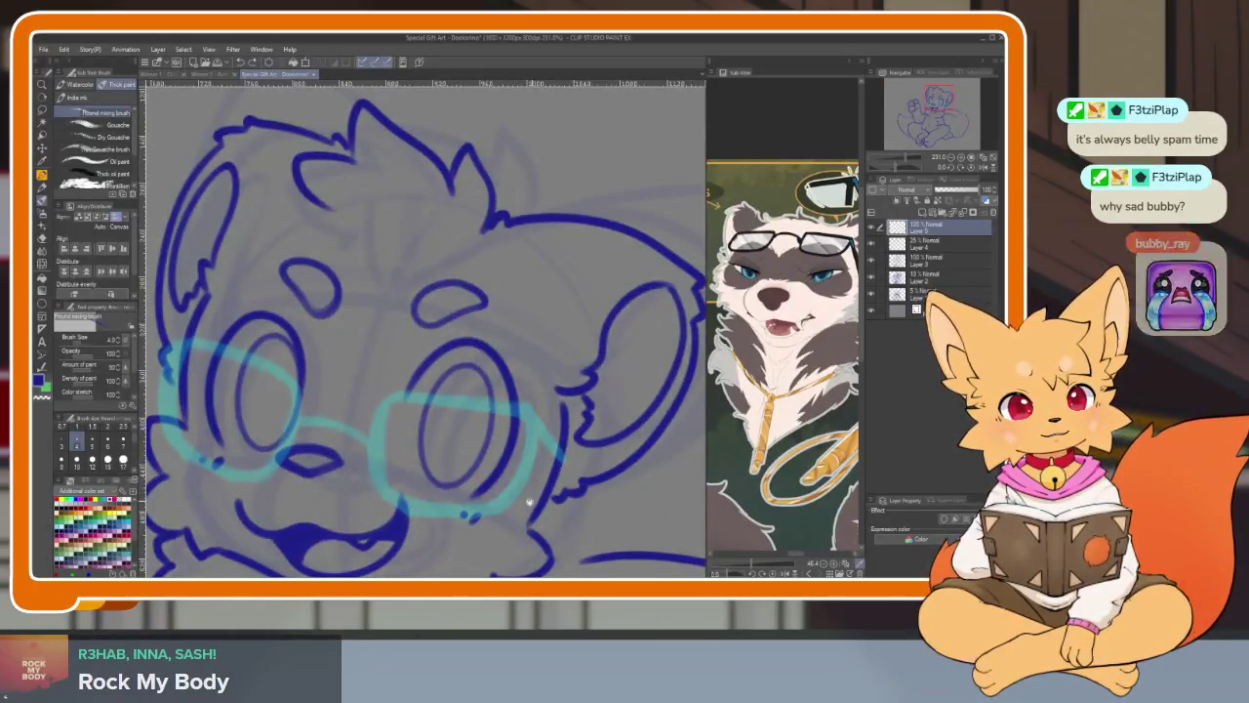
pyautogui.scroll(2, 517, 498)
pyautogui.scroll(2, 515, 501)
pyautogui.moveTo(305, 348)
pyautogui.mouseDown()
pyautogui.moveTo(422, 348)
pyautogui.moveTo(539, 371)
pyautogui.mouseUp()
pyautogui.moveTo(303, 357)
pyautogui.mouseDown()
pyautogui.moveTo(291, 472)
pyautogui.moveTo(366, 521)
pyautogui.moveTo(497, 519)
pyautogui.moveTo(535, 411)
pyautogui.mouseUp()
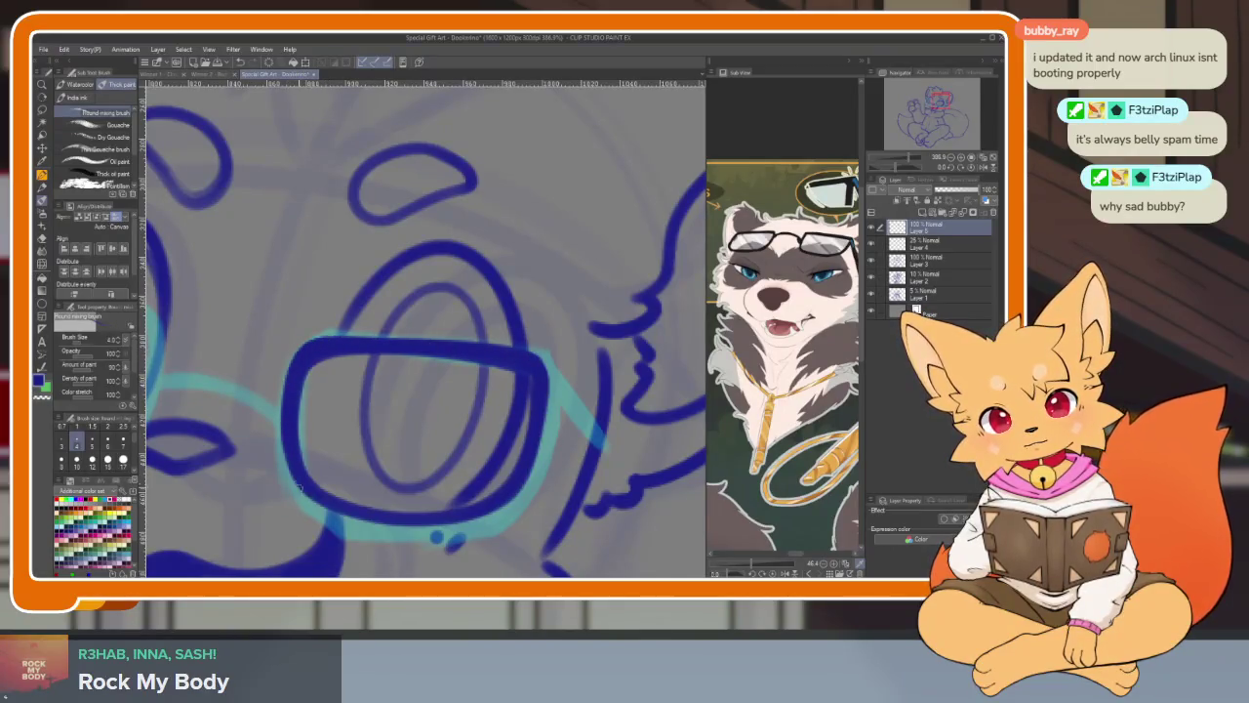
pyautogui.scroll(-5, 306, 383)
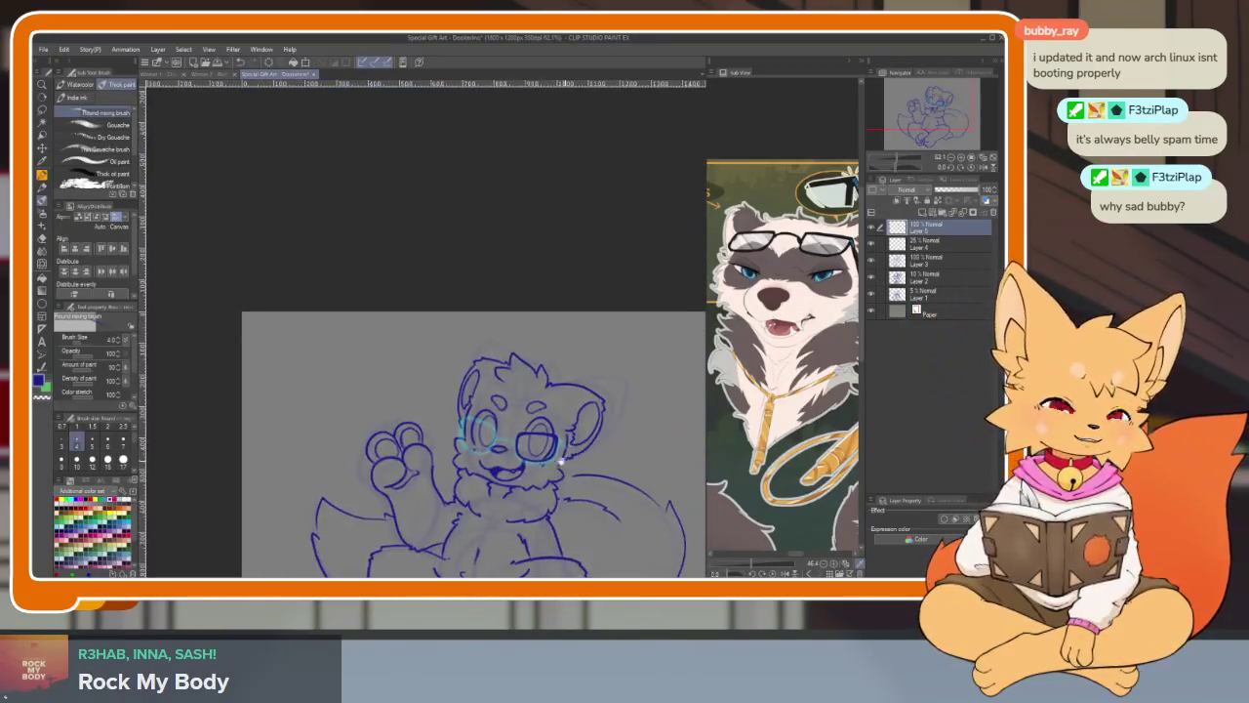
pyautogui.scroll(5, 582, 467)
pyautogui.scroll(-4, 585, 459)
pyautogui.scroll(-1, 594, 444)
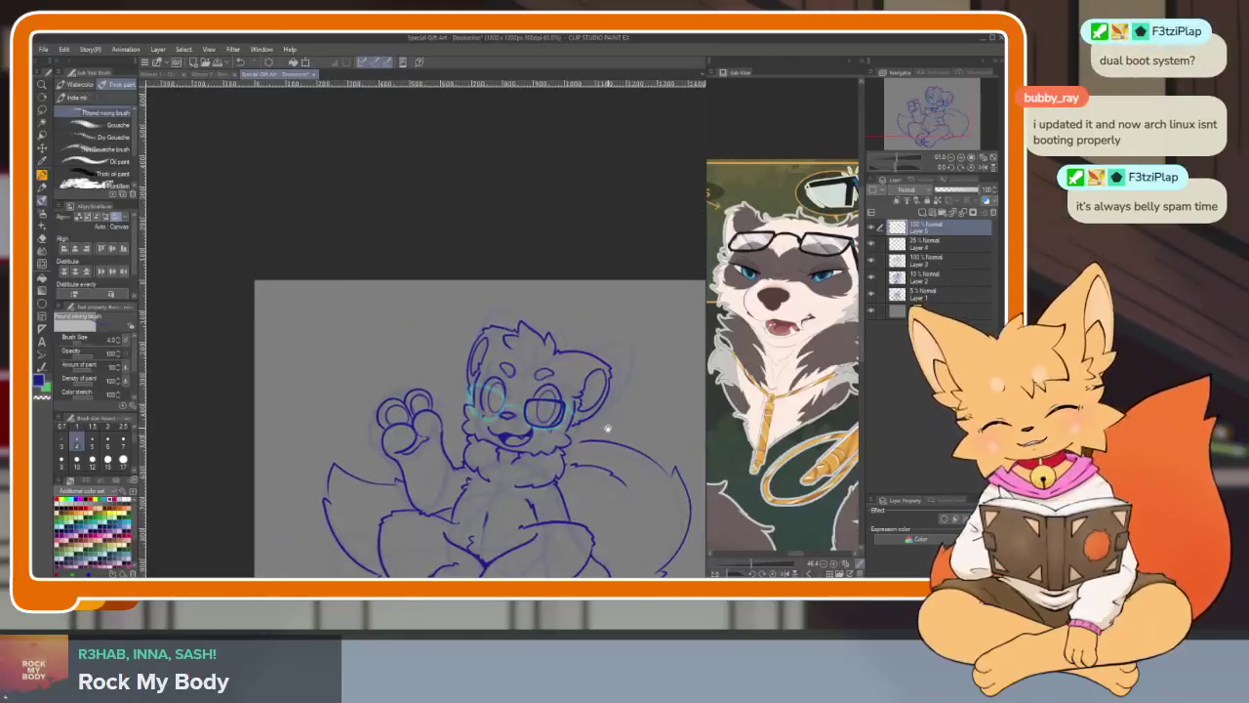
pyautogui.scroll(3, 594, 438)
pyautogui.scroll(2, 600, 434)
pyautogui.scroll(1, 610, 430)
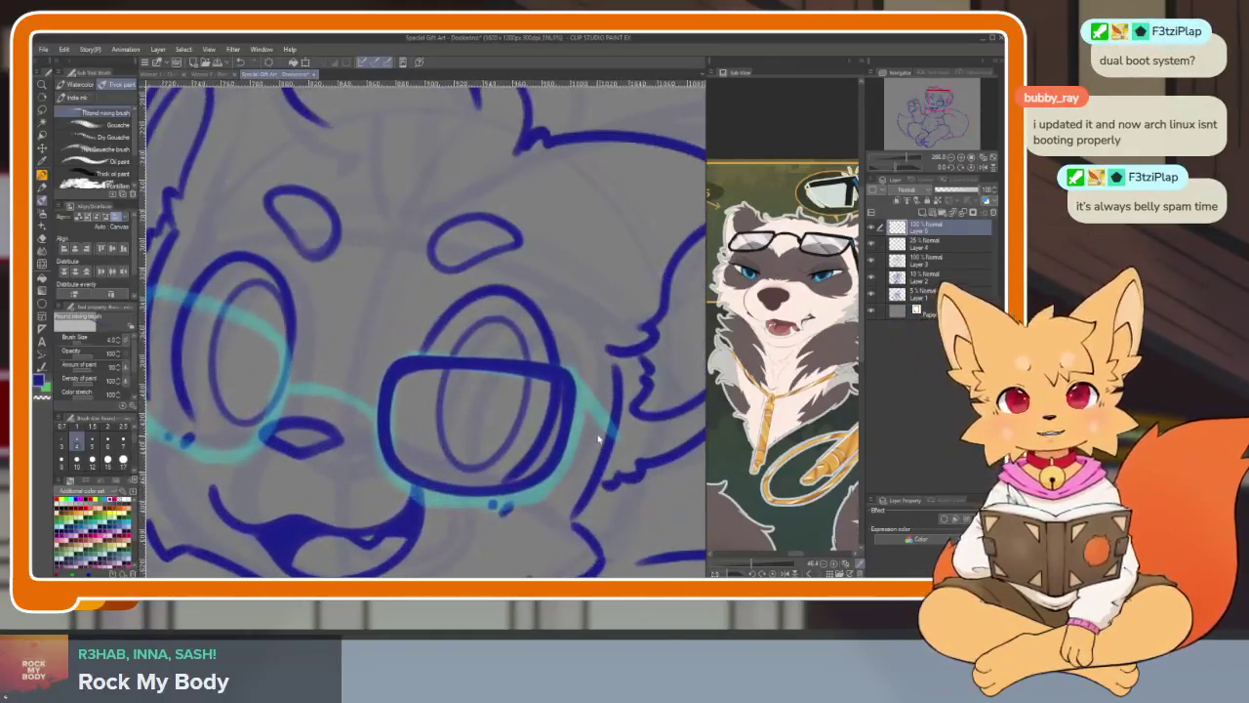
# - Free-transform the right lens, tilting it slightly and shifting it down-left into place
pyautogui.hotkey('ctrl', 't')
pyautogui.moveTo(613, 428); pyautogui.dragTo(613, 436)
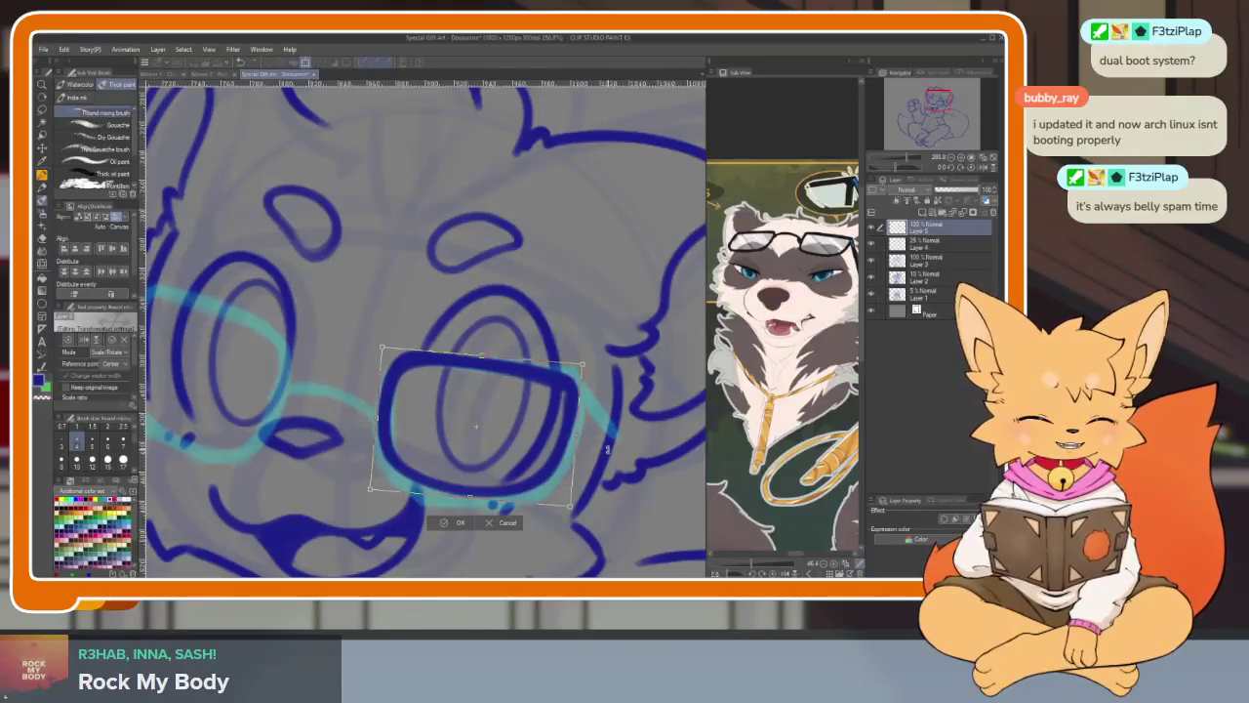
pyautogui.moveTo(522, 476); pyautogui.dragTo(517, 470)
pyautogui.press('Return')
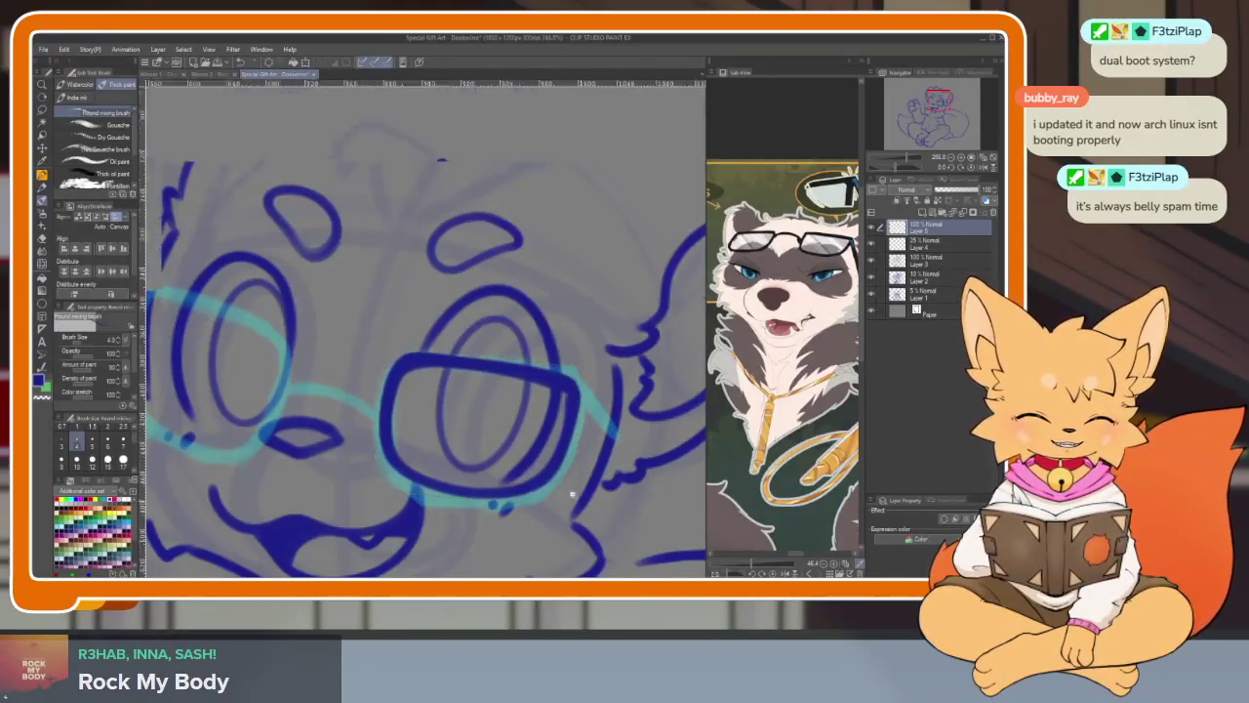
pyautogui.scroll(-3, 598, 447)
pyautogui.scroll(1, 598, 447)
pyautogui.scroll(4, 598, 447)
pyautogui.hotkey('ctrl', 't')
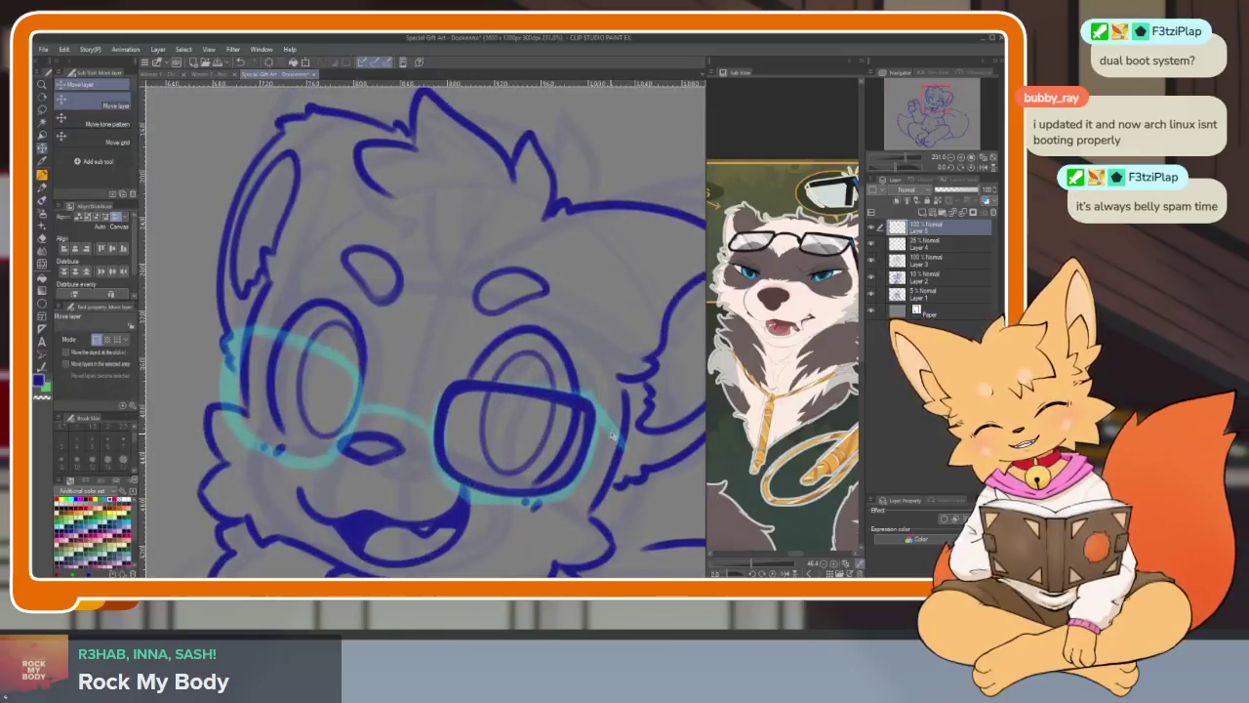
pyautogui.moveTo(573, 472); pyautogui.dragTo(543, 481)
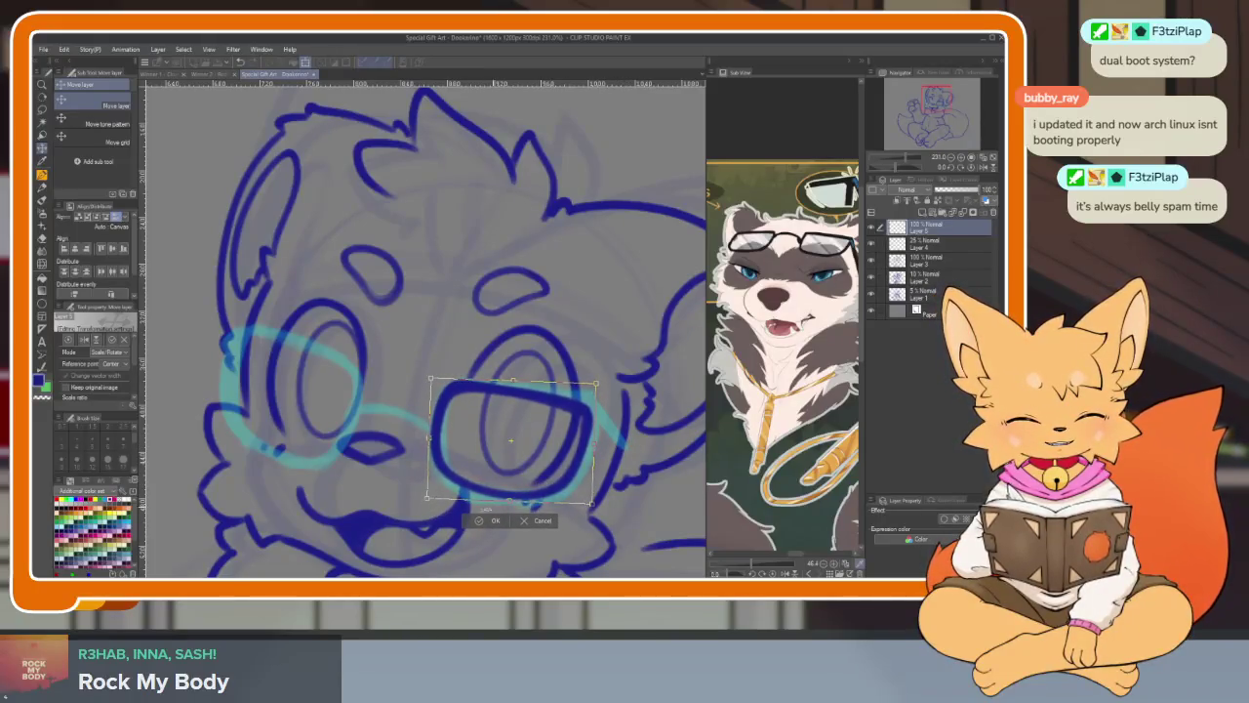
pyautogui.click(490, 519)
# - With the brush, replace the previous frame stroke with a new line over the left lens
pyautogui.scroll(2, 488, 484)
pyautogui.scroll(2, 487, 484)
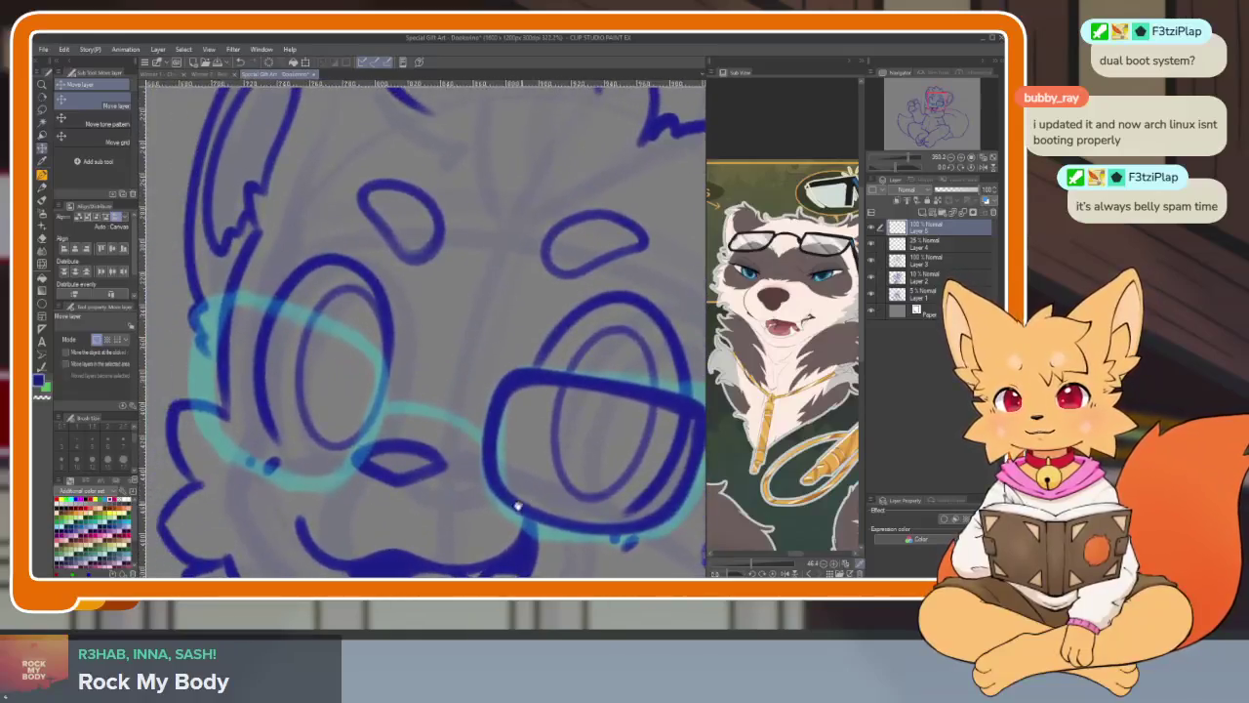
pyautogui.scroll(2, 516, 488)
pyautogui.scroll(1, 515, 502)
pyautogui.press('b')
pyautogui.scroll(2, 517, 499)
pyautogui.scroll(-2, 517, 499)
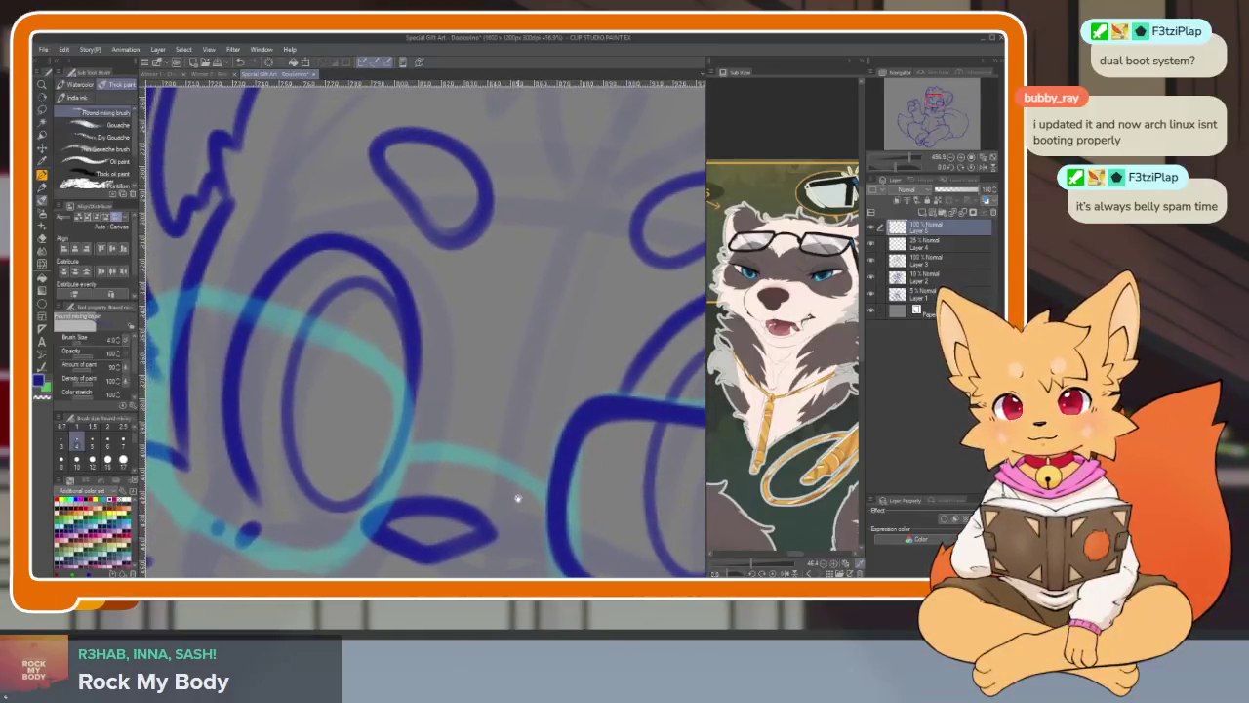
pyautogui.scroll(-2, 521, 384)
pyautogui.scroll(-2, 593, 358)
pyautogui.scroll(2, 593, 357)
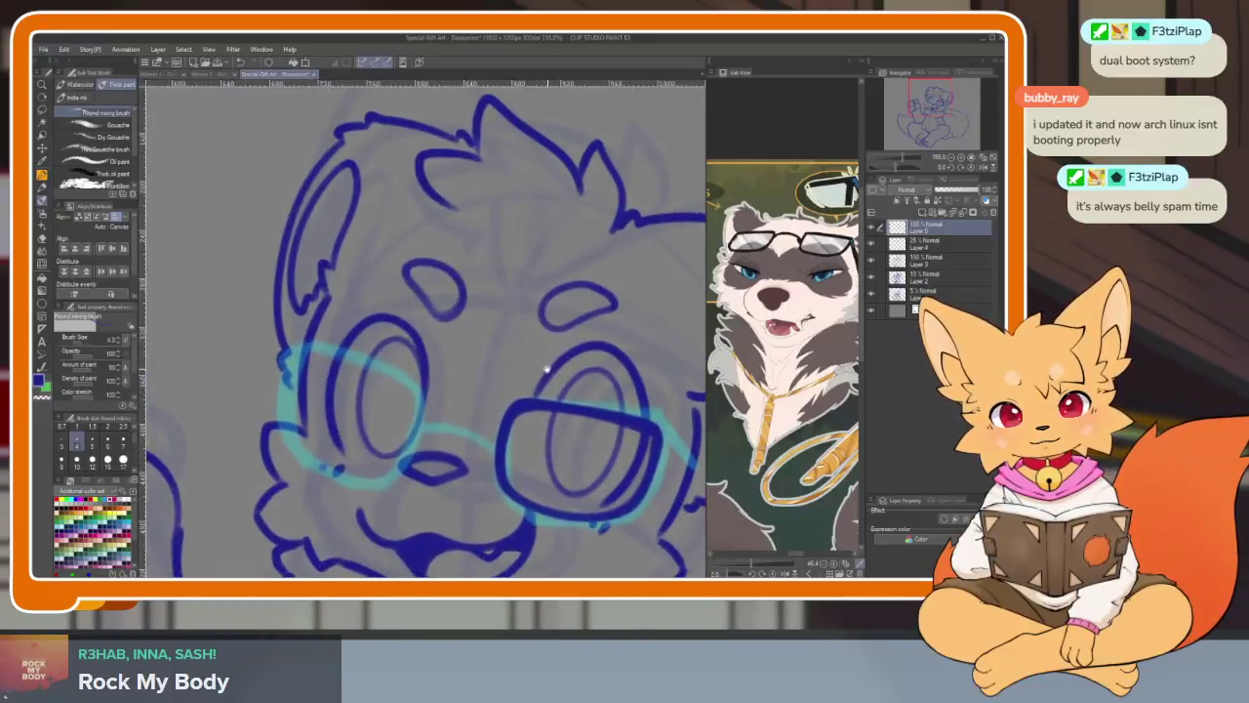
pyautogui.scroll(1, 358, 369)
pyautogui.hotkey('ctrl', 'z')
pyautogui.moveTo(283, 353); pyautogui.dragTo(367, 382)
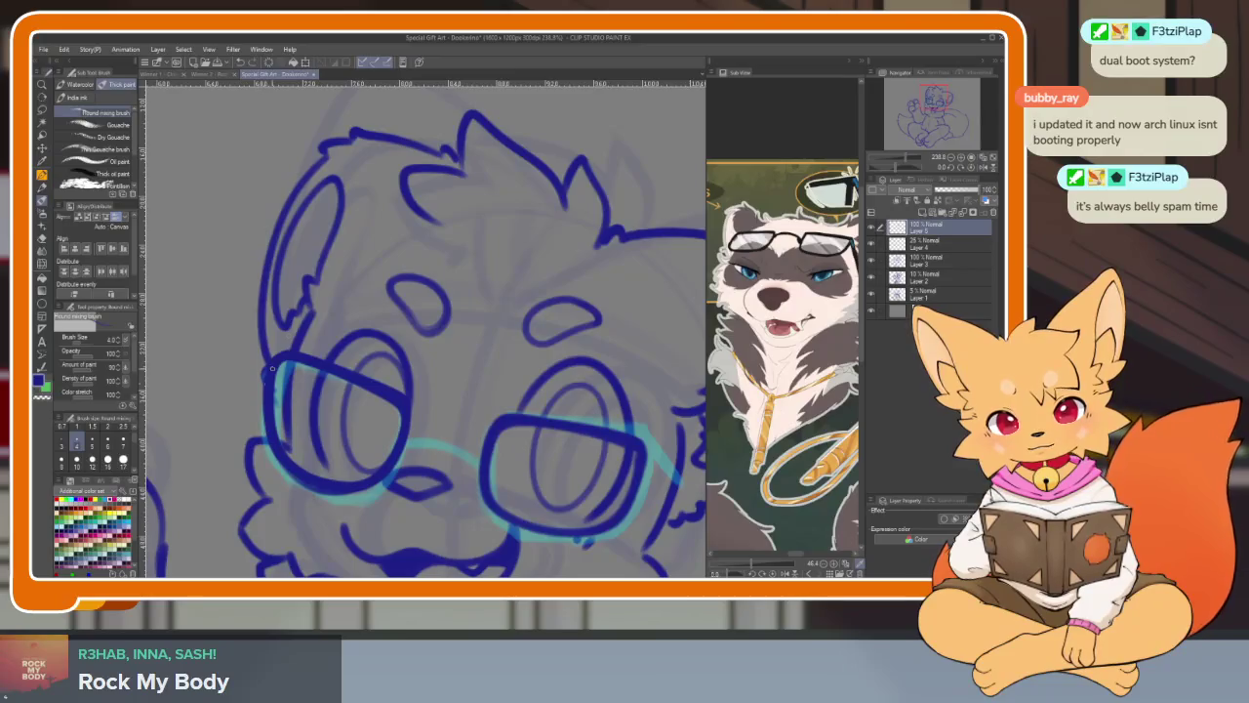
pyautogui.scroll(-1, 482, 357)
pyautogui.scroll(-2, 482, 358)
pyautogui.scroll(3, 509, 424)
pyautogui.scroll(-1, 509, 425)
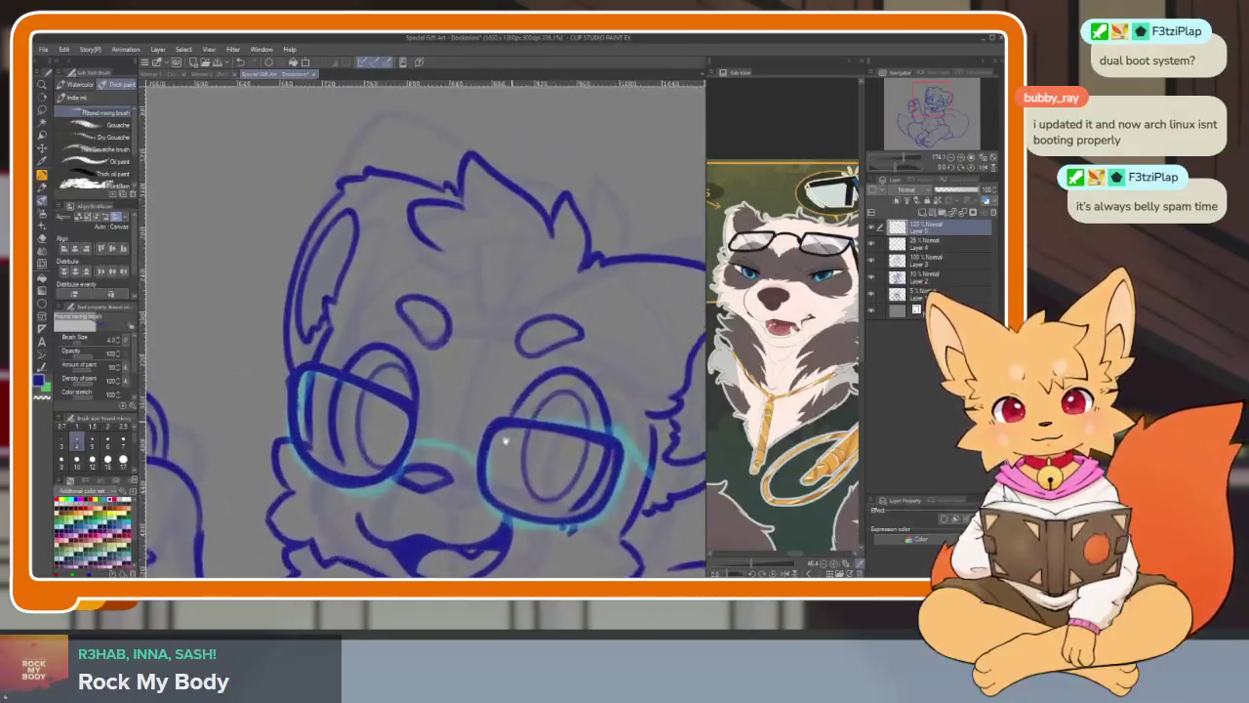
pyautogui.scroll(1, 510, 425)
pyautogui.scroll(1, 289, 360)
pyautogui.scroll(1, 290, 360)
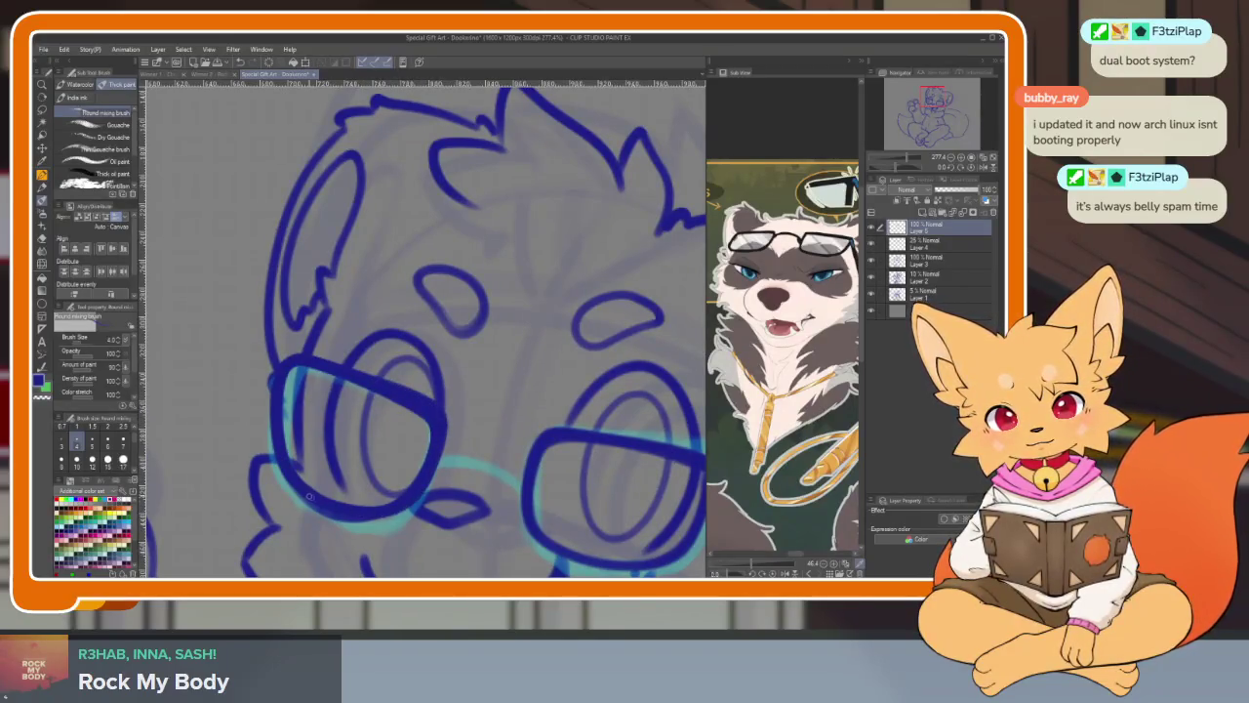
# - Toggle between the Eraser and the brush to touch up the lens rim
pyautogui.press('e')
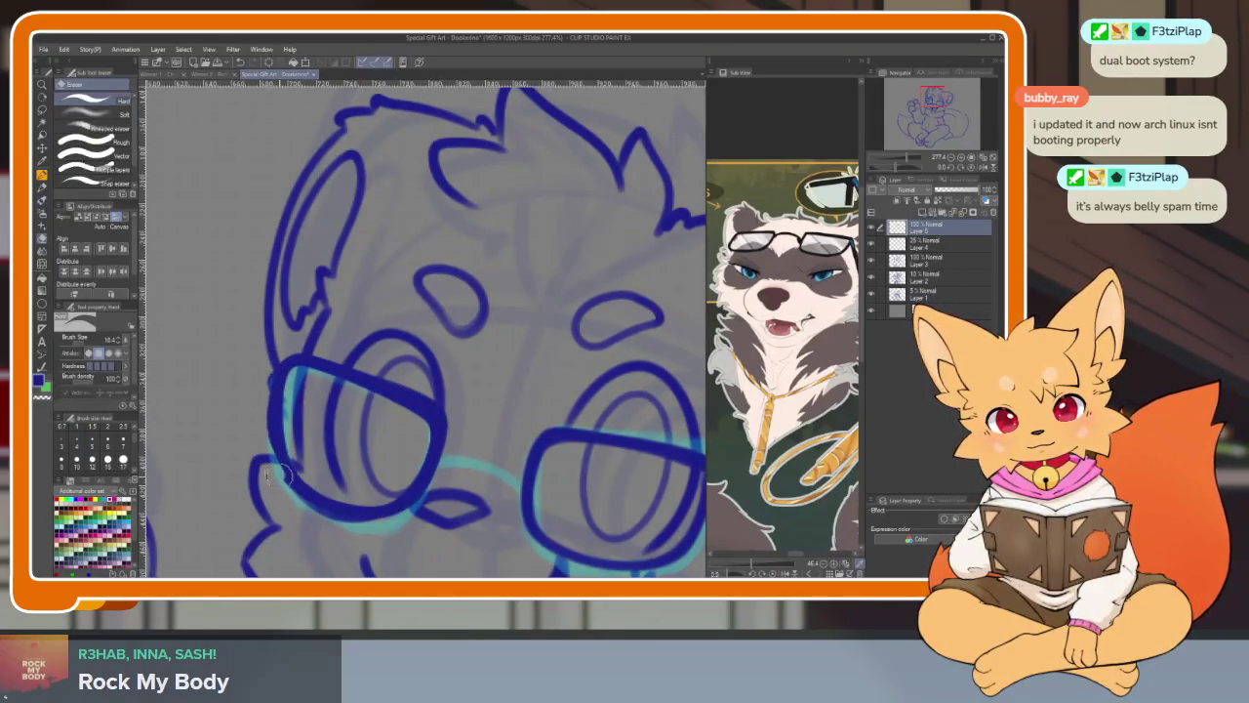
pyautogui.press('b')
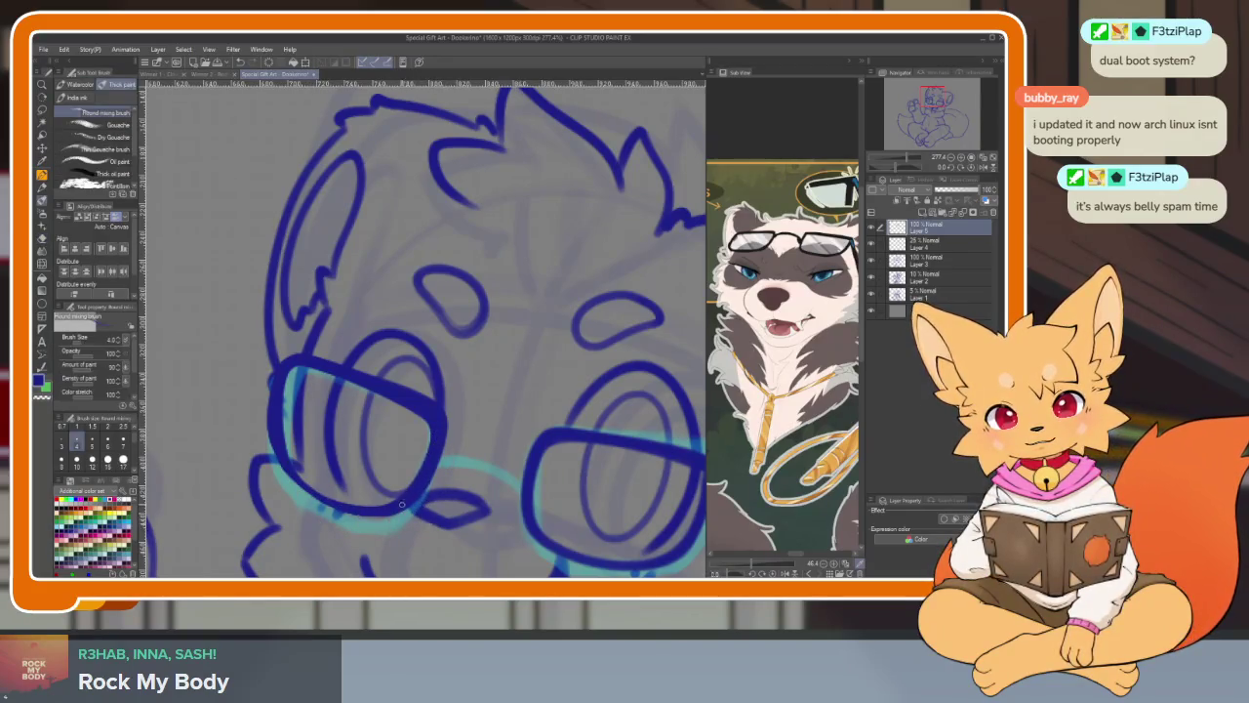
pyautogui.scroll(-5, 491, 335)
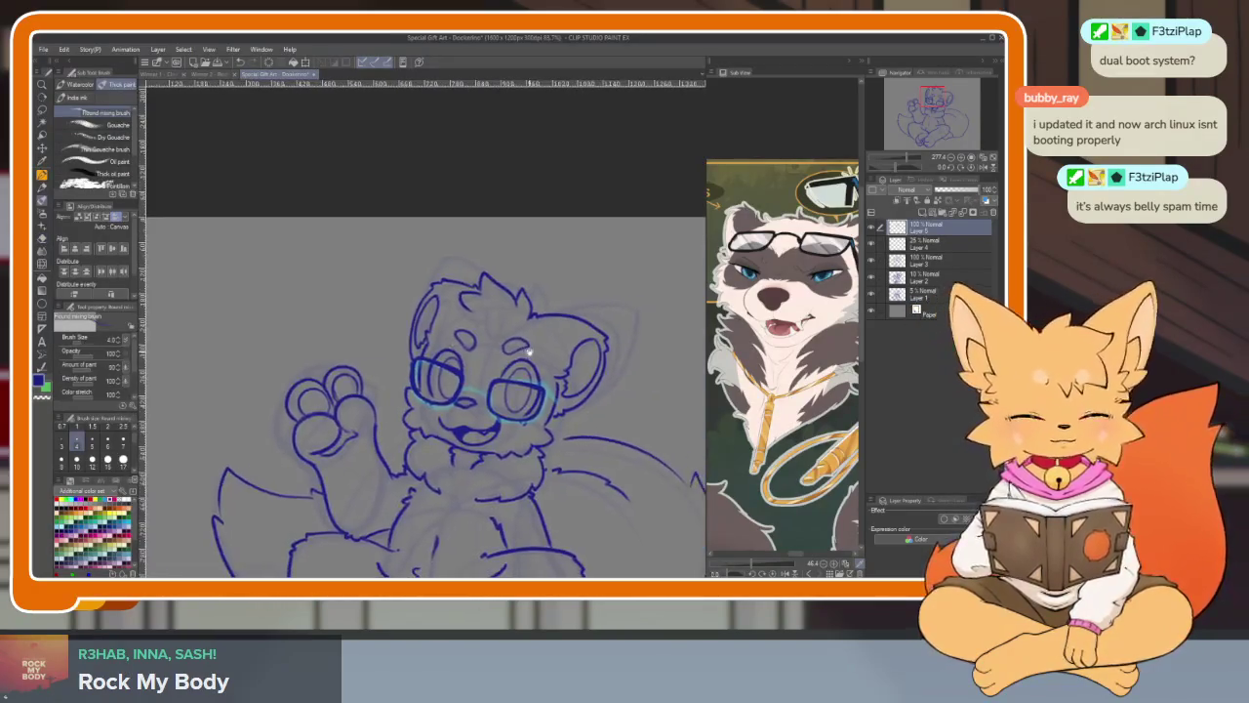
pyautogui.scroll(6, 440, 390)
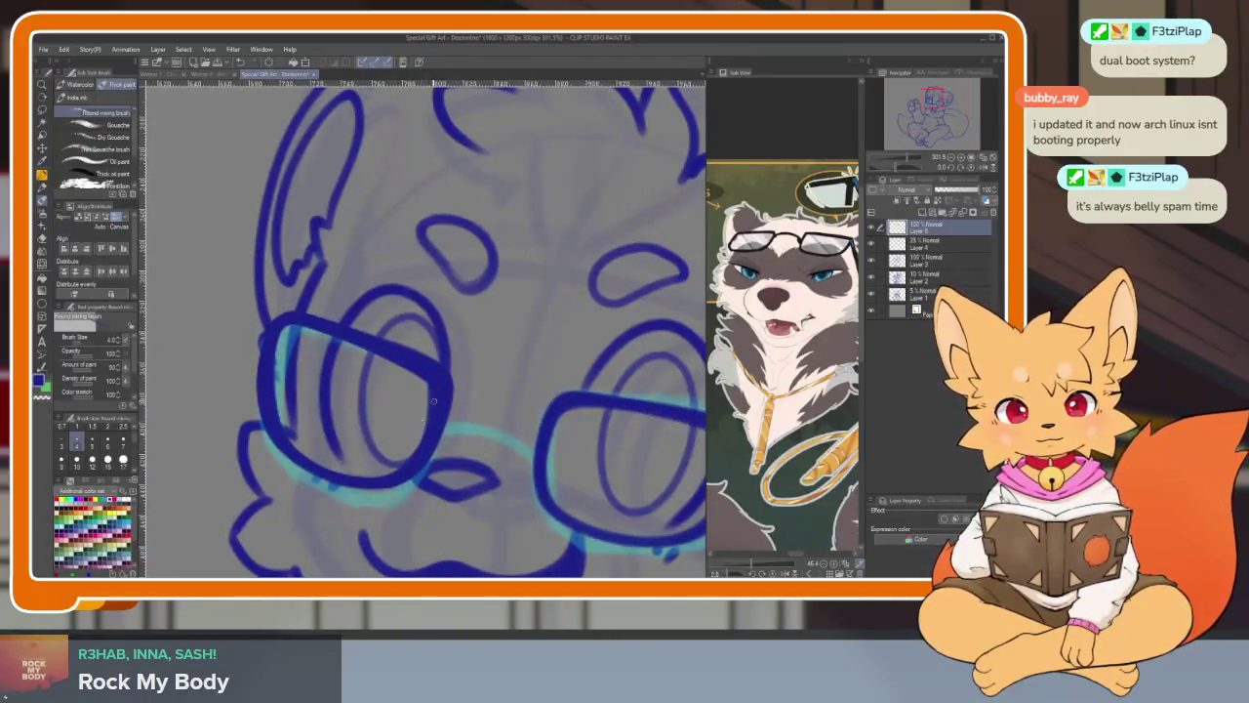
pyautogui.press('e')
pyautogui.scroll(-5, 498, 343)
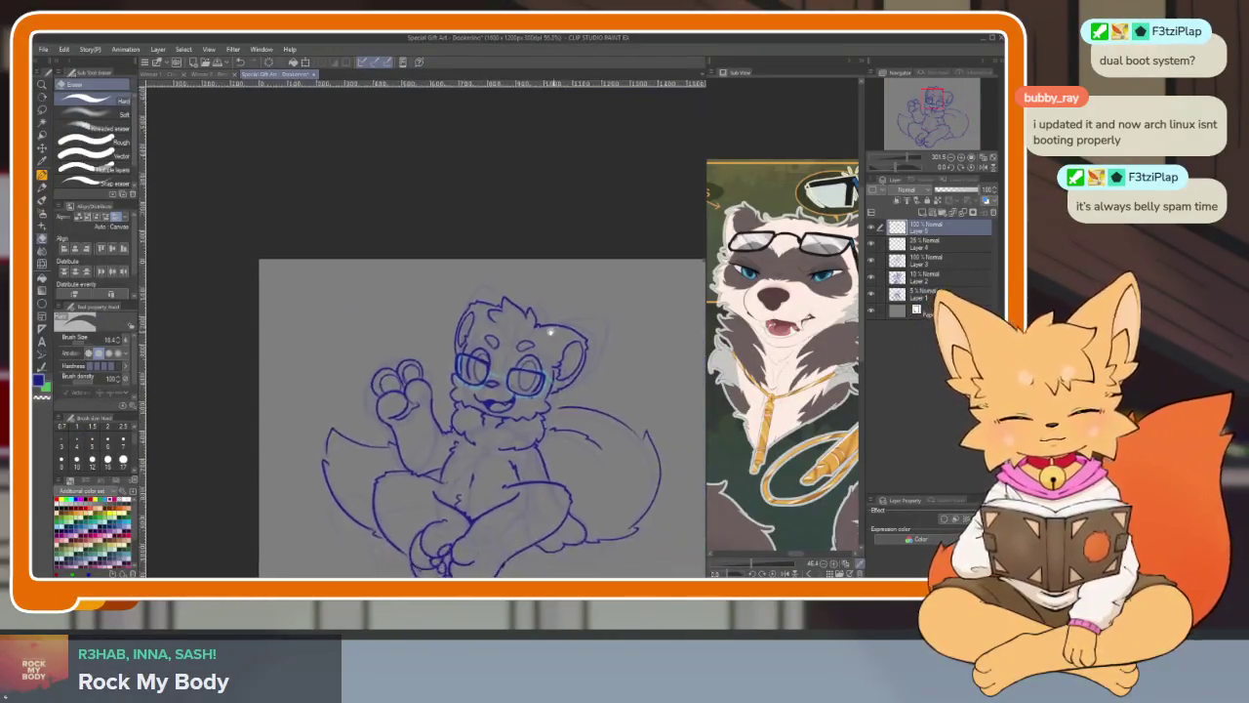
# - Free-transform the glasses twice, committing each adjustment
pyautogui.scroll(3, 499, 344)
pyautogui.hotkey('ctrl', 't')
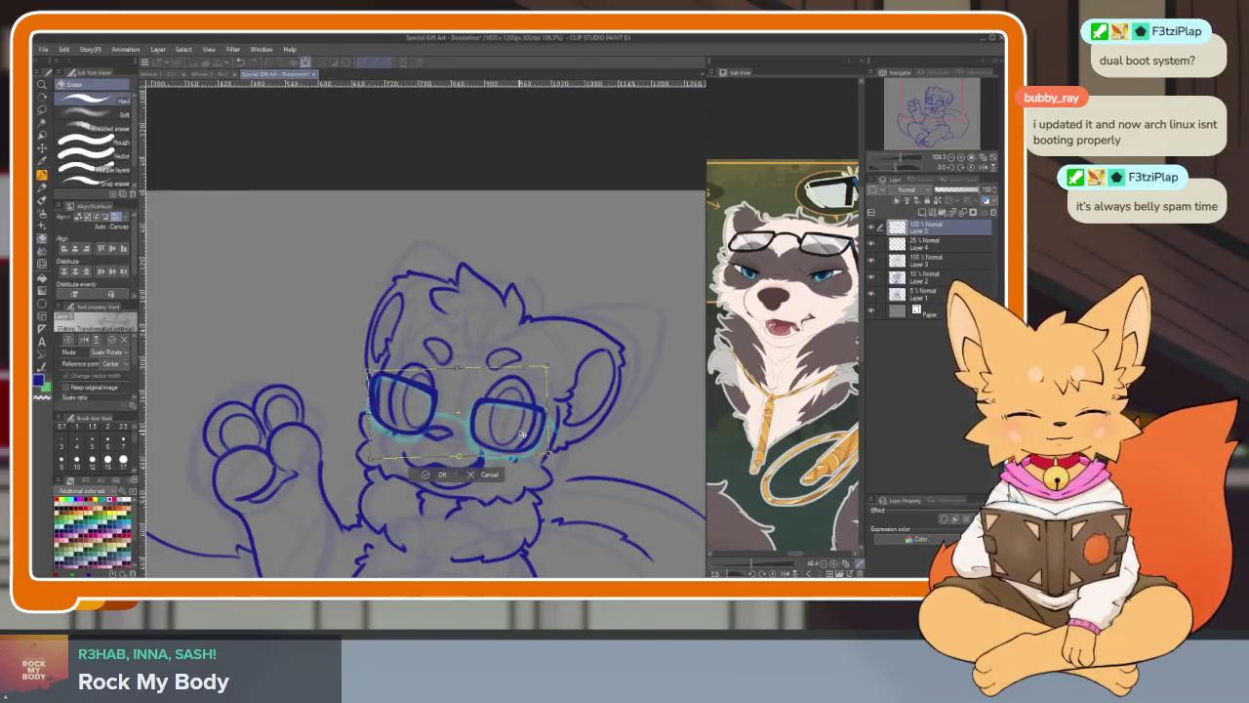
pyautogui.press('Return')
pyautogui.scroll(-3, 581, 396)
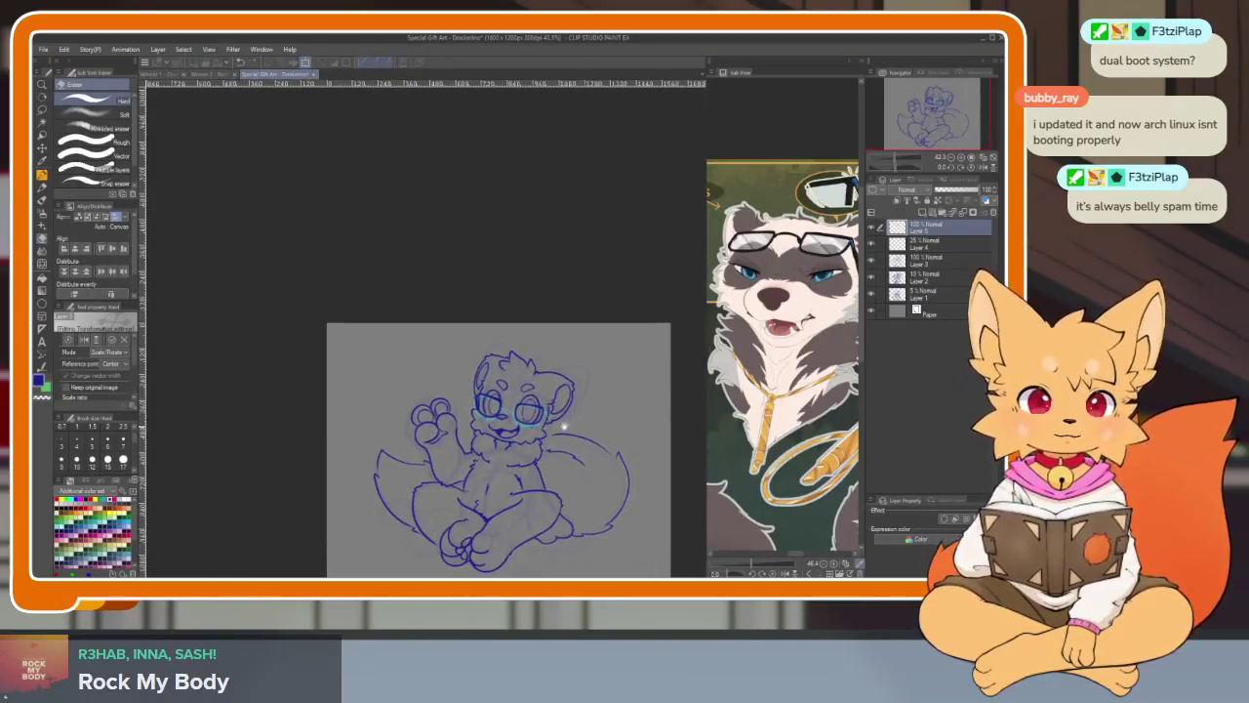
pyautogui.scroll(3, 547, 468)
pyautogui.scroll(1, 494, 503)
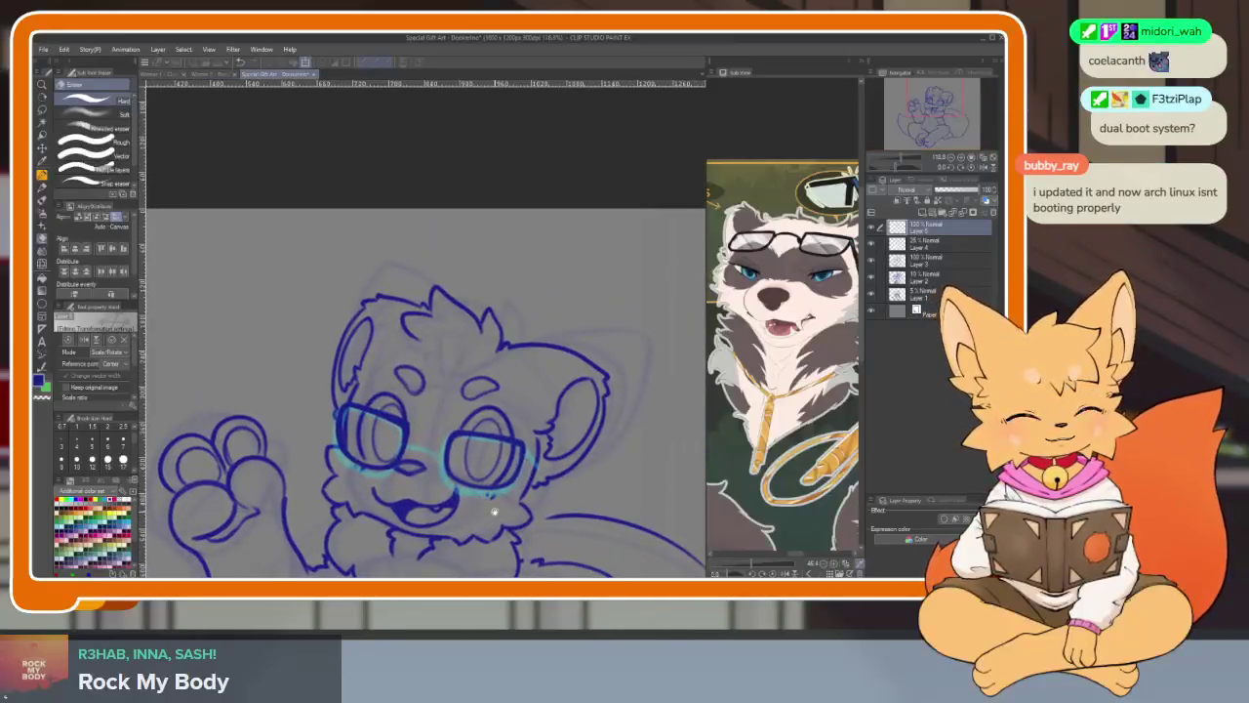
pyautogui.scroll(3, 488, 511)
pyautogui.hotkey('ctrl', 't')
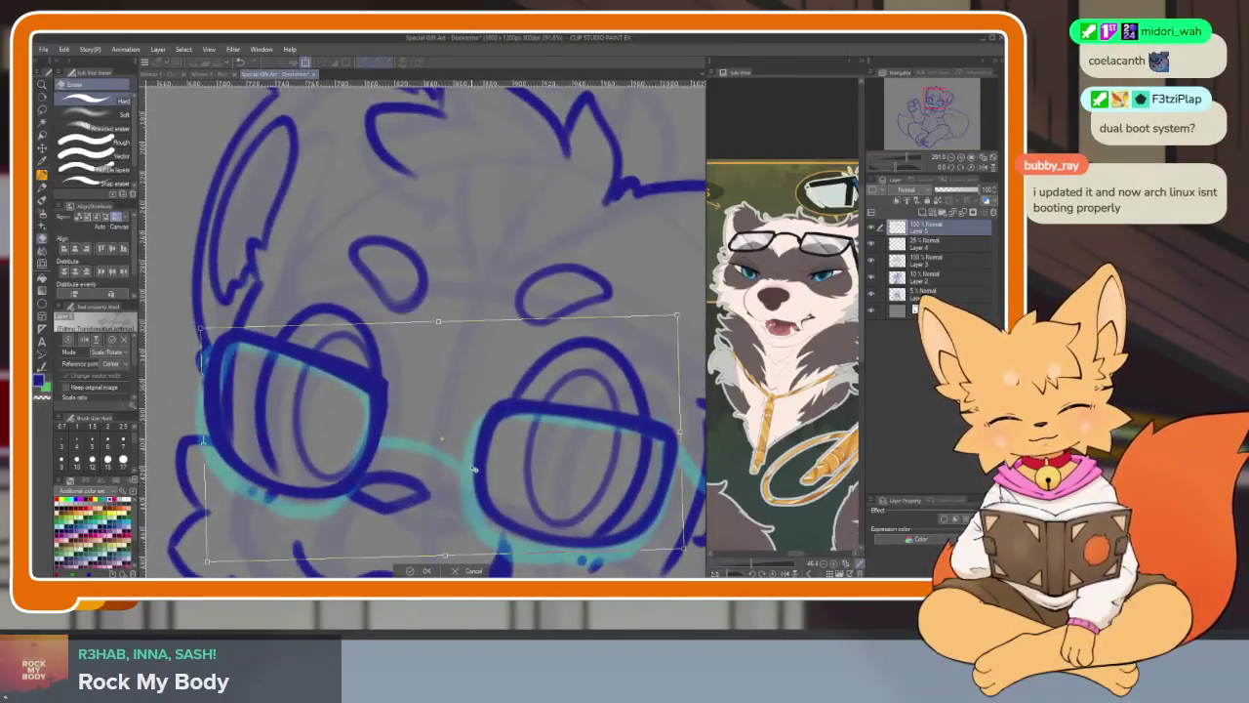
pyautogui.click(415, 570)
# - Paint strokes across the glasses bridge with the brush
pyautogui.press('b')
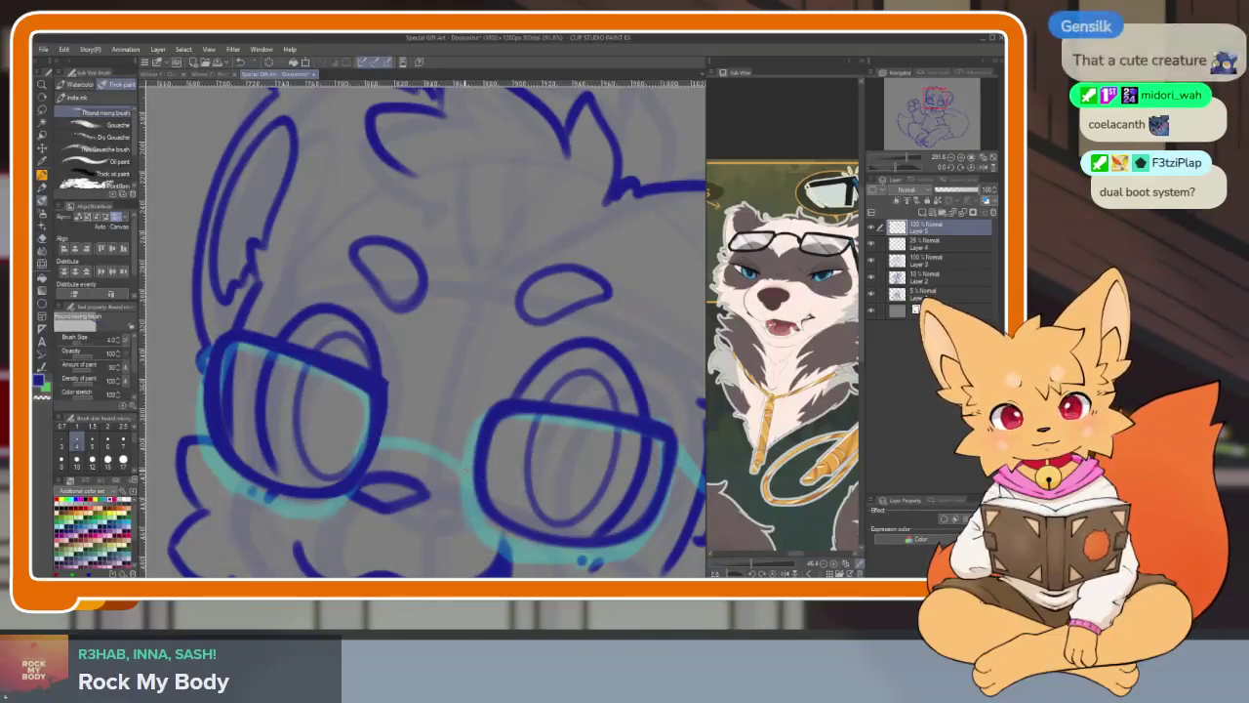
pyautogui.moveTo(387, 441); pyautogui.dragTo(461, 475)
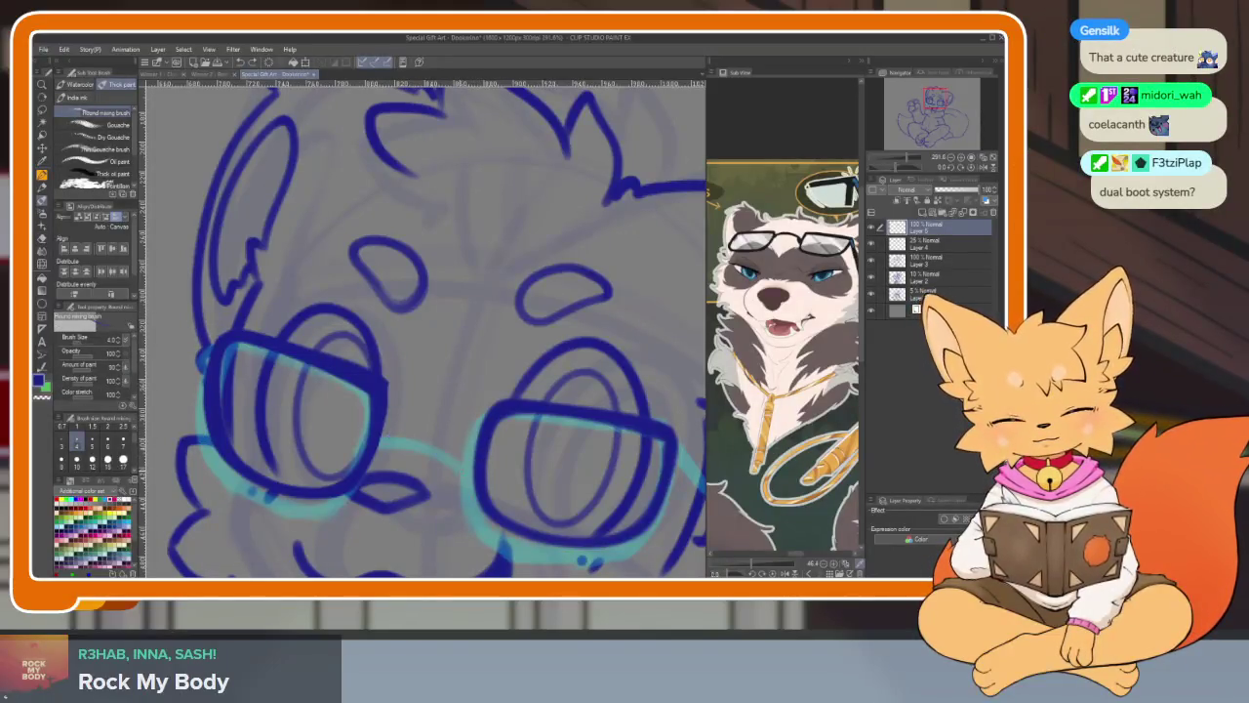
pyautogui.scroll(-5, 379, 452)
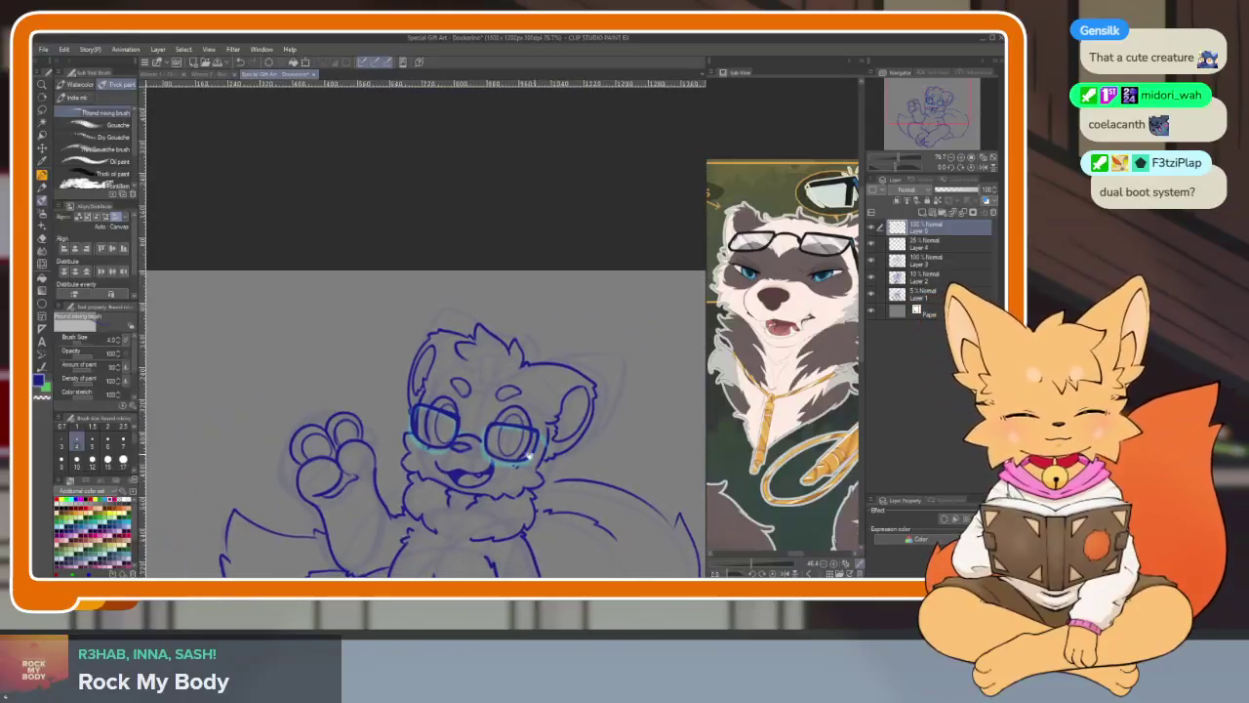
pyautogui.scroll(7, 379, 452)
pyautogui.moveTo(383, 445)
pyautogui.mouseDown()
pyautogui.moveTo(533, 493)
pyautogui.moveTo(391, 447)
pyautogui.mouseUp()
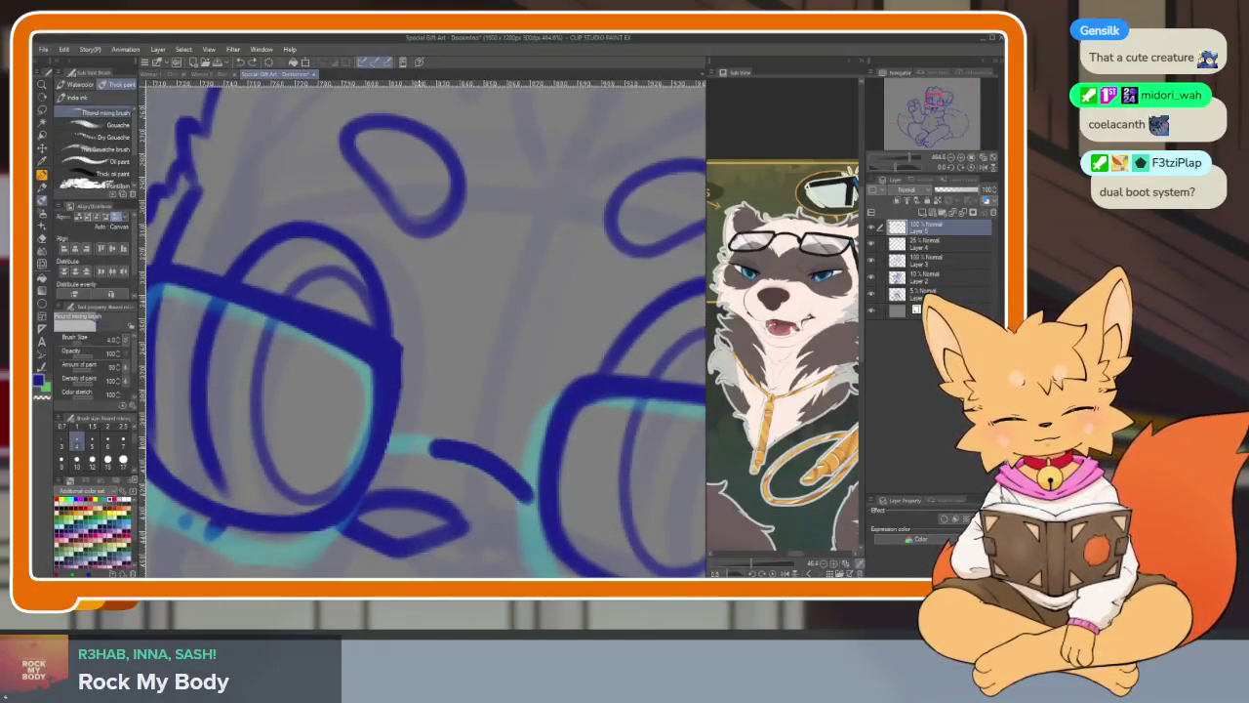
pyautogui.scroll(-5, 501, 427)
pyautogui.scroll(-3, 547, 468)
pyautogui.scroll(3, 546, 469)
pyautogui.scroll(3, 571, 497)
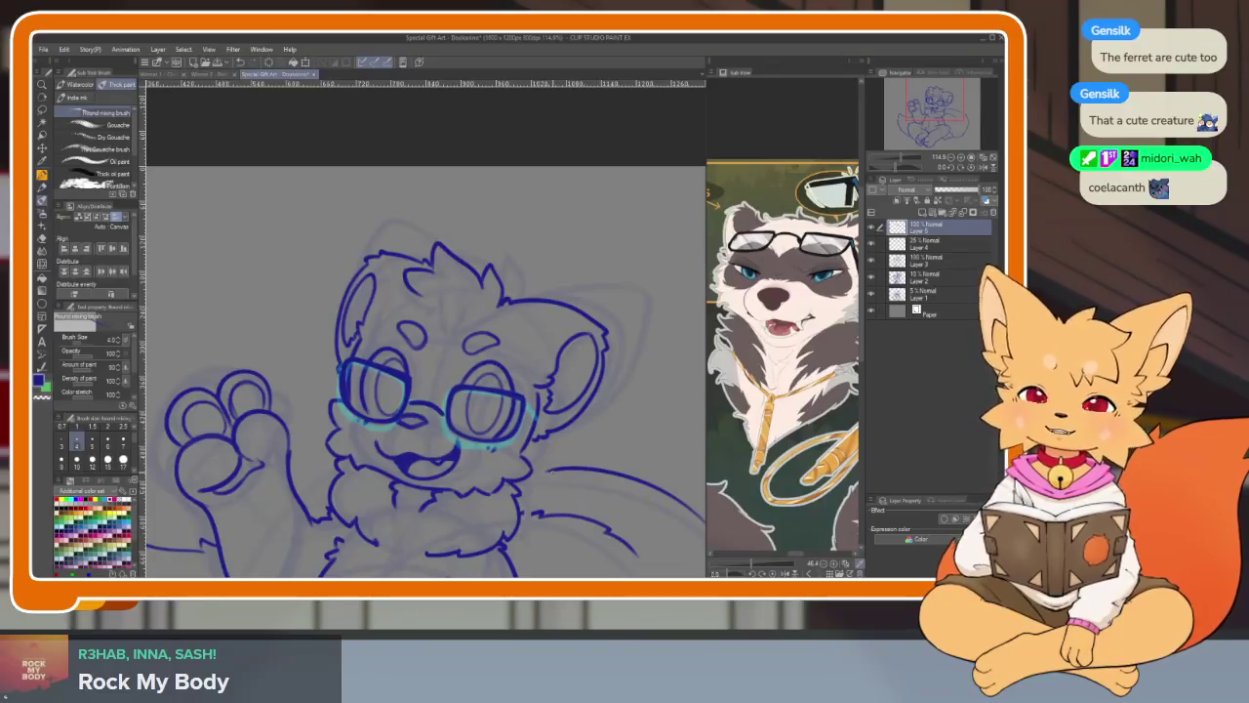
pyautogui.scroll(3, 603, 424)
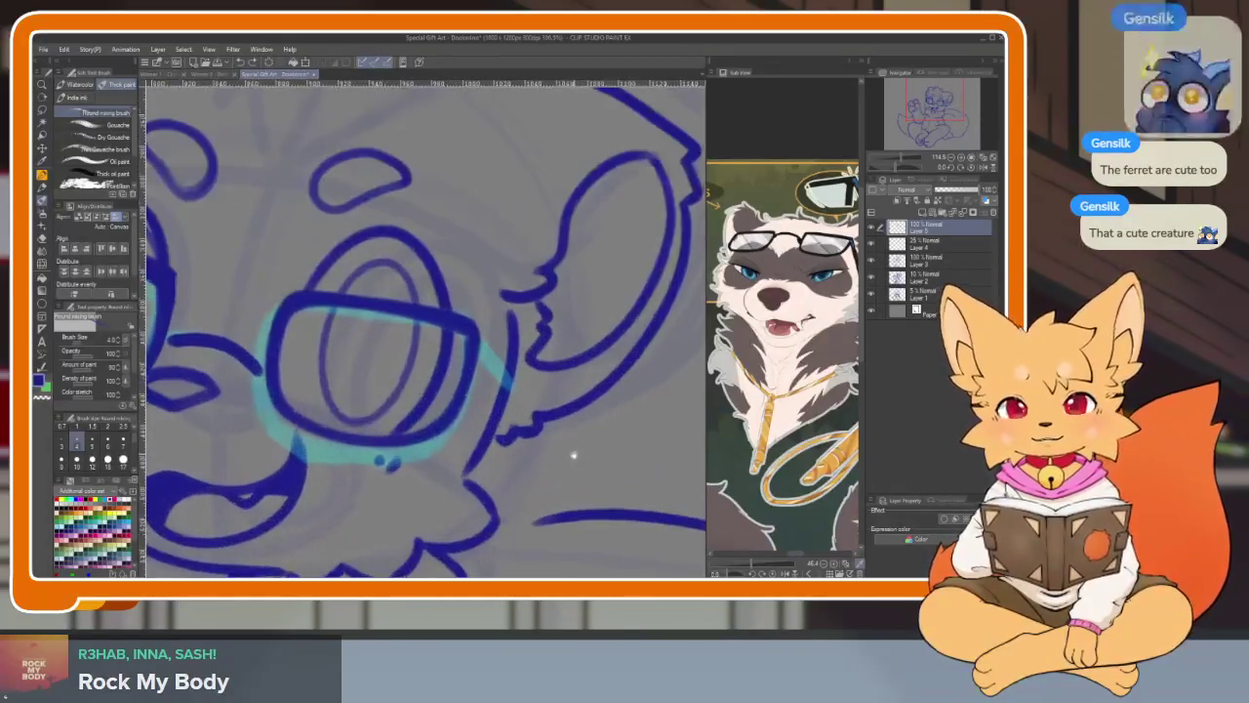
pyautogui.scroll(3, 572, 454)
pyautogui.scroll(3, 572, 455)
# - Redraw the right lens's diagonal frame line, undoing the failed attempts
pyautogui.moveTo(412, 299); pyautogui.dragTo(488, 402)
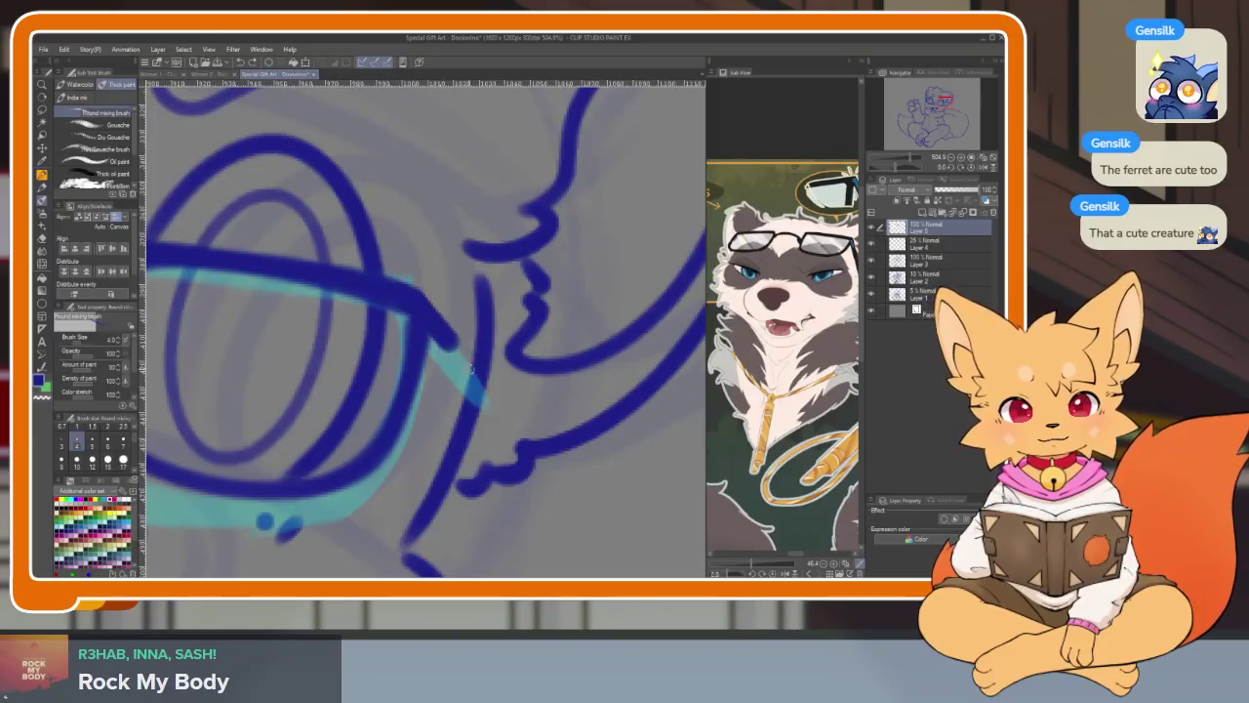
pyautogui.hotkey('ctrl', 'z')
pyautogui.moveTo(416, 300); pyautogui.dragTo(477, 401)
pyautogui.moveTo(418, 321); pyautogui.dragTo(475, 410)
pyautogui.hotkey('ctrl', 'z')
pyautogui.moveTo(453, 362); pyautogui.dragTo(488, 410)
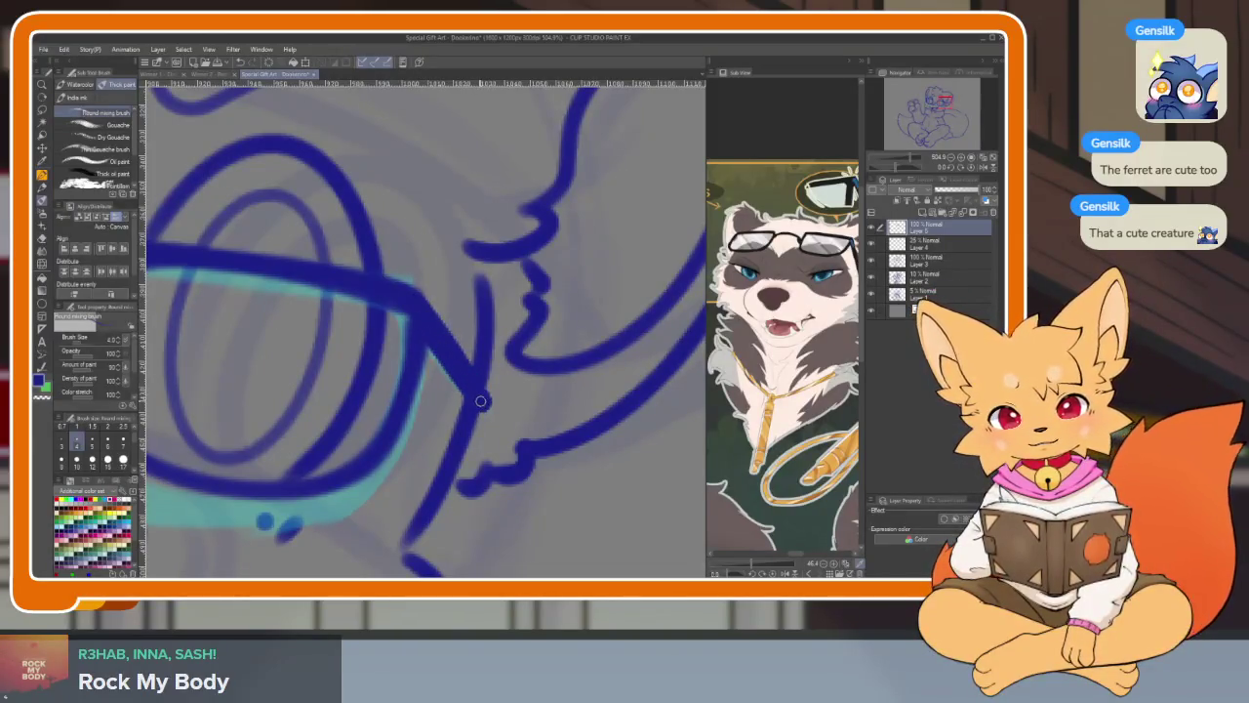
pyautogui.scroll(-2, 488, 410)
pyautogui.scroll(-2, 518, 439)
pyautogui.scroll(-2, 550, 474)
pyautogui.scroll(-1, 549, 471)
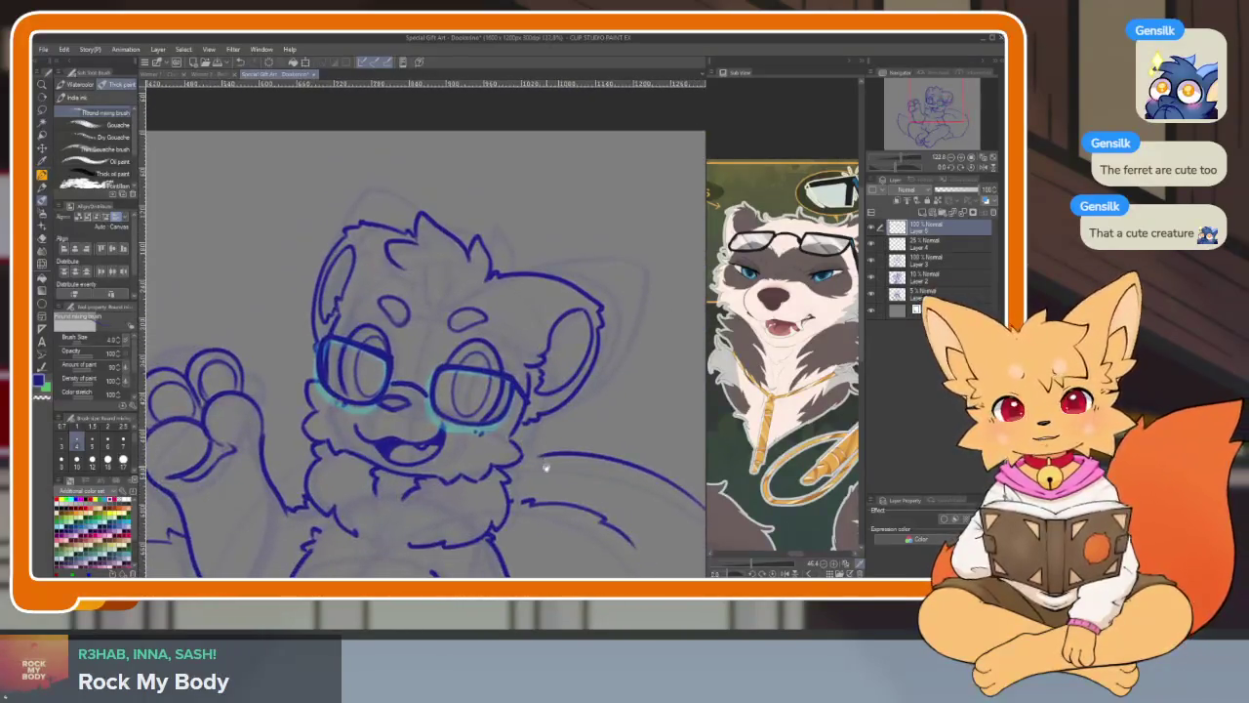
pyautogui.scroll(-1, 553, 479)
pyautogui.scroll(-1, 556, 486)
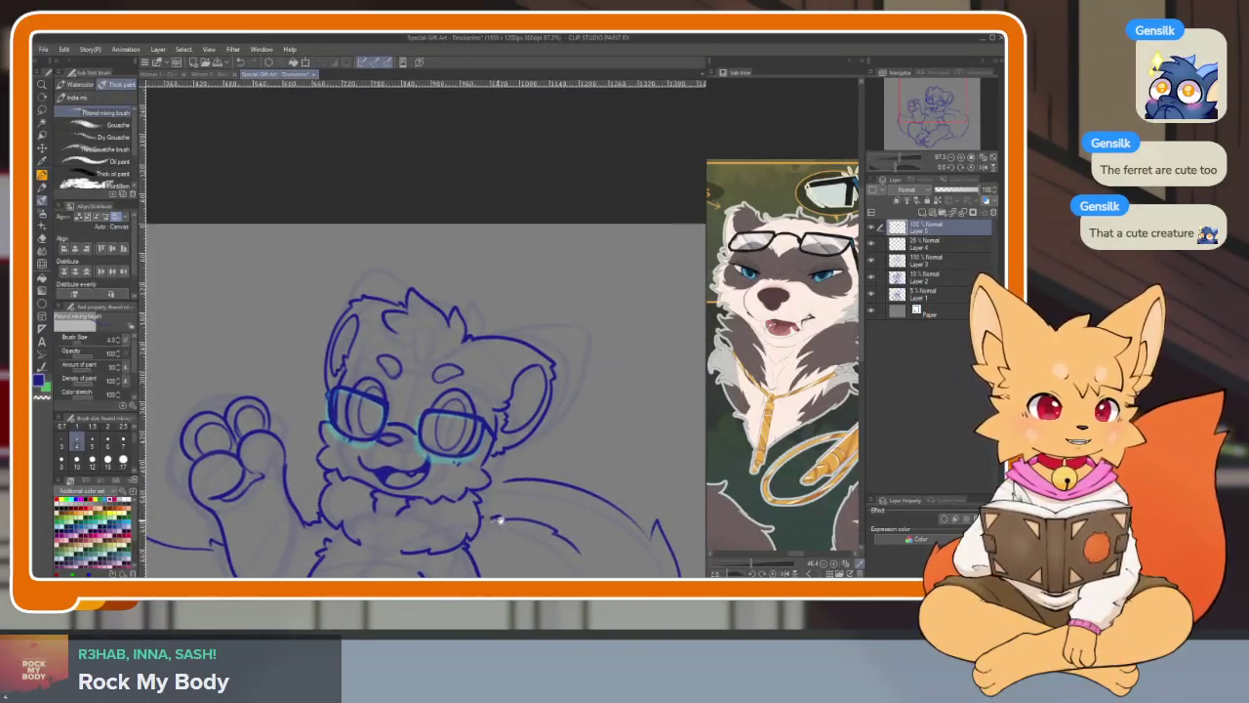
pyautogui.scroll(-1, 547, 493)
pyautogui.scroll(-1, 524, 503)
pyautogui.scroll(-1, 527, 488)
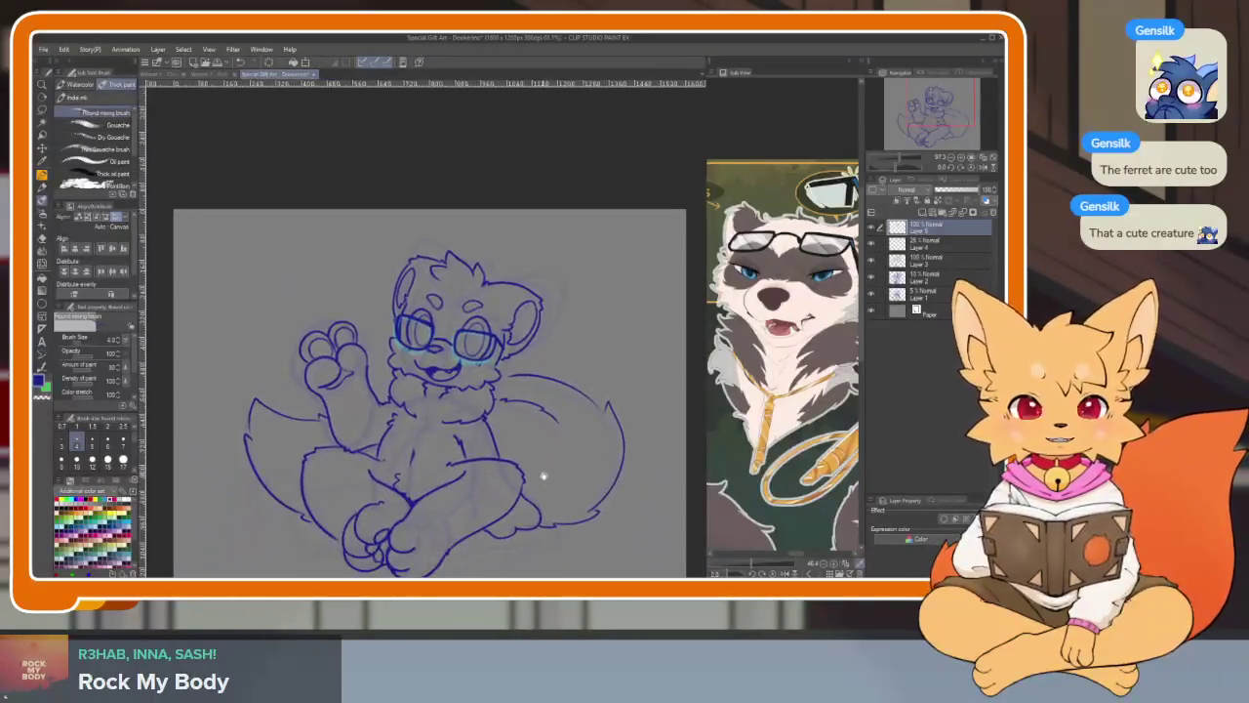
pyautogui.scroll(-1, 546, 488)
pyautogui.scroll(1, 562, 488)
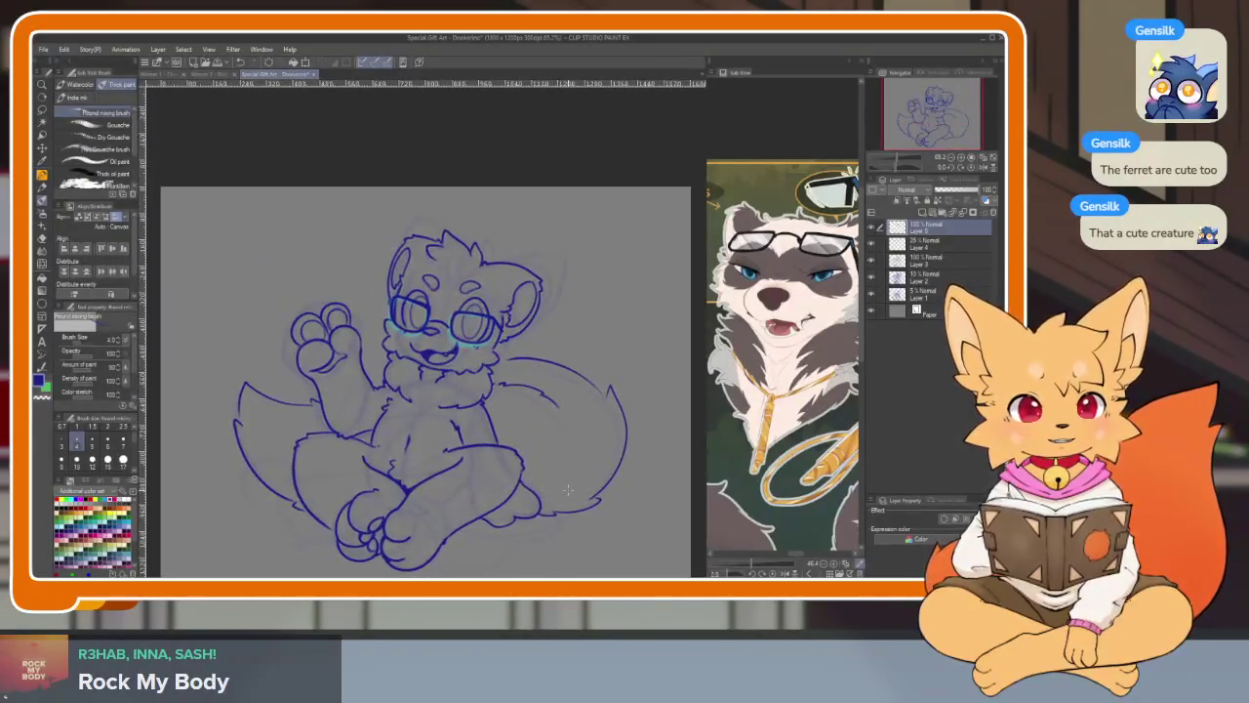
# - Move the 25% opacity Layer 4 below Layer 3 and briefly preview the bare canvas
pyautogui.click(946, 239)
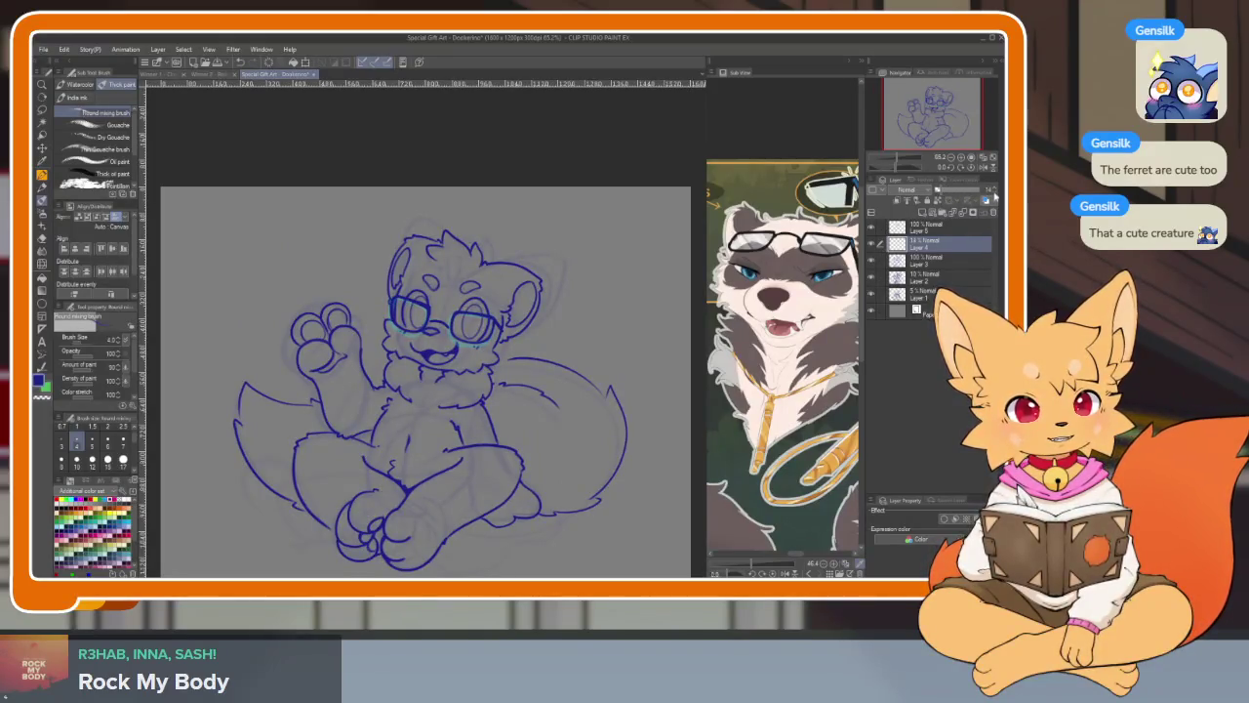
pyautogui.moveTo(937, 240); pyautogui.dragTo(925, 257)
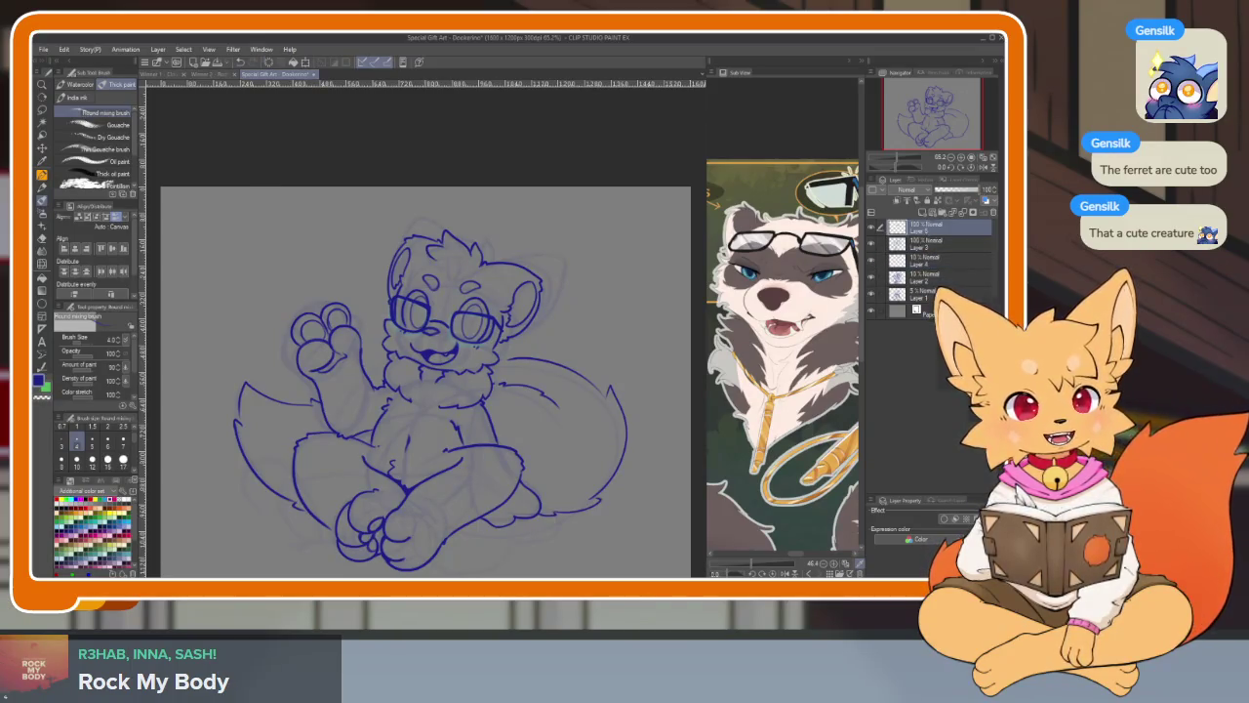
pyautogui.press('Tab')
pyautogui.scroll(1, 589, 459)
pyautogui.scroll(-1, 603, 464)
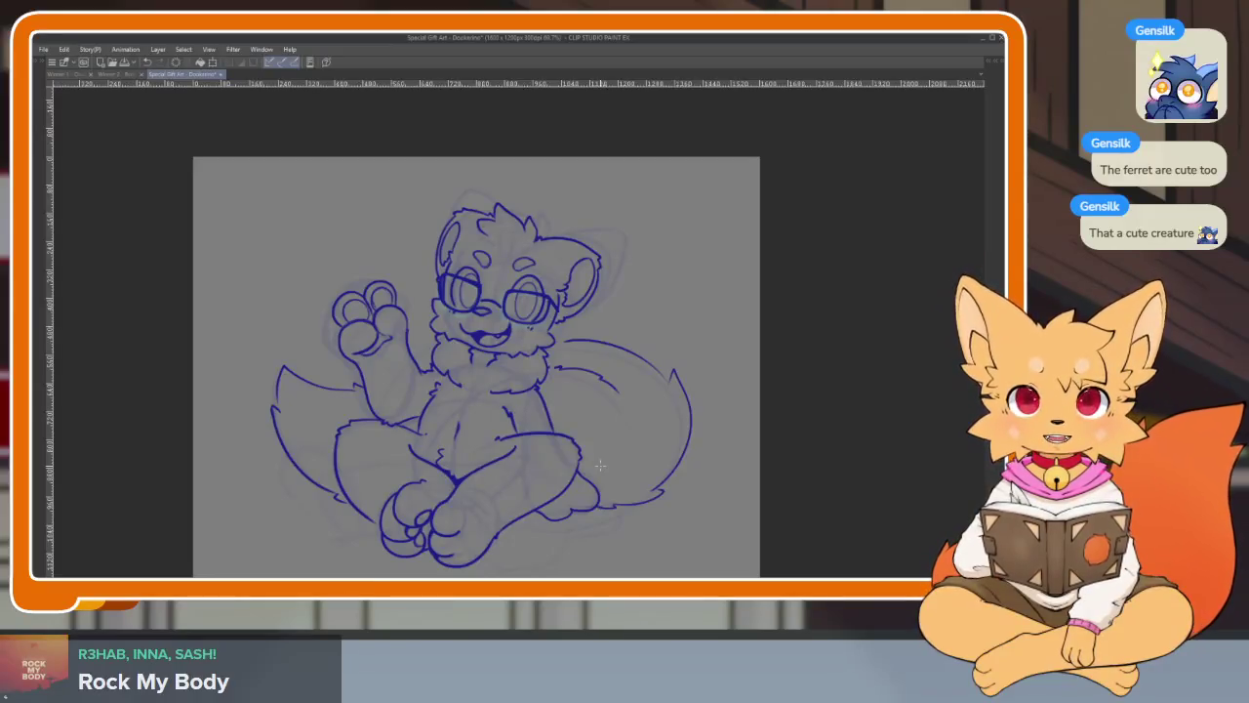
pyautogui.press('Tab')
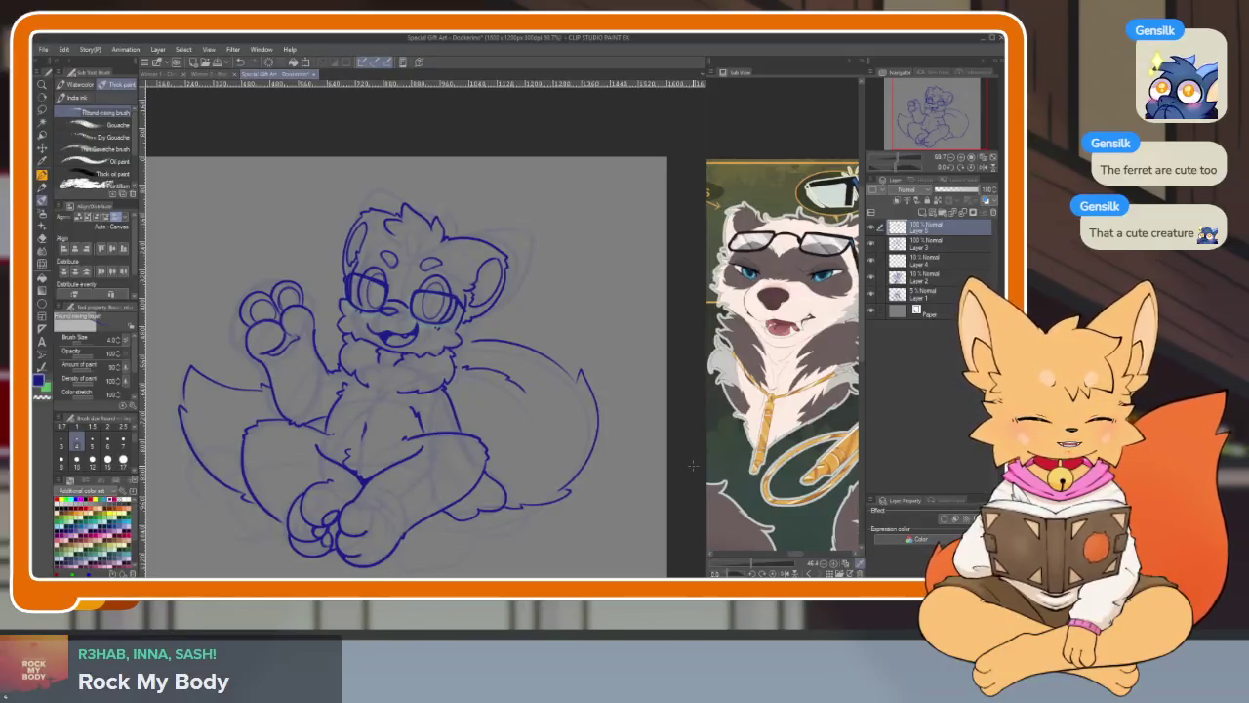
# - Hide the palettes and zoom in, panning to centre the ferret's face
pyautogui.press('Tab')
pyautogui.scroll(3, 510, 409)
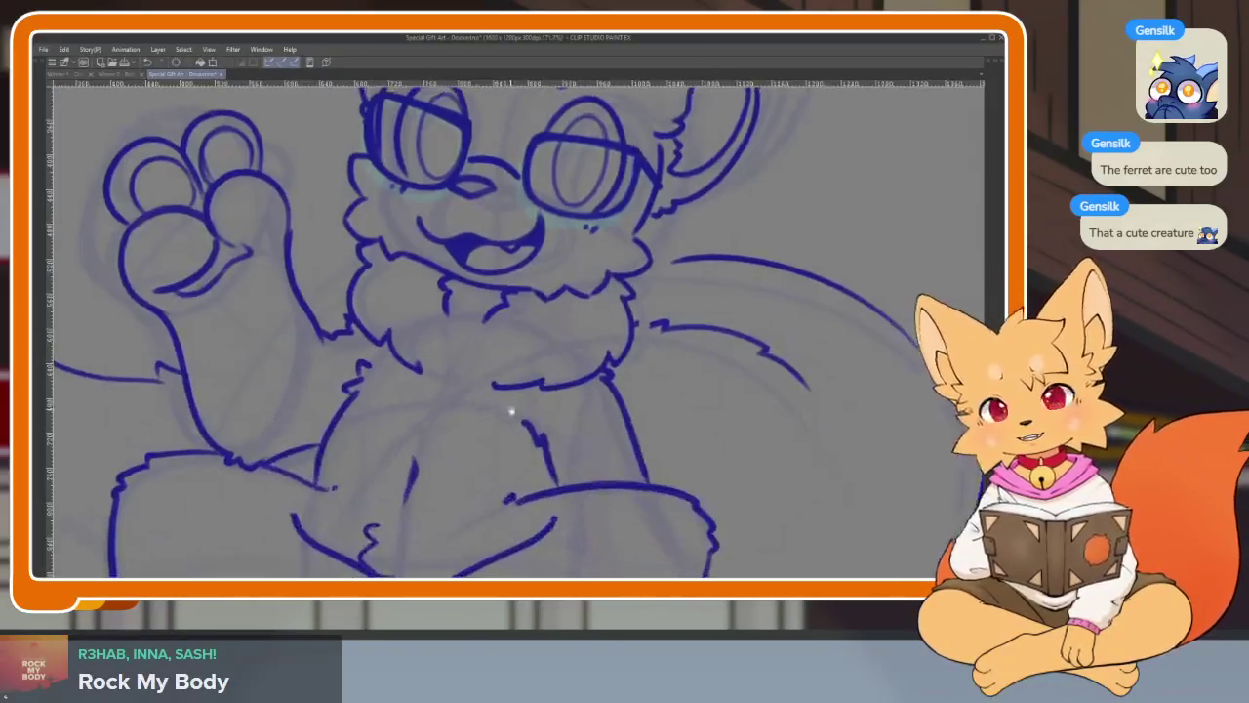
pyautogui.scroll(2, 509, 413)
pyautogui.scroll(-2, 508, 414)
pyautogui.scroll(-2, 576, 410)
pyautogui.scroll(-2, 600, 468)
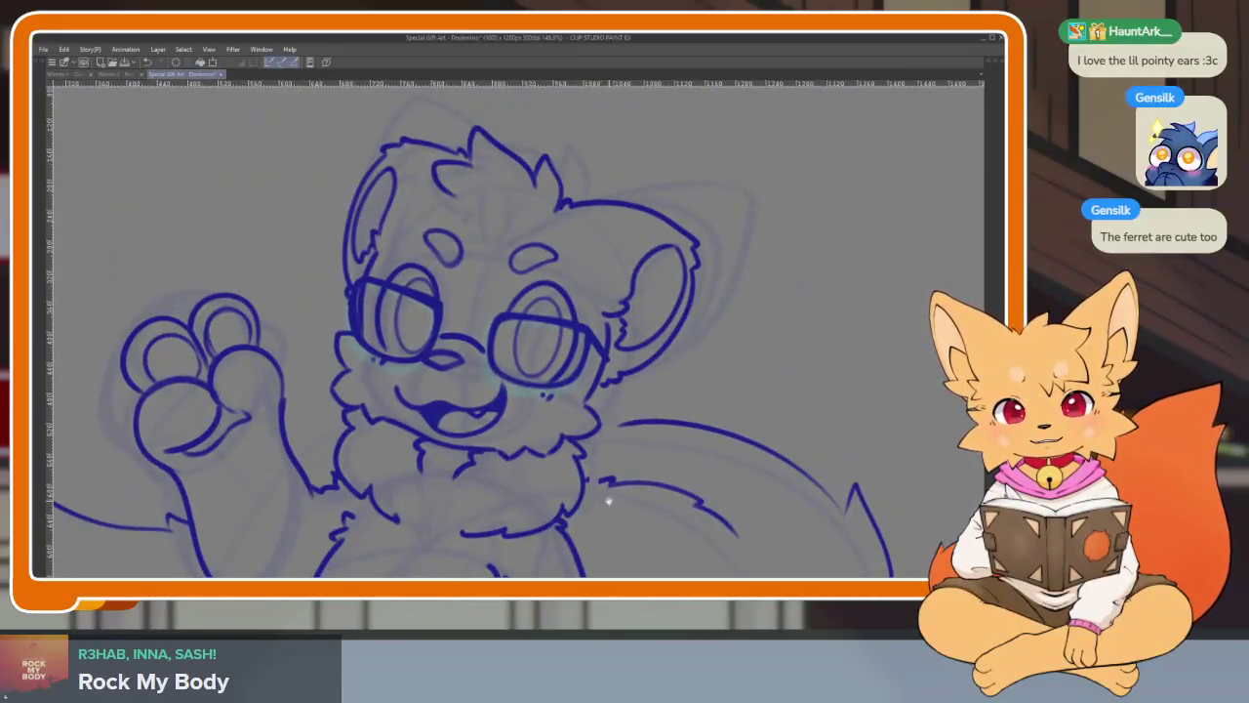
pyautogui.moveTo(557, 529); pyautogui.dragTo(576, 490)
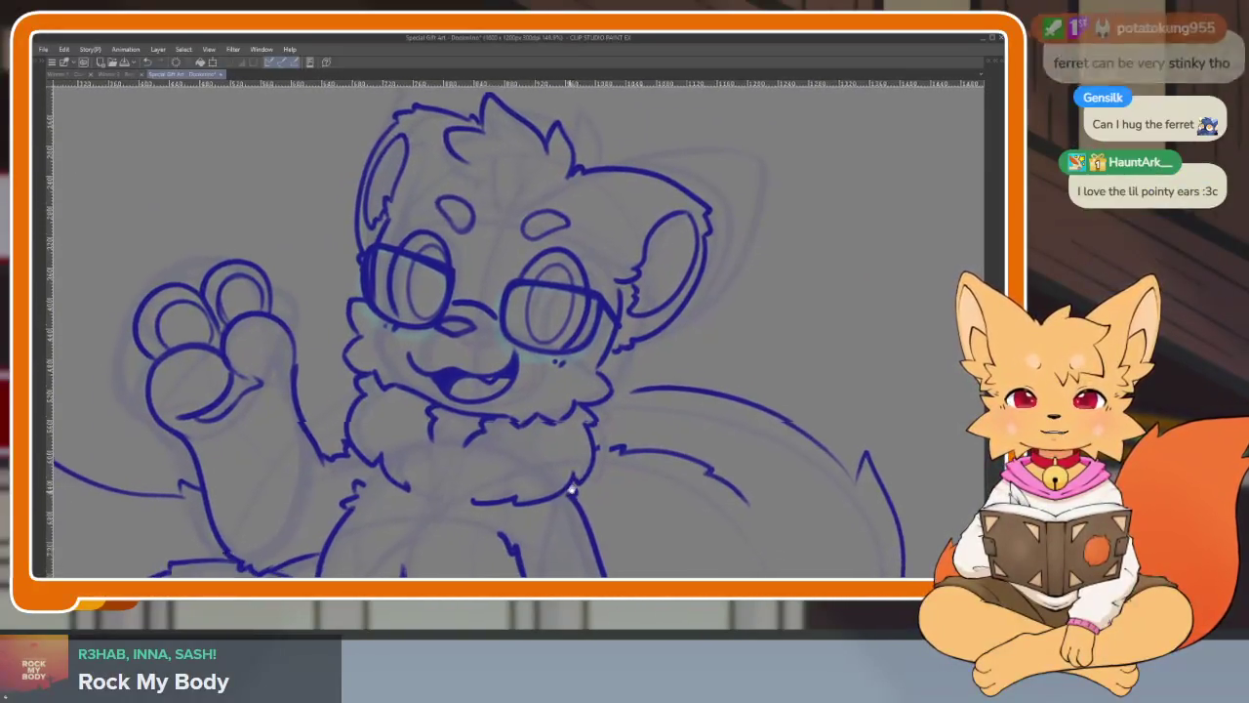
pyautogui.scroll(1, 576, 490)
pyautogui.scroll(2, 576, 490)
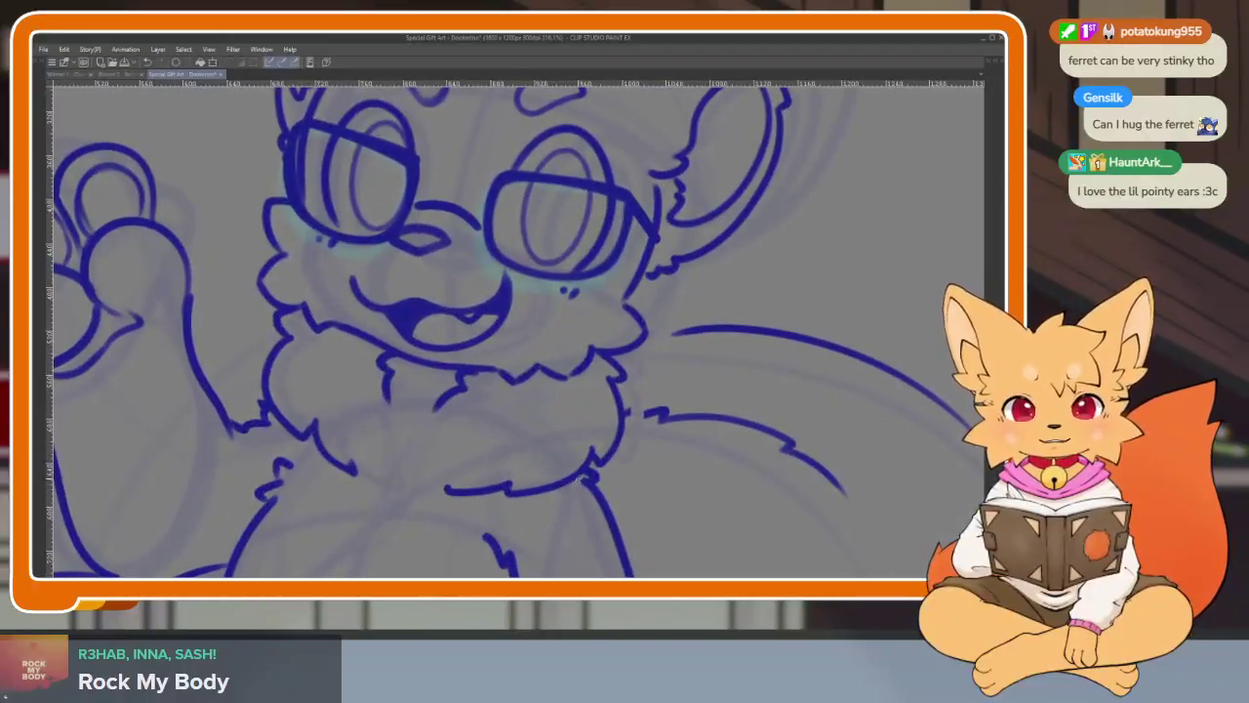
# - Centre the full-width view on the chest and replace the loop with a dangling tag
pyautogui.press('Tab')
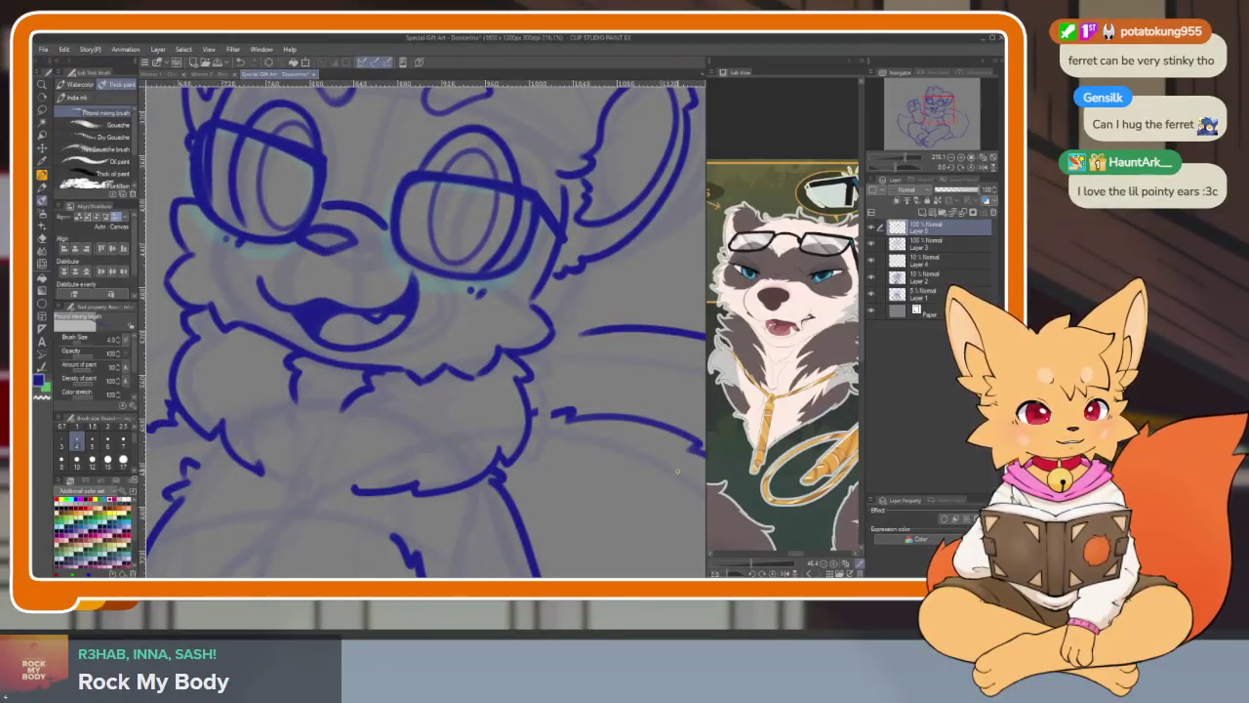
pyautogui.press('Tab')
pyautogui.moveTo(613, 475)
pyautogui.mouseDown()
pyautogui.moveTo(460, 433)
pyautogui.moveTo(417, 381)
pyautogui.mouseUp()
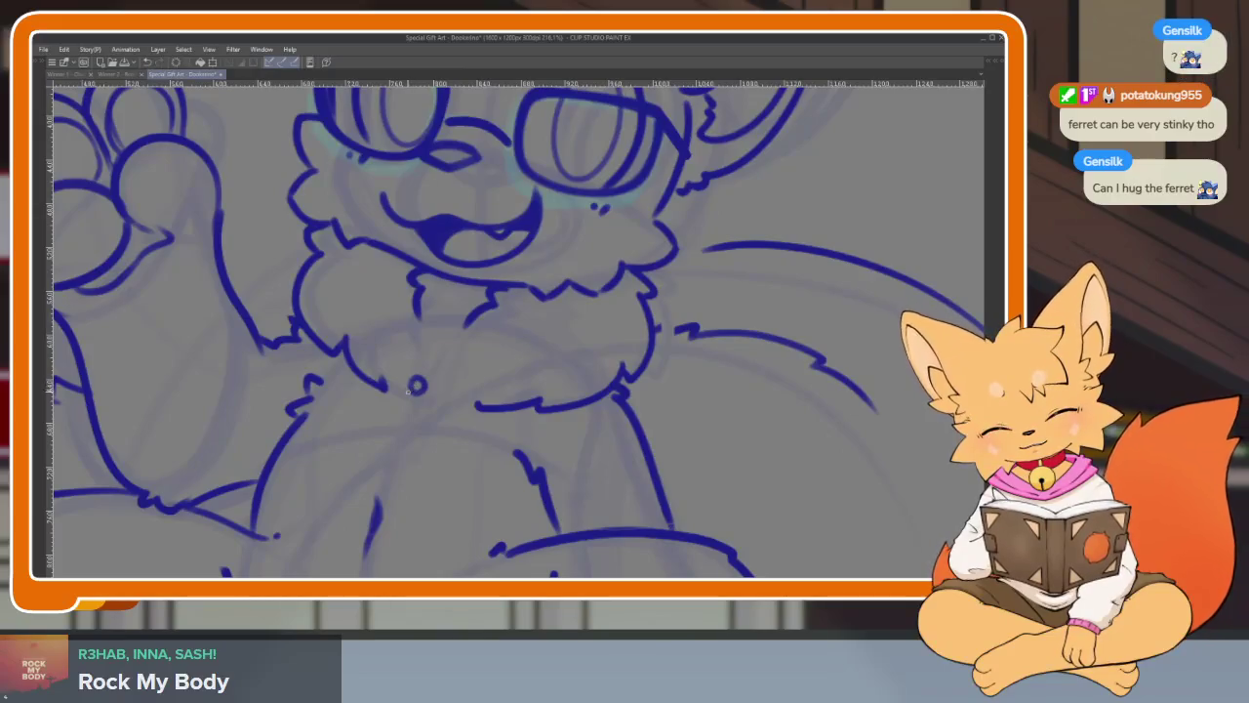
pyautogui.hotkey('ctrl', 'z')
pyautogui.moveTo(406, 400); pyautogui.dragTo(392, 439)
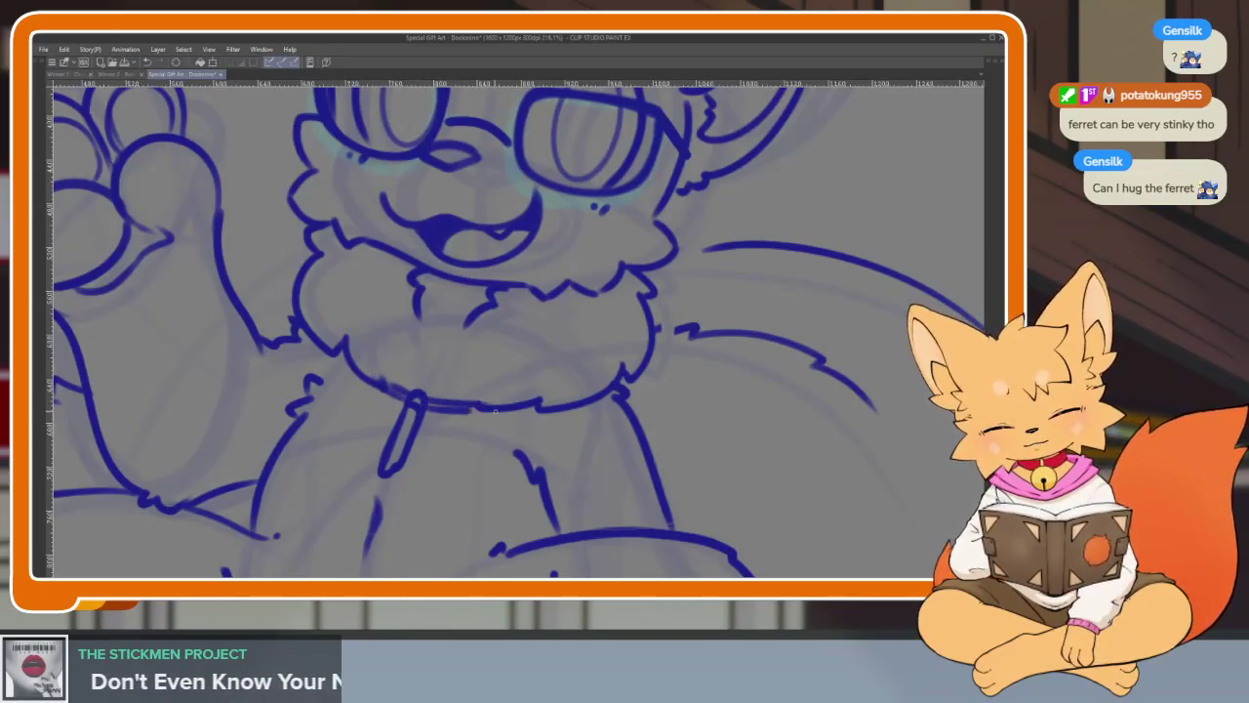
# - Try thin lines down the chest and undo them
pyautogui.scroll(-5, 496, 413)
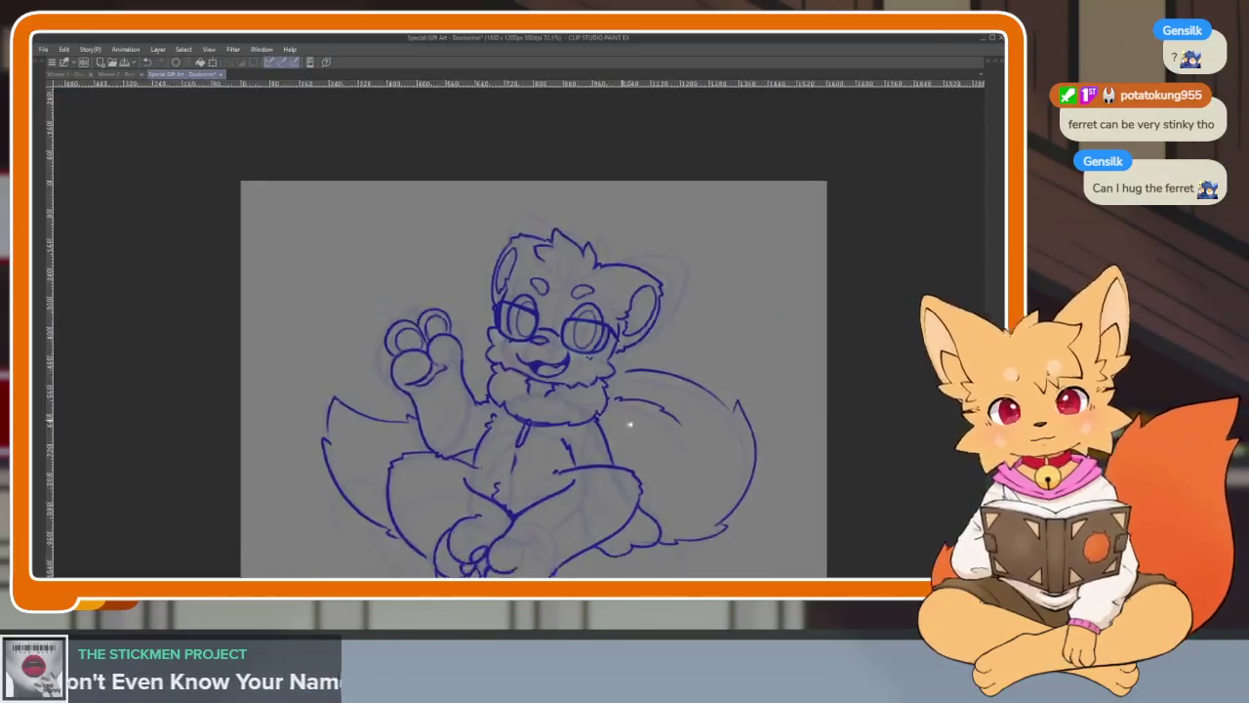
pyautogui.scroll(5, 513, 519)
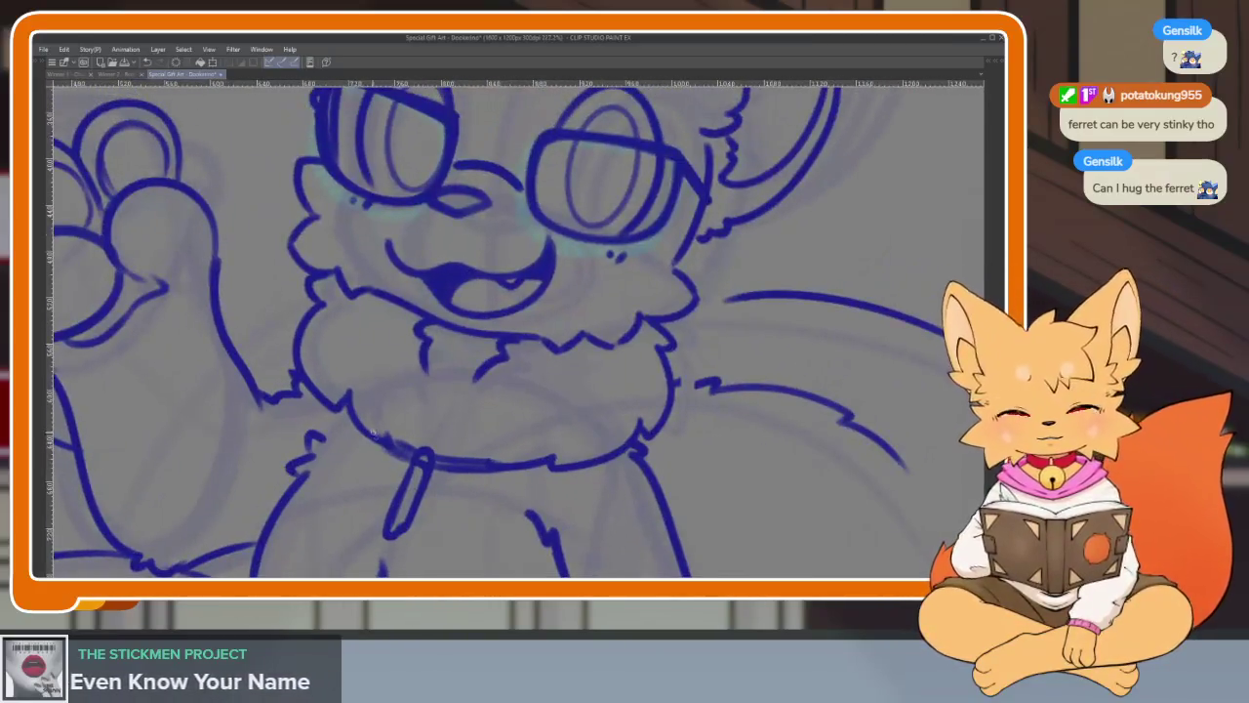
pyautogui.moveTo(378, 432); pyautogui.dragTo(360, 353)
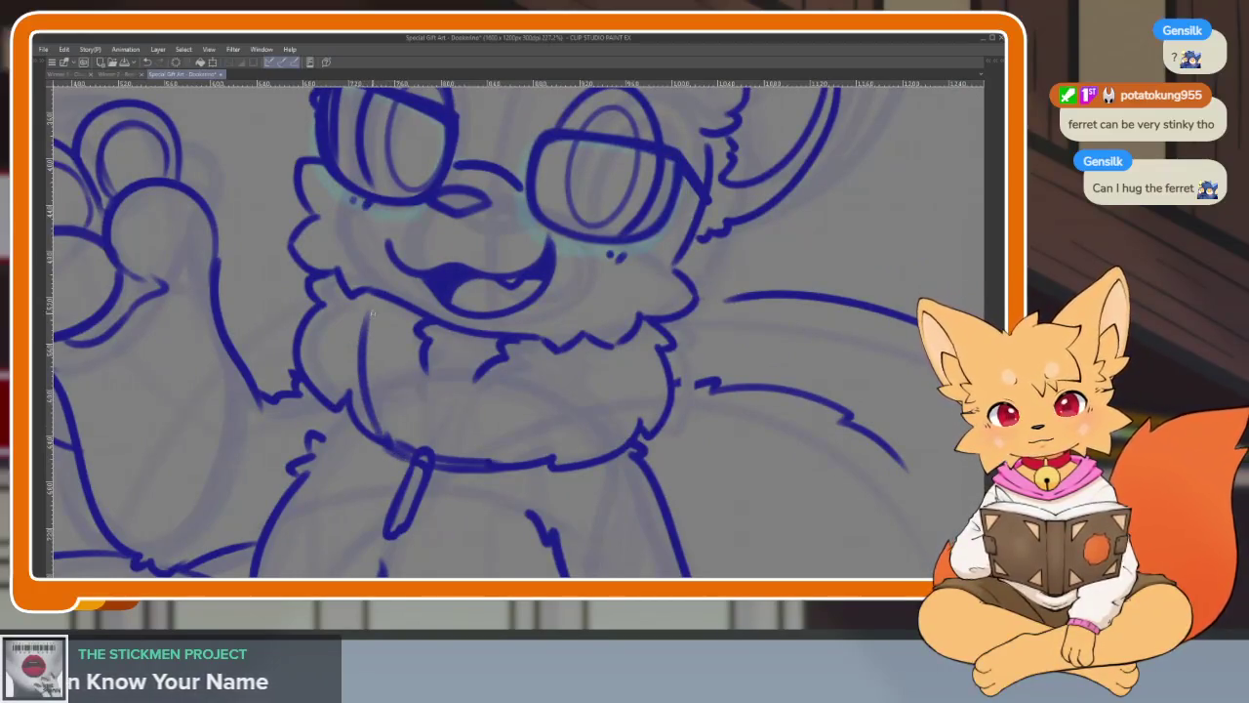
pyautogui.hotkey('ctrl', 'z')
pyautogui.moveTo(374, 302); pyautogui.dragTo(363, 398)
pyautogui.hotkey('ctrl', 'z')
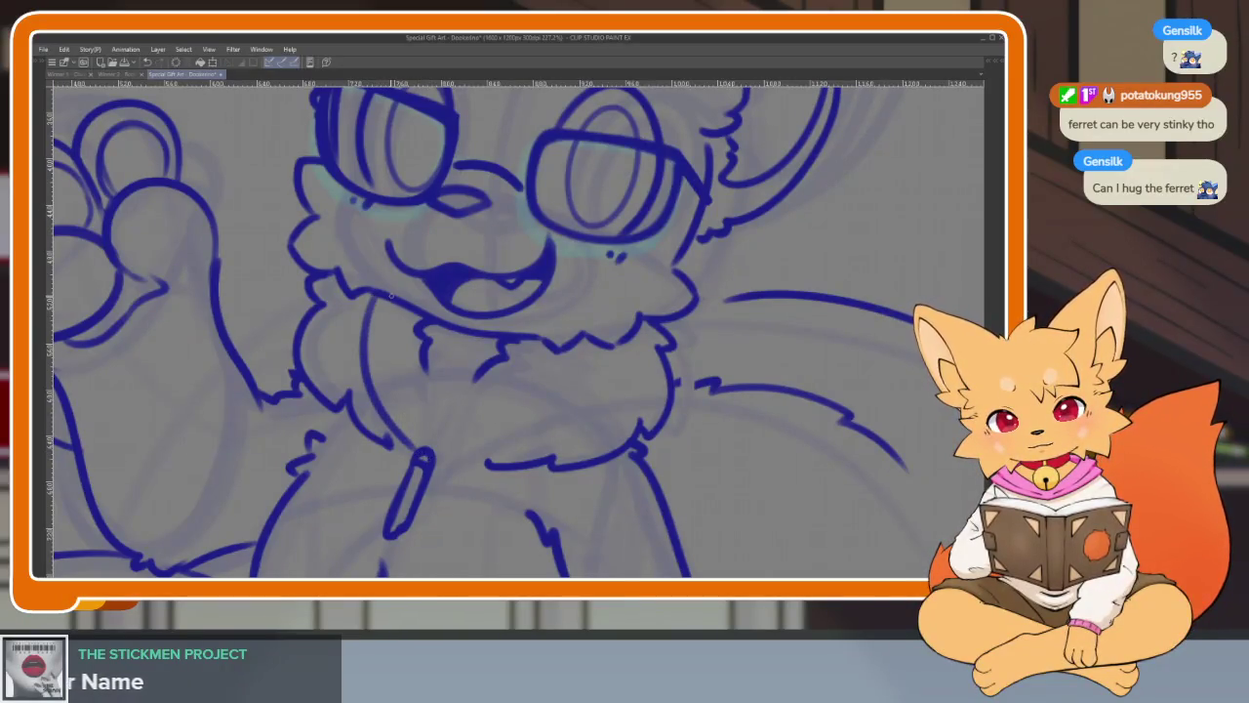
pyautogui.hotkey('ctrl', 'z')
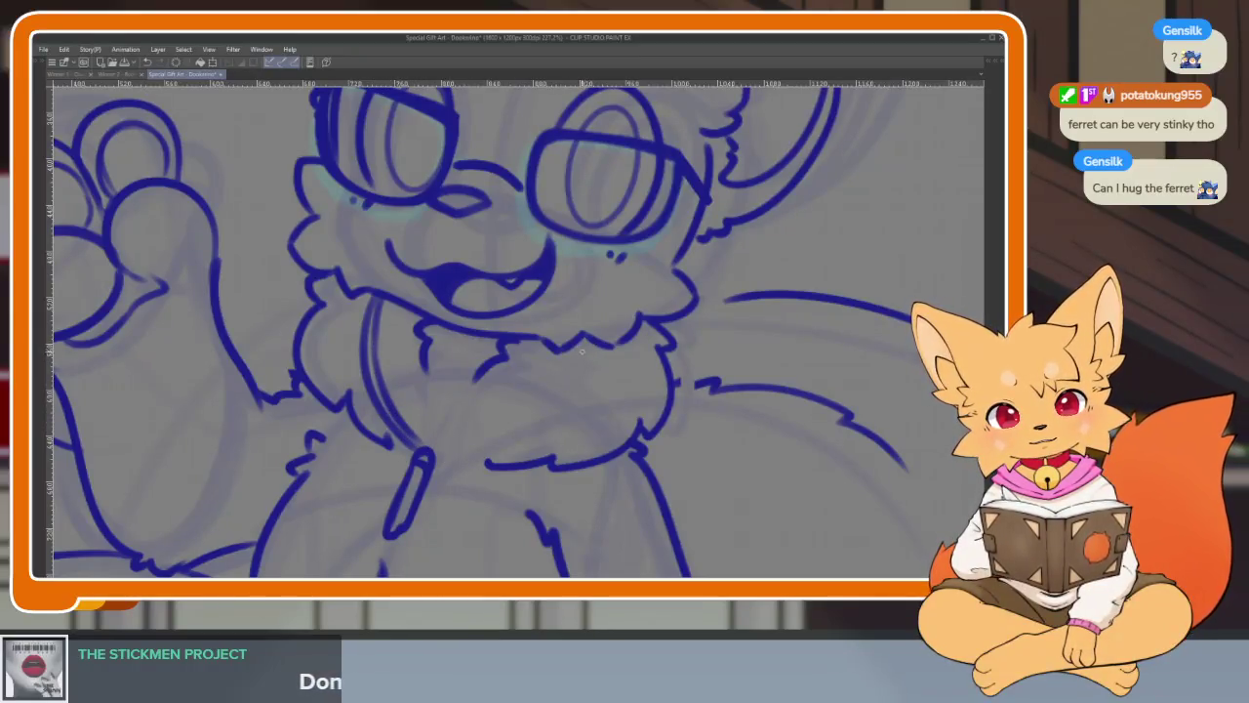
# - Ink the curved cord from the shoulder down to the tag and fit the view
pyautogui.moveTo(582, 348); pyautogui.dragTo(454, 445)
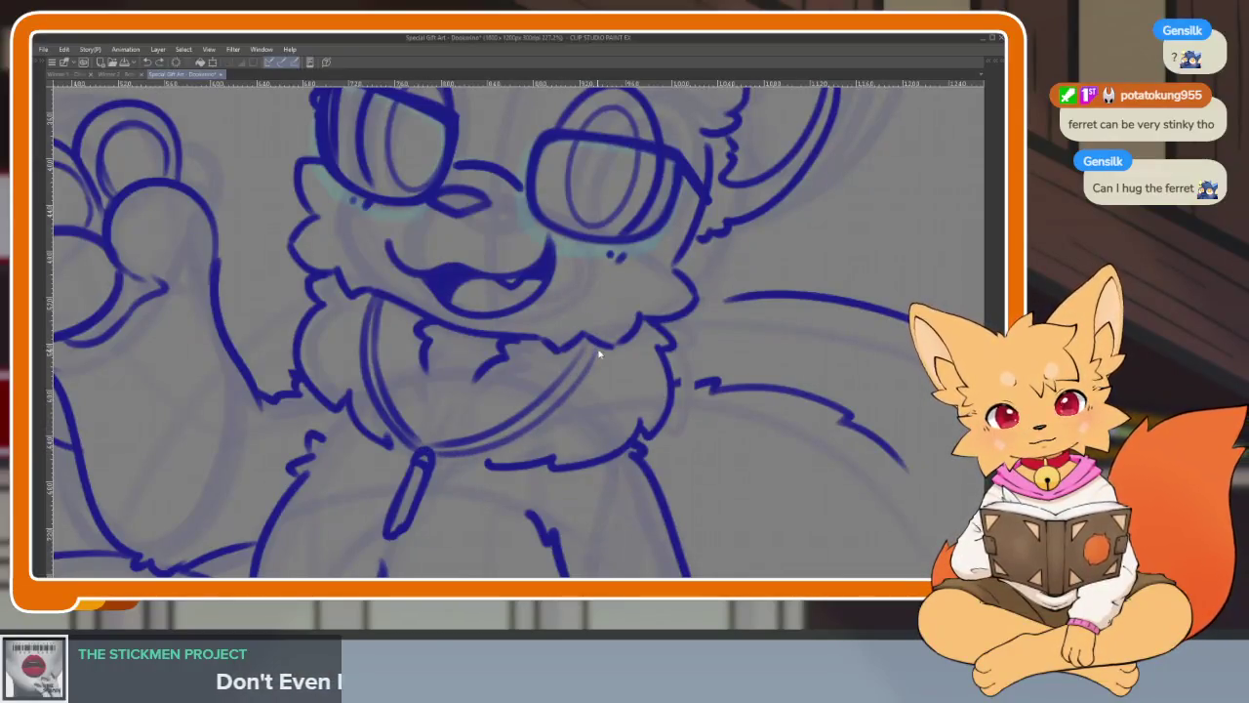
pyautogui.hotkey('ctrl', 'z')
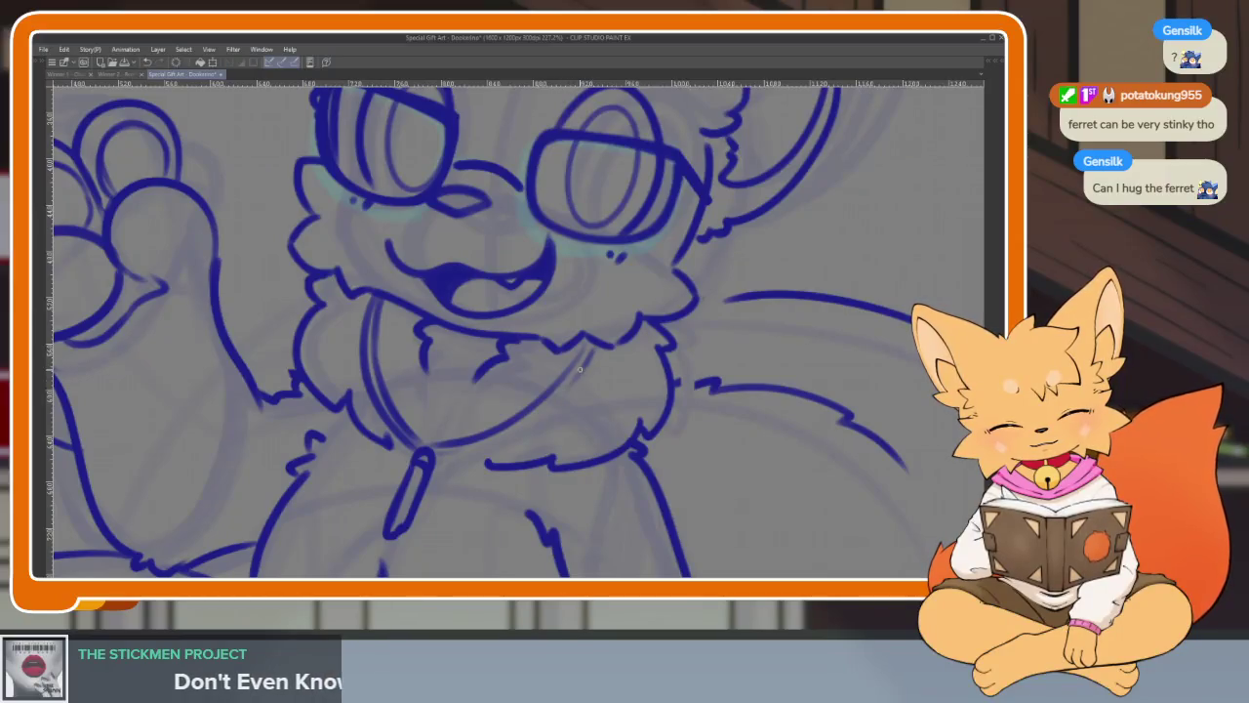
pyautogui.moveTo(591, 349); pyautogui.dragTo(430, 451)
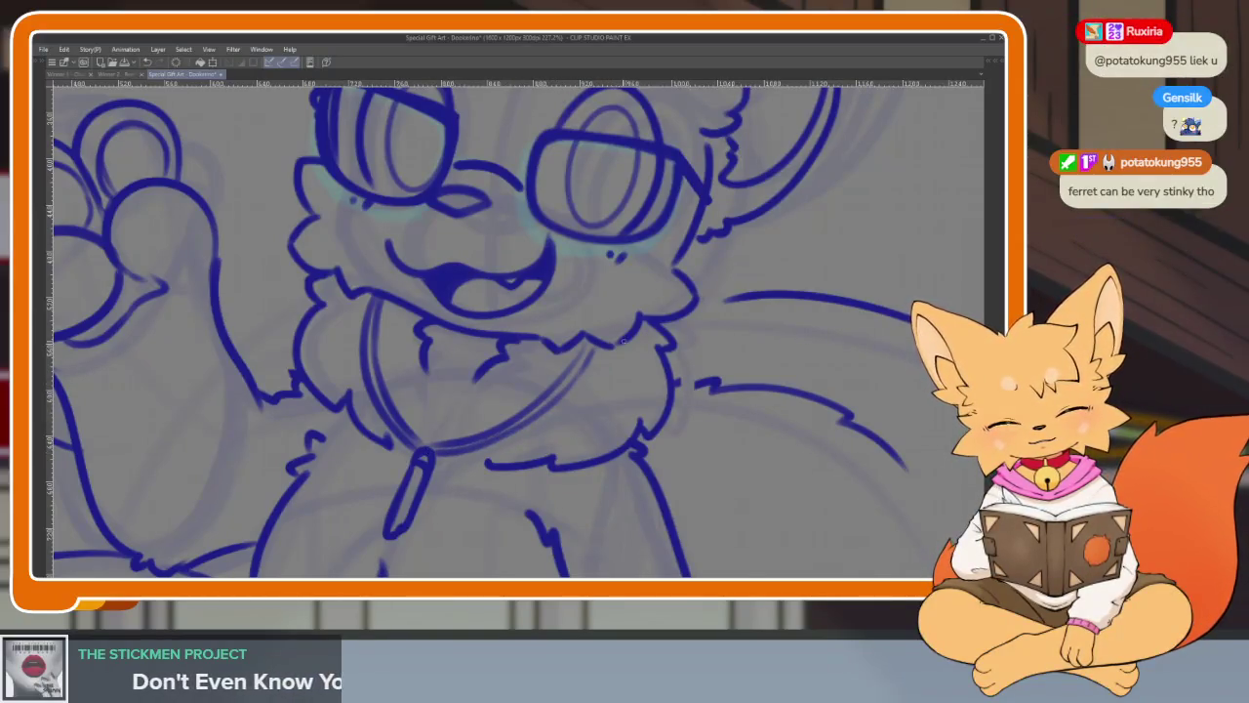
pyautogui.hotkey('ctrl', '0')
pyautogui.scroll(3, 677, 459)
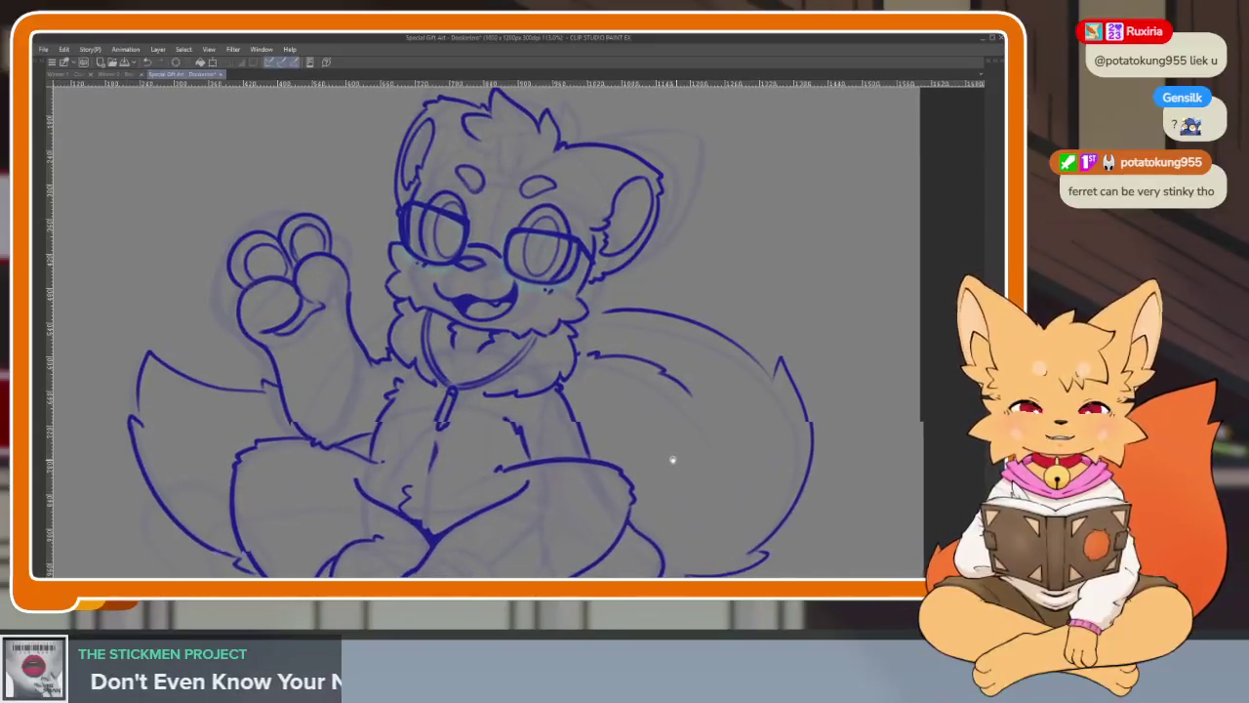
# - Nudge the view and toggle the palettes on and off to check the drawing
pyautogui.moveTo(678, 460); pyautogui.dragTo(667, 454)
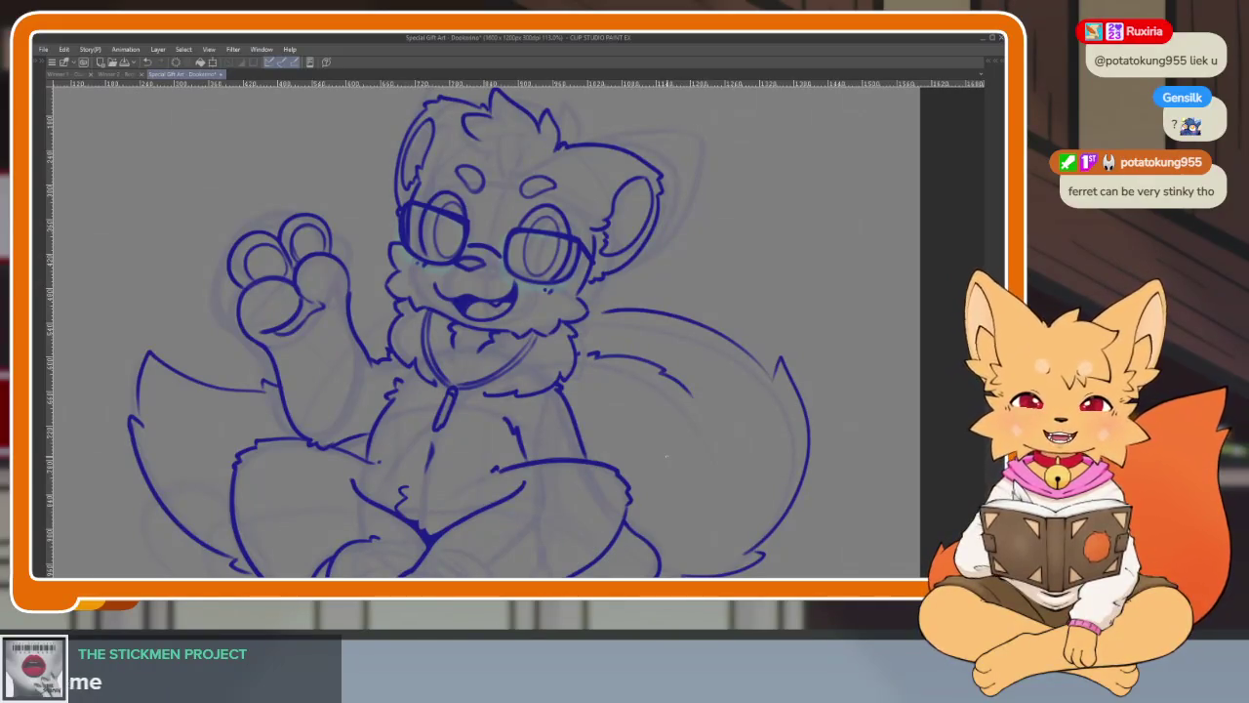
pyautogui.scroll(-5, 638, 440)
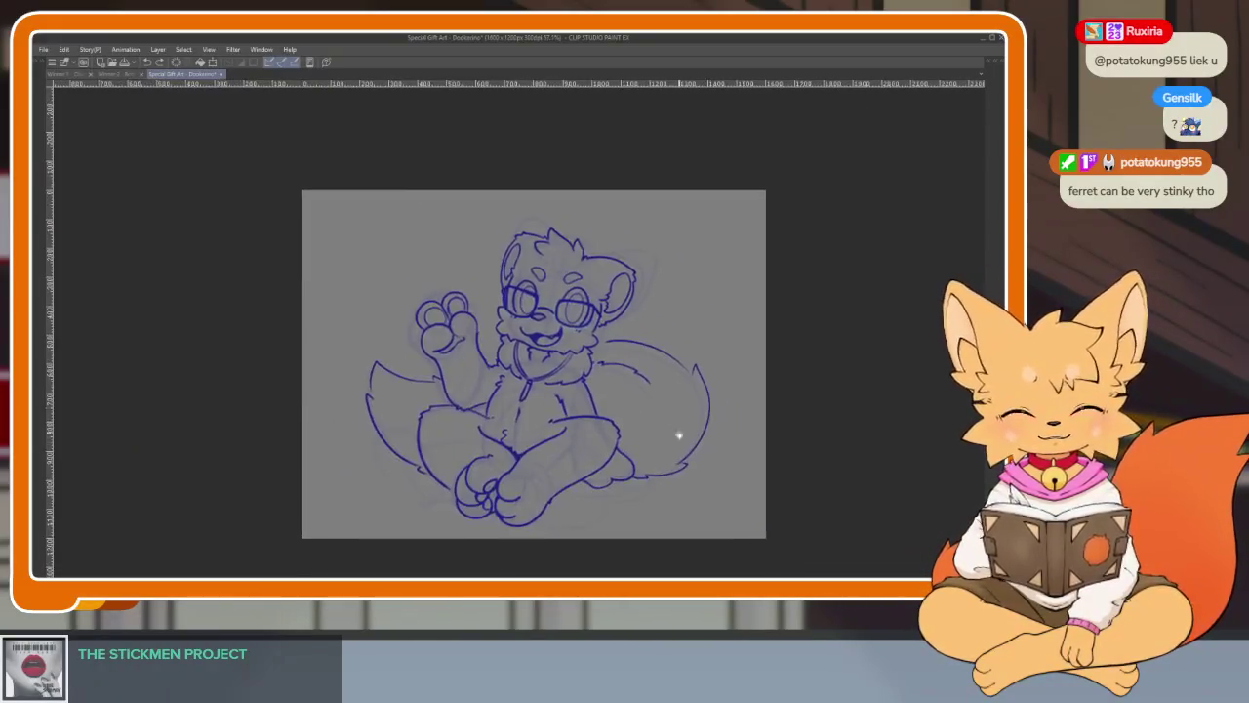
pyautogui.scroll(4, 678, 423)
pyautogui.scroll(-1, 661, 449)
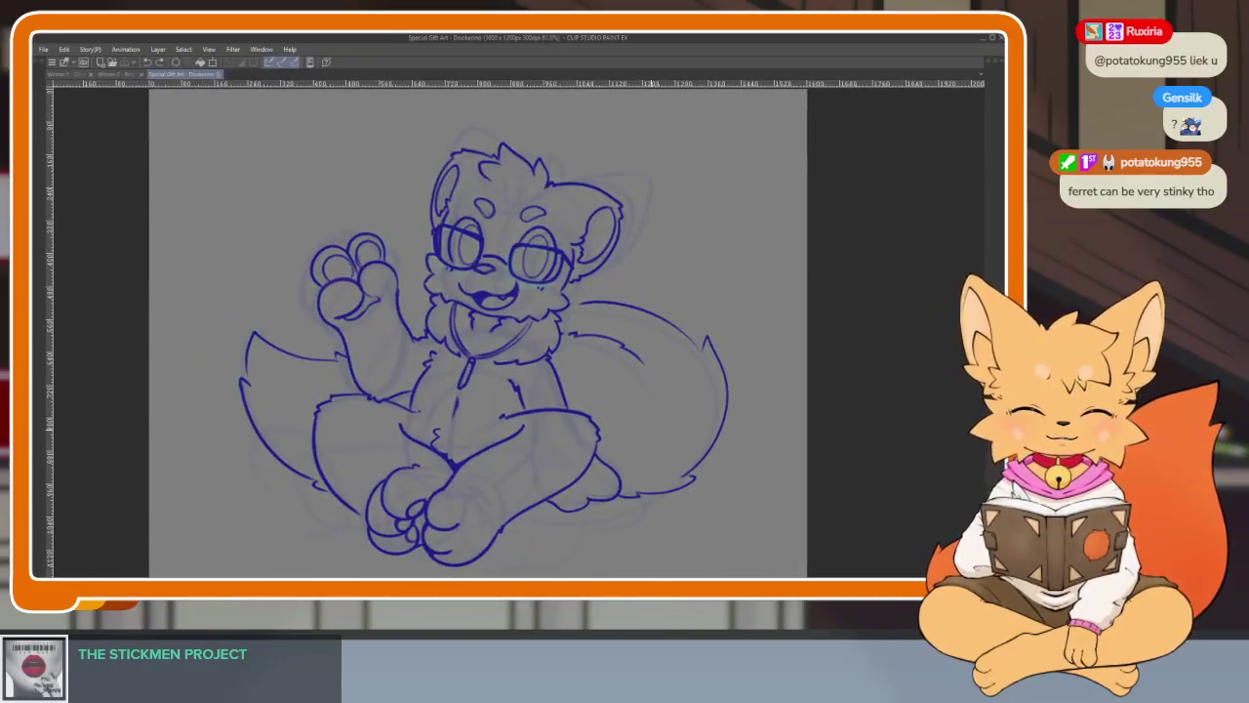
pyautogui.press('Tab')
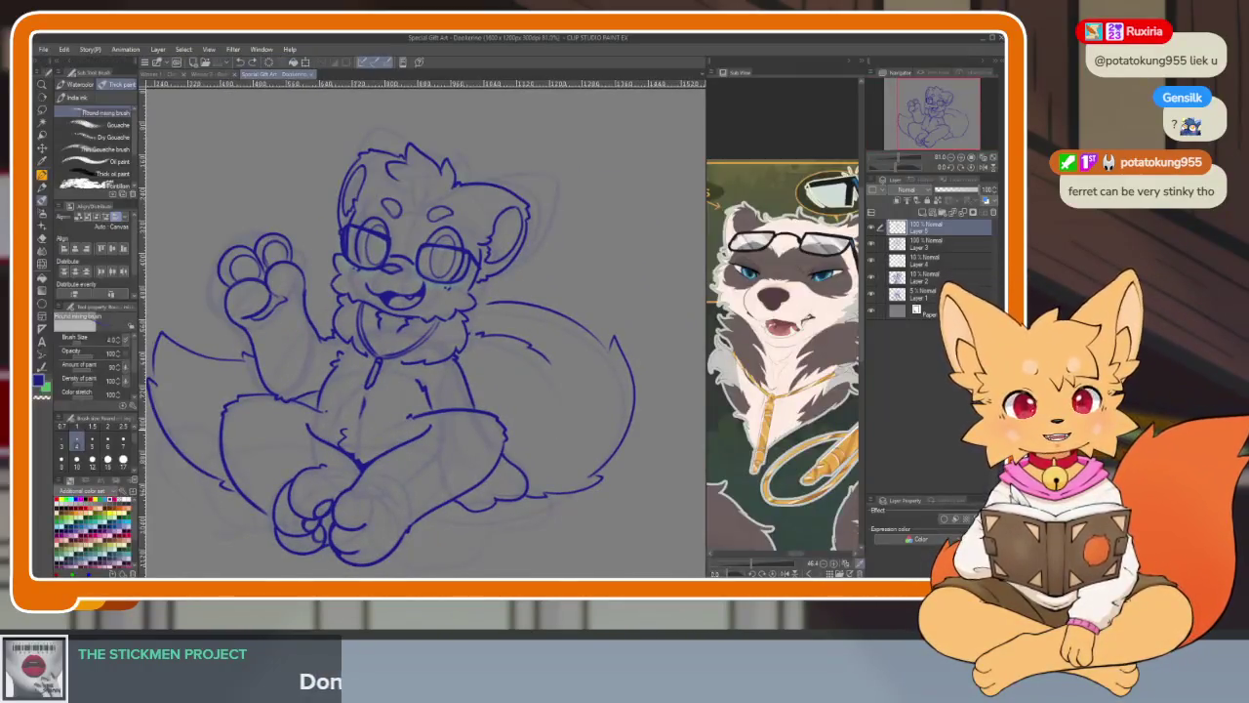
pyautogui.press('Tab')
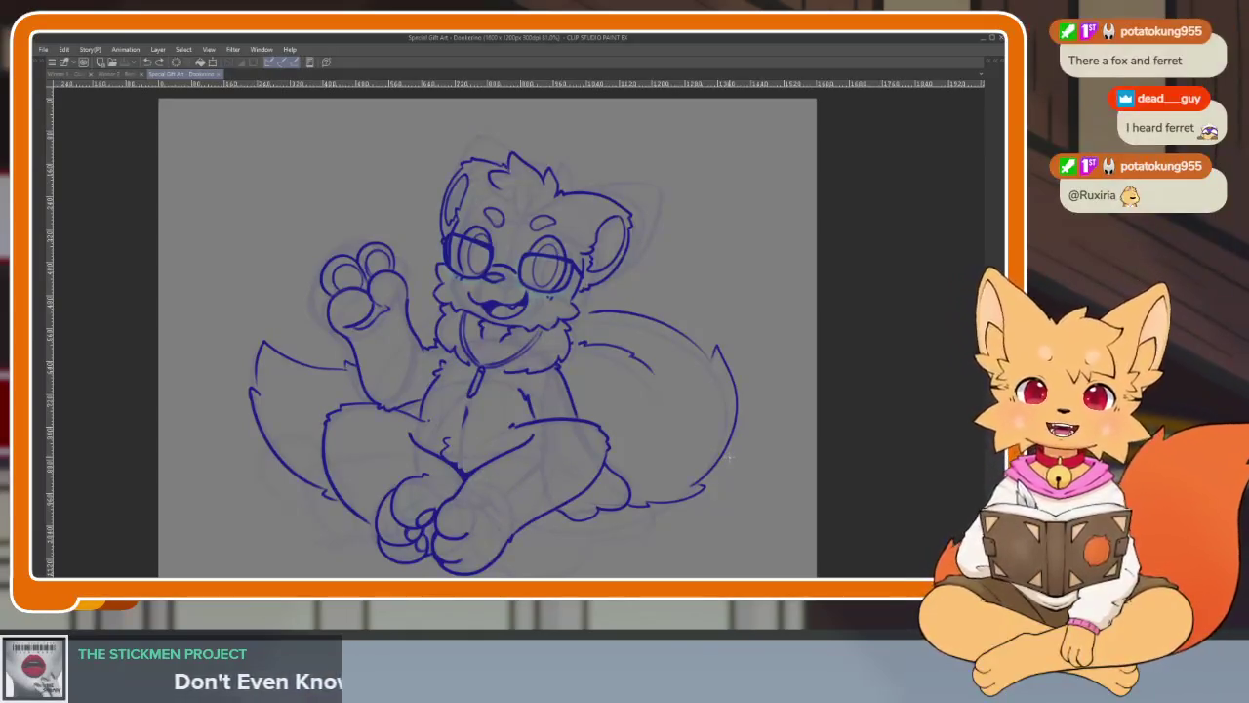
# - Restore the palettes and Sub View reference, then switch to the fox drawing document
pyautogui.press('Tab')
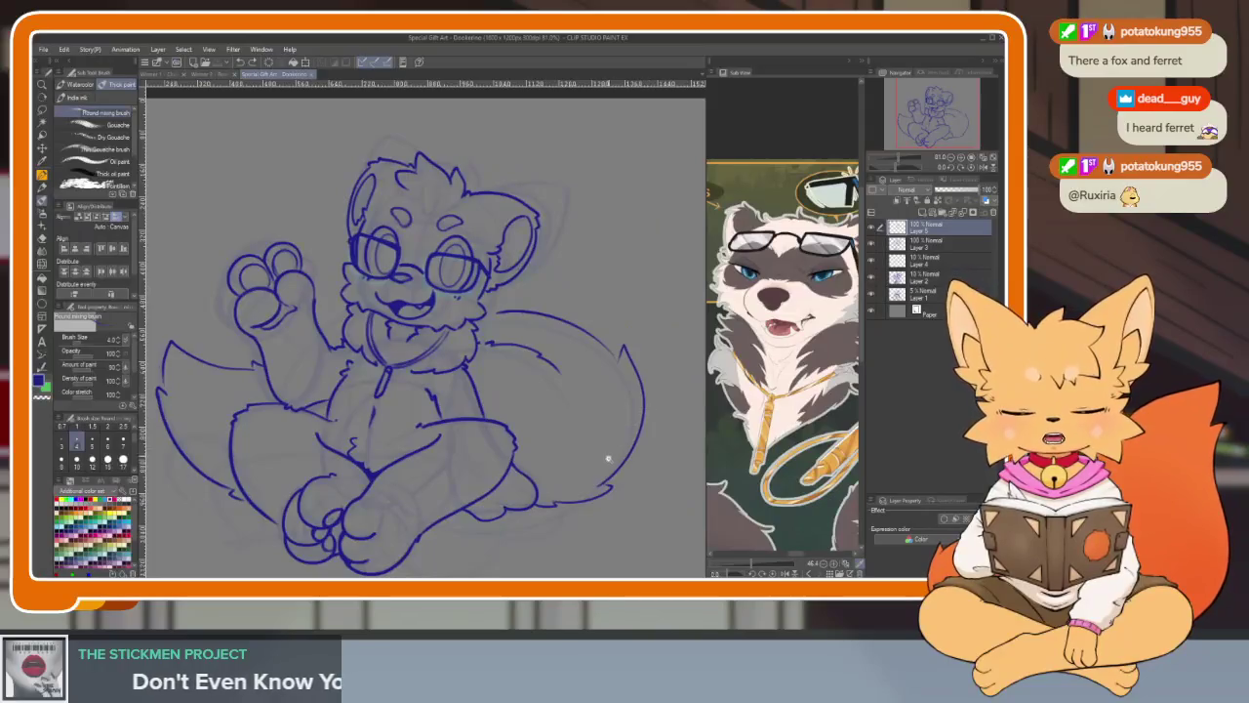
pyautogui.scroll(-2, 608, 456)
pyautogui.scroll(3, 600, 455)
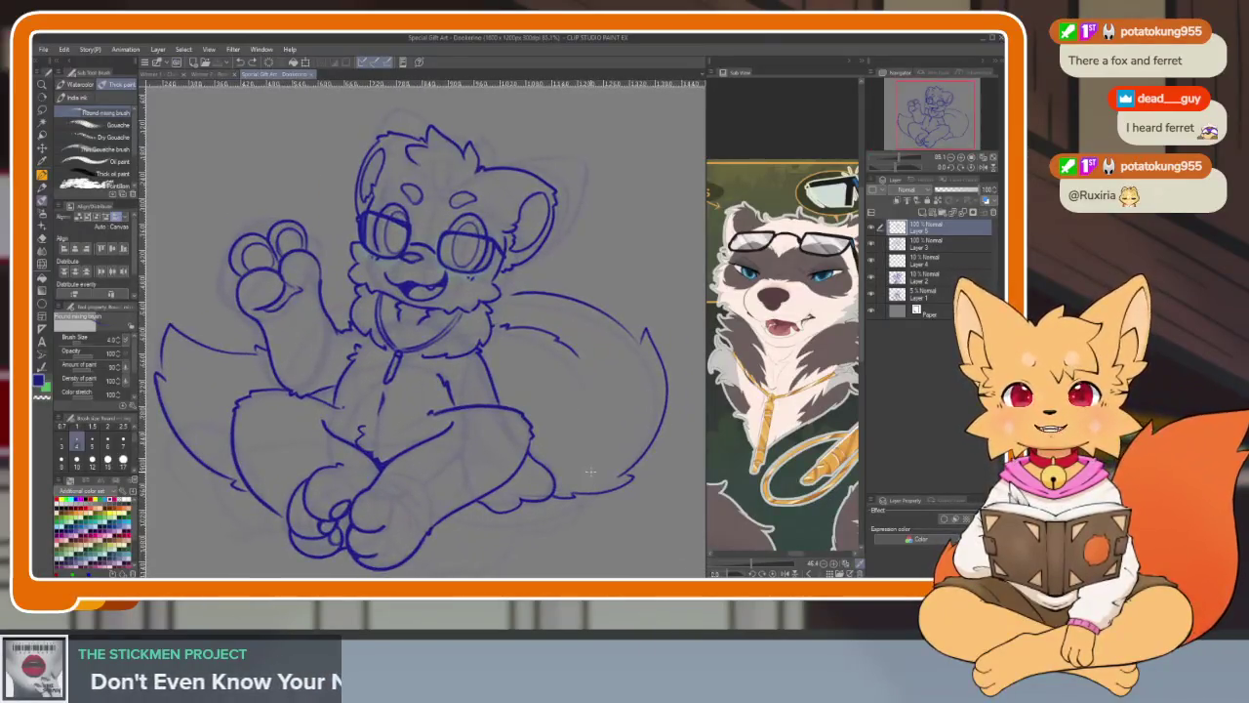
pyautogui.click(213, 74)
# - Lasso the fox's lower foot, nudge it slightly right and down with Free Transform, and commit
pyautogui.scroll(2, 552, 509)
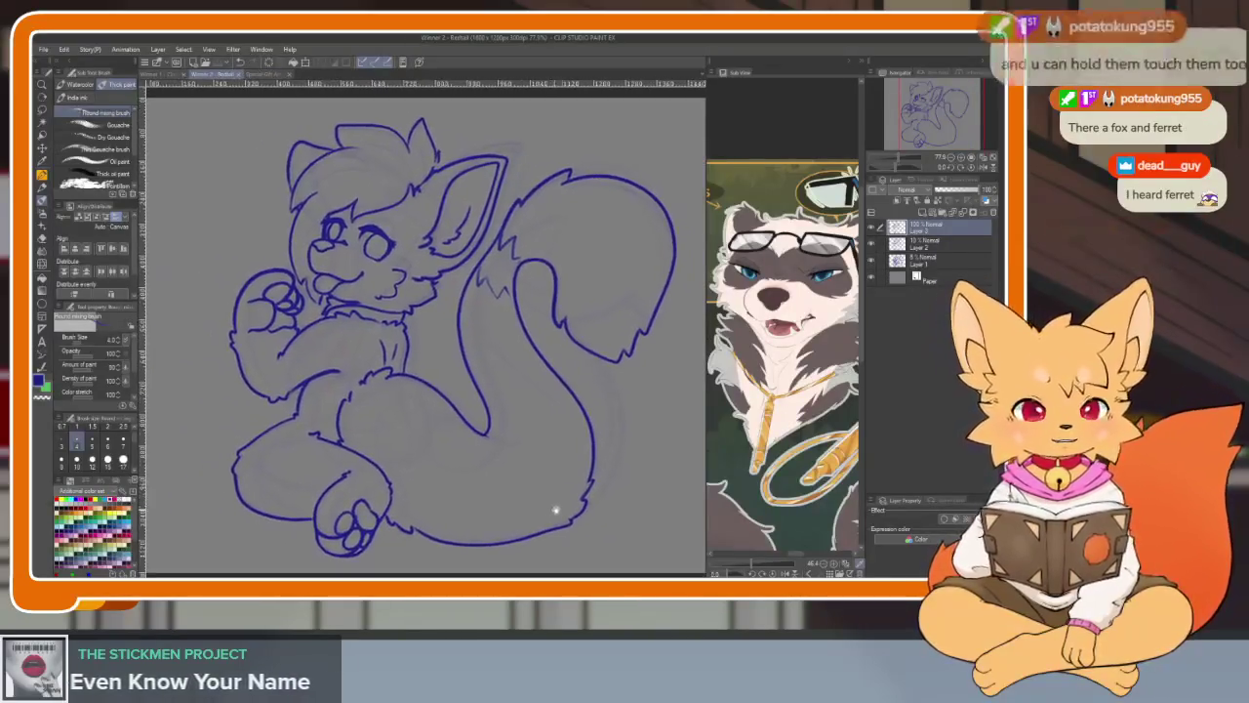
pyautogui.scroll(-2, 553, 509)
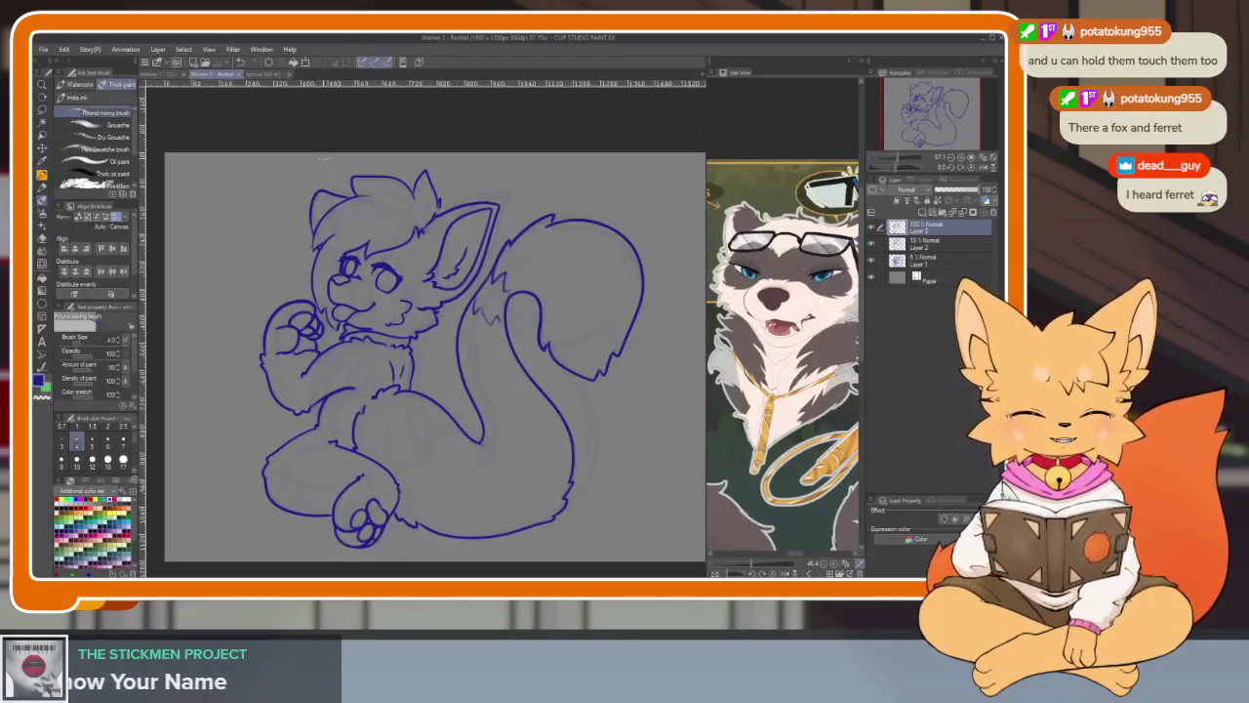
pyautogui.scroll(-2, 434, 356)
pyautogui.scroll(1, 434, 356)
pyautogui.scroll(1, 435, 356)
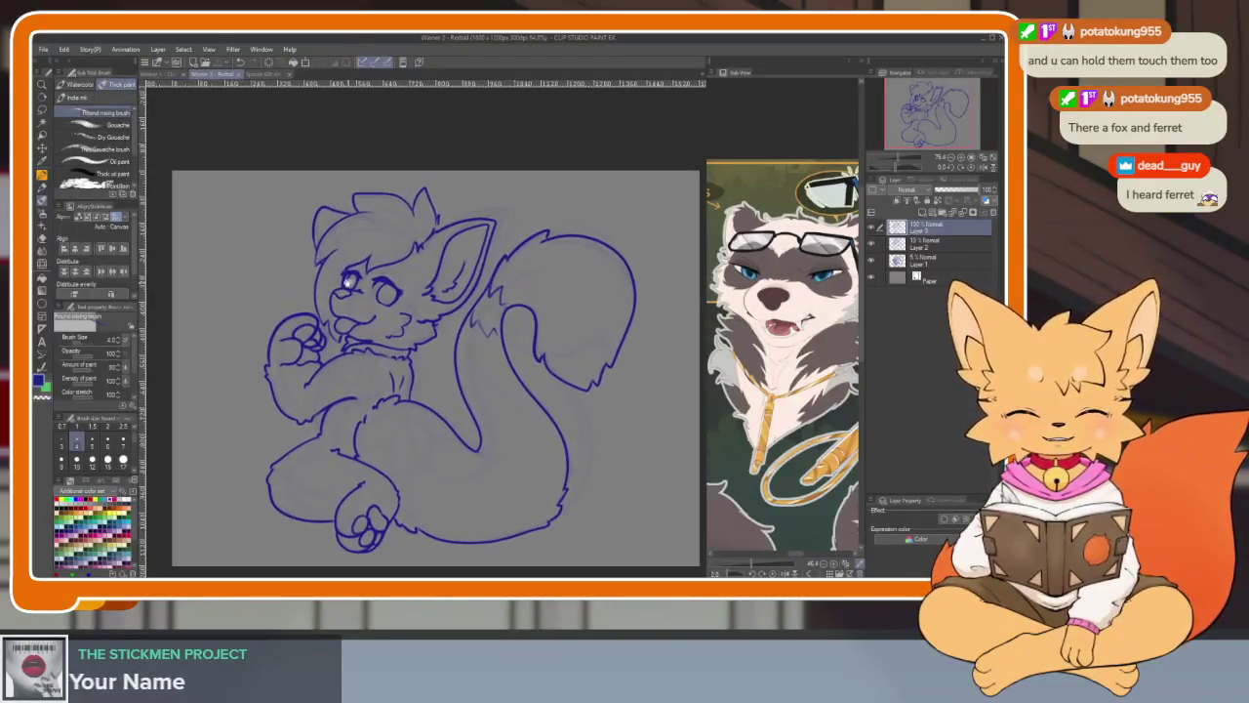
pyautogui.click(41, 109)
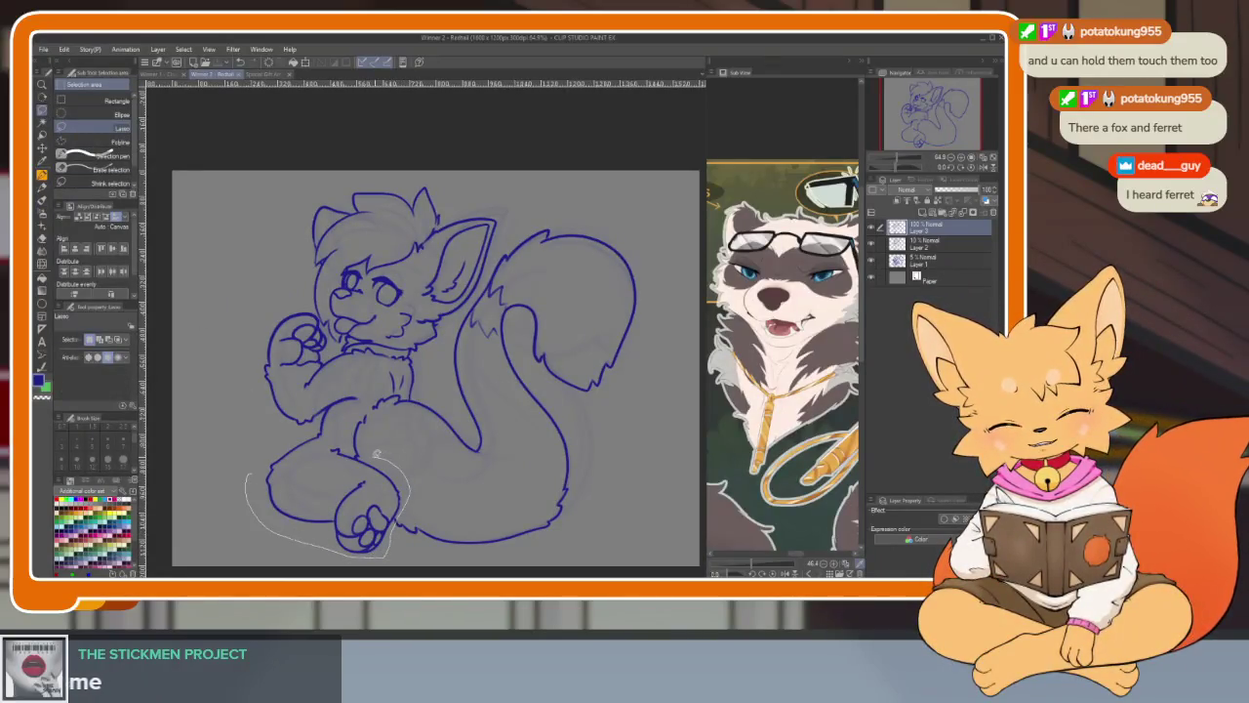
pyautogui.moveTo(290, 434); pyautogui.dragTo(217, 444)
pyautogui.hotkey('ctrl', 't')
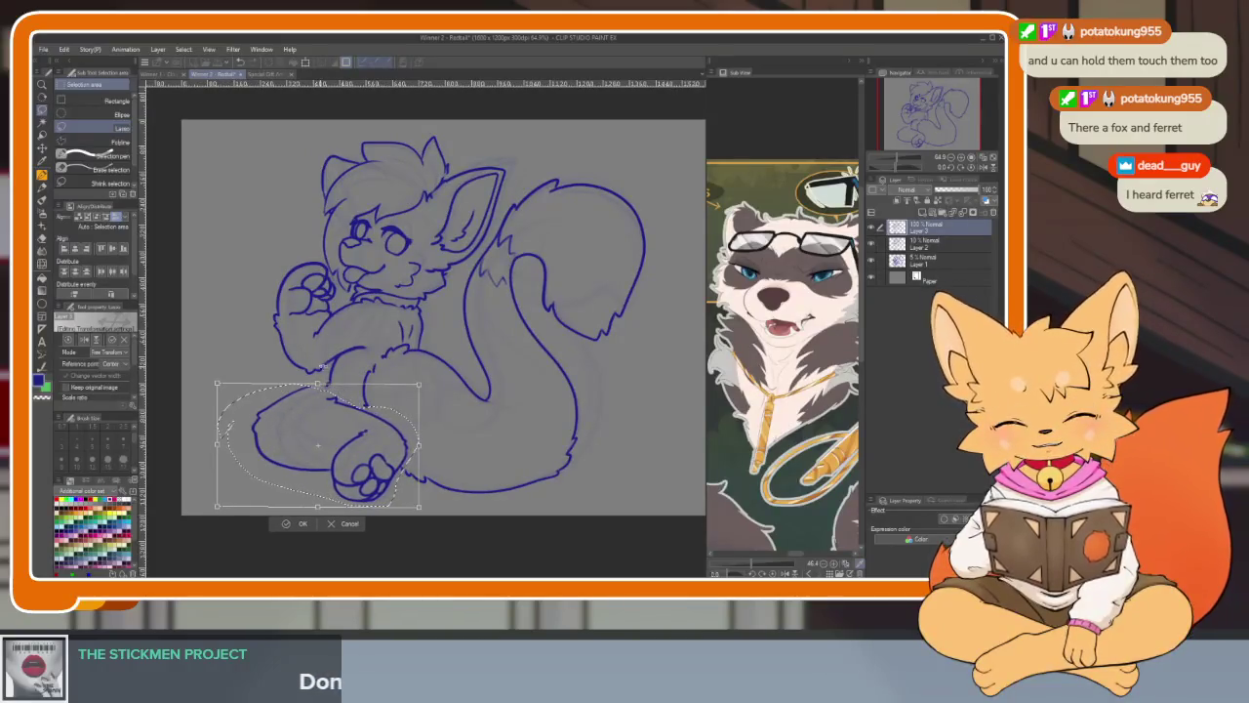
pyautogui.moveTo(390, 416); pyautogui.dragTo(405, 420)
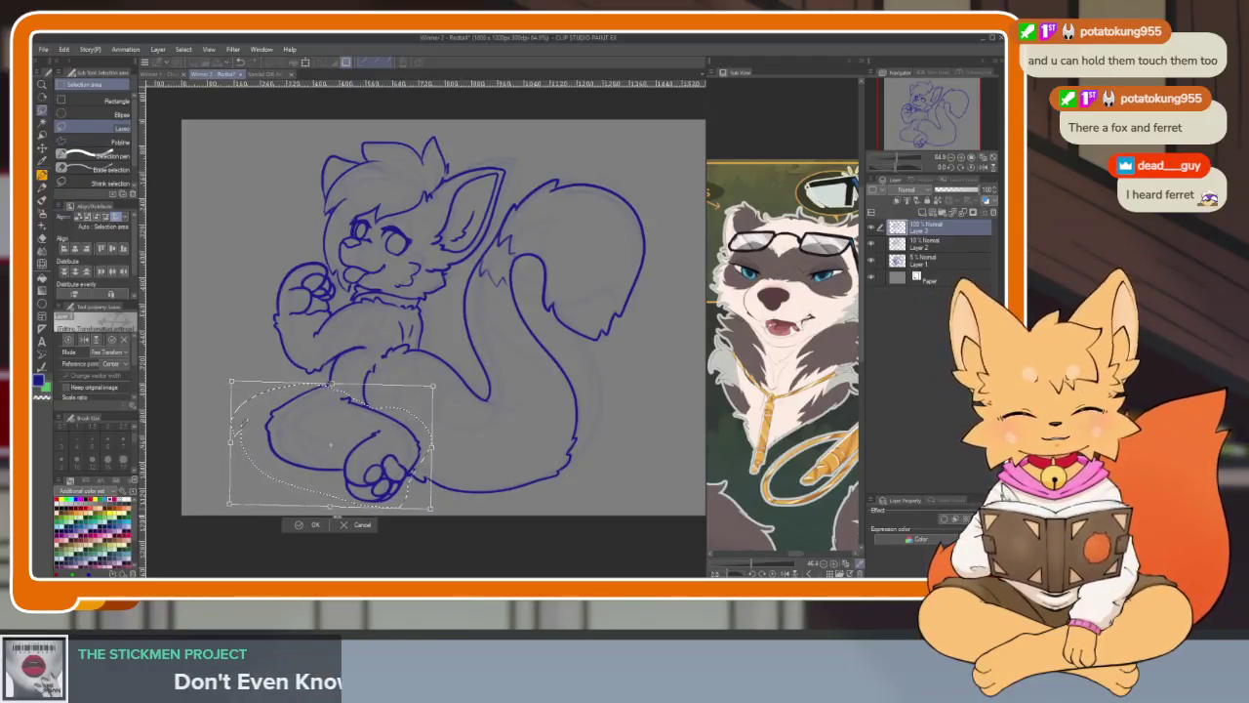
pyautogui.click(313, 524)
# - Zoom to check the reshaped foot, switching briefly to the eraser and back to the brush
pyautogui.scroll(-3, 512, 454)
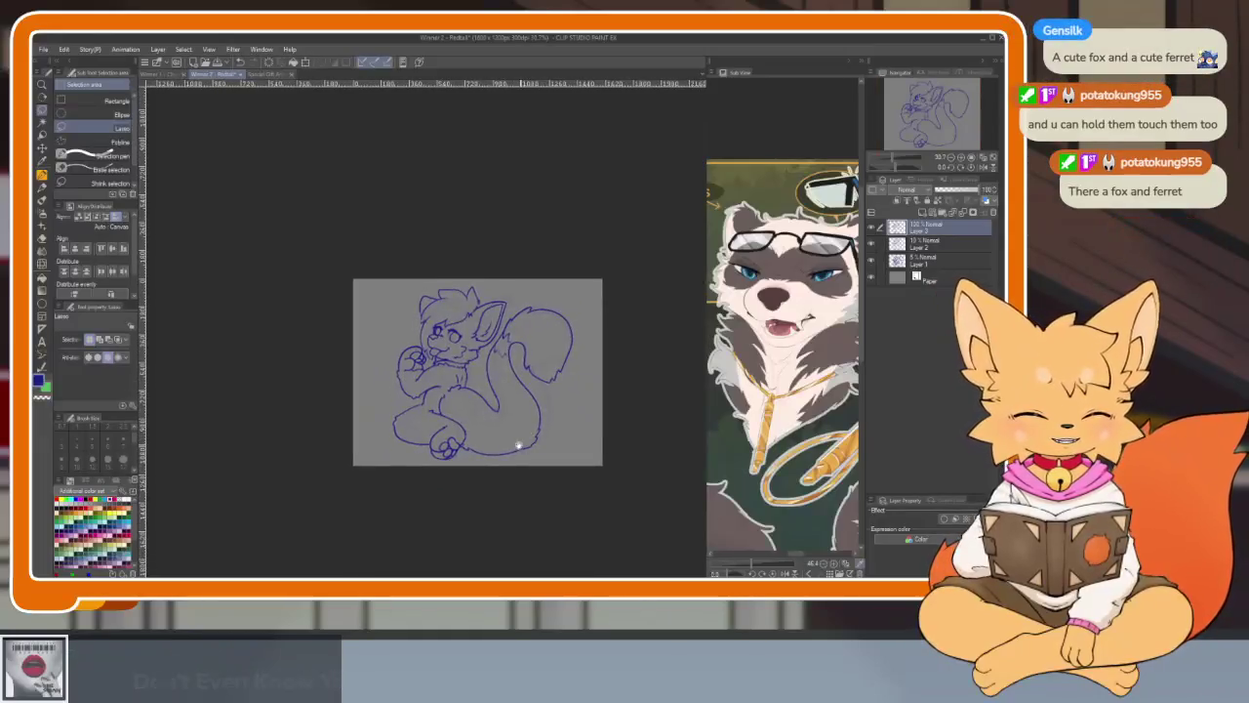
pyautogui.scroll(5, 521, 445)
pyautogui.press('e')
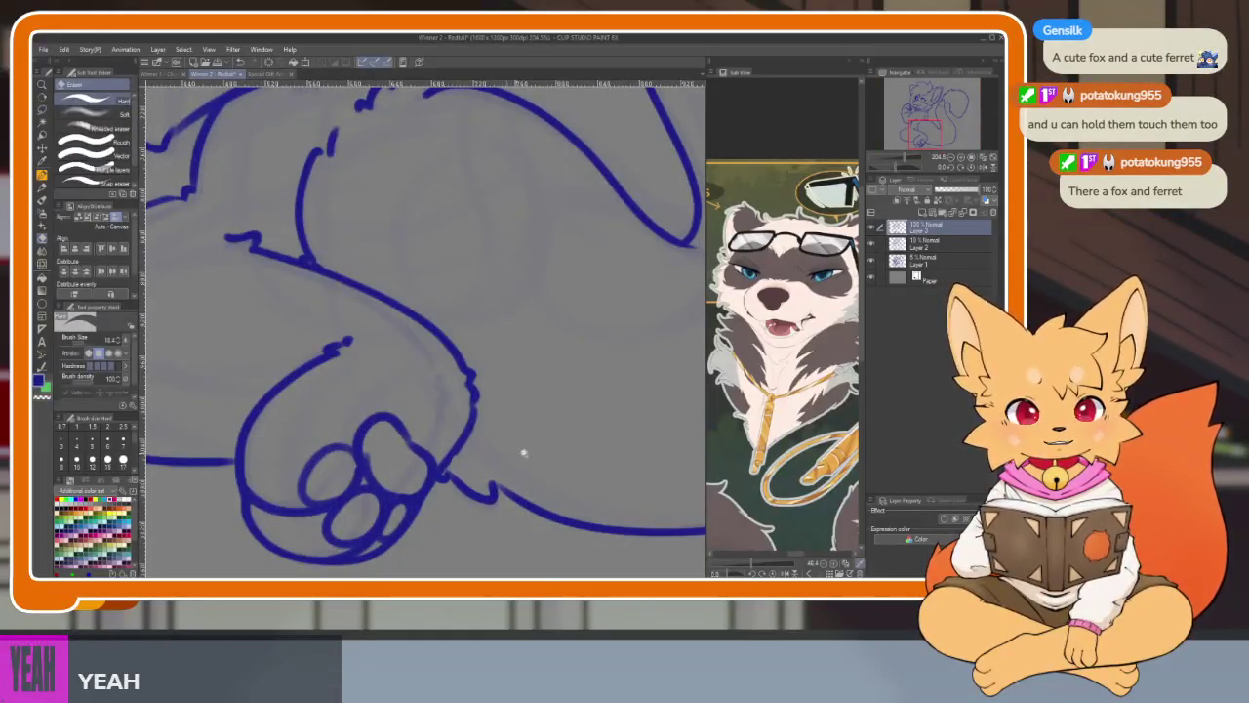
pyautogui.scroll(-4, 516, 454)
pyautogui.press('b')
pyautogui.scroll(-1, 576, 438)
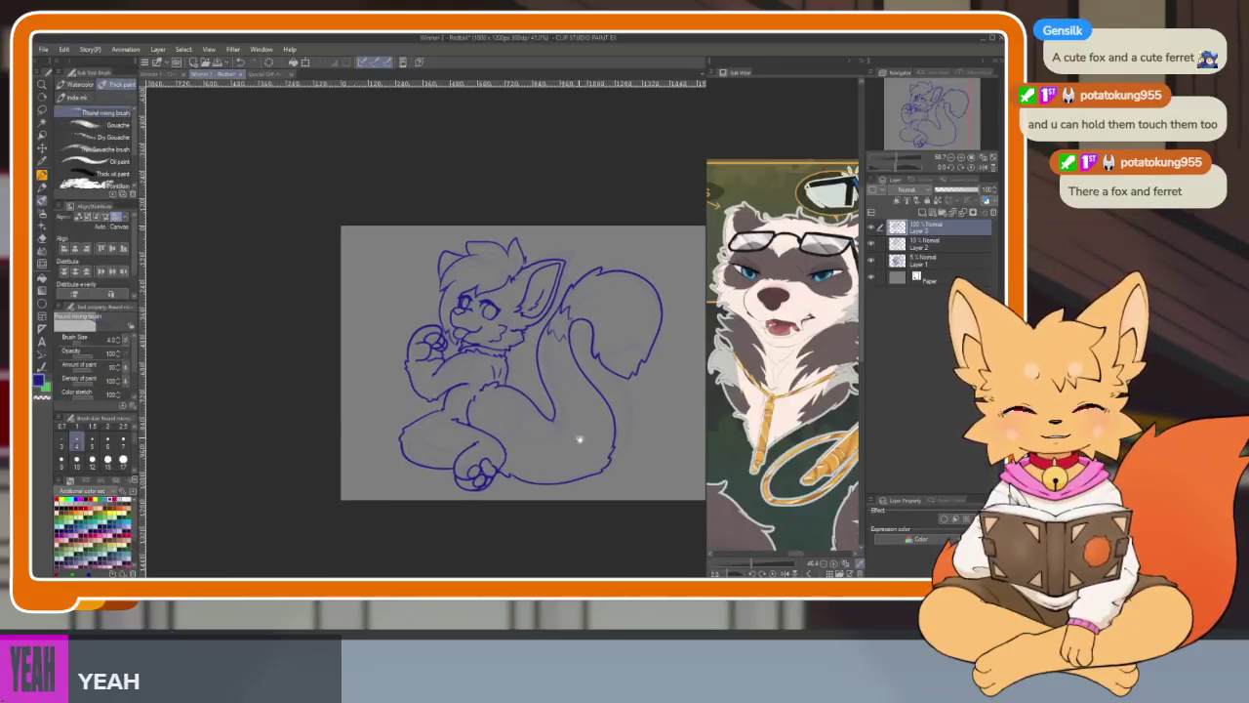
pyautogui.scroll(1, 578, 439)
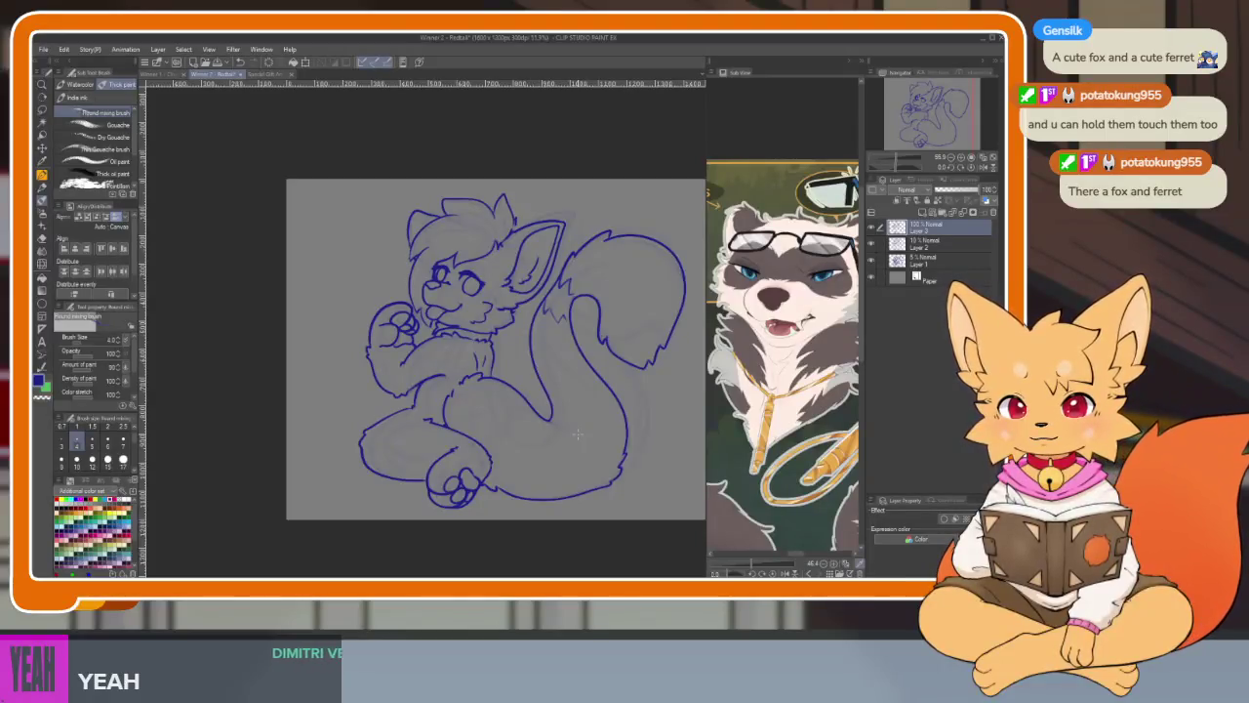
# - Flip between the fox drawing and Special Gift Art documents, ending on Special Gift Art
pyautogui.click(260, 74)
pyautogui.scroll(1, 580, 441)
pyautogui.scroll(-1, 588, 452)
pyautogui.click(211, 74)
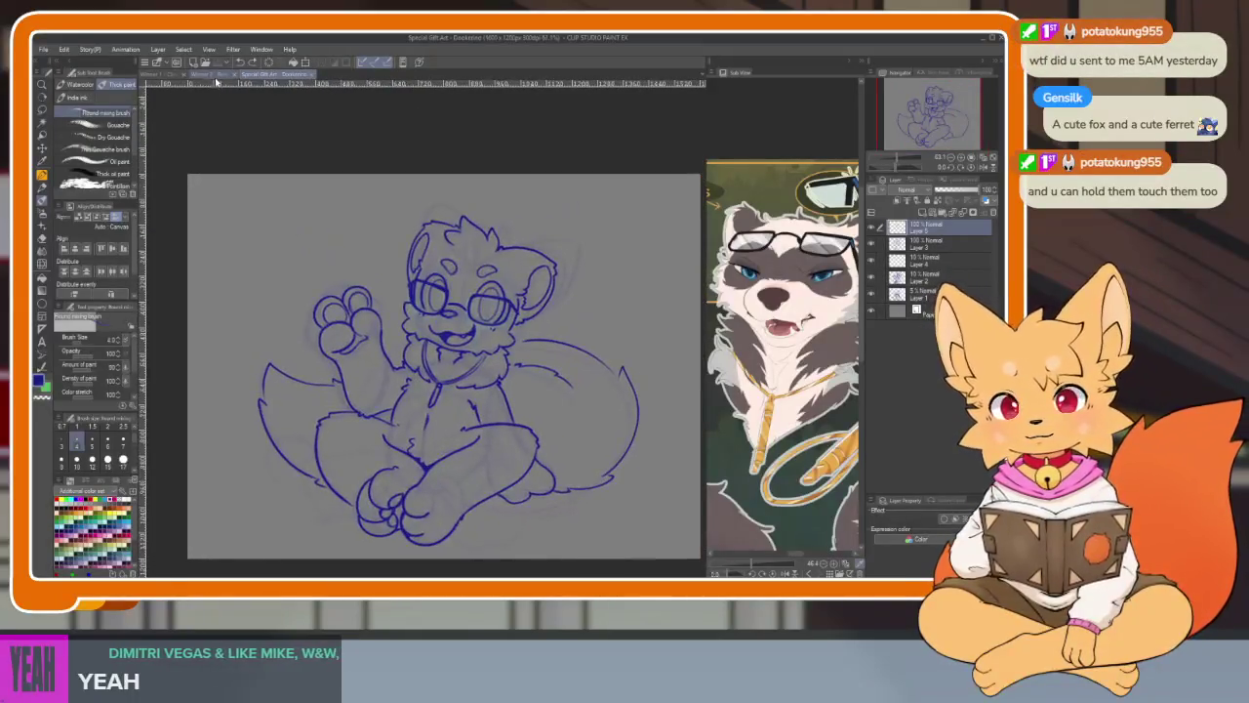
pyautogui.scroll(1, 432, 209)
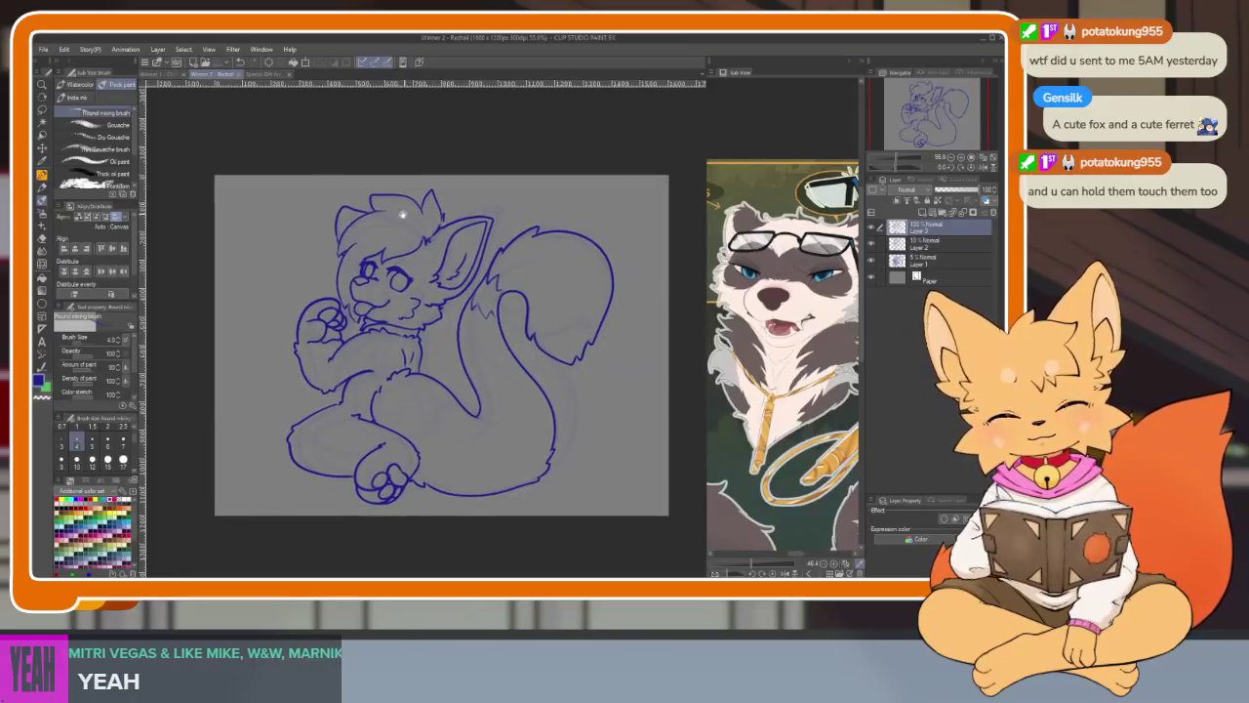
pyautogui.click(262, 76)
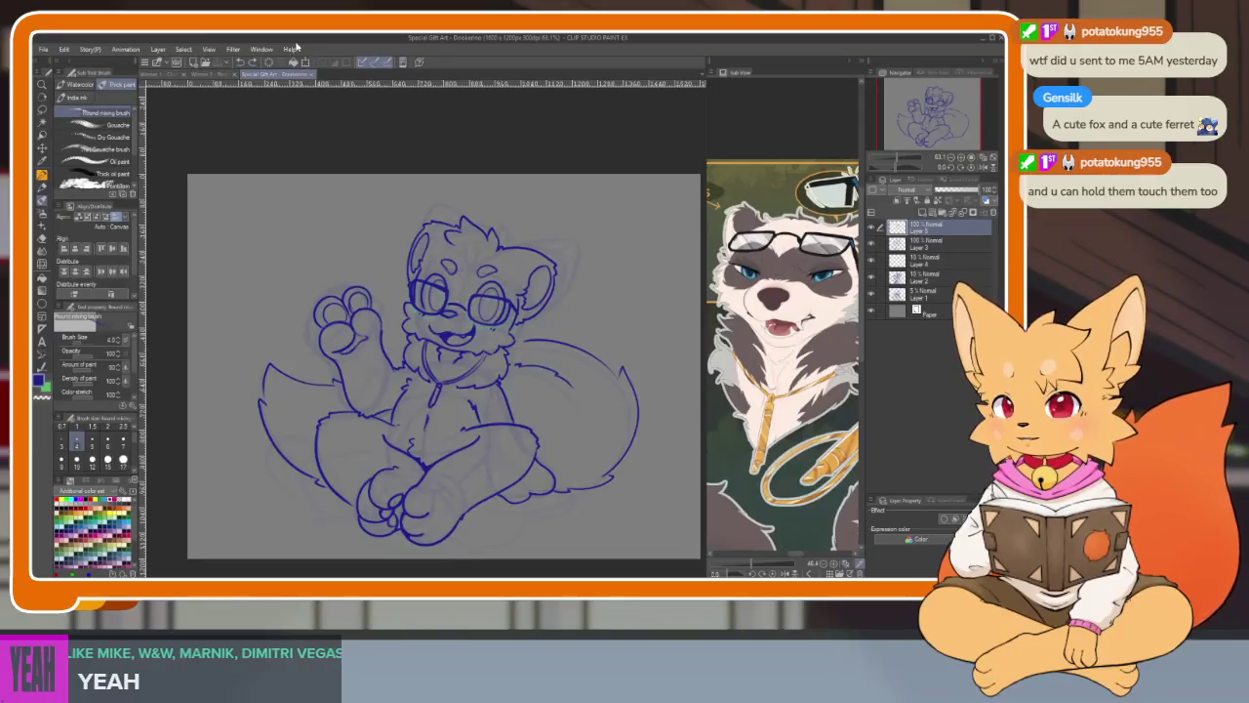
# - Create a new 1600 × 1200 canvas and hide all palettes
pyautogui.click(43, 49)
pyautogui.click(60, 66)
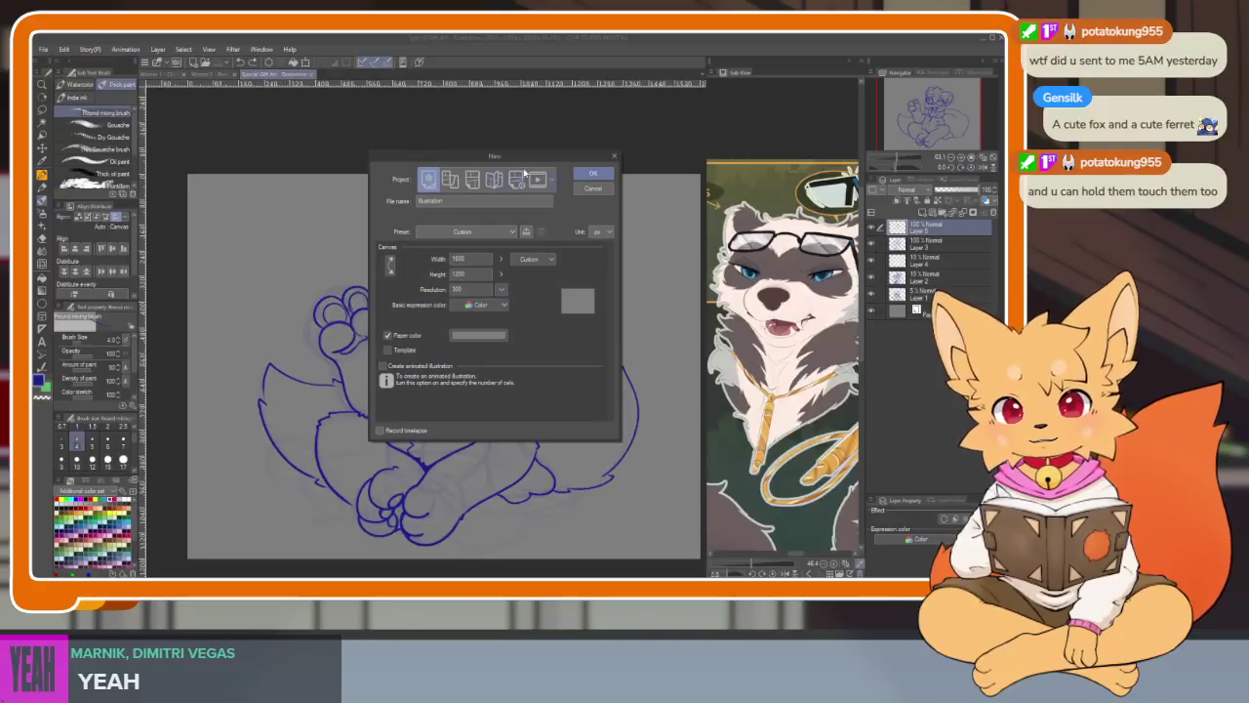
pyautogui.click(591, 172)
pyautogui.press('Tab')
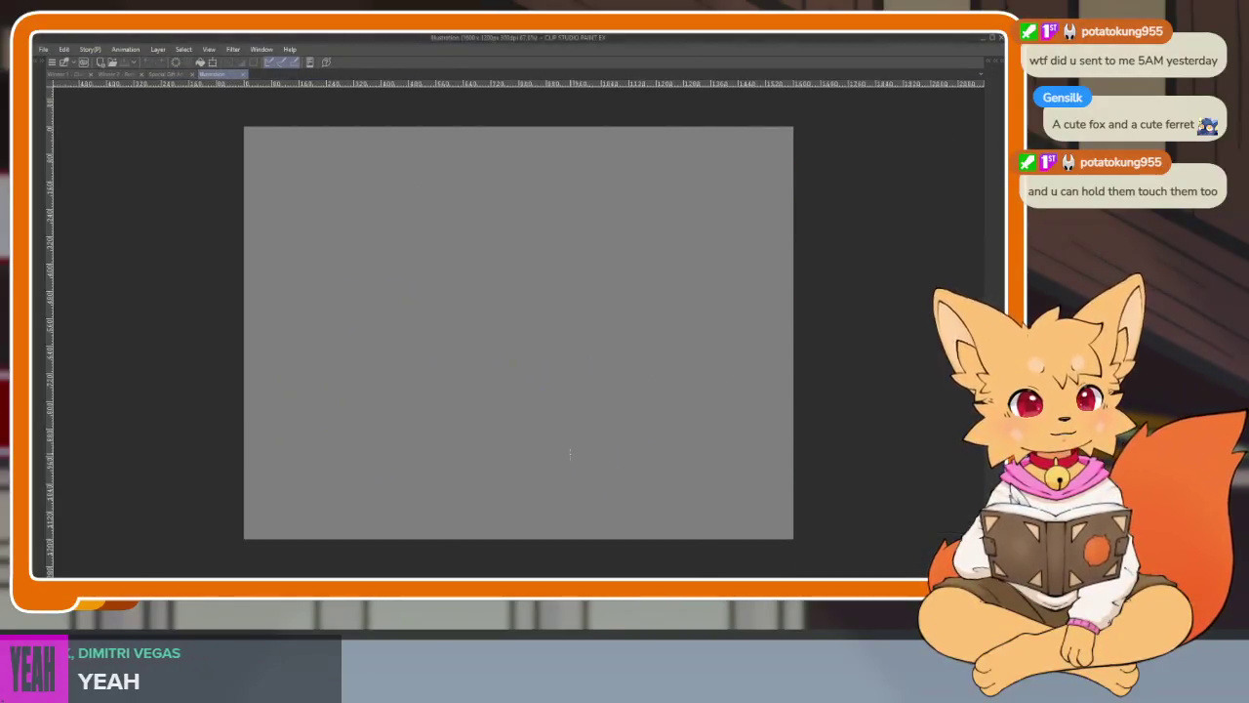
pyautogui.scroll(1, 571, 452)
pyautogui.scroll(-2, 577, 490)
pyautogui.scroll(1, 577, 488)
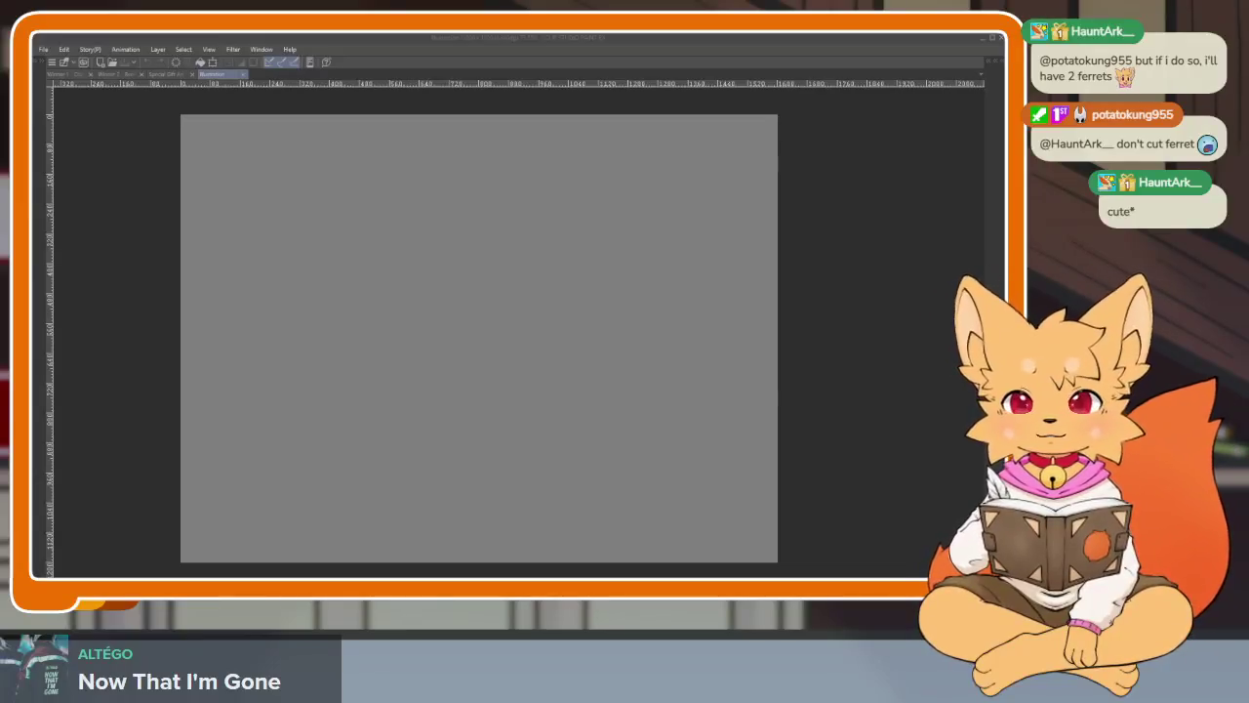
pyautogui.click(543, 36)
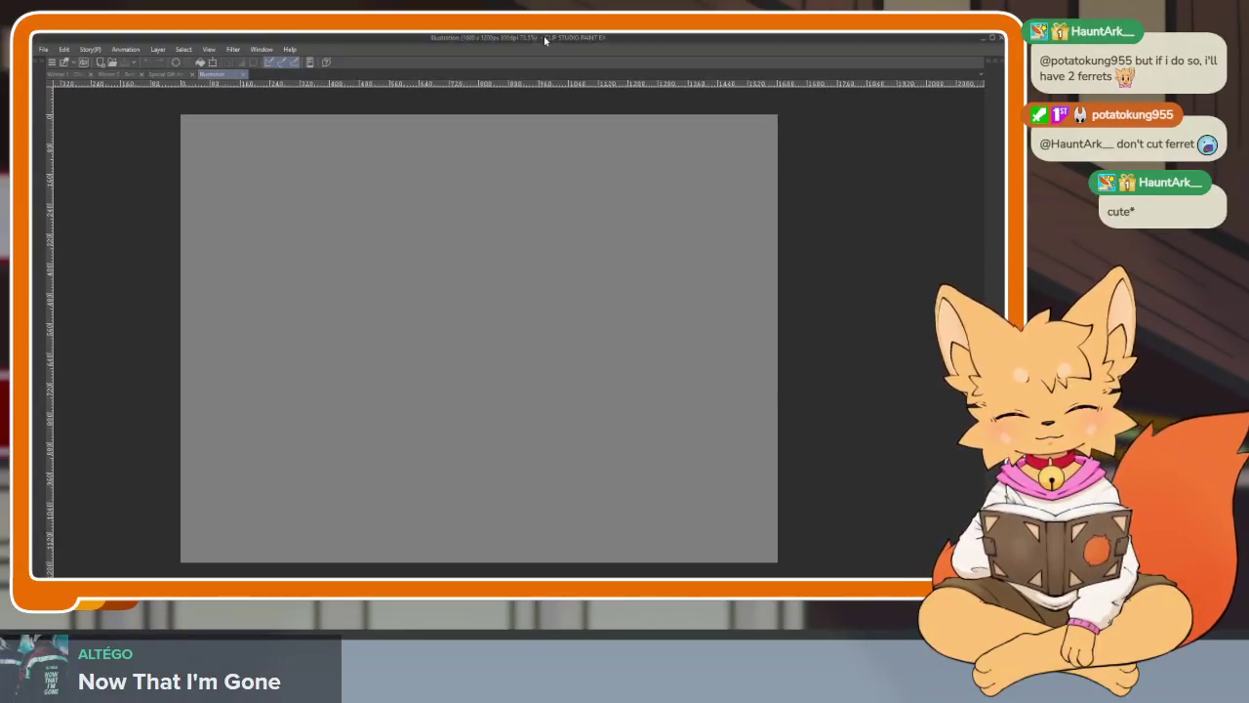
# - Restore the palettes and frame the full-body dragon from the Raiva sheet in the Sub View
pyautogui.scroll(2, 606, 435)
pyautogui.scroll(-1, 612, 453)
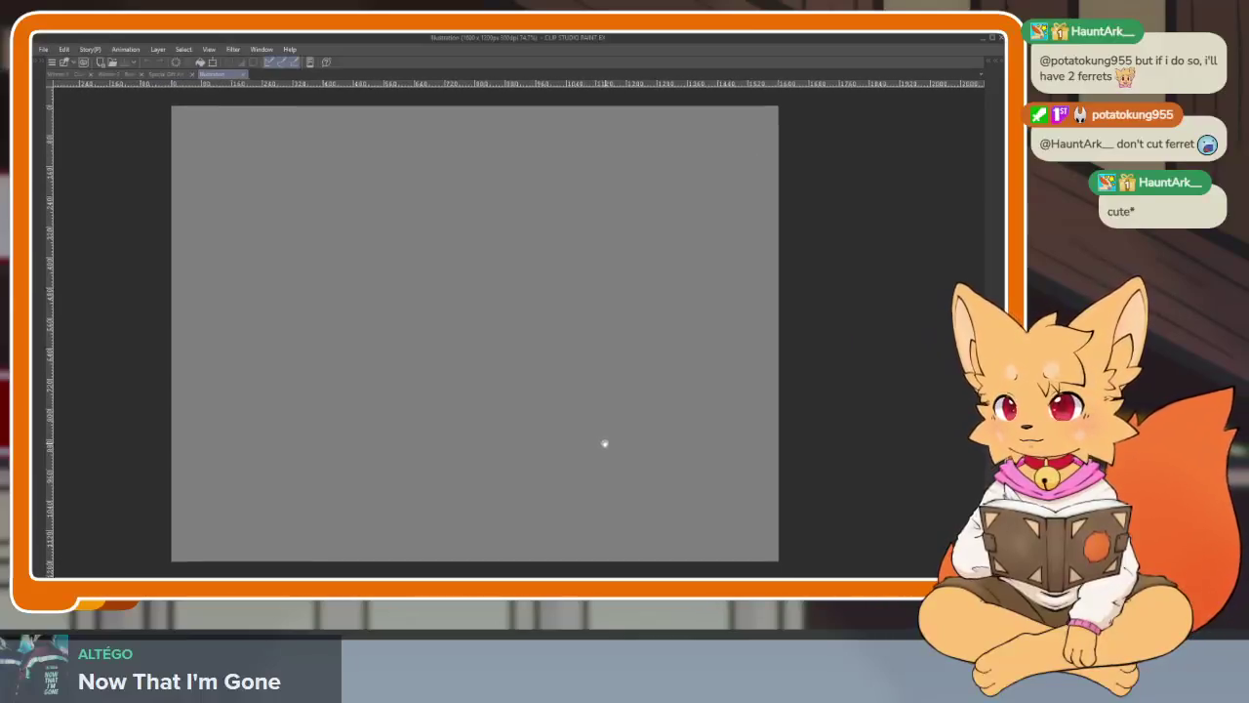
pyautogui.scroll(-1, 613, 453)
pyautogui.scroll(-1, 612, 456)
pyautogui.scroll(1, 612, 455)
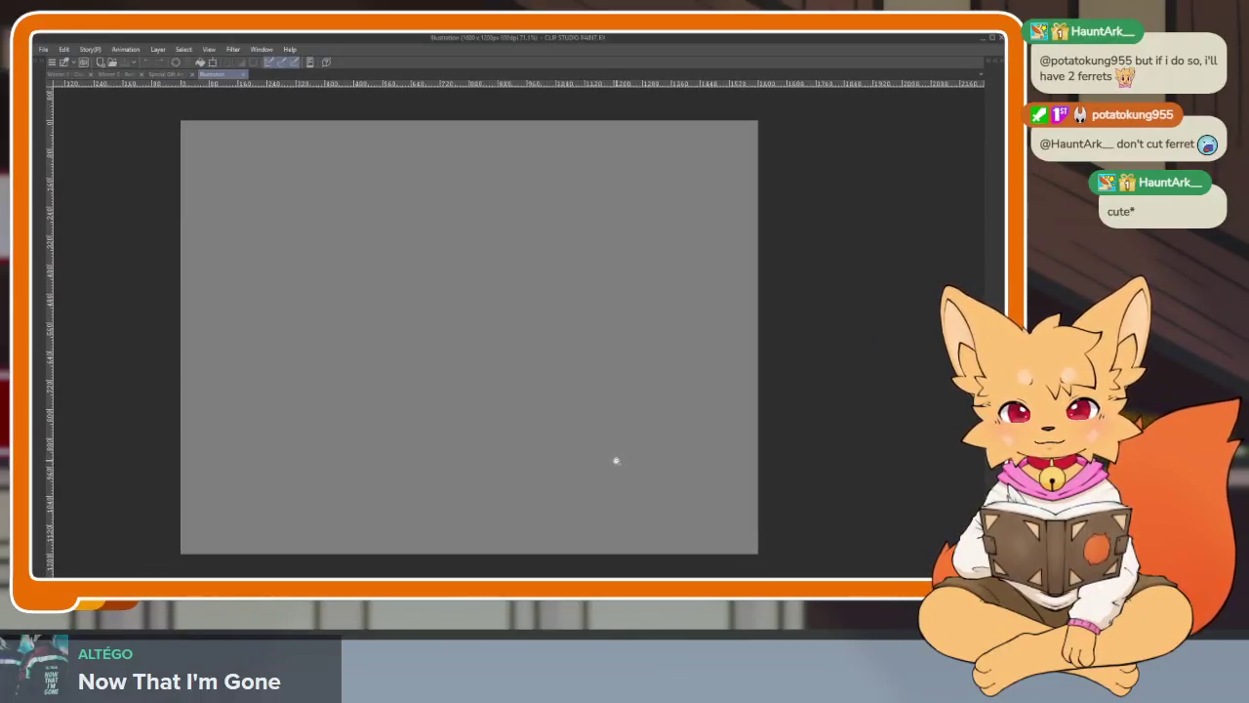
pyautogui.scroll(1, 612, 456)
pyautogui.scroll(-1, 612, 456)
pyautogui.press('Tab')
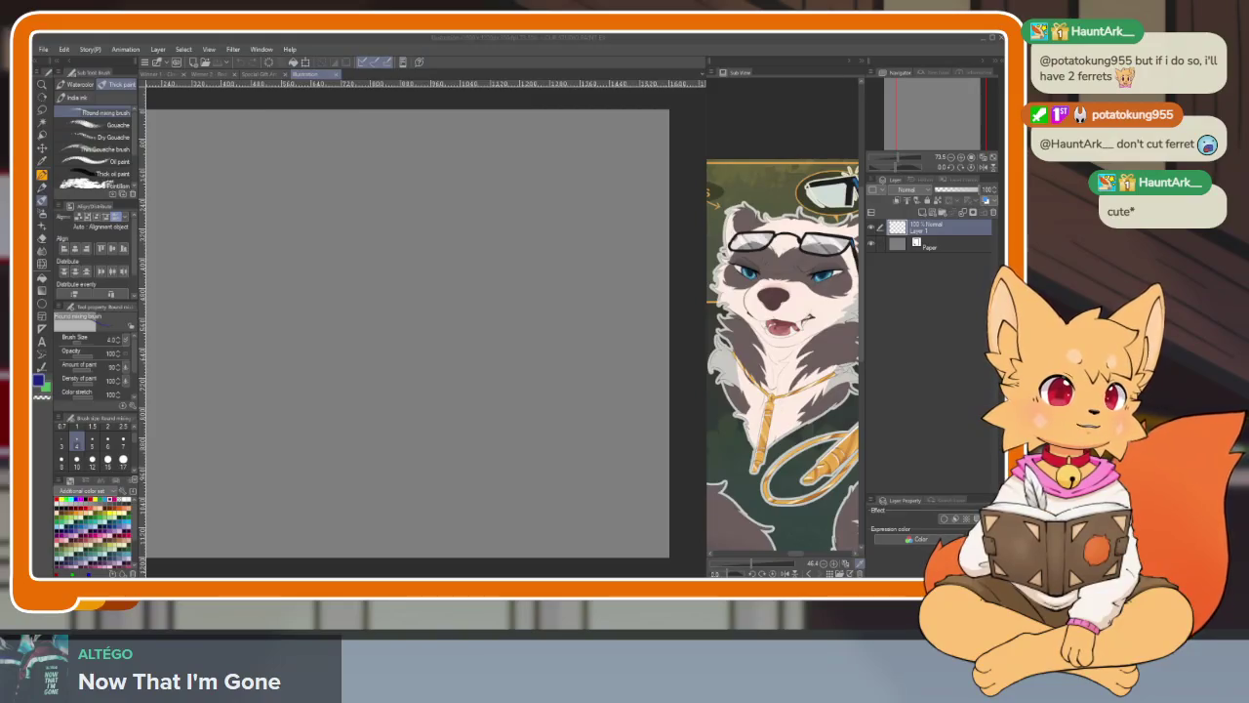
pyautogui.click(750, 568)
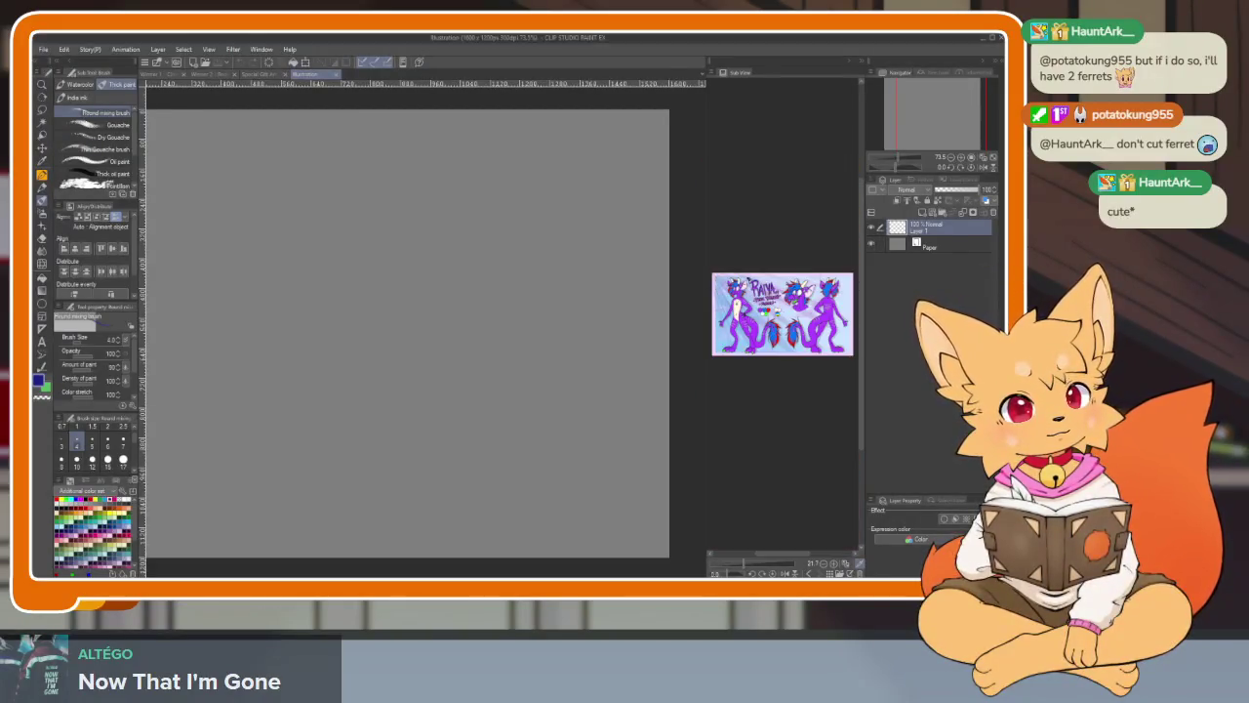
pyautogui.moveTo(750, 568); pyautogui.dragTo(771, 568)
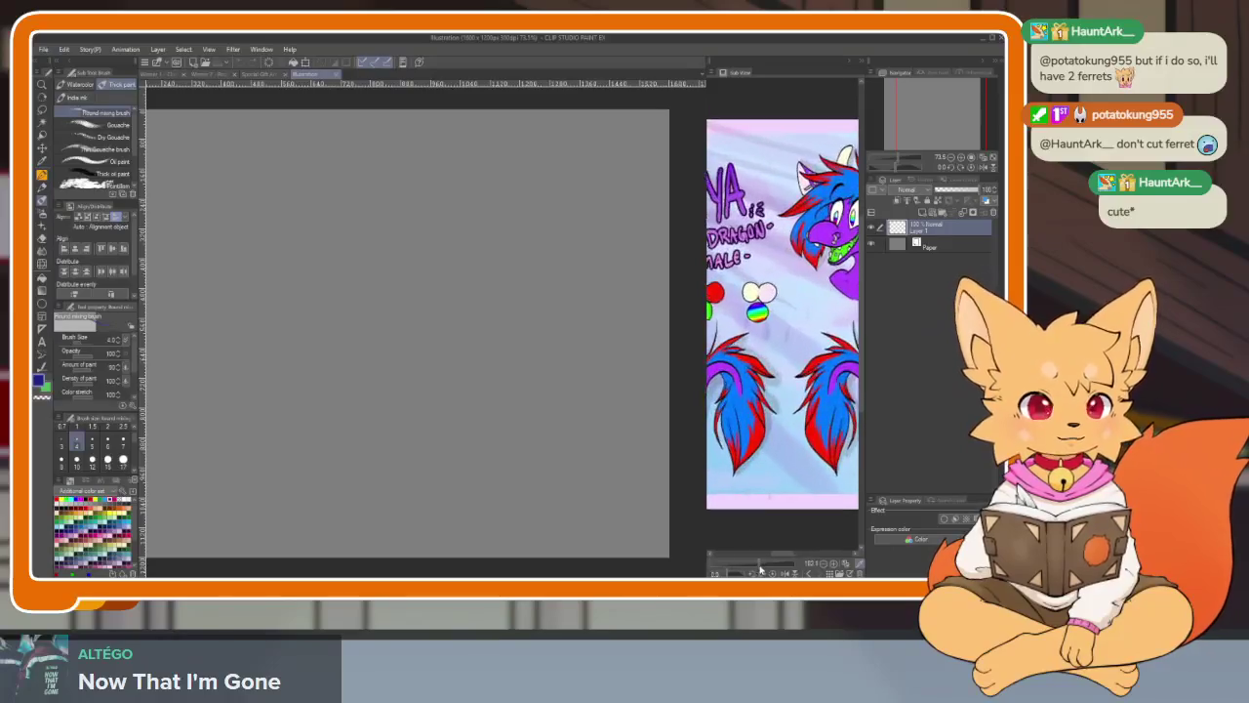
pyautogui.moveTo(840, 449); pyautogui.dragTo(805, 488)
# - Draw two test strokes on the blank canvas and undo each
pyautogui.moveTo(340, 429); pyautogui.dragTo(441, 323)
pyautogui.hotkey('ctrl', 'z')
pyautogui.scroll(-1, 511, 472)
pyautogui.scroll(1, 511, 471)
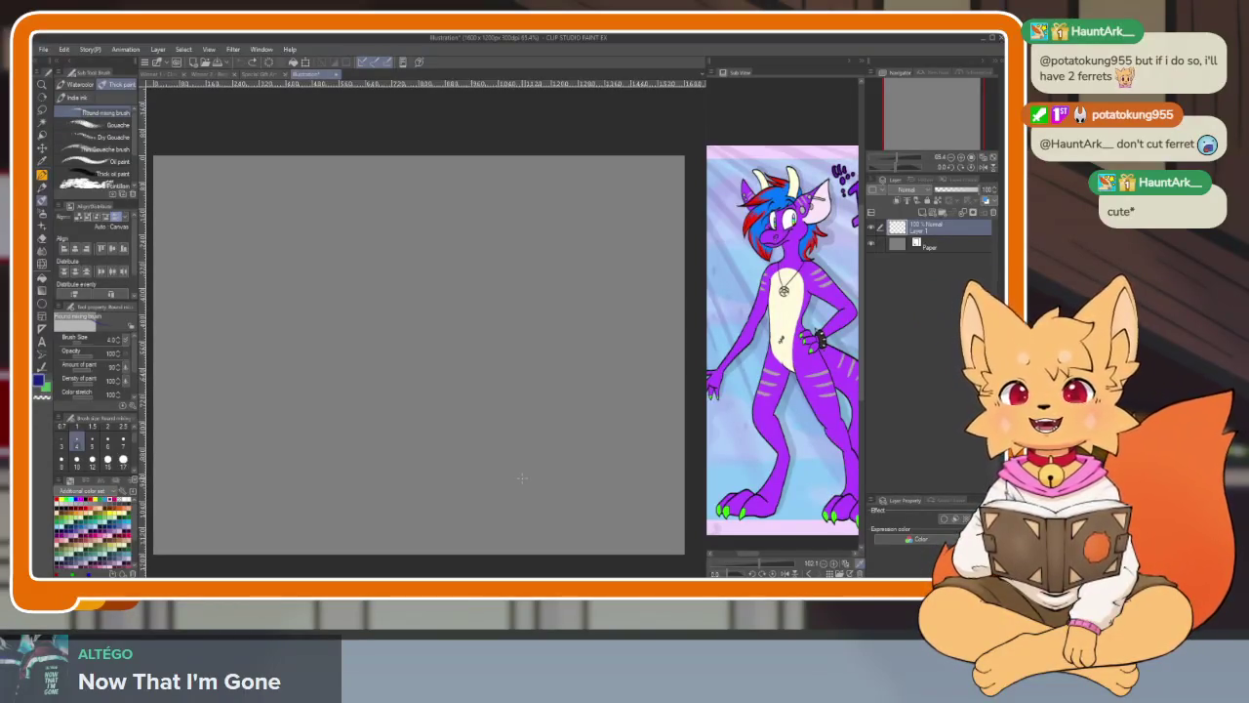
pyautogui.moveTo(441, 447); pyautogui.dragTo(466, 410)
pyautogui.hotkey('ctrl', 'z')
pyautogui.scroll(-2, 457, 440)
pyautogui.scroll(1, 468, 445)
# - Set the brush size to 8 and try it with an undone test stroke
pyautogui.click(60, 458)
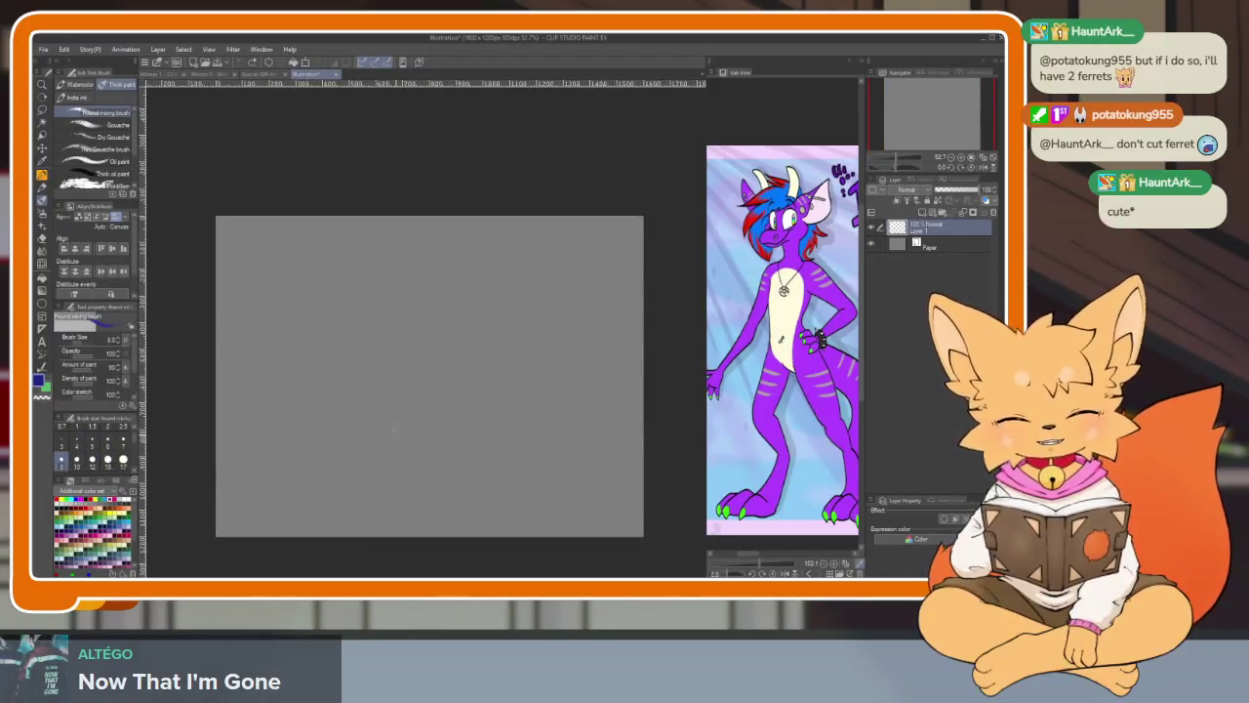
pyautogui.moveTo(399, 418); pyautogui.dragTo(447, 413)
pyautogui.hotkey('ctrl', 'z')
pyautogui.scroll(-1, 525, 449)
pyautogui.scroll(2, 525, 449)
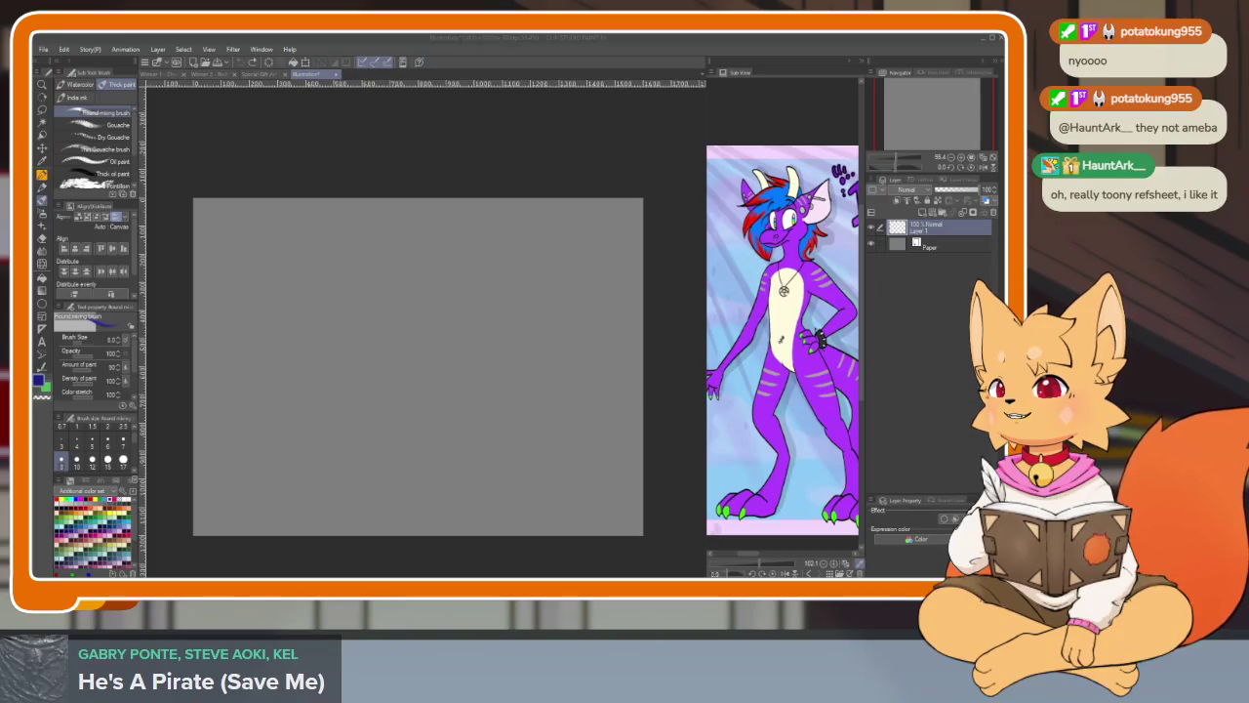
# - Bring up the browser's seated pose reference and zoom it to about 380%
pyautogui.hotkey('alt', 'Tab')
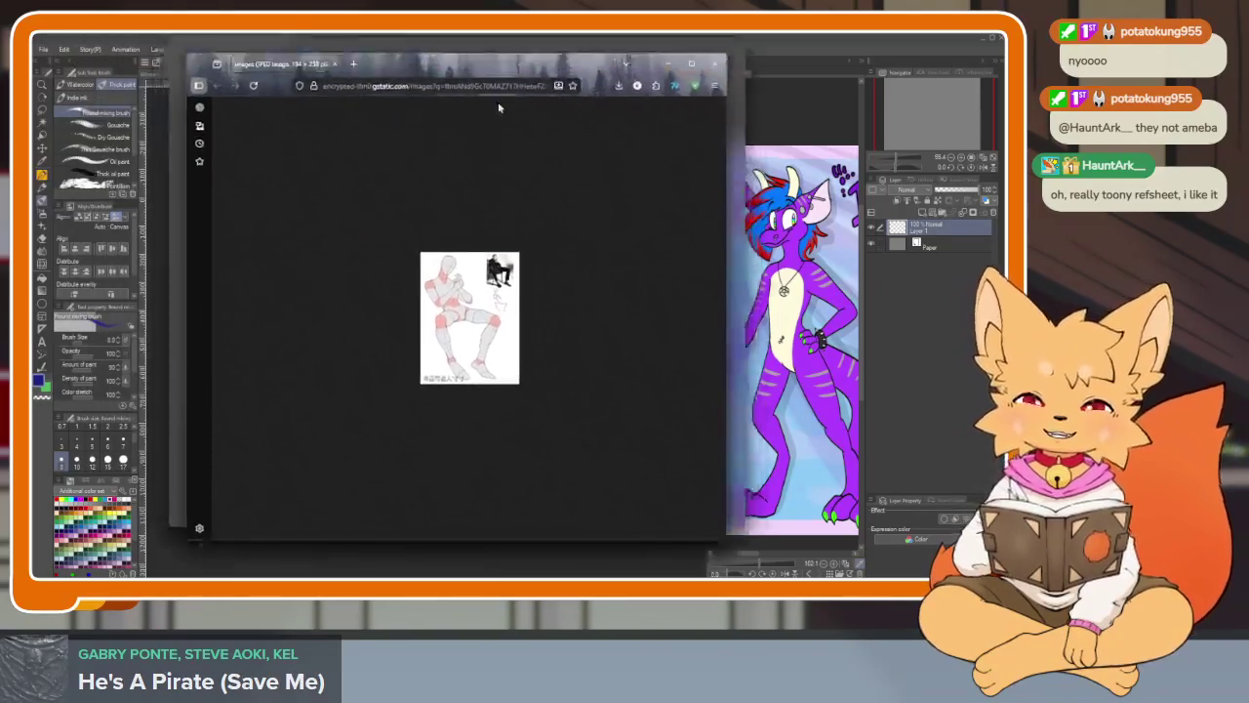
pyautogui.scroll(2, 496, 310)
pyautogui.scroll(1, 495, 310)
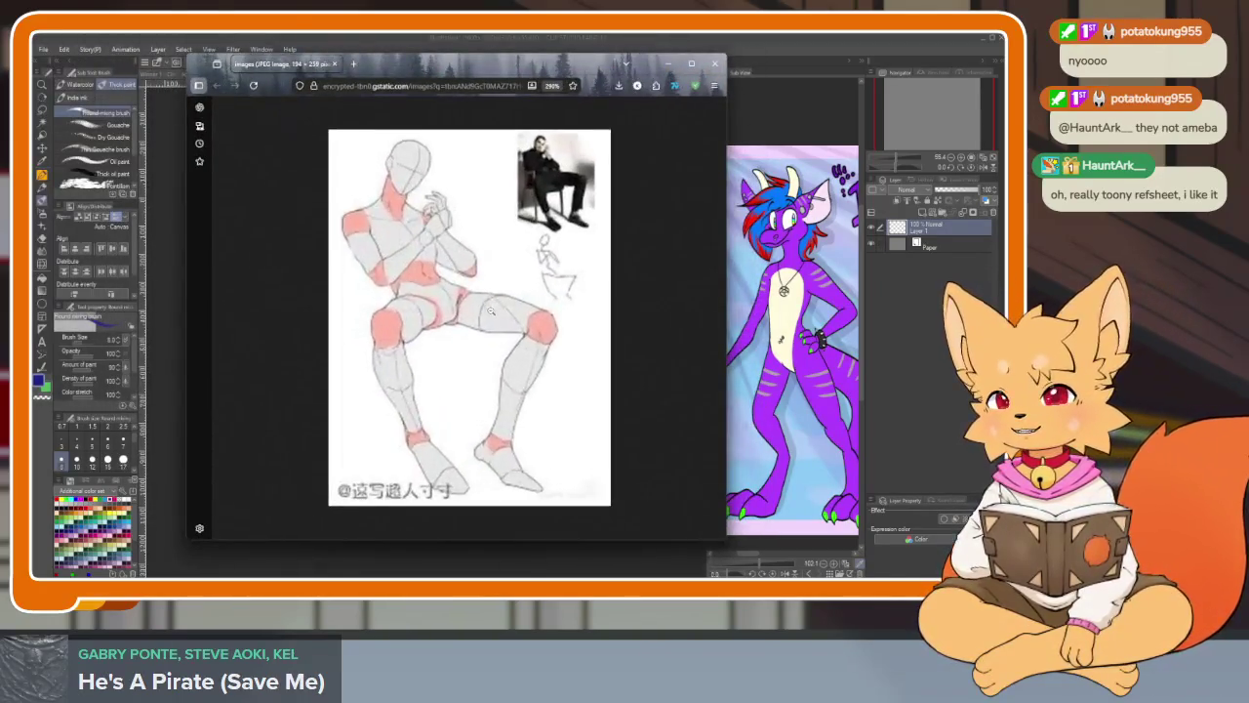
pyautogui.scroll(1, 496, 311)
pyautogui.scroll(1, 496, 311)
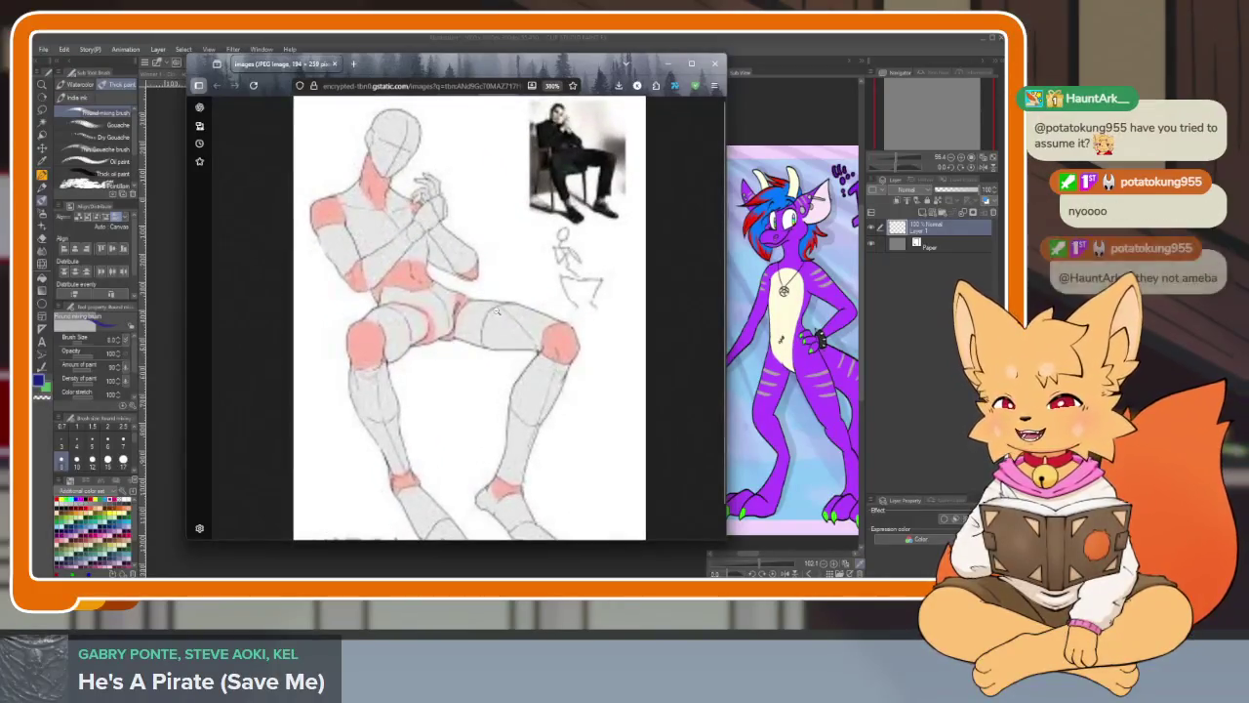
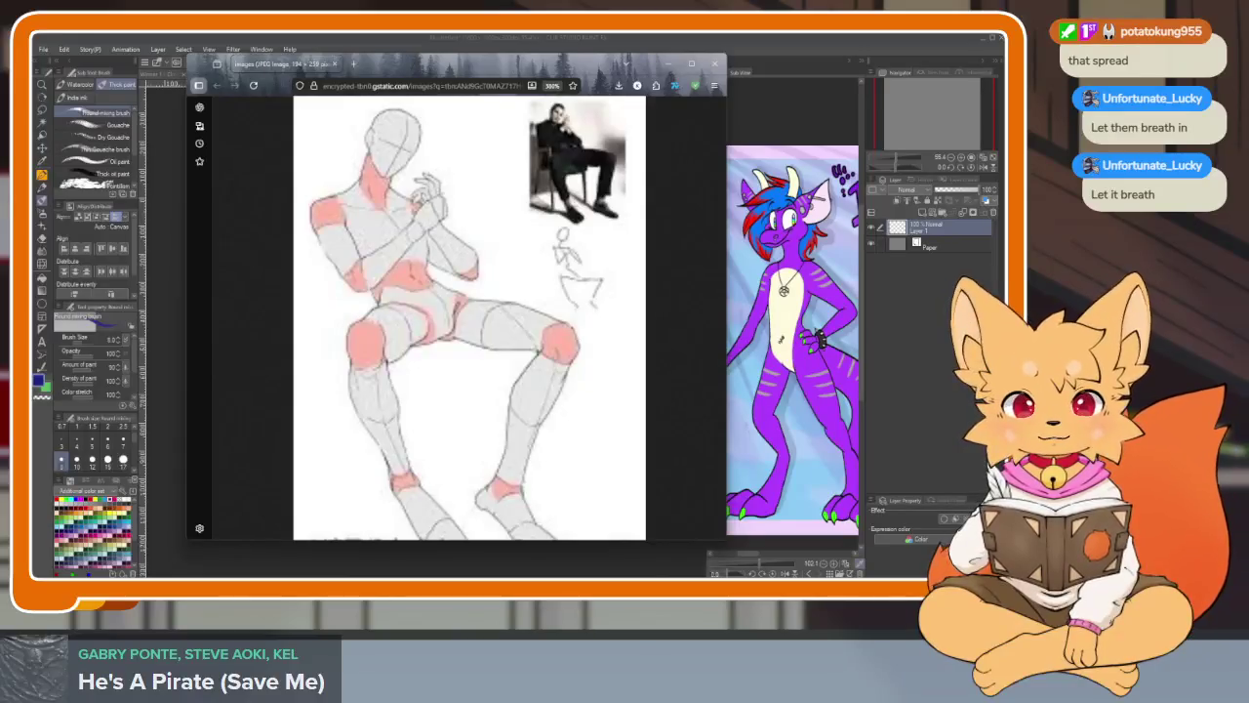
# - Close the pose browser, look through Special Gift Art, Winter 2 and Winter 1, then return to Illustration
pyautogui.click(714, 63)
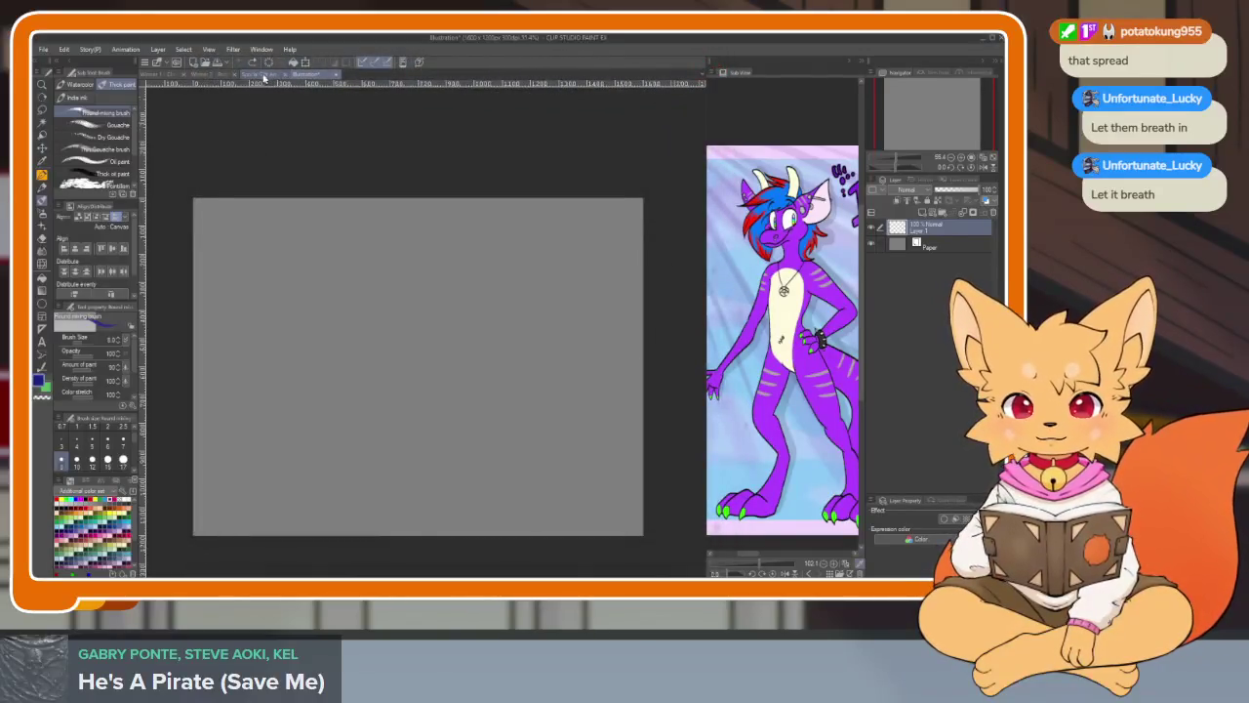
pyautogui.click(263, 76)
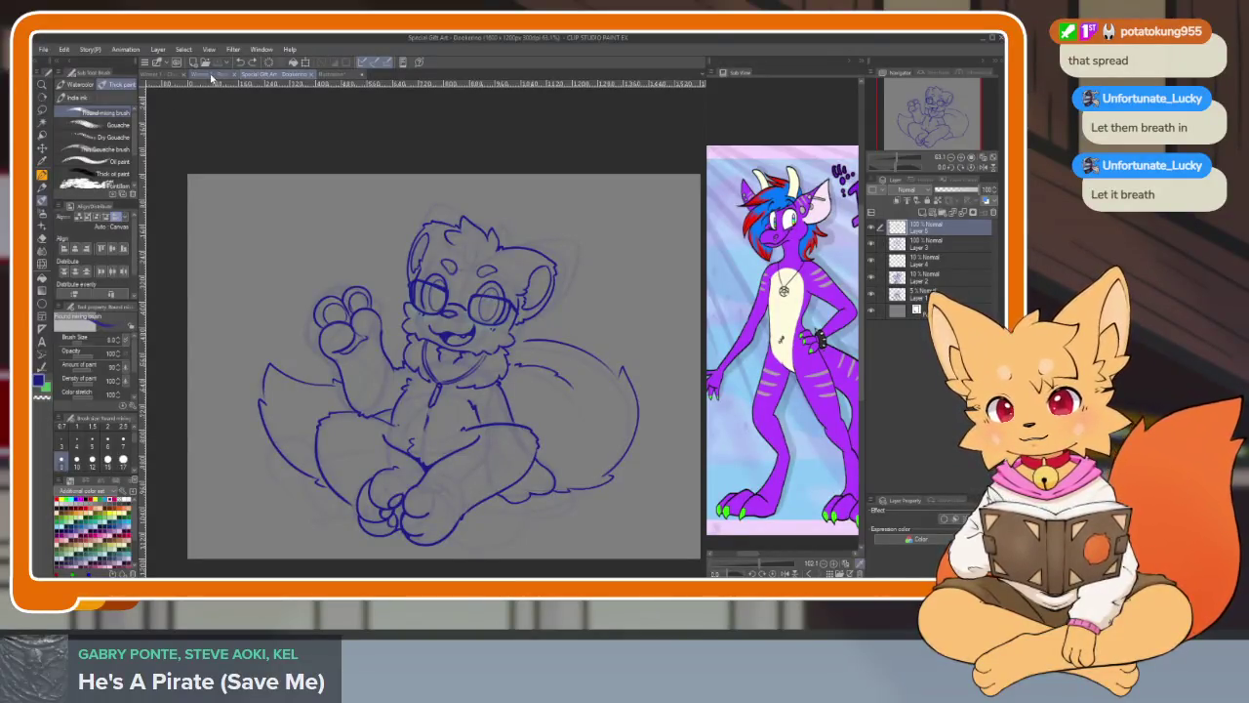
pyautogui.click(213, 75)
pyautogui.click(170, 75)
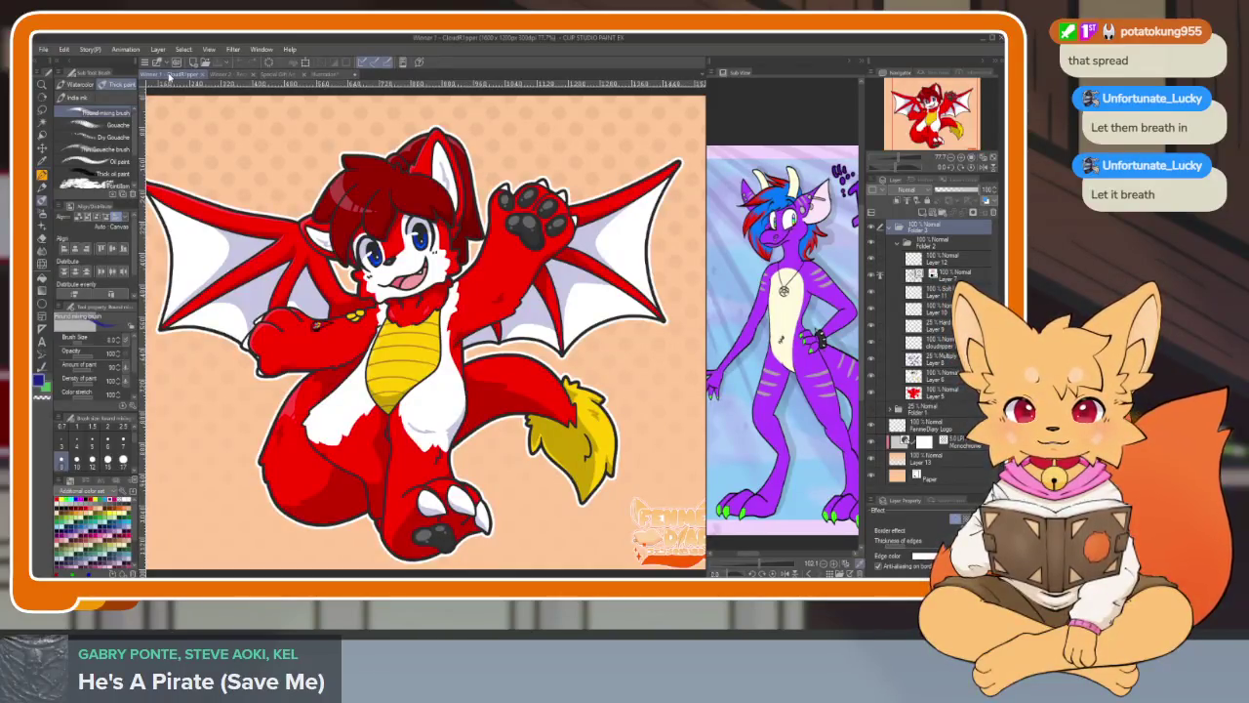
pyautogui.click(240, 74)
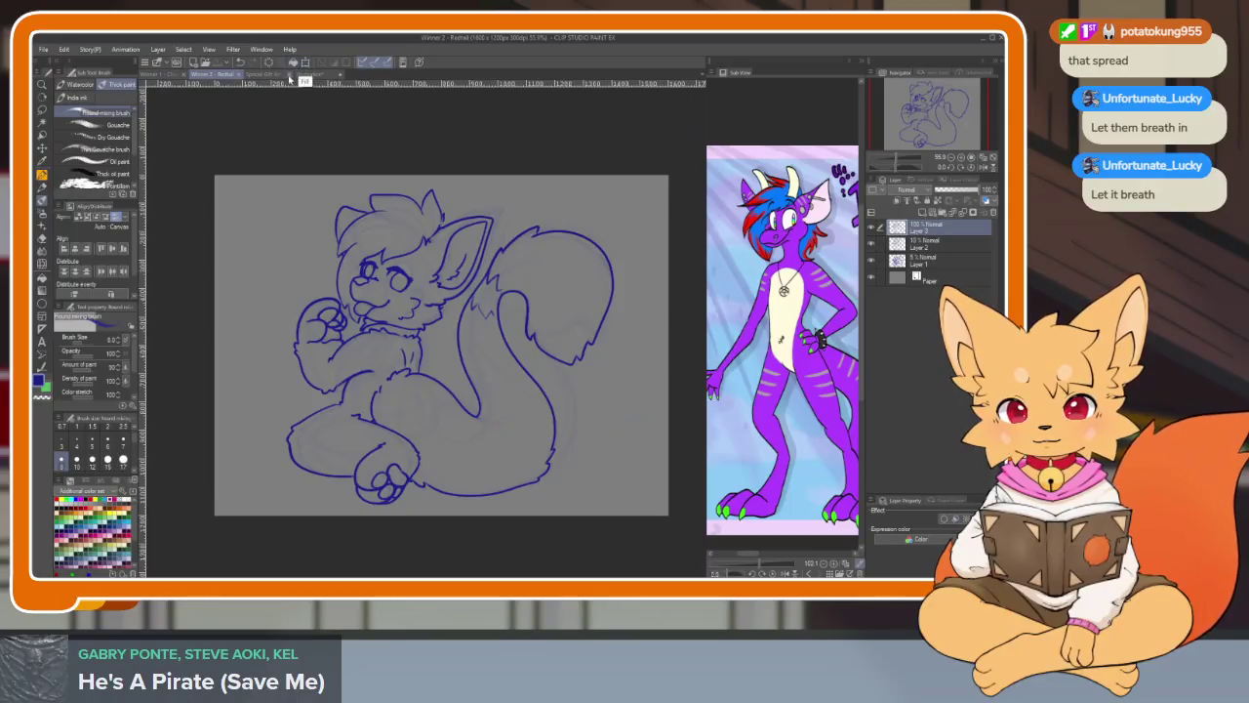
pyautogui.click(290, 75)
pyautogui.click(331, 75)
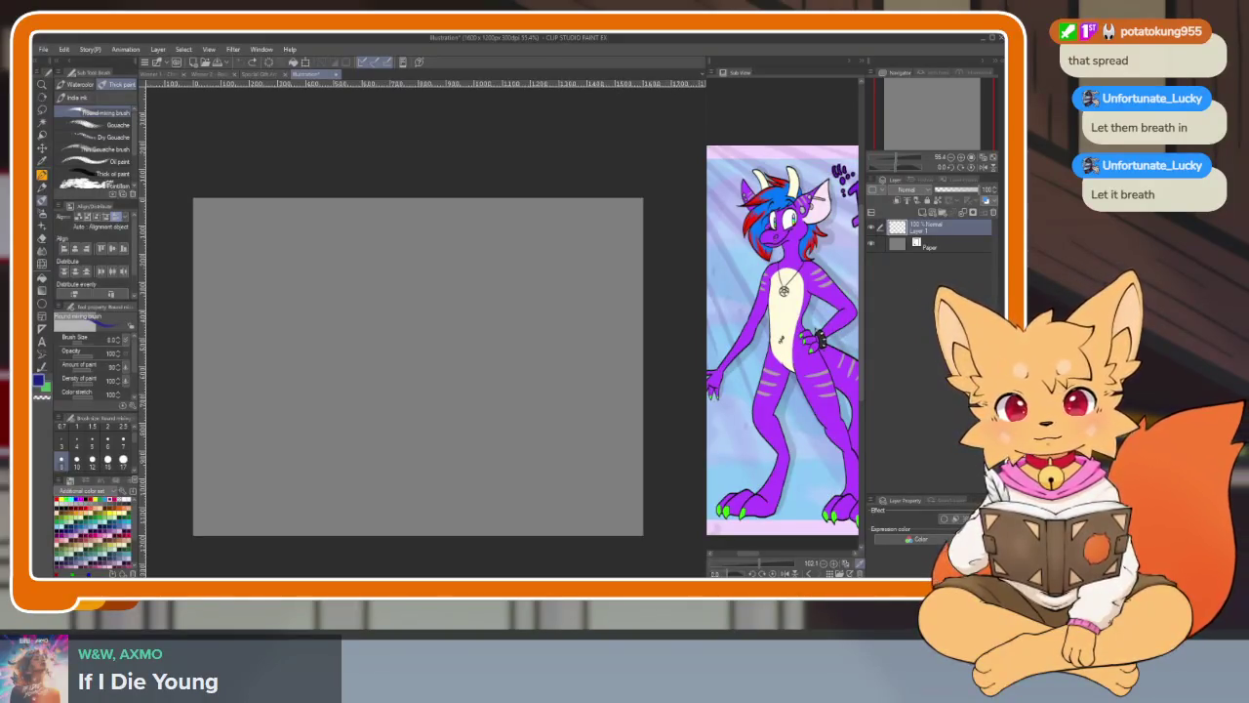
# - Zoom in on the canvas and test a curly brush stroke, then undo it
pyautogui.scroll(1, 527, 435)
pyautogui.scroll(1, 550, 474)
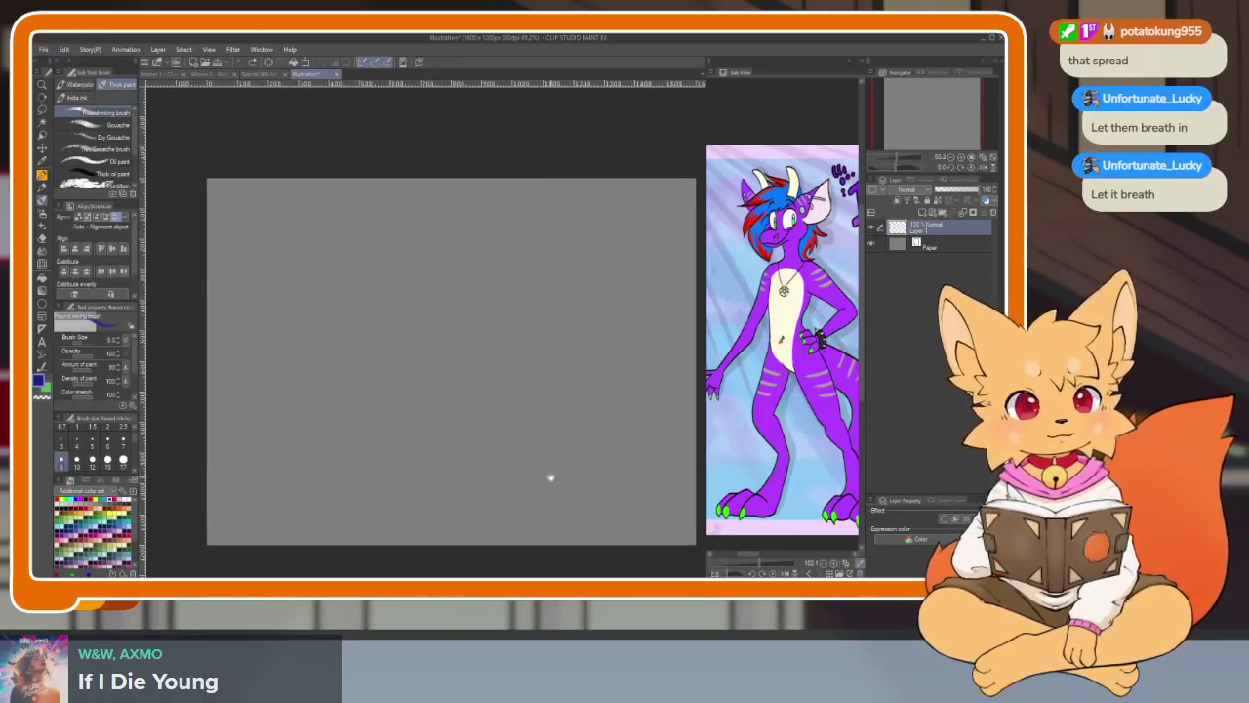
pyautogui.scroll(1, 541, 468)
pyautogui.scroll(1, 482, 471)
pyautogui.moveTo(373, 310)
pyautogui.mouseDown()
pyautogui.moveTo(488, 230)
pyautogui.moveTo(445, 430)
pyautogui.moveTo(470, 410)
pyautogui.mouseUp()
pyautogui.hotkey('ctrl', 'z')
pyautogui.scroll(-1, 504, 430)
pyautogui.scroll(2, 488, 436)
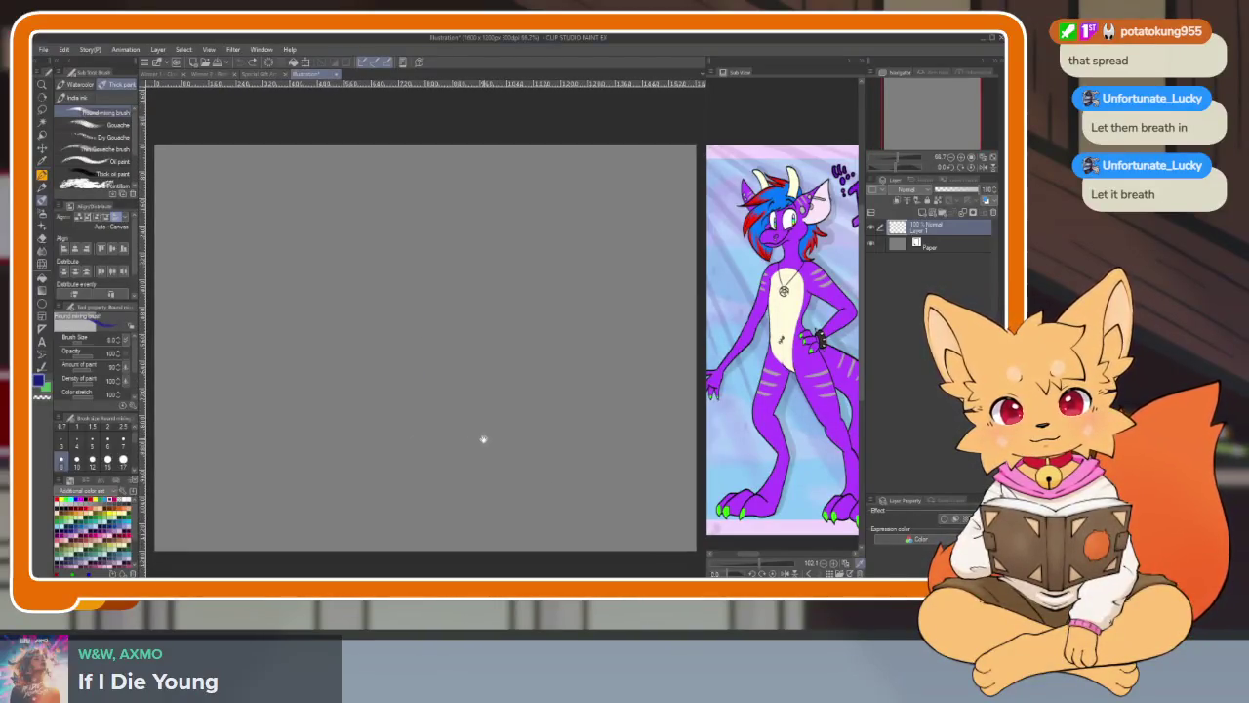
# - Draw the head's vertical centre line and a short arc crossing it
pyautogui.moveTo(429, 230); pyautogui.dragTo(409, 402)
pyautogui.scroll(1, 419, 431)
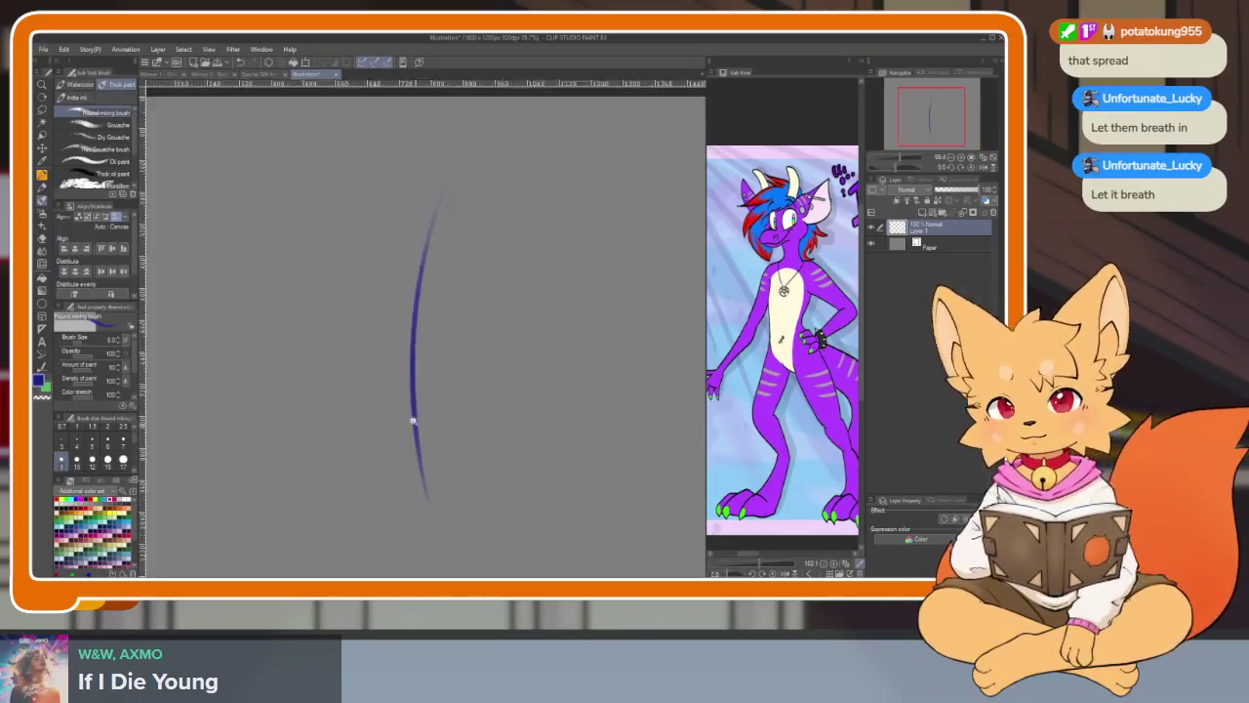
pyautogui.scroll(1, 418, 478)
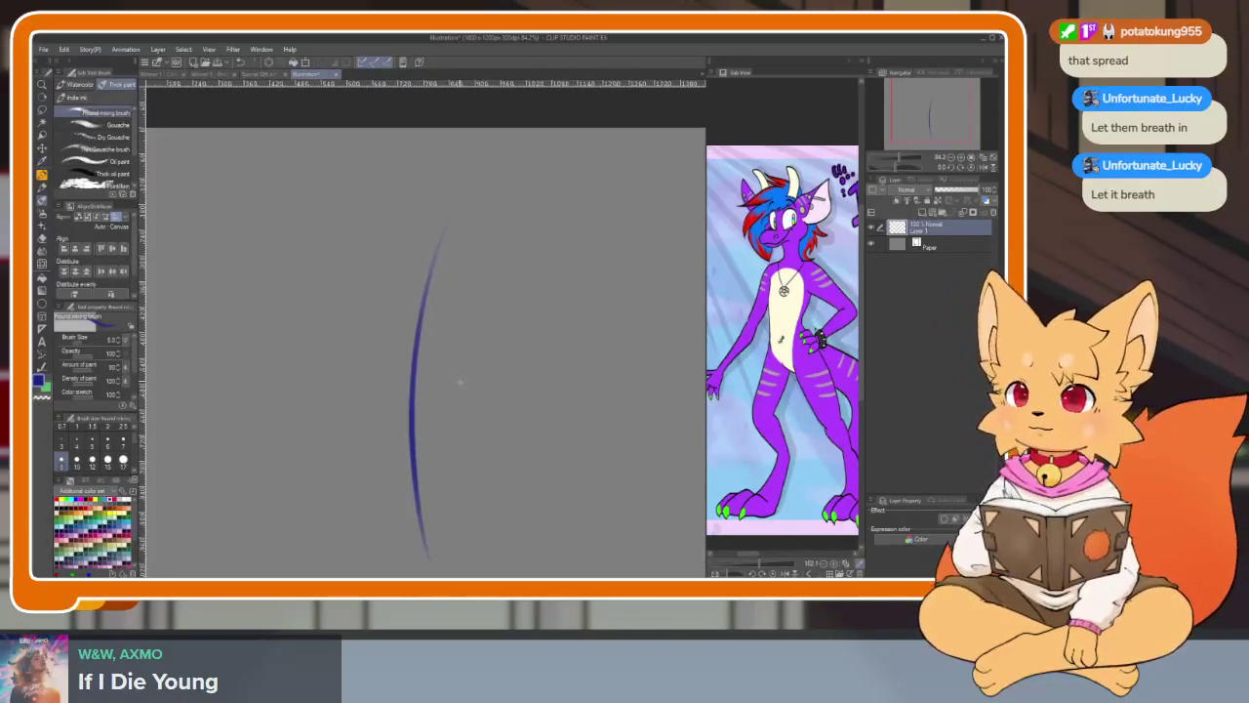
pyautogui.moveTo(369, 343); pyautogui.dragTo(476, 321)
pyautogui.hotkey('ctrl', 'z')
pyautogui.moveTo(367, 347); pyautogui.dragTo(498, 355)
pyautogui.hotkey('ctrl', 'z')
pyautogui.moveTo(367, 344); pyautogui.dragTo(471, 338)
pyautogui.hotkey('ctrl', 'z')
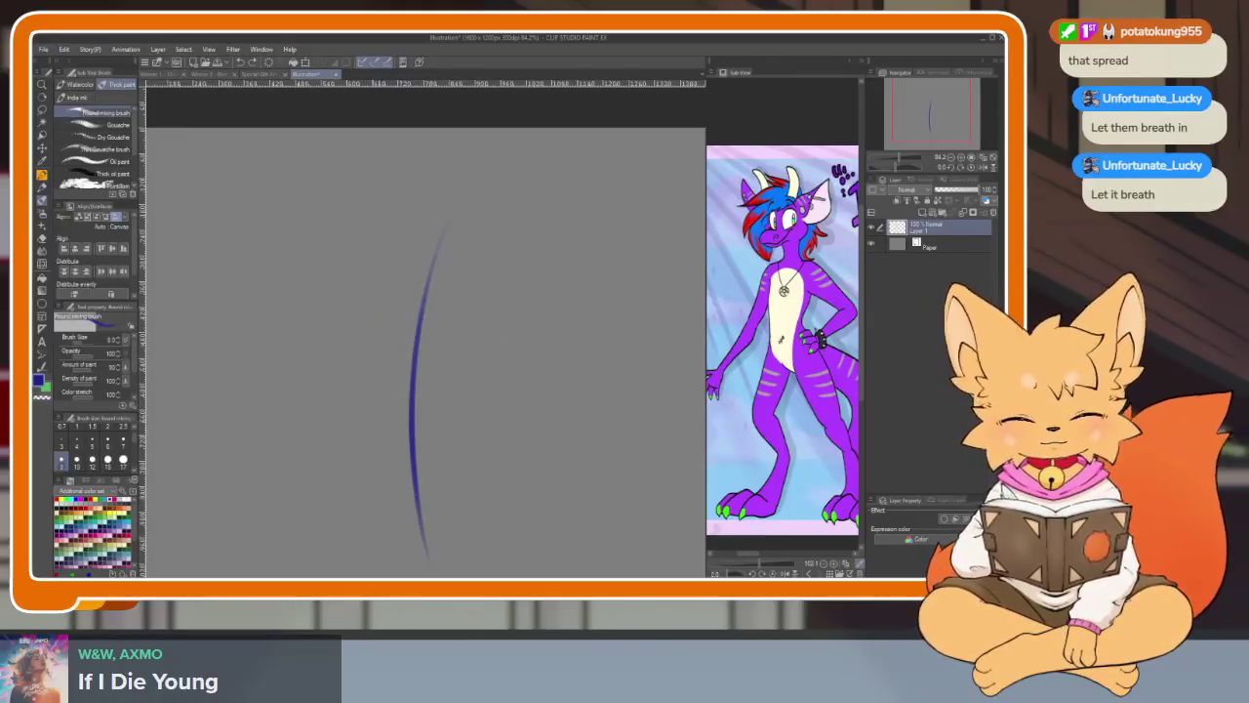
pyautogui.moveTo(380, 322); pyautogui.dragTo(449, 310)
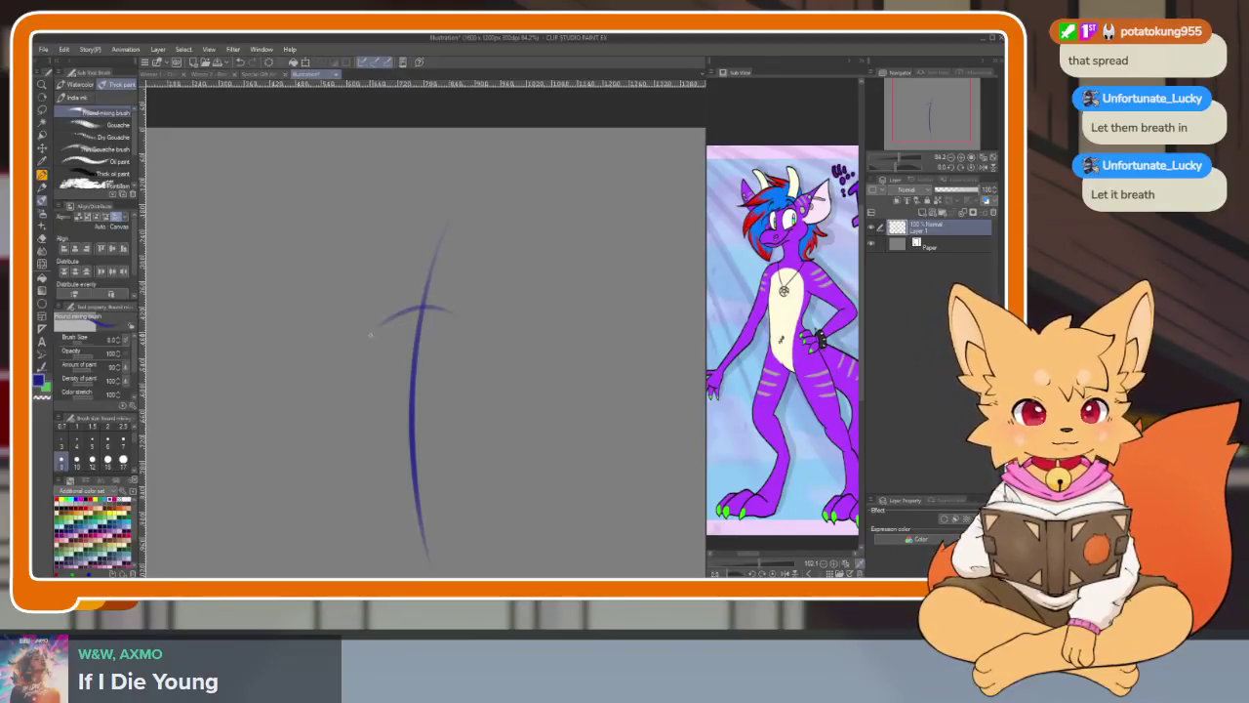
pyautogui.hotkey('ctrl', 'z')
pyautogui.moveTo(377, 328); pyautogui.dragTo(451, 314)
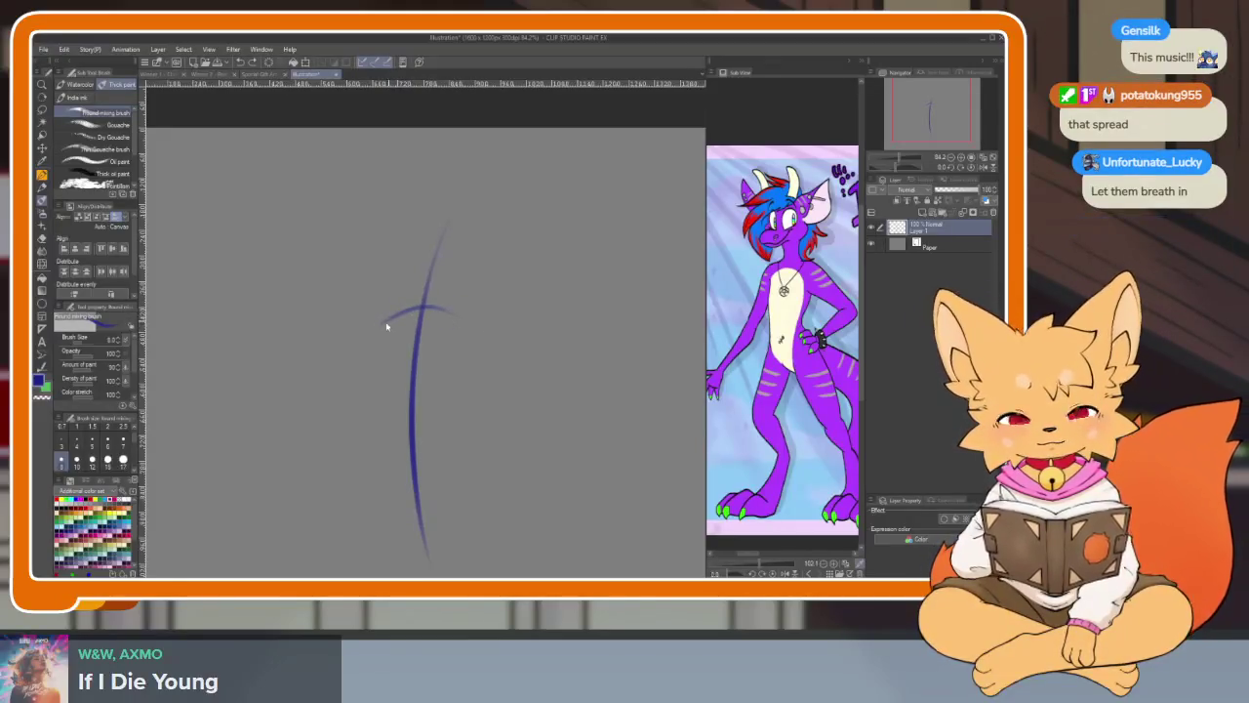
# - Sketch the left side of the head circle
pyautogui.moveTo(353, 449); pyautogui.dragTo(386, 322)
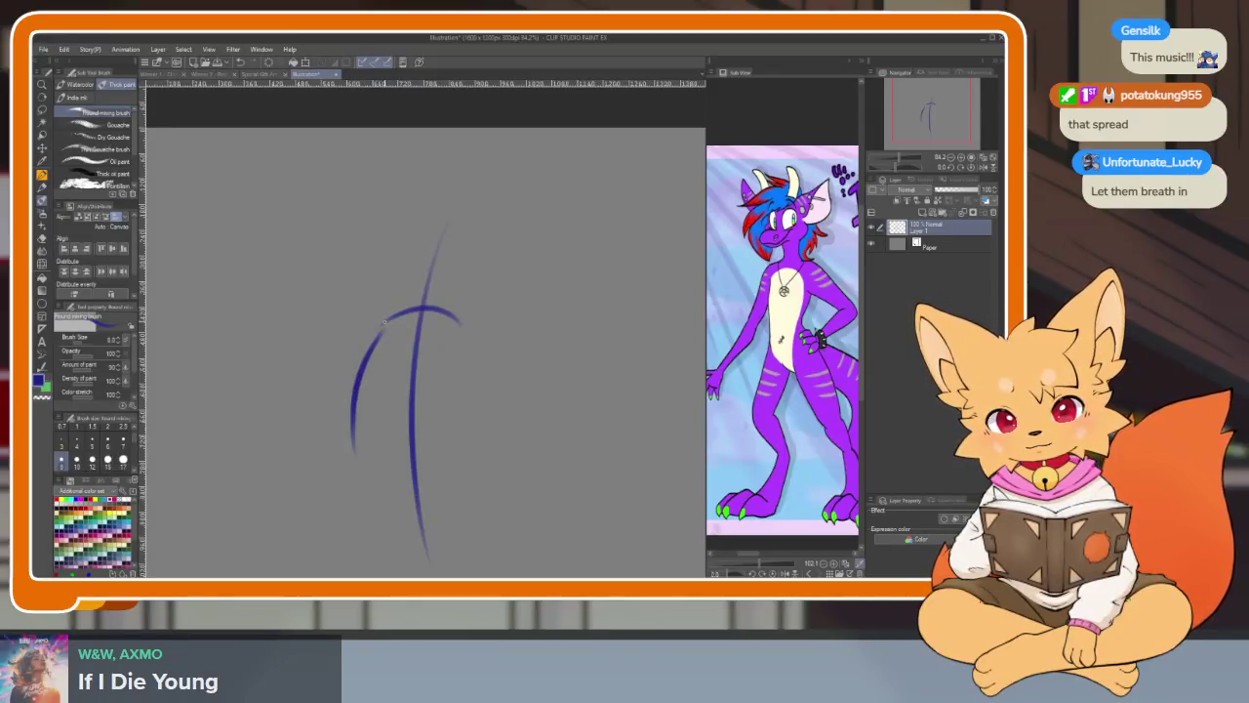
pyautogui.moveTo(356, 422); pyautogui.dragTo(410, 483)
pyautogui.hotkey('ctrl', 'z')
pyautogui.moveTo(356, 429)
pyautogui.mouseDown()
pyautogui.moveTo(408, 471)
pyautogui.moveTo(479, 431)
pyautogui.moveTo(456, 322)
pyautogui.moveTo(390, 324)
pyautogui.moveTo(363, 473)
pyautogui.mouseUp()
# - Add two curved guides across the head and a small ear loop at its upper right
pyautogui.scroll(2, 507, 440)
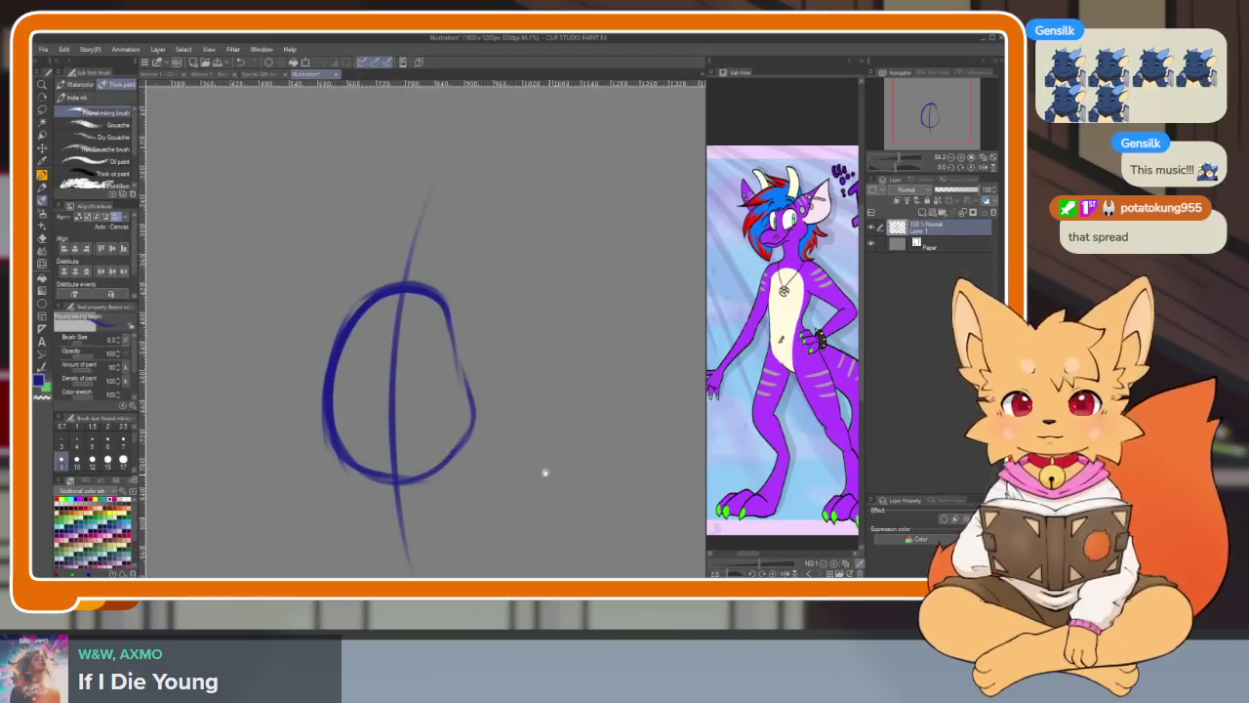
pyautogui.scroll(2, 507, 434)
pyautogui.scroll(-1, 521, 443)
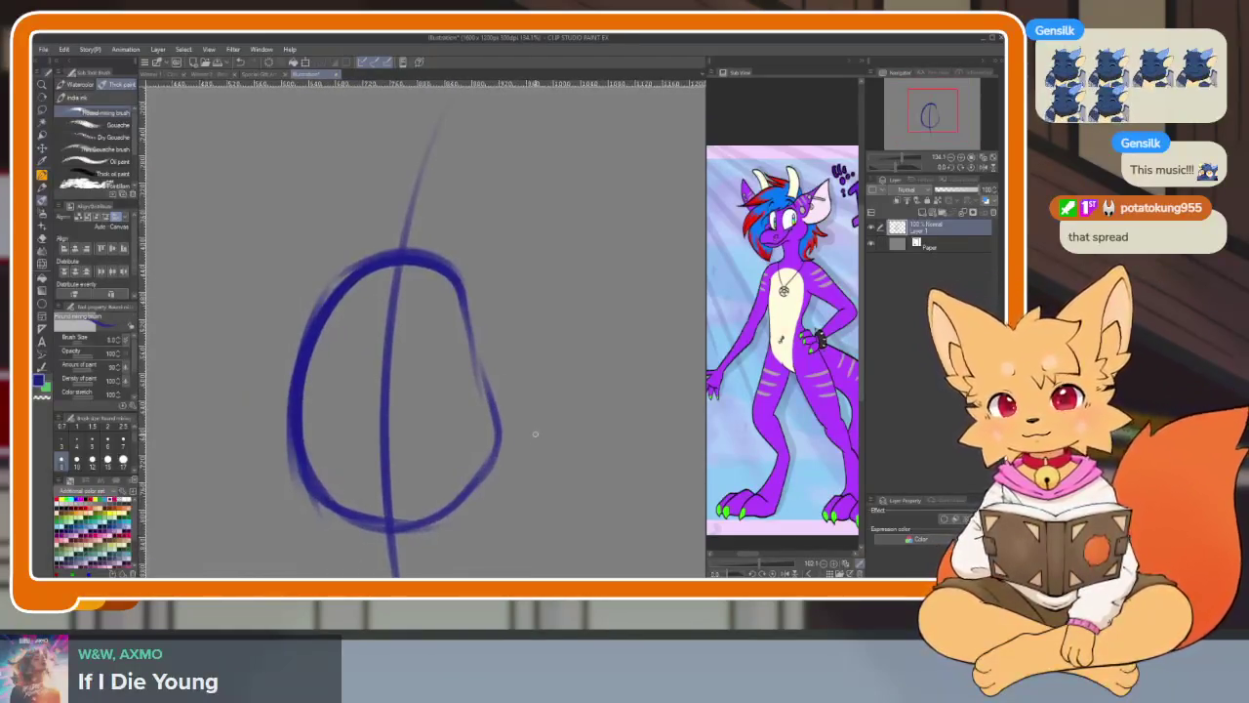
pyautogui.scroll(1, 527, 449)
pyautogui.scroll(1, 532, 454)
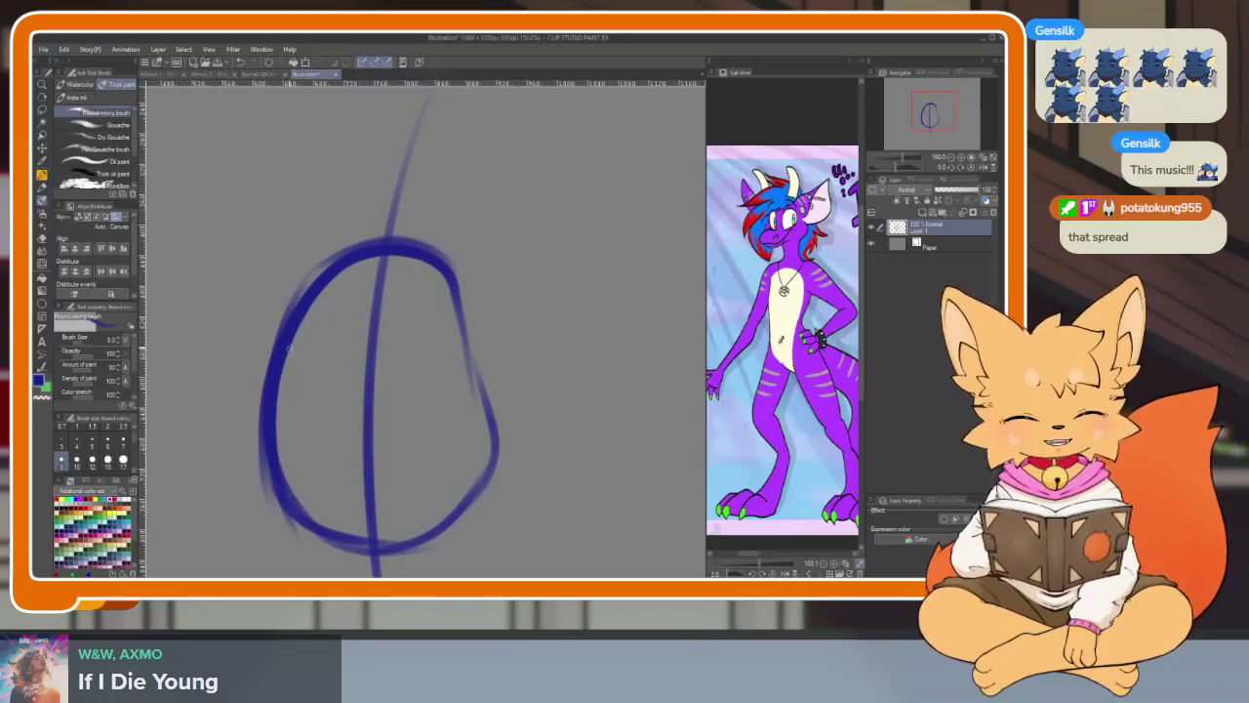
pyautogui.moveTo(278, 353); pyautogui.dragTo(493, 369)
pyautogui.moveTo(275, 441); pyautogui.dragTo(463, 435)
pyautogui.moveTo(434, 270)
pyautogui.mouseDown()
pyautogui.moveTo(467, 357)
pyautogui.moveTo(463, 322)
pyautogui.mouseUp()
# - Erase the extra vertical guide line inside the head with the Eraser
pyautogui.scroll(-3, 575, 357)
pyautogui.scroll(2, 536, 412)
pyautogui.scroll(1, 535, 412)
pyautogui.scroll(1, 549, 410)
pyautogui.press('e')
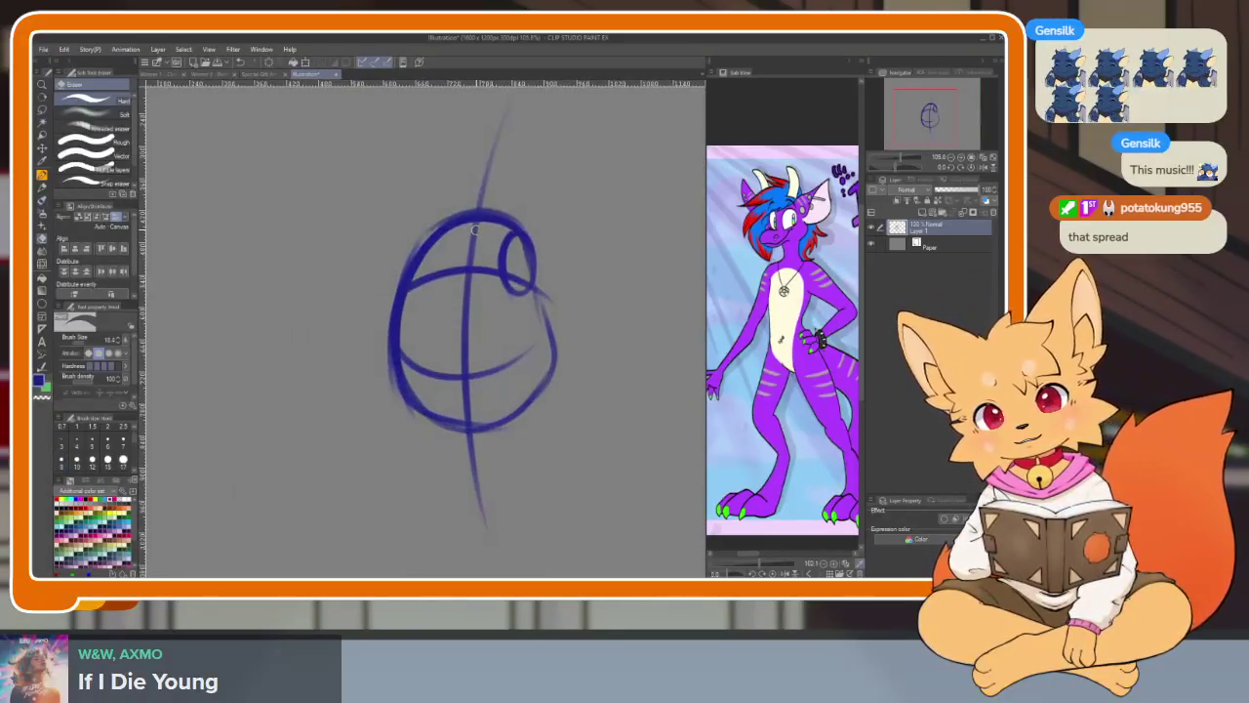
pyautogui.moveTo(474, 230)
pyautogui.mouseDown()
pyautogui.moveTo(469, 410)
pyautogui.moveTo(472, 237)
pyautogui.moveTo(454, 424)
pyautogui.mouseUp()
# - Sketch the cheek curve, neck, and body outline below the head in blue
pyautogui.press('b')
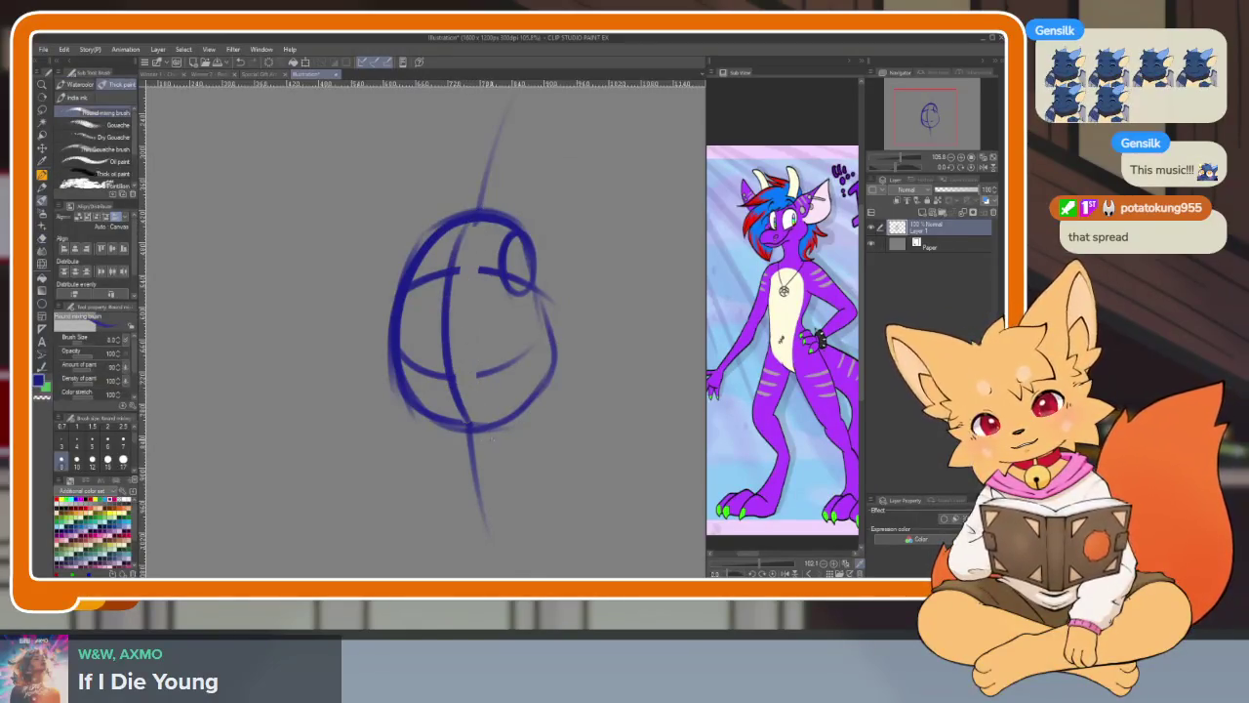
pyautogui.scroll(1, 498, 409)
pyautogui.scroll(-2, 488, 366)
pyautogui.scroll(2, 464, 355)
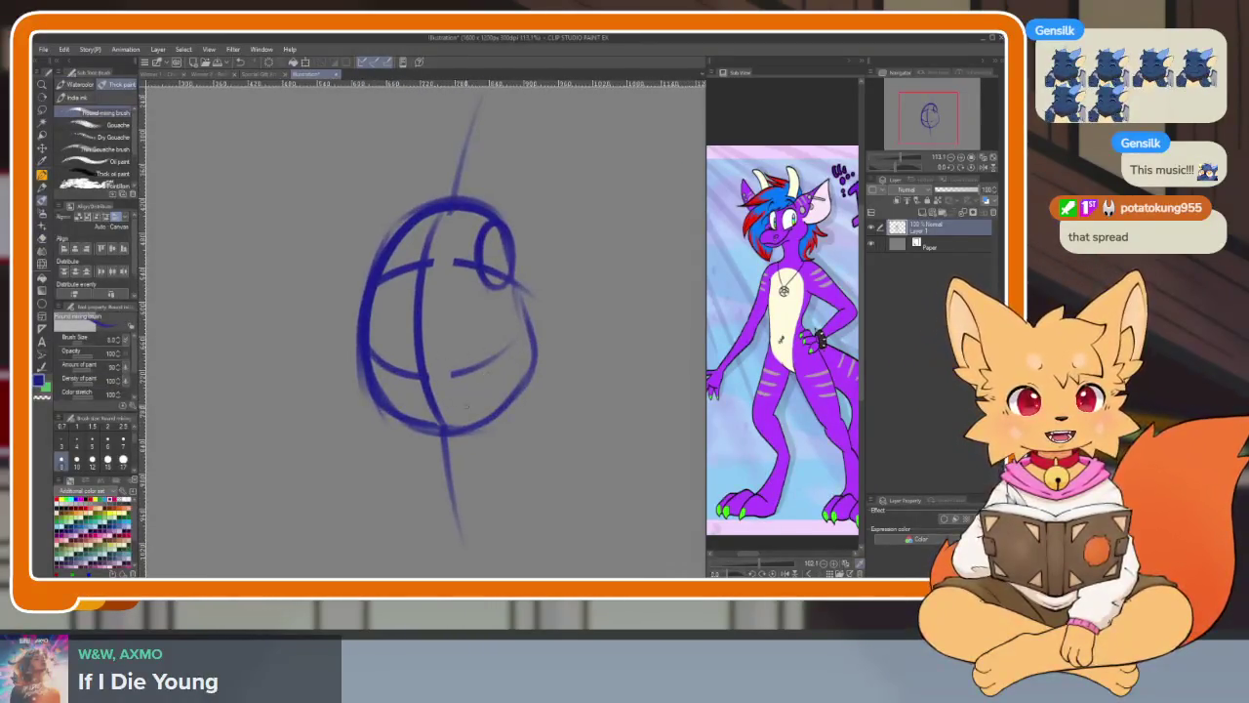
pyautogui.moveTo(505, 316)
pyautogui.mouseDown()
pyautogui.moveTo(435, 401)
pyautogui.moveTo(424, 481)
pyautogui.mouseUp()
pyautogui.moveTo(422, 394)
pyautogui.mouseDown()
pyautogui.moveTo(464, 520)
pyautogui.moveTo(518, 437)
pyautogui.mouseUp()
pyautogui.hotkey('ctrl', 'z')
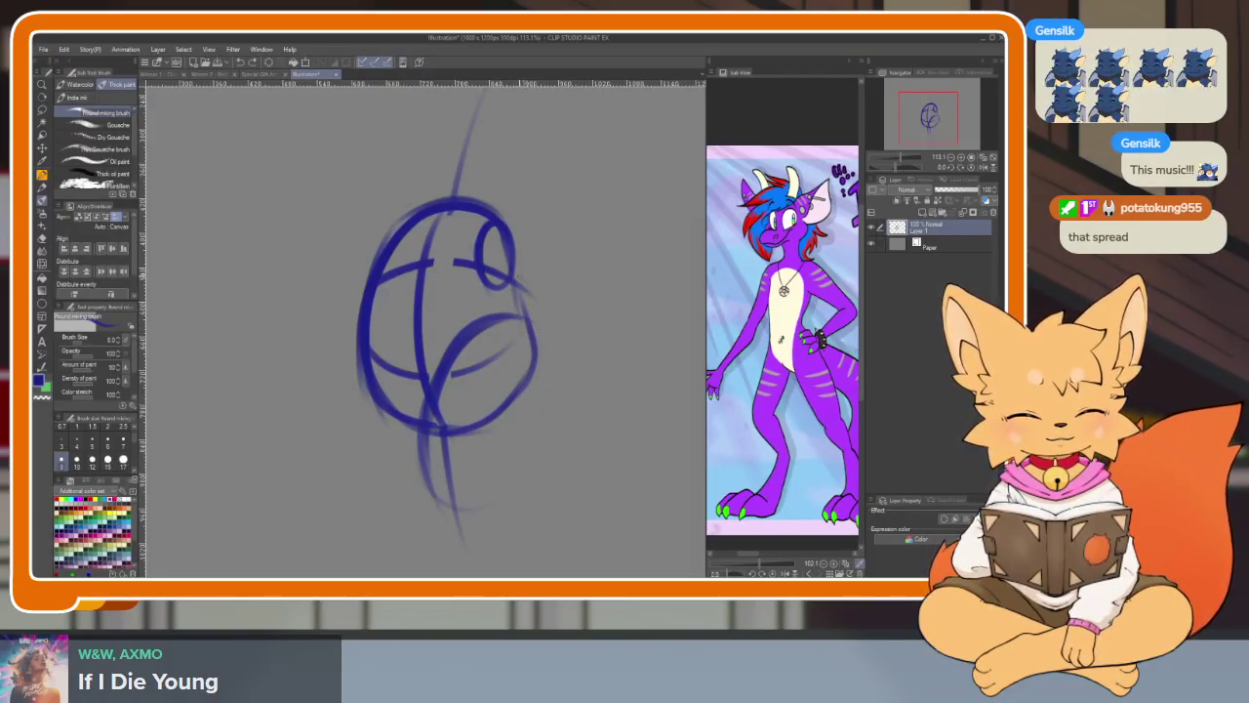
pyautogui.moveTo(518, 280); pyautogui.dragTo(544, 338)
pyautogui.moveTo(423, 403)
pyautogui.mouseDown()
pyautogui.moveTo(540, 493)
pyautogui.moveTo(619, 414)
pyautogui.moveTo(631, 459)
pyautogui.mouseUp()
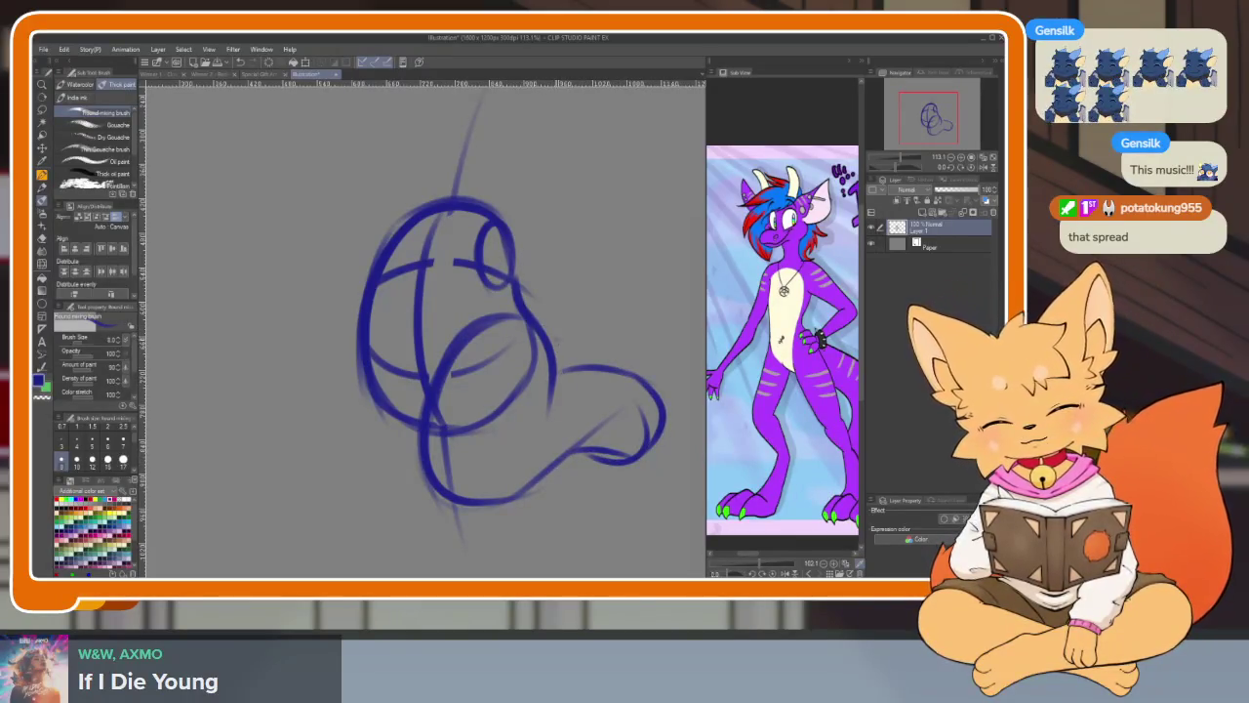
# - Undo the messy tail strokes at the bottom of the blue sketch
pyautogui.scroll(-3, 566, 364)
pyautogui.scroll(3, 573, 348)
pyautogui.hotkey('ctrl', 'z')
pyautogui.hotkey('ctrl', 'z')
pyautogui.hotkey('ctrl', 'z')
pyautogui.hotkey('ctrl', 'z')
pyautogui.scroll(1, 491, 427)
pyautogui.hotkey('ctrl', 'z')
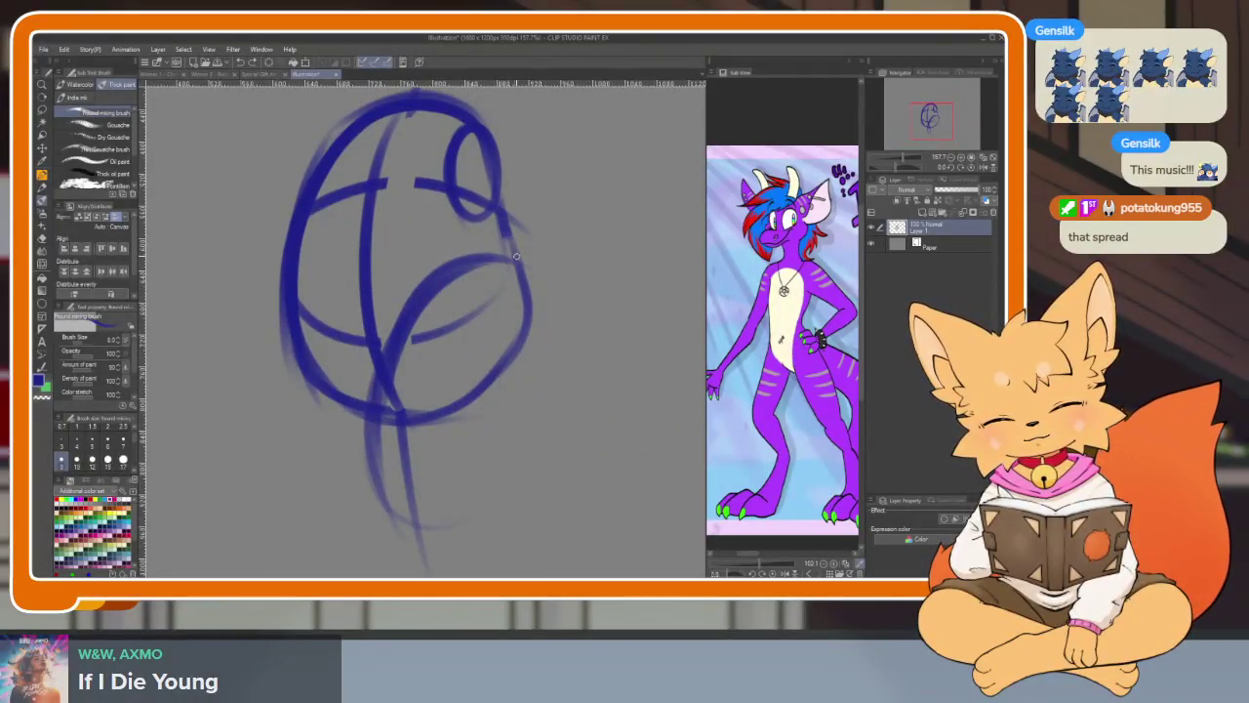
# - Stroke the head's right side, erase marks inside the body, and loop in the legs
pyautogui.moveTo(504, 232); pyautogui.dragTo(543, 363)
pyautogui.press('e')
pyautogui.moveTo(402, 327)
pyautogui.mouseDown()
pyautogui.moveTo(451, 273)
pyautogui.moveTo(402, 470)
pyautogui.mouseUp()
pyautogui.press('b')
pyautogui.moveTo(384, 404)
pyautogui.mouseDown()
pyautogui.moveTo(444, 498)
pyautogui.moveTo(542, 434)
pyautogui.mouseUp()
pyautogui.moveTo(544, 307)
pyautogui.mouseDown()
pyautogui.moveTo(533, 375)
pyautogui.moveTo(478, 503)
pyautogui.moveTo(391, 419)
pyautogui.mouseUp()
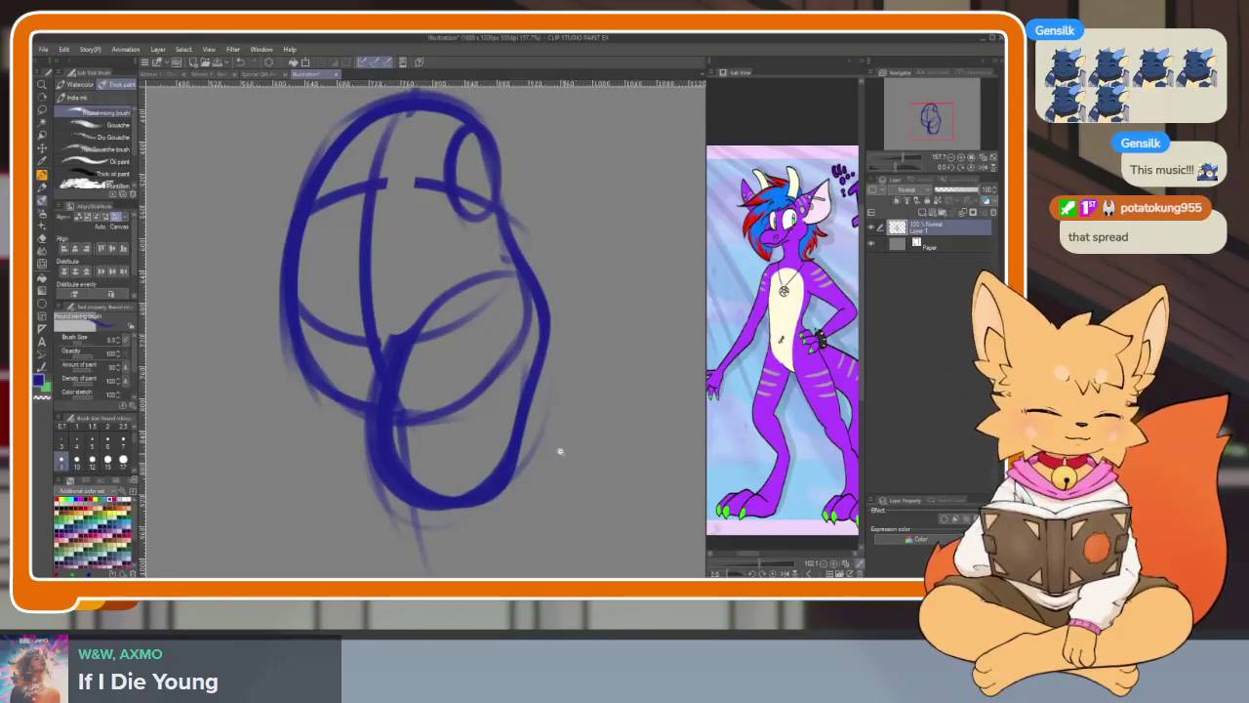
# - Try several tail curves, then stroke down the left side and bottom
pyautogui.scroll(-1, 547, 462)
pyautogui.scroll(2, 547, 463)
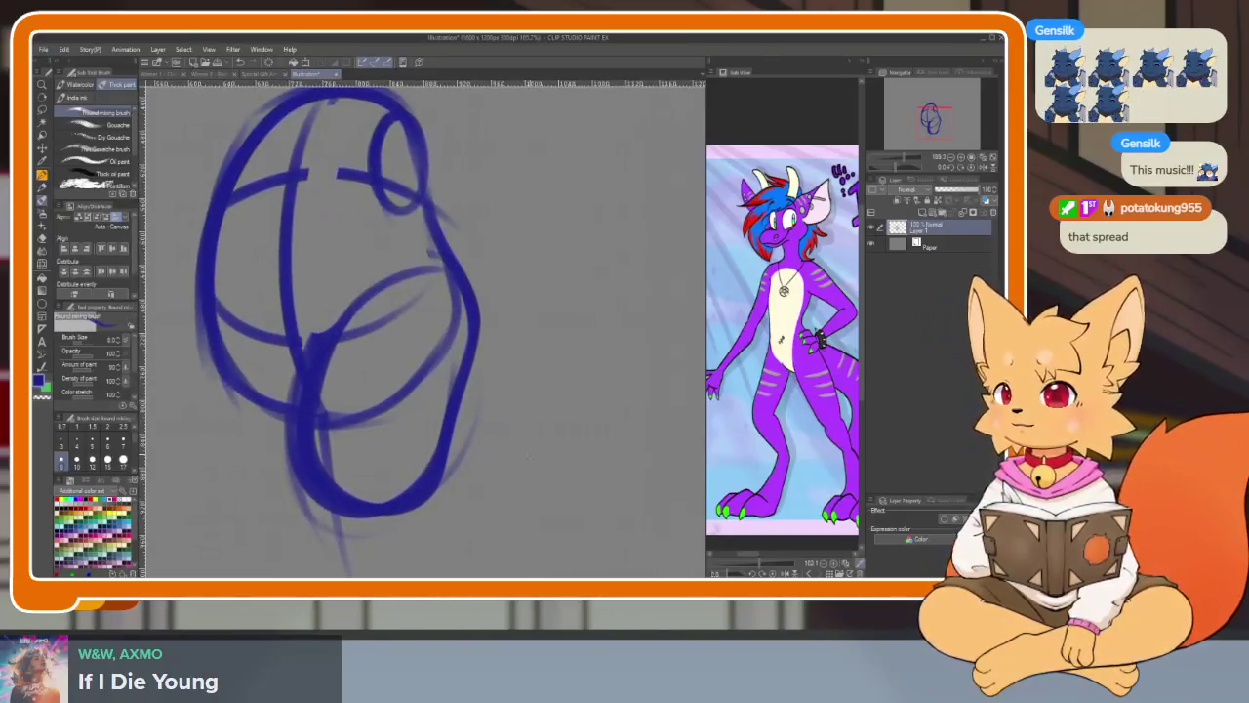
pyautogui.moveTo(493, 467)
pyautogui.mouseDown()
pyautogui.moveTo(414, 503)
pyautogui.moveTo(561, 438)
pyautogui.mouseUp()
pyautogui.moveTo(332, 434)
pyautogui.mouseDown()
pyautogui.moveTo(563, 324)
pyautogui.moveTo(610, 435)
pyautogui.mouseUp()
pyautogui.hotkey('ctrl', 'z')
pyautogui.moveTo(532, 323)
pyautogui.mouseDown()
pyautogui.moveTo(606, 437)
pyautogui.moveTo(364, 329)
pyautogui.moveTo(293, 449)
pyautogui.mouseUp()
pyautogui.hotkey('ctrl', 'z')
pyautogui.moveTo(363, 336)
pyautogui.mouseDown()
pyautogui.moveTo(490, 530)
pyautogui.moveTo(351, 400)
pyautogui.moveTo(336, 542)
pyautogui.mouseUp()
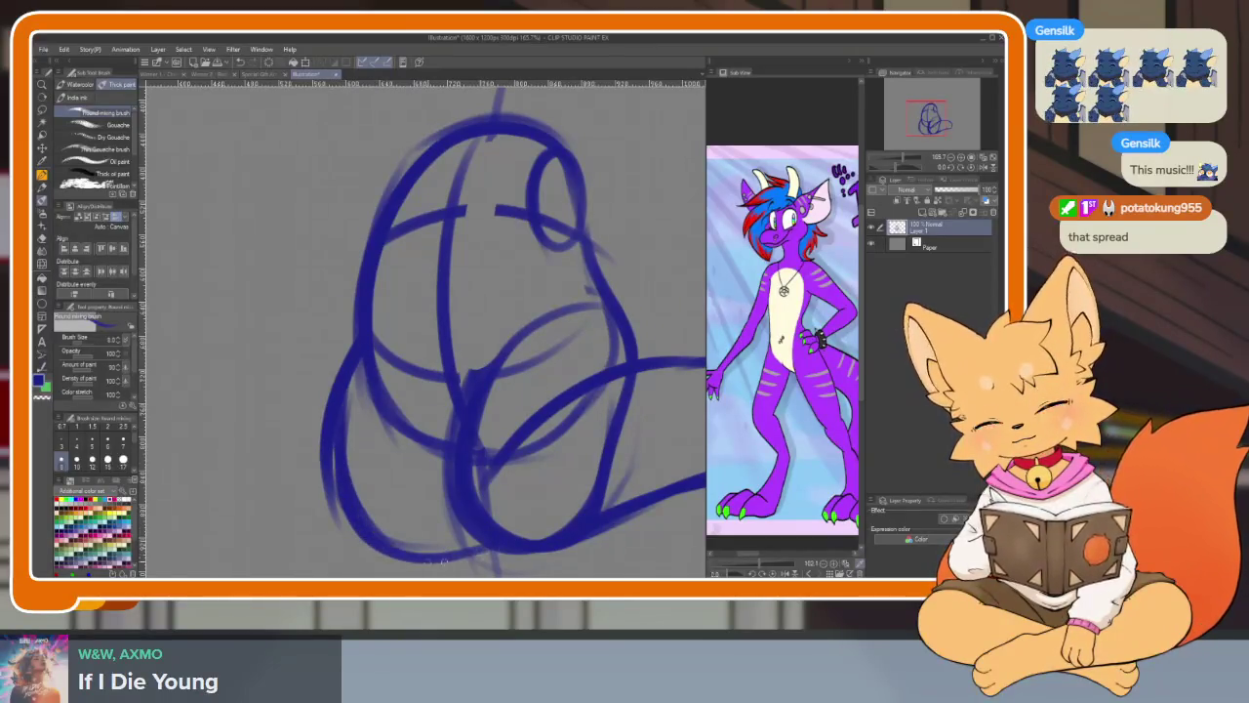
# - Test left-side strokes and settle on a loop around the bottom of the sketch
pyautogui.scroll(-5, 633, 494)
pyautogui.scroll(2, 633, 493)
pyautogui.scroll(2, 558, 488)
pyautogui.scroll(1, 439, 419)
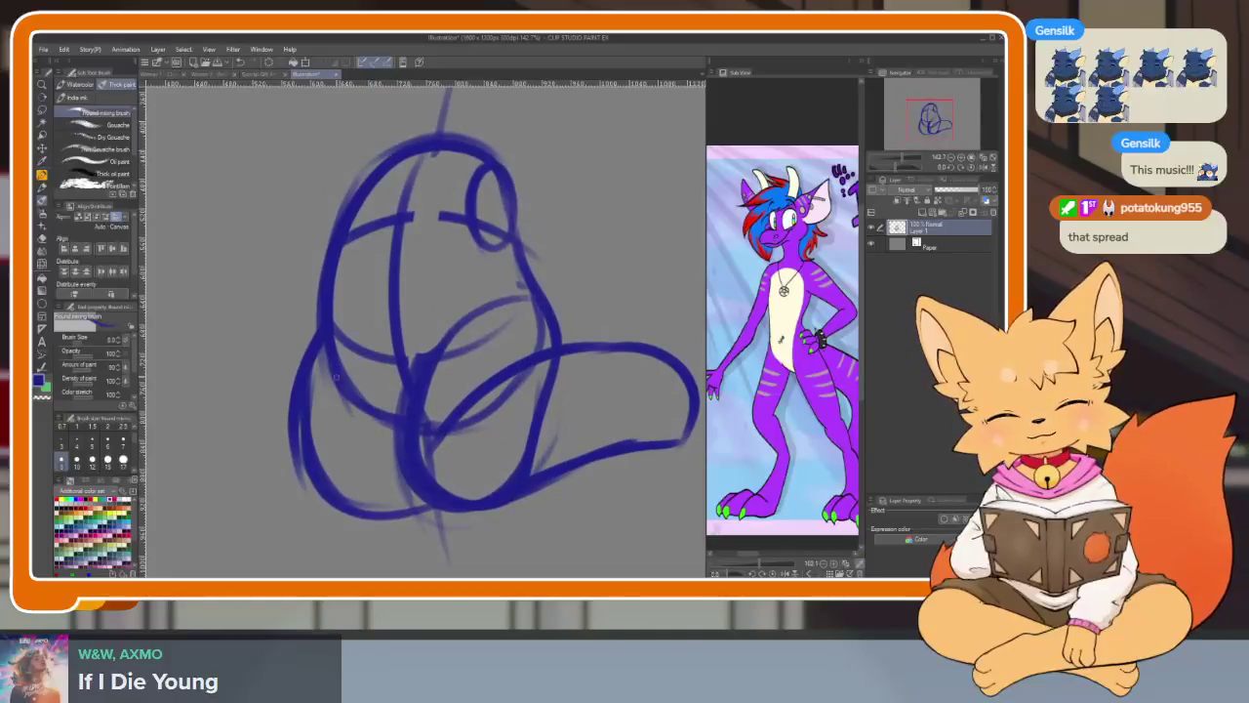
pyautogui.moveTo(309, 363); pyautogui.dragTo(485, 512)
pyautogui.hotkey('ctrl', 'z')
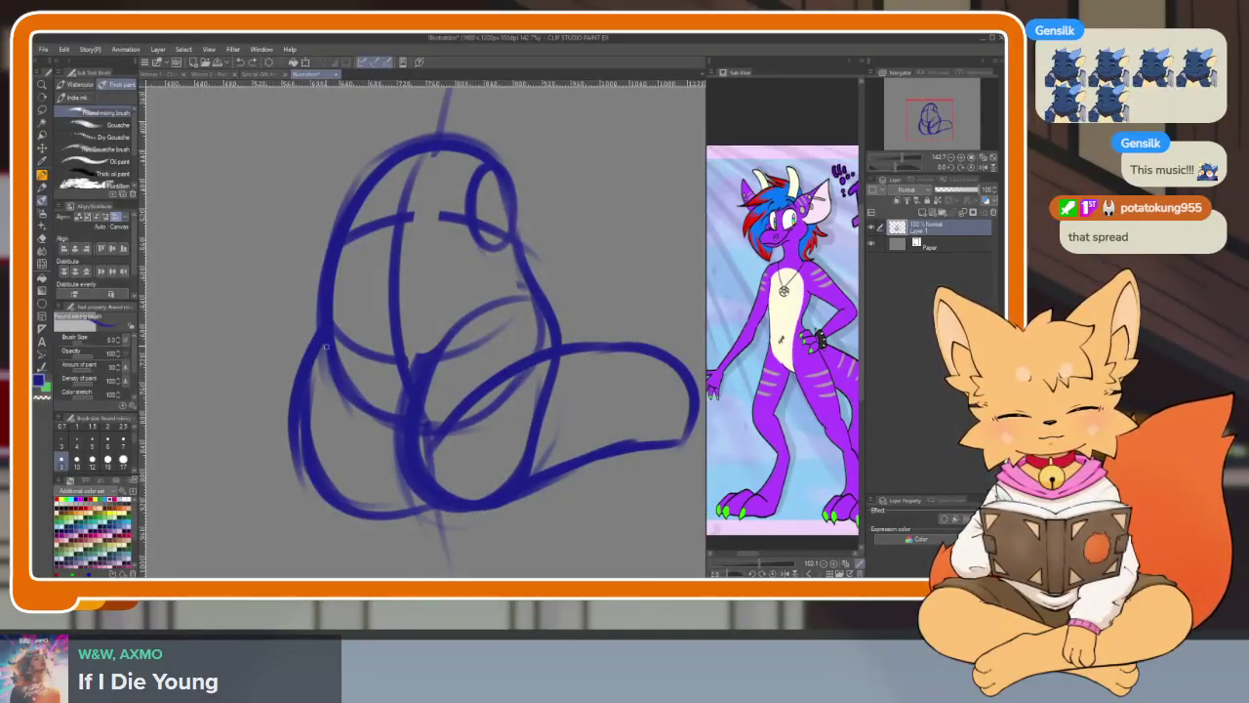
pyautogui.moveTo(320, 332)
pyautogui.mouseDown()
pyautogui.moveTo(249, 413)
pyautogui.moveTo(342, 508)
pyautogui.mouseUp()
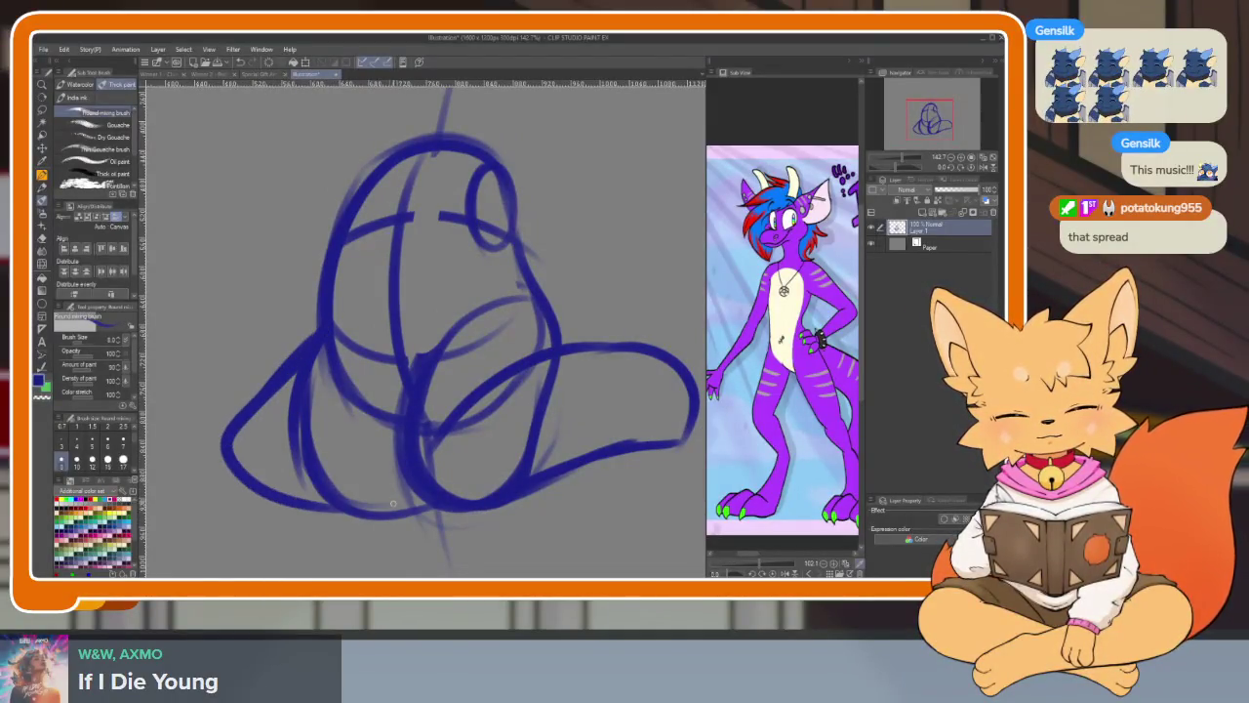
pyautogui.hotkey('ctrl', 'z')
pyautogui.moveTo(246, 410); pyautogui.dragTo(432, 432)
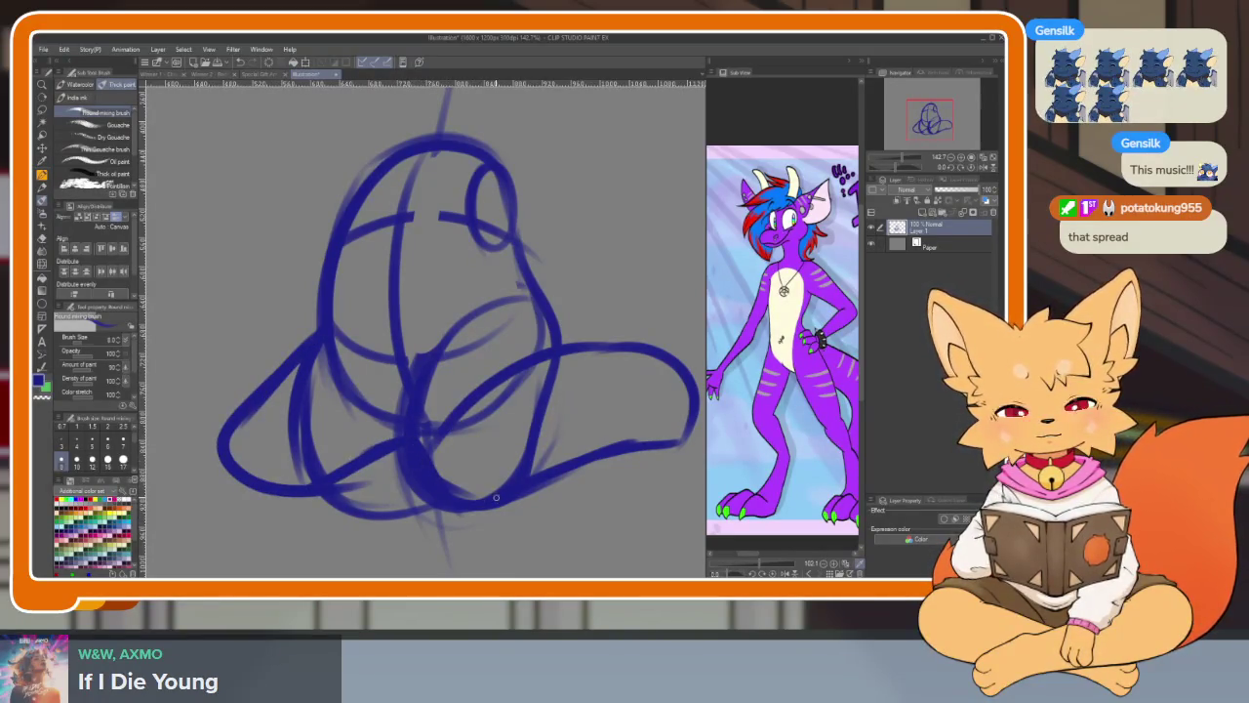
# - Thicken the lower-left body contour and add arcs and loops beneath it
pyautogui.press('e')
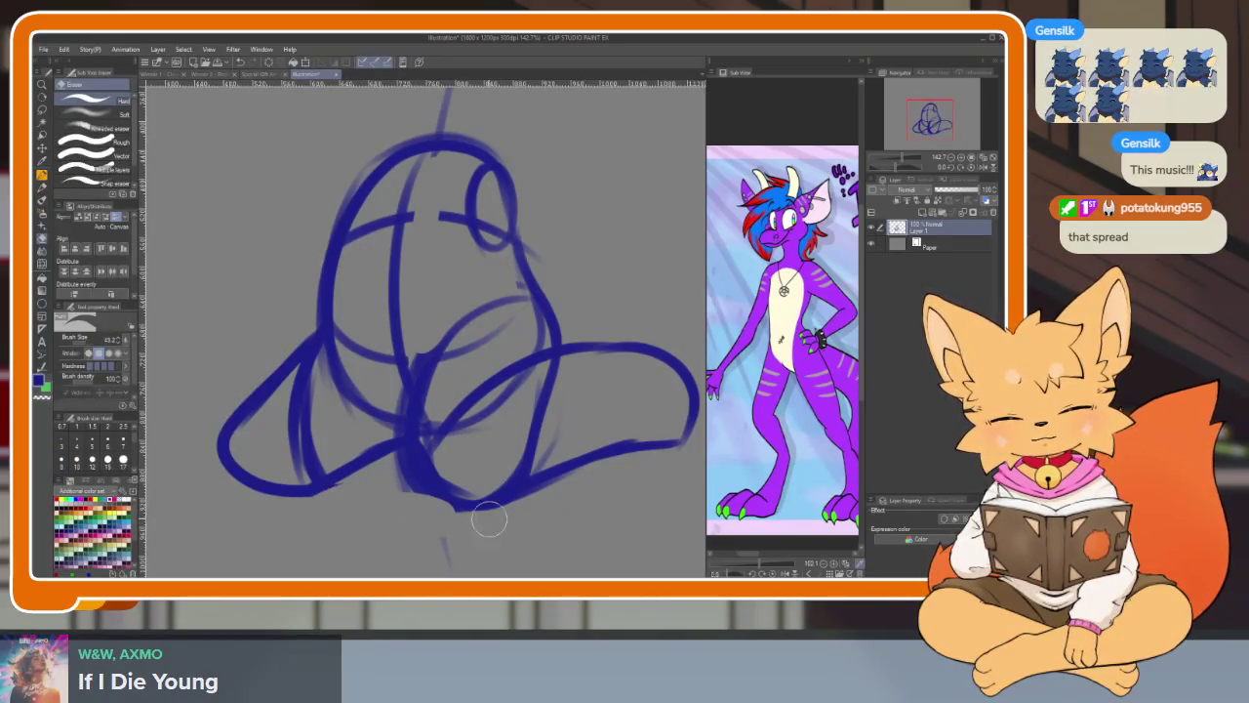
pyautogui.moveTo(315, 344); pyautogui.dragTo(422, 390)
pyautogui.press('b')
pyautogui.moveTo(332, 512); pyautogui.dragTo(380, 476)
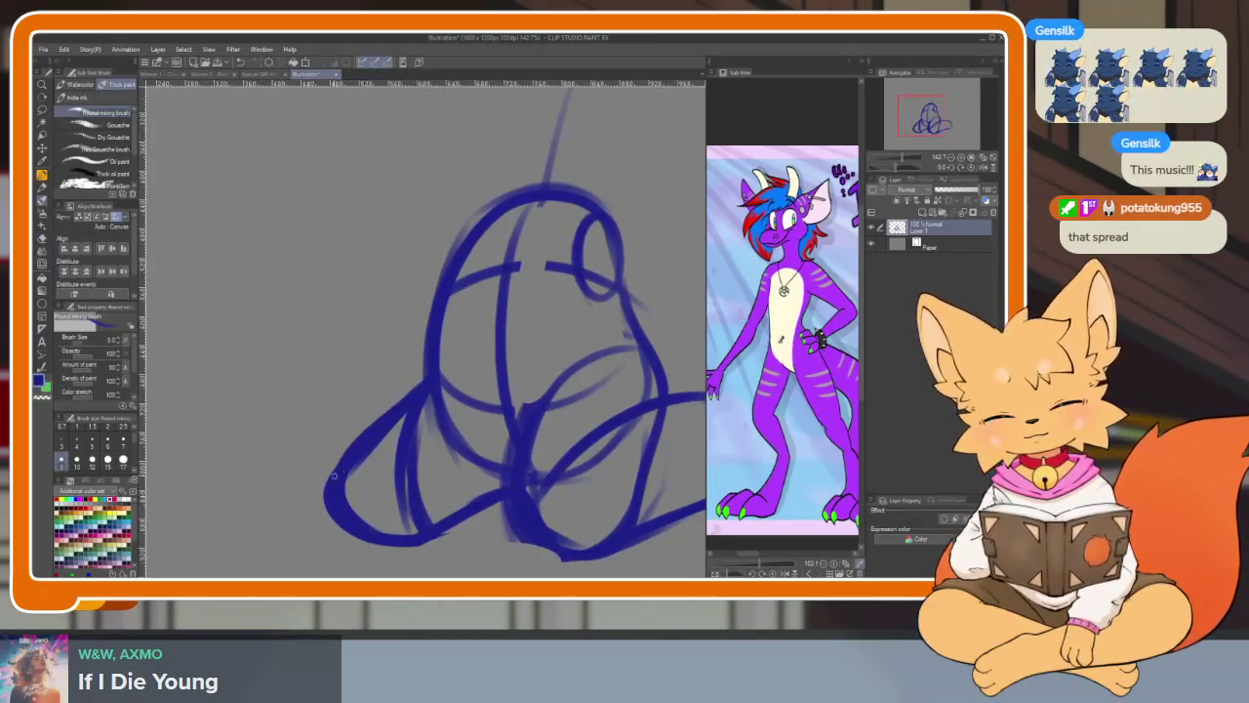
pyautogui.moveTo(422, 365)
pyautogui.mouseDown()
pyautogui.moveTo(369, 430)
pyautogui.moveTo(420, 438)
pyautogui.mouseUp()
pyautogui.scroll(-1, 647, 446)
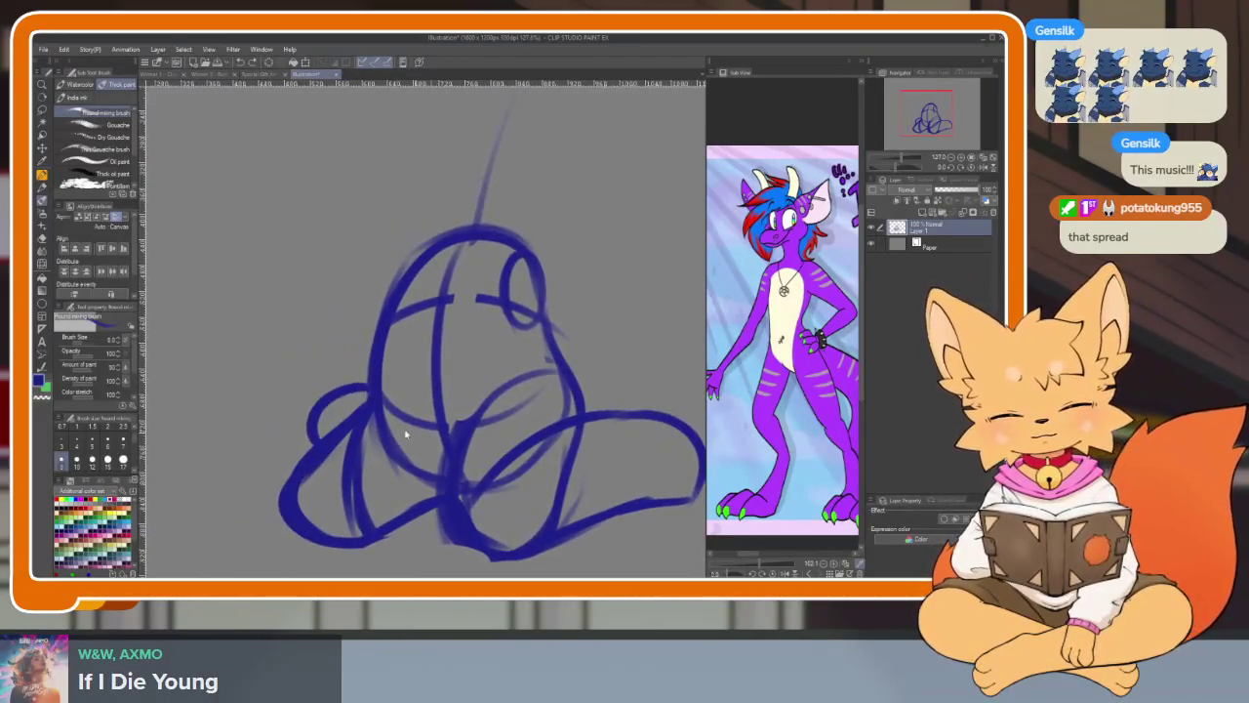
pyautogui.moveTo(372, 388); pyautogui.dragTo(312, 437)
pyautogui.moveTo(389, 413); pyautogui.dragTo(278, 546)
pyautogui.hotkey('ctrl', 'z')
pyautogui.moveTo(361, 412); pyautogui.dragTo(281, 498)
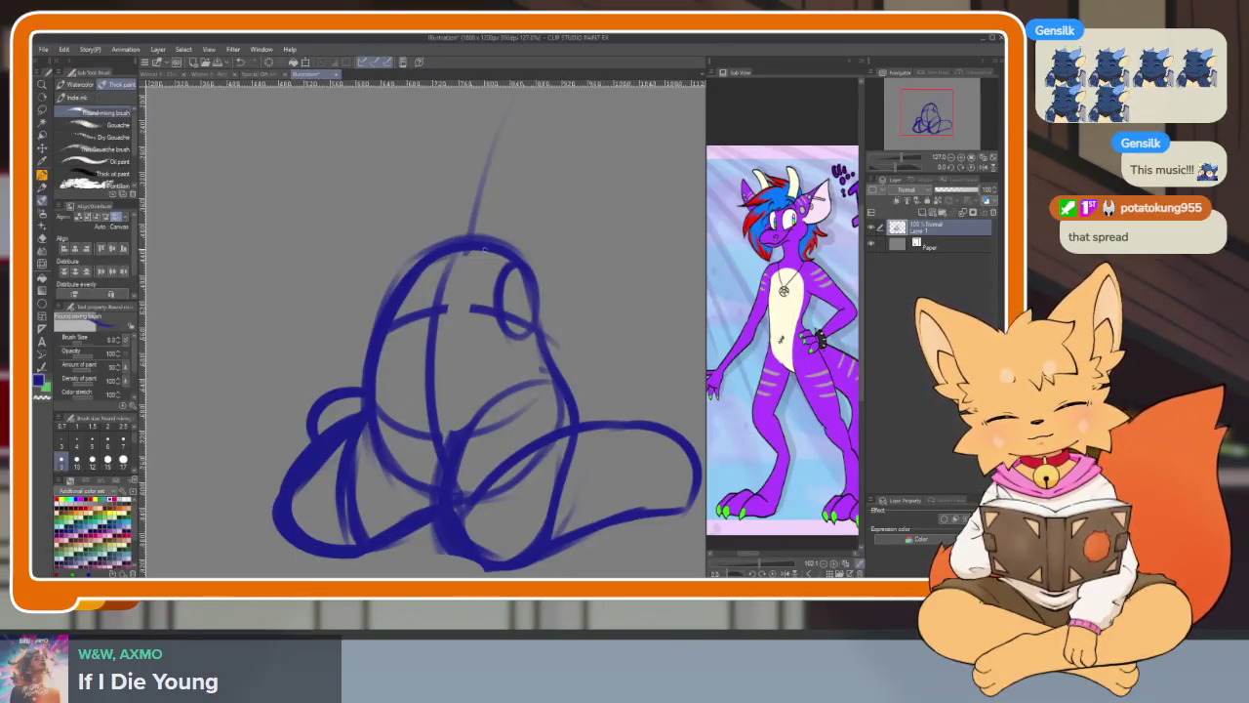
# - Redraw the curve from the head loop down-left until it reads as a straighter line
pyautogui.moveTo(503, 281); pyautogui.dragTo(425, 500)
pyautogui.hotkey('ctrl', 'z')
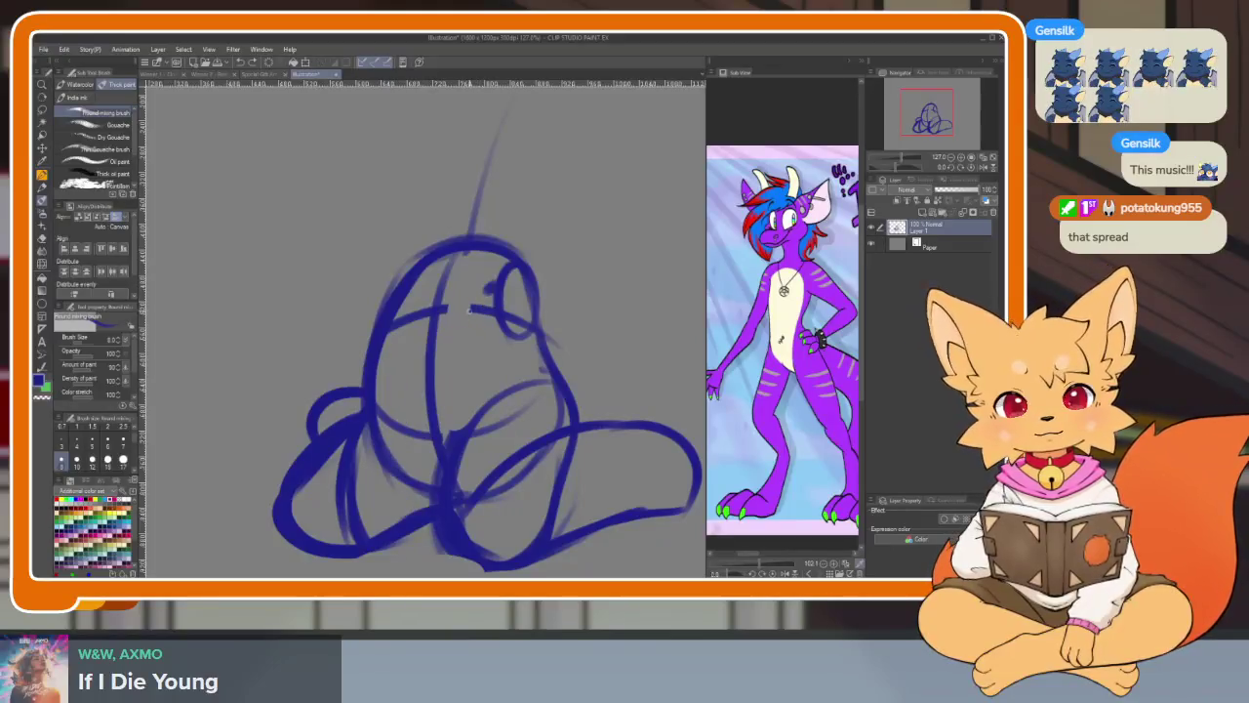
pyautogui.moveTo(499, 283); pyautogui.dragTo(429, 502)
pyautogui.hotkey('ctrl', 'z')
pyautogui.moveTo(483, 283); pyautogui.dragTo(390, 518)
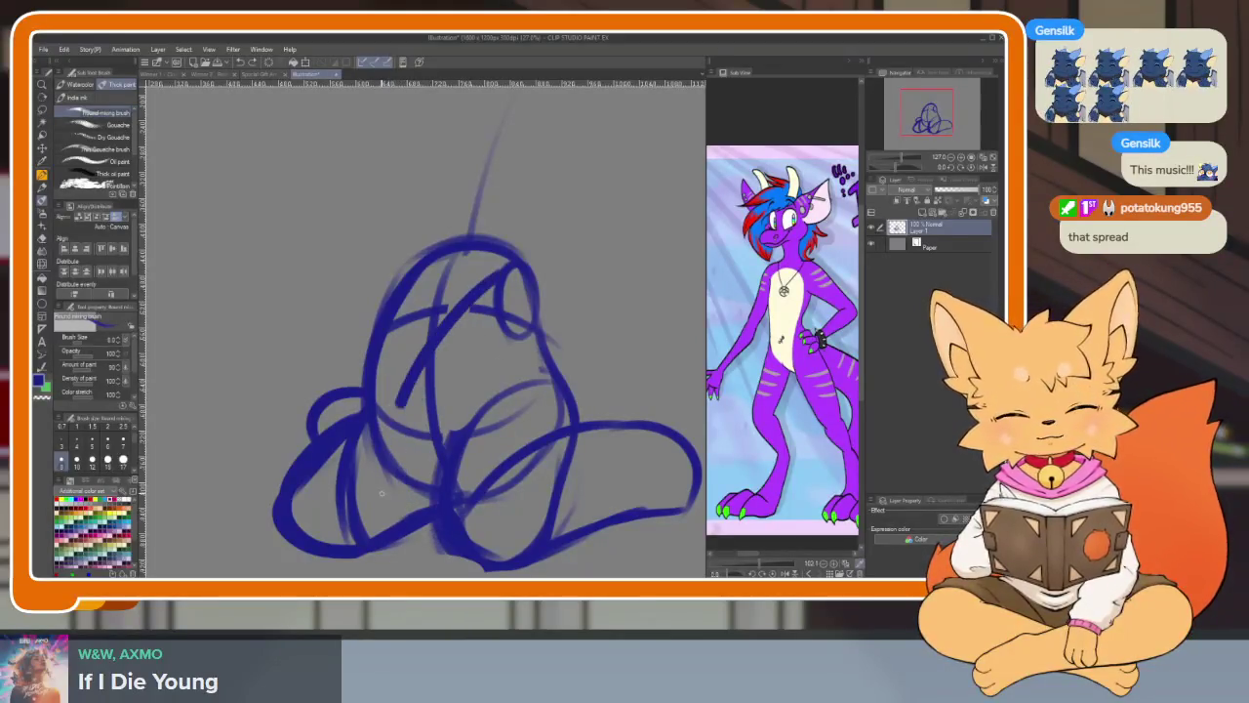
pyautogui.hotkey('ctrl', 'z')
pyautogui.moveTo(506, 271)
pyautogui.mouseDown()
pyautogui.moveTo(390, 449)
pyautogui.moveTo(369, 528)
pyautogui.mouseUp()
# - Thicken the lower-left body curve and add a diagonal line down from the head
pyautogui.moveTo(533, 337); pyautogui.dragTo(467, 522)
pyautogui.hotkey('ctrl', 'z')
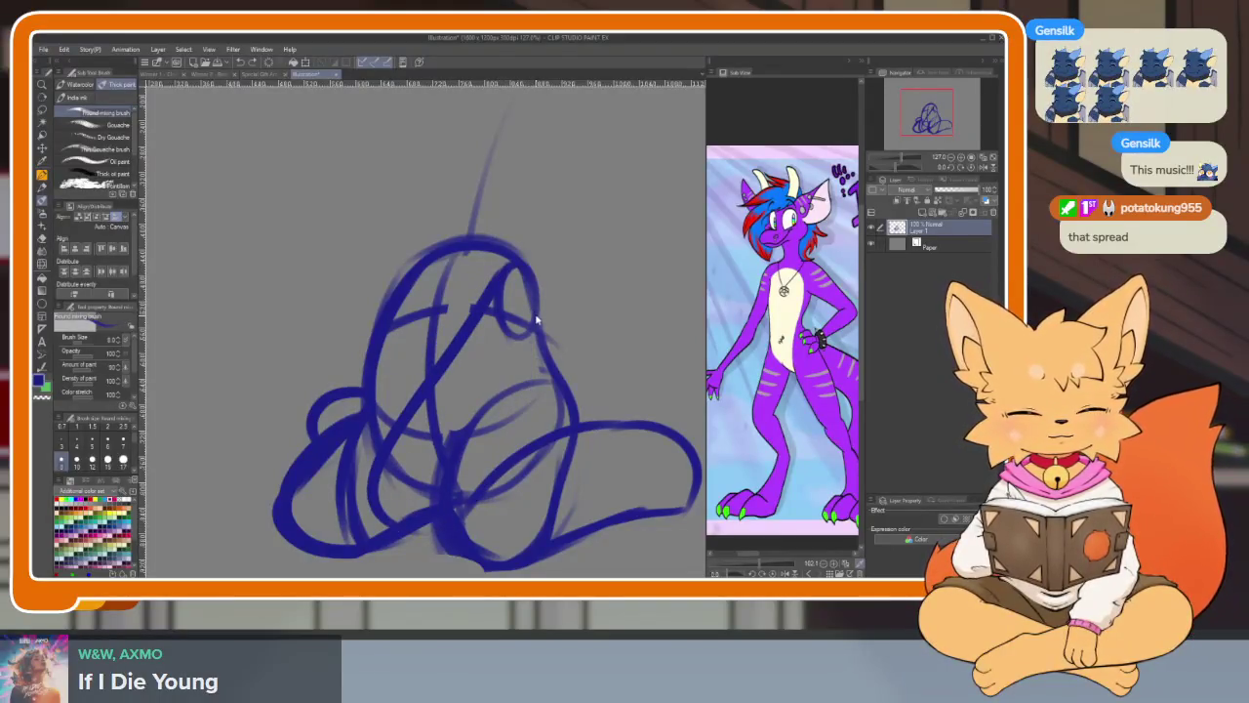
pyautogui.moveTo(533, 328); pyautogui.dragTo(361, 430)
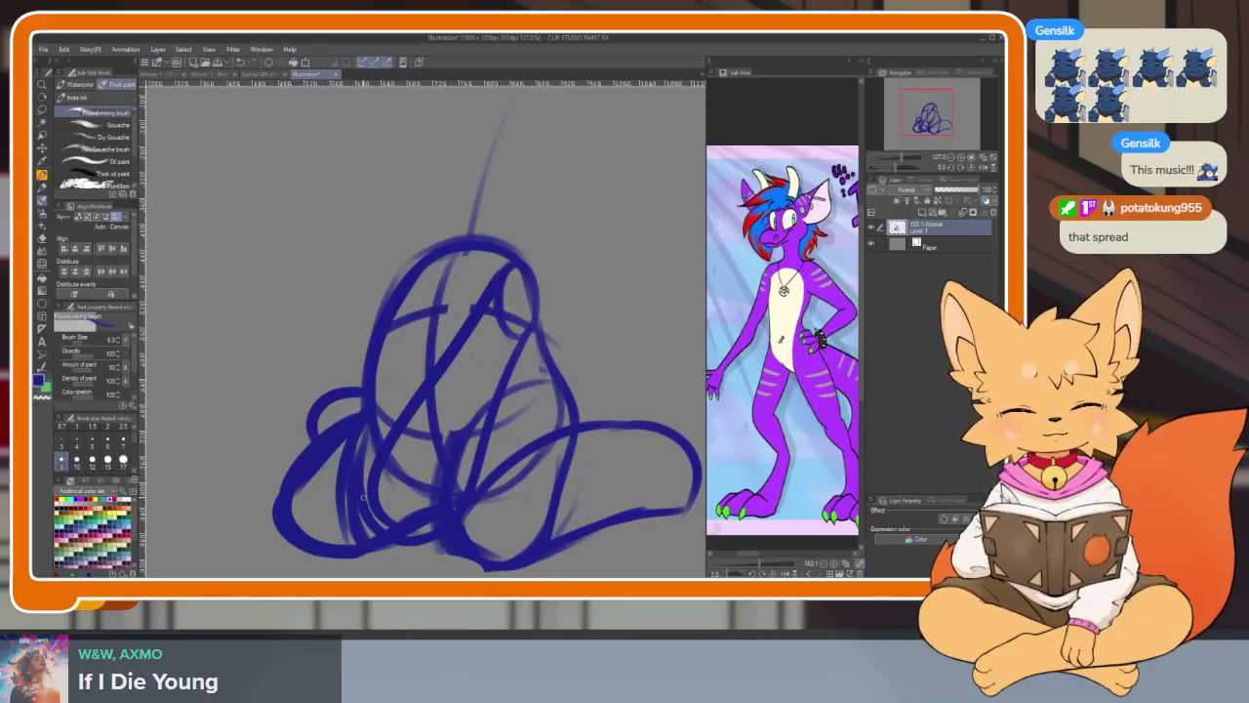
pyautogui.hotkey('ctrl', 'z')
pyautogui.moveTo(359, 504); pyautogui.dragTo(472, 522)
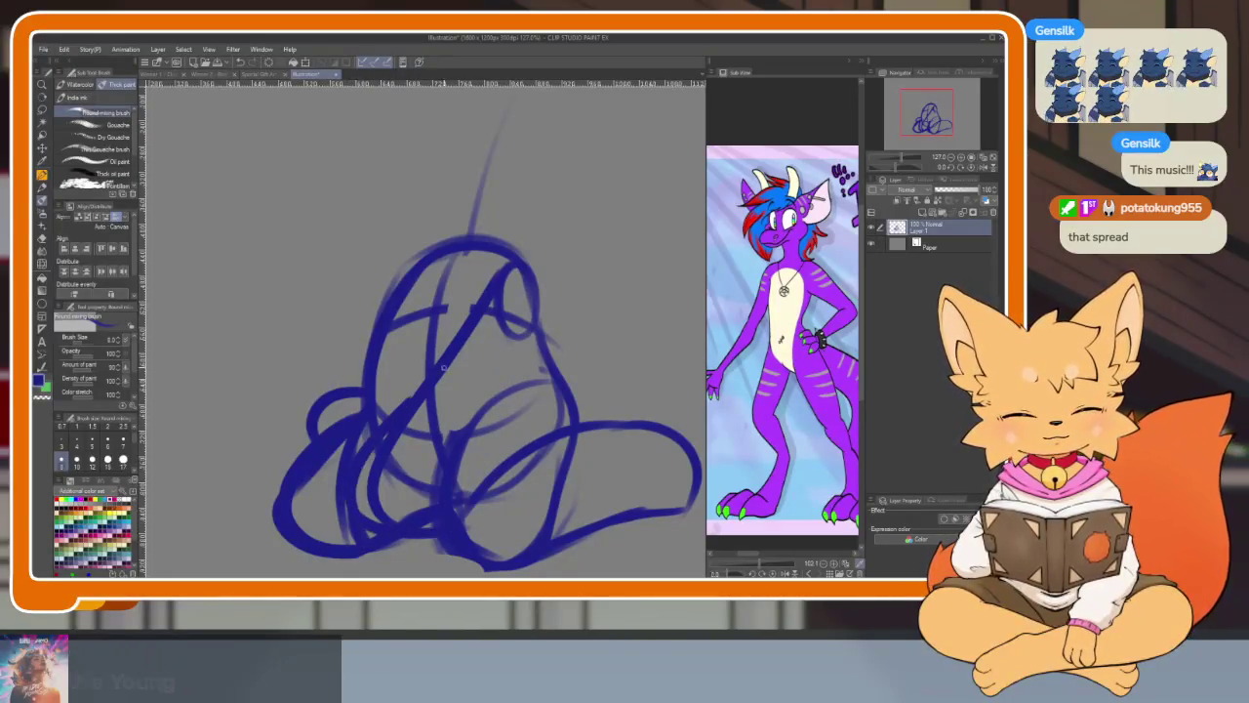
pyautogui.moveTo(493, 313); pyautogui.dragTo(434, 381)
pyautogui.hotkey('ctrl', 'z')
pyautogui.moveTo(493, 293)
pyautogui.mouseDown()
pyautogui.moveTo(367, 436)
pyautogui.moveTo(426, 548)
pyautogui.moveTo(506, 504)
pyautogui.mouseUp()
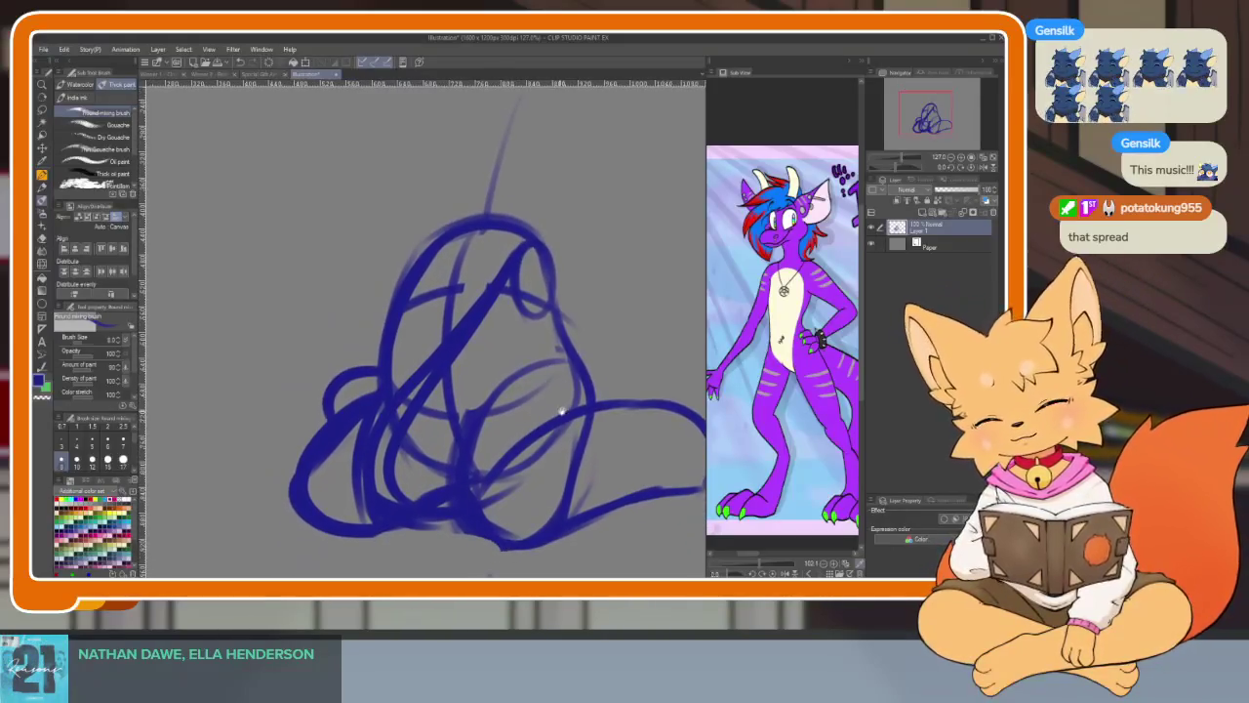
# - Add a lower curve, then undo the lower strokes back to the head circle and guides
pyautogui.scroll(-5, 507, 410)
pyautogui.scroll(2, 582, 395)
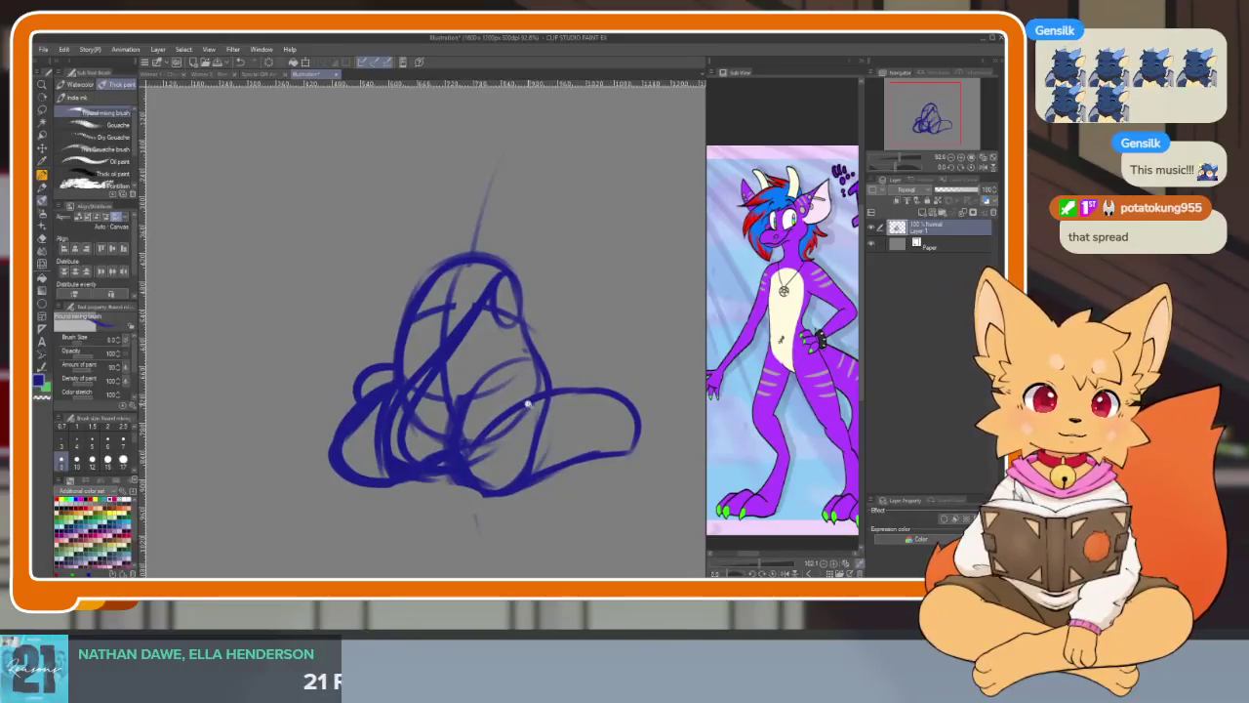
pyautogui.moveTo(583, 396)
pyautogui.mouseDown()
pyautogui.moveTo(537, 442)
pyautogui.moveTo(468, 422)
pyautogui.mouseUp()
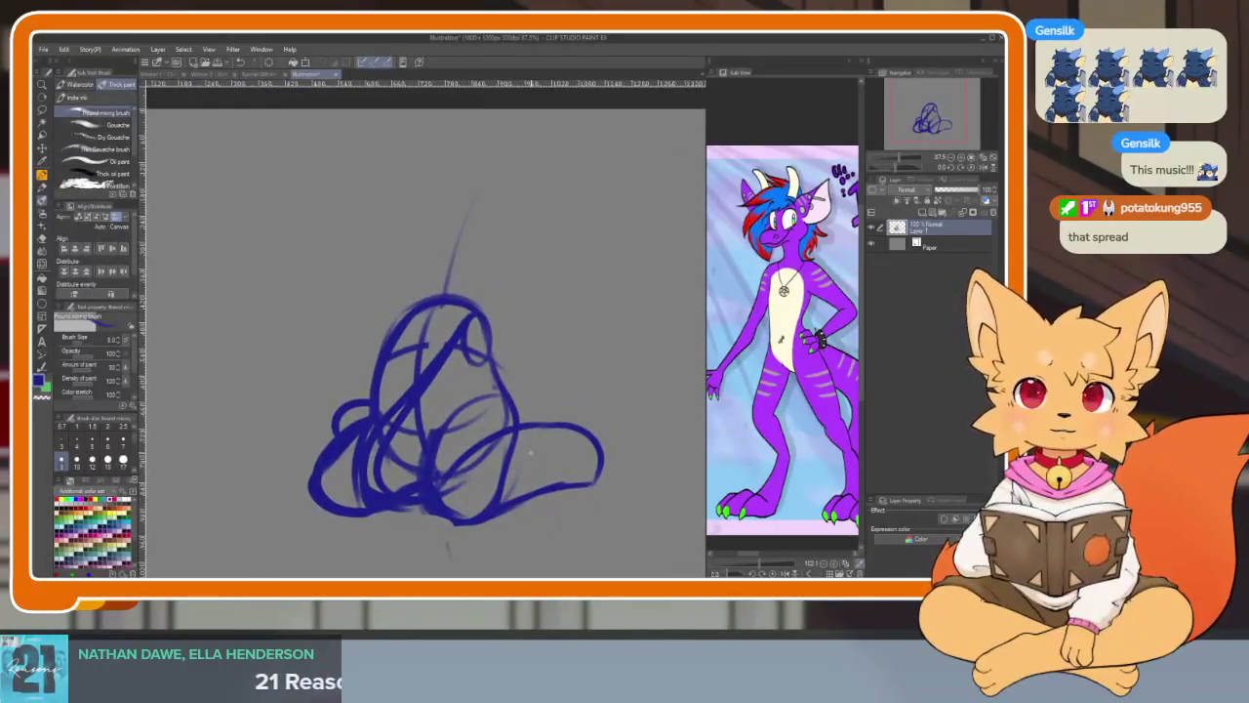
pyautogui.scroll(2, 468, 422)
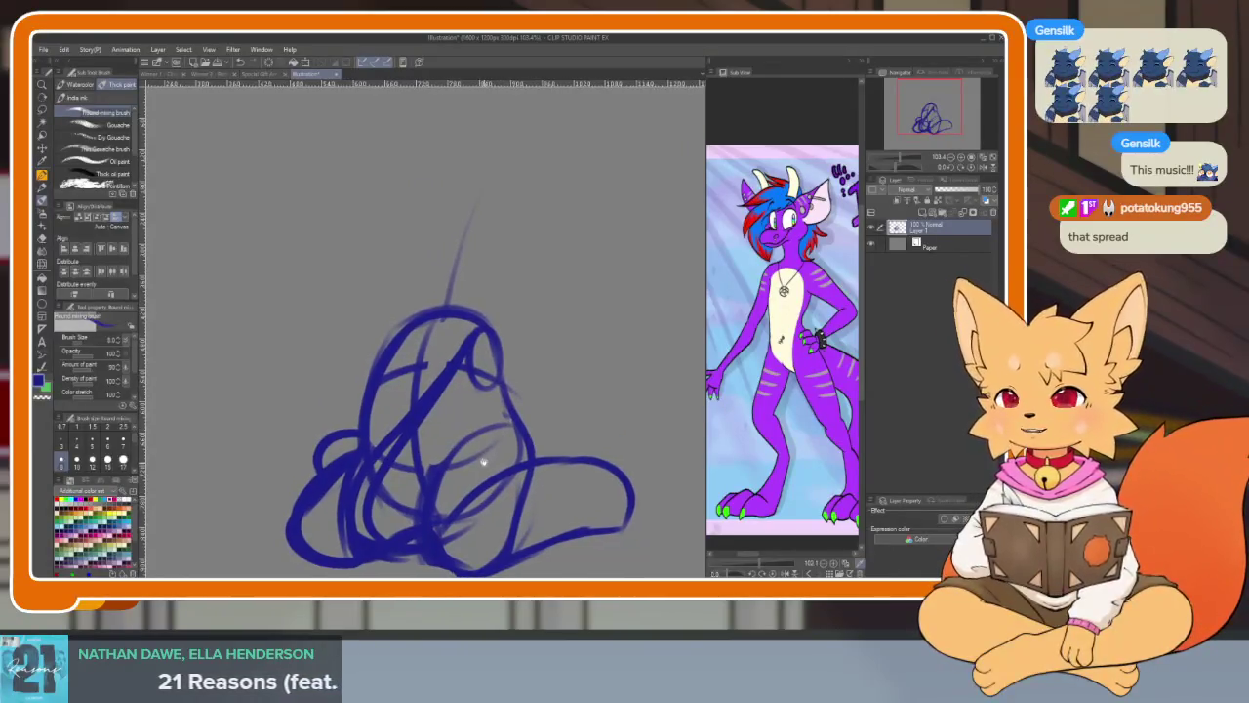
pyautogui.scroll(-2, 490, 441)
pyautogui.scroll(2, 478, 471)
pyautogui.scroll(1, 493, 453)
pyautogui.moveTo(508, 436); pyautogui.dragTo(497, 429)
pyautogui.moveTo(405, 410); pyautogui.dragTo(423, 523)
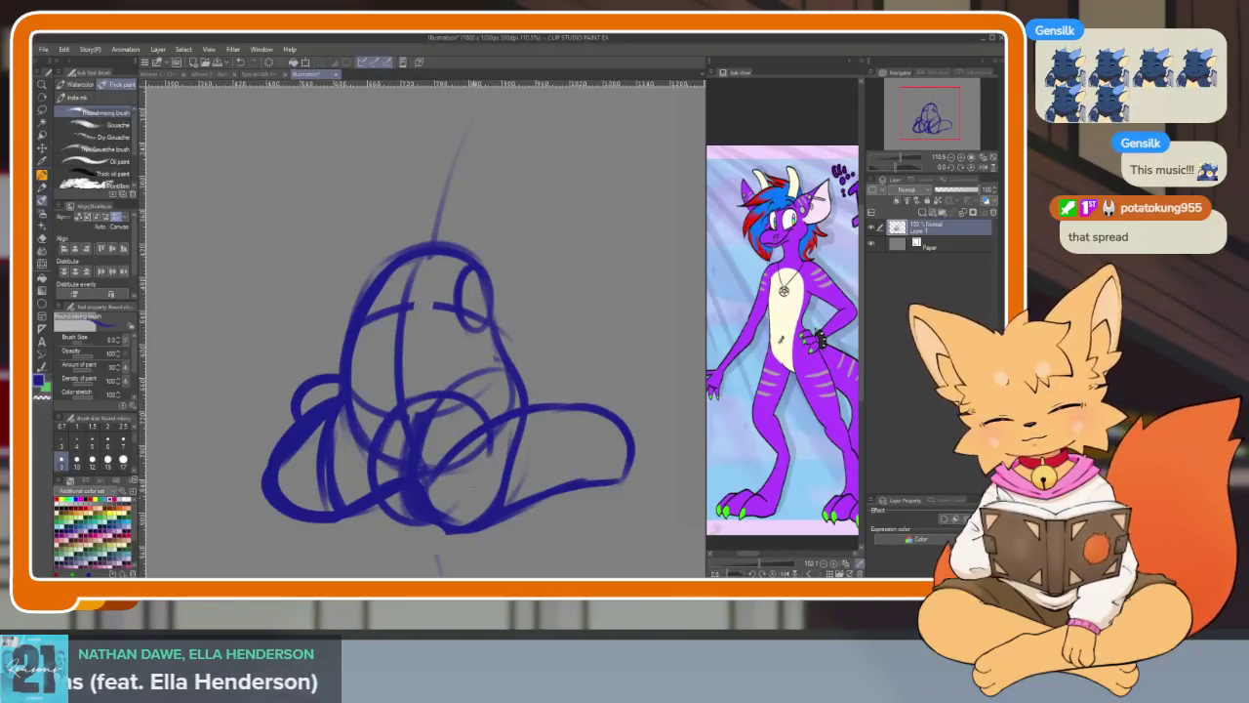
pyautogui.hotkey('ctrl', 'z')
pyautogui.hotkey('ctrl', 'z')
pyautogui.hotkey('ctrl', 'z')
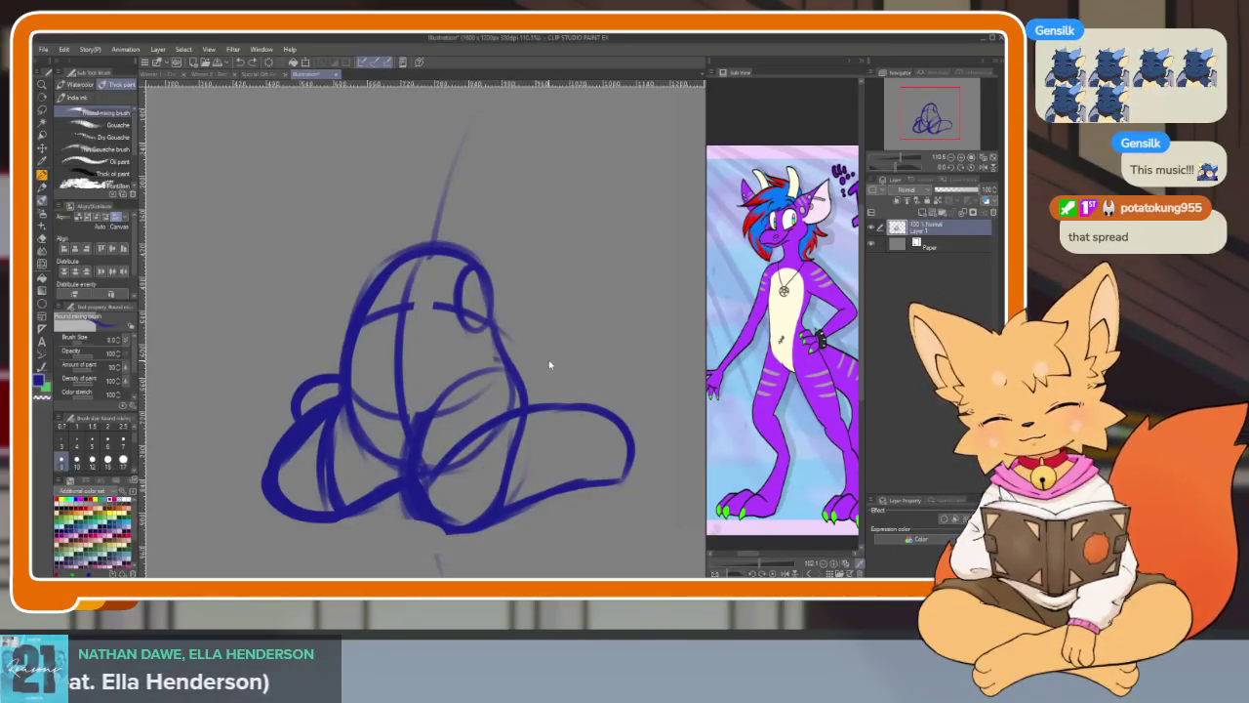
pyautogui.hotkey('ctrl', 'z')
pyautogui.hotkey('ctrl', 'z')
pyautogui.hotkey('ctrl', 'z')
pyautogui.hotkey('ctrl', 'z')
pyautogui.hotkey('ctrl', 'z')
pyautogui.hotkey('ctrl', 'z')
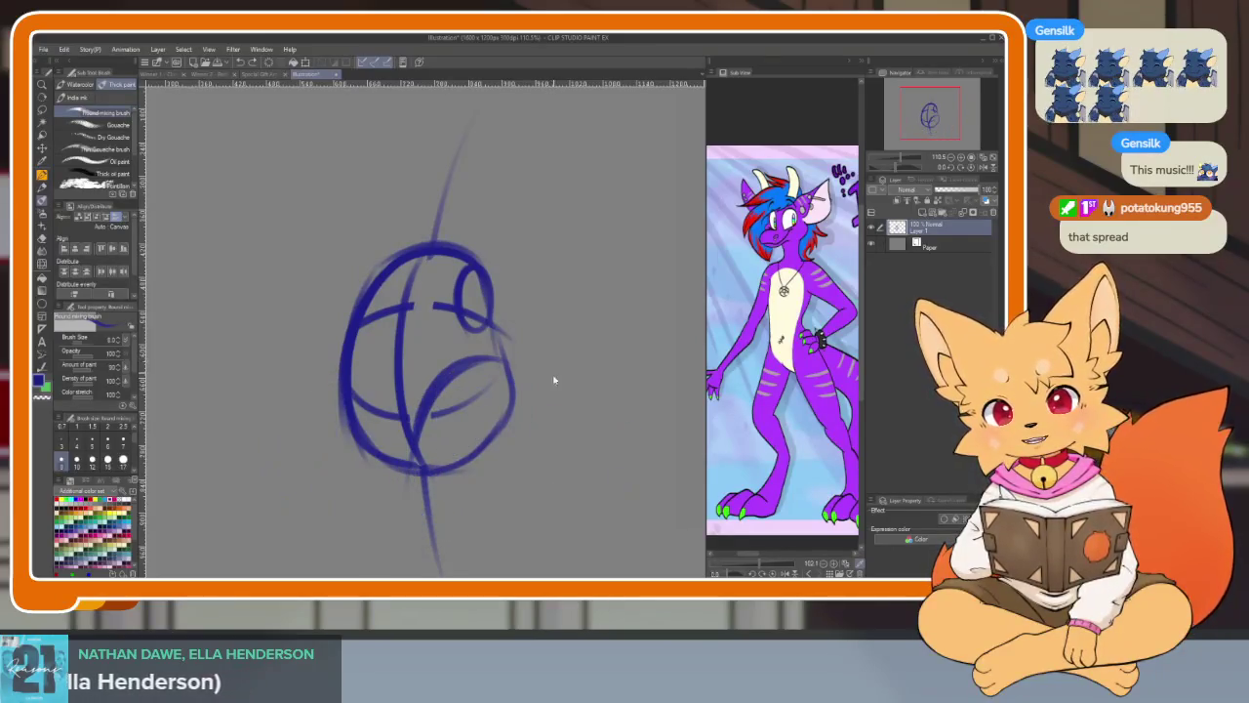
pyautogui.hotkey('ctrl', 'z')
pyautogui.hotkey('ctrl', 'z')
# - Redraw the lower-left body curve, the tail sweeping right, and the body's left side
pyautogui.moveTo(532, 449)
pyautogui.mouseDown()
pyautogui.moveTo(516, 390)
pyautogui.moveTo(436, 415)
pyautogui.moveTo(408, 536)
pyautogui.mouseUp()
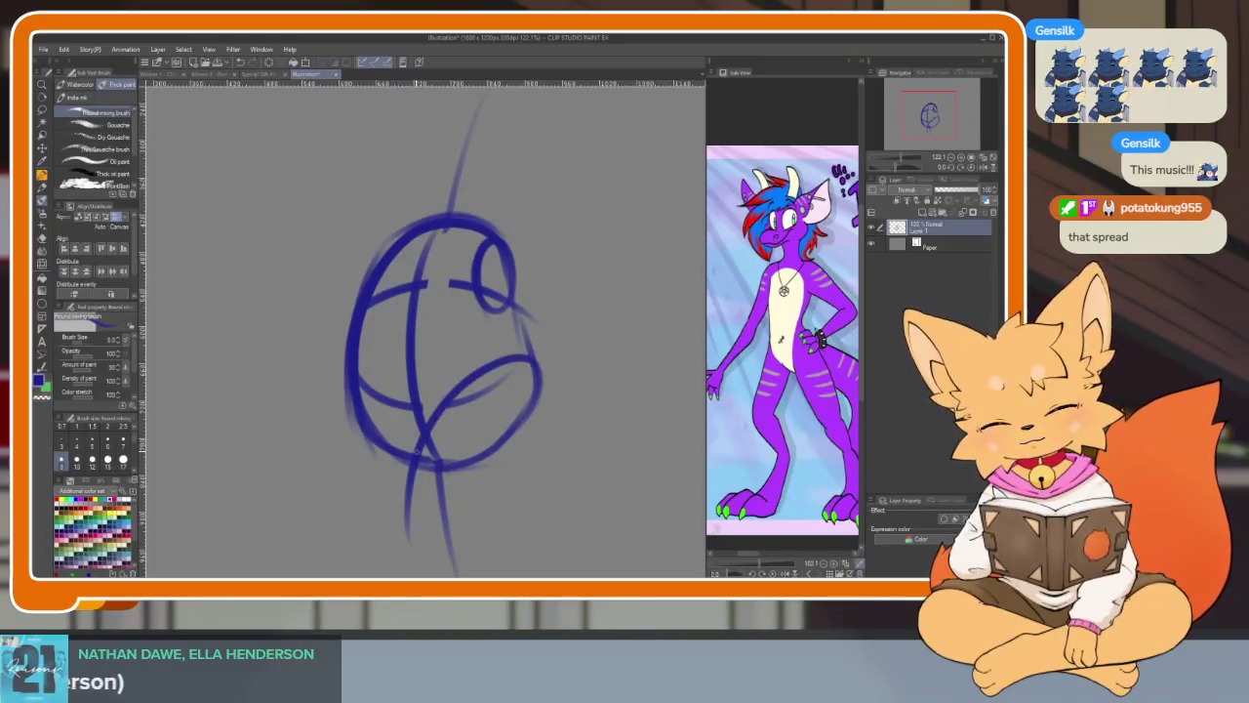
pyautogui.moveTo(422, 430)
pyautogui.mouseDown()
pyautogui.moveTo(400, 557)
pyautogui.moveTo(578, 478)
pyautogui.mouseUp()
pyautogui.hotkey('ctrl', 'z')
pyautogui.hotkey('ctrl', 'z')
pyautogui.moveTo(439, 392)
pyautogui.mouseDown()
pyautogui.moveTo(454, 547)
pyautogui.moveTo(616, 449)
pyautogui.moveTo(630, 471)
pyautogui.mouseUp()
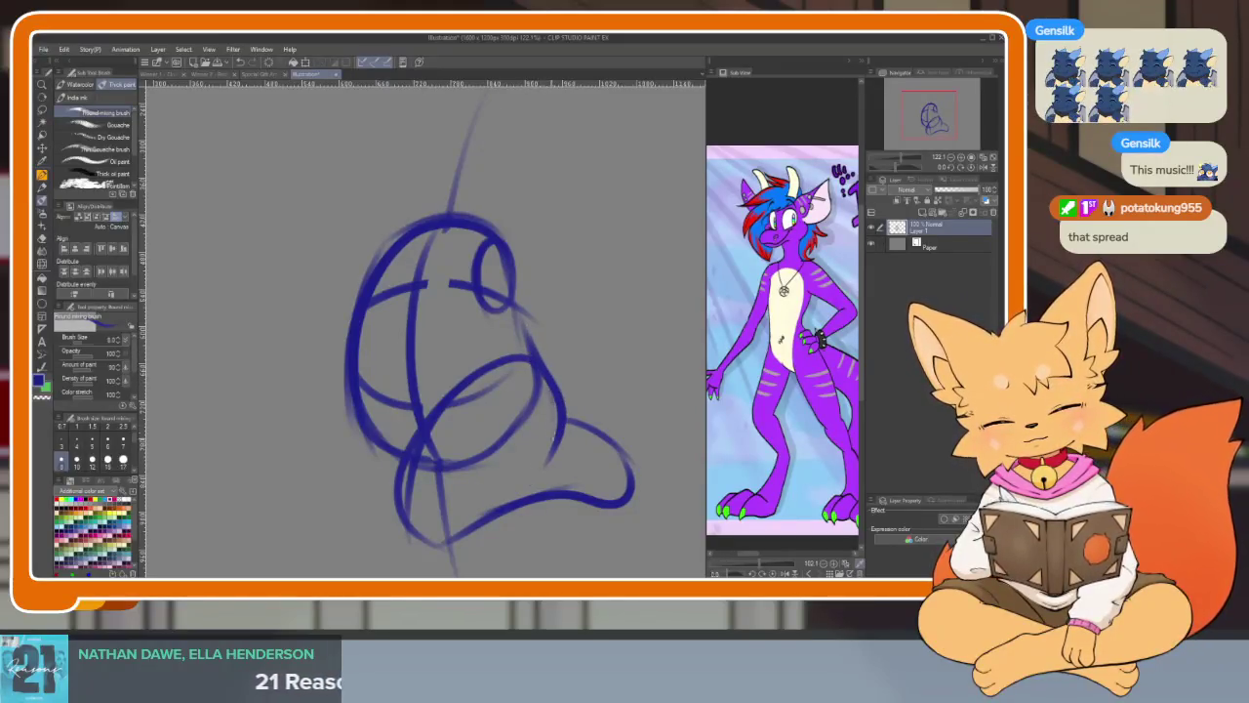
pyautogui.moveTo(411, 455); pyautogui.dragTo(610, 501)
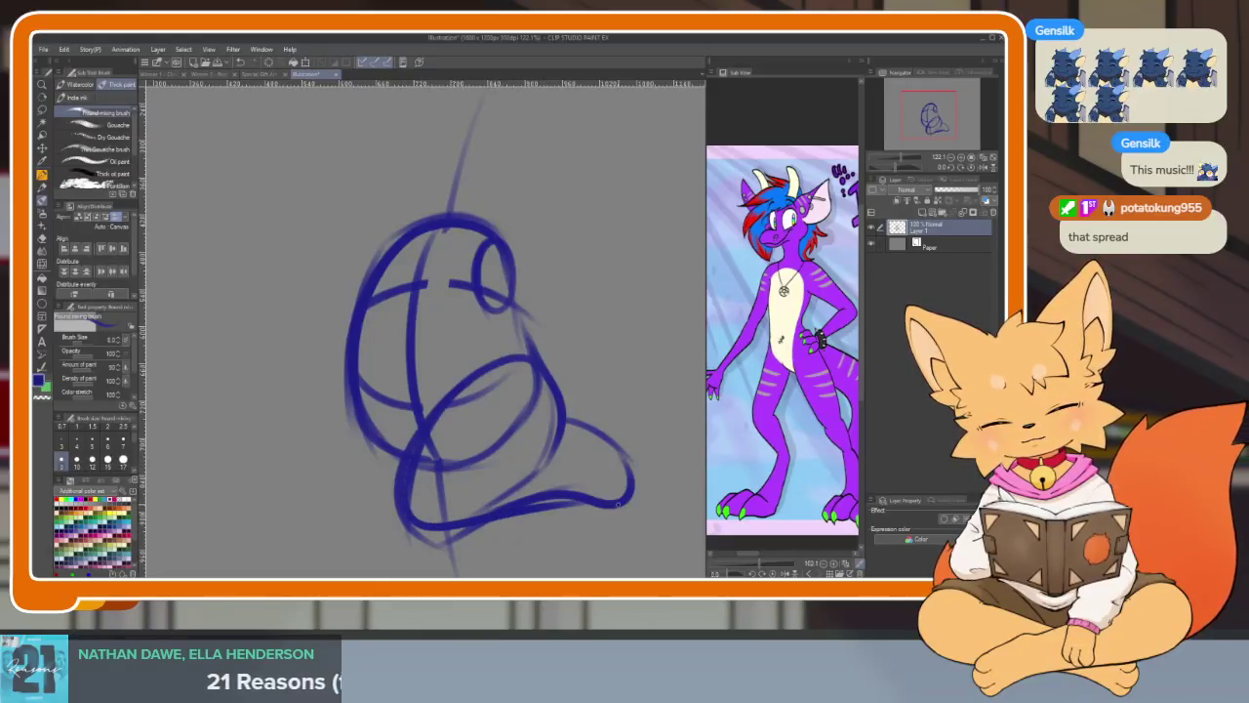
pyautogui.moveTo(353, 376); pyautogui.dragTo(441, 529)
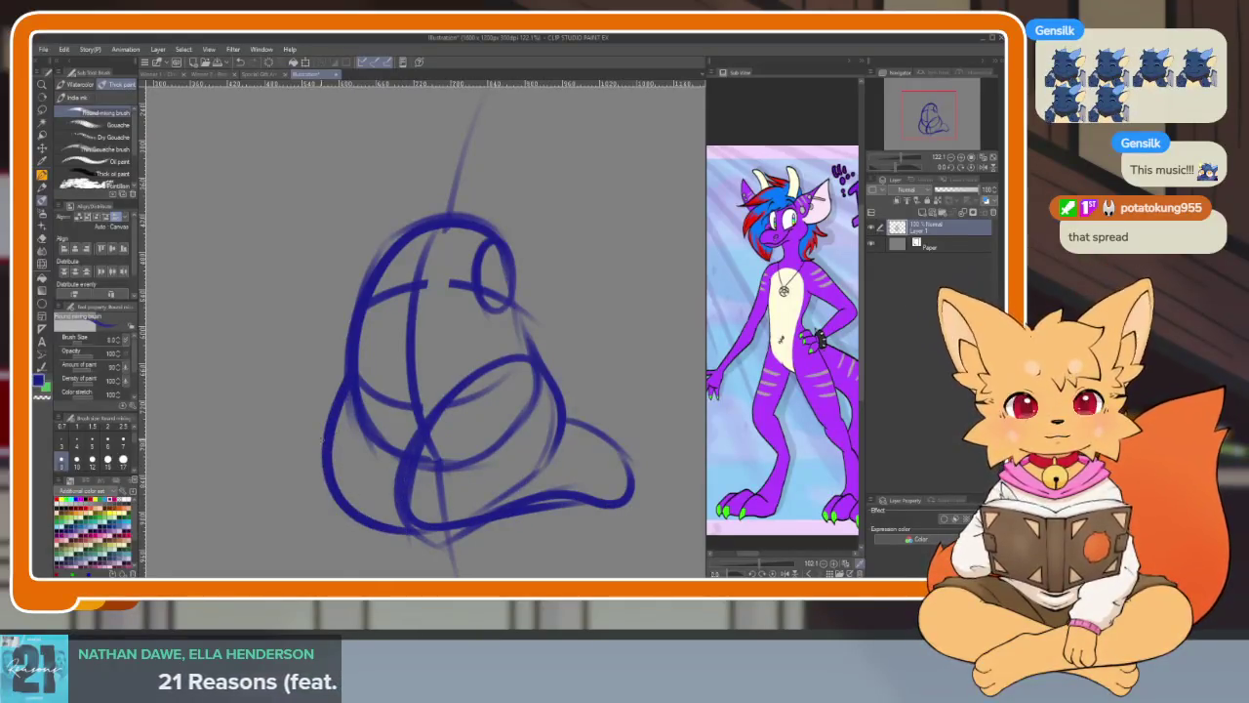
# - Draw a long curve from the top-right down the body's left side
pyautogui.scroll(-5, 511, 403)
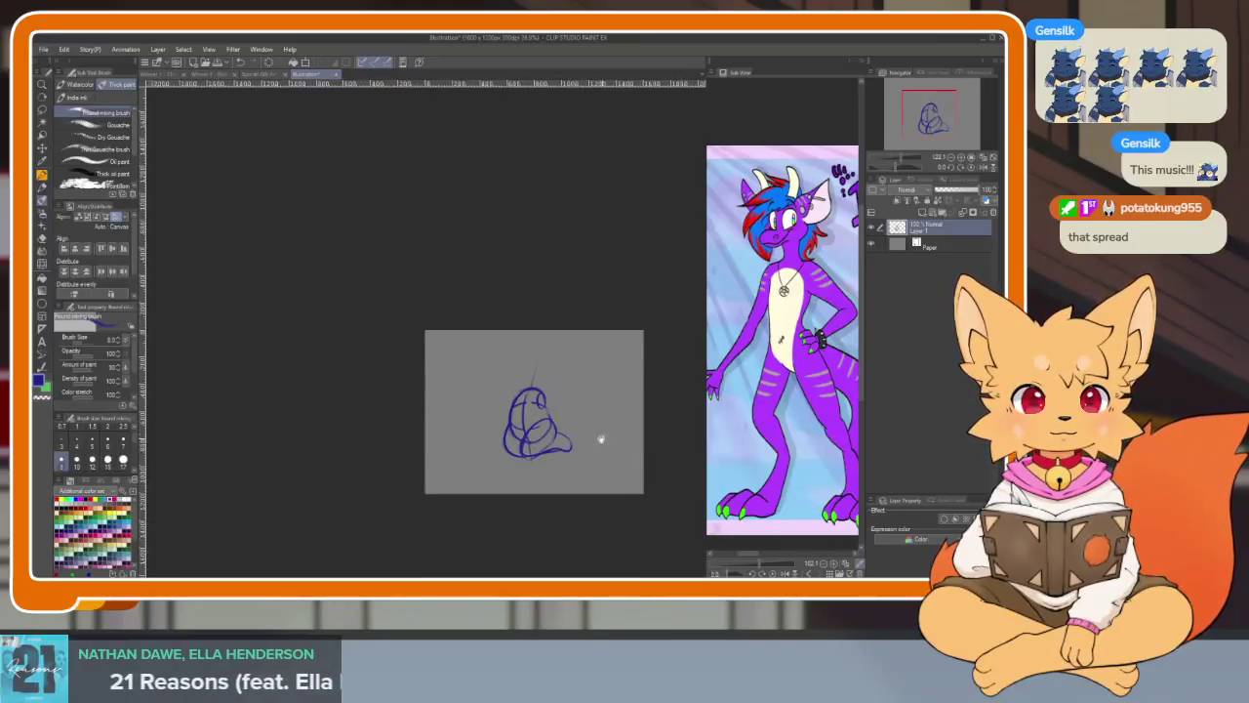
pyautogui.scroll(2, 512, 404)
pyautogui.scroll(2, 511, 403)
pyautogui.scroll(2, 527, 430)
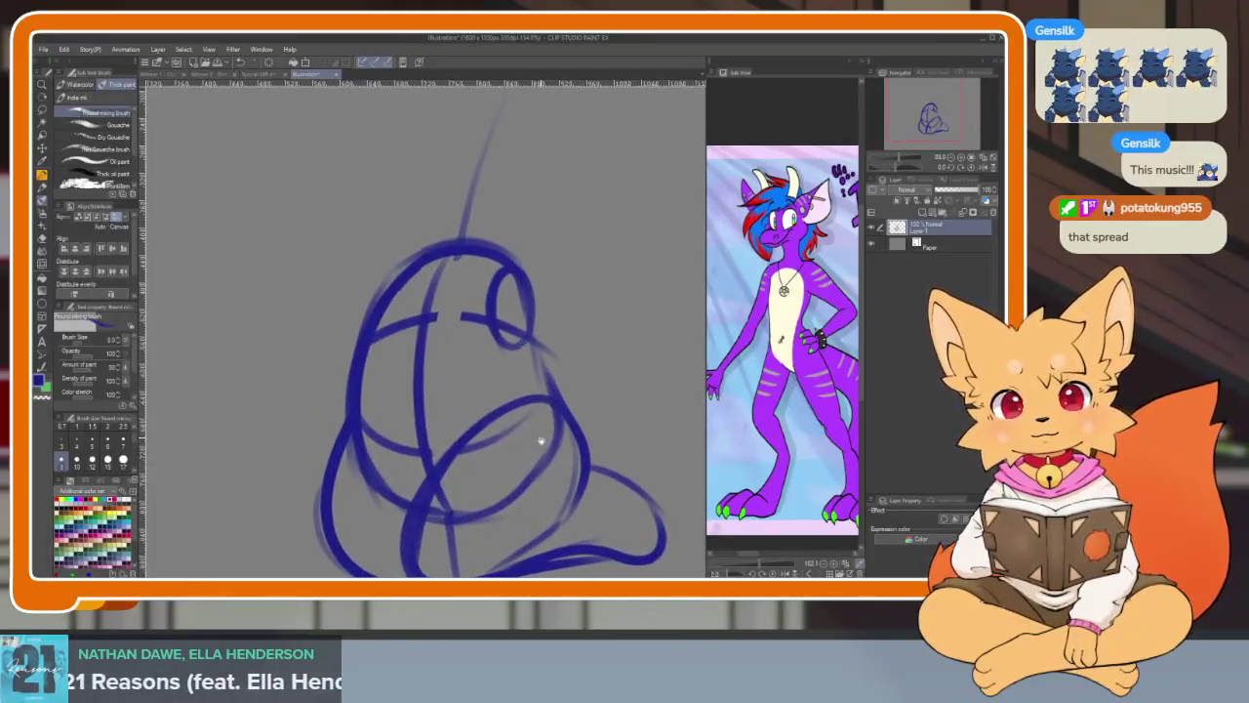
pyautogui.scroll(1, 498, 371)
pyautogui.moveTo(469, 285); pyautogui.dragTo(363, 439)
pyautogui.hotkey('ctrl', 'z')
pyautogui.moveTo(492, 264); pyautogui.dragTo(363, 519)
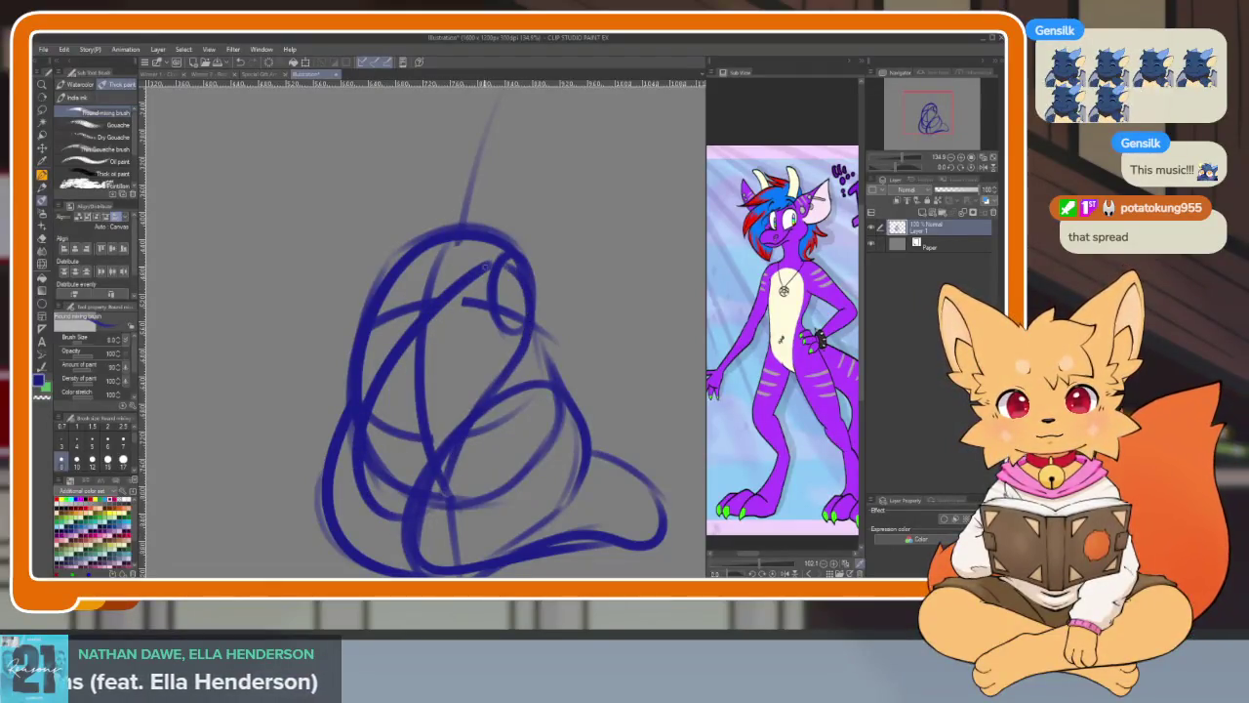
# - Add an arc above the head circle, discarding a larger trial curve
pyautogui.scroll(1, 496, 391)
pyautogui.scroll(1, 502, 362)
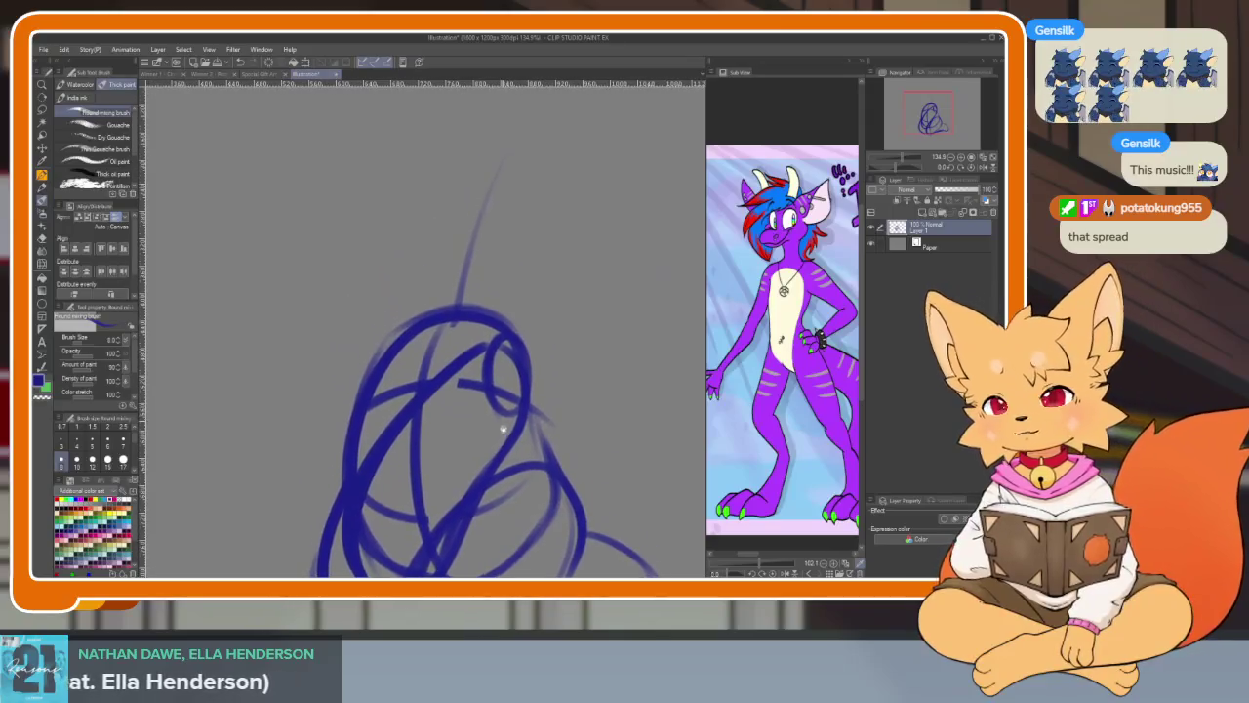
pyautogui.scroll(1, 498, 410)
pyautogui.scroll(1, 501, 449)
pyautogui.scroll(-1, 500, 449)
pyautogui.scroll(-1, 469, 429)
pyautogui.moveTo(385, 389); pyautogui.dragTo(493, 423)
pyautogui.moveTo(415, 390); pyautogui.dragTo(537, 251)
pyautogui.hotkey('ctrl', 'z')
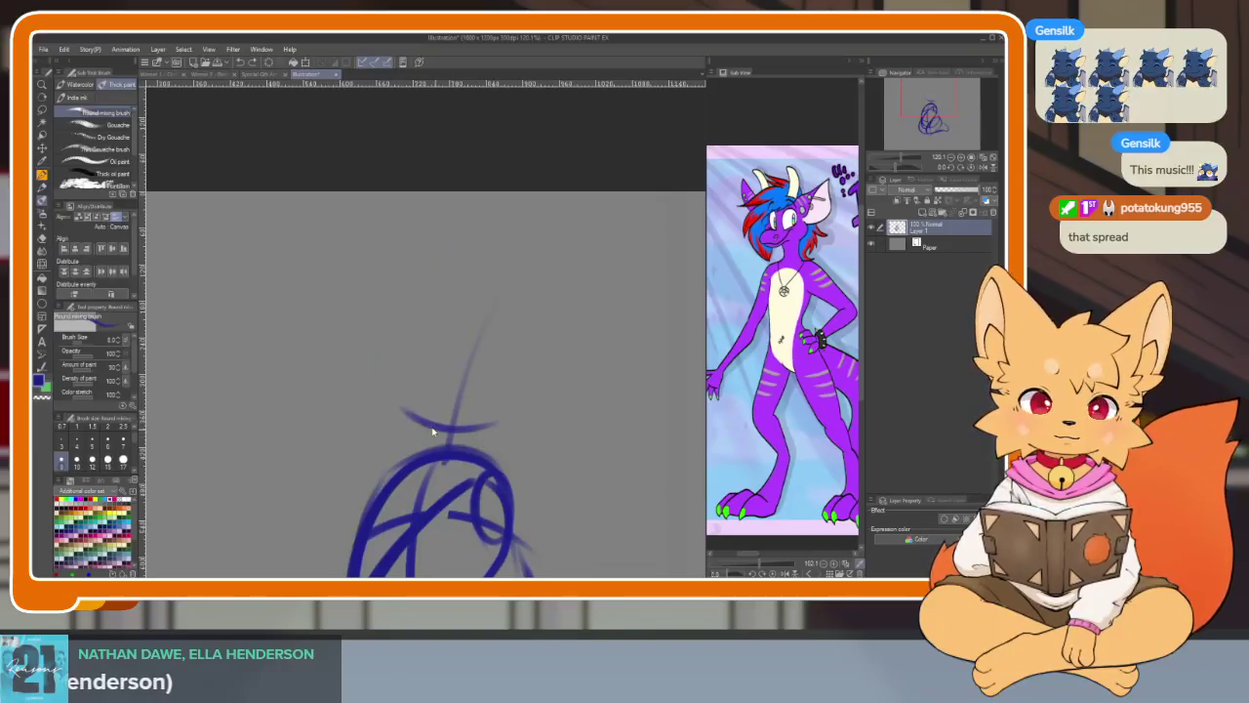
# - Draw an ellipse for the head with the shape tool, redoing the first attempt
pyautogui.click(41, 303)
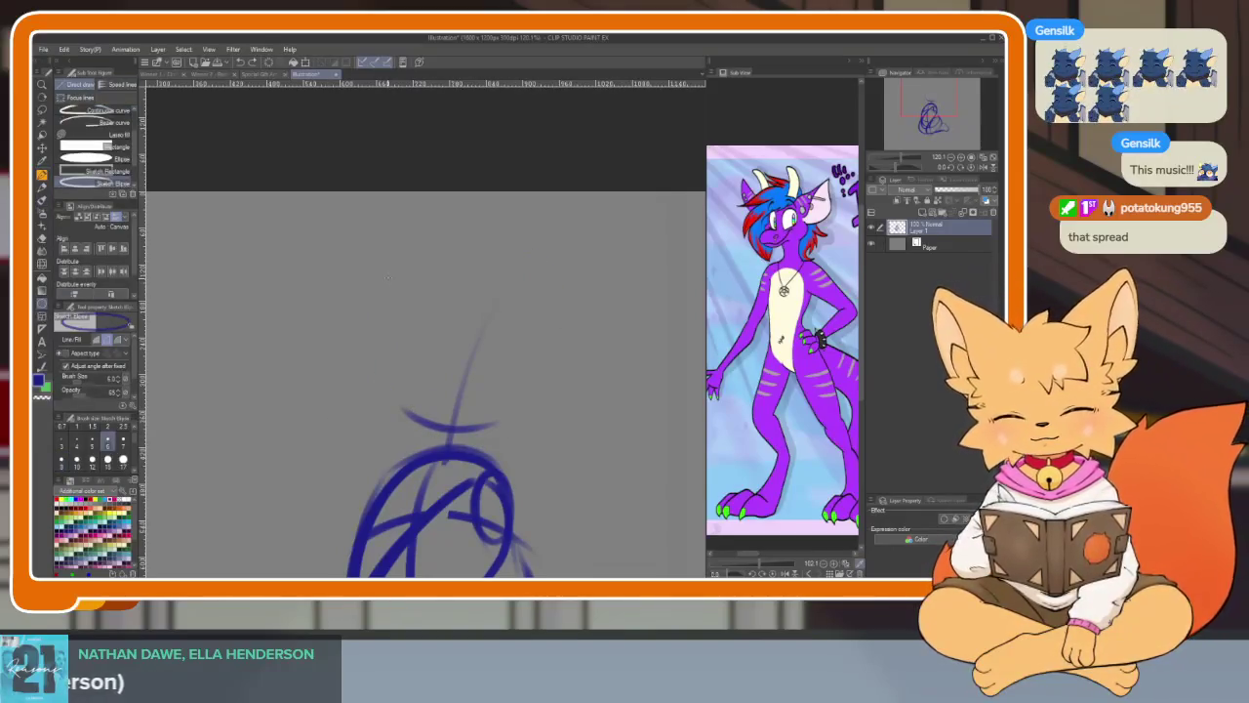
pyautogui.moveTo(386, 279); pyautogui.dragTo(496, 391)
pyautogui.hotkey('ctrl', 'z')
pyautogui.moveTo(403, 291); pyautogui.dragTo(496, 444)
pyautogui.scroll(-5, 559, 420)
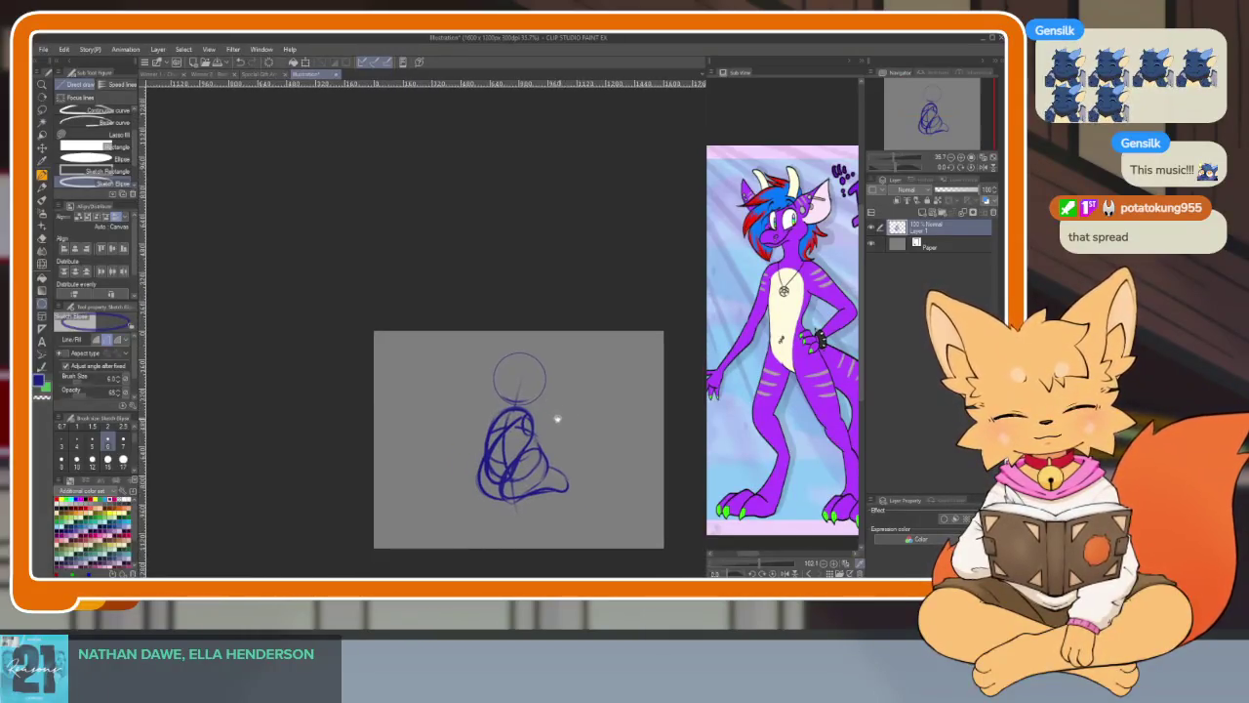
pyautogui.scroll(5, 560, 420)
pyautogui.press('e')
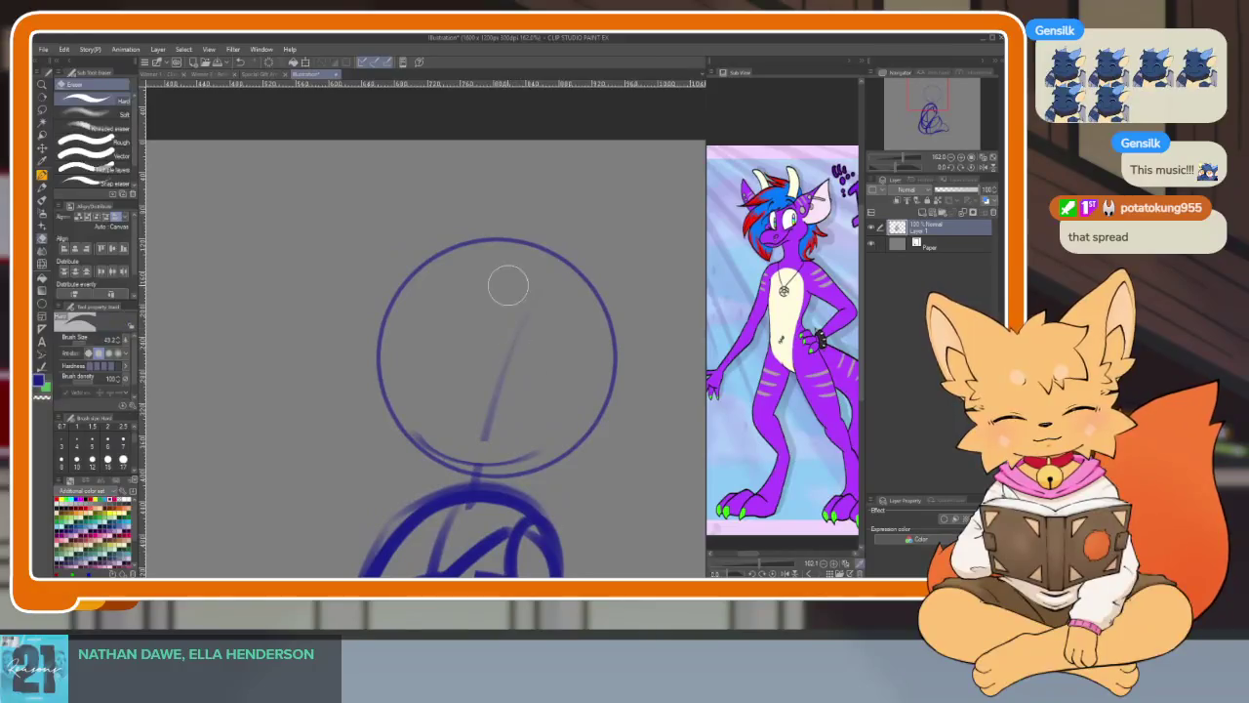
pyautogui.press('b')
# - Add crossing guidelines through the head and try an oval on its right side
pyautogui.moveTo(532, 236); pyautogui.dragTo(457, 459)
pyautogui.moveTo(381, 404); pyautogui.dragTo(606, 420)
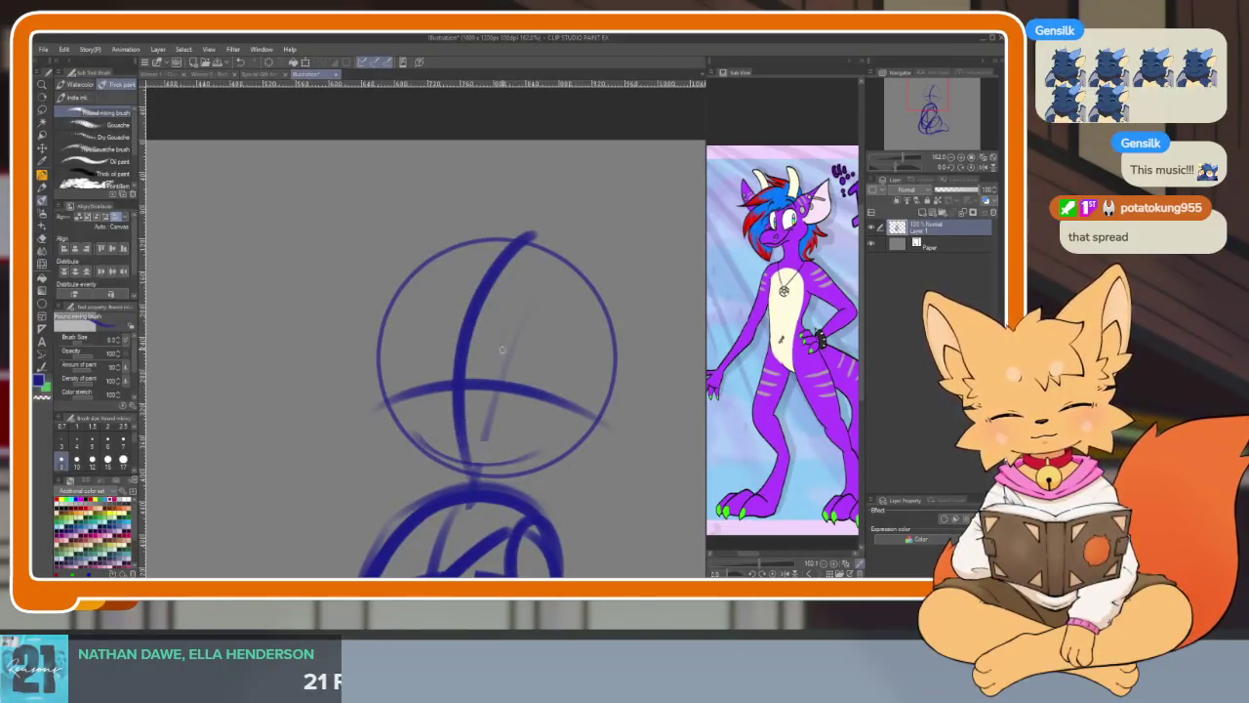
pyautogui.moveTo(376, 332); pyautogui.dragTo(601, 363)
pyautogui.moveTo(404, 283); pyautogui.dragTo(383, 398)
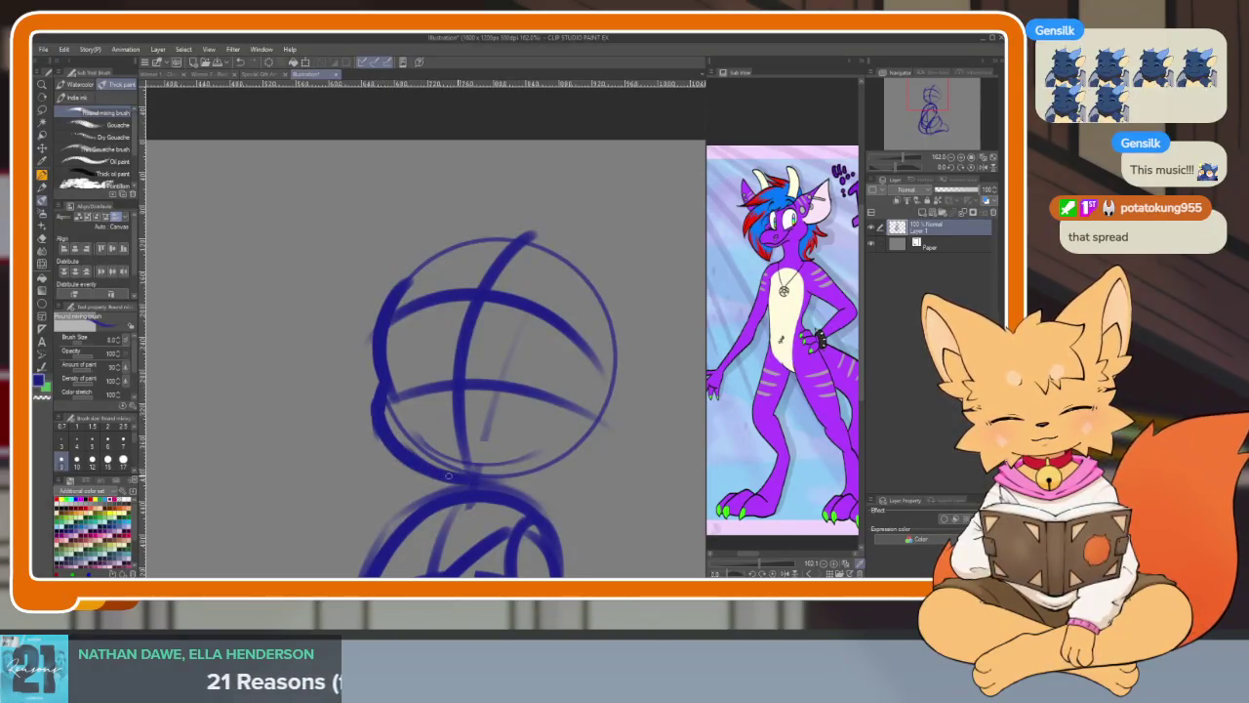
pyautogui.moveTo(603, 385)
pyautogui.mouseDown()
pyautogui.moveTo(576, 371)
pyautogui.moveTo(596, 362)
pyautogui.moveTo(561, 369)
pyautogui.mouseUp()
pyautogui.hotkey('ctrl', 'z')
pyautogui.moveTo(559, 419)
pyautogui.mouseDown()
pyautogui.moveTo(584, 347)
pyautogui.moveTo(534, 430)
pyautogui.moveTo(547, 331)
pyautogui.moveTo(576, 351)
pyautogui.moveTo(593, 275)
pyautogui.mouseUp()
pyautogui.hotkey('ctrl', 'z')
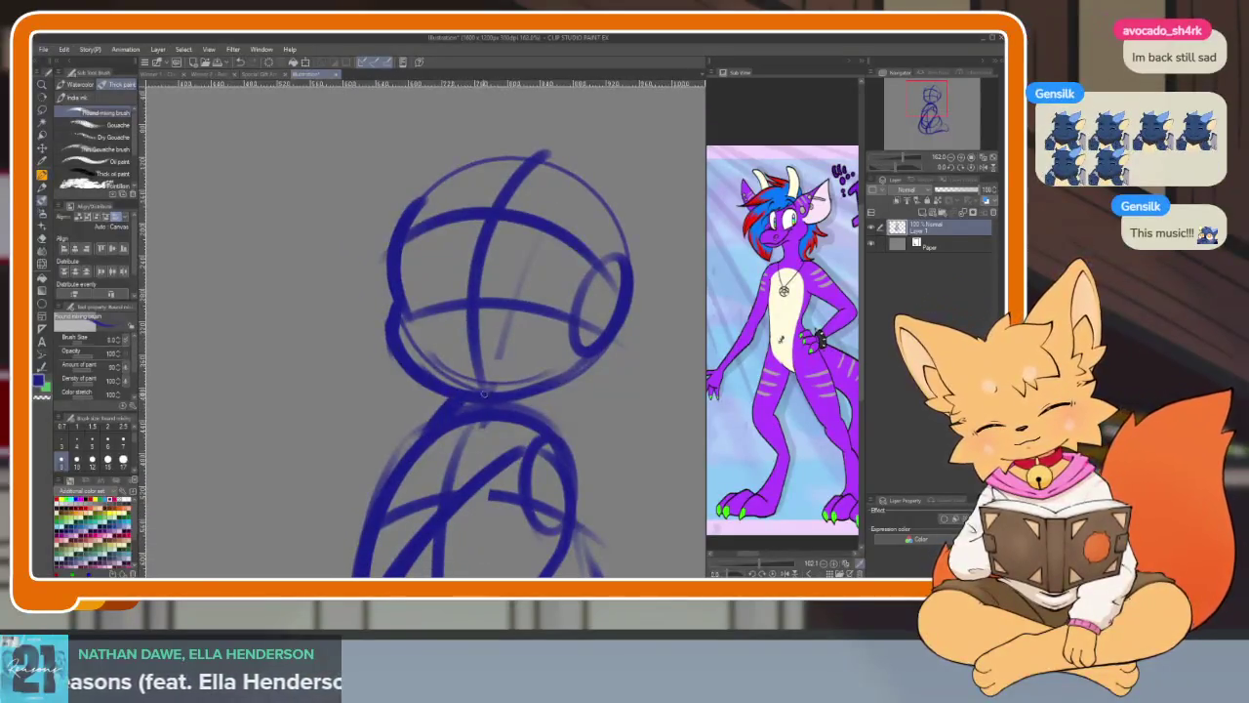
# - Sketch strokes inside the body oval and down the body's left side
pyautogui.moveTo(451, 429); pyautogui.dragTo(438, 493)
pyautogui.moveTo(493, 421); pyautogui.dragTo(454, 488)
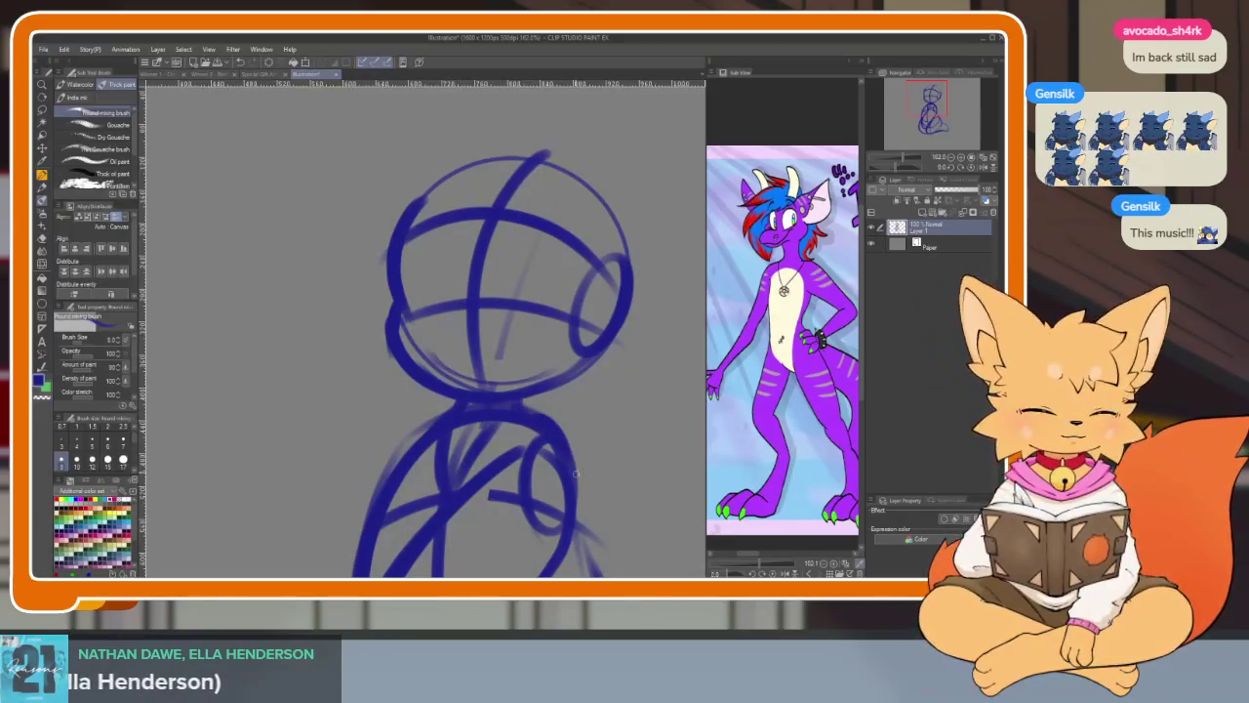
pyautogui.moveTo(566, 455); pyautogui.dragTo(519, 312)
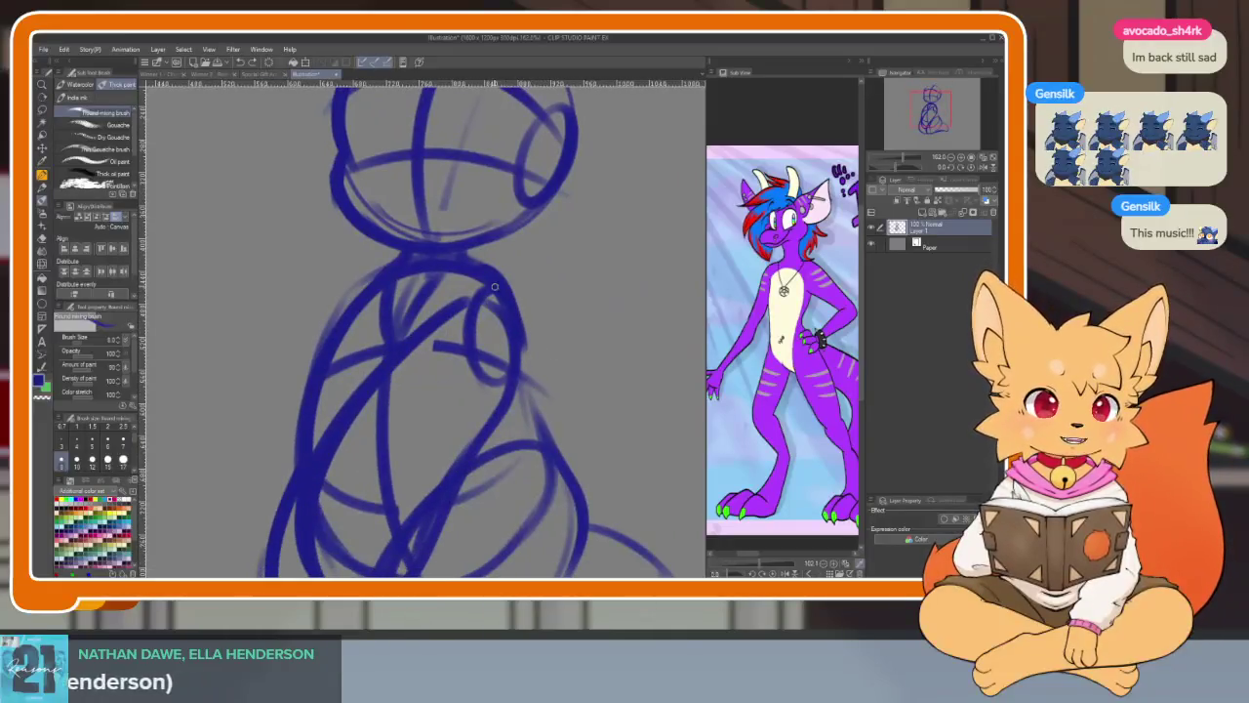
pyautogui.moveTo(493, 384)
pyautogui.mouseDown()
pyautogui.moveTo(424, 500)
pyautogui.moveTo(459, 410)
pyautogui.mouseUp()
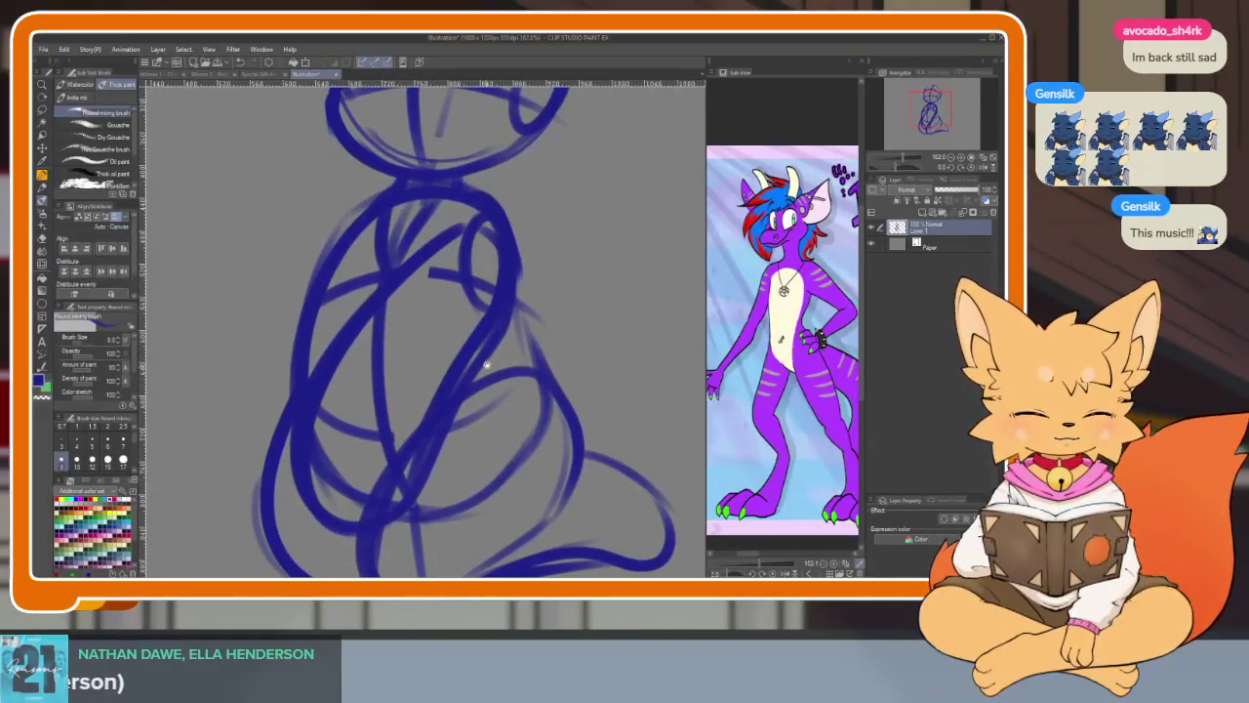
pyautogui.press('e')
pyautogui.press('b')
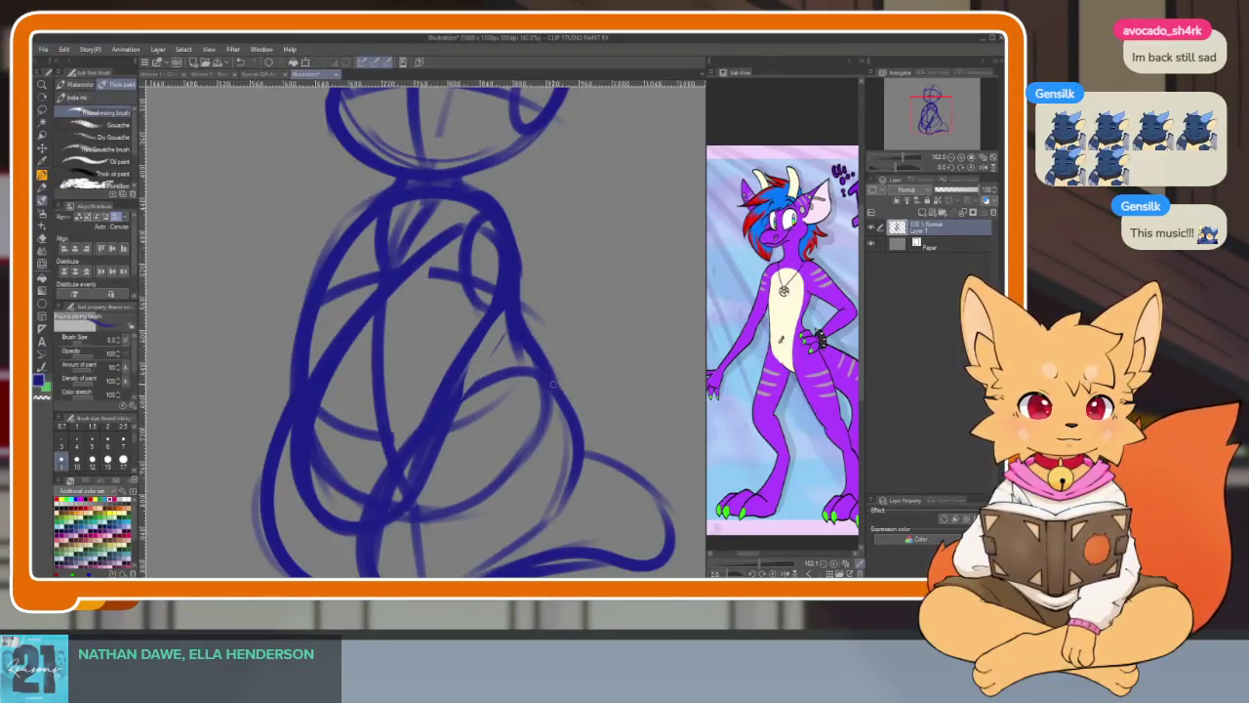
# - Erase stray strokes around the neck and chest to clean up the torso outline
pyautogui.press('e')
pyautogui.moveTo(521, 249)
pyautogui.mouseDown()
pyautogui.moveTo(457, 452)
pyautogui.moveTo(465, 424)
pyautogui.mouseUp()
pyautogui.press('b')
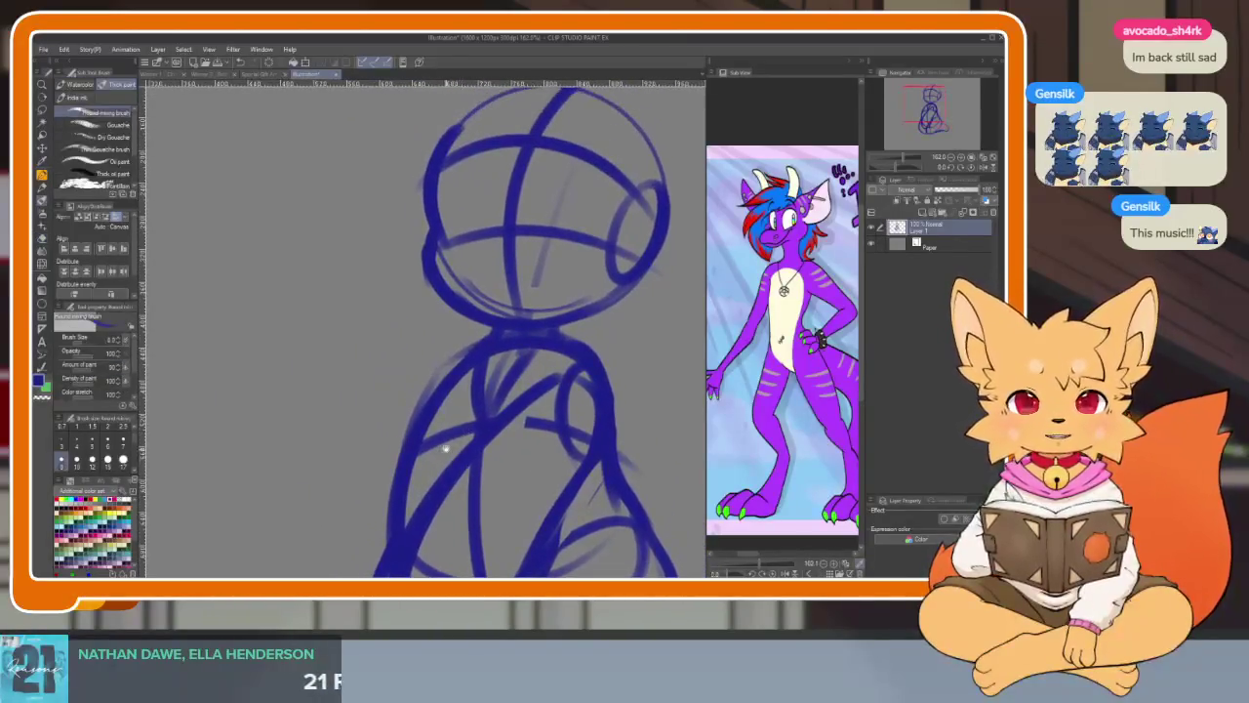
pyautogui.press('e')
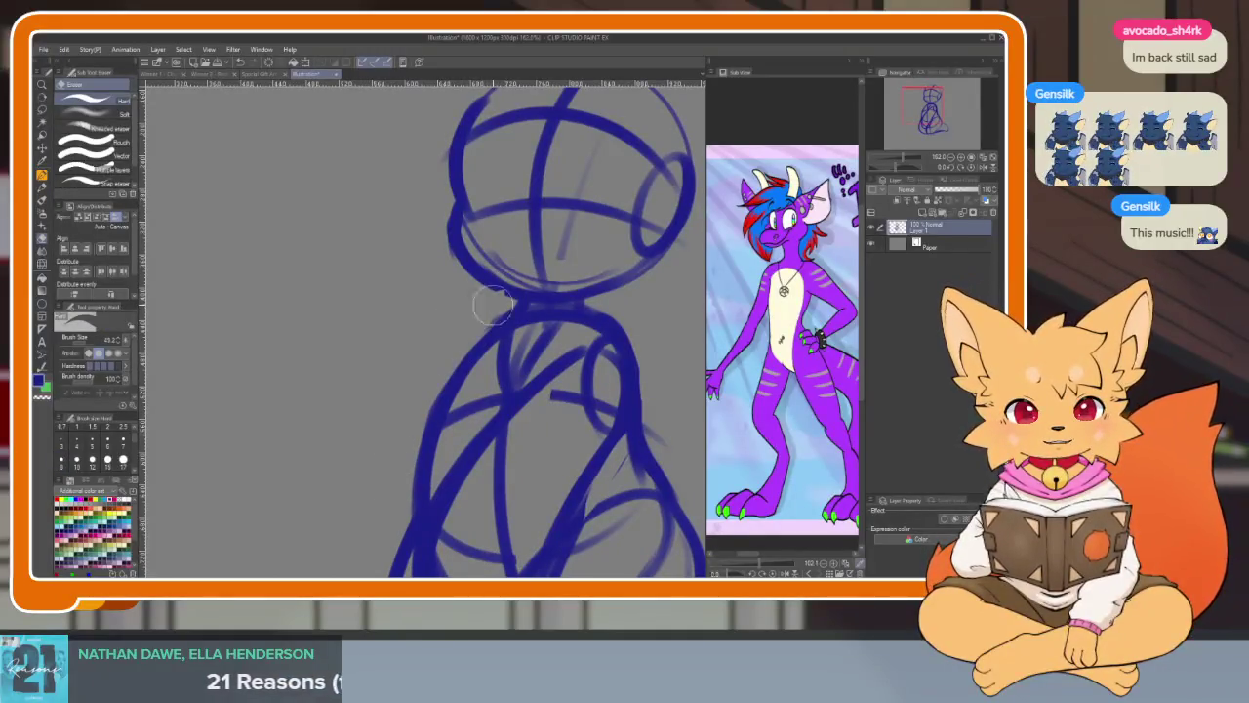
pyautogui.moveTo(459, 452); pyautogui.dragTo(452, 391)
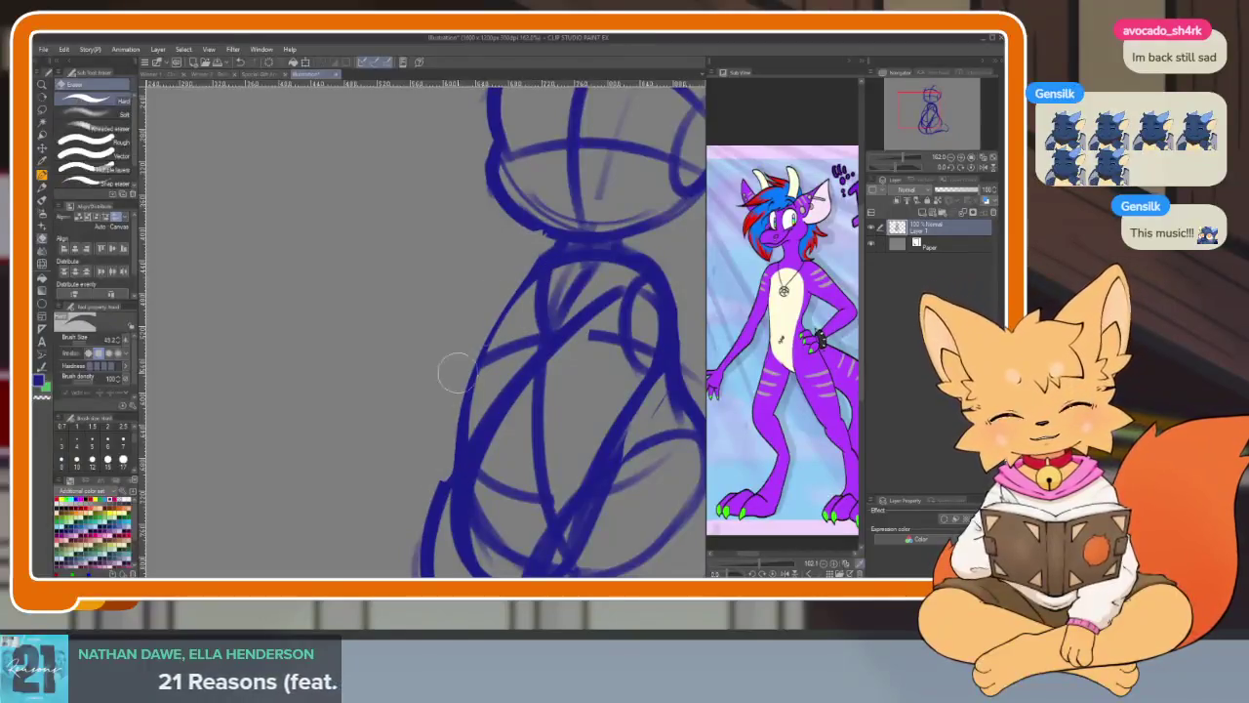
pyautogui.press('b')
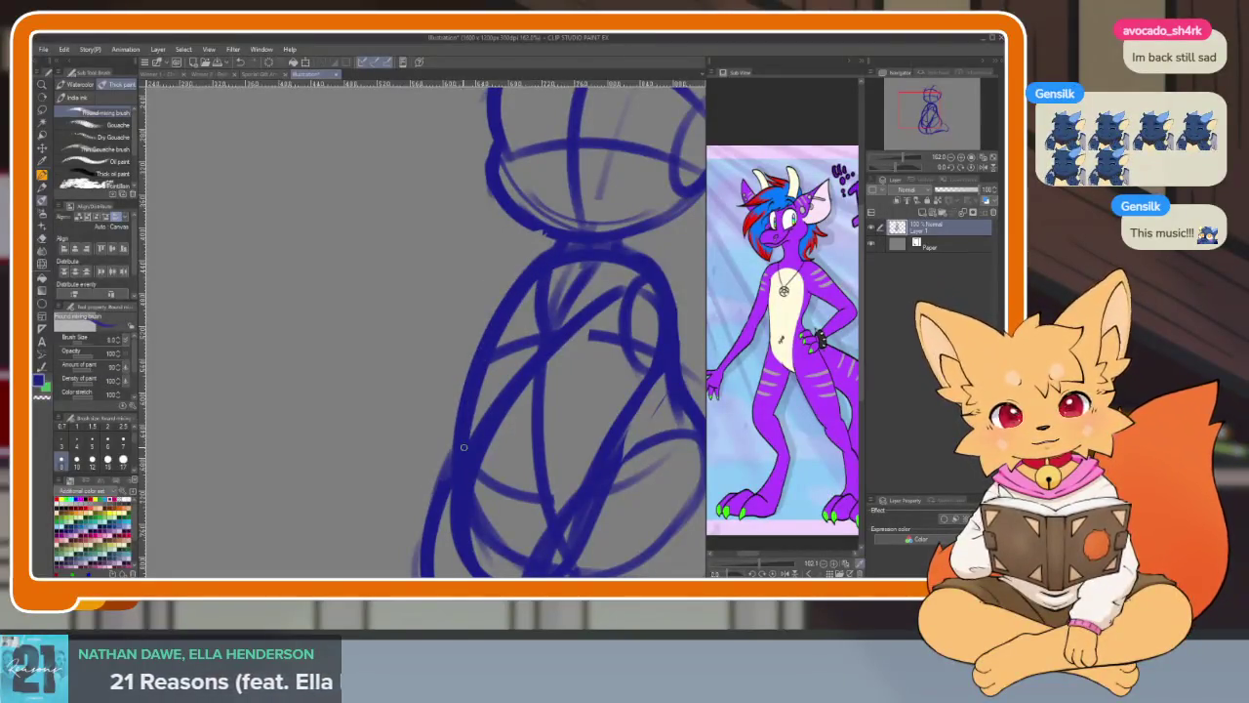
pyautogui.scroll(-5, 464, 447)
pyautogui.scroll(6, 532, 449)
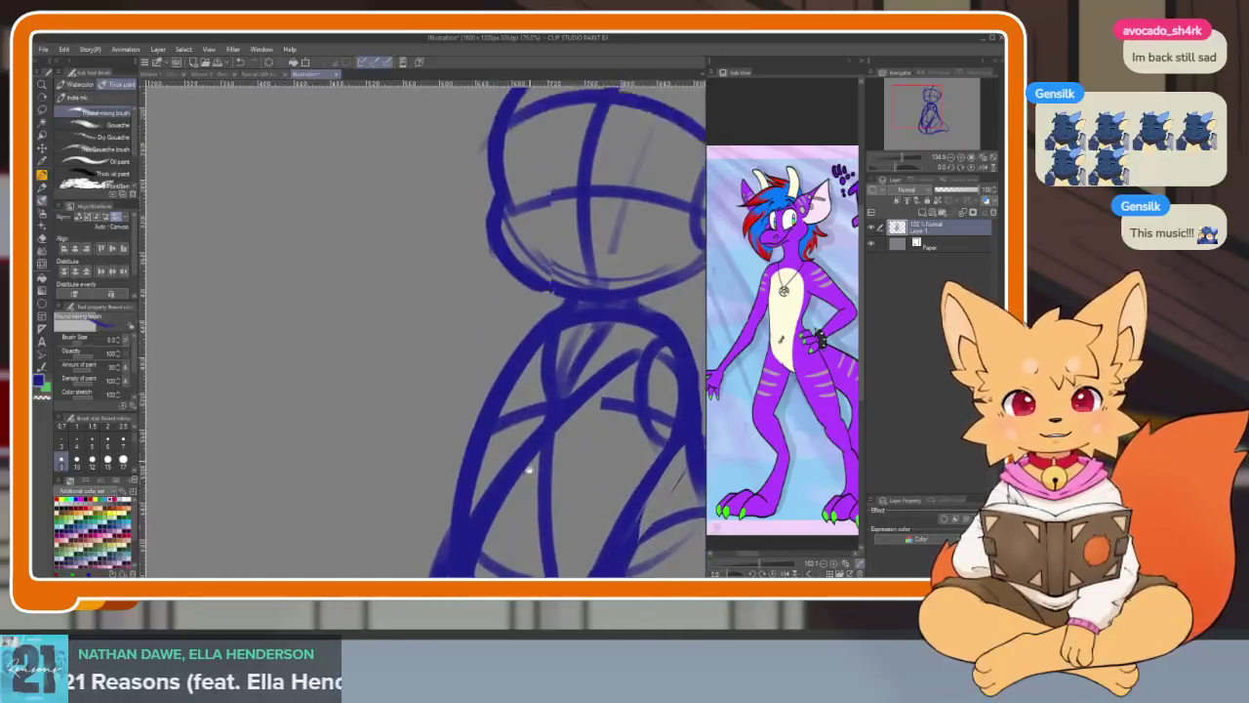
# - Sketch a blue curve and an oval left of the figure, redoing stray strokes
pyautogui.moveTo(352, 249); pyautogui.dragTo(295, 343)
pyautogui.hotkey('ctrl', 'z')
pyautogui.moveTo(270, 295)
pyautogui.mouseDown()
pyautogui.moveTo(245, 394)
pyautogui.moveTo(363, 256)
pyautogui.moveTo(392, 353)
pyautogui.mouseUp()
pyautogui.moveTo(246, 408)
pyautogui.mouseDown()
pyautogui.moveTo(332, 439)
pyautogui.moveTo(416, 332)
pyautogui.mouseUp()
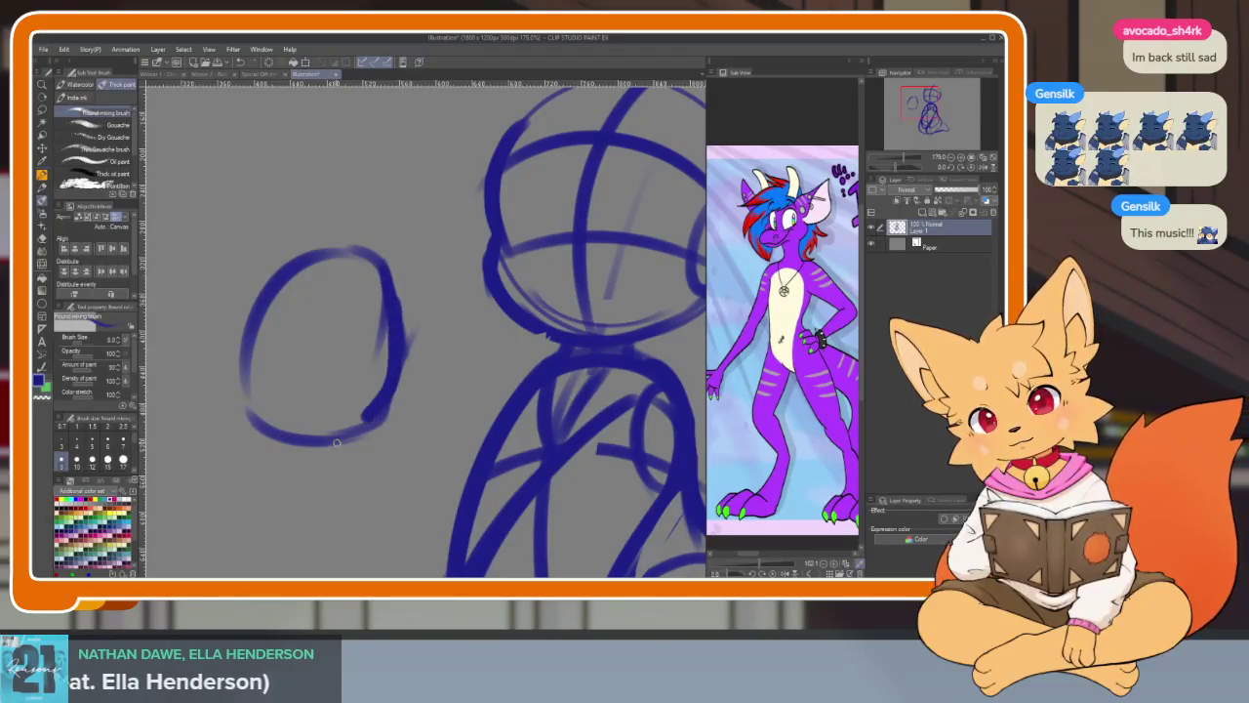
pyautogui.moveTo(343, 440); pyautogui.dragTo(254, 306)
pyautogui.moveTo(312, 417)
pyautogui.mouseDown()
pyautogui.moveTo(379, 305)
pyautogui.moveTo(342, 338)
pyautogui.mouseUp()
pyautogui.hotkey('ctrl', 'z')
pyautogui.hotkey('ctrl', 'z')
pyautogui.hotkey('ctrl', 'z')
pyautogui.moveTo(301, 432)
pyautogui.mouseDown()
pyautogui.moveTo(430, 272)
pyautogui.moveTo(436, 322)
pyautogui.moveTo(400, 389)
pyautogui.mouseUp()
# - Thicken and refine the left tail oval's sides, cross lines and lower right edge
pyautogui.moveTo(423, 344); pyautogui.dragTo(406, 383)
pyautogui.moveTo(418, 323)
pyautogui.mouseDown()
pyautogui.moveTo(390, 408)
pyautogui.moveTo(318, 457)
pyautogui.mouseUp()
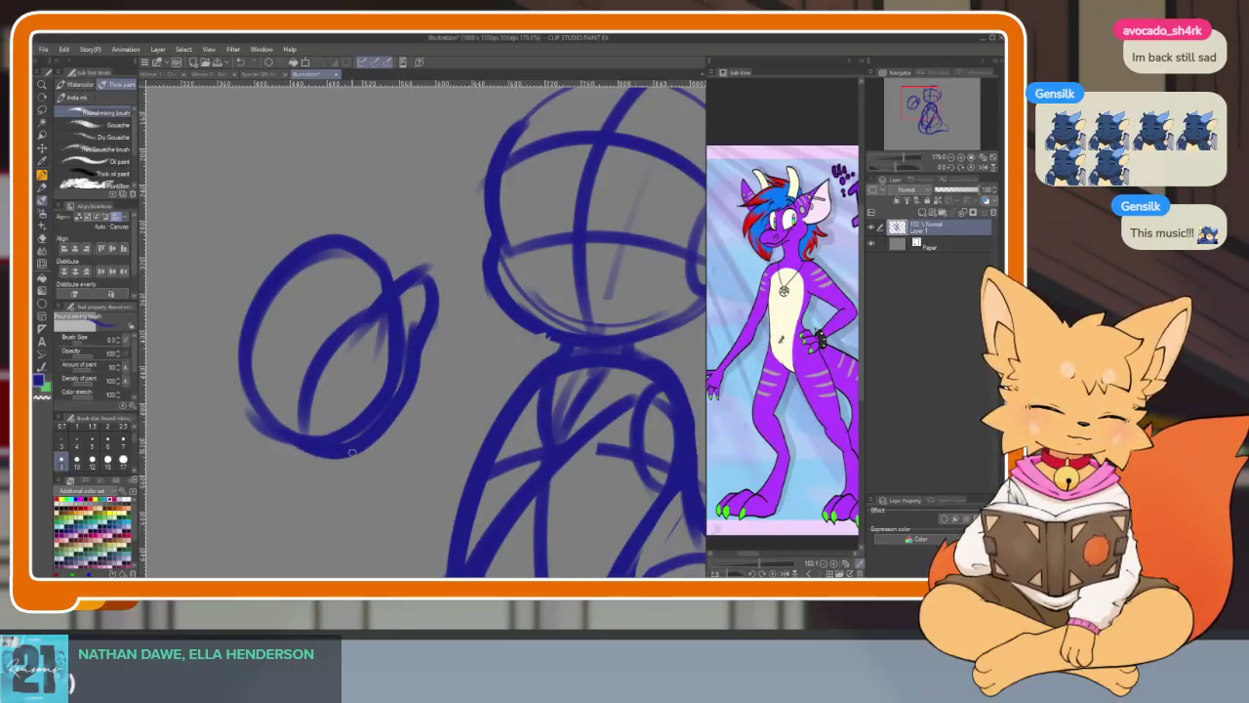
pyautogui.moveTo(252, 353)
pyautogui.mouseDown()
pyautogui.moveTo(371, 402)
pyautogui.moveTo(302, 381)
pyautogui.mouseUp()
pyautogui.moveTo(310, 262); pyautogui.dragTo(383, 384)
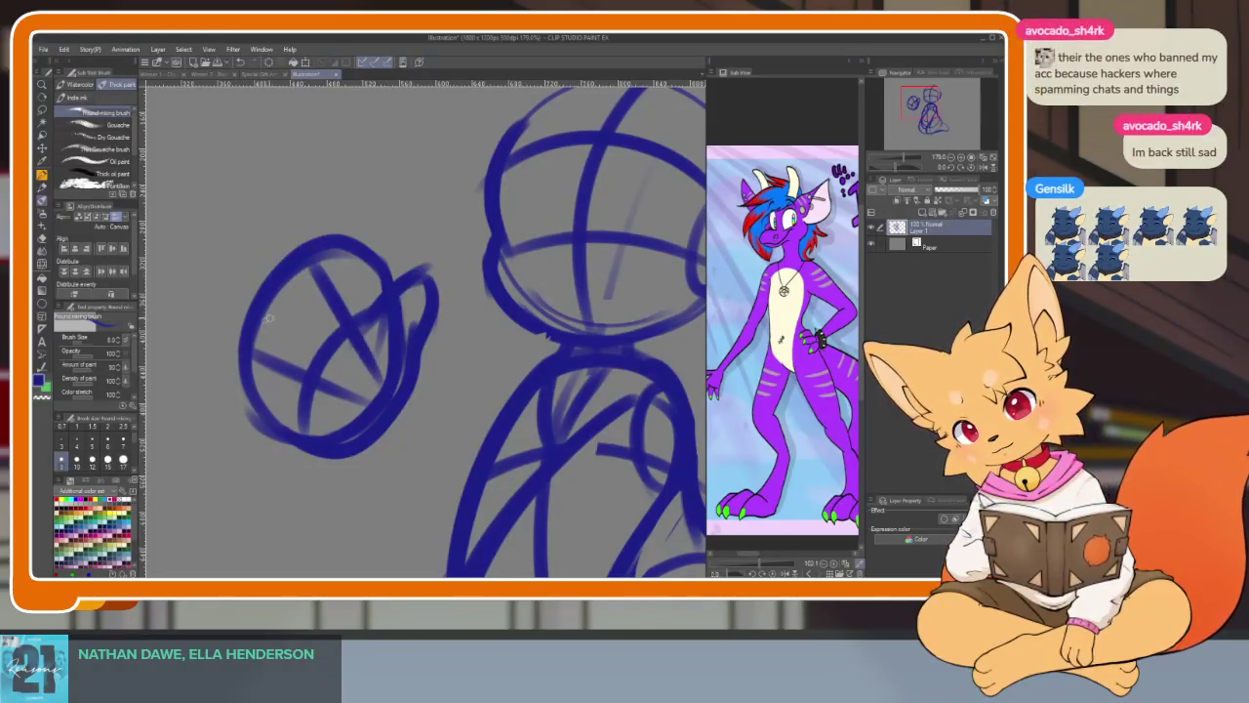
pyautogui.moveTo(242, 351)
pyautogui.mouseDown()
pyautogui.moveTo(299, 453)
pyautogui.moveTo(252, 371)
pyautogui.moveTo(308, 244)
pyautogui.moveTo(410, 271)
pyautogui.mouseUp()
pyautogui.hotkey('ctrl', 'z')
pyautogui.moveTo(324, 234); pyautogui.dragTo(385, 263)
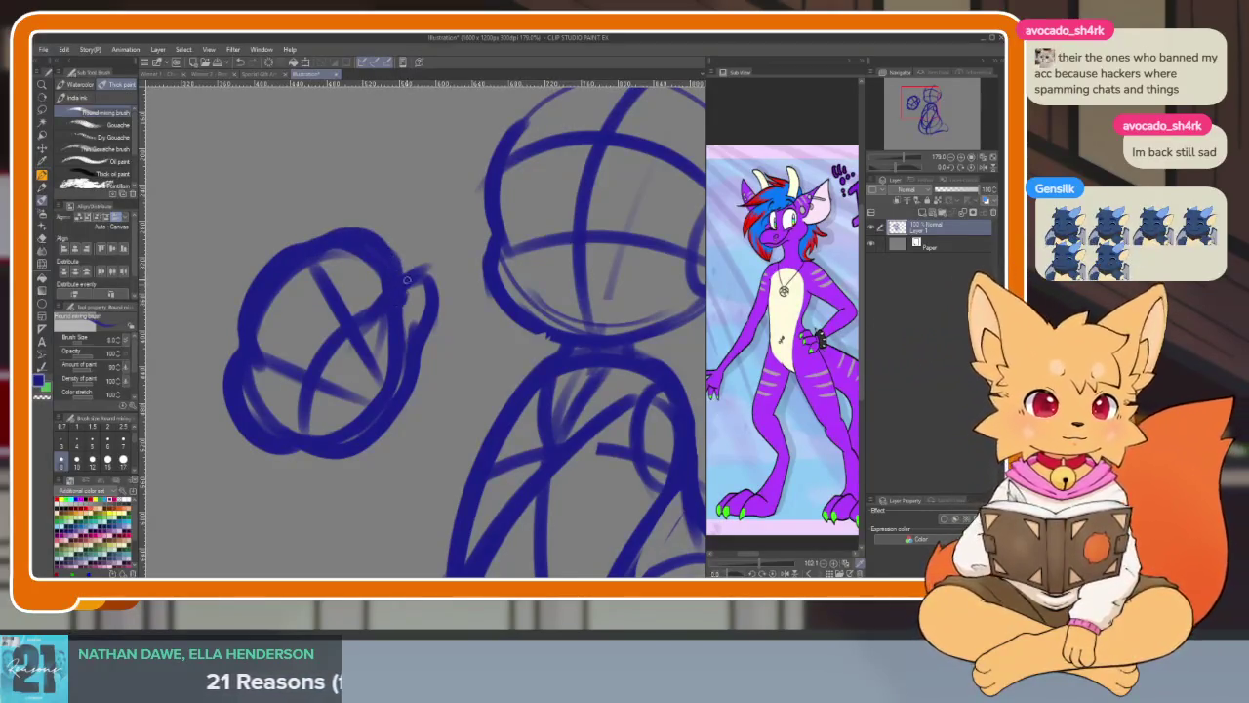
pyautogui.moveTo(425, 278)
pyautogui.mouseDown()
pyautogui.moveTo(426, 349)
pyautogui.moveTo(383, 440)
pyautogui.moveTo(275, 443)
pyautogui.mouseUp()
pyautogui.scroll(1, 382, 446)
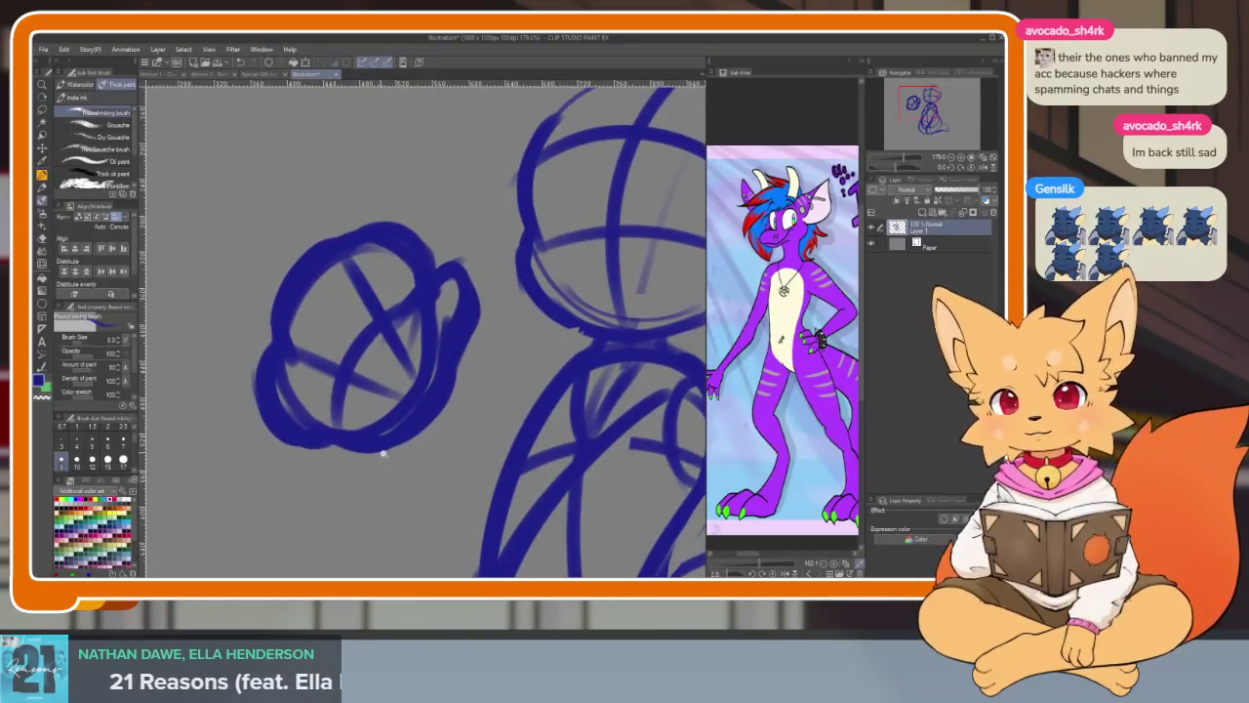
pyautogui.scroll(2, 427, 479)
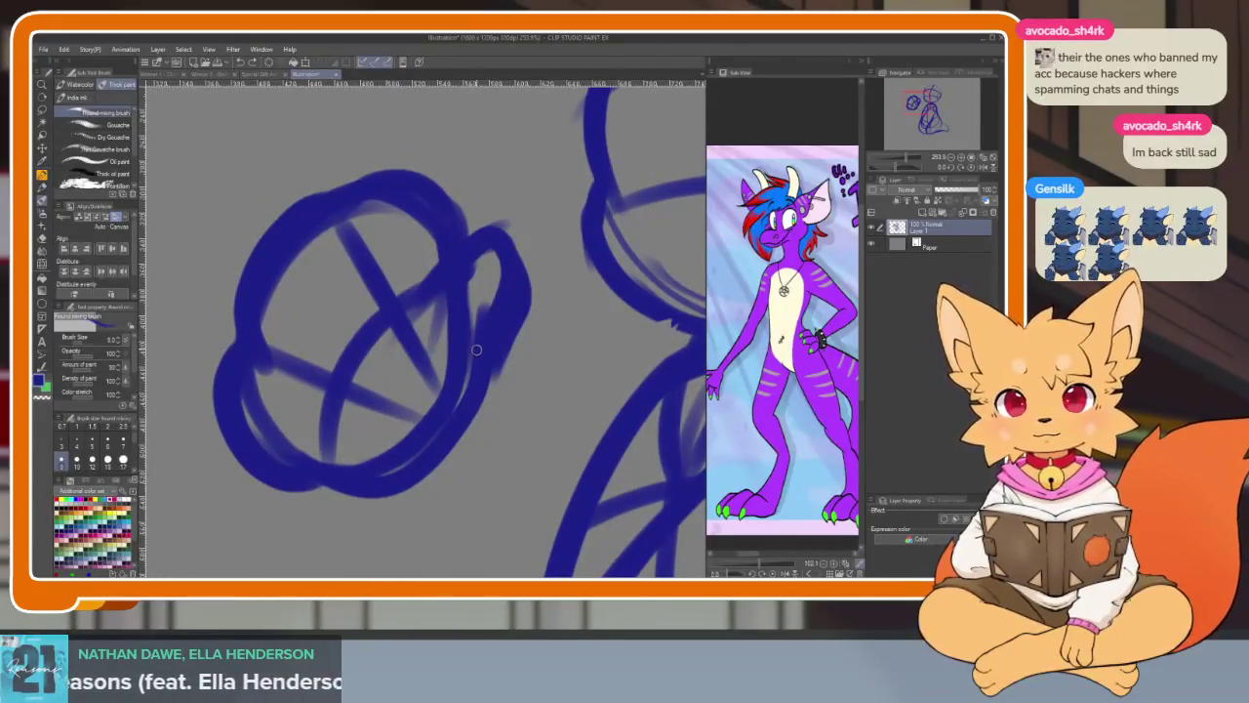
pyautogui.moveTo(502, 330)
pyautogui.mouseDown()
pyautogui.moveTo(451, 451)
pyautogui.moveTo(322, 493)
pyautogui.moveTo(225, 379)
pyautogui.moveTo(292, 217)
pyautogui.mouseUp()
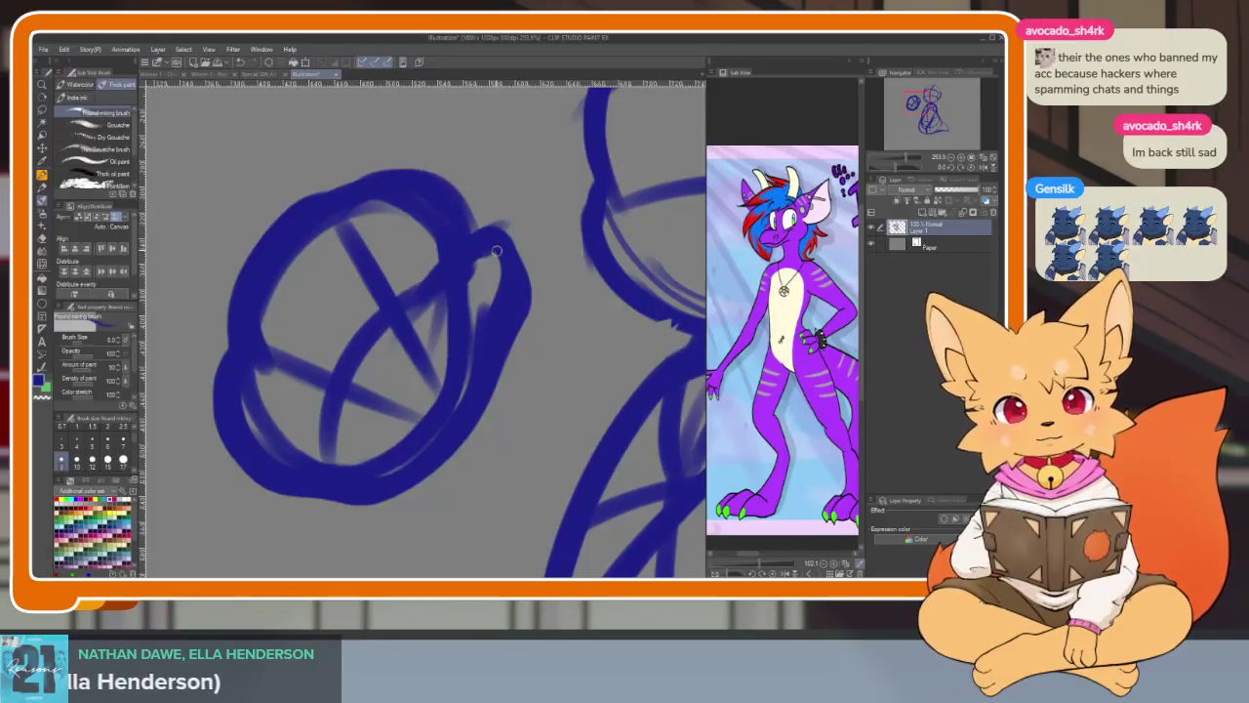
# - Erase the extra strokes along the oval's right edge
pyautogui.press('e')
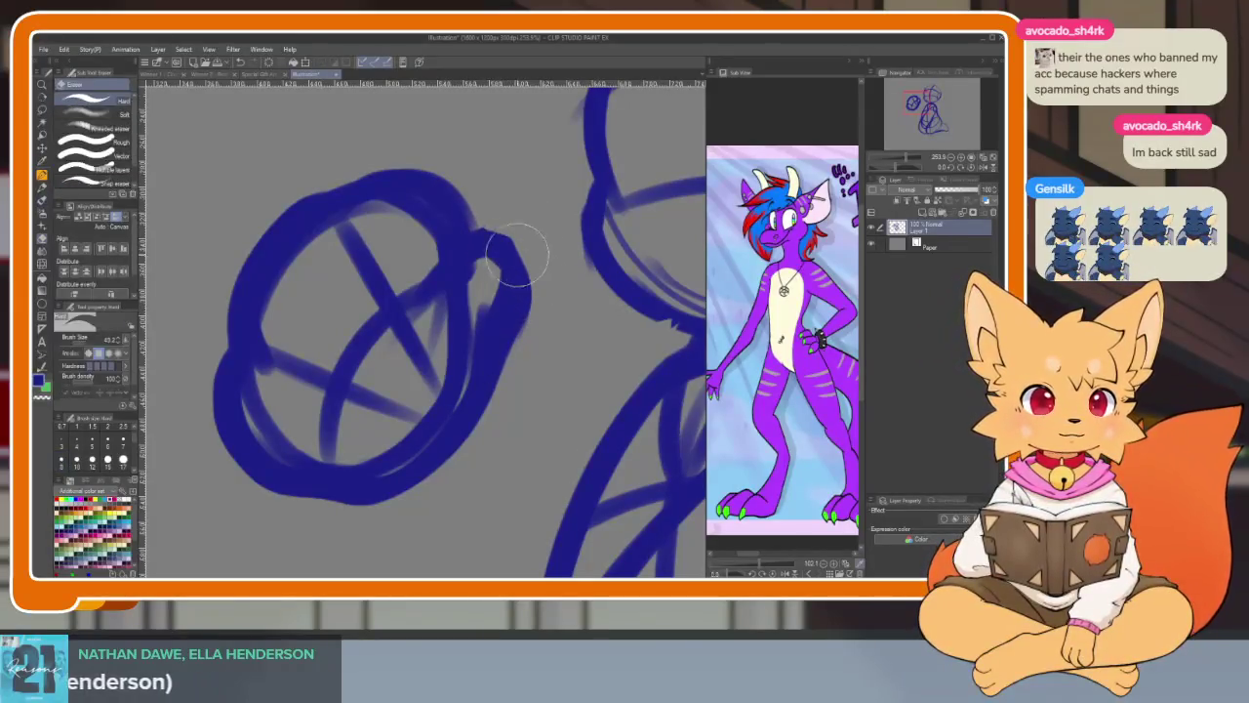
pyautogui.press('b')
pyautogui.press('e')
pyautogui.moveTo(475, 237)
pyautogui.mouseDown()
pyautogui.moveTo(497, 257)
pyautogui.moveTo(479, 279)
pyautogui.moveTo(479, 415)
pyautogui.mouseUp()
pyautogui.scroll(-2, 478, 415)
pyautogui.scroll(3, 496, 426)
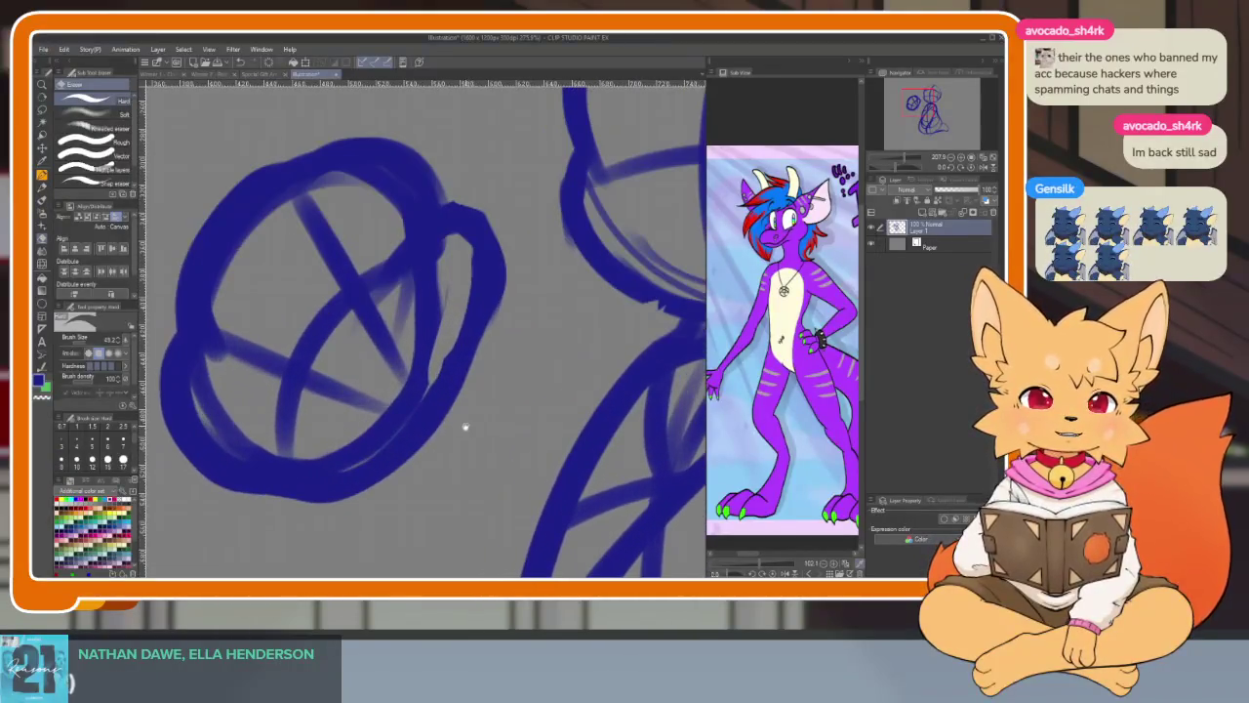
# - Connect the tail oval to the torso and rough in the torso with long blue strokes
pyautogui.press('b')
pyautogui.moveTo(489, 440)
pyautogui.mouseDown()
pyautogui.moveTo(496, 430)
pyautogui.moveTo(497, 444)
pyautogui.mouseUp()
pyautogui.scroll(-2, 494, 447)
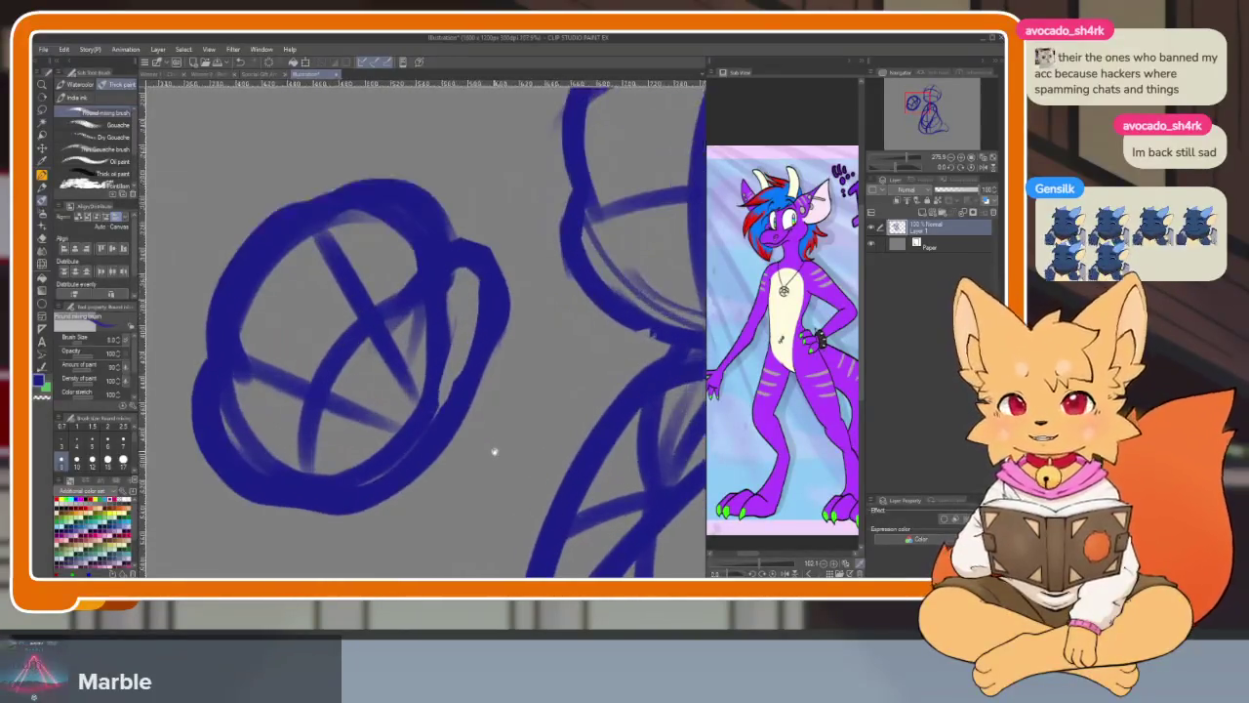
pyautogui.scroll(-2, 483, 451)
pyautogui.scroll(2, 486, 457)
pyautogui.scroll(1, 491, 466)
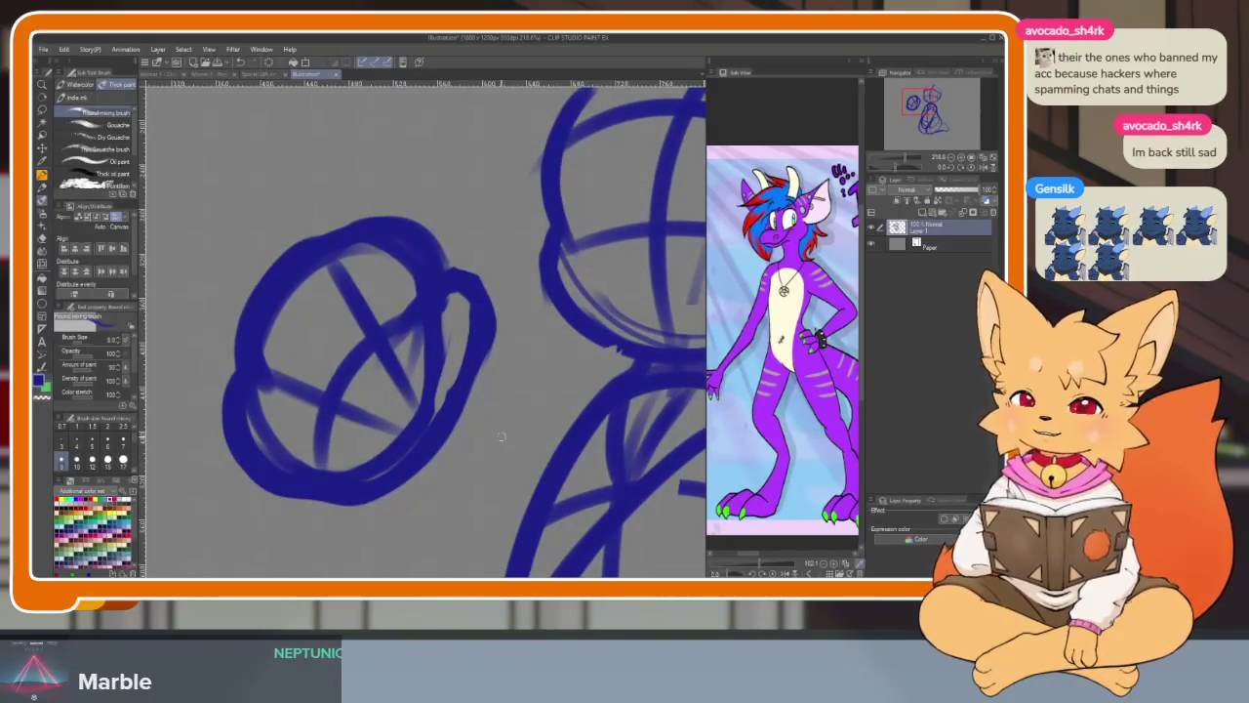
pyautogui.scroll(-2, 446, 449)
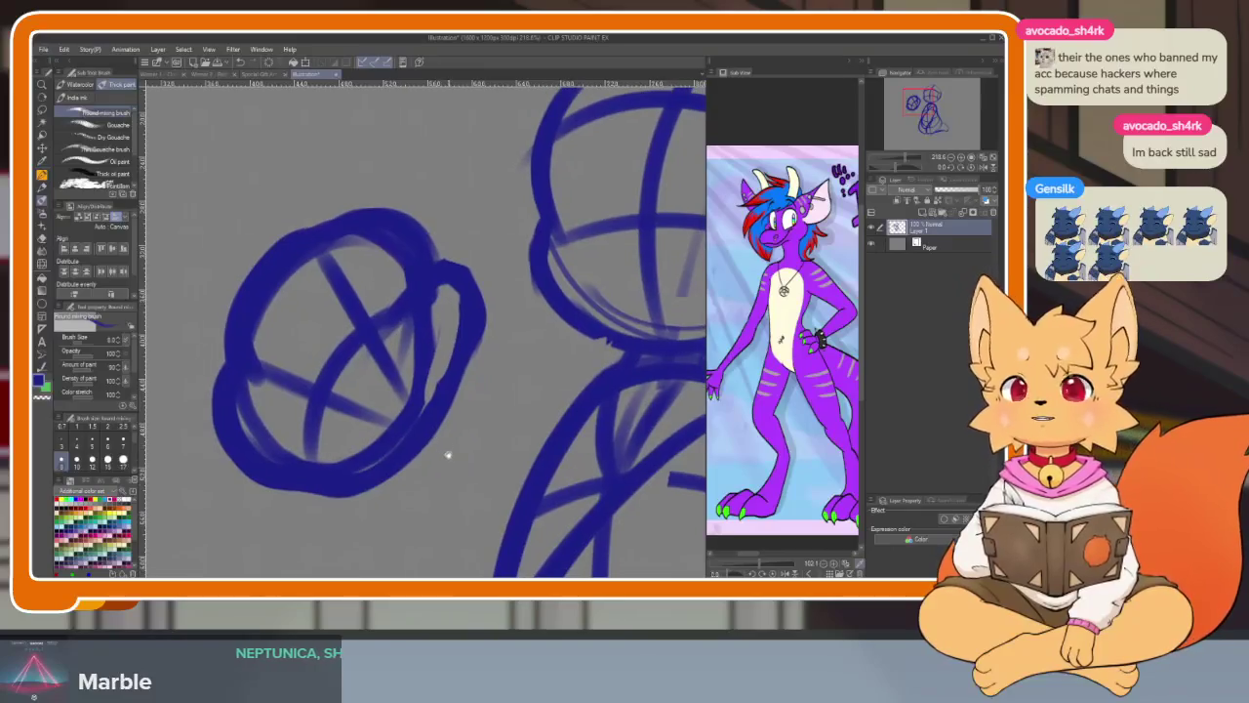
pyautogui.scroll(-1, 434, 444)
pyautogui.scroll(-2, 431, 441)
pyautogui.scroll(1, 437, 449)
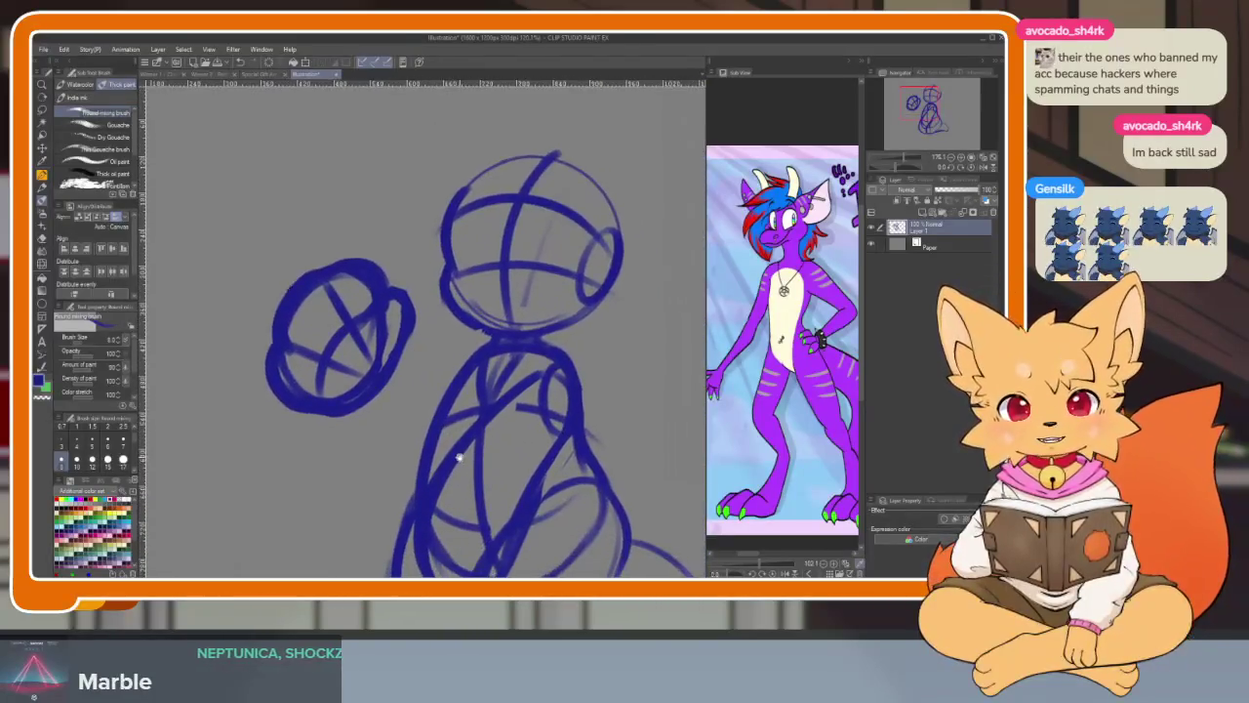
pyautogui.scroll(2, 429, 447)
pyautogui.scroll(1, 410, 410)
pyautogui.moveTo(336, 359); pyautogui.dragTo(488, 314)
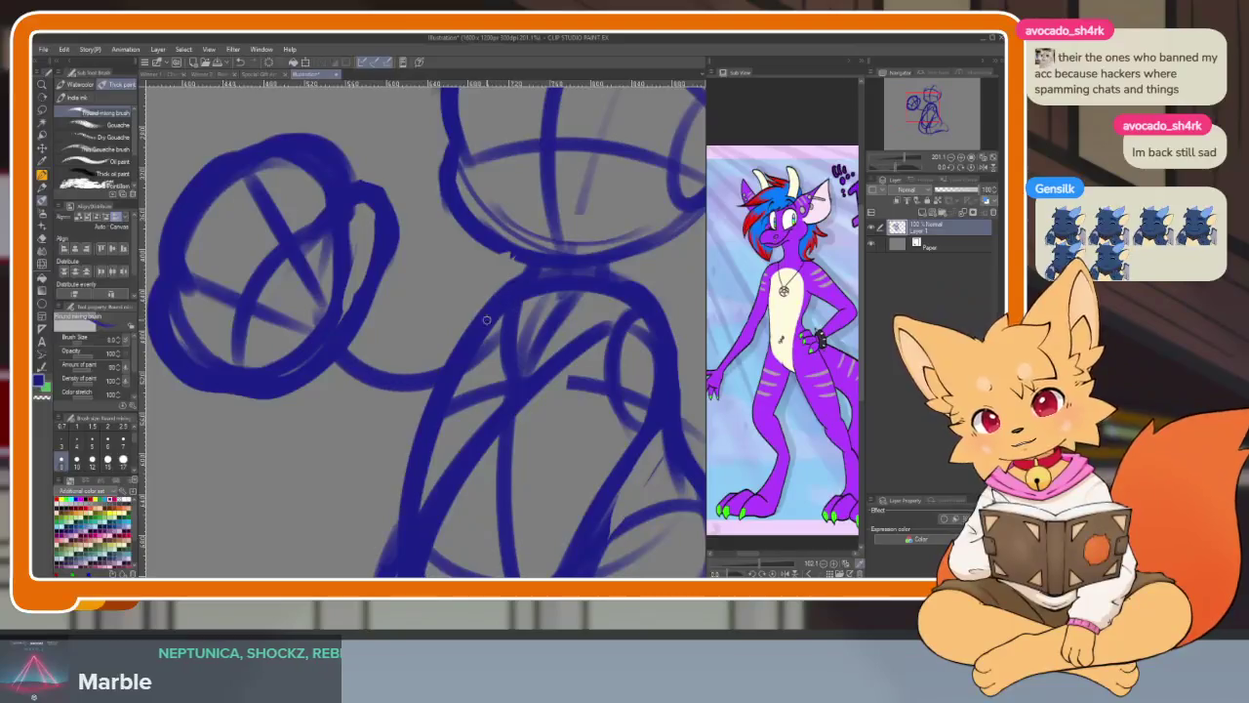
pyautogui.moveTo(488, 220); pyautogui.dragTo(410, 327)
pyautogui.moveTo(425, 340); pyautogui.dragTo(392, 488)
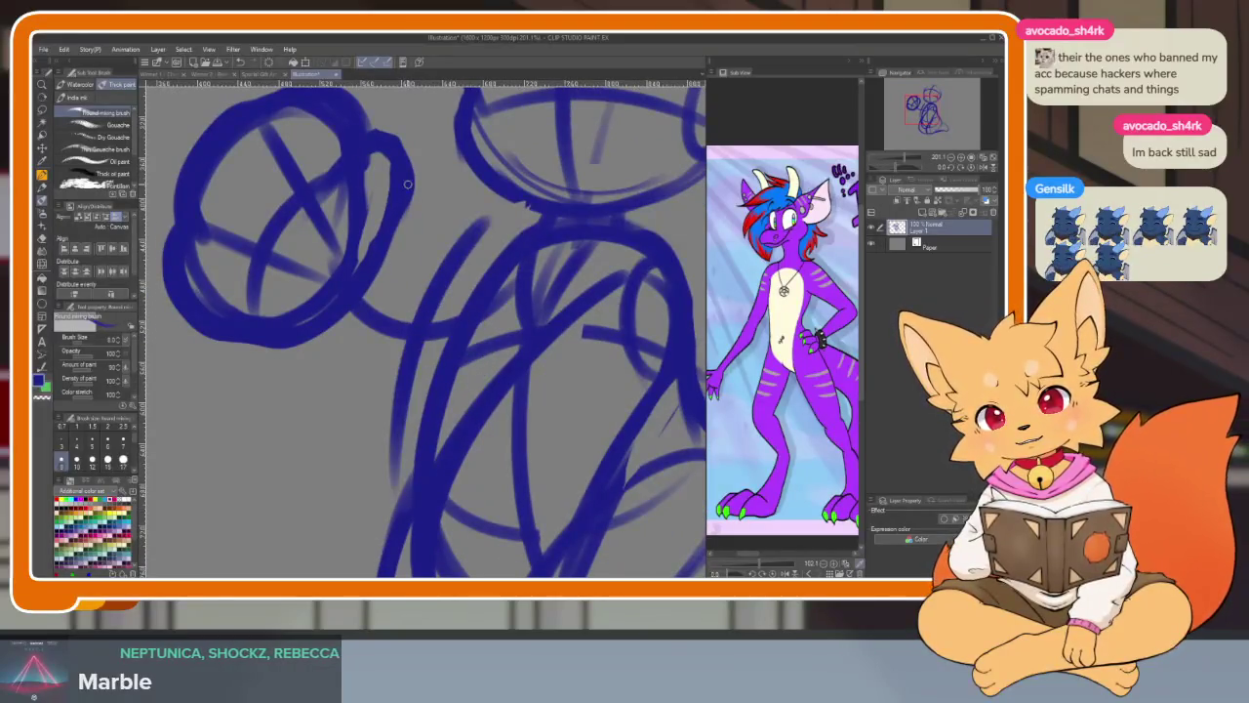
pyautogui.moveTo(404, 182); pyautogui.dragTo(447, 311)
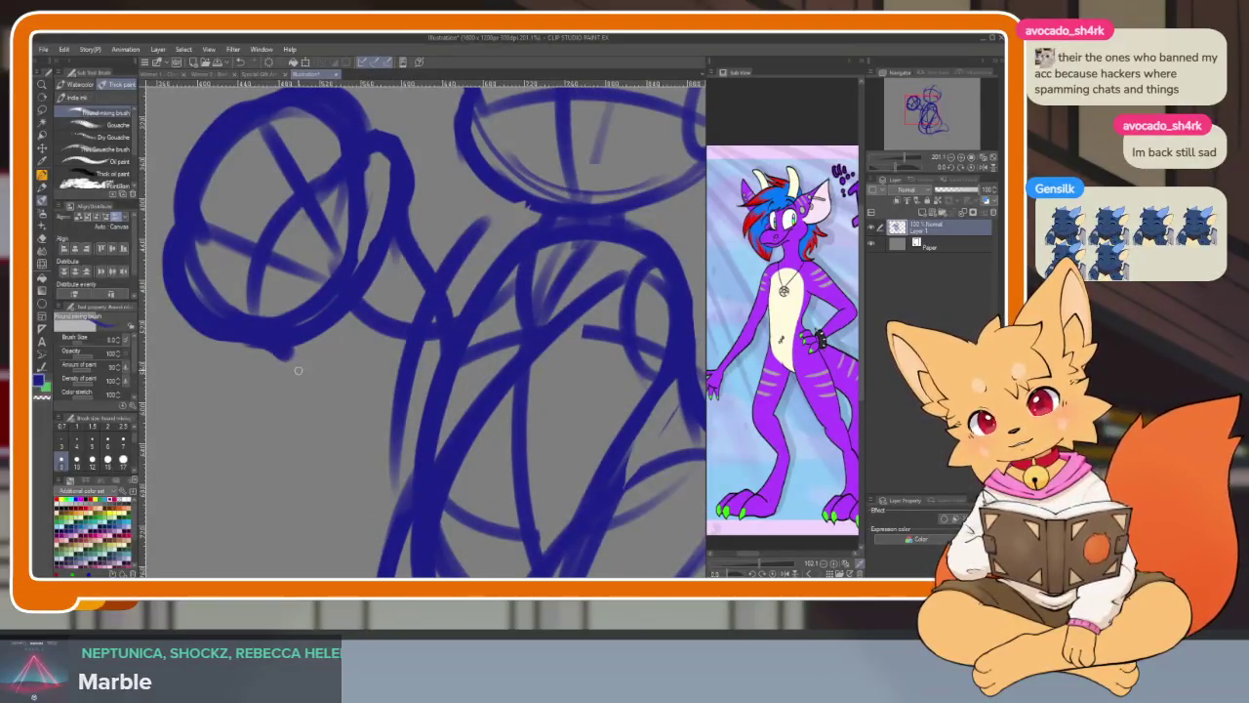
pyautogui.moveTo(294, 363); pyautogui.dragTo(416, 418)
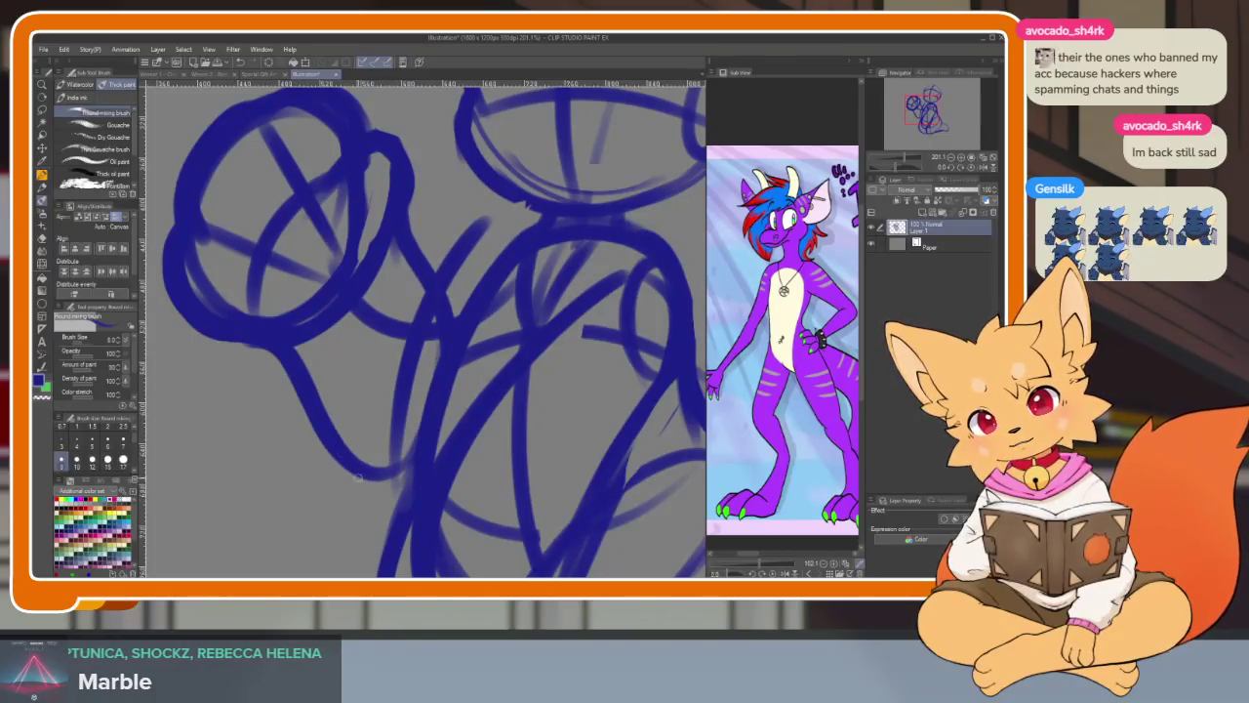
# - Sweep the haunch curves toward the foot and draw a base line under the figure
pyautogui.scroll(-5, 594, 262)
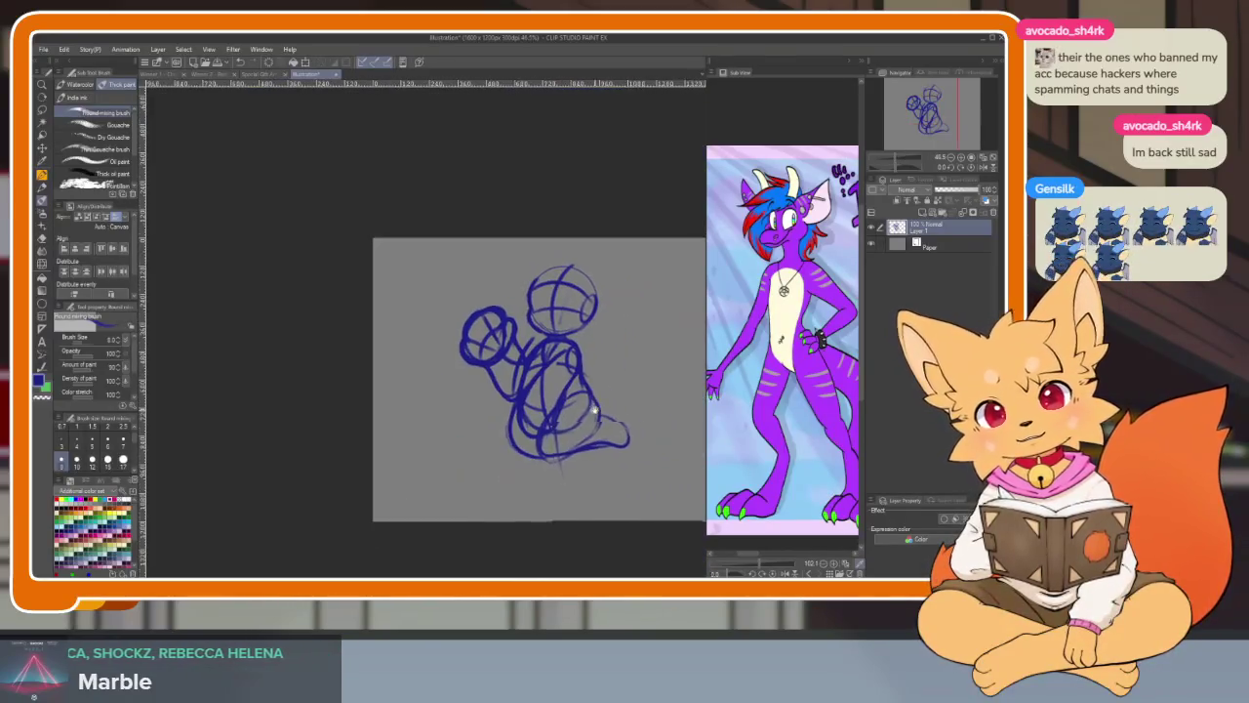
pyautogui.scroll(5, 529, 433)
pyautogui.scroll(3, 529, 433)
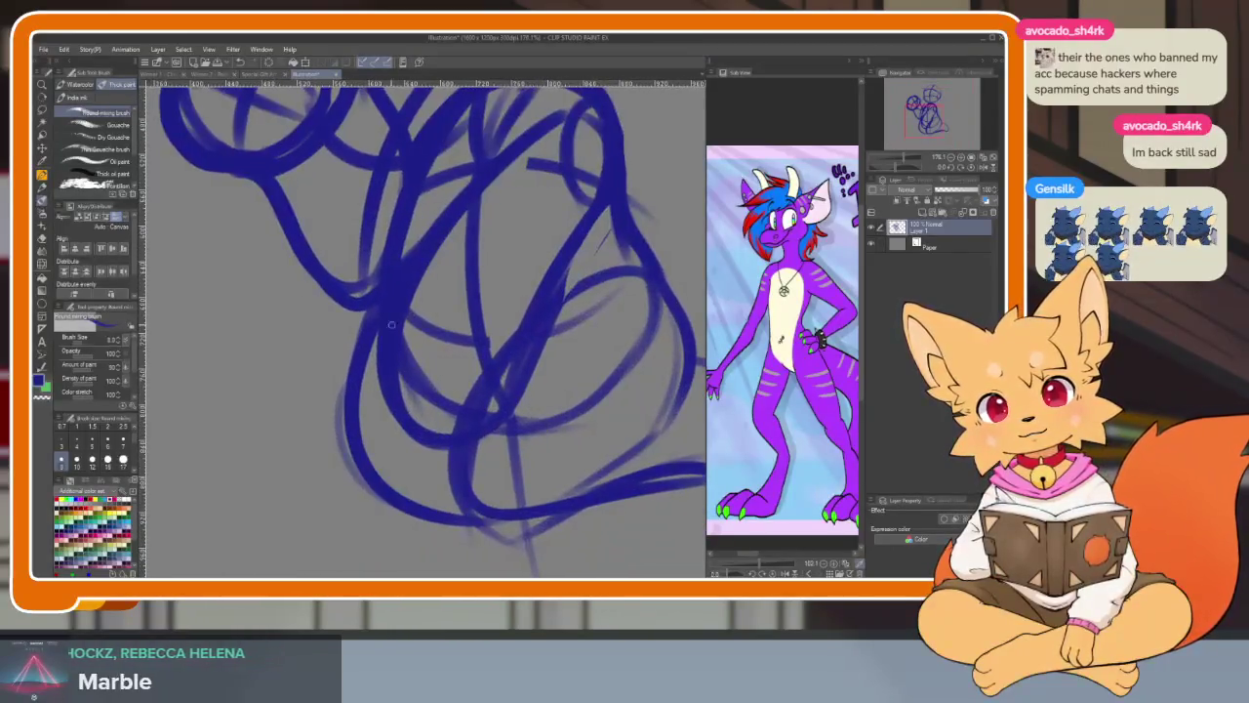
pyautogui.moveTo(371, 290); pyautogui.dragTo(280, 436)
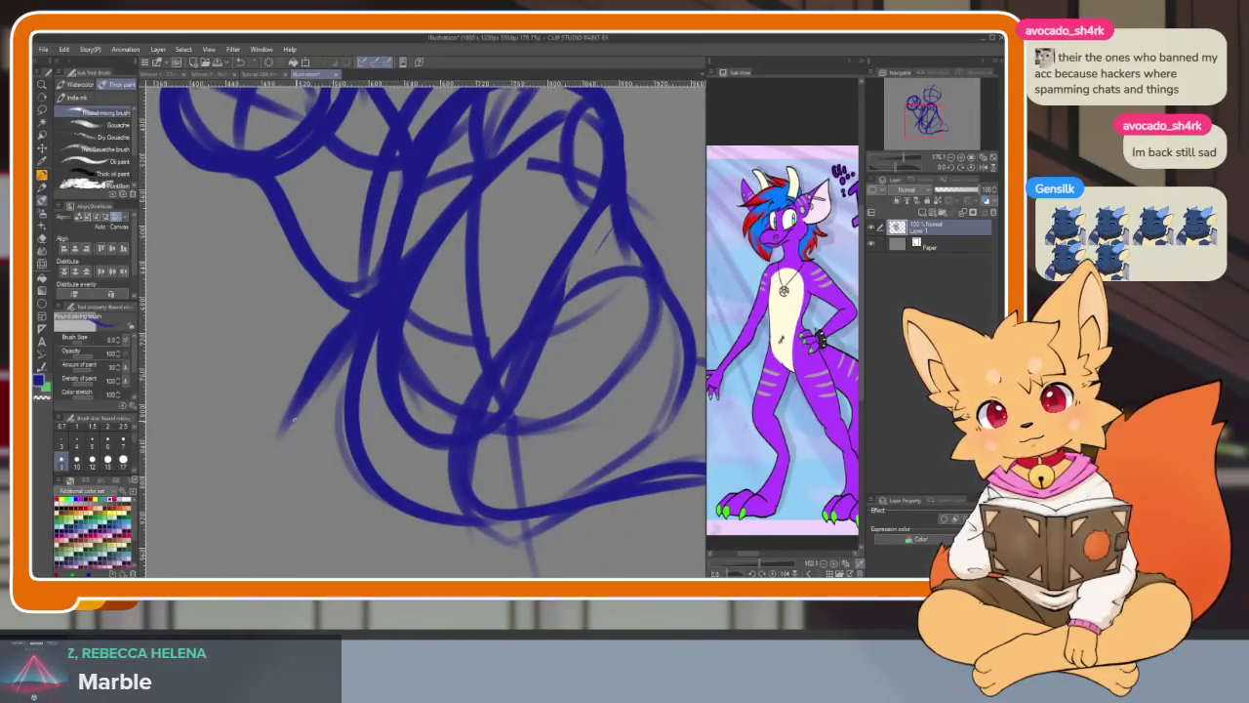
pyautogui.moveTo(313, 377); pyautogui.dragTo(435, 534)
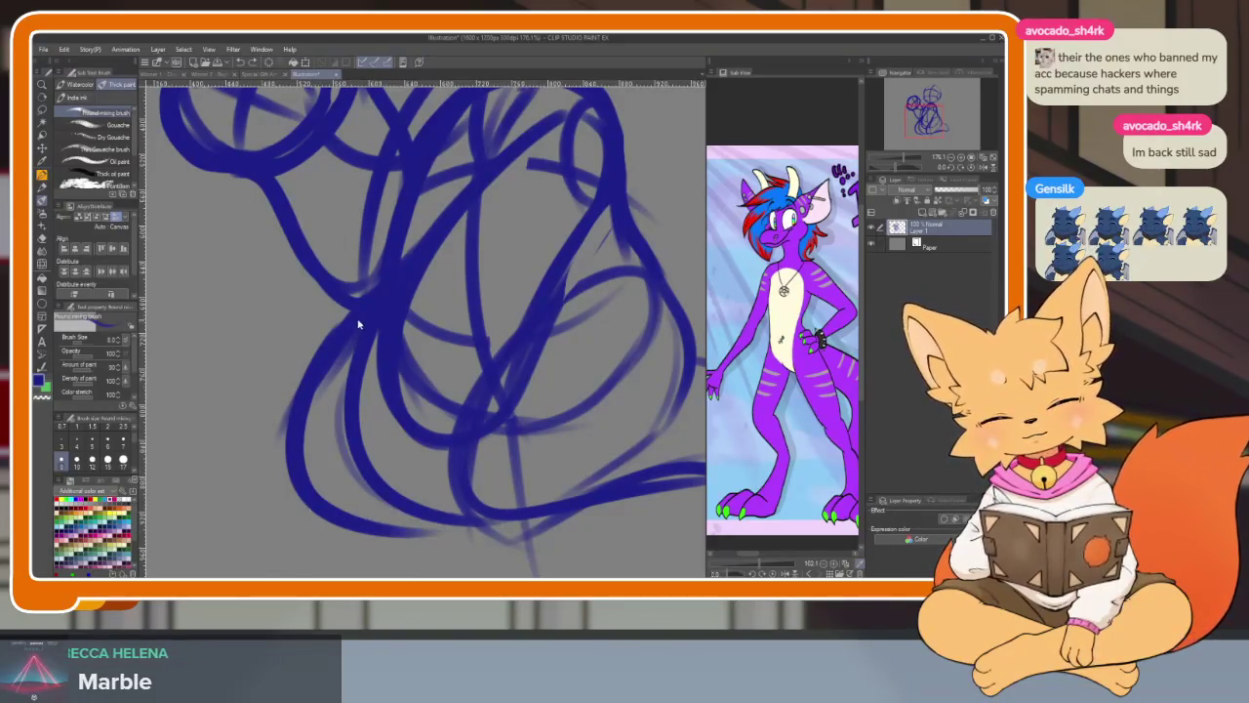
pyautogui.hotkey('ctrl', 'z')
pyautogui.moveTo(340, 359)
pyautogui.mouseDown()
pyautogui.moveTo(293, 469)
pyautogui.moveTo(459, 527)
pyautogui.mouseUp()
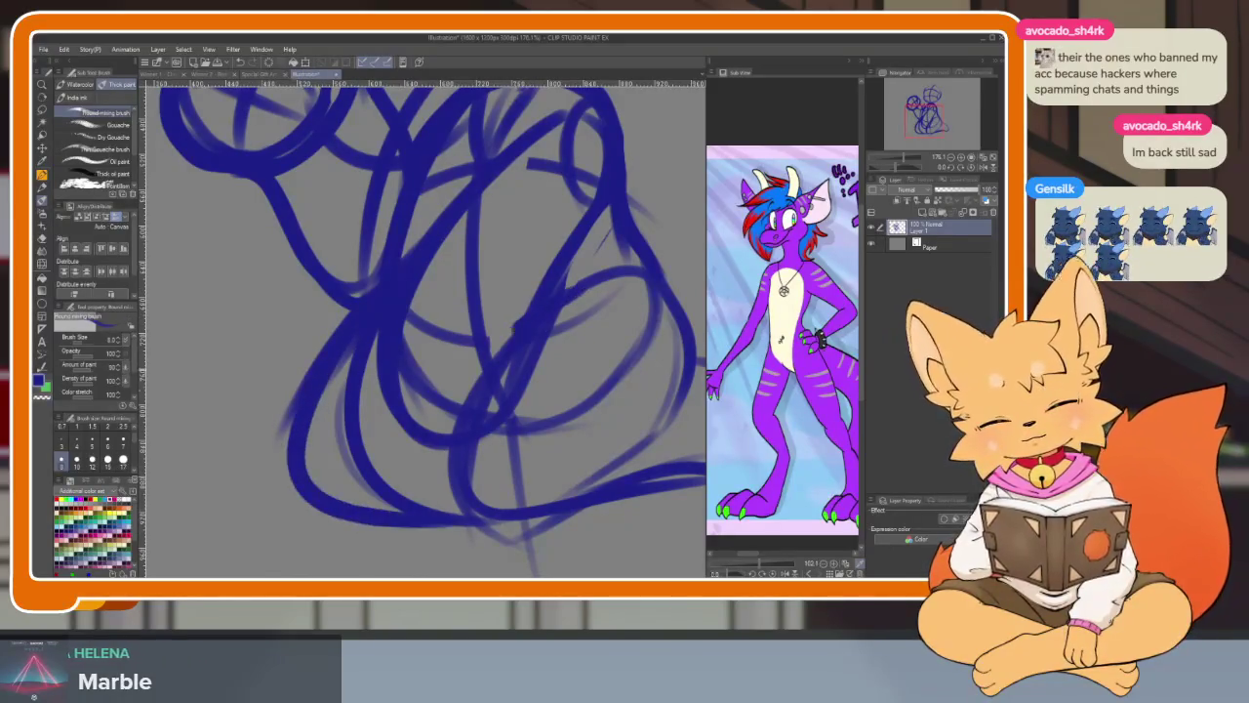
pyautogui.moveTo(520, 320); pyautogui.dragTo(539, 524)
pyautogui.moveTo(432, 537); pyautogui.dragTo(673, 518)
pyautogui.moveTo(487, 349); pyautogui.dragTo(403, 333)
pyautogui.moveTo(564, 500); pyautogui.dragTo(367, 505)
pyautogui.moveTo(570, 495)
pyautogui.mouseDown()
pyautogui.moveTo(641, 497)
pyautogui.moveTo(480, 506)
pyautogui.moveTo(532, 435)
pyautogui.moveTo(455, 389)
pyautogui.mouseUp()
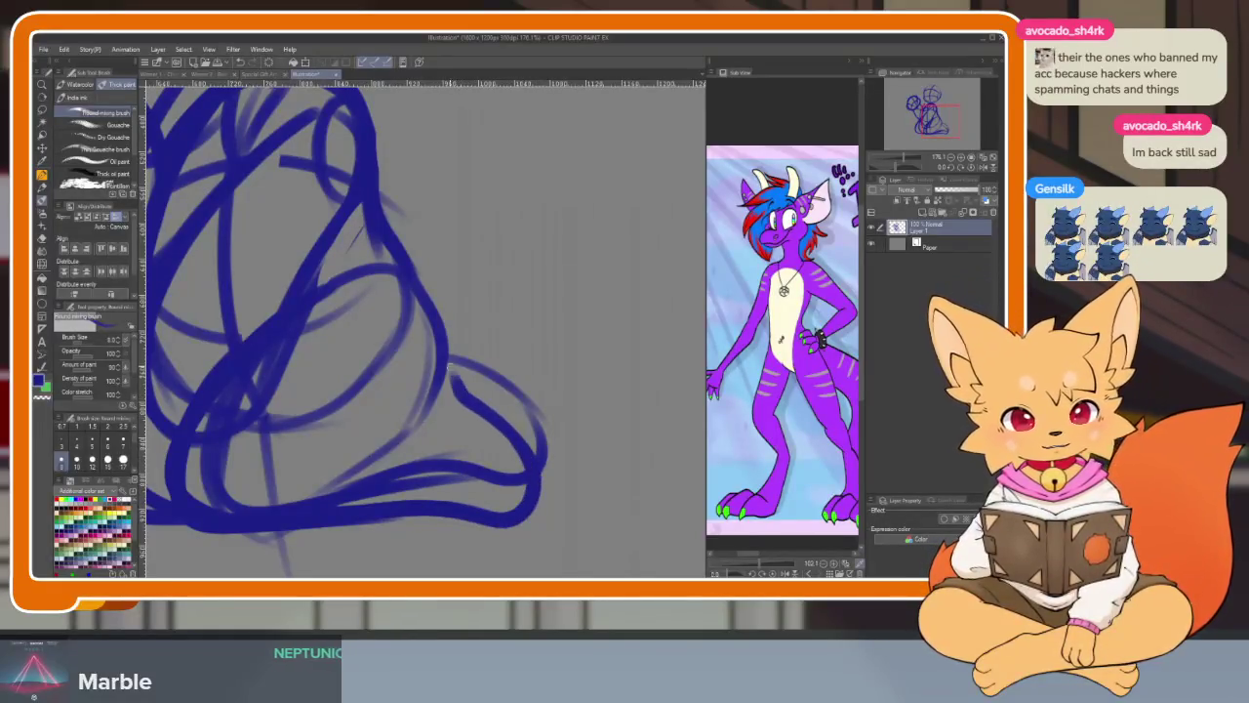
# - Erase part of the foot stroke with the Eraser
pyautogui.scroll(-5, 440, 345)
pyautogui.scroll(4, 577, 448)
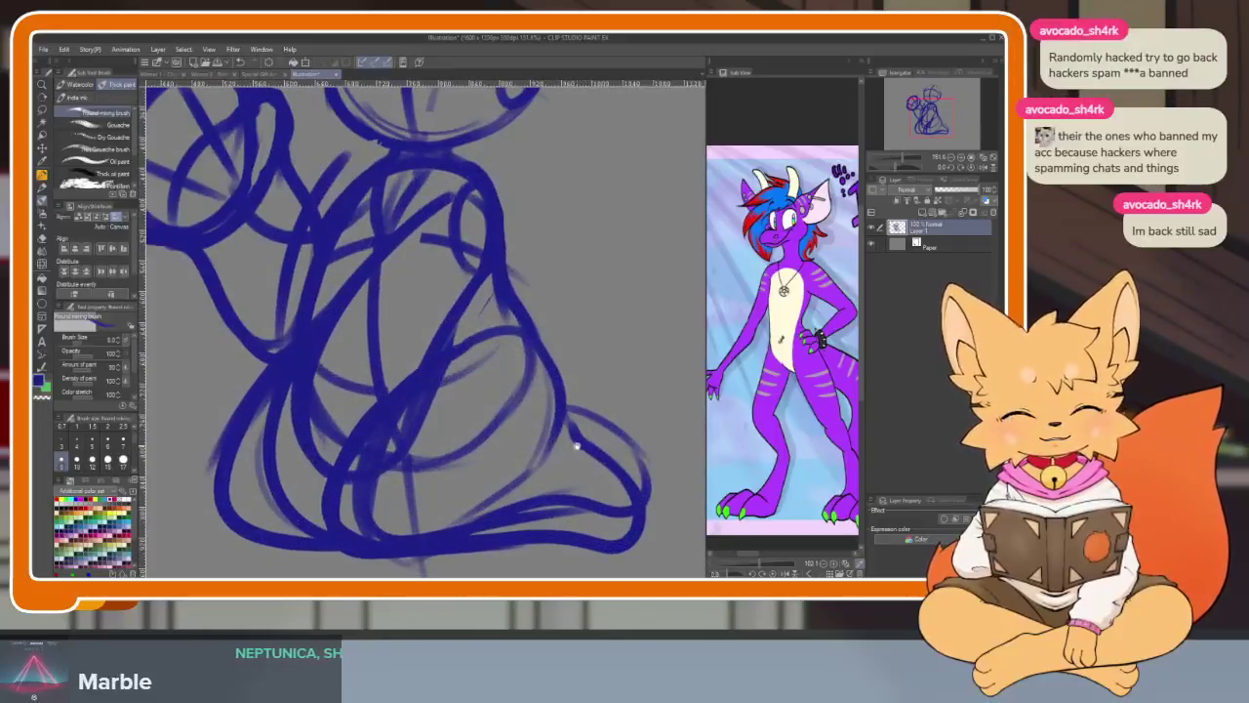
pyautogui.scroll(1, 589, 420)
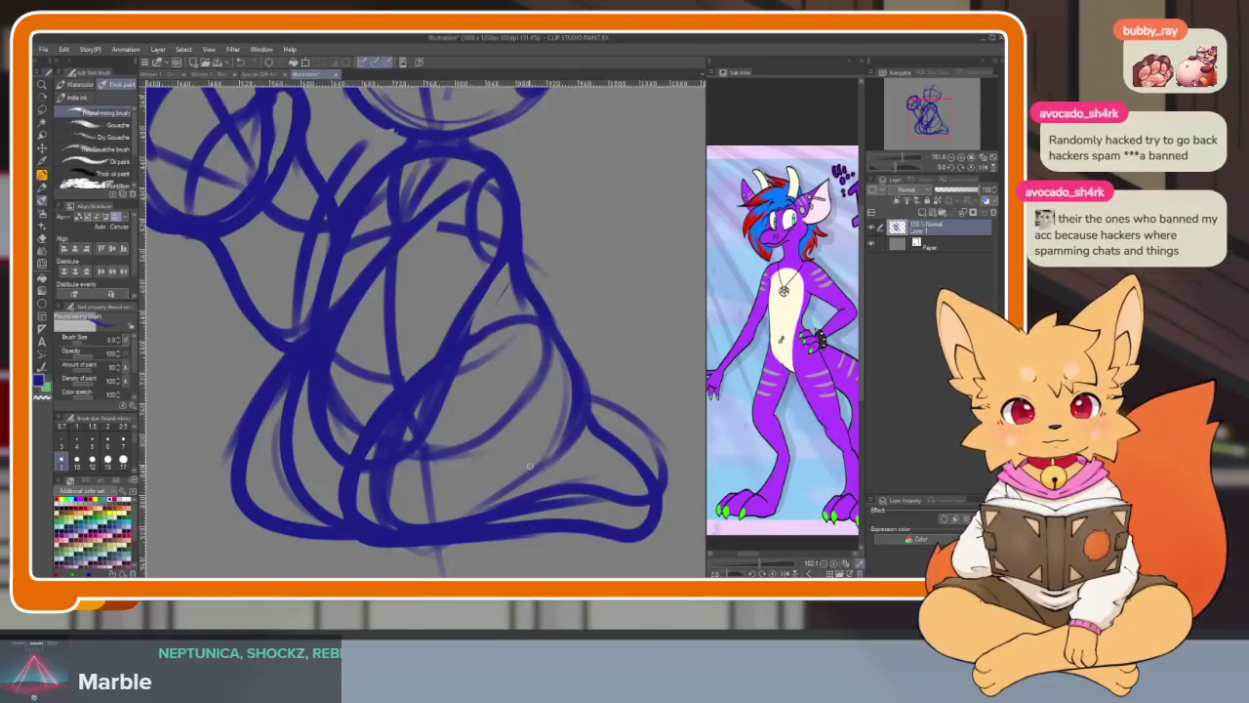
pyautogui.scroll(-5, 509, 490)
pyautogui.scroll(5, 553, 393)
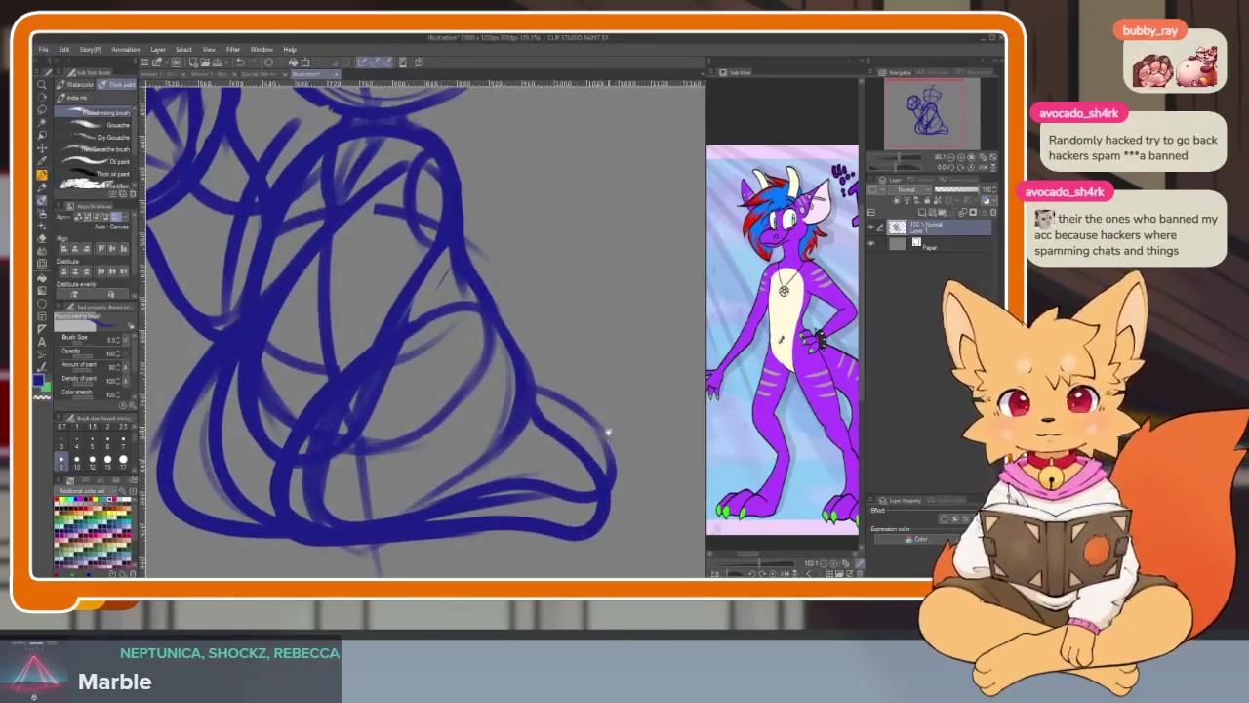
pyautogui.press('e')
pyautogui.moveTo(553, 393); pyautogui.dragTo(615, 451)
pyautogui.scroll(-5, 621, 484)
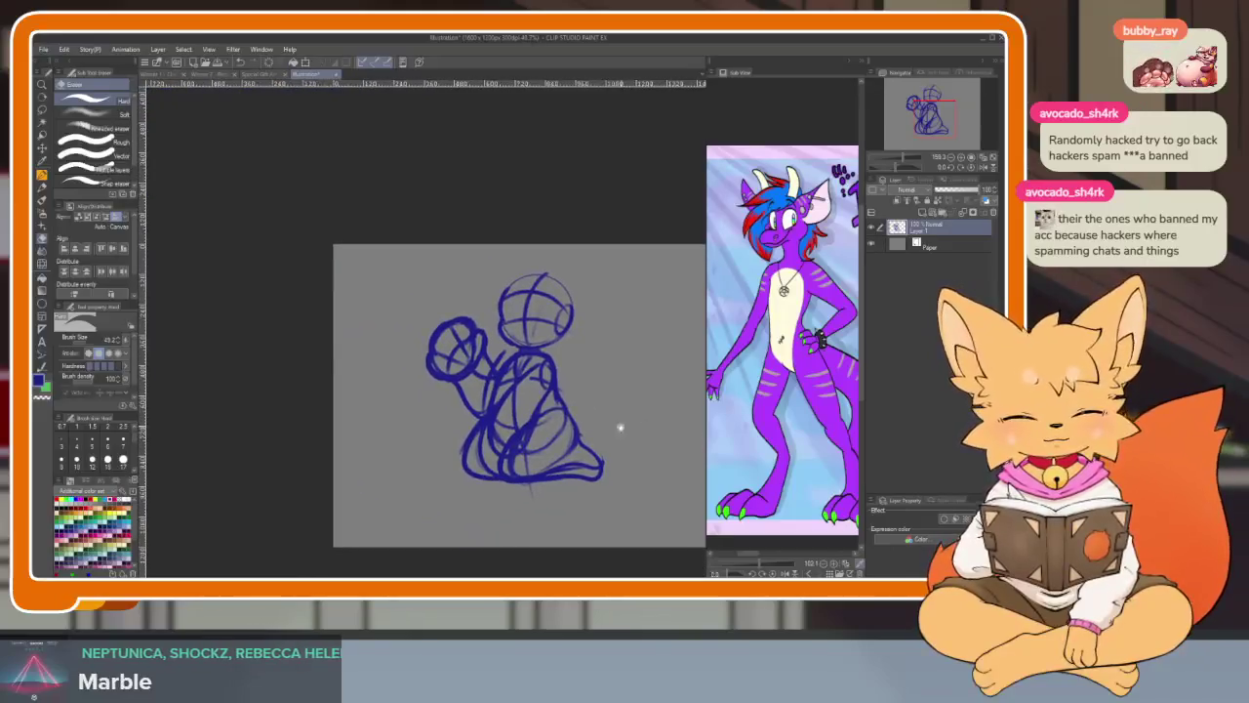
# - Add a short stroke at the top of the head circle with the brush
pyautogui.scroll(4, 619, 424)
pyautogui.press('b')
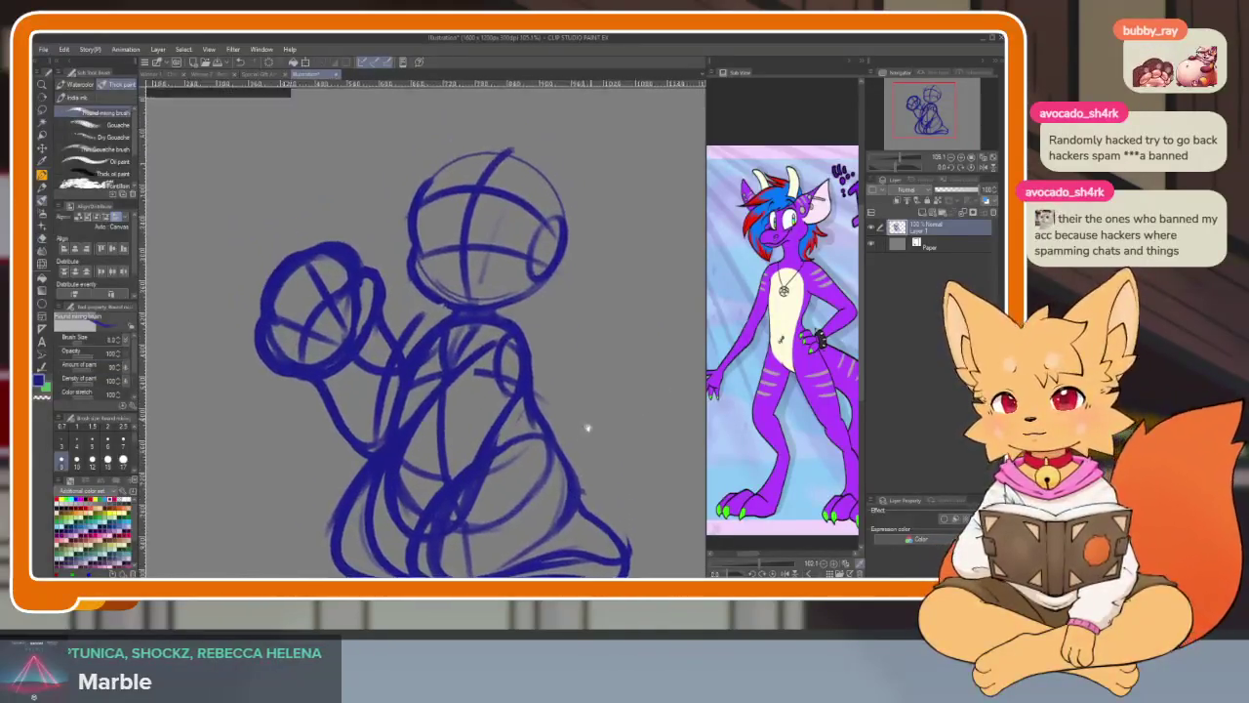
pyautogui.scroll(3, 559, 476)
pyautogui.scroll(2, 579, 430)
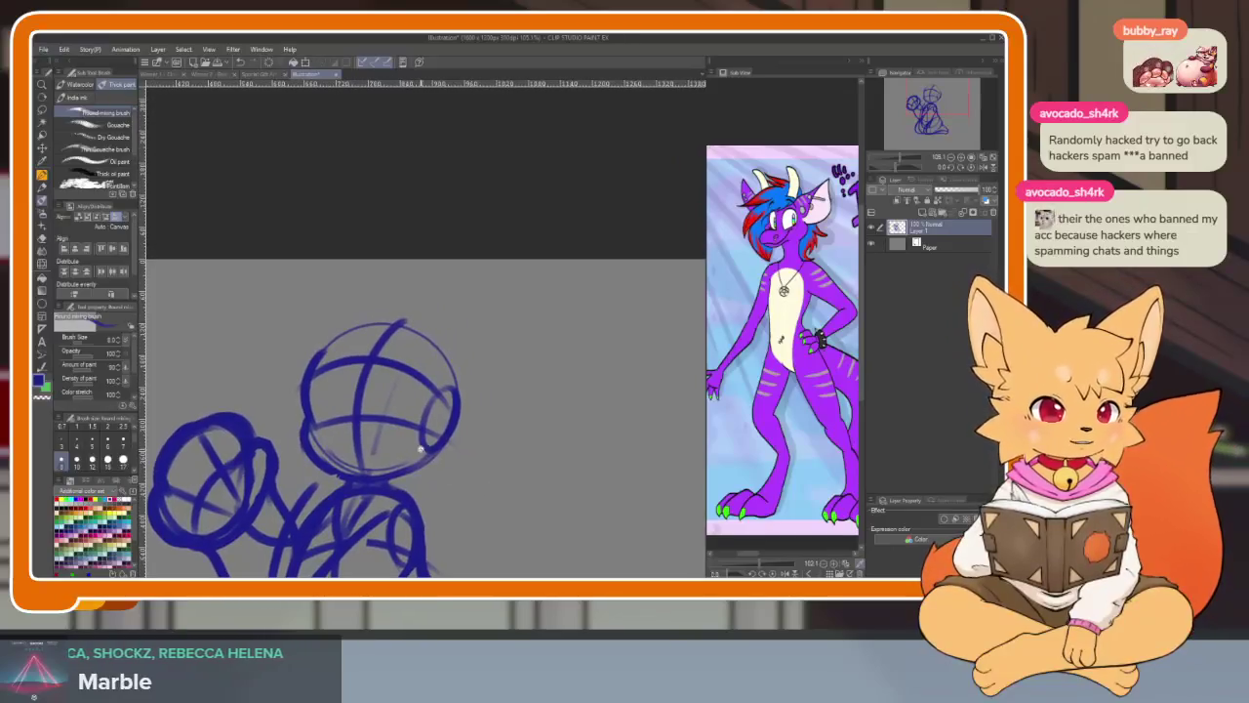
pyautogui.scroll(2, 481, 476)
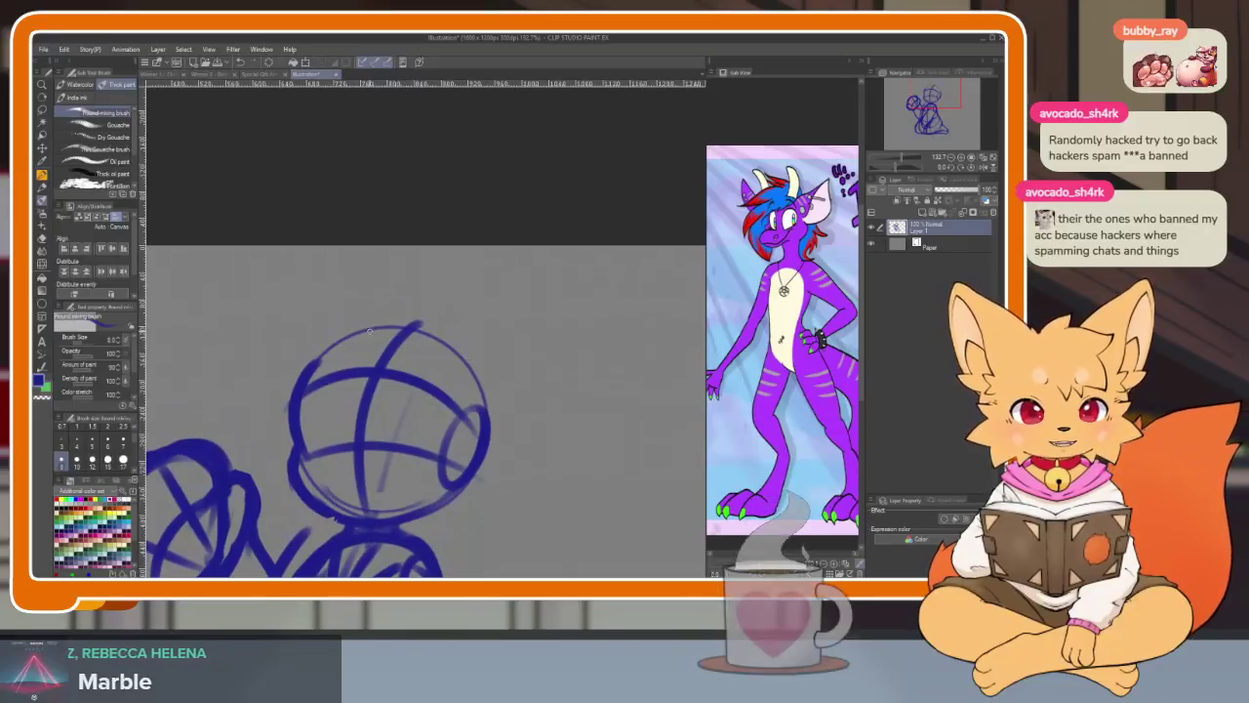
pyautogui.moveTo(366, 337); pyautogui.dragTo(380, 372)
pyautogui.hscroll(2, 501, 375)
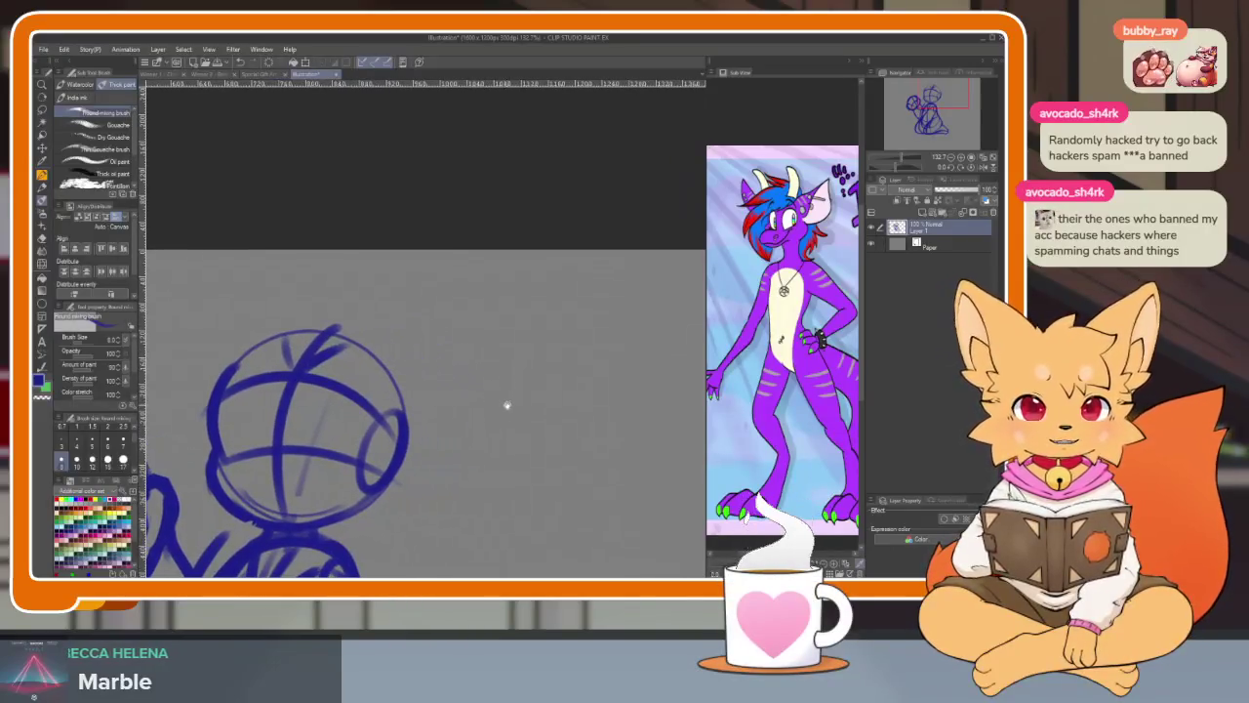
pyautogui.hscroll(1, 505, 404)
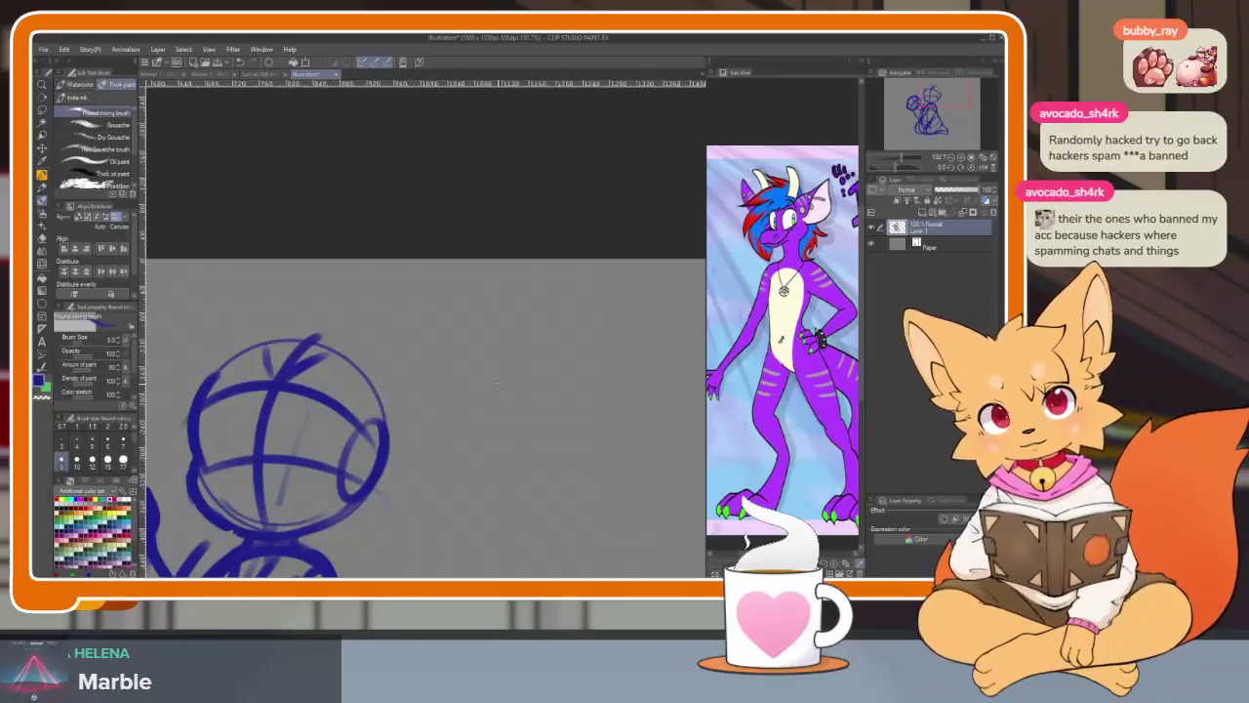
pyautogui.hscroll(-2, 498, 383)
pyautogui.hscroll(1, 412, 450)
pyautogui.scroll(2, 383, 392)
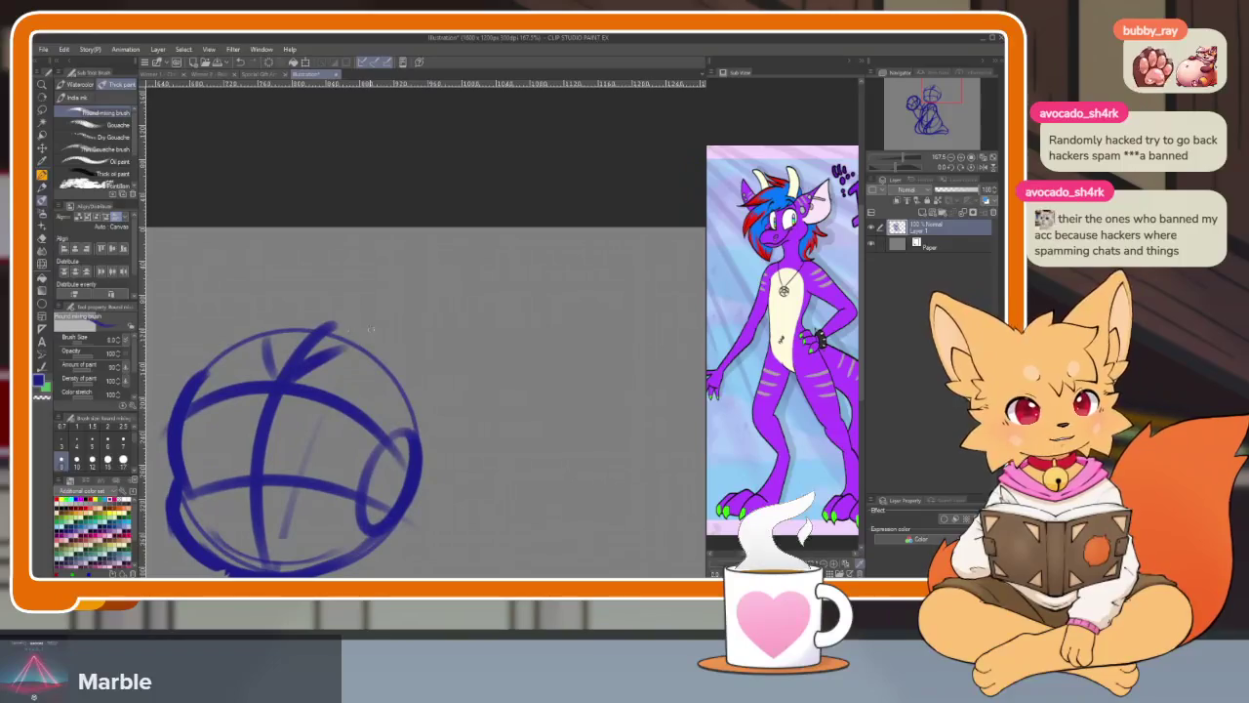
# - Draw a tall pointed ear rising from the head, undoing several attempts
pyautogui.moveTo(361, 337); pyautogui.dragTo(493, 265)
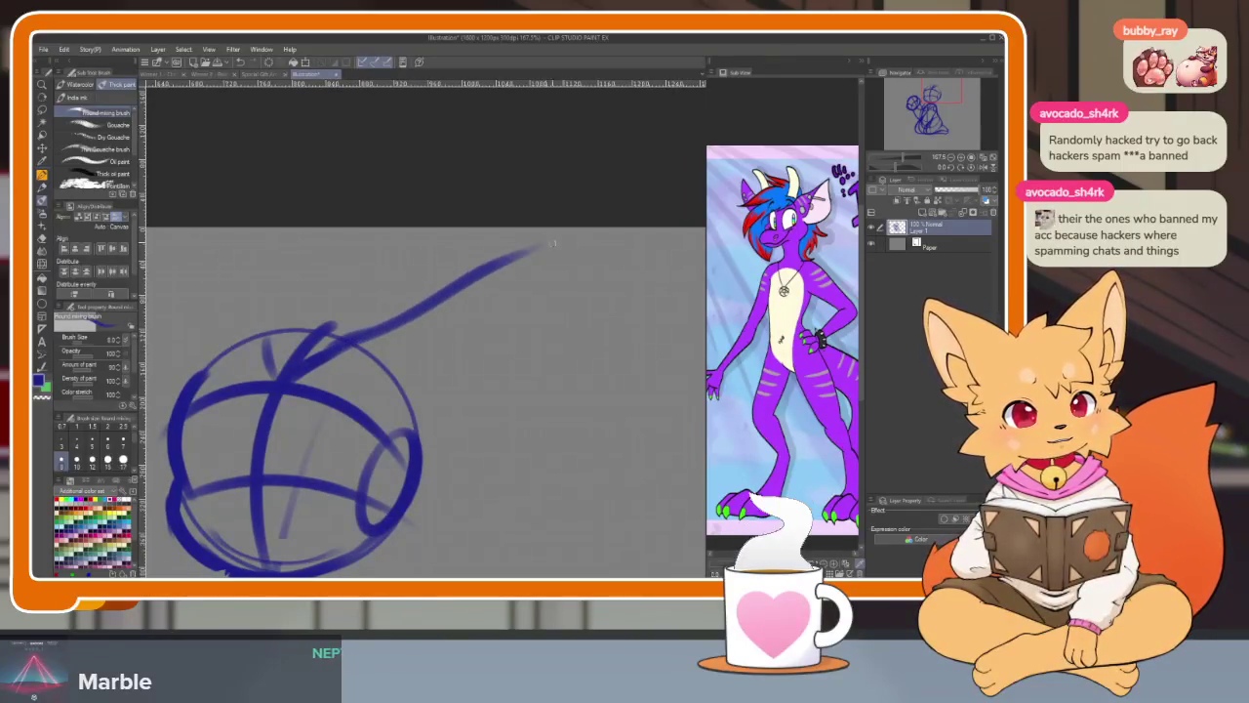
pyautogui.hotkey('ctrl', 'z')
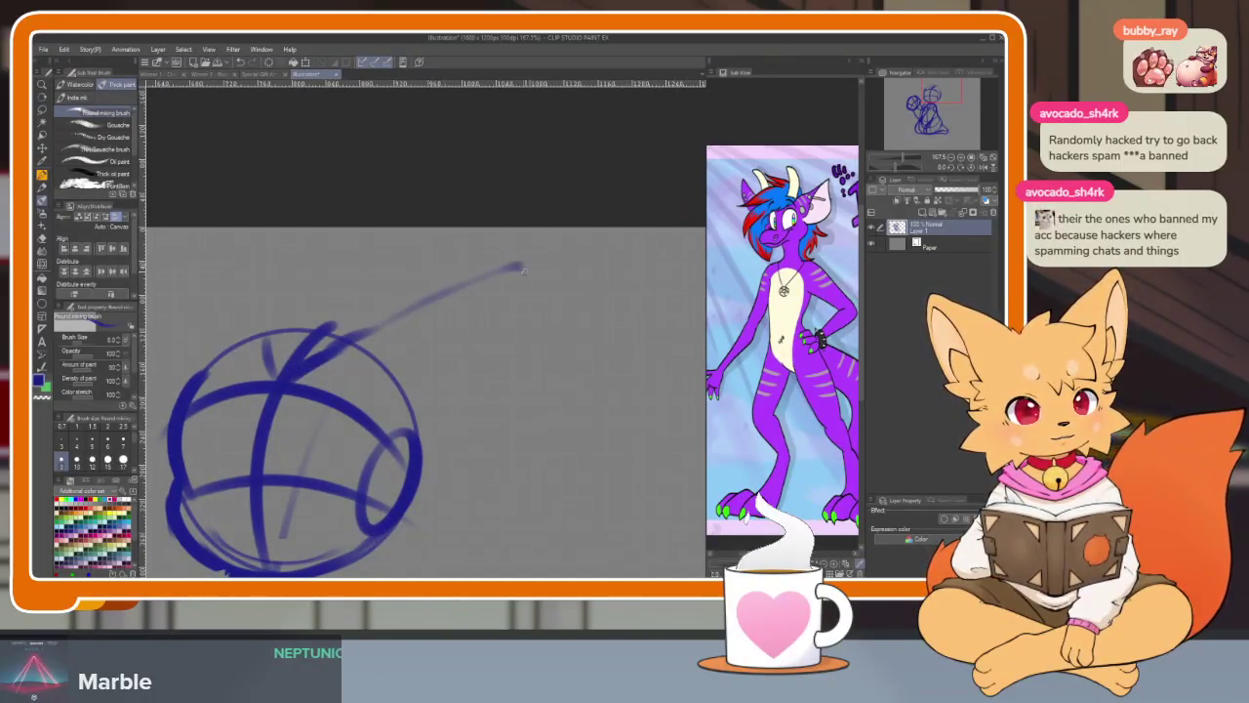
pyautogui.moveTo(500, 444); pyautogui.dragTo(369, 479)
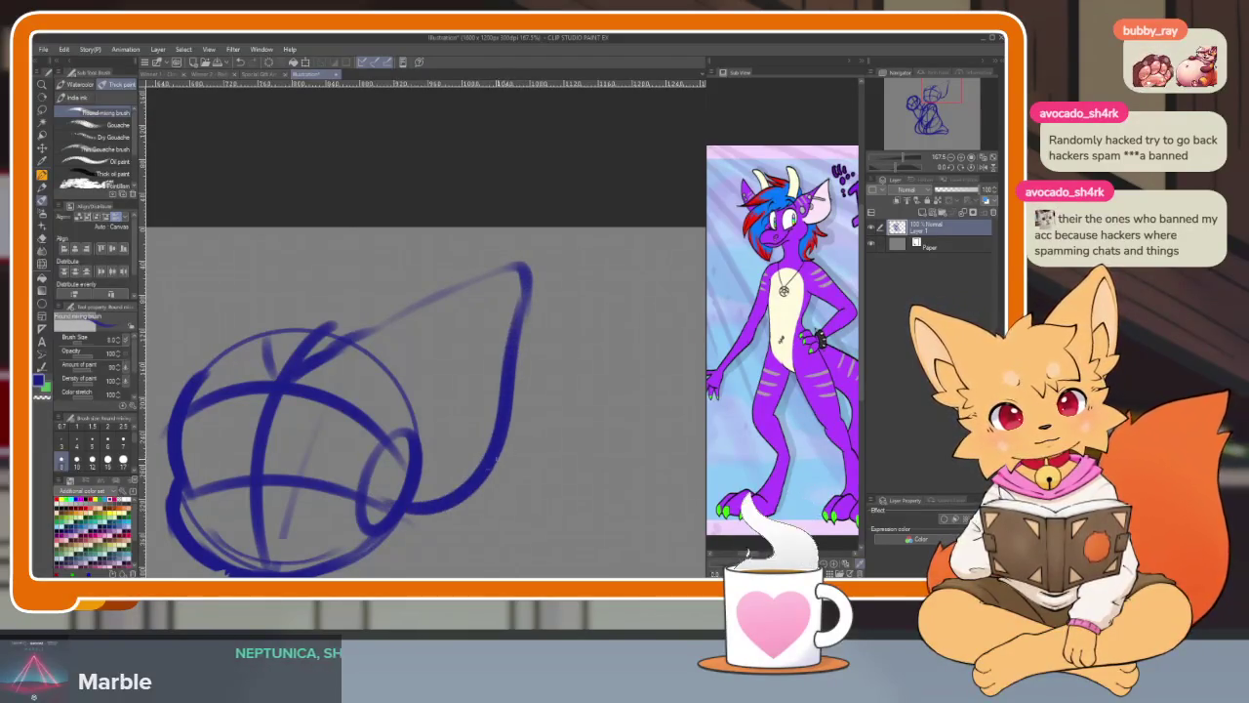
pyautogui.hotkey('ctrl', 'z')
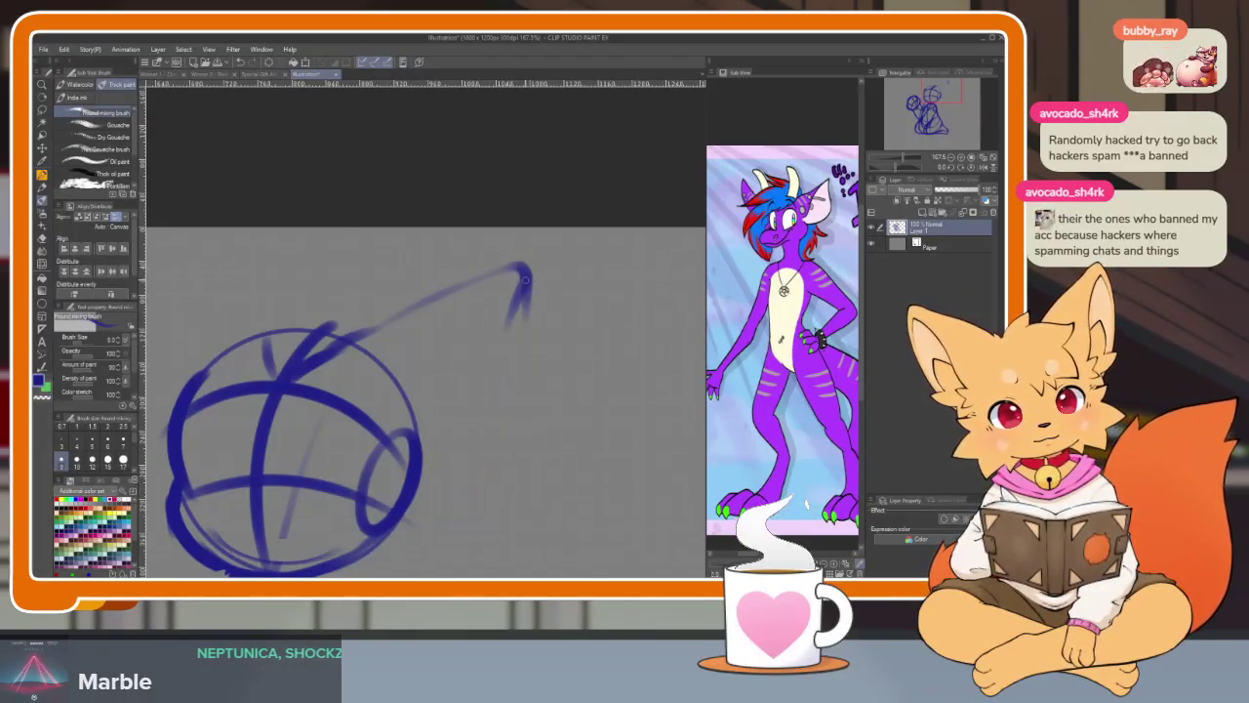
pyautogui.moveTo(506, 400); pyautogui.dragTo(390, 494)
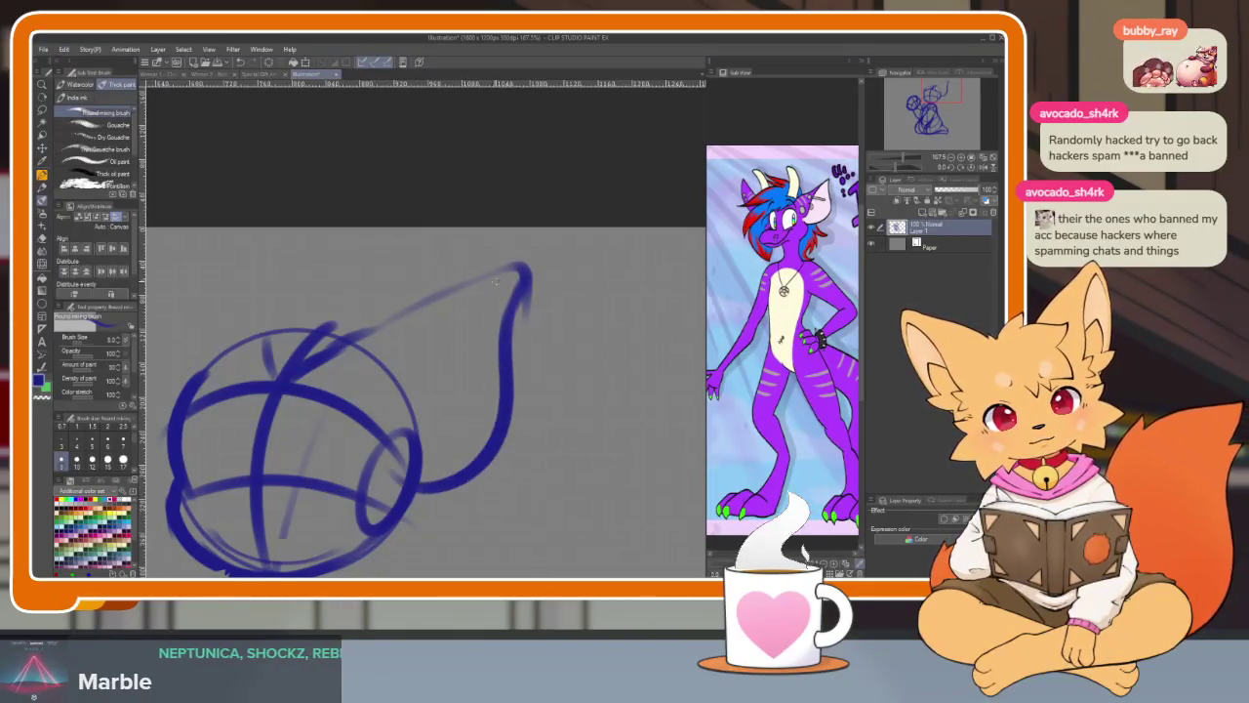
pyautogui.hotkey('ctrl', 'z')
pyautogui.hotkey('ctrl', 'z')
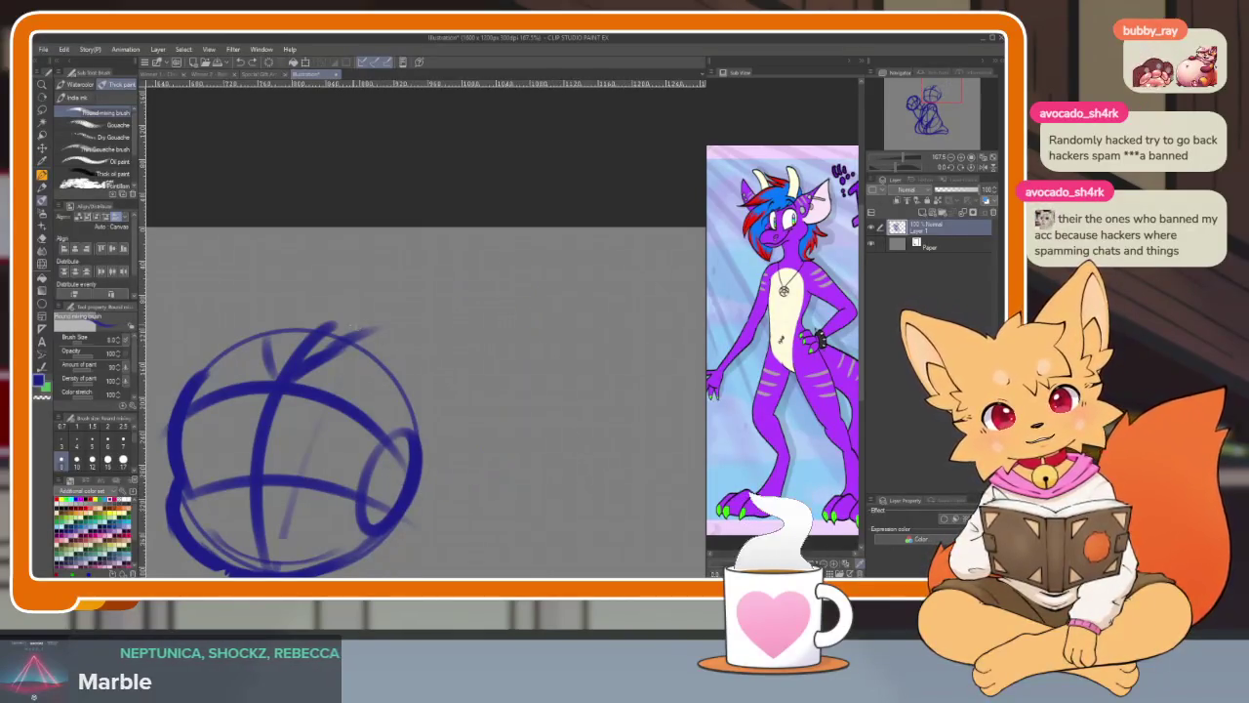
pyautogui.moveTo(337, 343); pyautogui.dragTo(493, 275)
pyautogui.hotkey('ctrl', 'z')
pyautogui.moveTo(327, 359)
pyautogui.mouseDown()
pyautogui.moveTo(525, 301)
pyautogui.moveTo(518, 371)
pyautogui.moveTo(421, 491)
pyautogui.moveTo(525, 499)
pyautogui.mouseUp()
pyautogui.moveTo(410, 333)
pyautogui.mouseDown()
pyautogui.moveTo(333, 249)
pyautogui.moveTo(280, 434)
pyautogui.mouseUp()
# - Move the whole sketch layer lower on the canvas
pyautogui.scroll(-5, 572, 432)
pyautogui.scroll(1, 592, 393)
pyautogui.press('k')
pyautogui.moveTo(439, 344); pyautogui.dragTo(439, 373)
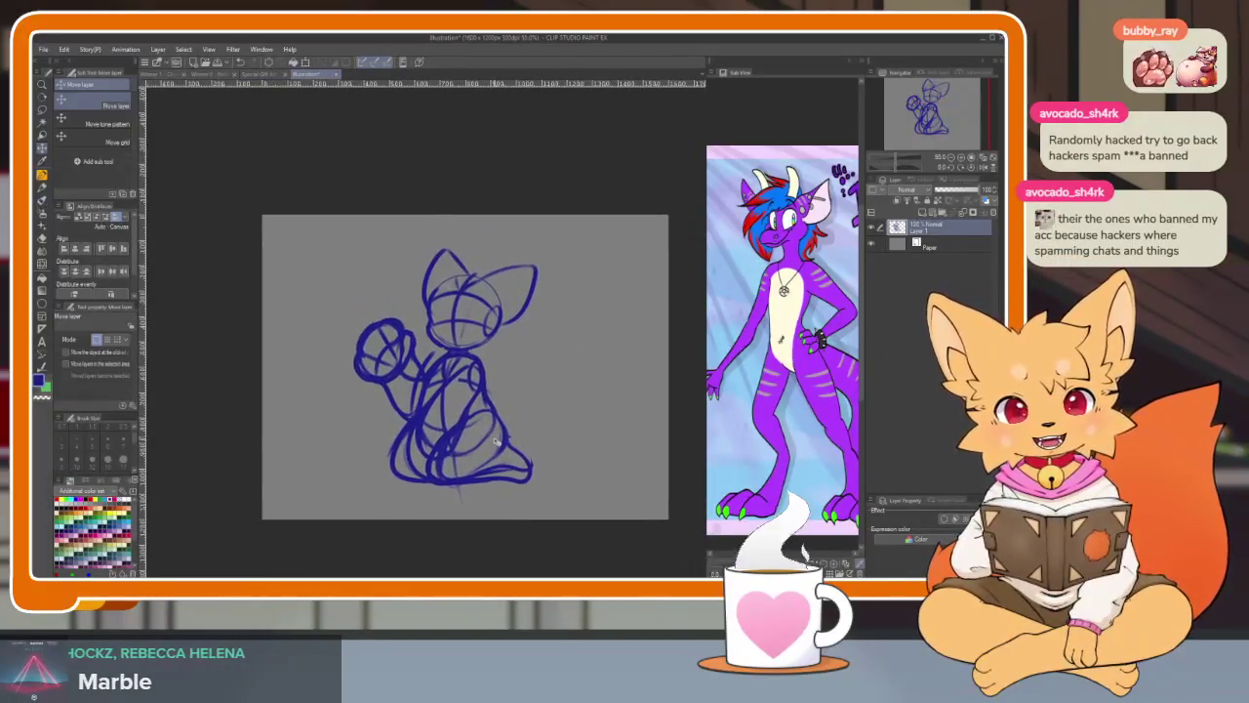
# - Trace the second ear's upper edge to its tip and darken its right edge
pyautogui.scroll(3, 439, 372)
pyautogui.scroll(5, 491, 460)
pyautogui.press('b')
pyautogui.moveTo(380, 288)
pyautogui.mouseDown()
pyautogui.moveTo(597, 228)
pyautogui.moveTo(592, 267)
pyautogui.mouseUp()
pyautogui.moveTo(618, 349); pyautogui.dragTo(570, 373)
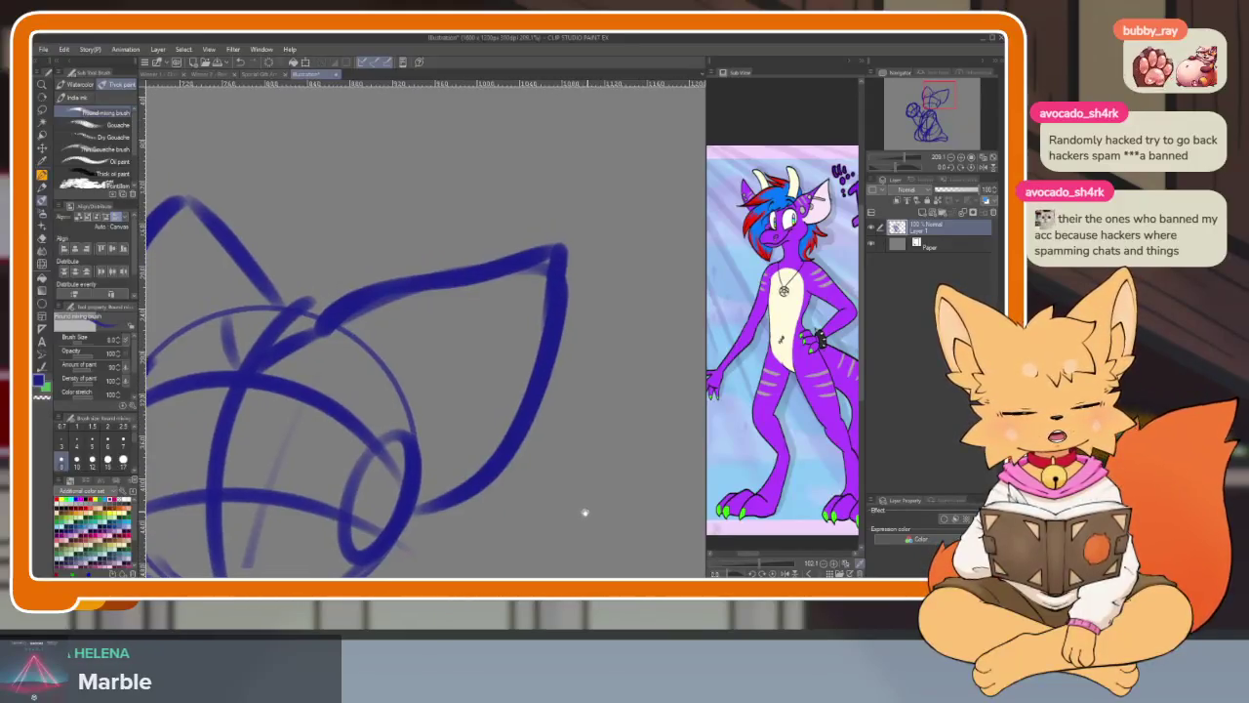
pyautogui.moveTo(535, 301)
pyautogui.mouseDown()
pyautogui.moveTo(400, 517)
pyautogui.moveTo(511, 482)
pyautogui.mouseUp()
pyautogui.moveTo(415, 312)
pyautogui.mouseDown()
pyautogui.moveTo(322, 207)
pyautogui.moveTo(242, 351)
pyautogui.moveTo(234, 493)
pyautogui.mouseUp()
# - Sketch rough hair strands and a pointed tuft on top of the head
pyautogui.scroll(-3, 577, 438)
pyautogui.scroll(2, 540, 491)
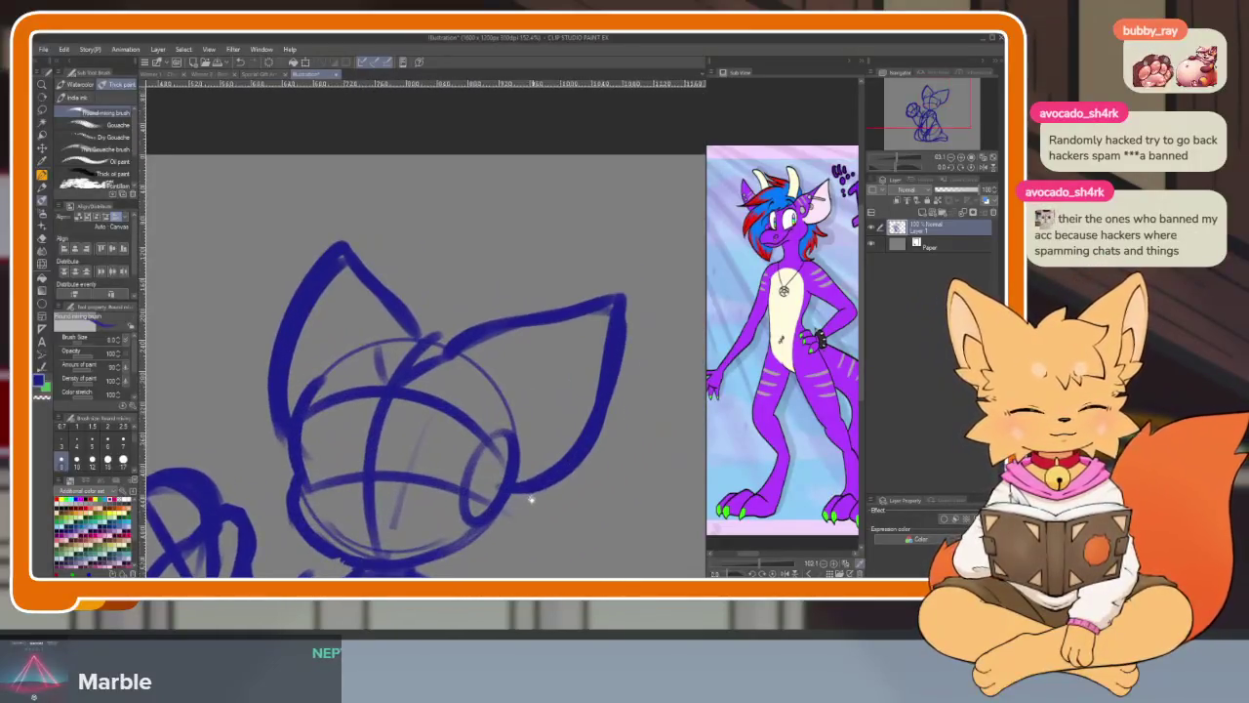
pyautogui.scroll(2, 540, 491)
pyautogui.scroll(-1, 542, 429)
pyautogui.scroll(1, 544, 372)
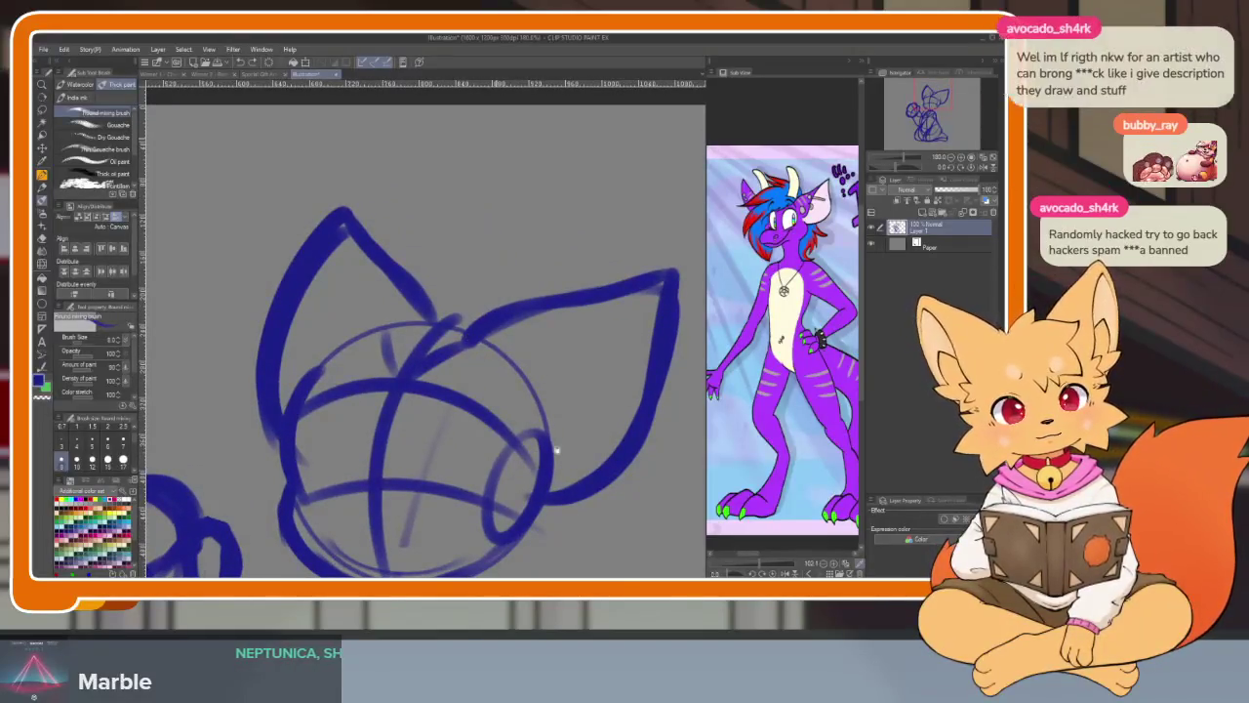
pyautogui.scroll(1, 525, 319)
pyautogui.moveTo(480, 222); pyautogui.dragTo(511, 263)
pyautogui.moveTo(477, 303); pyautogui.dragTo(396, 256)
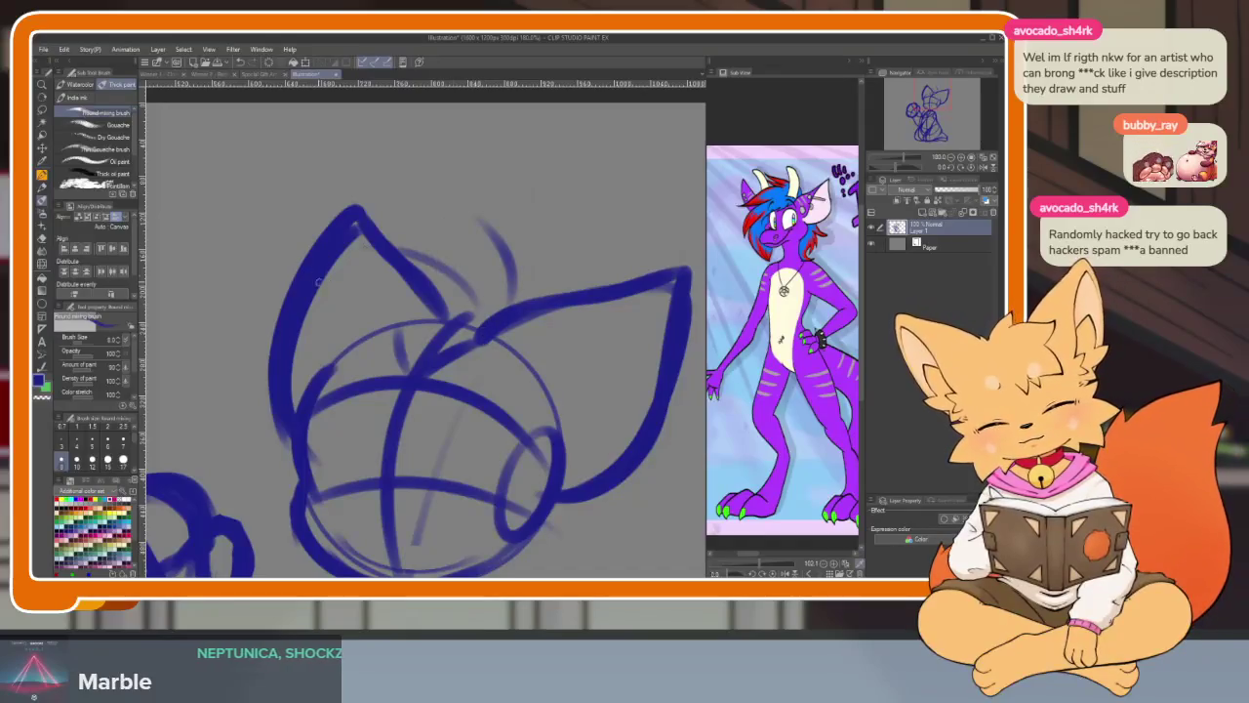
pyautogui.moveTo(310, 308); pyautogui.dragTo(383, 297)
pyautogui.moveTo(532, 297)
pyautogui.mouseDown()
pyautogui.moveTo(500, 185)
pyautogui.moveTo(478, 283)
pyautogui.moveTo(348, 183)
pyautogui.mouseUp()
# - Rough in the hair arc and the fluffy cheek fur on both sides of the head
pyautogui.moveTo(330, 232)
pyautogui.mouseDown()
pyautogui.moveTo(234, 390)
pyautogui.moveTo(271, 347)
pyautogui.mouseUp()
pyautogui.scroll(-2, 301, 246)
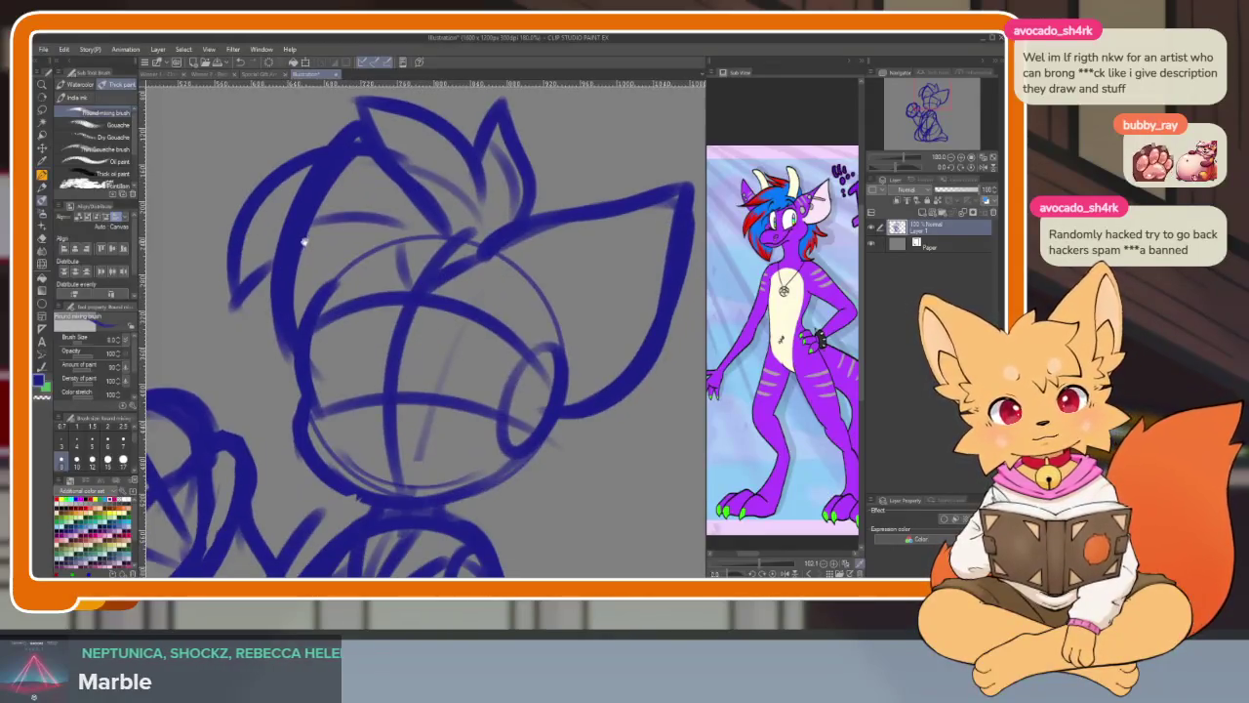
pyautogui.moveTo(265, 259); pyautogui.dragTo(298, 497)
pyautogui.moveTo(293, 442); pyautogui.dragTo(346, 540)
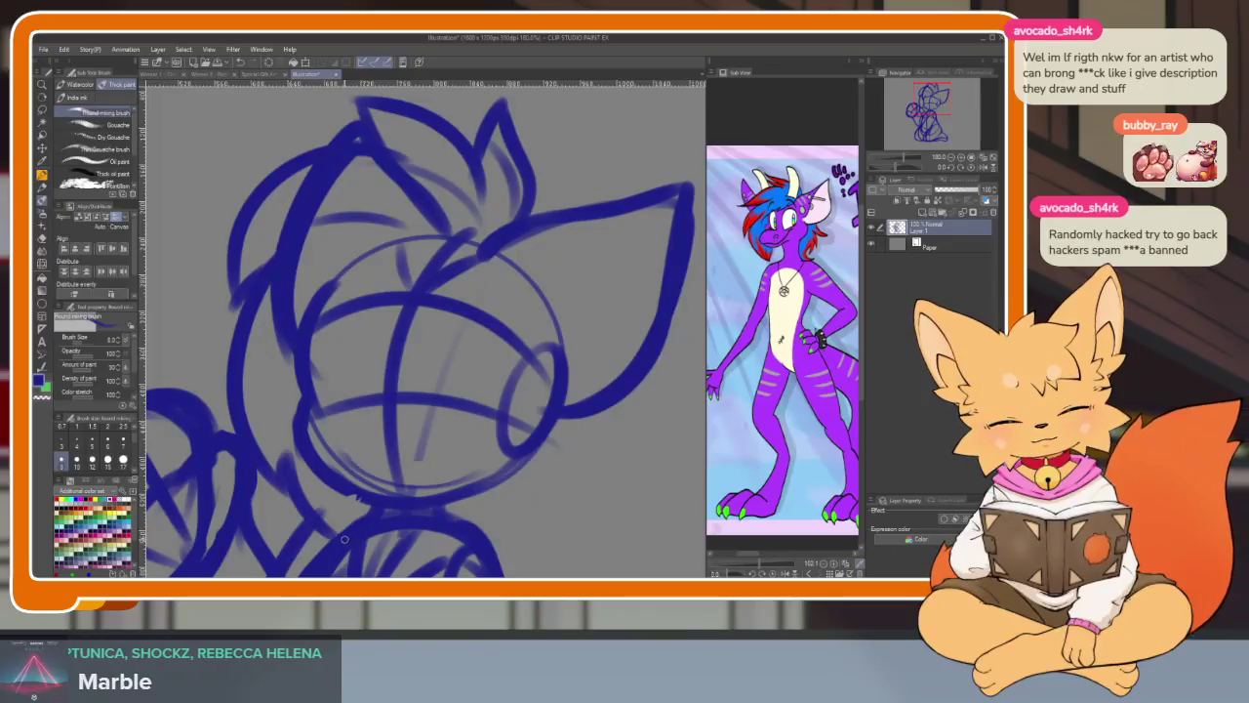
pyautogui.moveTo(578, 476); pyautogui.dragTo(471, 500)
pyautogui.moveTo(478, 425)
pyautogui.mouseDown()
pyautogui.moveTo(464, 490)
pyautogui.moveTo(440, 444)
pyautogui.mouseUp()
pyautogui.moveTo(447, 398); pyautogui.dragTo(405, 528)
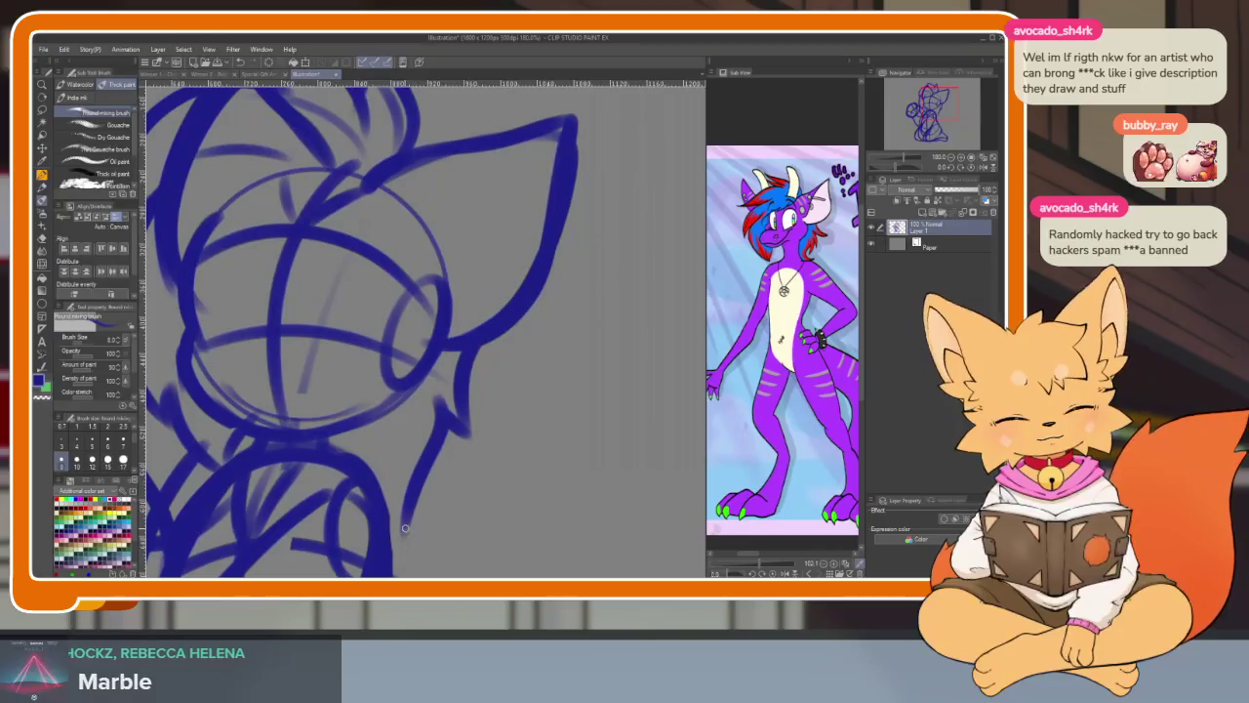
pyautogui.scroll(-5, 478, 476)
pyautogui.scroll(4, 478, 478)
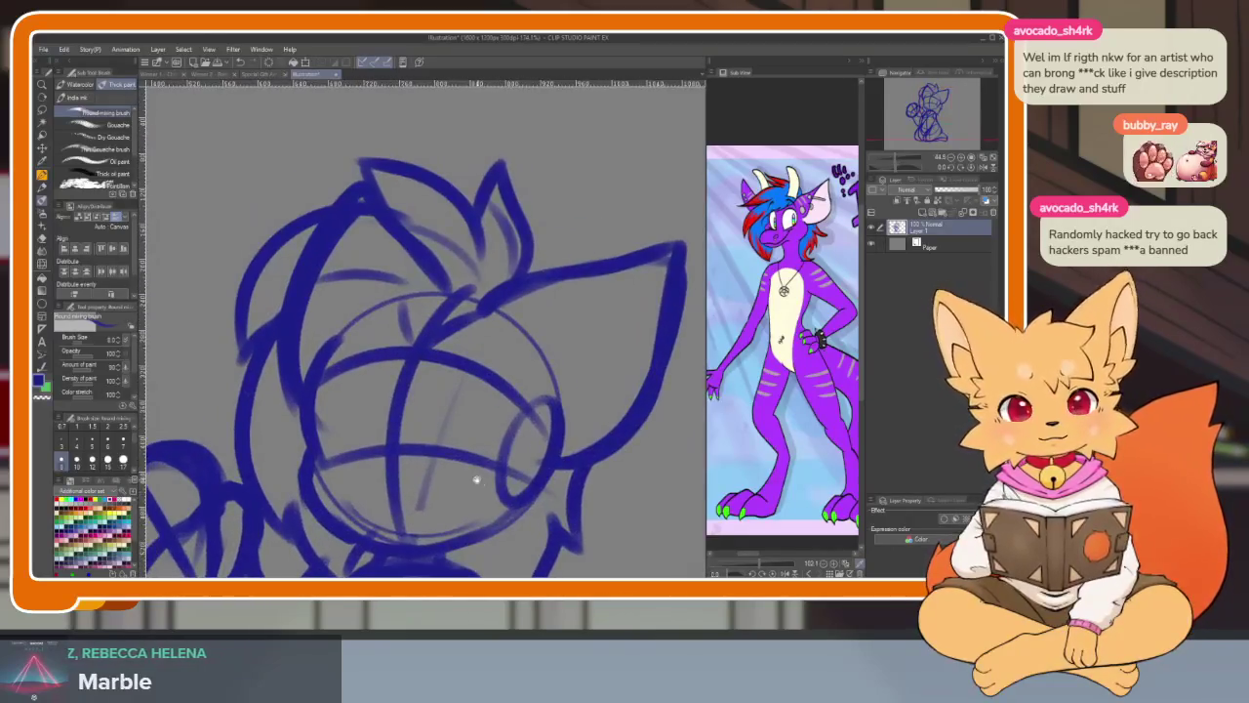
pyautogui.scroll(2, 469, 467)
pyautogui.scroll(-2, 467, 464)
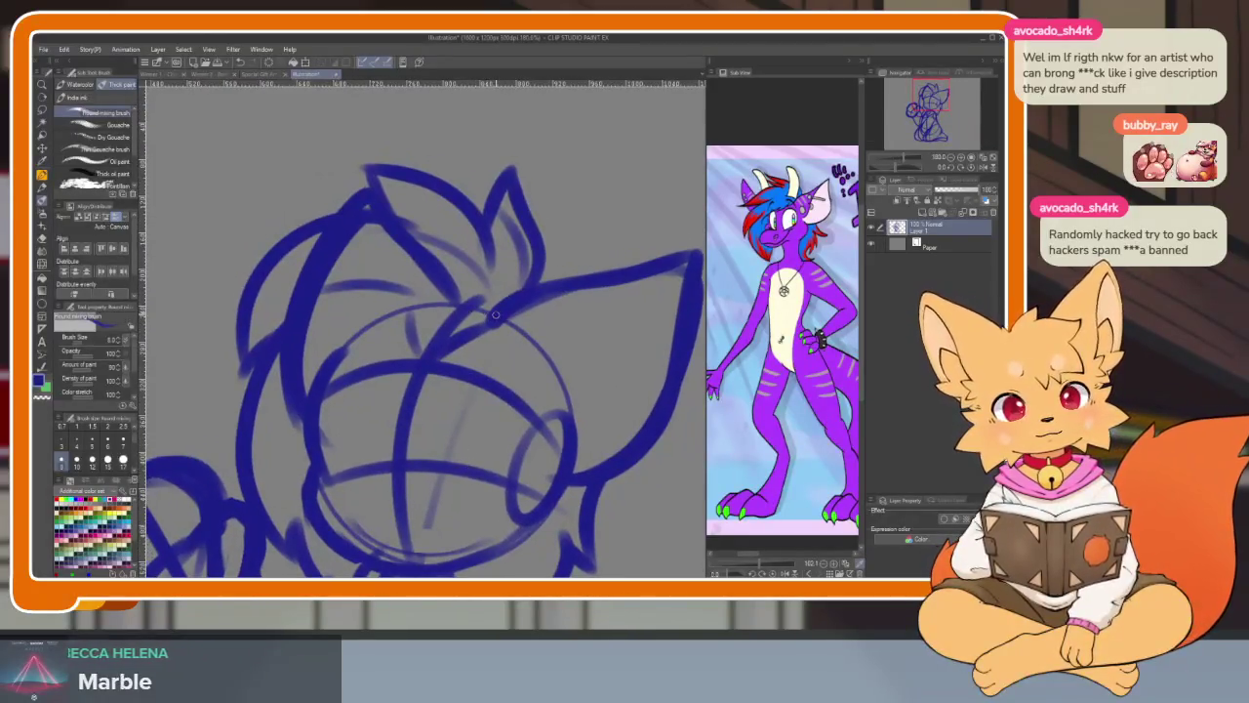
# - Replace the stray curve across the face with strokes over its left side
pyautogui.moveTo(370, 385); pyautogui.dragTo(338, 392)
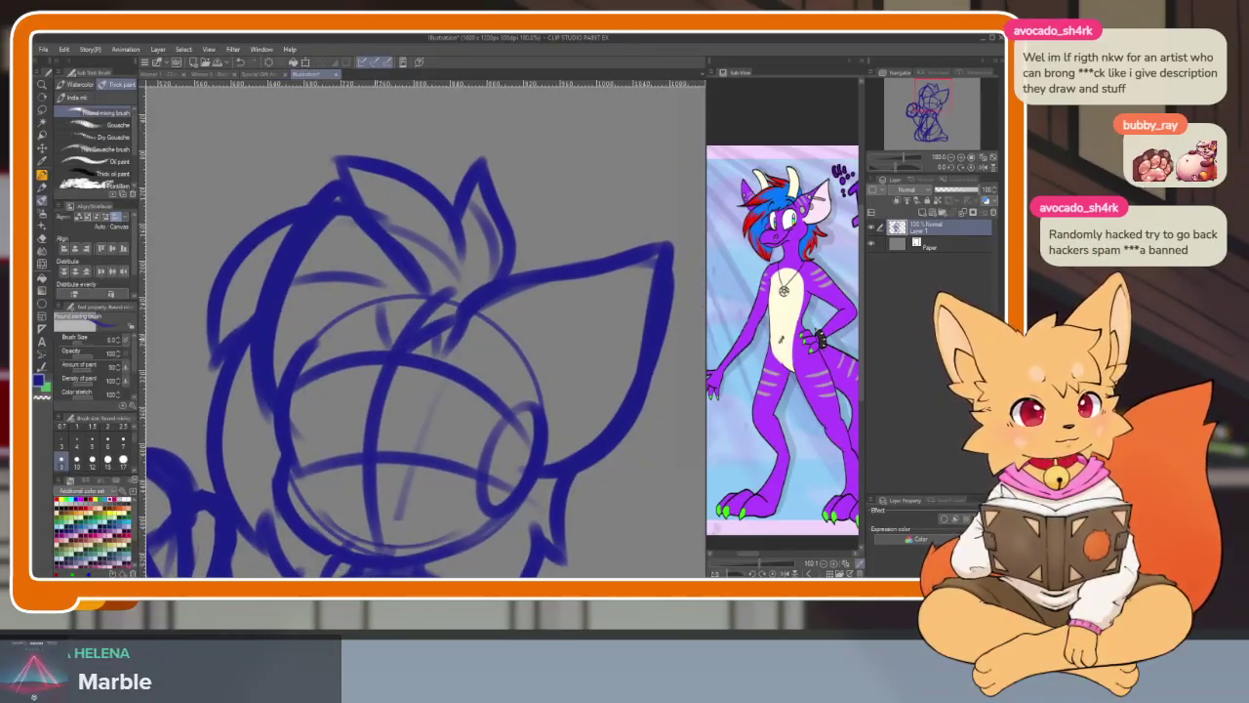
pyautogui.moveTo(402, 310); pyautogui.dragTo(367, 418)
pyautogui.hotkey('ctrl', 'z')
pyautogui.hotkey('ctrl', 'z')
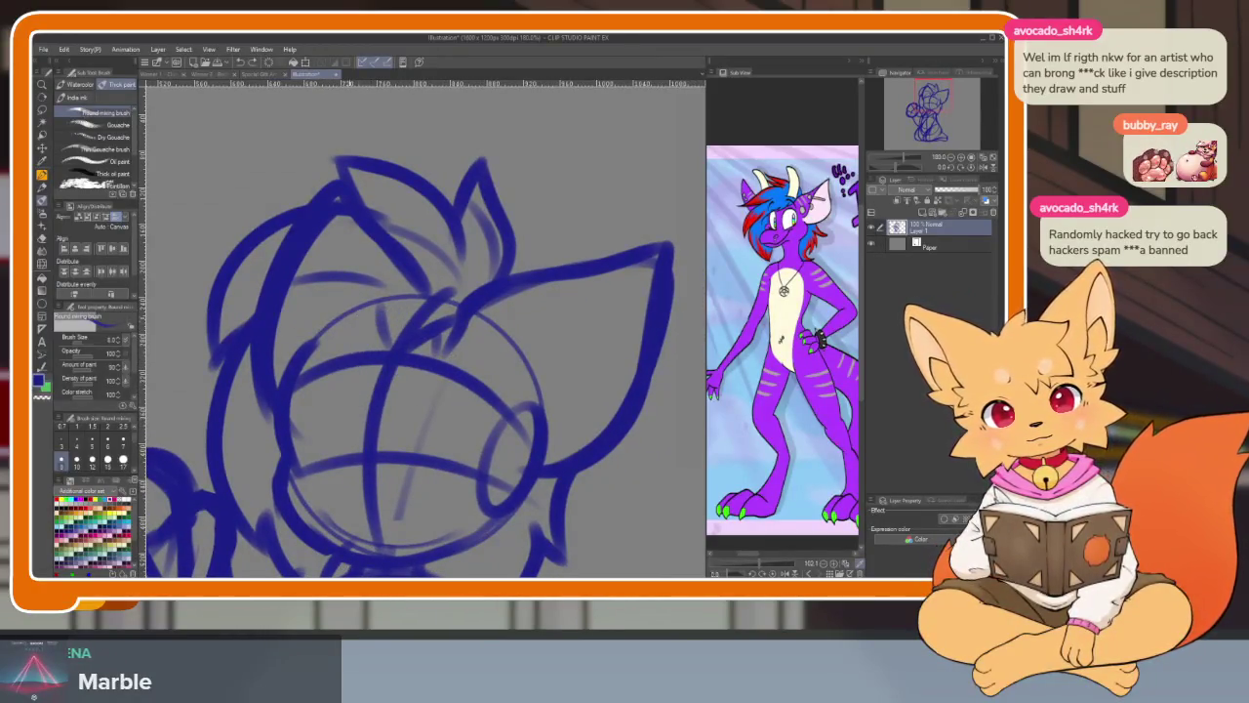
pyautogui.moveTo(368, 322)
pyautogui.mouseDown()
pyautogui.moveTo(268, 441)
pyautogui.moveTo(343, 373)
pyautogui.moveTo(343, 406)
pyautogui.mouseUp()
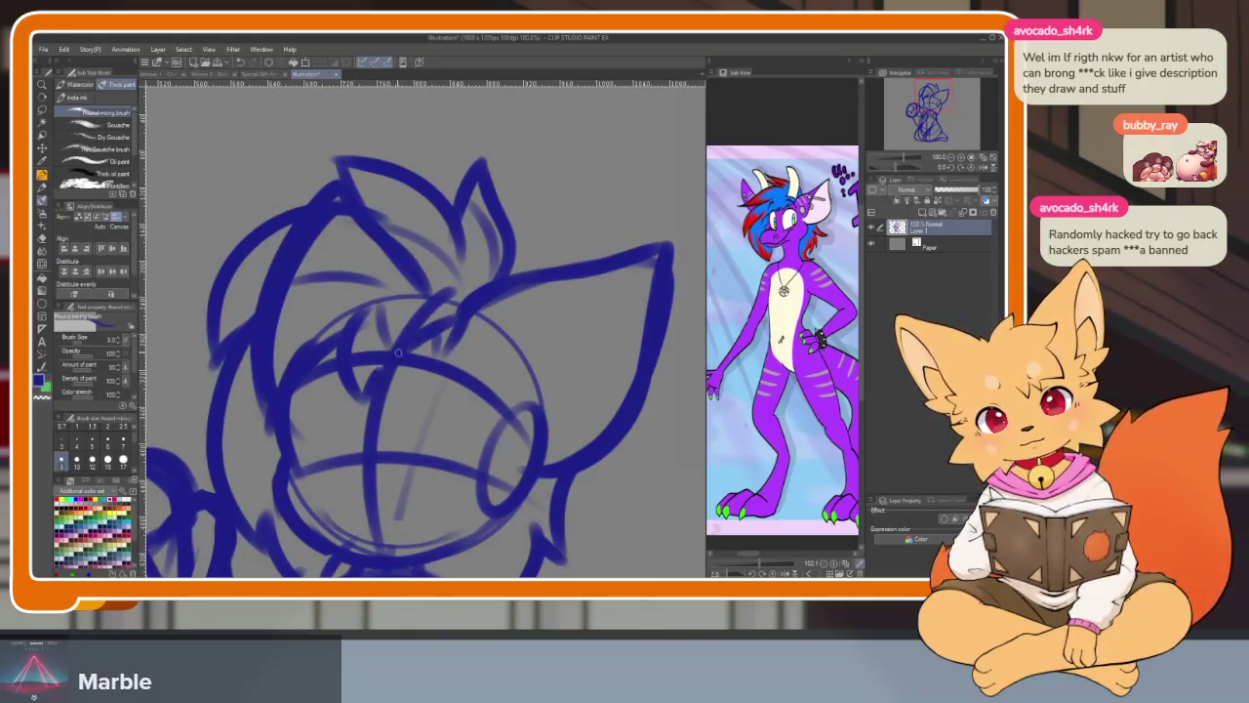
pyautogui.scroll(-5, 426, 333)
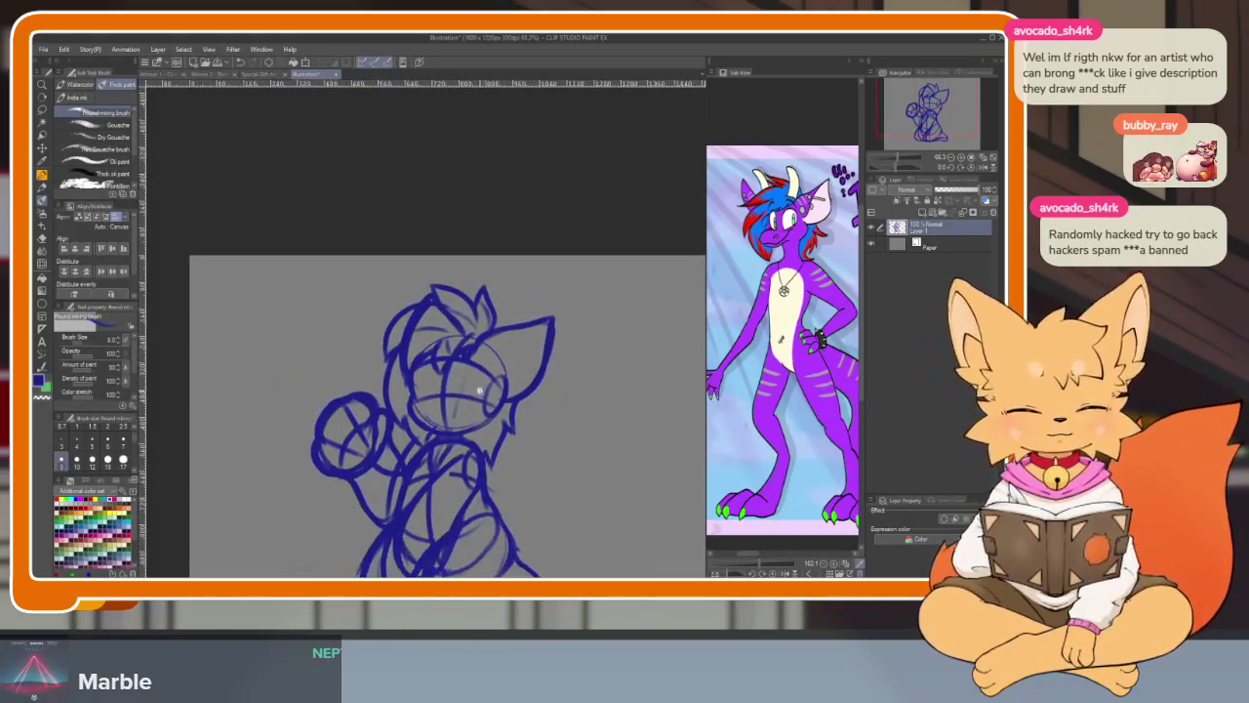
pyautogui.scroll(5, 494, 422)
pyautogui.scroll(3, 495, 422)
pyautogui.scroll(-3, 455, 465)
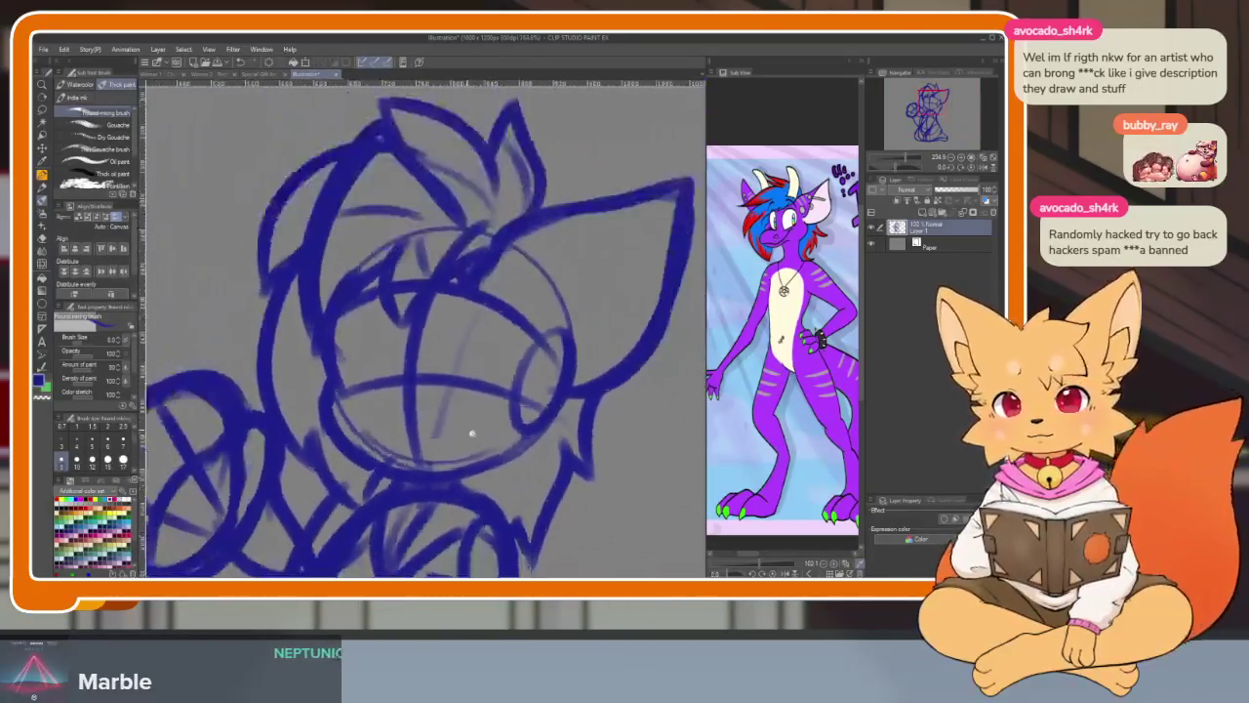
pyautogui.scroll(2, 473, 455)
pyautogui.scroll(1, 473, 456)
pyautogui.scroll(2, 474, 469)
pyautogui.scroll(-1, 465, 468)
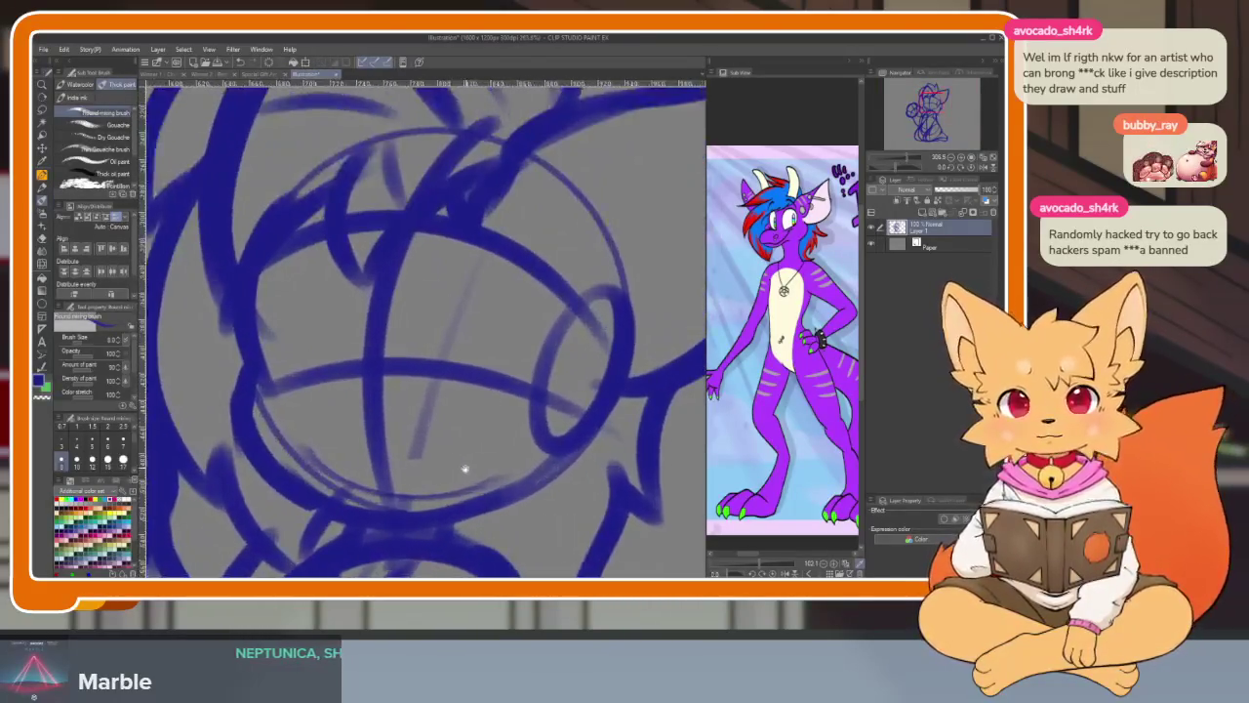
pyautogui.scroll(-1, 468, 468)
pyautogui.scroll(-1, 475, 460)
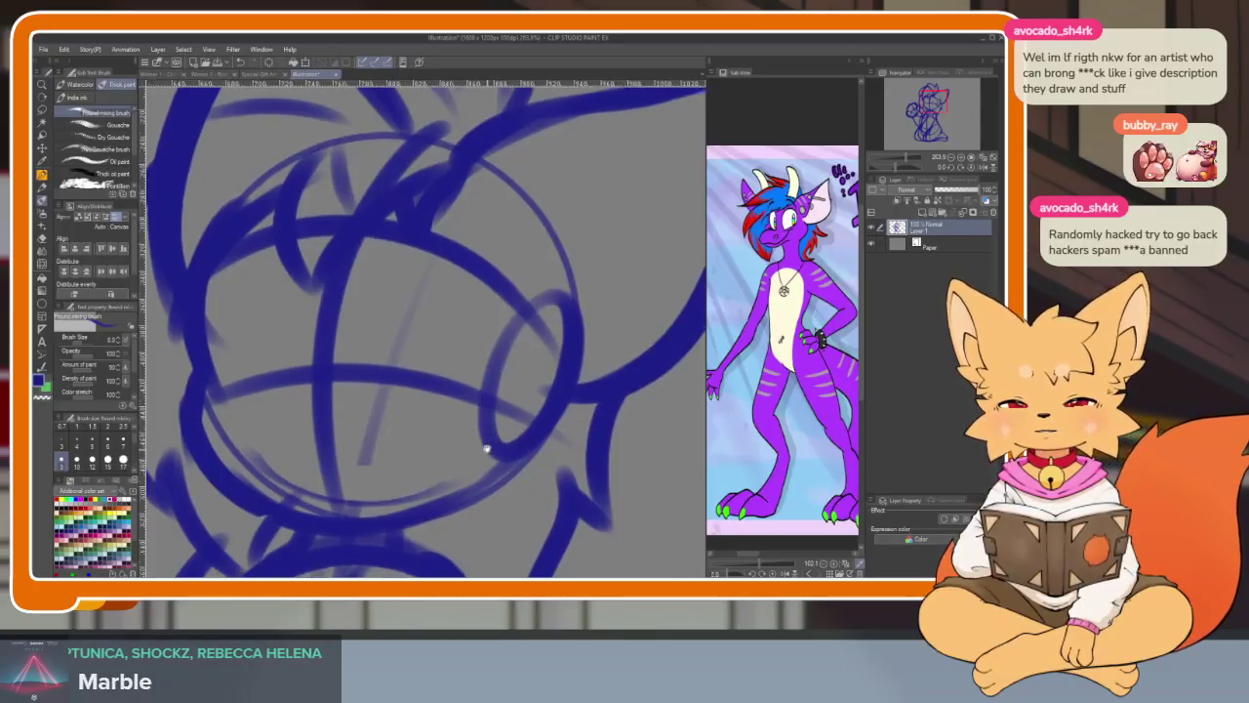
pyautogui.scroll(1, 488, 449)
pyautogui.scroll(-1, 492, 459)
pyautogui.scroll(1, 488, 464)
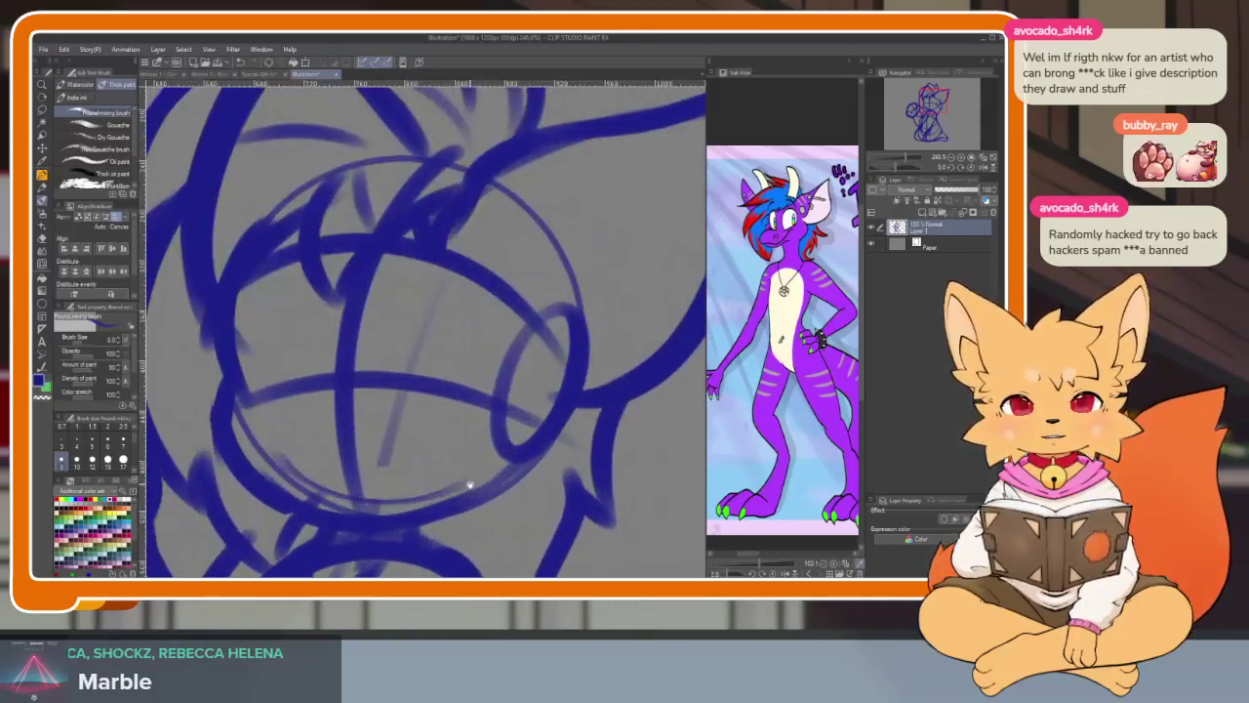
pyautogui.scroll(1, 476, 476)
pyautogui.scroll(-1, 469, 476)
pyautogui.scroll(1, 463, 478)
pyautogui.scroll(-1, 464, 480)
pyautogui.scroll(1, 466, 486)
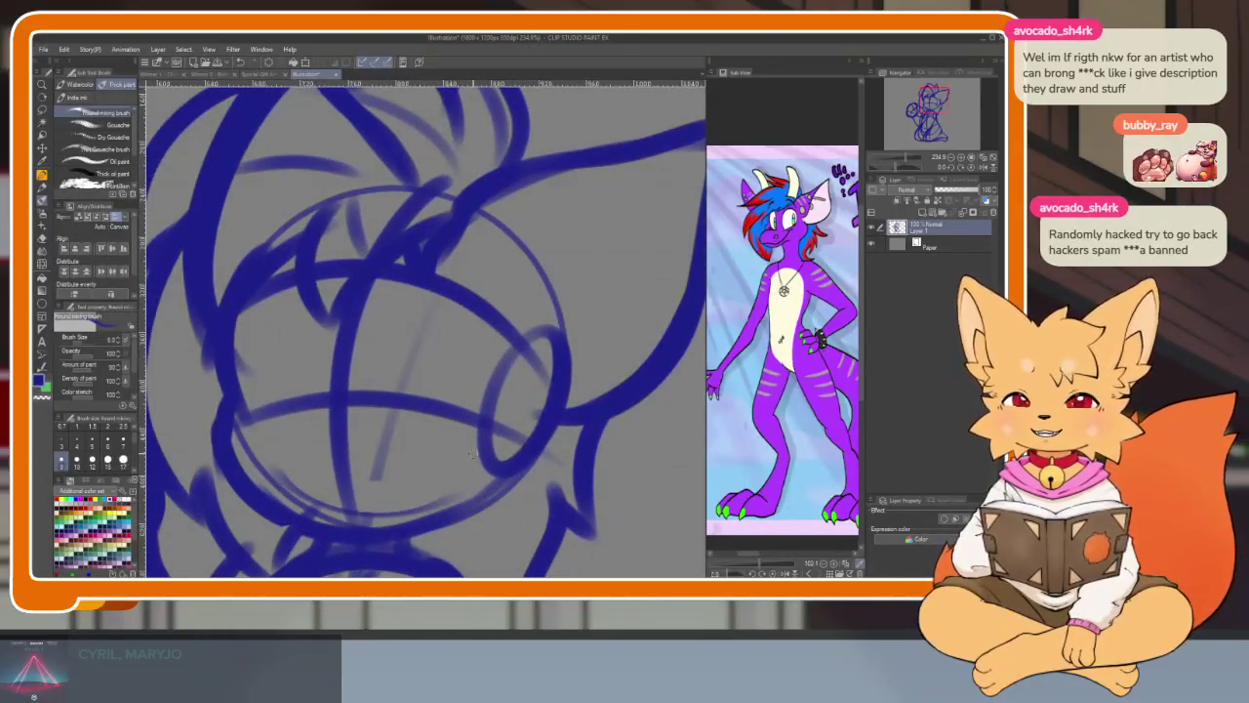
pyautogui.scroll(1, 469, 457)
pyautogui.scroll(1, 467, 459)
pyautogui.scroll(-1, 467, 459)
# - With the palettes hidden, sketch the muzzle over the face circle and the two eyes
pyautogui.press('Tab')
pyautogui.scroll(1, 429, 446)
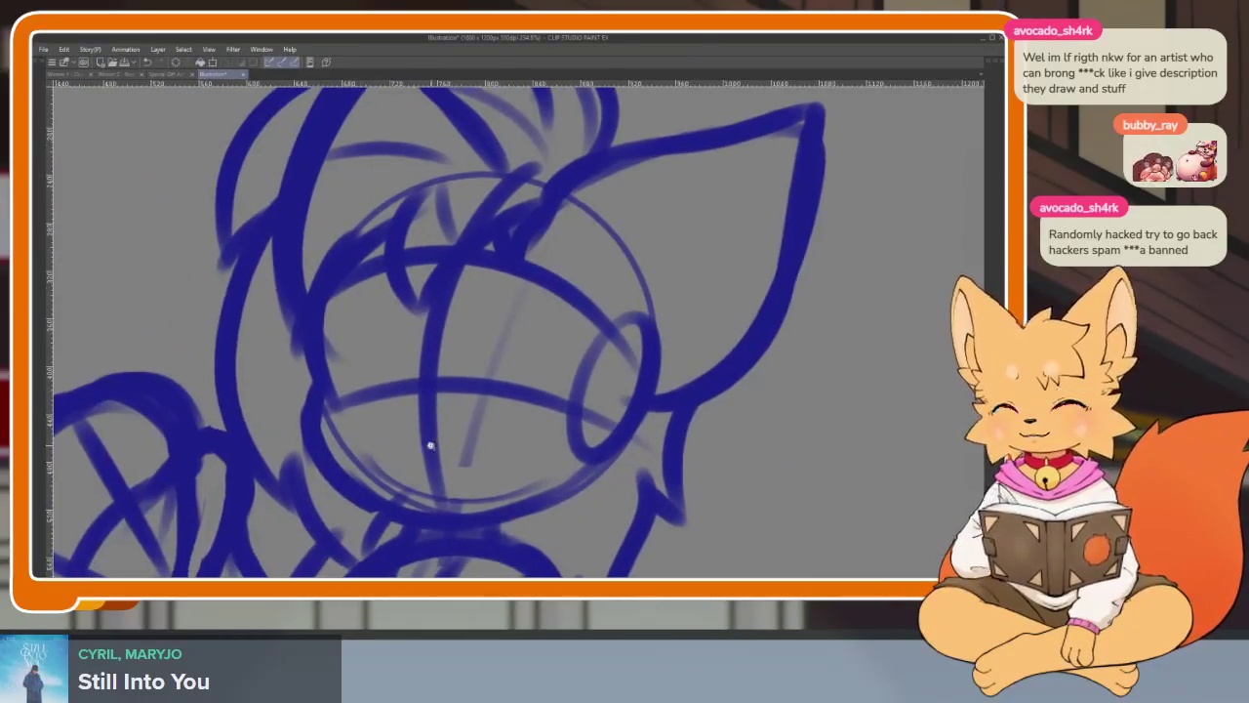
pyautogui.scroll(1, 415, 390)
pyautogui.moveTo(410, 376)
pyautogui.mouseDown()
pyautogui.moveTo(554, 394)
pyautogui.moveTo(561, 500)
pyautogui.mouseUp()
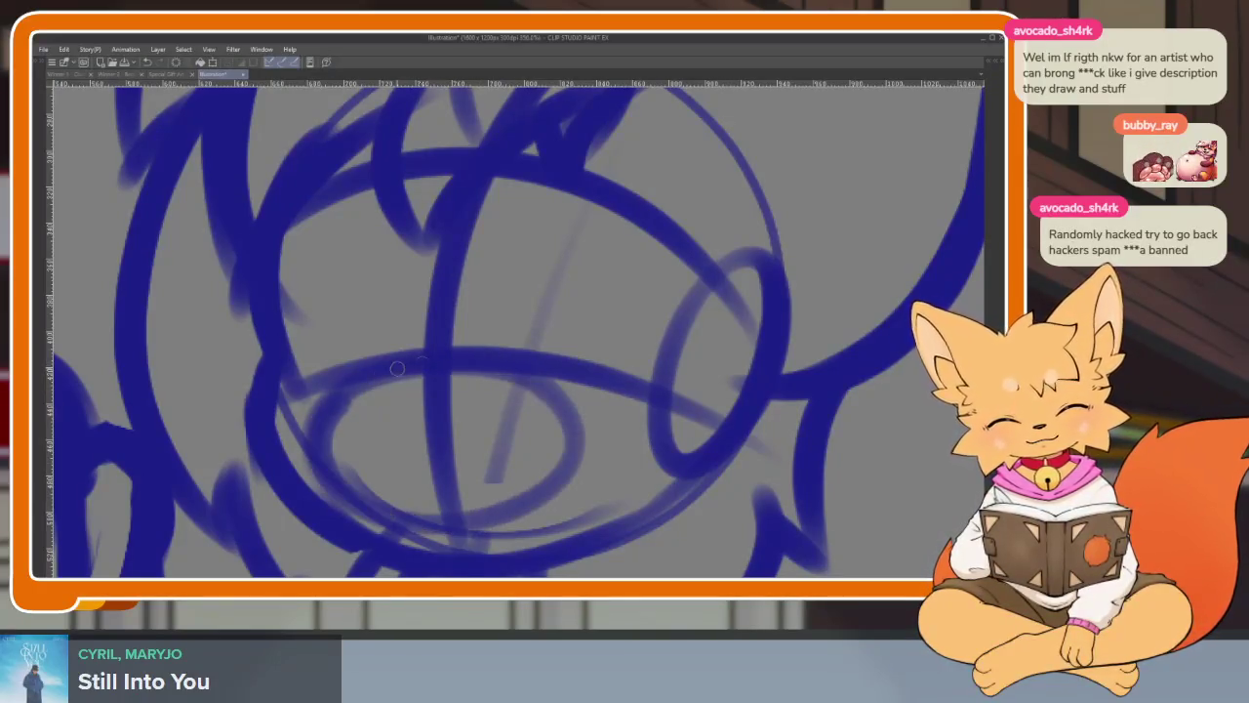
pyautogui.moveTo(349, 380); pyautogui.dragTo(358, 435)
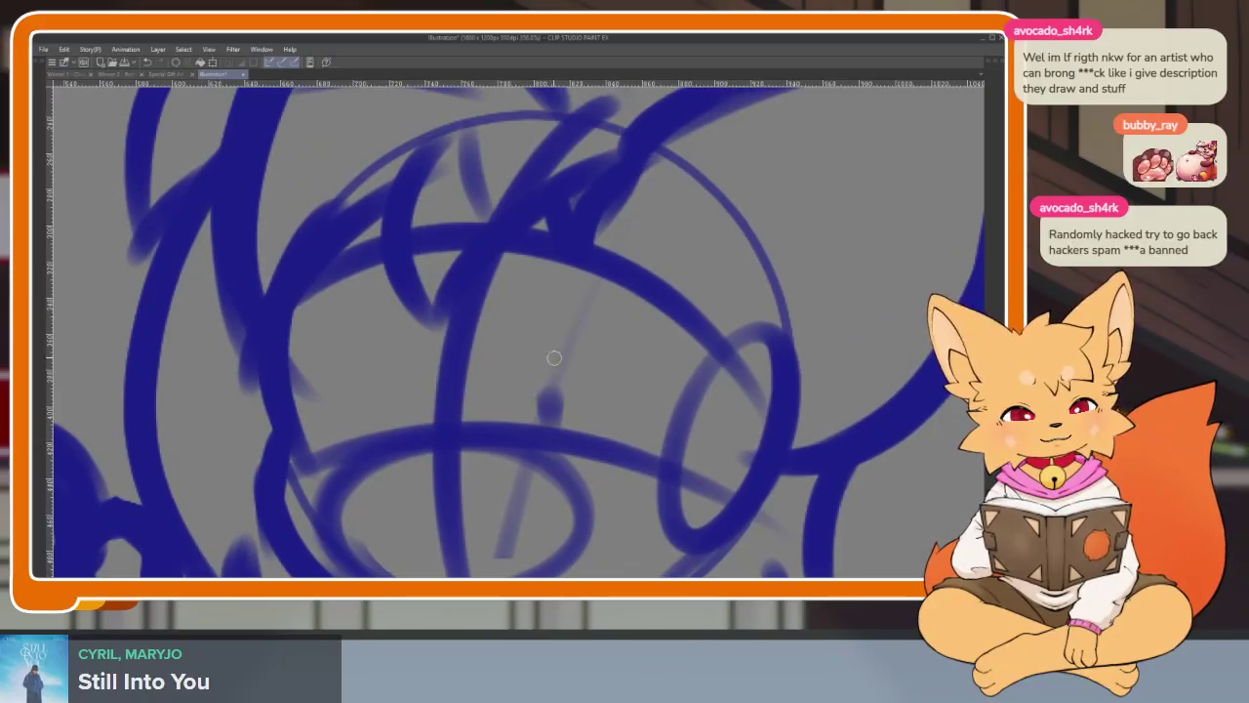
pyautogui.moveTo(566, 440); pyautogui.dragTo(688, 464)
pyautogui.moveTo(383, 412); pyautogui.dragTo(293, 449)
pyautogui.scroll(-5, 569, 432)
pyautogui.scroll(-3, 596, 406)
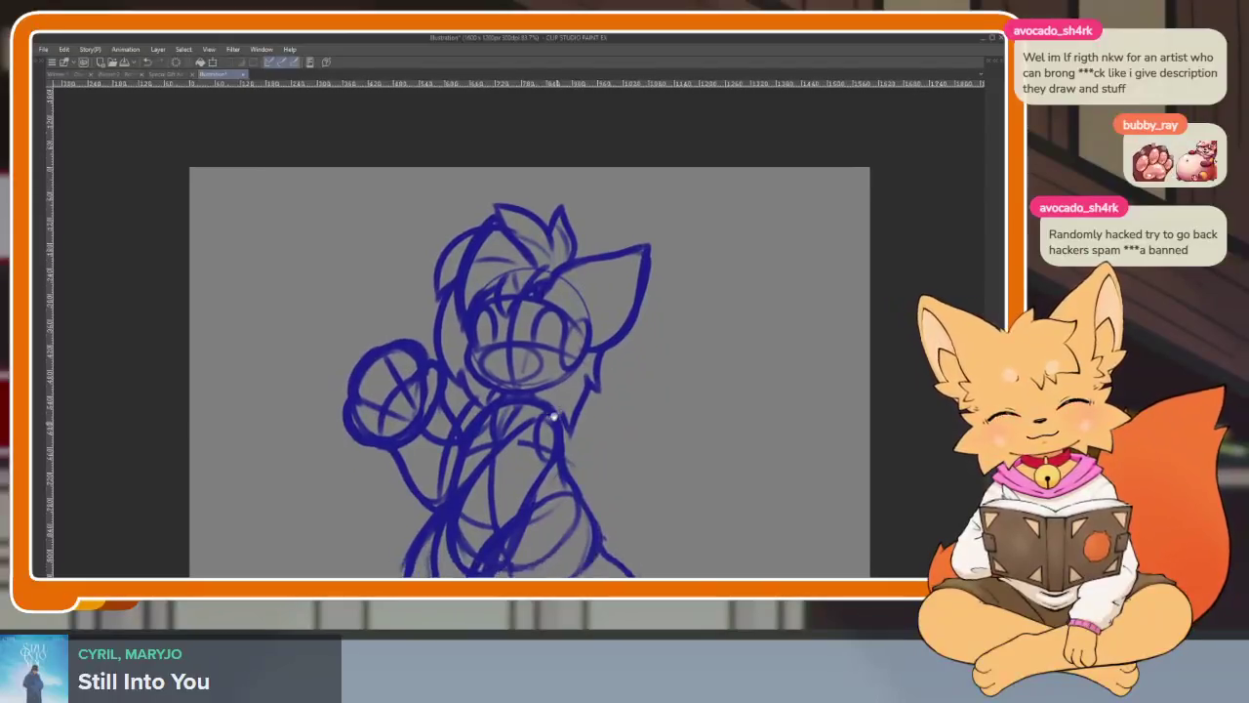
pyautogui.scroll(3, 558, 390)
pyautogui.scroll(-1, 569, 426)
# - Draw the first sweeping tail curve beside the seated body
pyautogui.press('Tab')
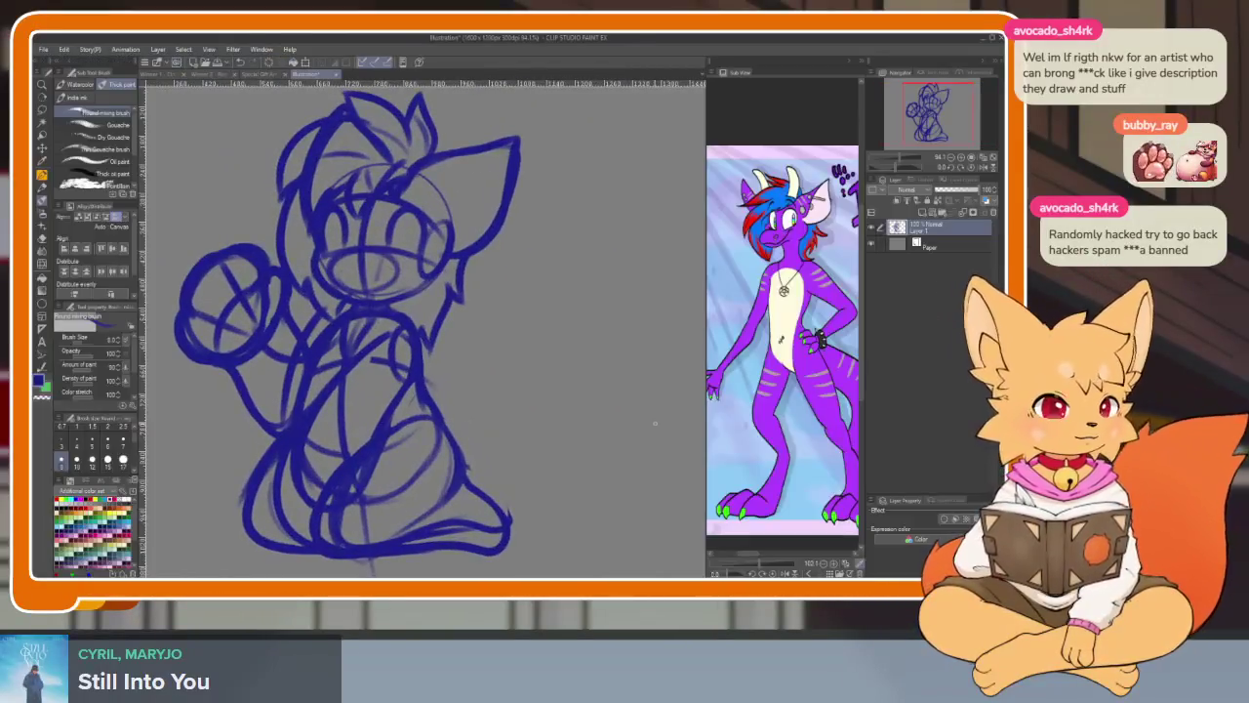
pyautogui.scroll(3, 836, 432)
pyautogui.scroll(2, 836, 432)
pyautogui.scroll(2, 836, 432)
pyautogui.scroll(2, 836, 432)
pyautogui.press('Tab')
pyautogui.scroll(1, 557, 467)
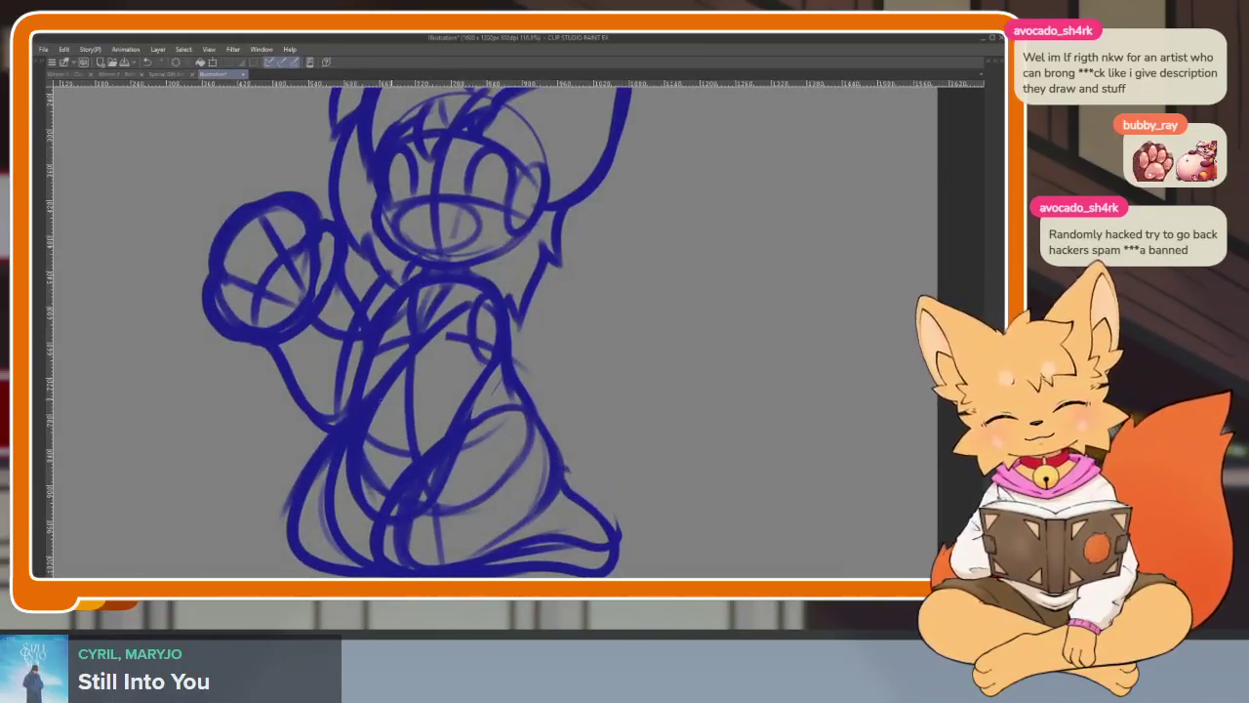
pyautogui.moveTo(386, 391); pyautogui.dragTo(605, 430)
# - Redraw the tail curve beside the body and add the big tail's outer curve
pyautogui.hotkey('ctrl', 'z')
pyautogui.moveTo(375, 402)
pyautogui.mouseDown()
pyautogui.moveTo(517, 351)
pyautogui.moveTo(635, 347)
pyautogui.moveTo(732, 166)
pyautogui.mouseUp()
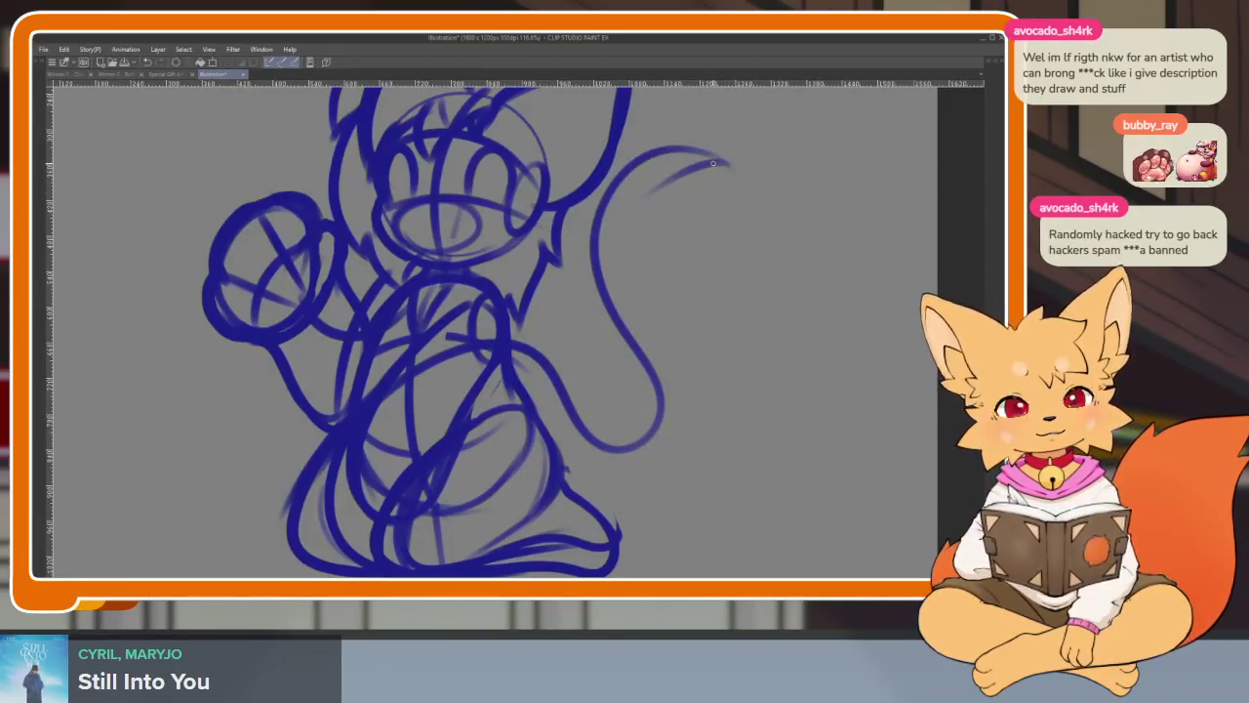
pyautogui.moveTo(693, 285)
pyautogui.mouseDown()
pyautogui.moveTo(796, 488)
pyautogui.moveTo(630, 565)
pyautogui.mouseUp()
pyautogui.scroll(-5, 788, 426)
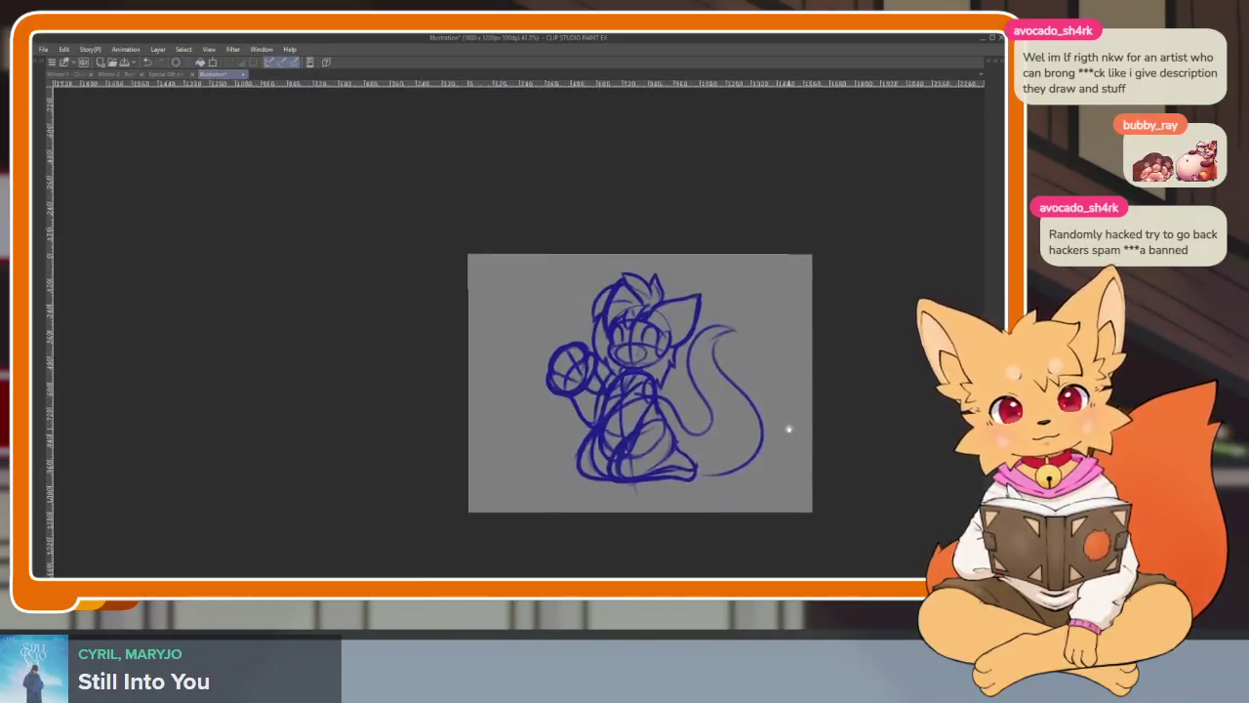
pyautogui.scroll(3, 737, 412)
# - Darken the tail's outer and inner curves on a full-screen canvas
pyautogui.moveTo(748, 419); pyautogui.dragTo(697, 455)
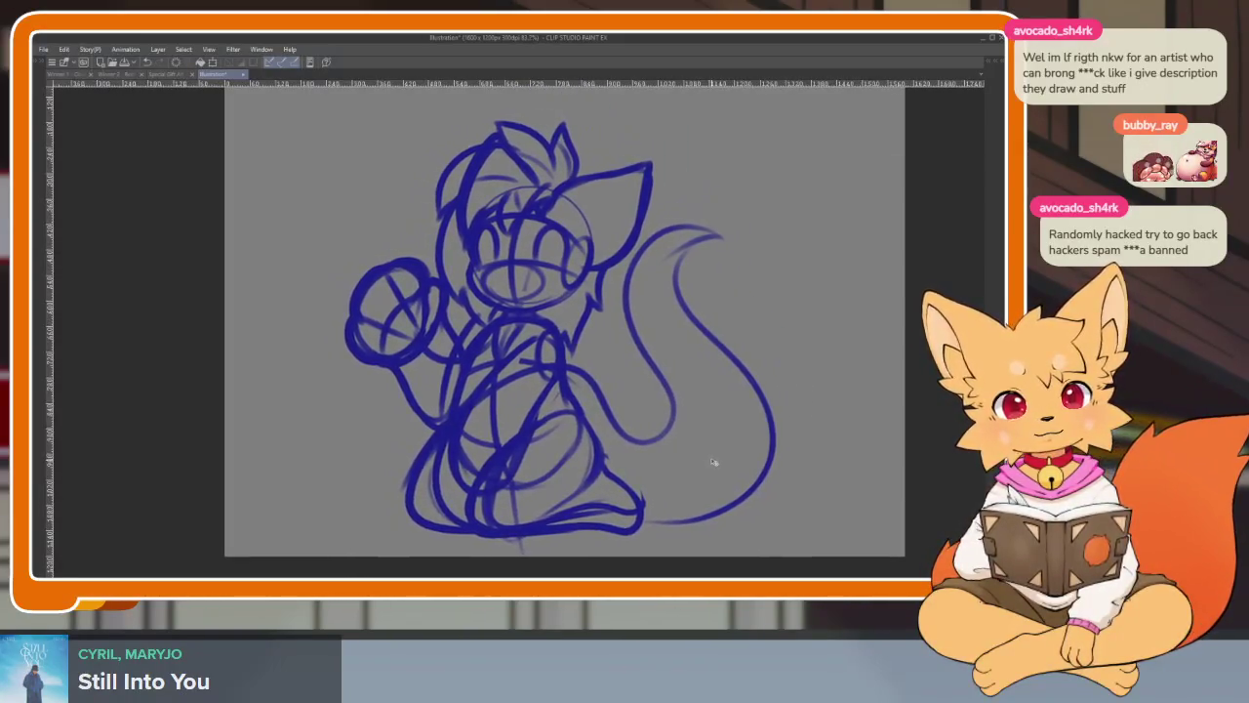
pyautogui.scroll(-5, 726, 465)
pyautogui.scroll(4, 703, 459)
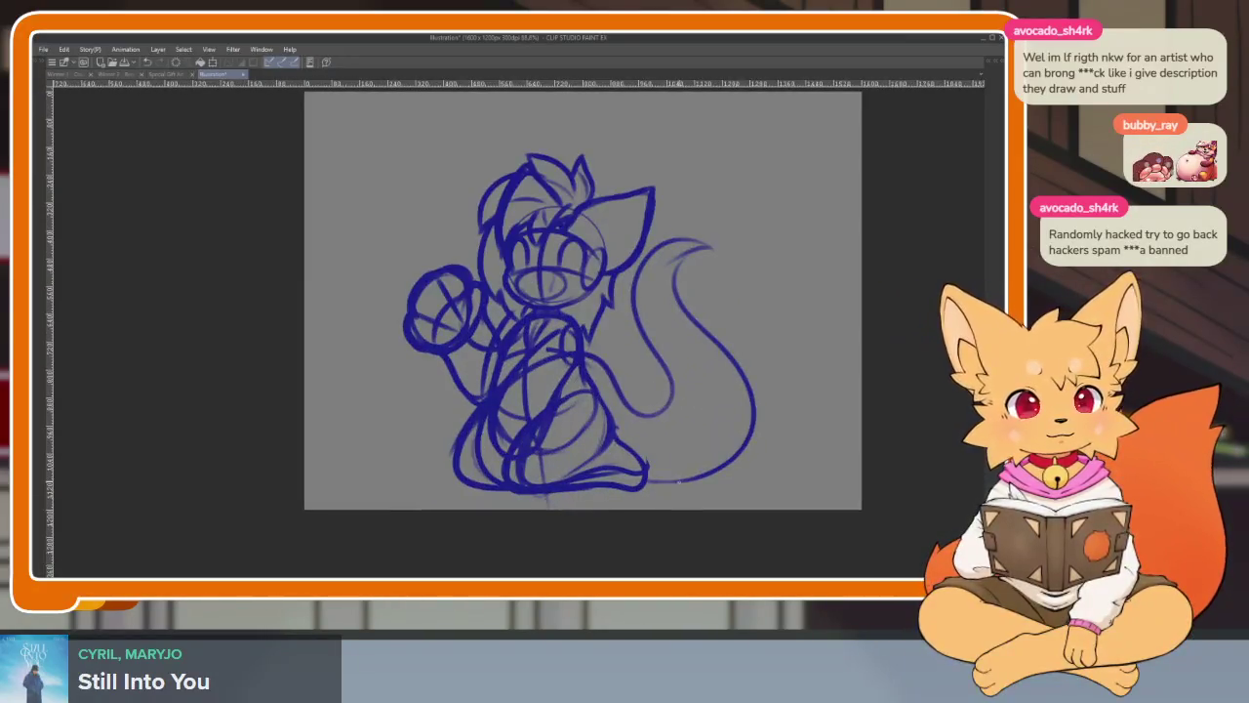
pyautogui.scroll(-1, 683, 459)
pyautogui.scroll(1, 687, 423)
pyautogui.scroll(4, 664, 468)
pyautogui.press('Tab')
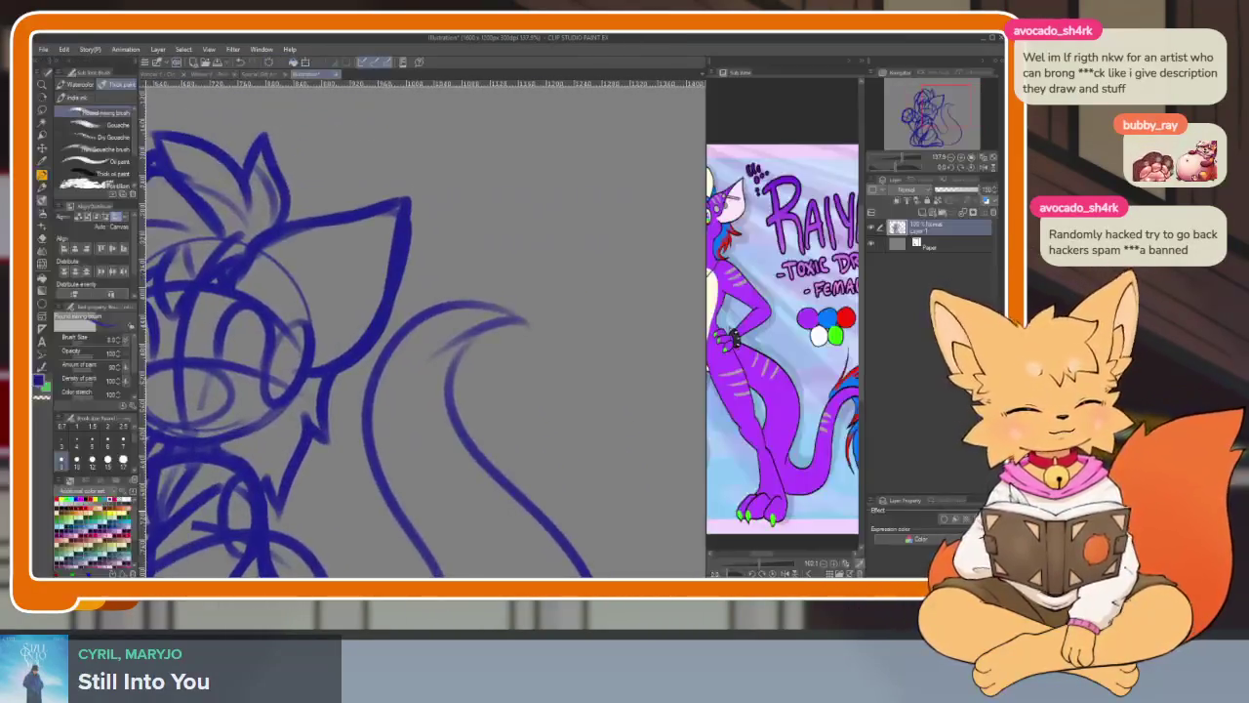
pyautogui.scroll(2, 800, 430)
pyautogui.press('Tab')
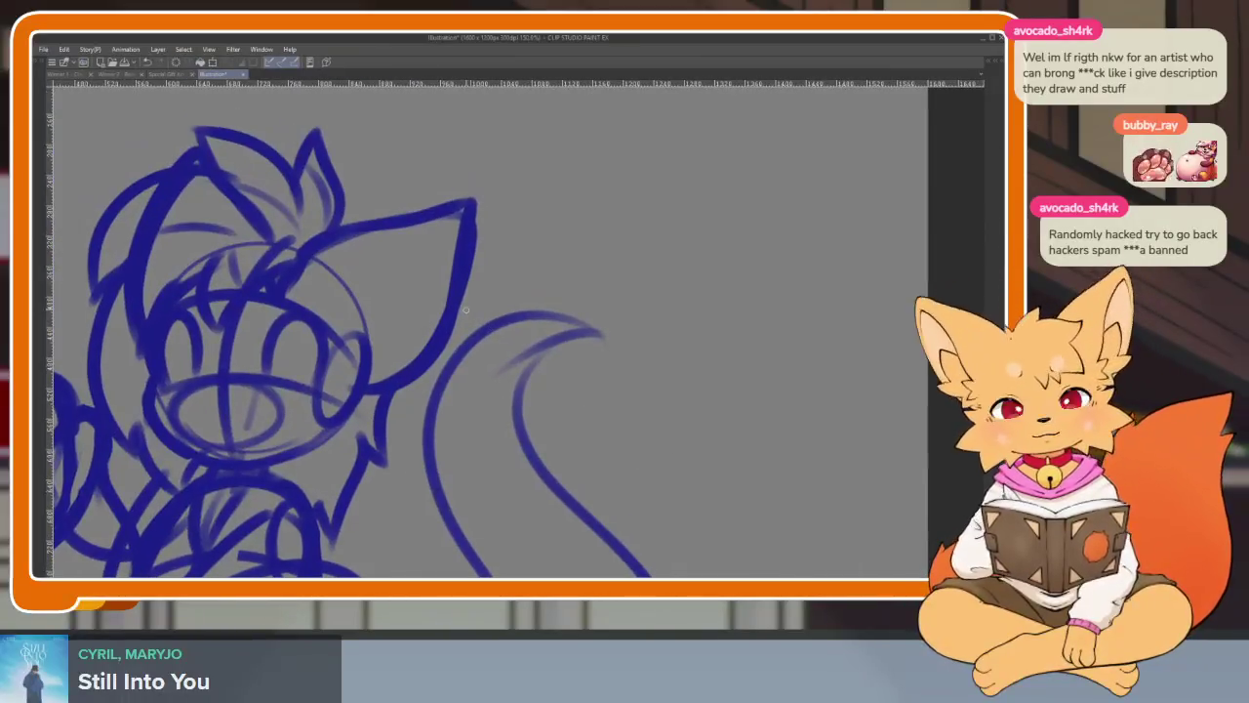
pyautogui.moveTo(430, 392)
pyautogui.mouseDown()
pyautogui.moveTo(609, 326)
pyautogui.moveTo(532, 465)
pyautogui.mouseUp()
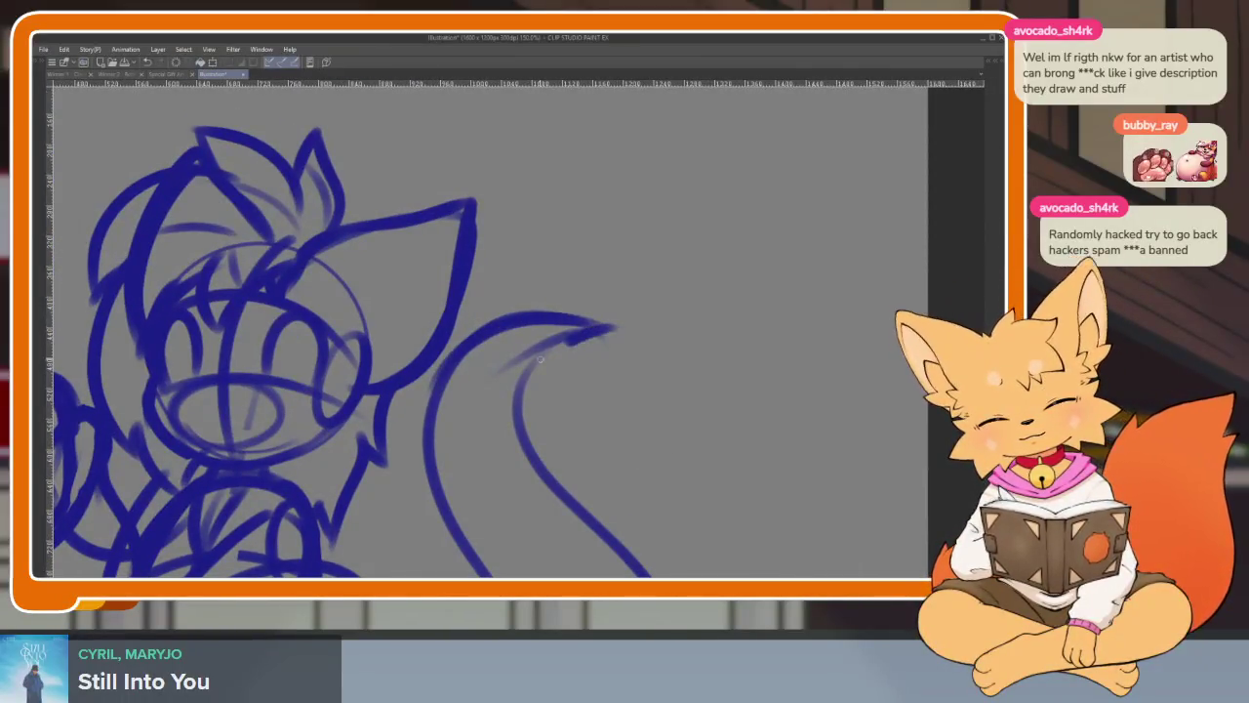
# - Extend the tail's upper outline, replacing an overlong stroke with a shorter one
pyautogui.press('Tab')
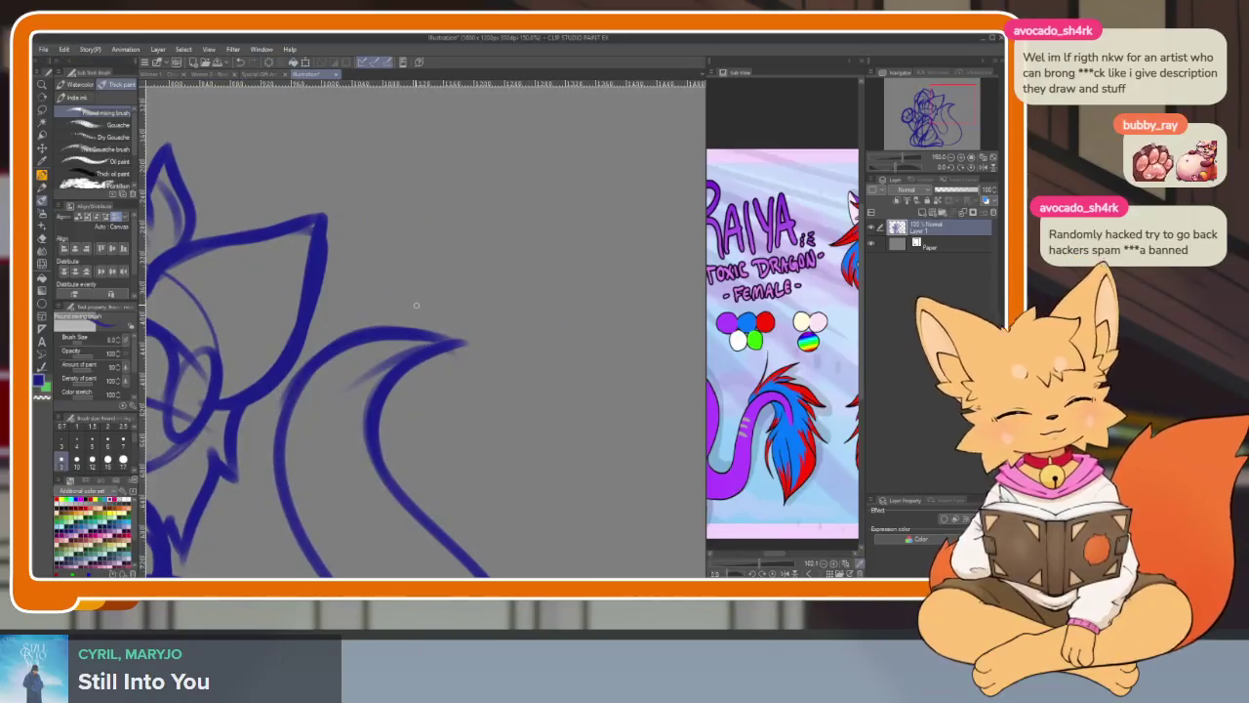
pyautogui.press('Tab')
pyautogui.moveTo(416, 348)
pyautogui.mouseDown()
pyautogui.moveTo(444, 303)
pyautogui.moveTo(584, 242)
pyautogui.moveTo(505, 240)
pyautogui.moveTo(731, 349)
pyautogui.mouseUp()
pyautogui.hotkey('ctrl', 'z')
pyautogui.moveTo(522, 226)
pyautogui.mouseDown()
pyautogui.moveTo(693, 288)
pyautogui.moveTo(766, 361)
pyautogui.moveTo(713, 371)
pyautogui.moveTo(769, 410)
pyautogui.moveTo(549, 415)
pyautogui.moveTo(502, 363)
pyautogui.moveTo(463, 383)
pyautogui.mouseUp()
pyautogui.scroll(-5, 674, 401)
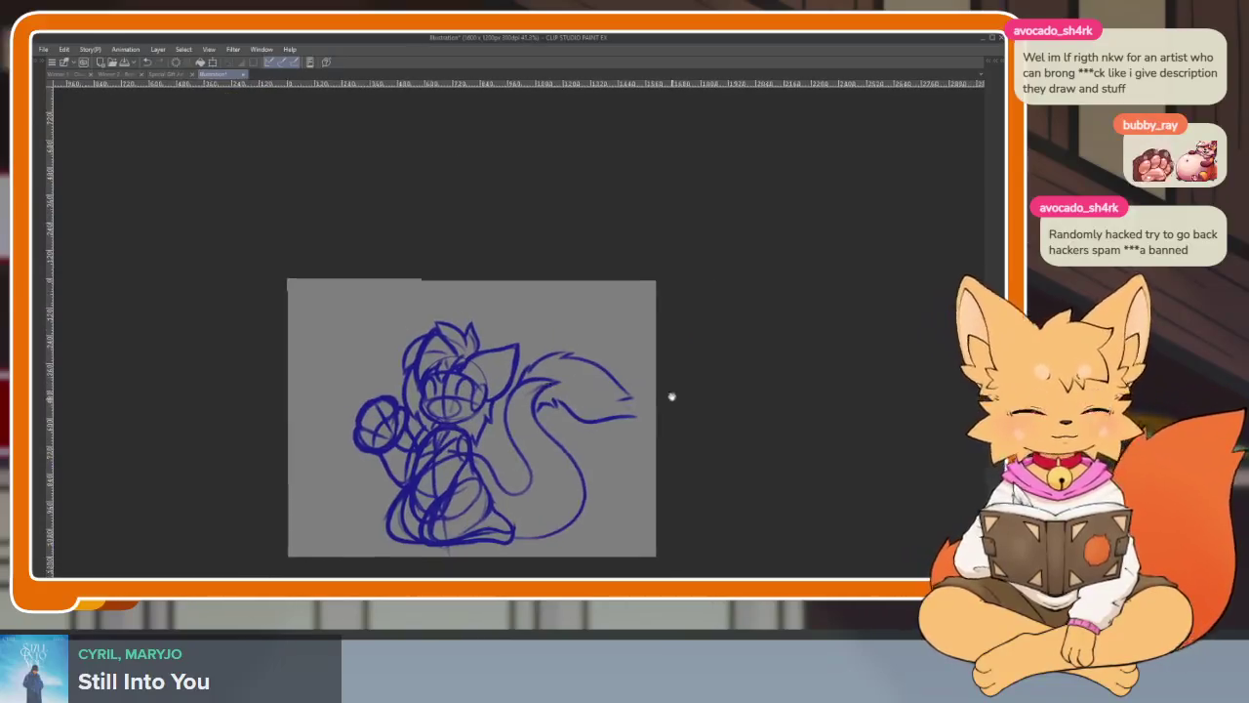
pyautogui.scroll(3, 599, 447)
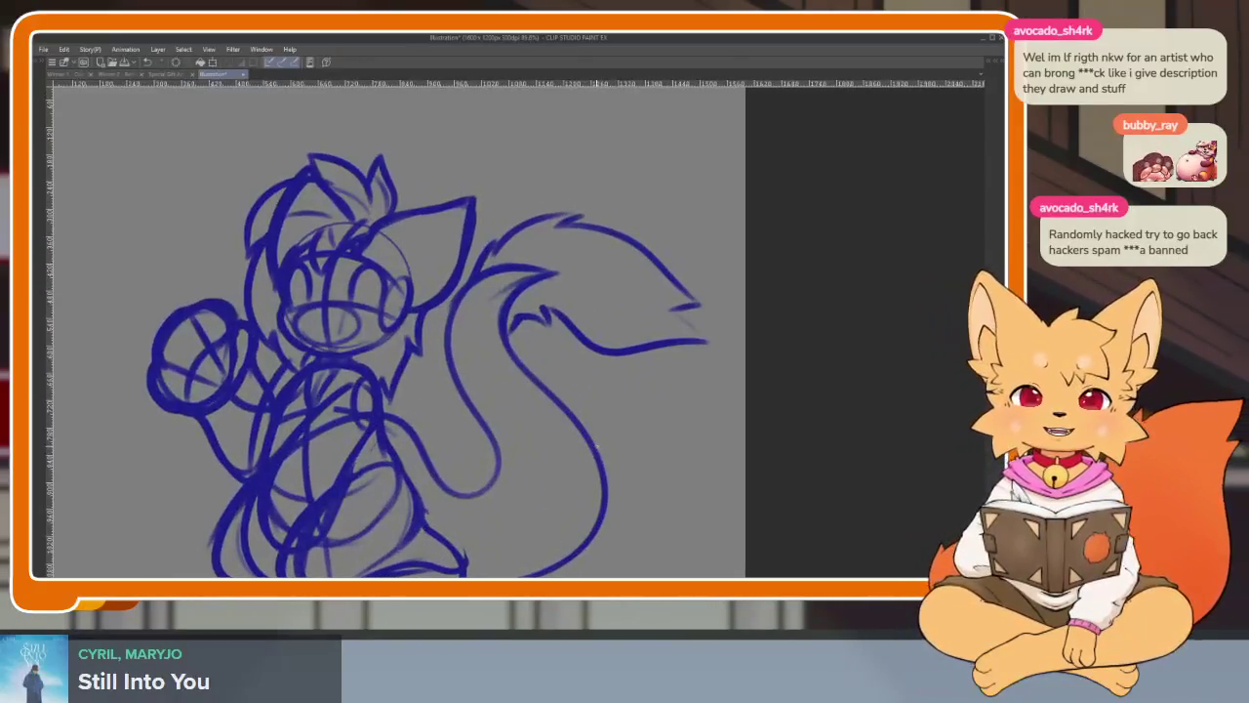
pyautogui.scroll(-3, 638, 474)
pyautogui.scroll(1, 644, 440)
pyautogui.scroll(1, 644, 440)
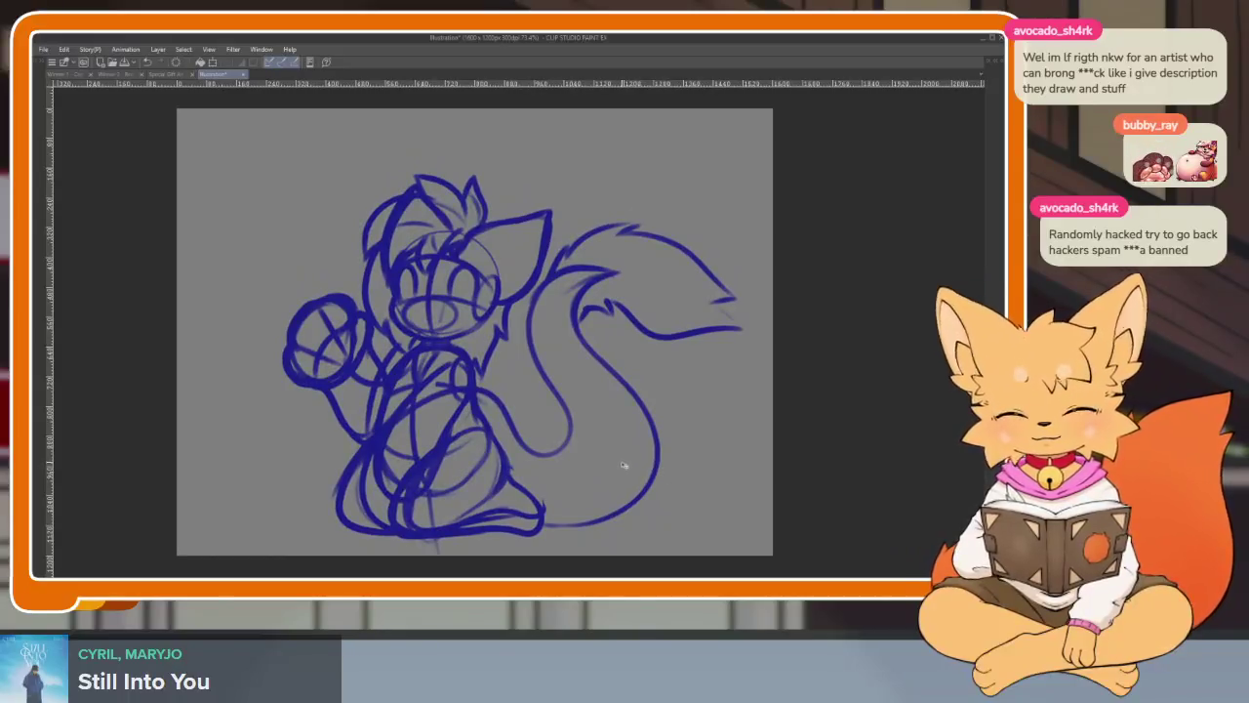
pyautogui.moveTo(623, 473); pyautogui.dragTo(608, 468)
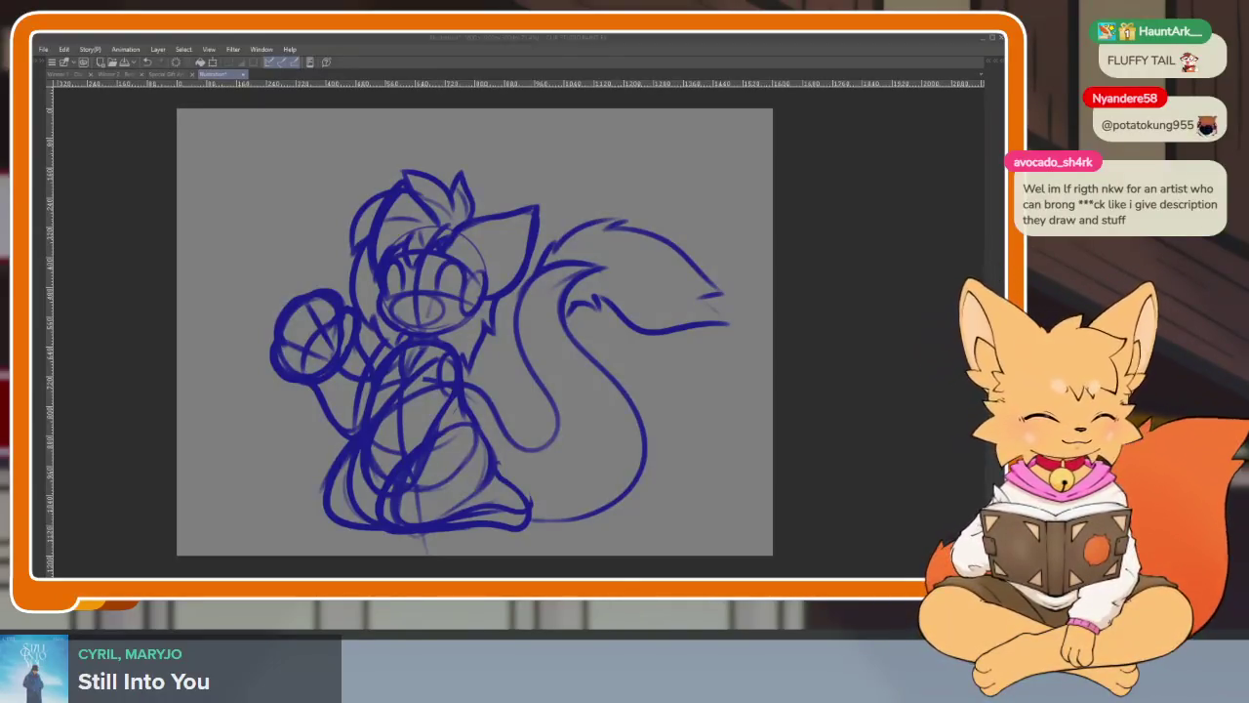
# - Switch to the Winter 2 document to view the finished blue fox lineart
pyautogui.click(124, 75)
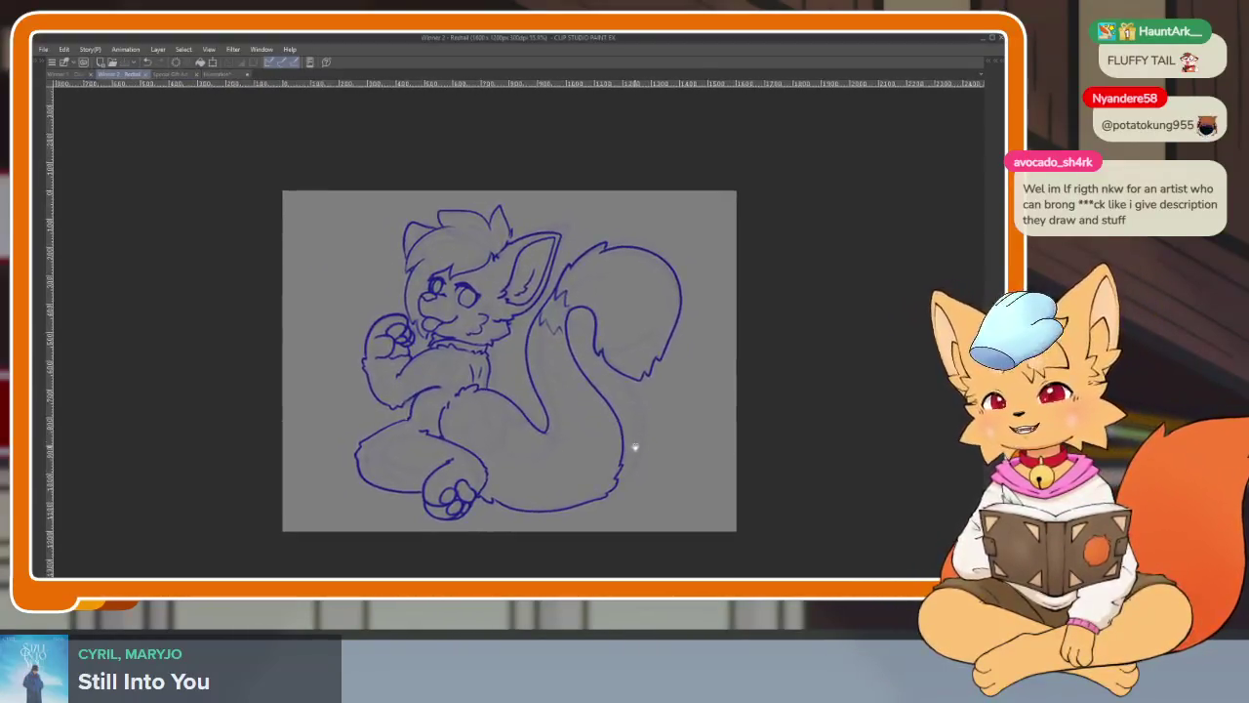
pyautogui.scroll(1, 634, 451)
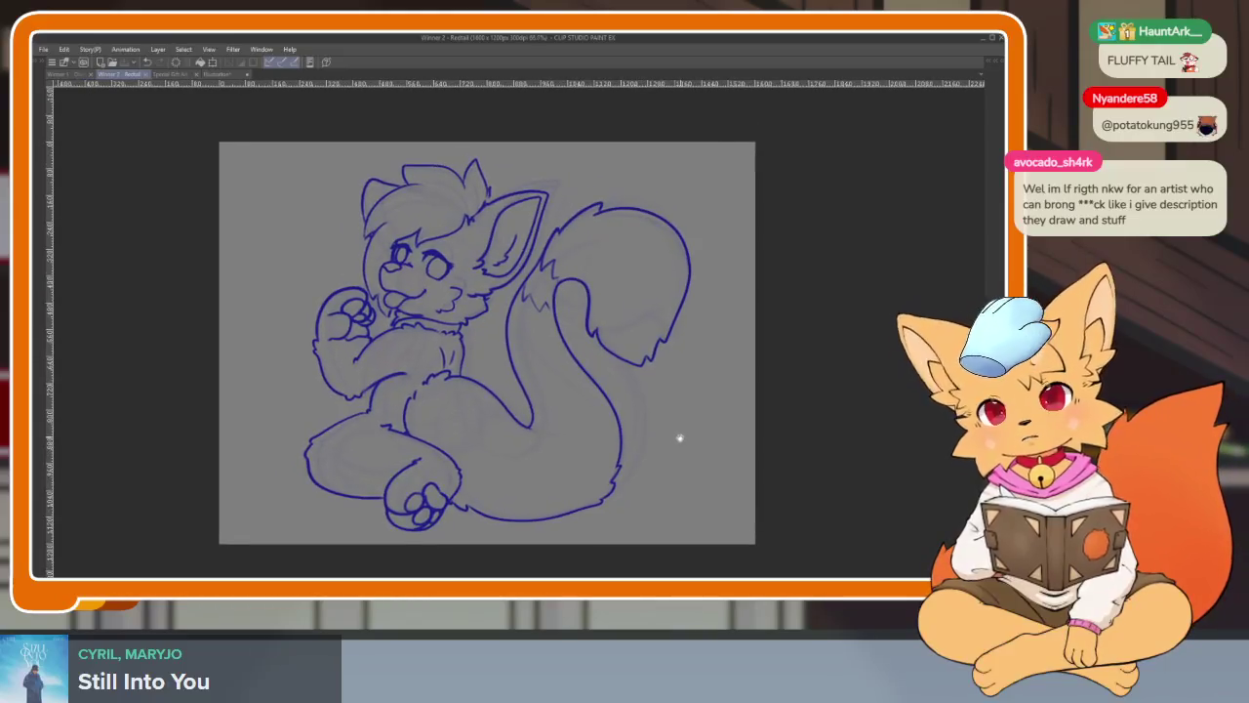
pyautogui.click(178, 75)
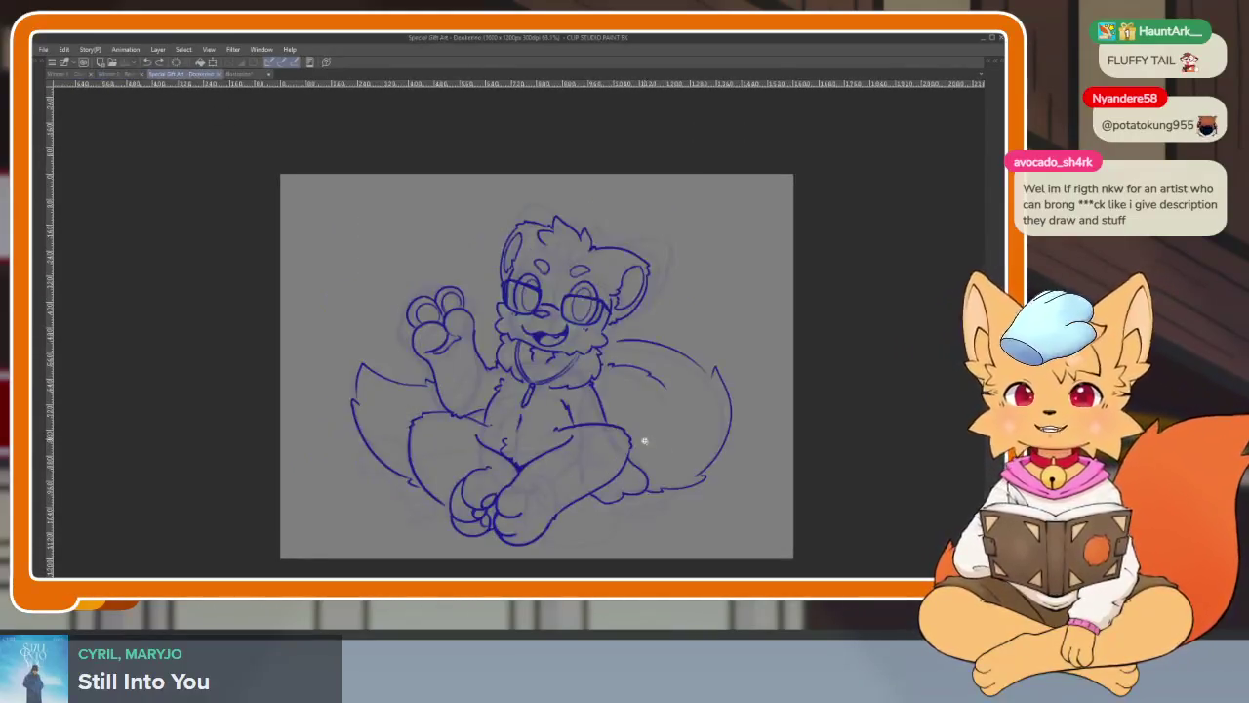
pyautogui.scroll(3, 639, 439)
pyautogui.scroll(2, 616, 443)
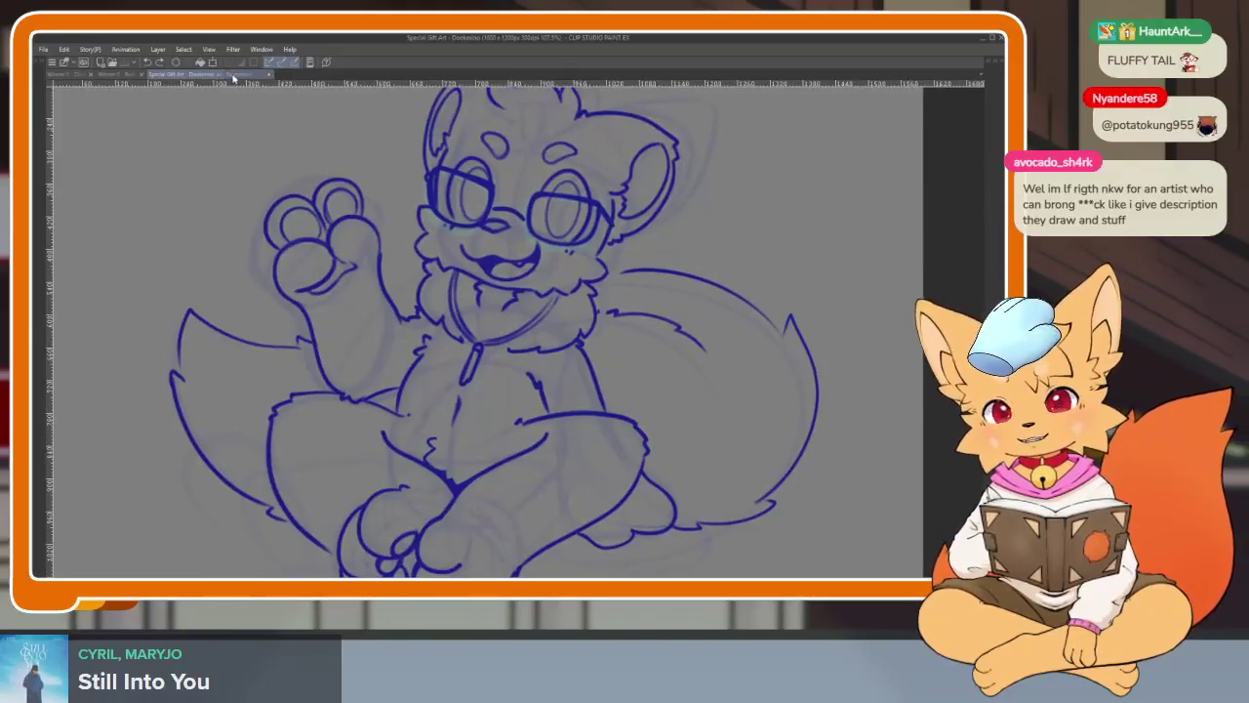
pyautogui.click(215, 74)
pyautogui.scroll(3, 606, 440)
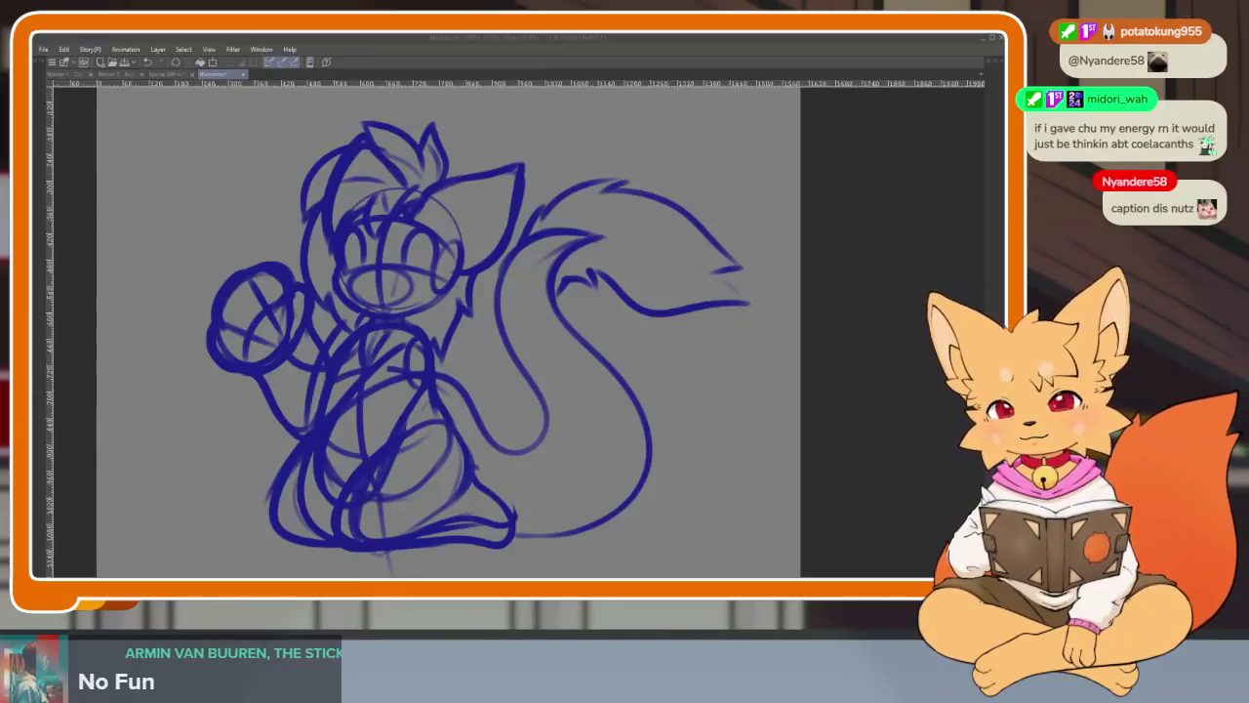
pyautogui.click(608, 39)
# - Lower the blue sketch layer's opacity to about 20%, then hide the palettes
pyautogui.scroll(-1, 623, 454)
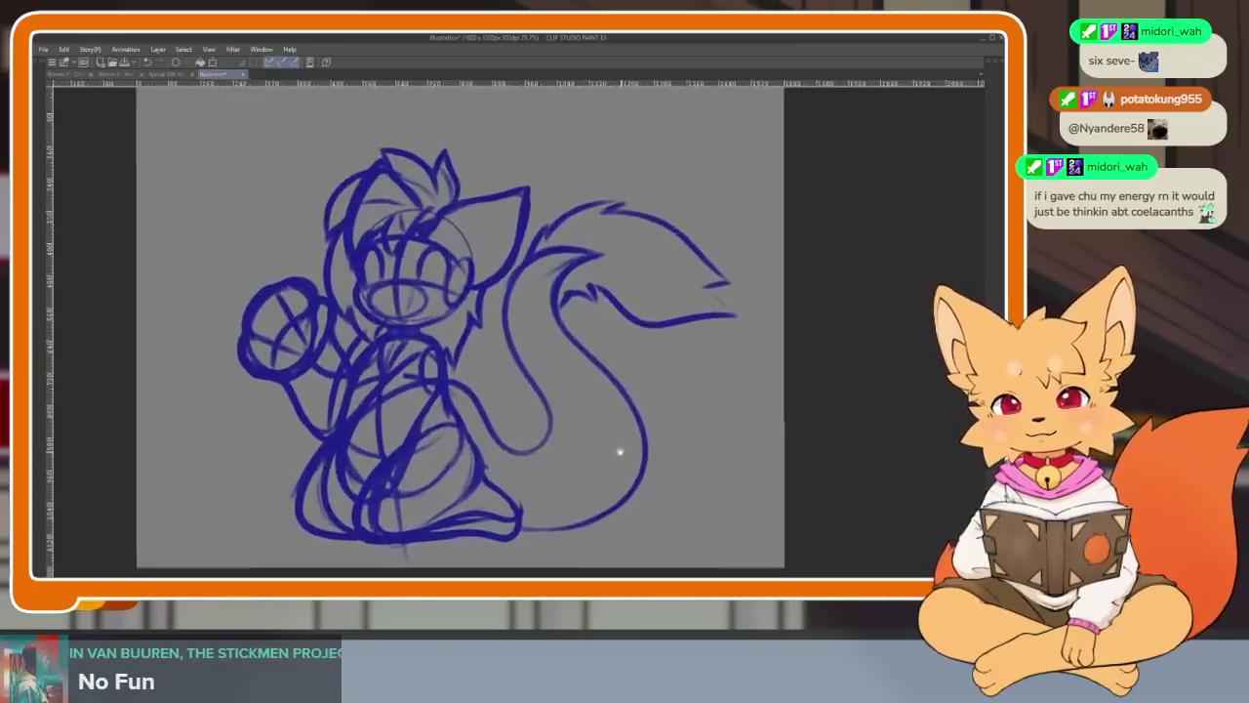
pyautogui.scroll(-1, 624, 453)
pyautogui.scroll(-1, 625, 455)
pyautogui.scroll(-1, 626, 461)
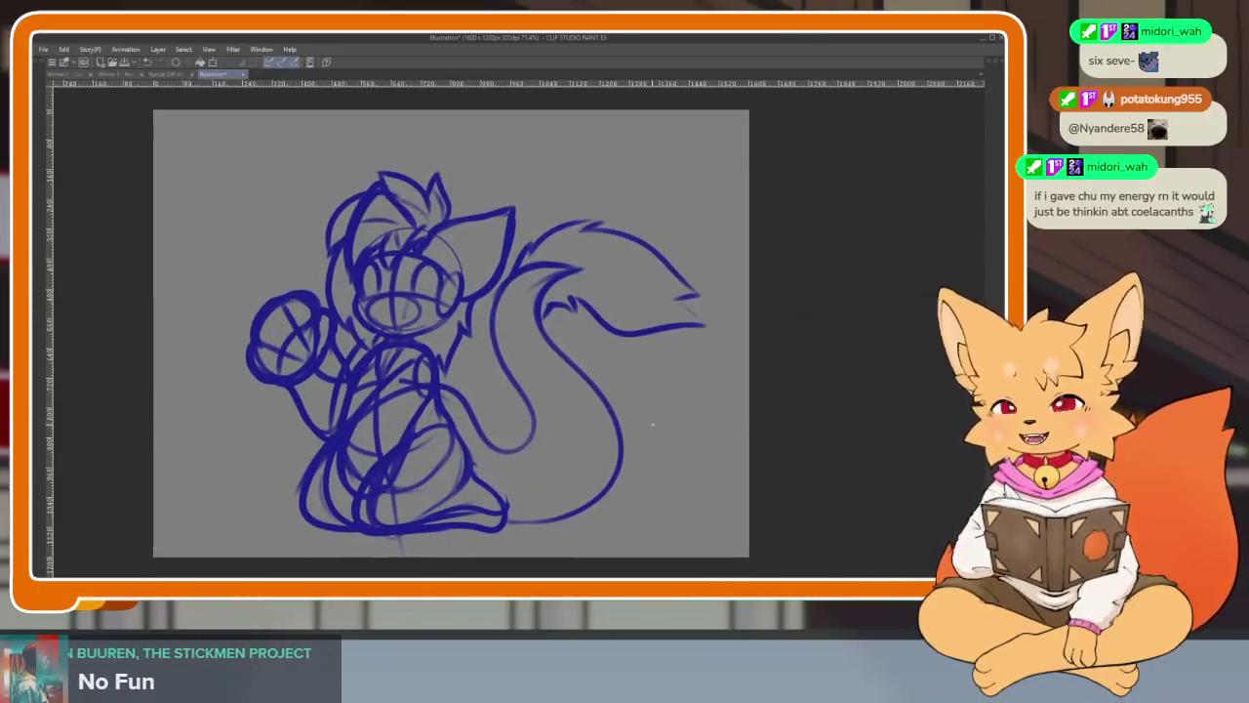
pyautogui.press('Tab')
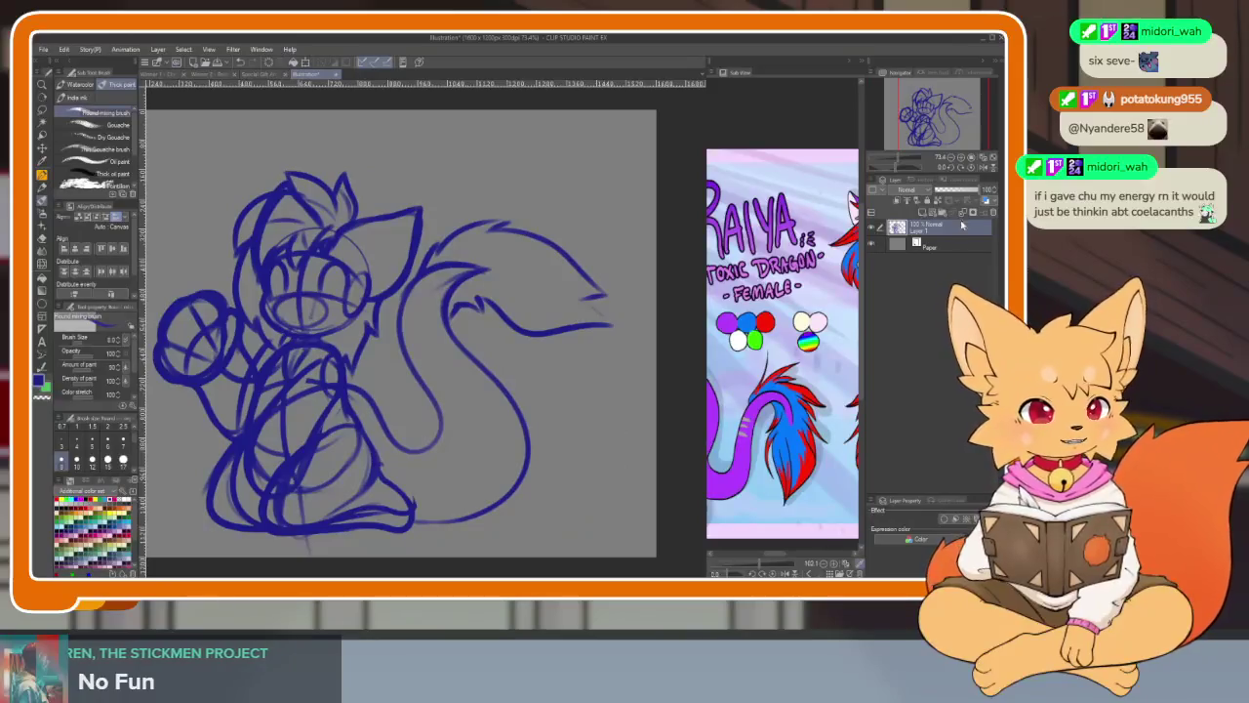
pyautogui.click(947, 189)
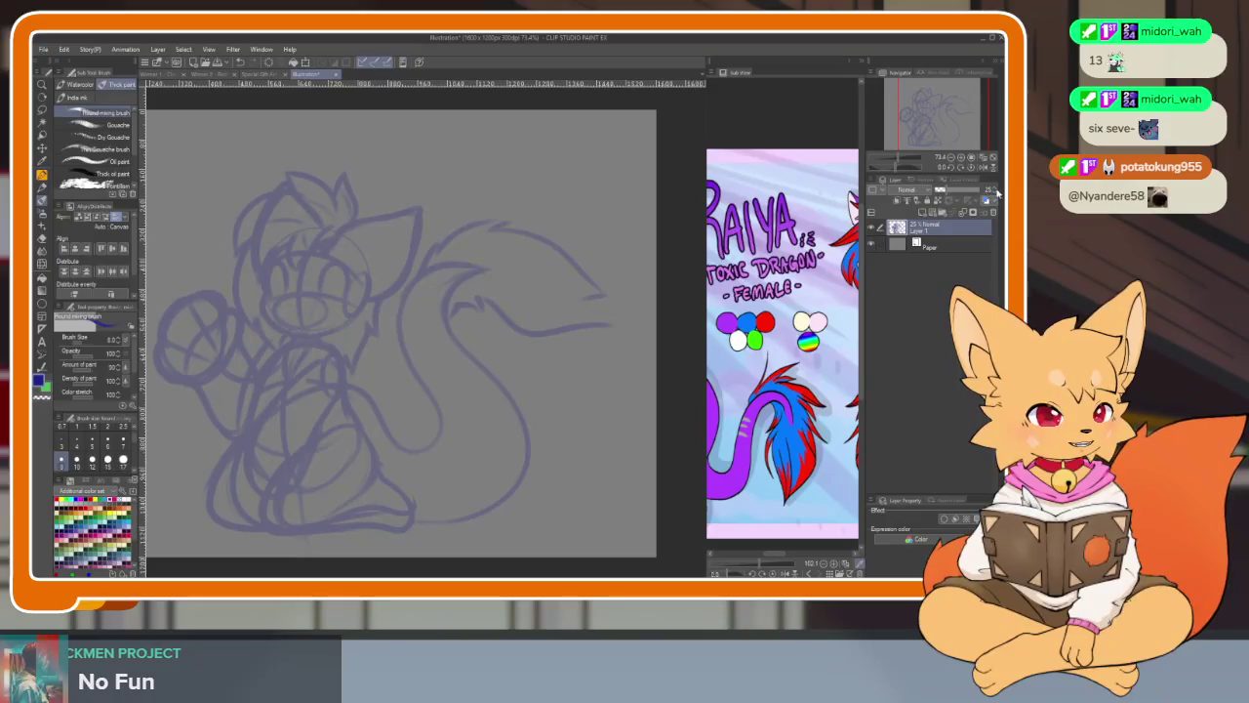
pyautogui.click(994, 198)
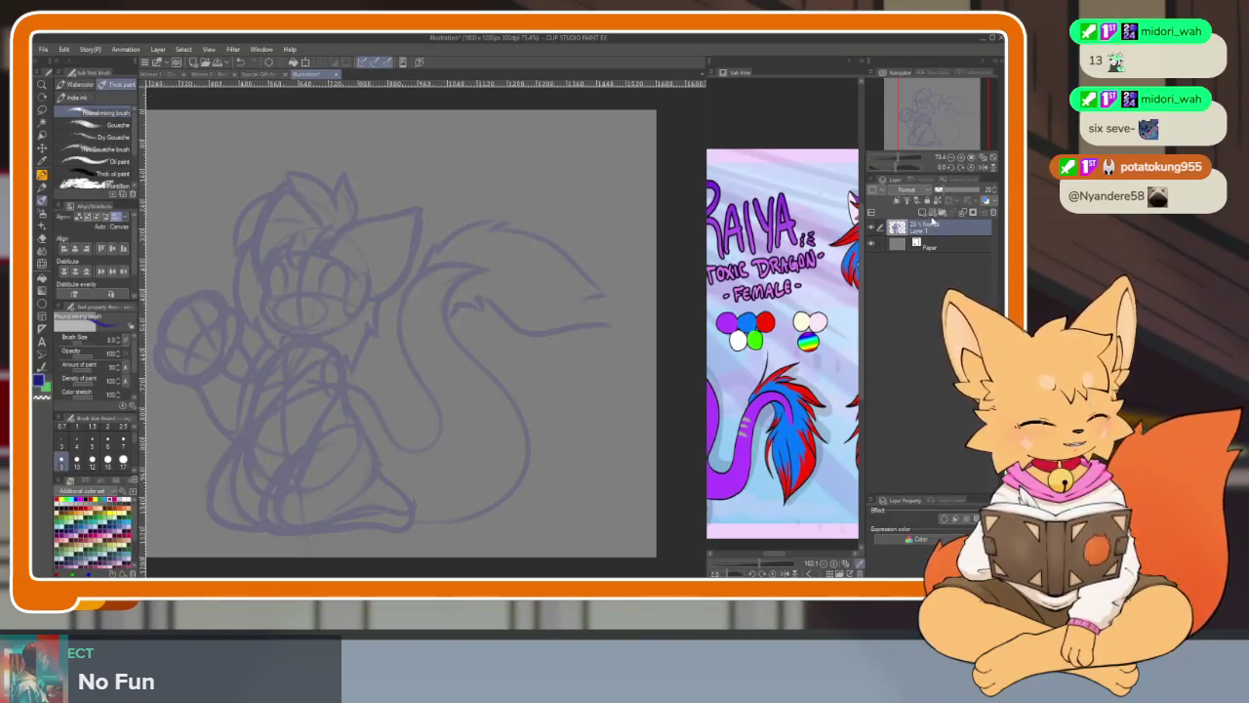
pyautogui.press('Tab')
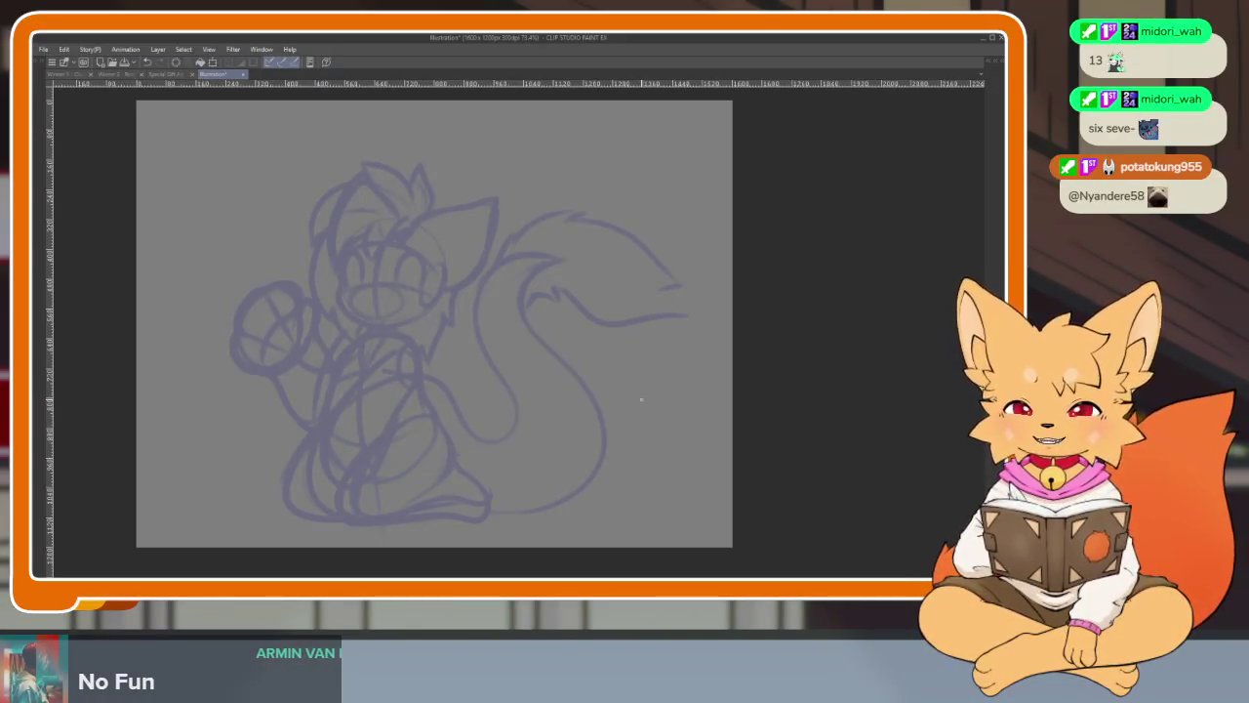
pyautogui.press('Tab')
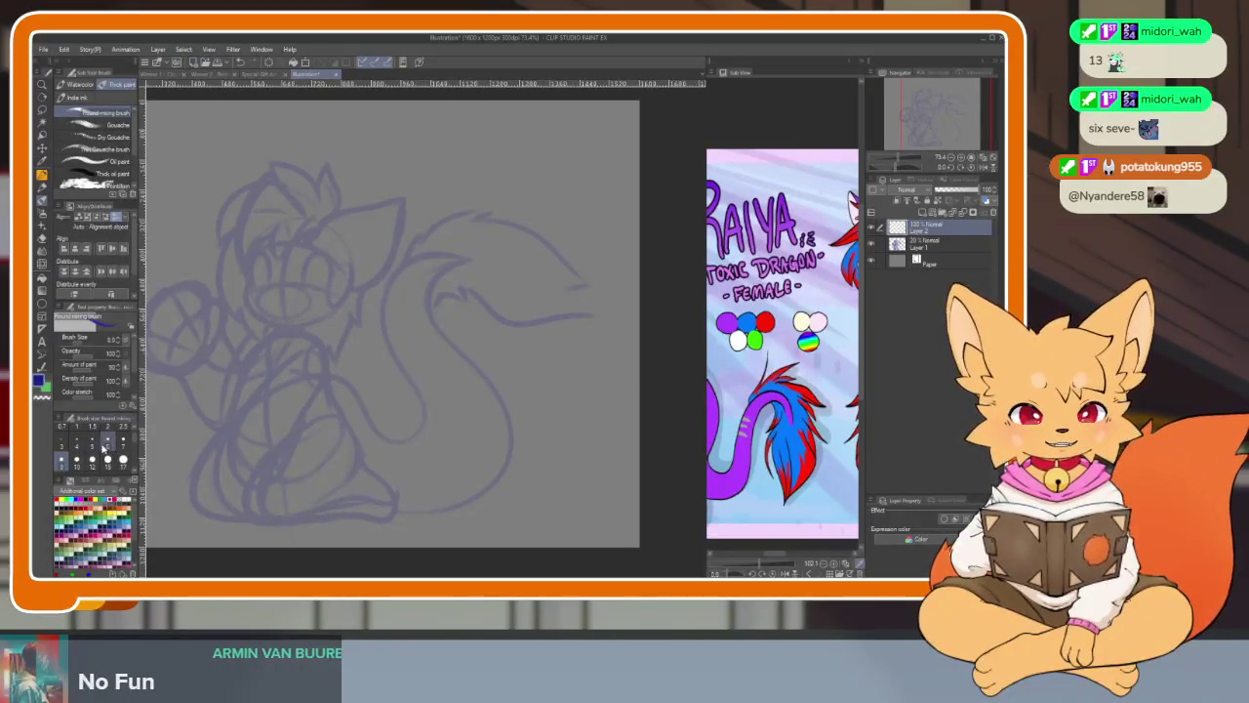
pyautogui.press('Tab')
# - Zoom in on the head and try dark blue lines down its left edge, undoing the trial line and hook
pyautogui.scroll(1, 491, 455)
pyautogui.scroll(2, 507, 471)
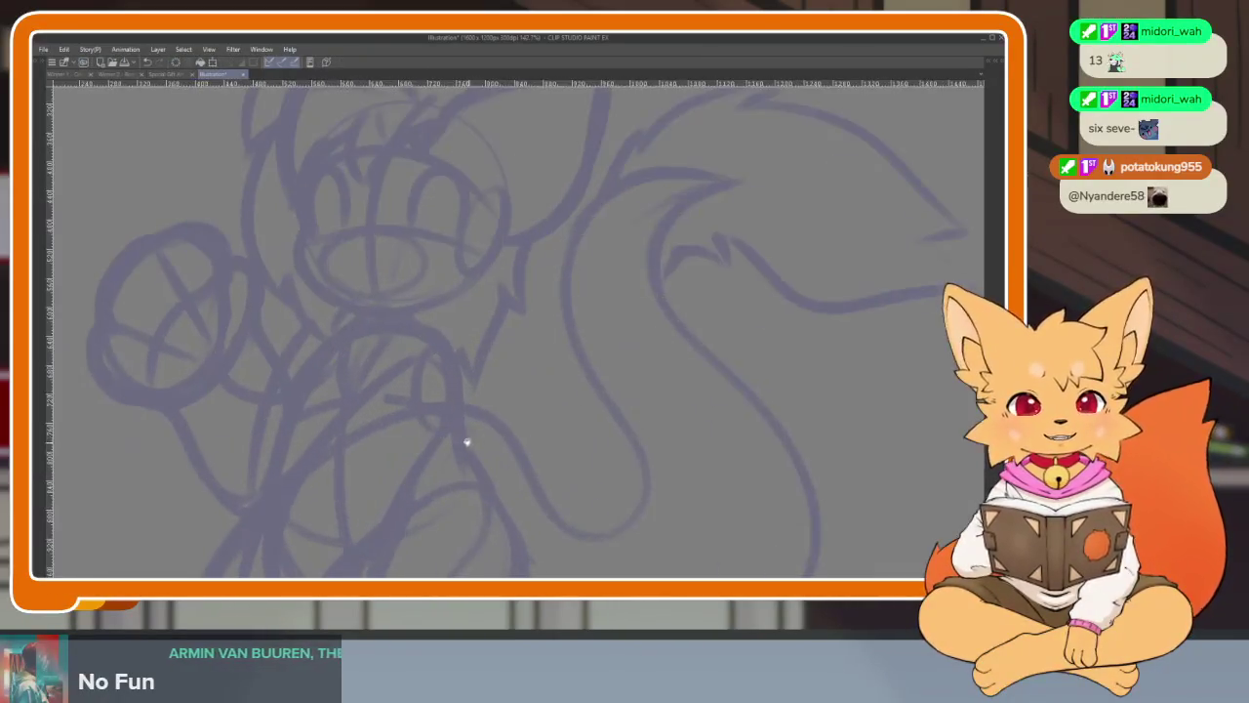
pyautogui.scroll(1, 469, 446)
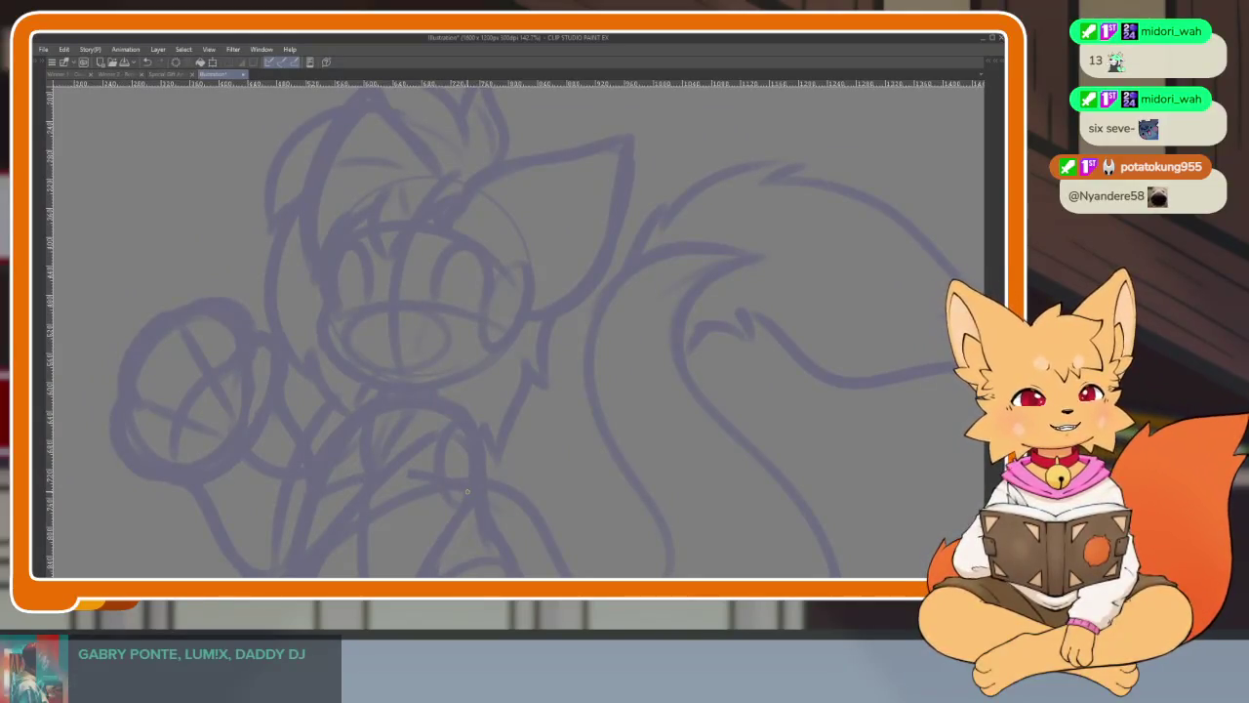
pyautogui.scroll(2, 468, 410)
pyautogui.scroll(1, 466, 432)
pyautogui.scroll(1, 462, 444)
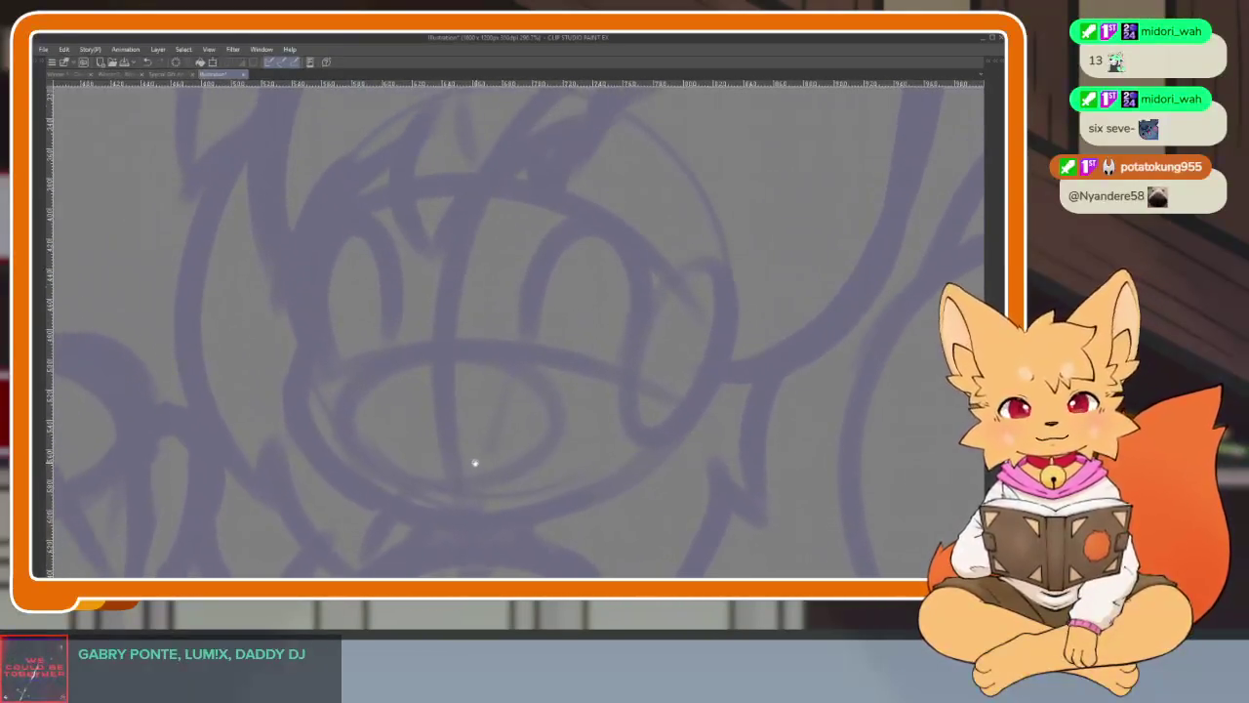
pyautogui.scroll(1, 439, 451)
pyautogui.scroll(1, 301, 312)
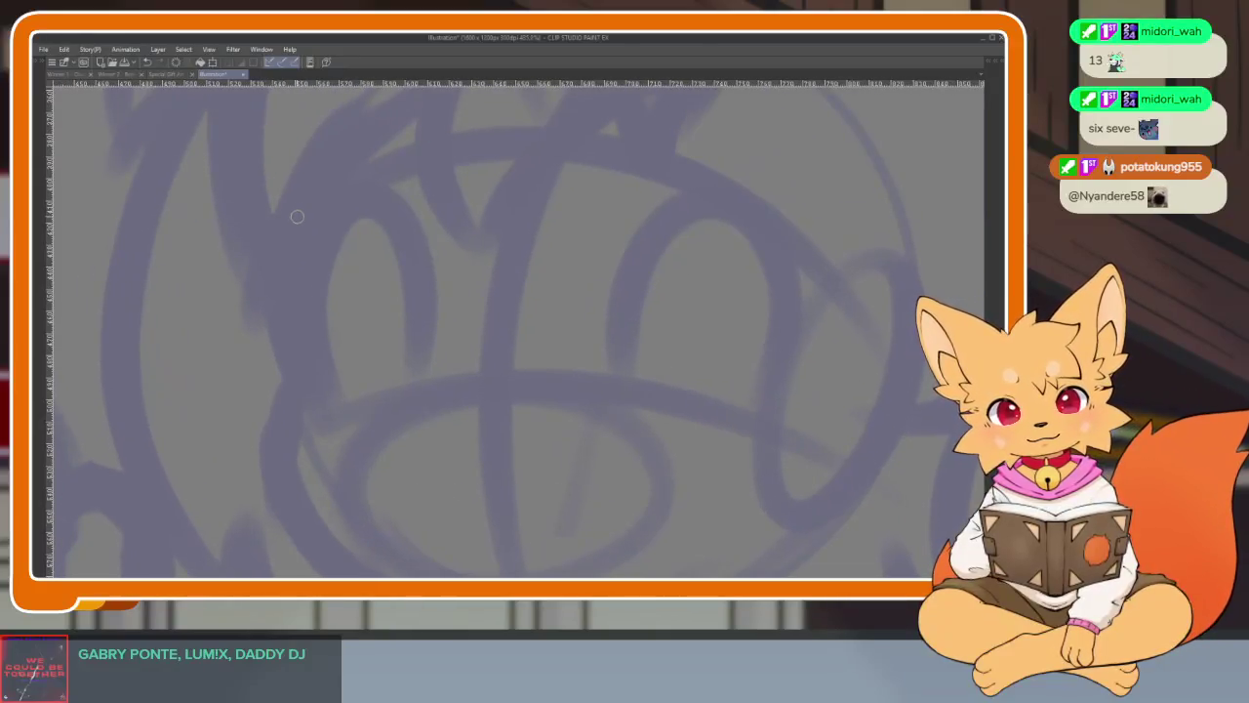
pyautogui.moveTo(297, 217); pyautogui.dragTo(293, 409)
pyautogui.hotkey('ctrl', 'z')
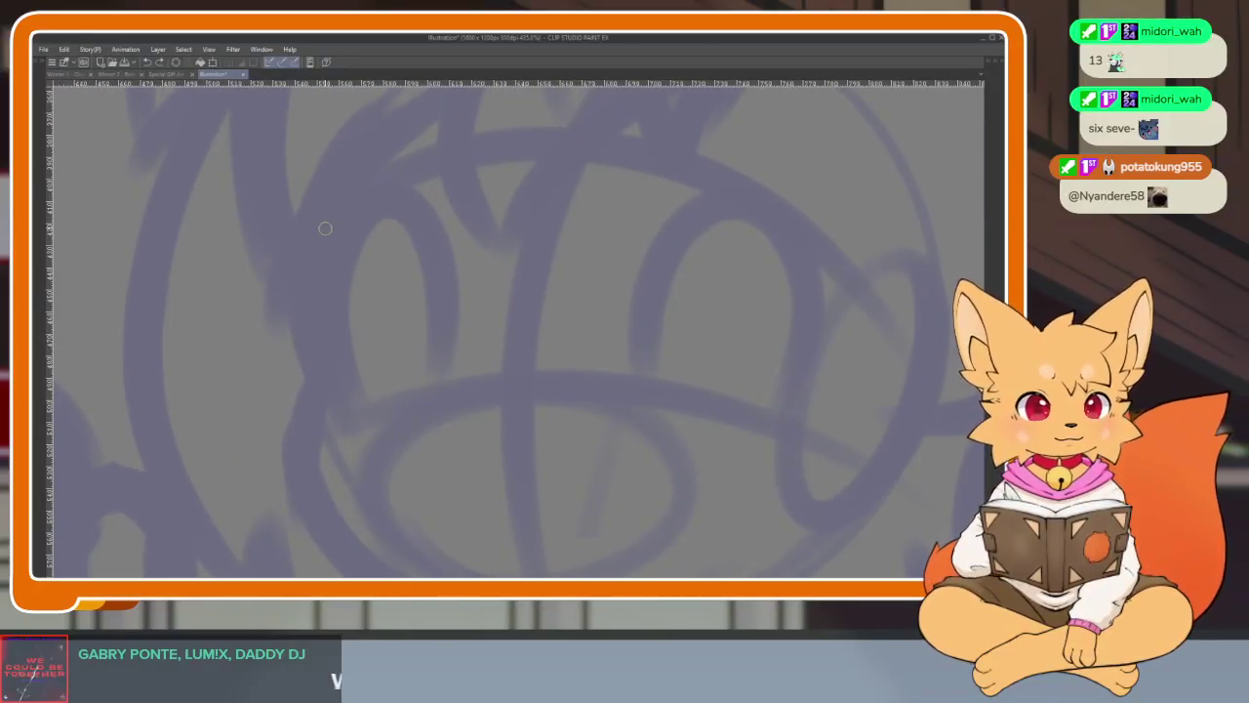
pyautogui.press('Tab')
pyautogui.press('Tab')
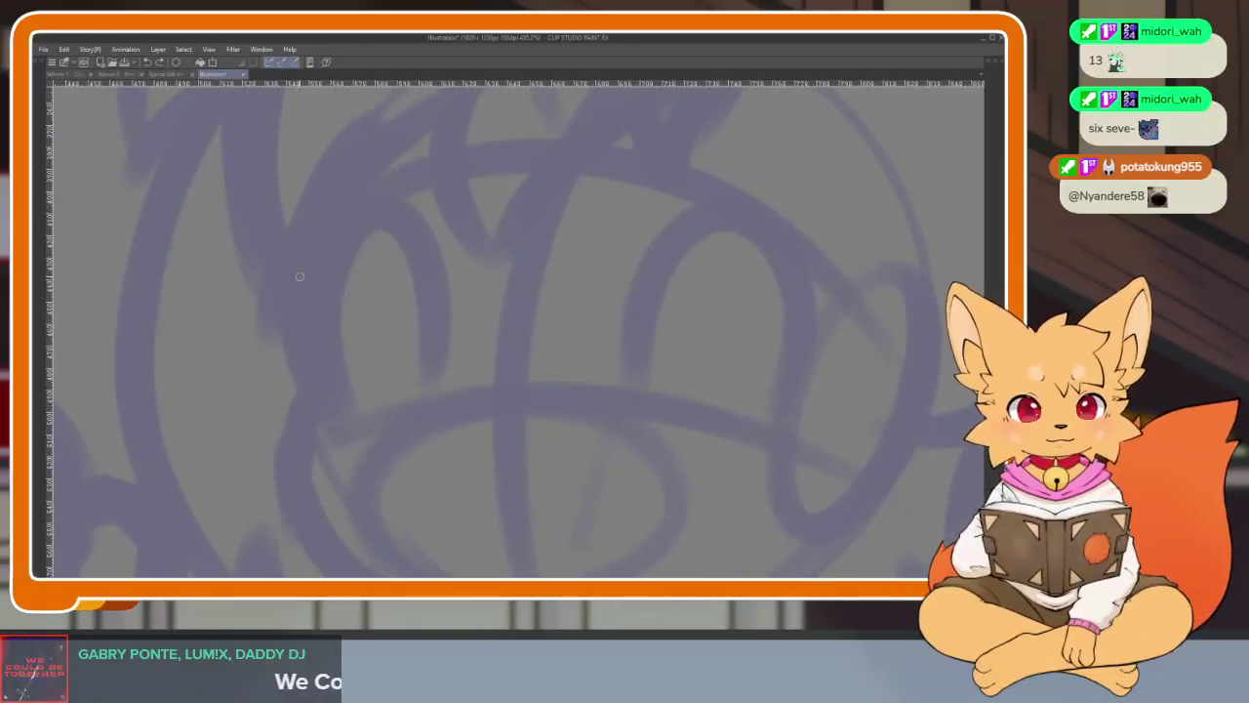
pyautogui.moveTo(299, 209); pyautogui.dragTo(297, 410)
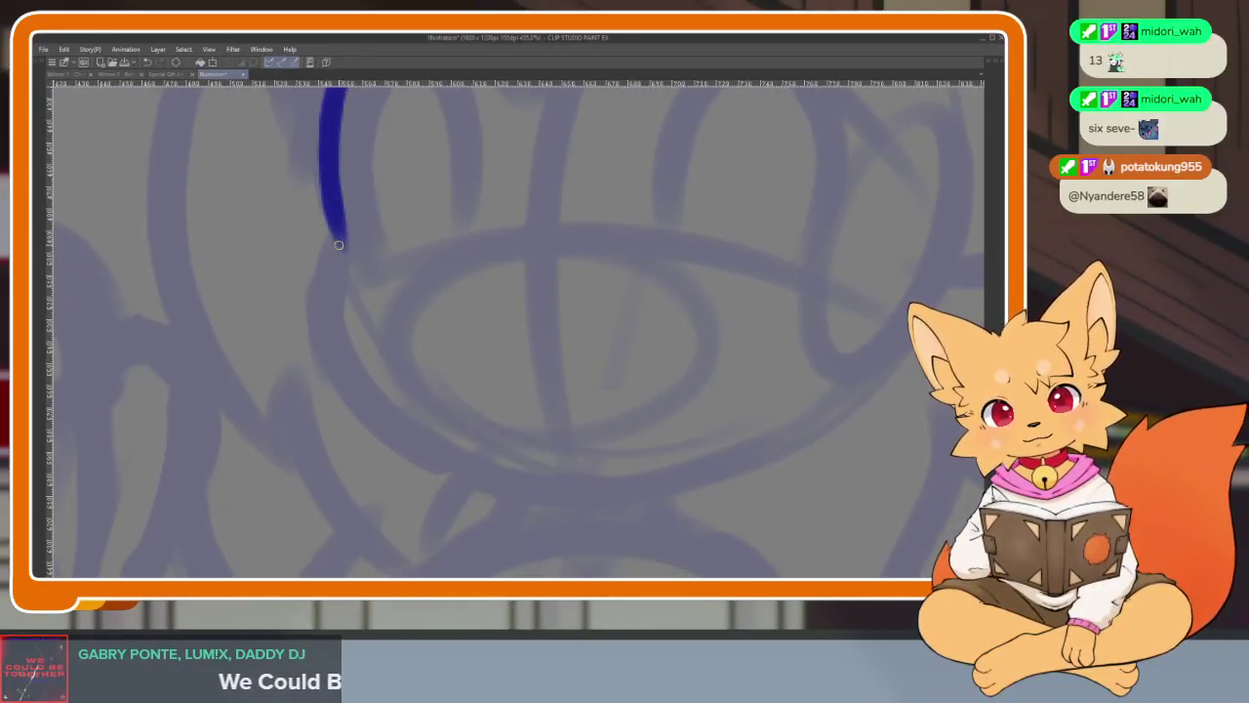
pyautogui.moveTo(340, 245); pyautogui.dragTo(285, 252)
pyautogui.hotkey('ctrl', 'z')
# - Pan the Sub View reference to the purple dragon's full figure and undo the blue line
pyautogui.press('Tab')
pyautogui.scroll(2, 835, 475)
pyautogui.moveTo(798, 496); pyautogui.dragTo(816, 496)
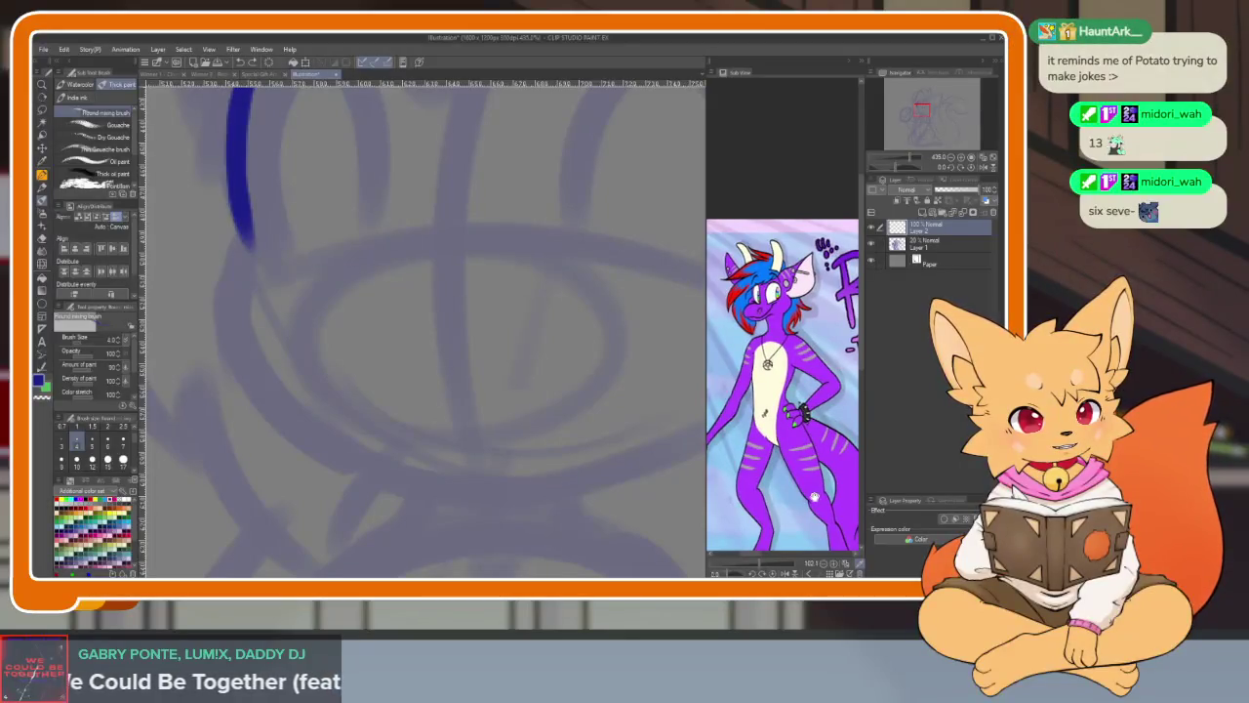
pyautogui.scroll(-3, 514, 455)
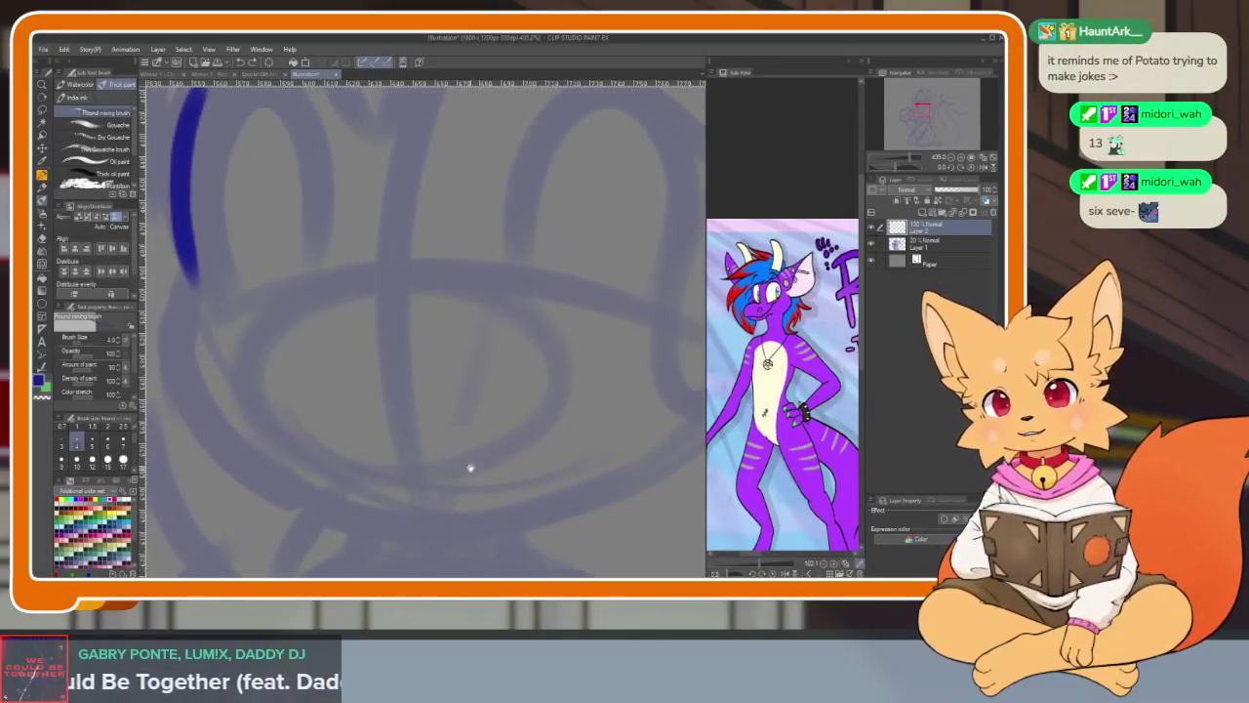
pyautogui.hotkey('ctrl', 'z')
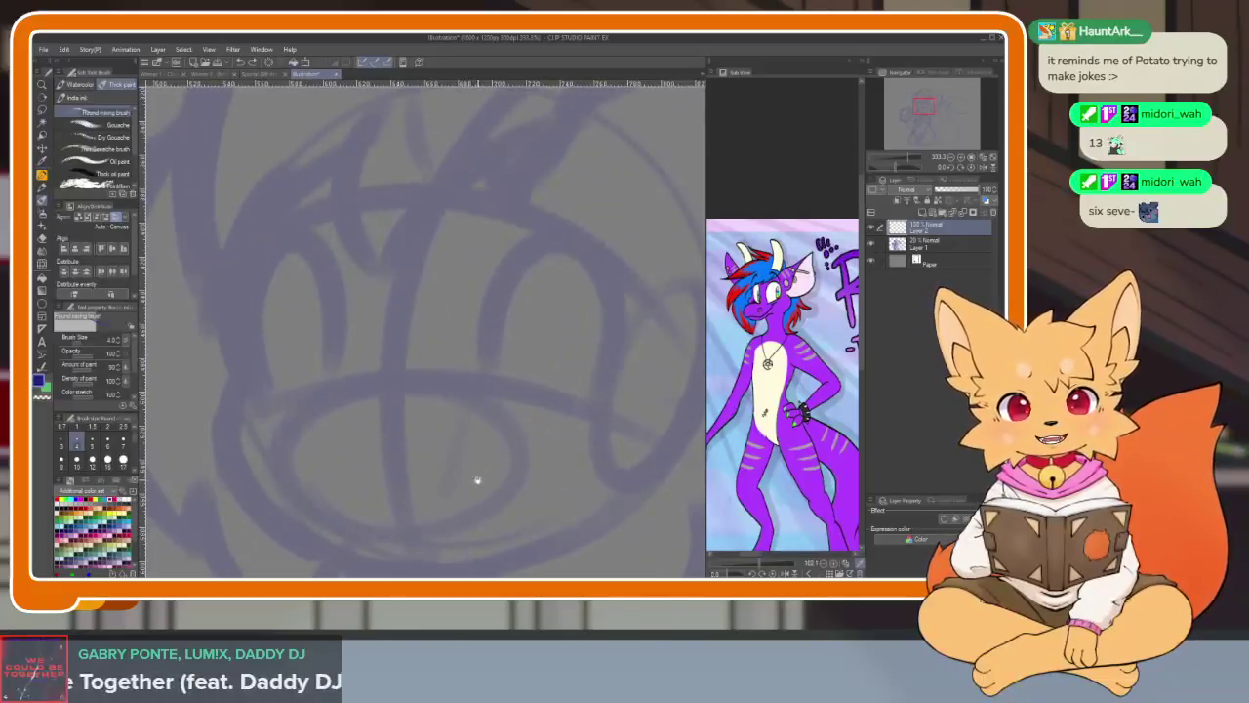